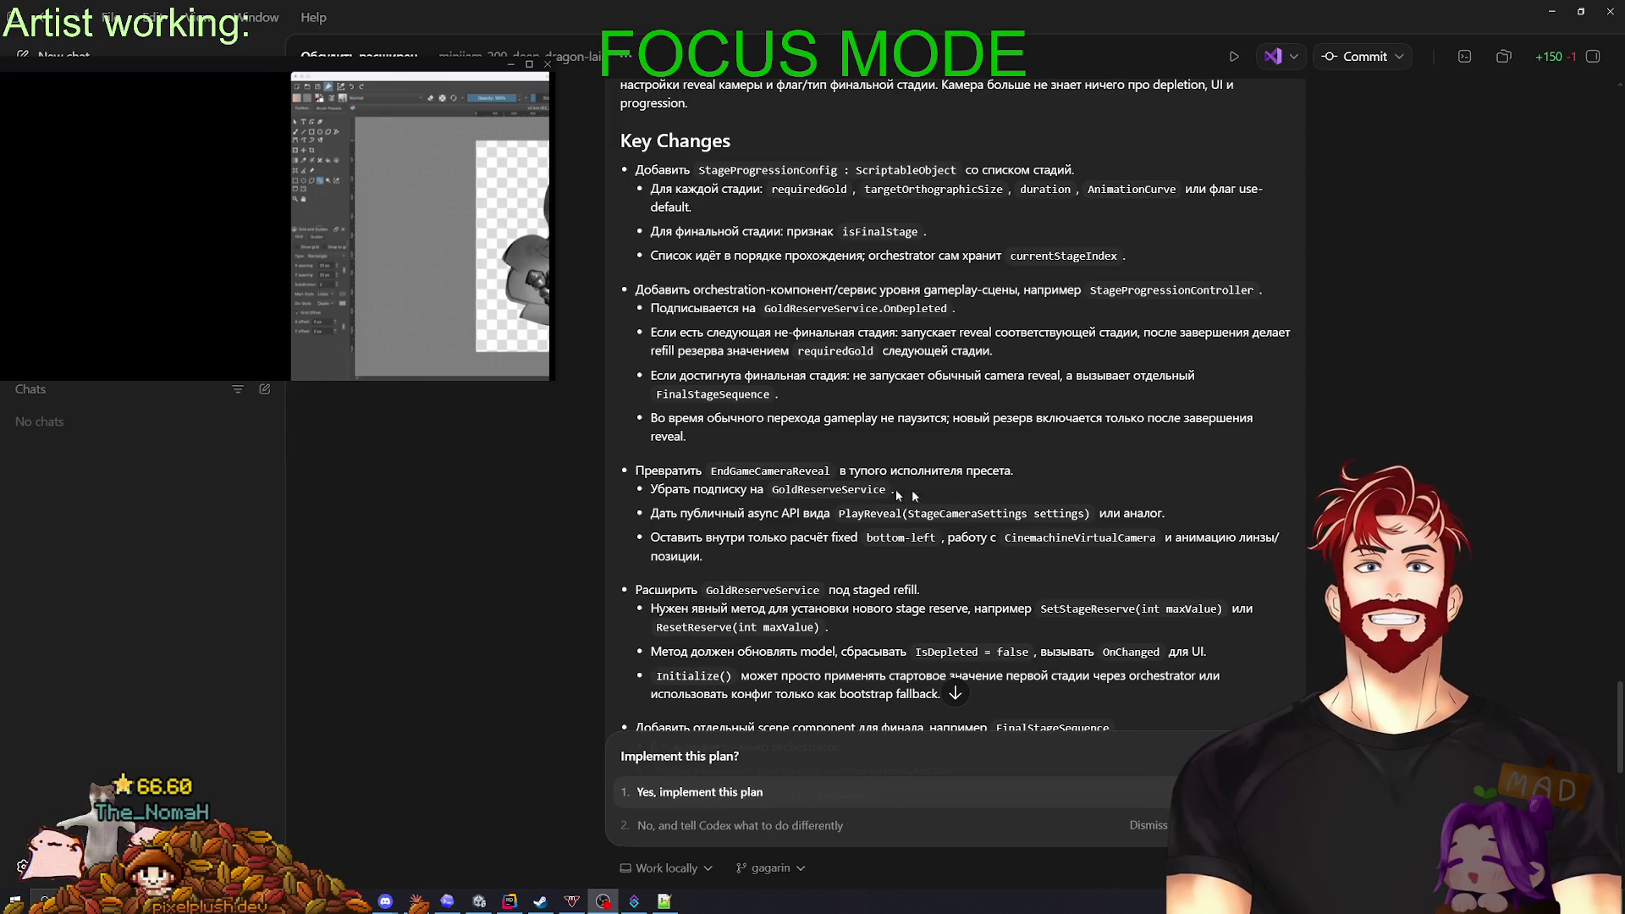
- Scroll through the stage-progression plan and approve it with 'Yes, implement this plan'
scroll(838, 457, "down", 1)
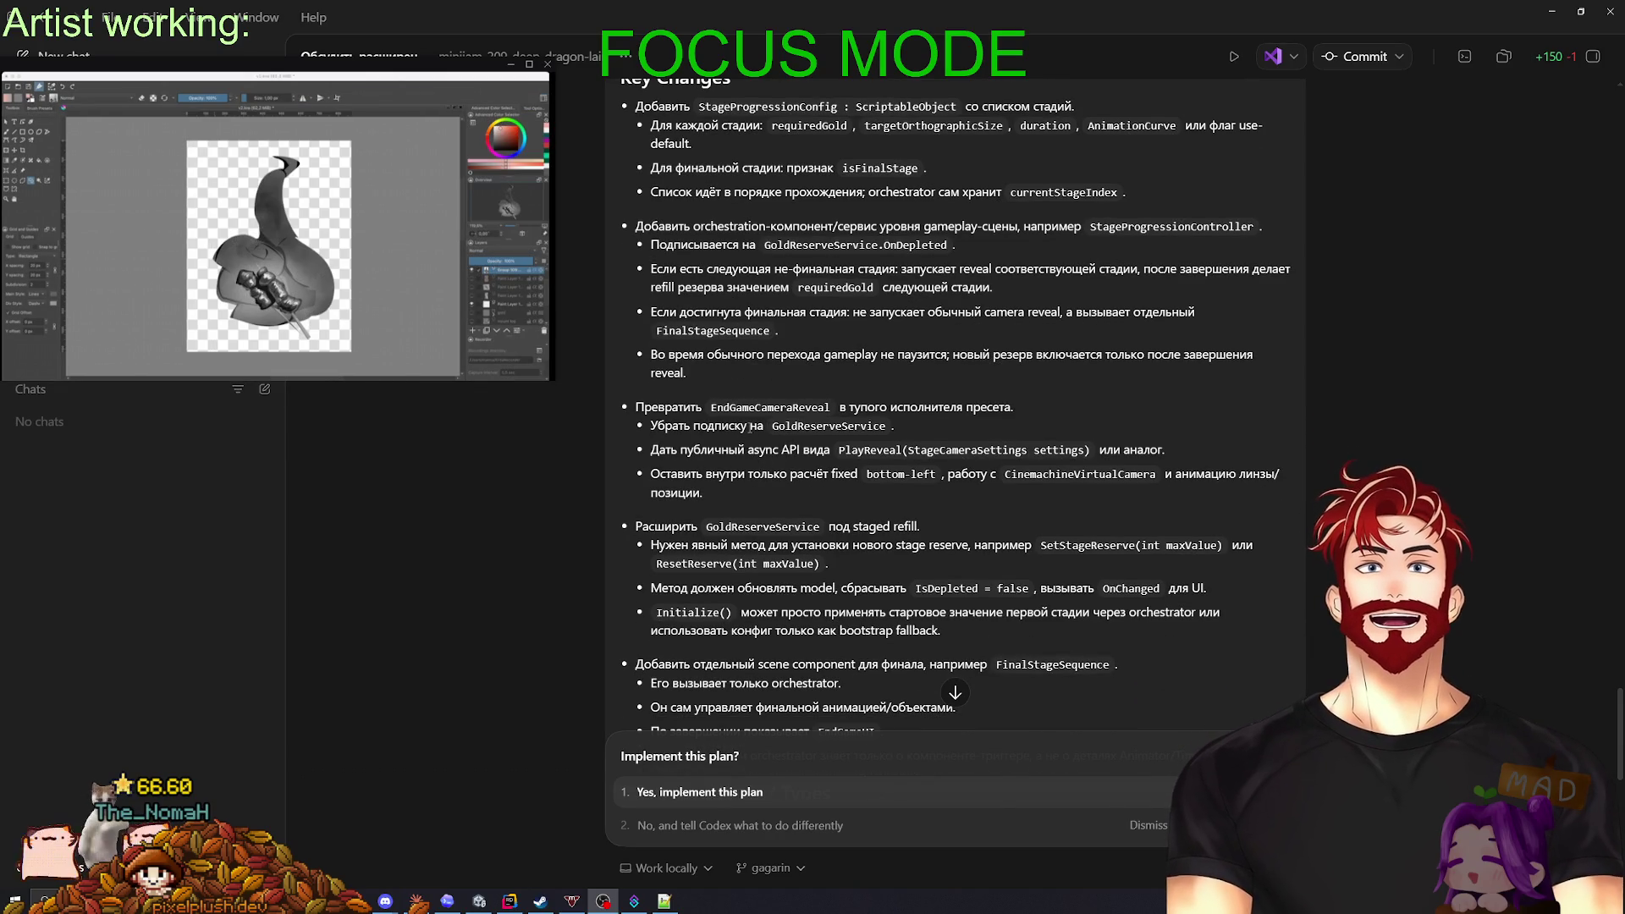
scroll(731, 430, "down", 2)
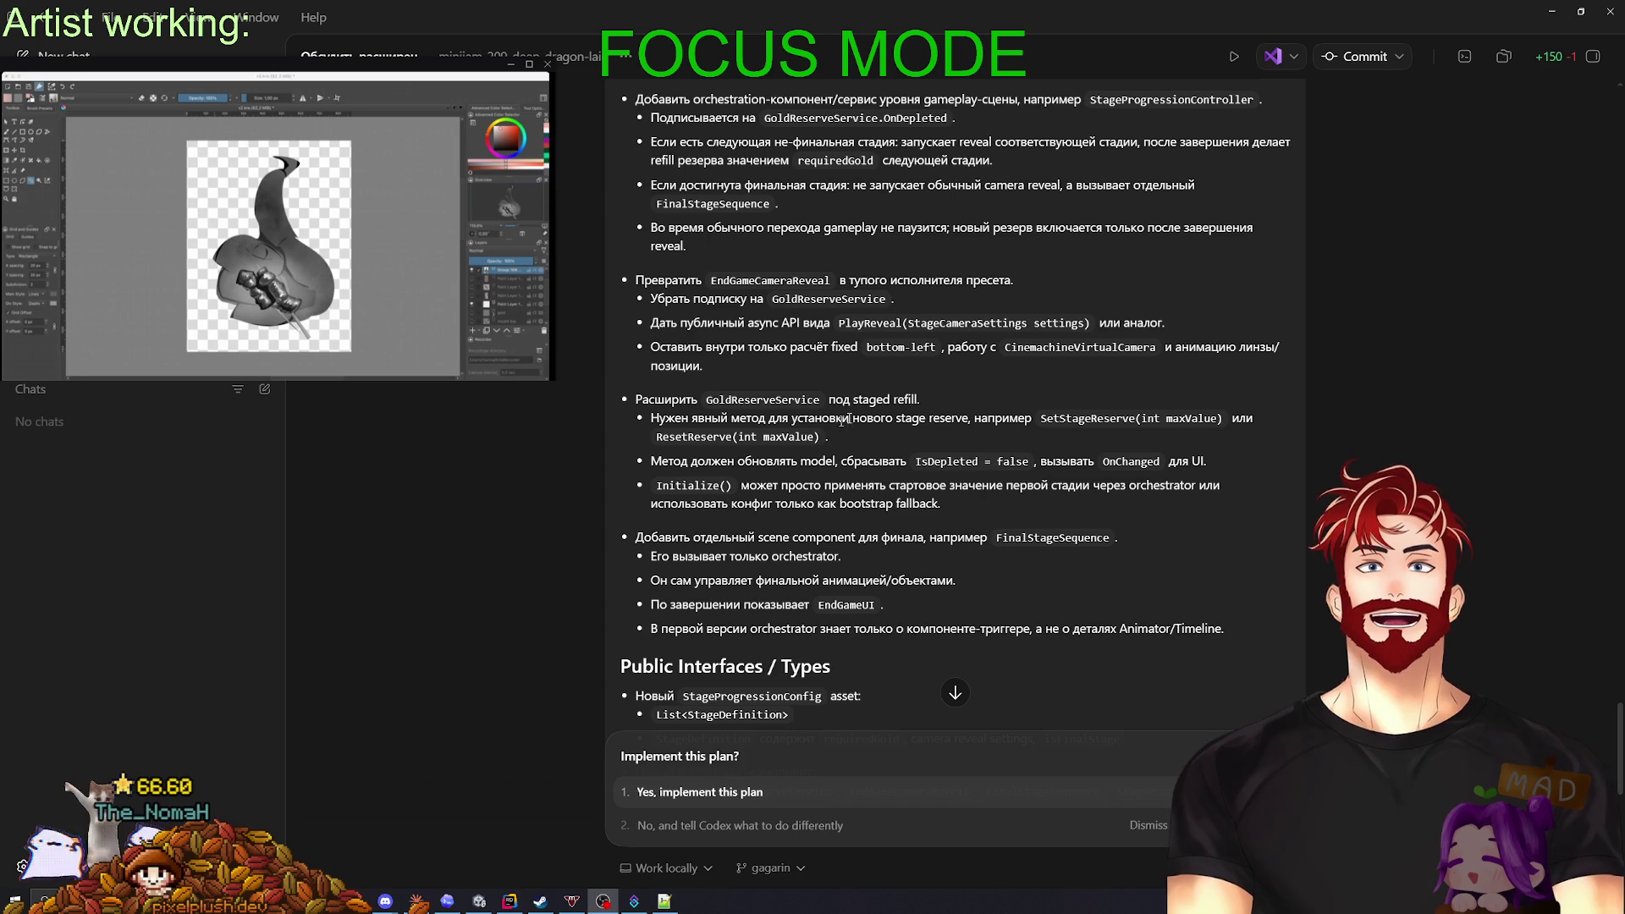
scroll(867, 502, "down", 2)
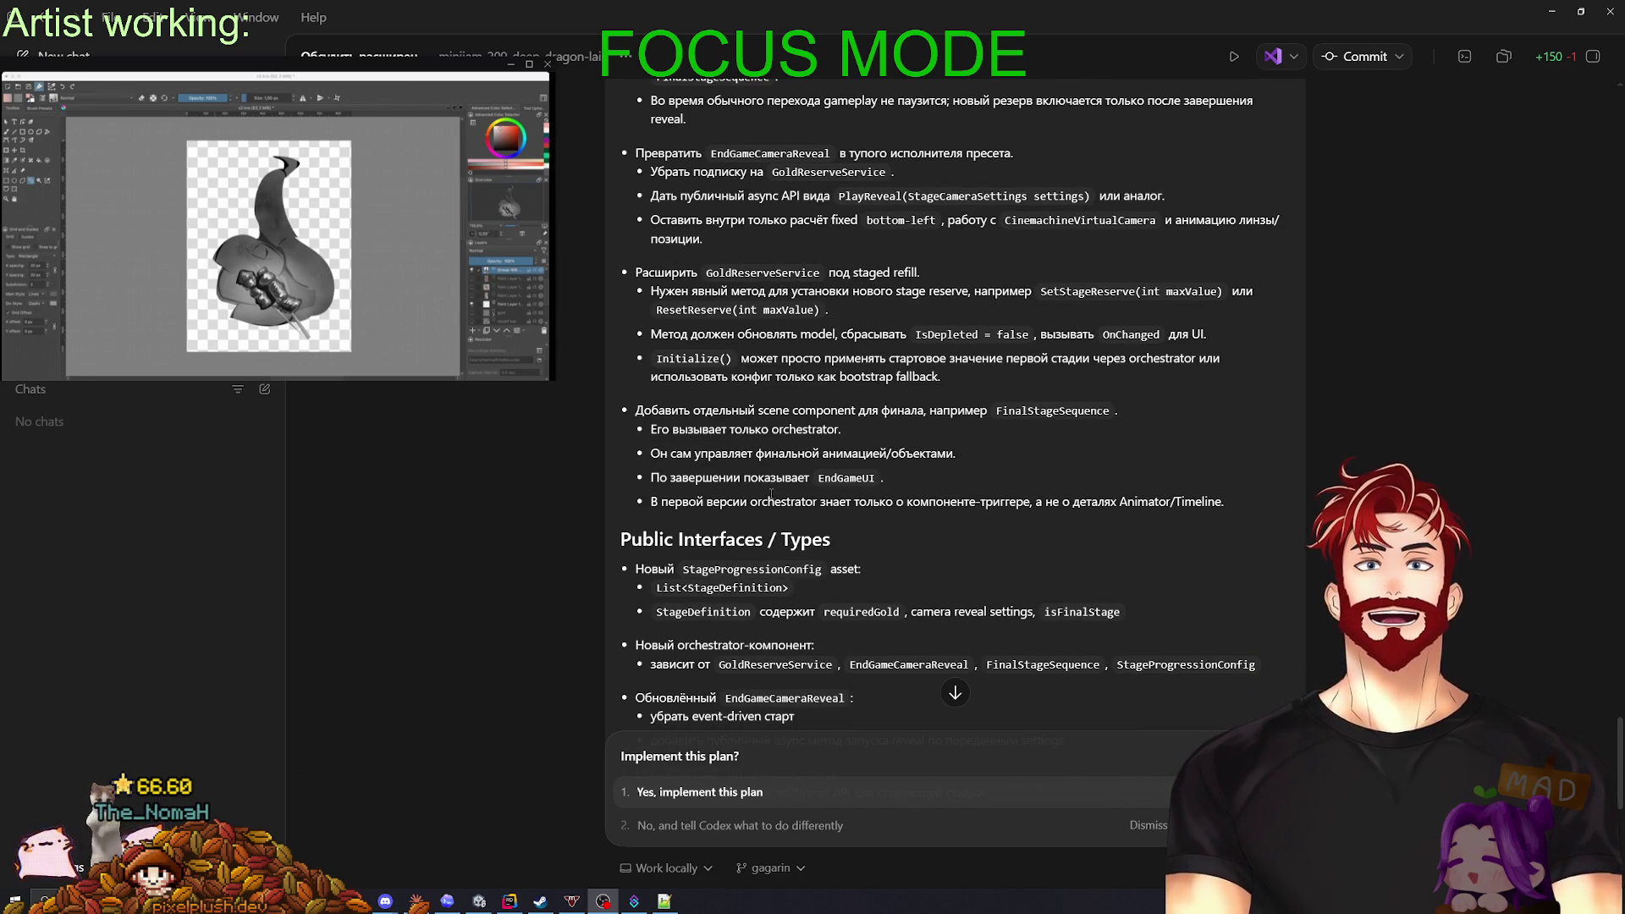
scroll(771, 494, "down", 4)
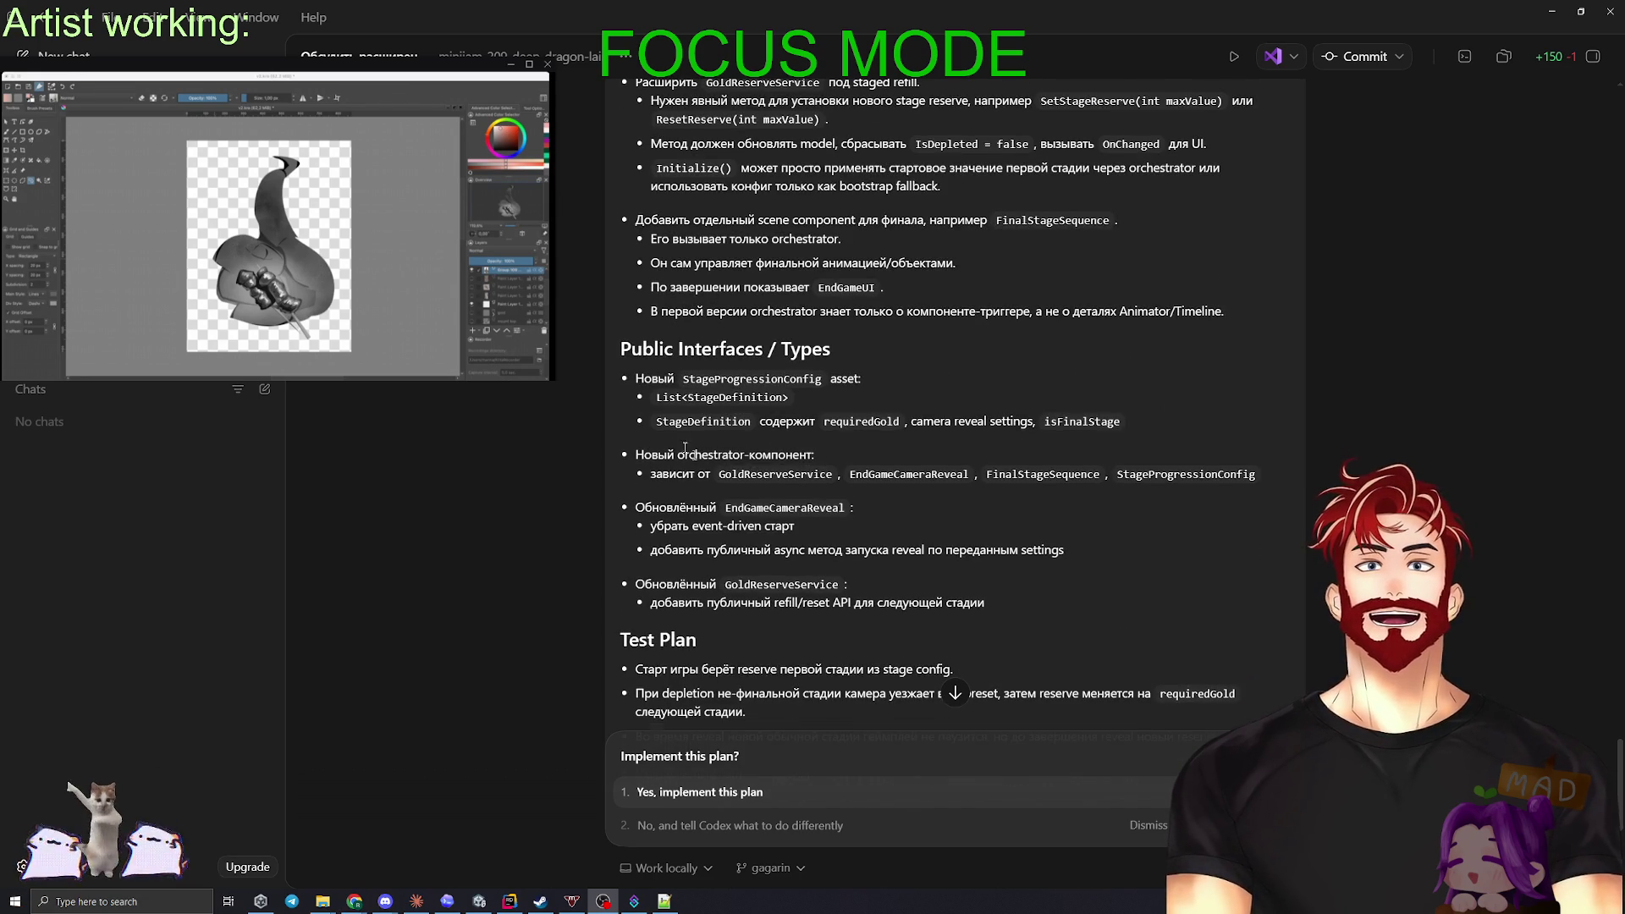
scroll(977, 479, "down", 2)
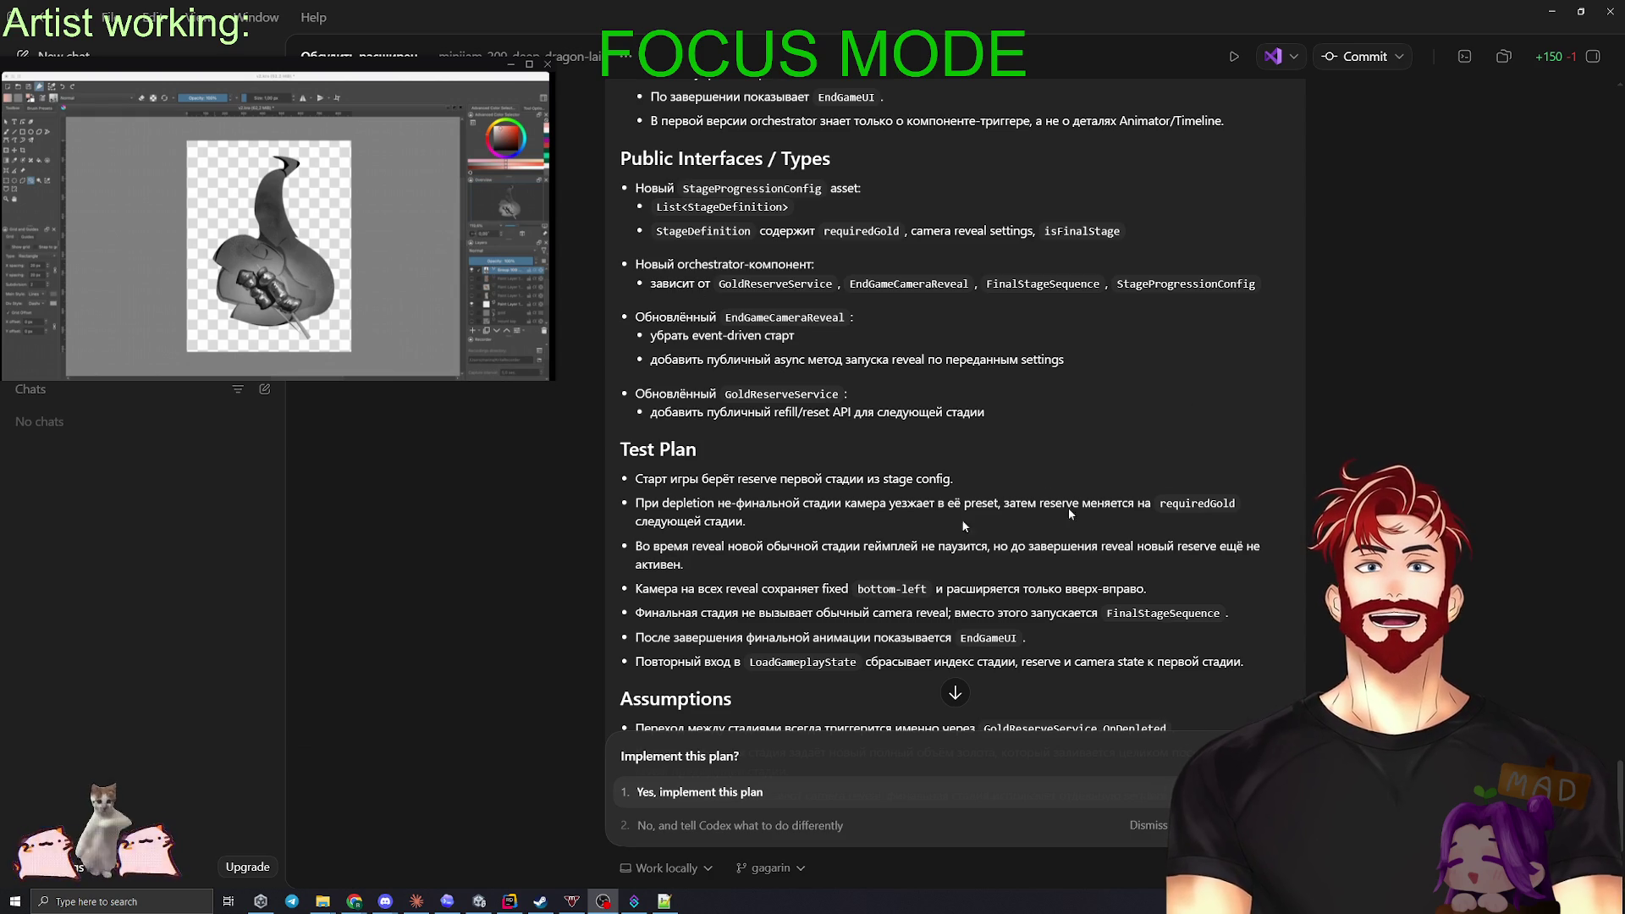
scroll(946, 541, "down", 3)
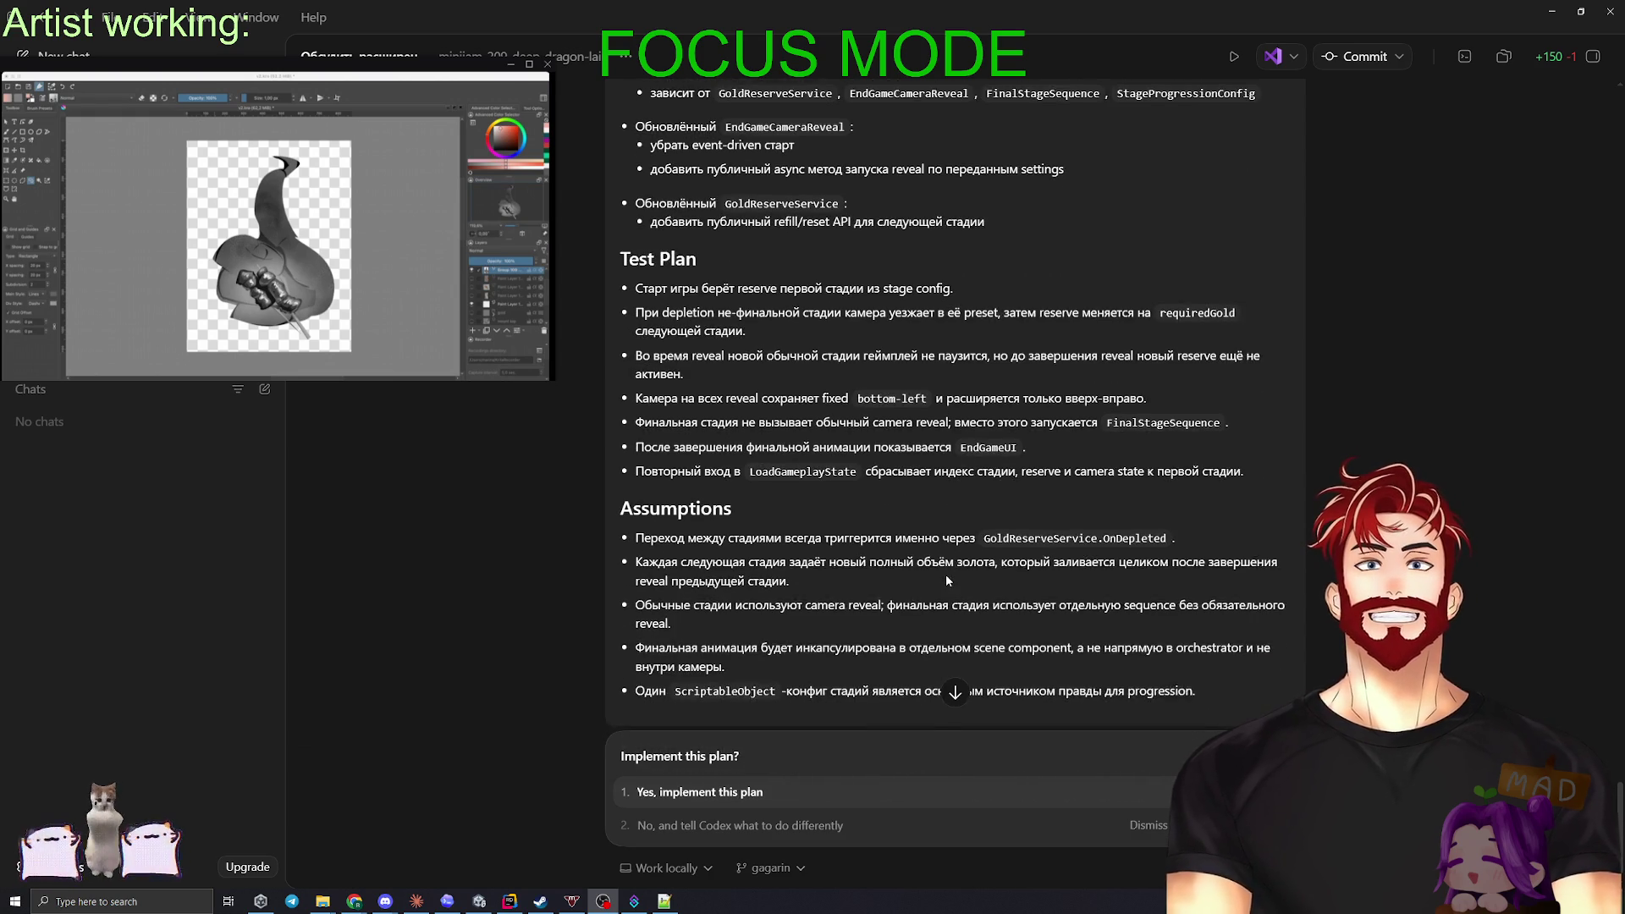
key("Return")
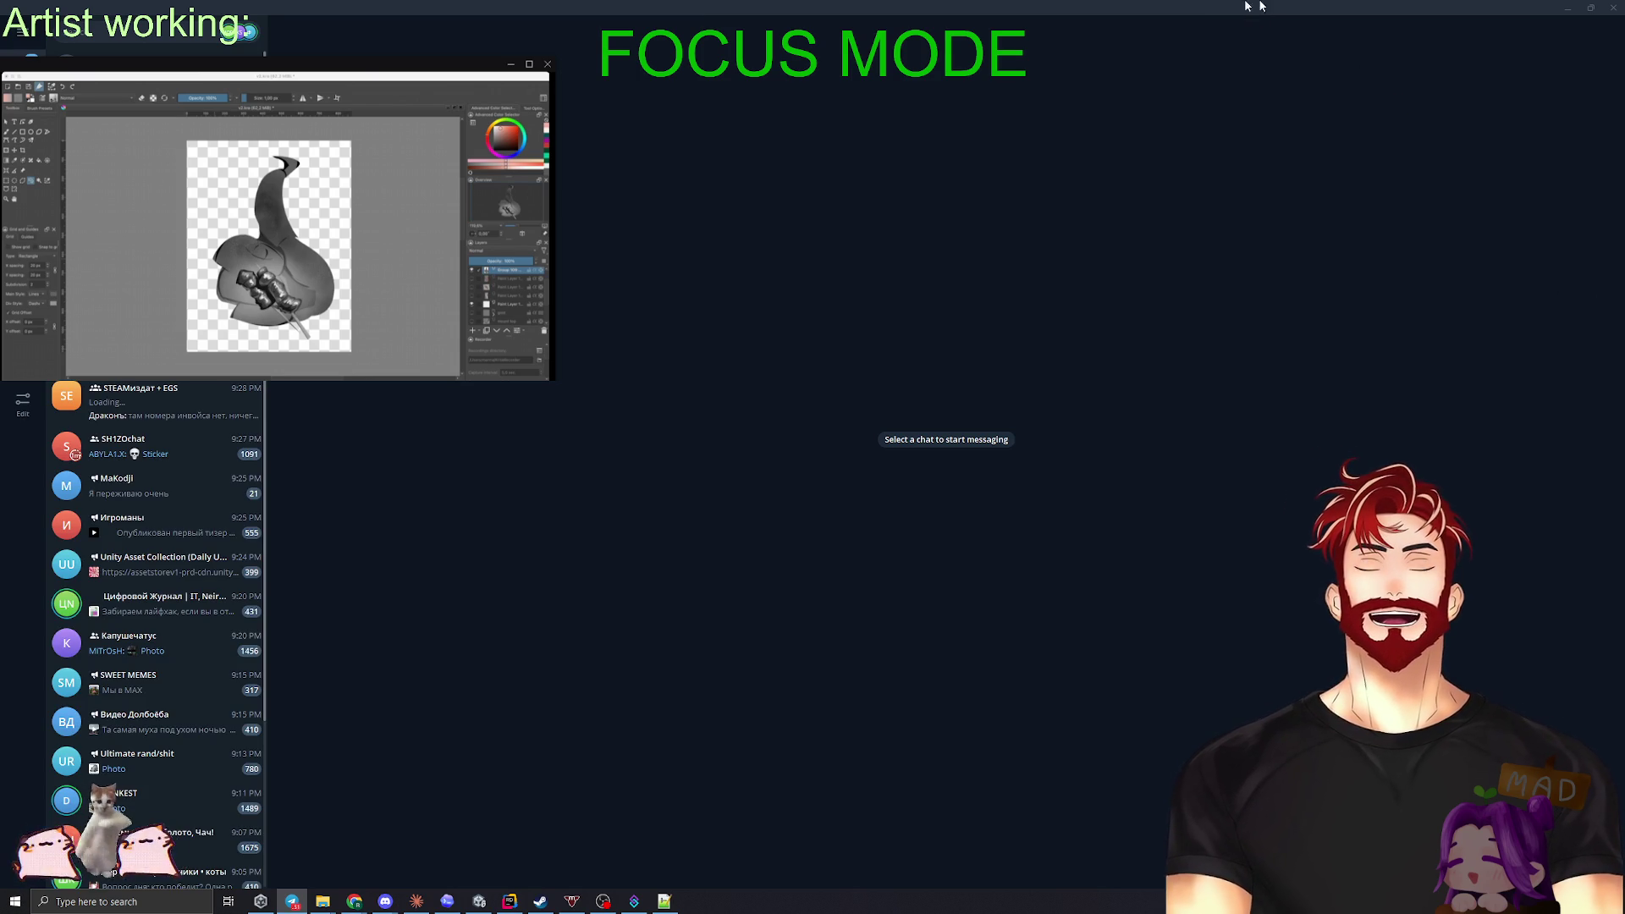
- Switch from Telegram back to the Codex window
key("alt+Tab")
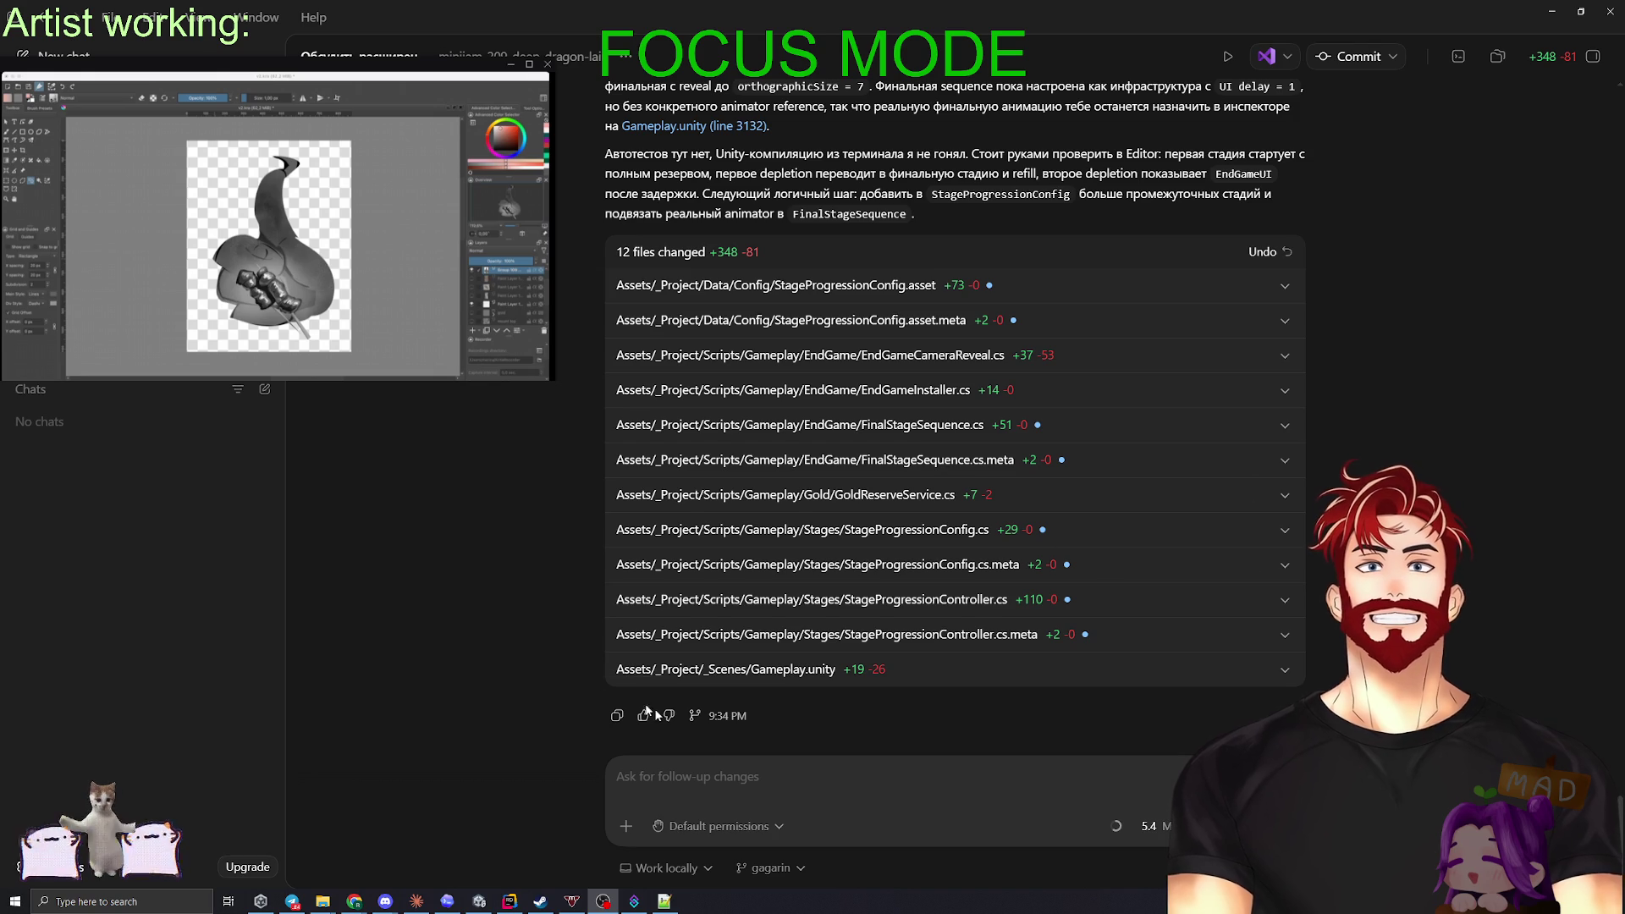
scroll(509, 671, "up", 3)
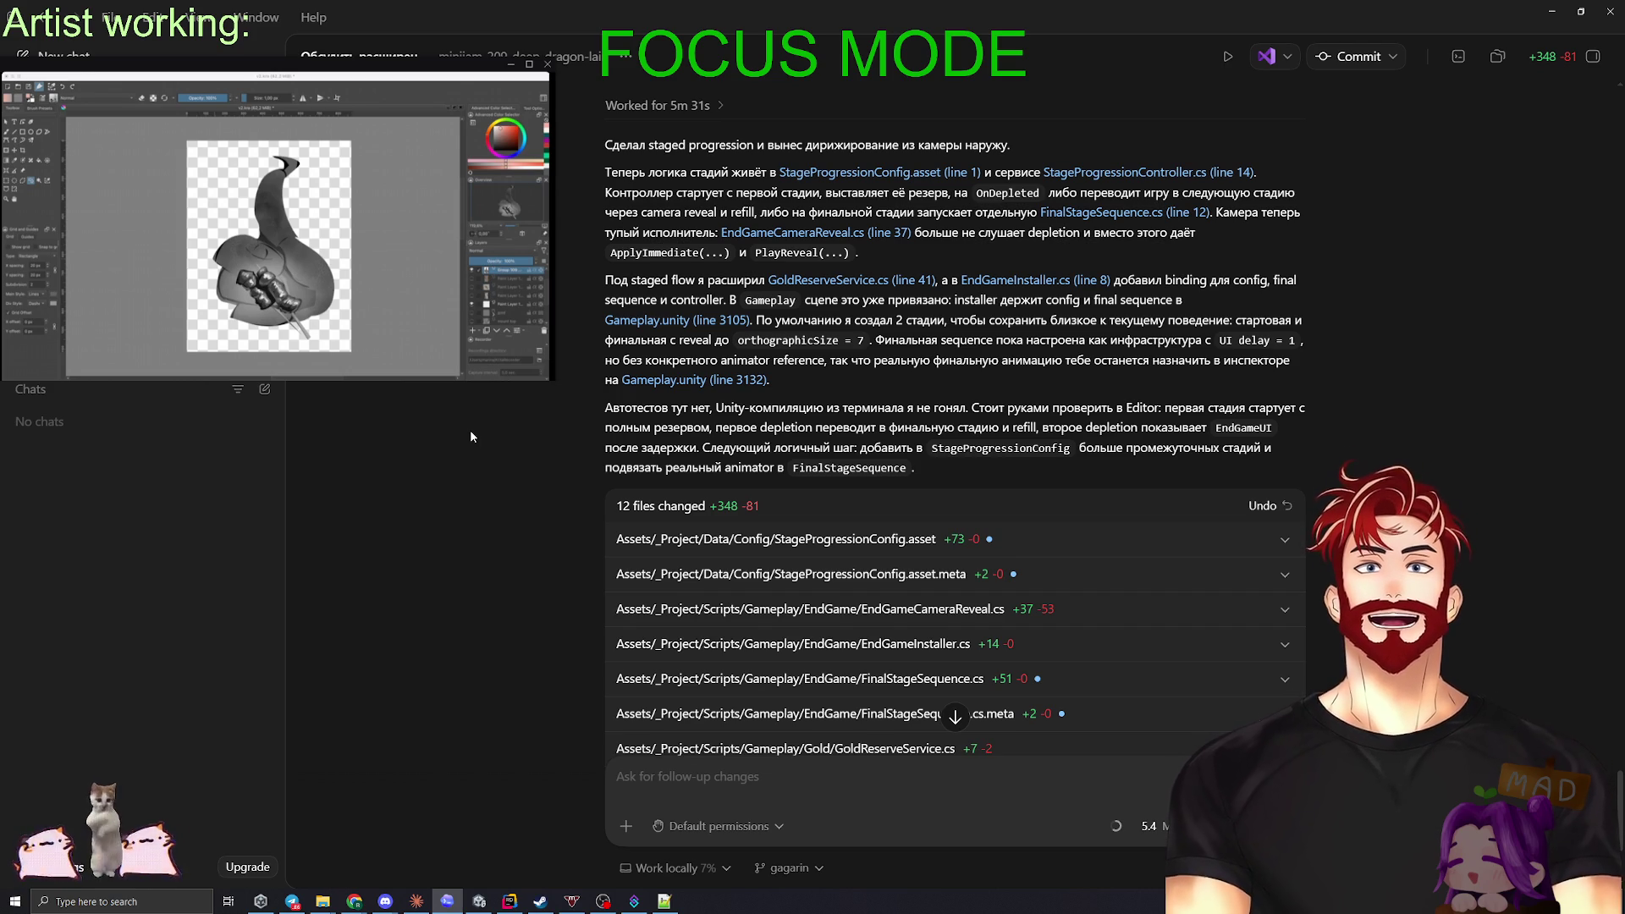
scroll(468, 433, "up", 1)
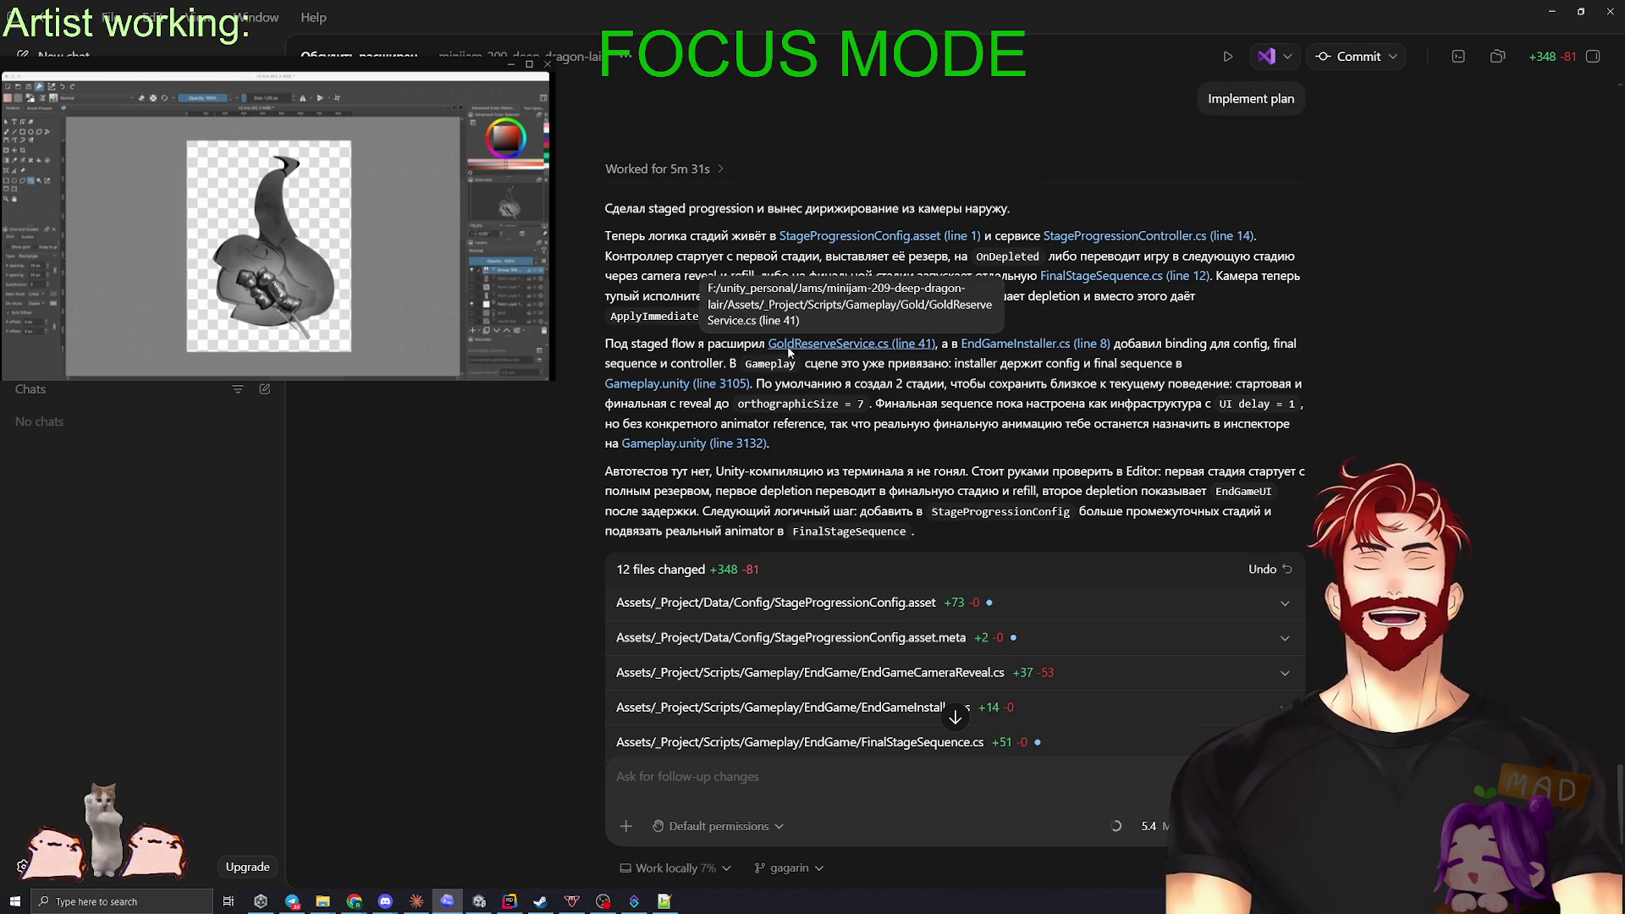
scroll(989, 406, "down", 4)
scroll(762, 356, "up", 4)
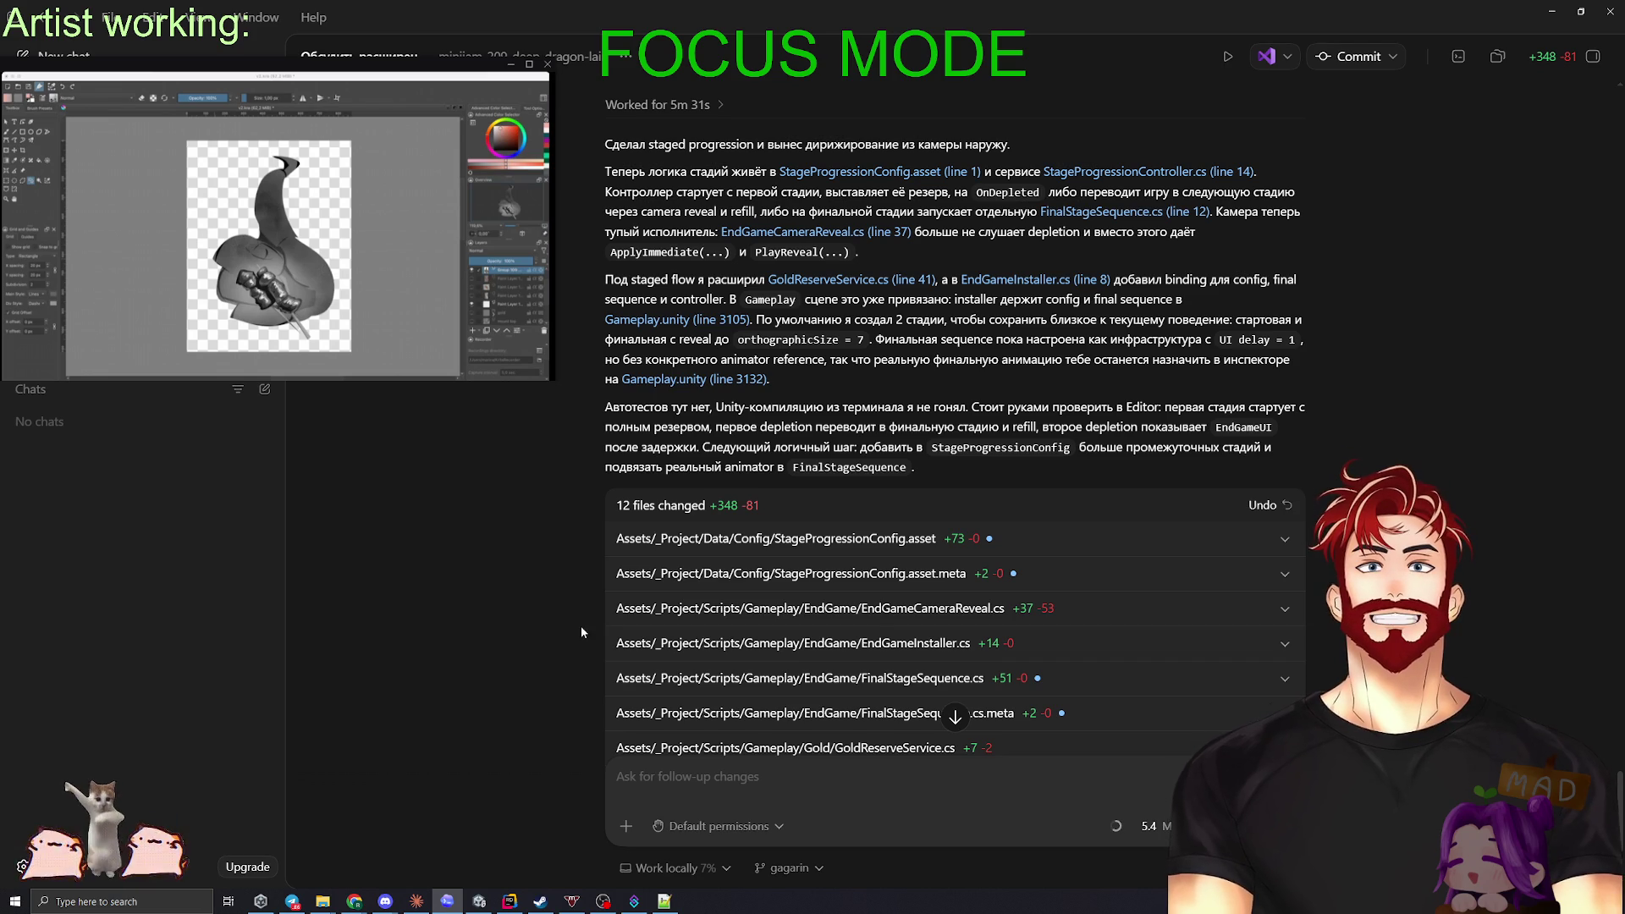
left_click(509, 901)
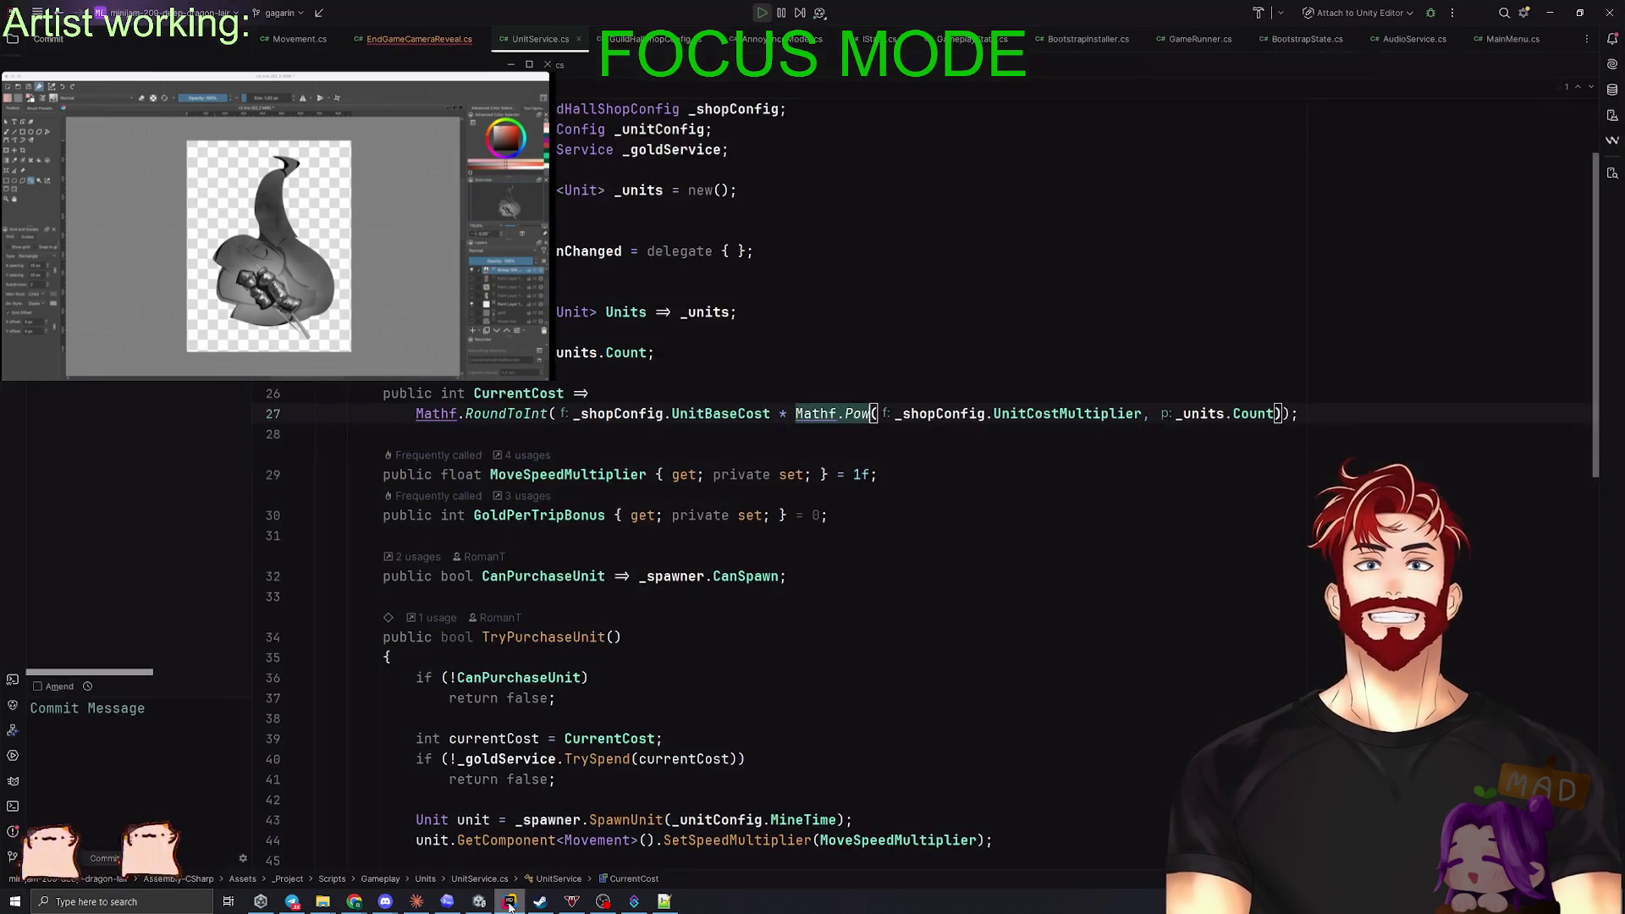
- Bring the Unity editor forward, select StageProgressionConfig and clear the Console errors
left_click(509, 901)
left_click(474, 903)
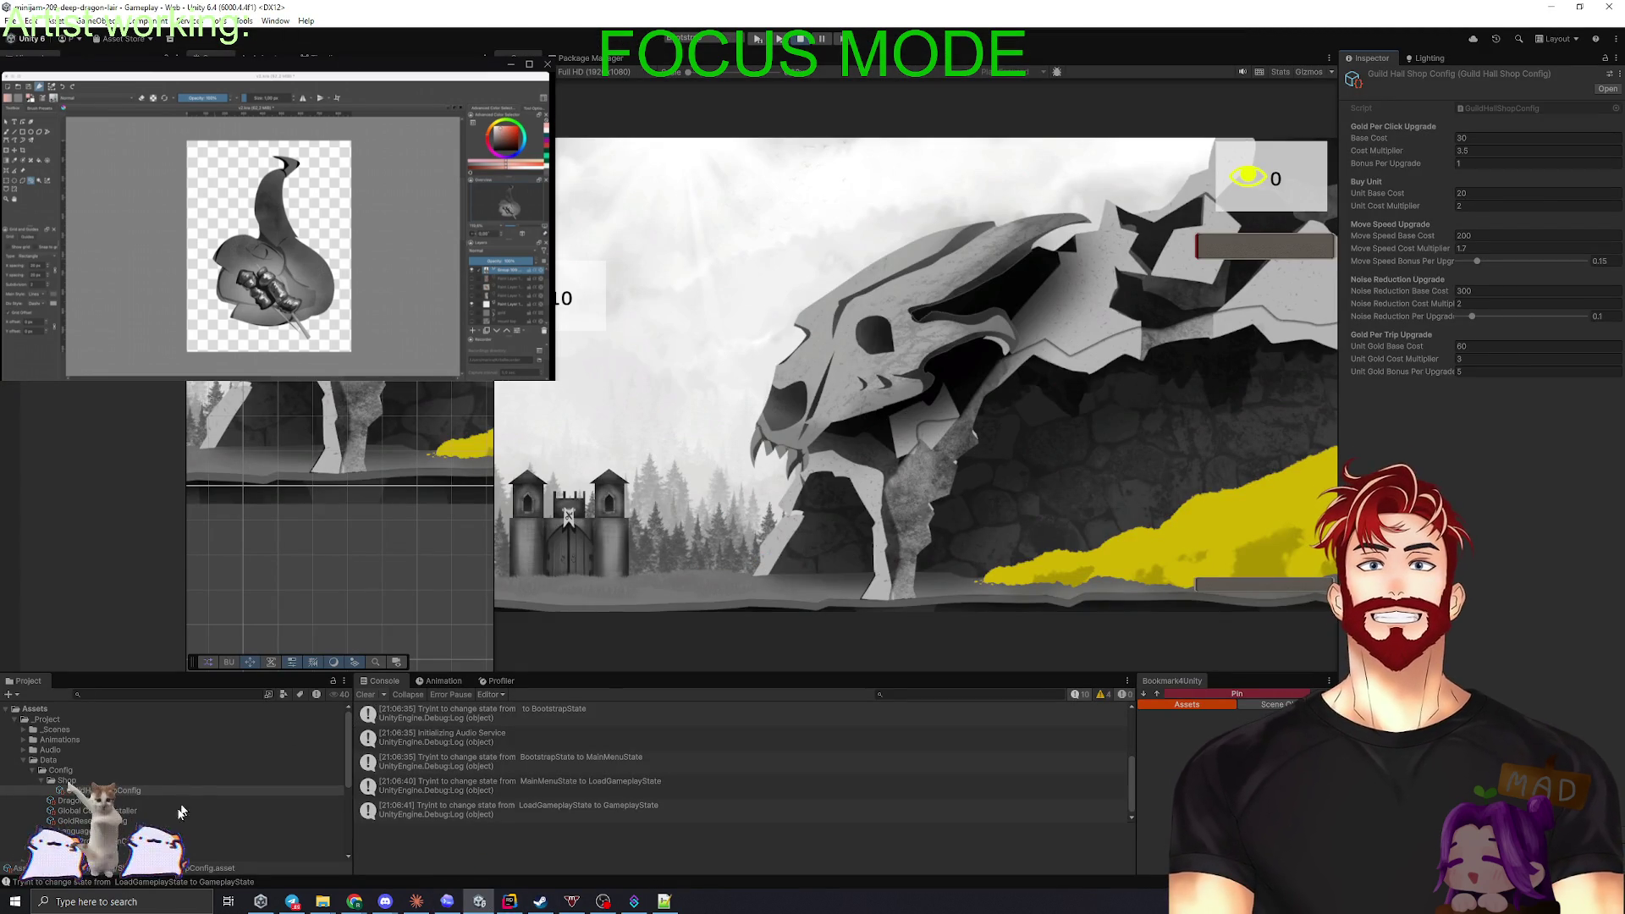
left_click(94, 840)
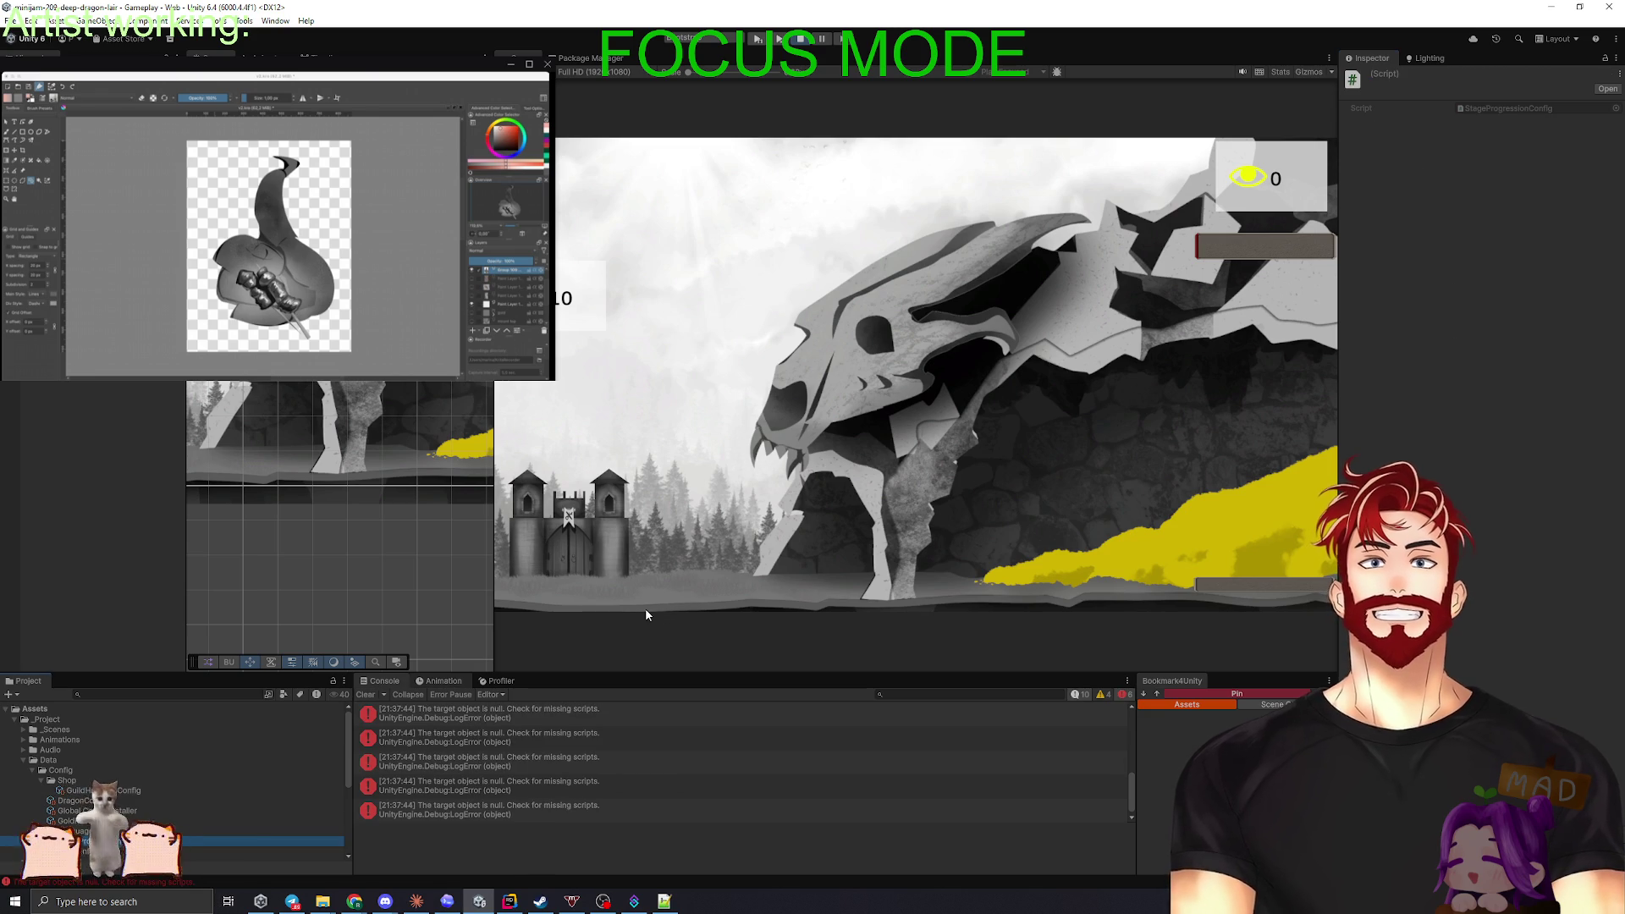
left_click(366, 695)
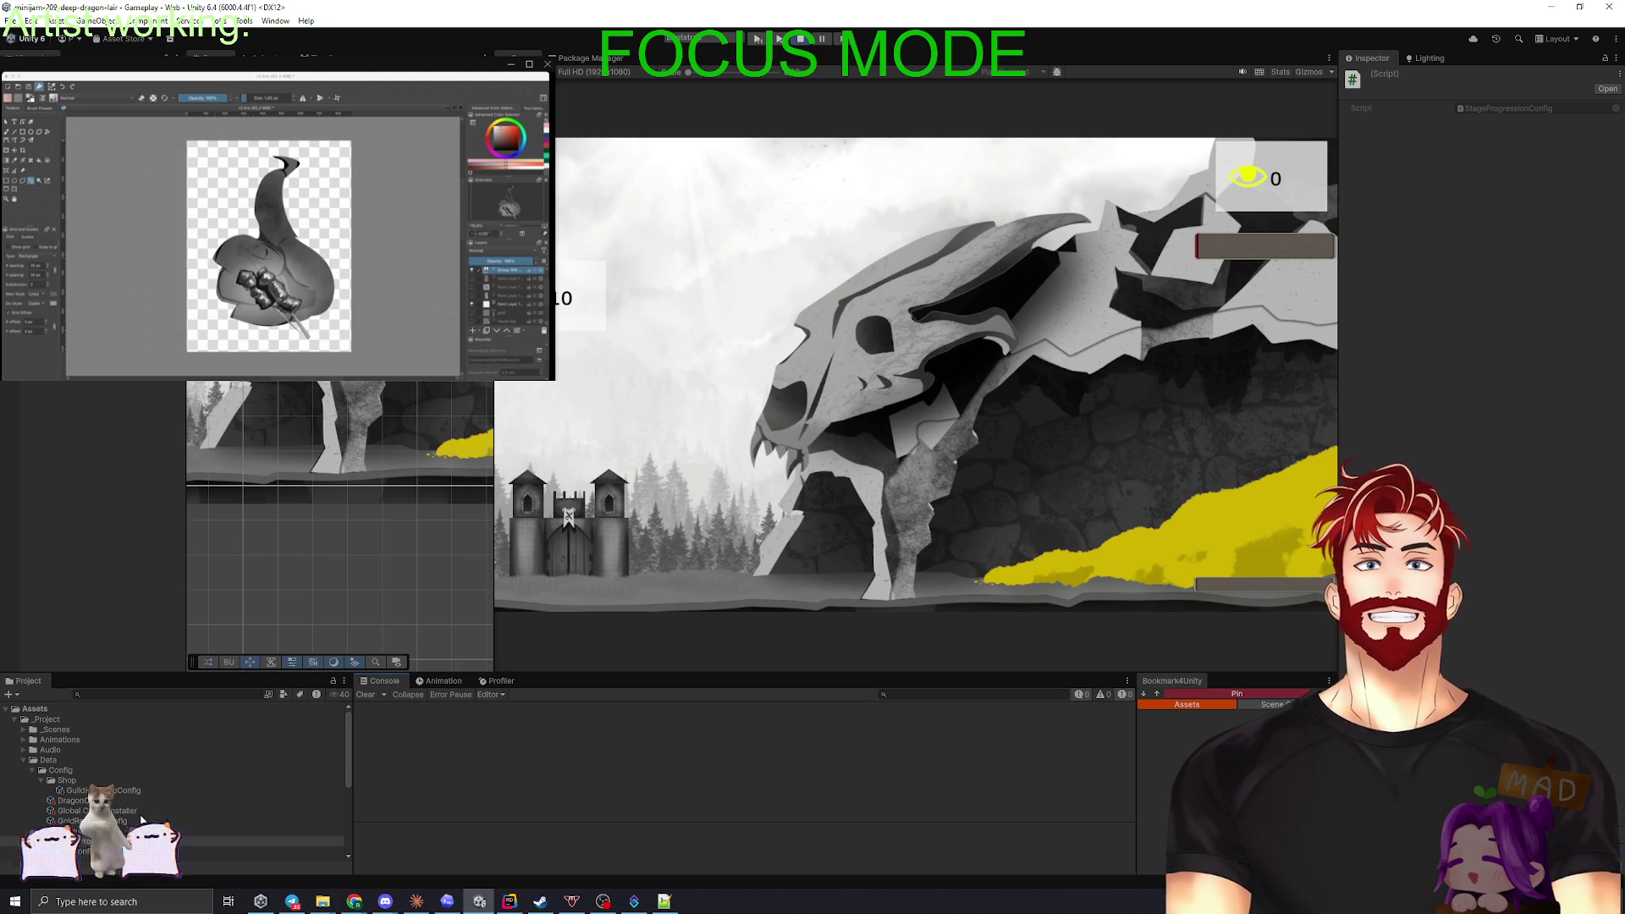
- Inspect the DragonFireballAttack NullReferenceException, clear it, then select and deselect the Dragon
key("Up")
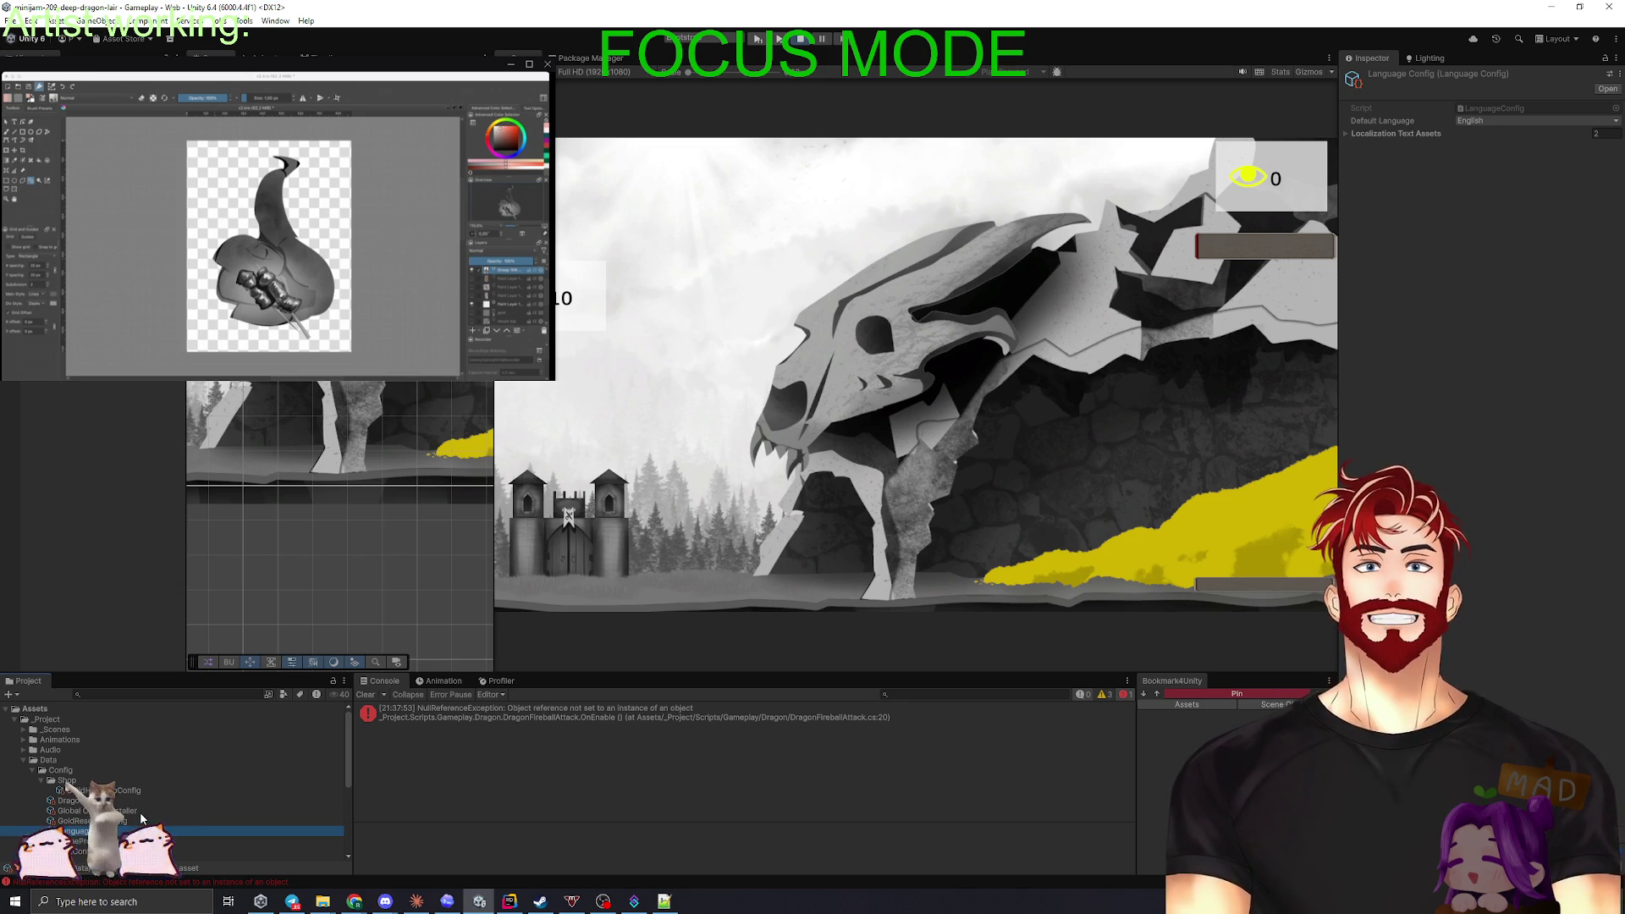
left_click(564, 780)
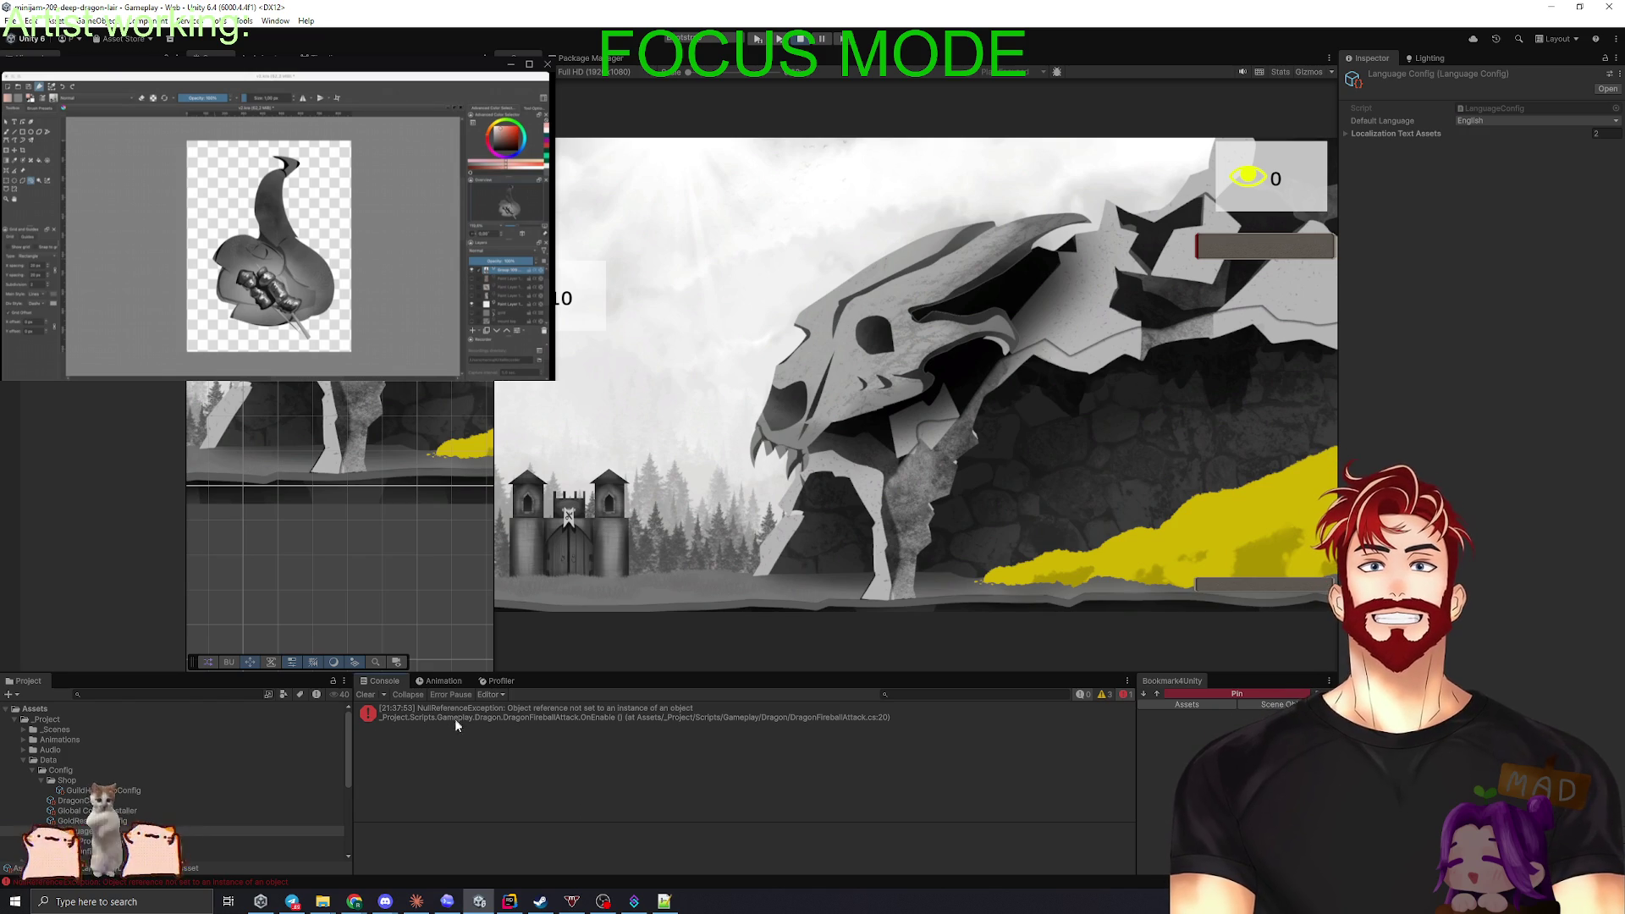
left_click(525, 710)
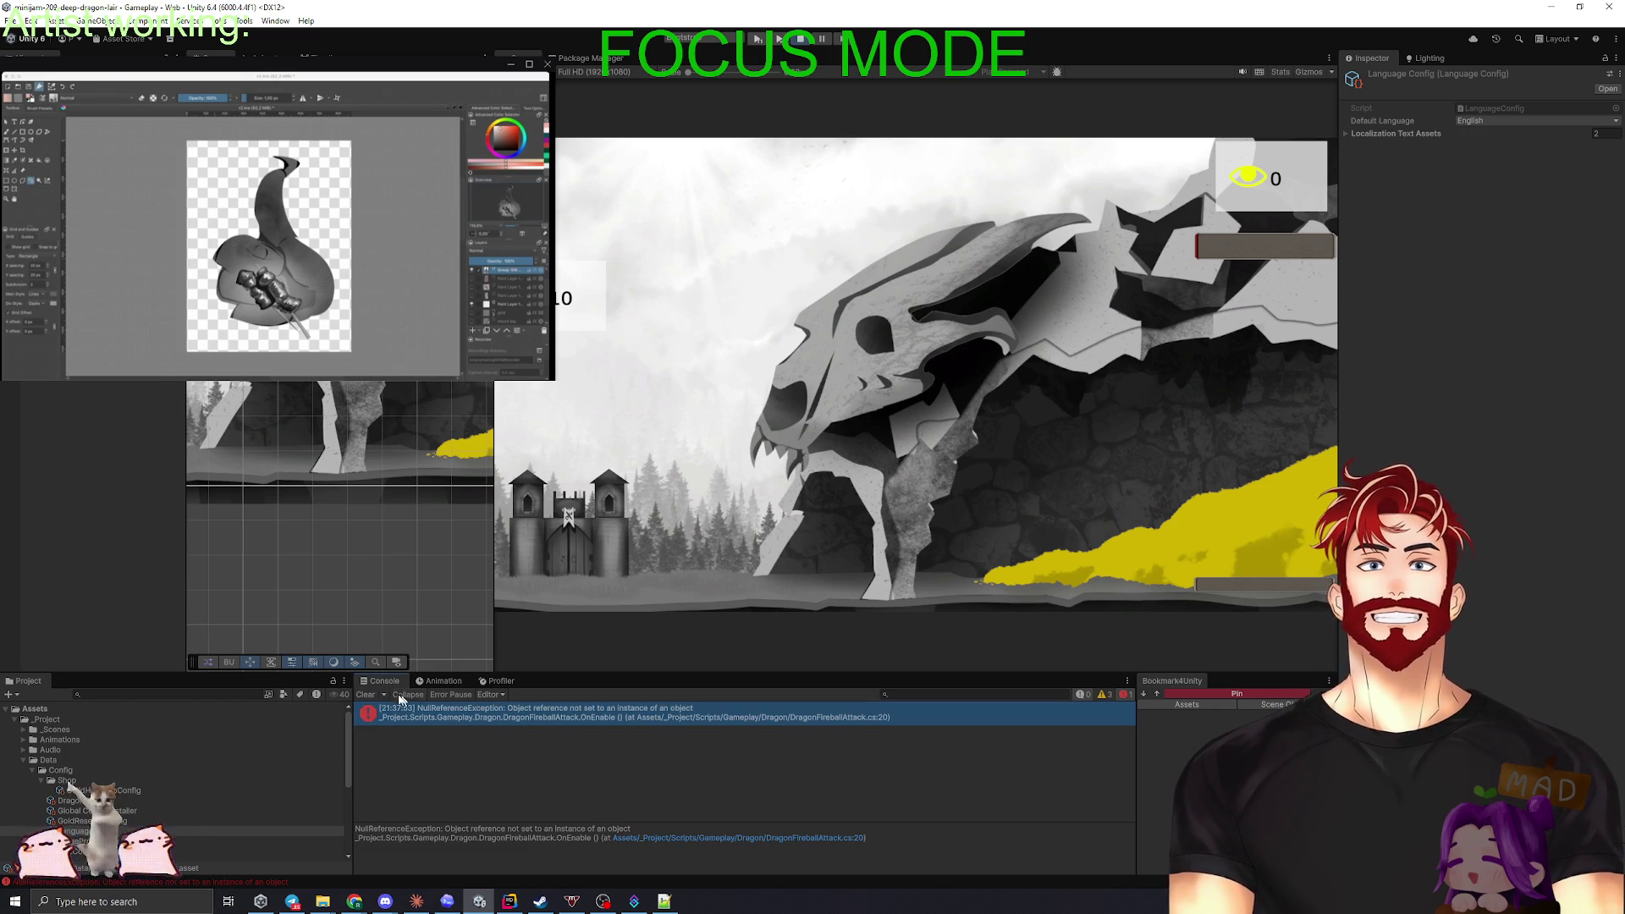
left_click(365, 694)
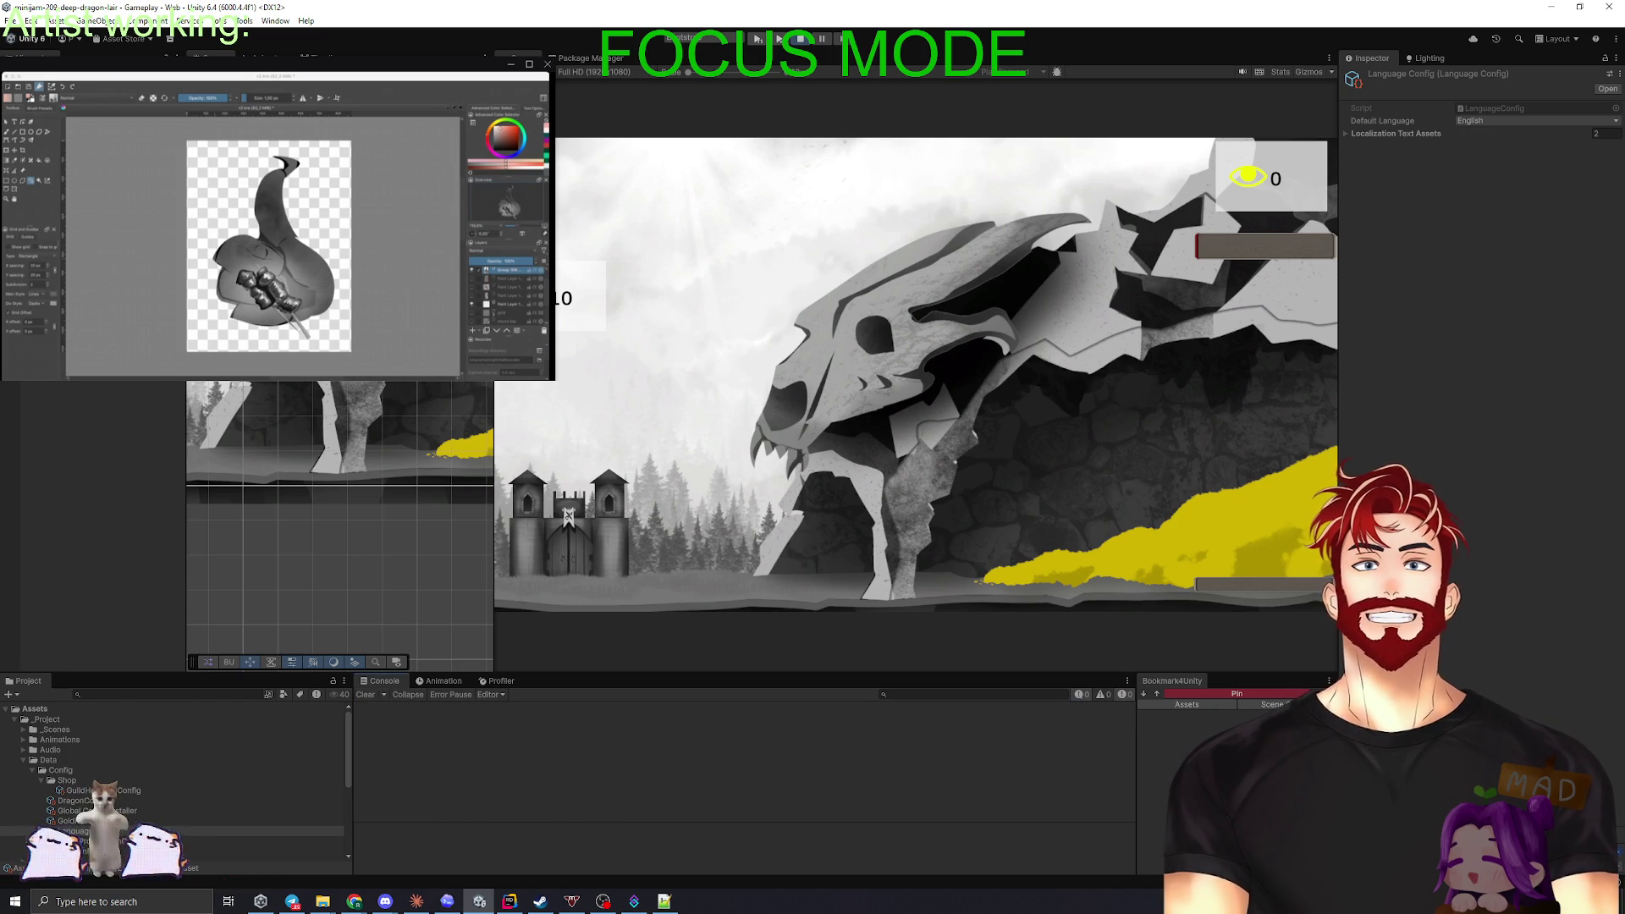
left_click(303, 447)
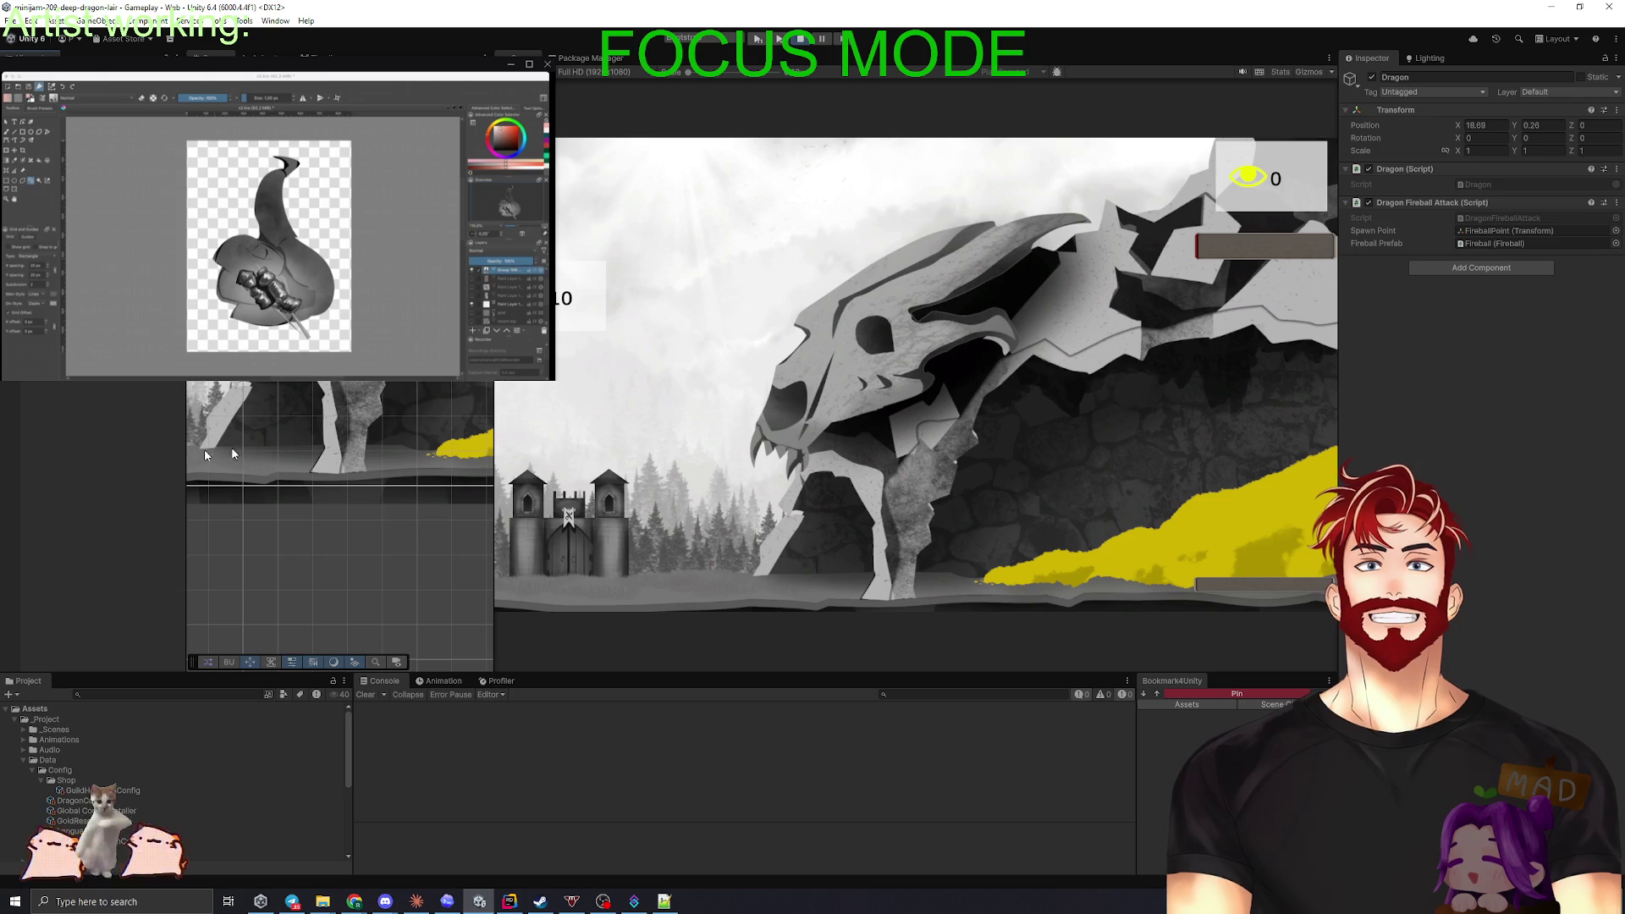
left_click(37, 454)
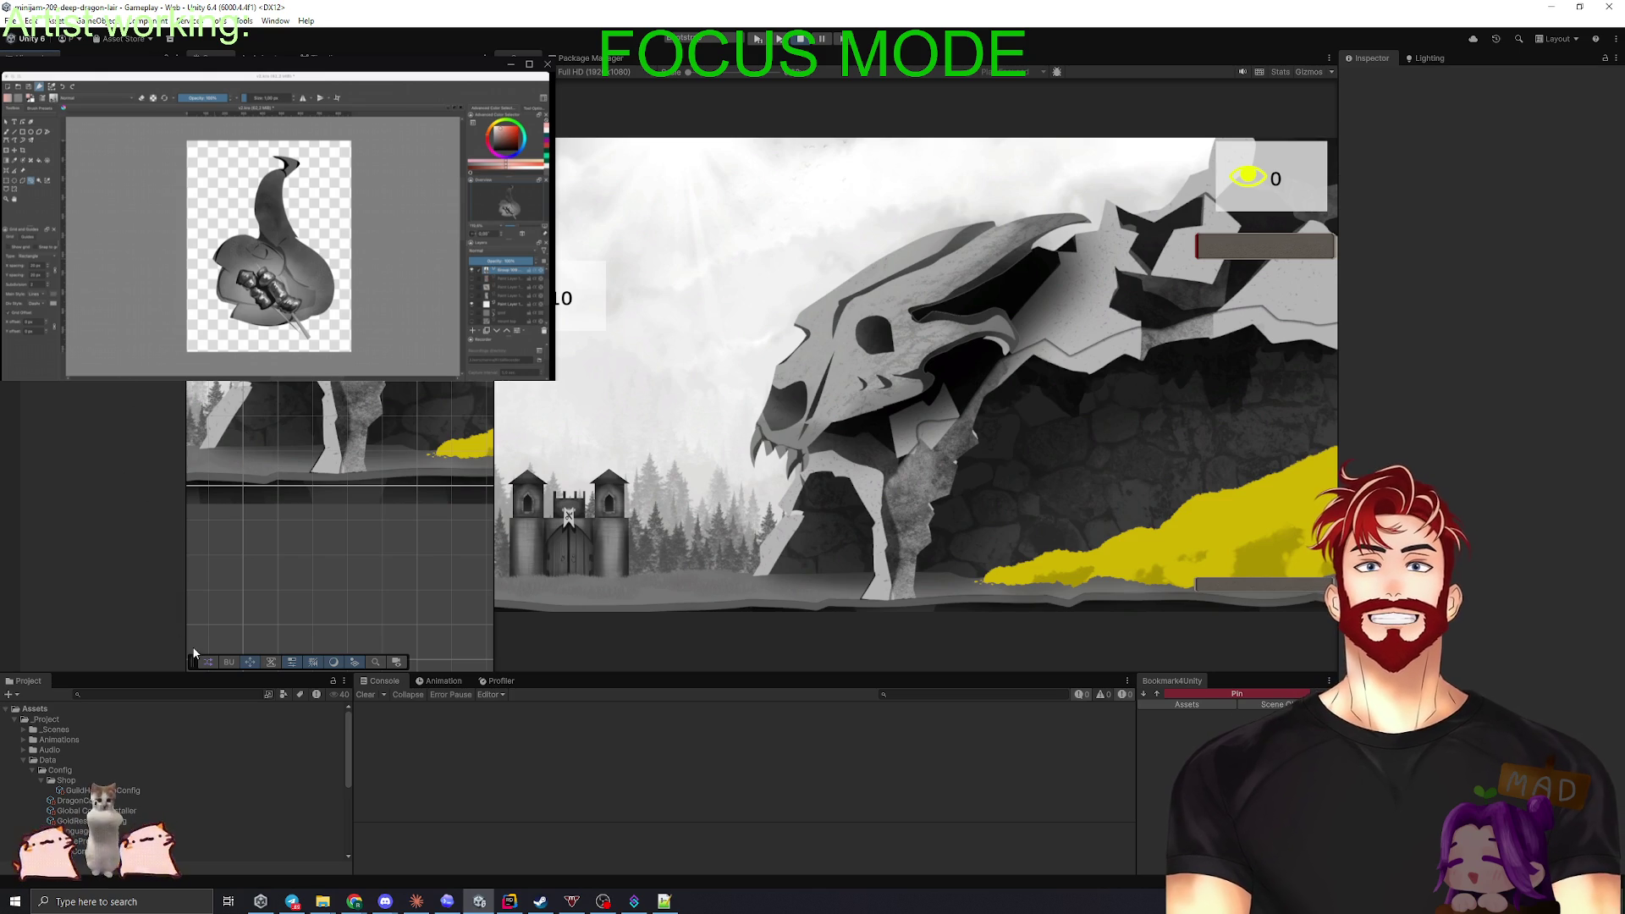
- Save the scene and collapse the Data folder in the Project panel
key("ctrl+s")
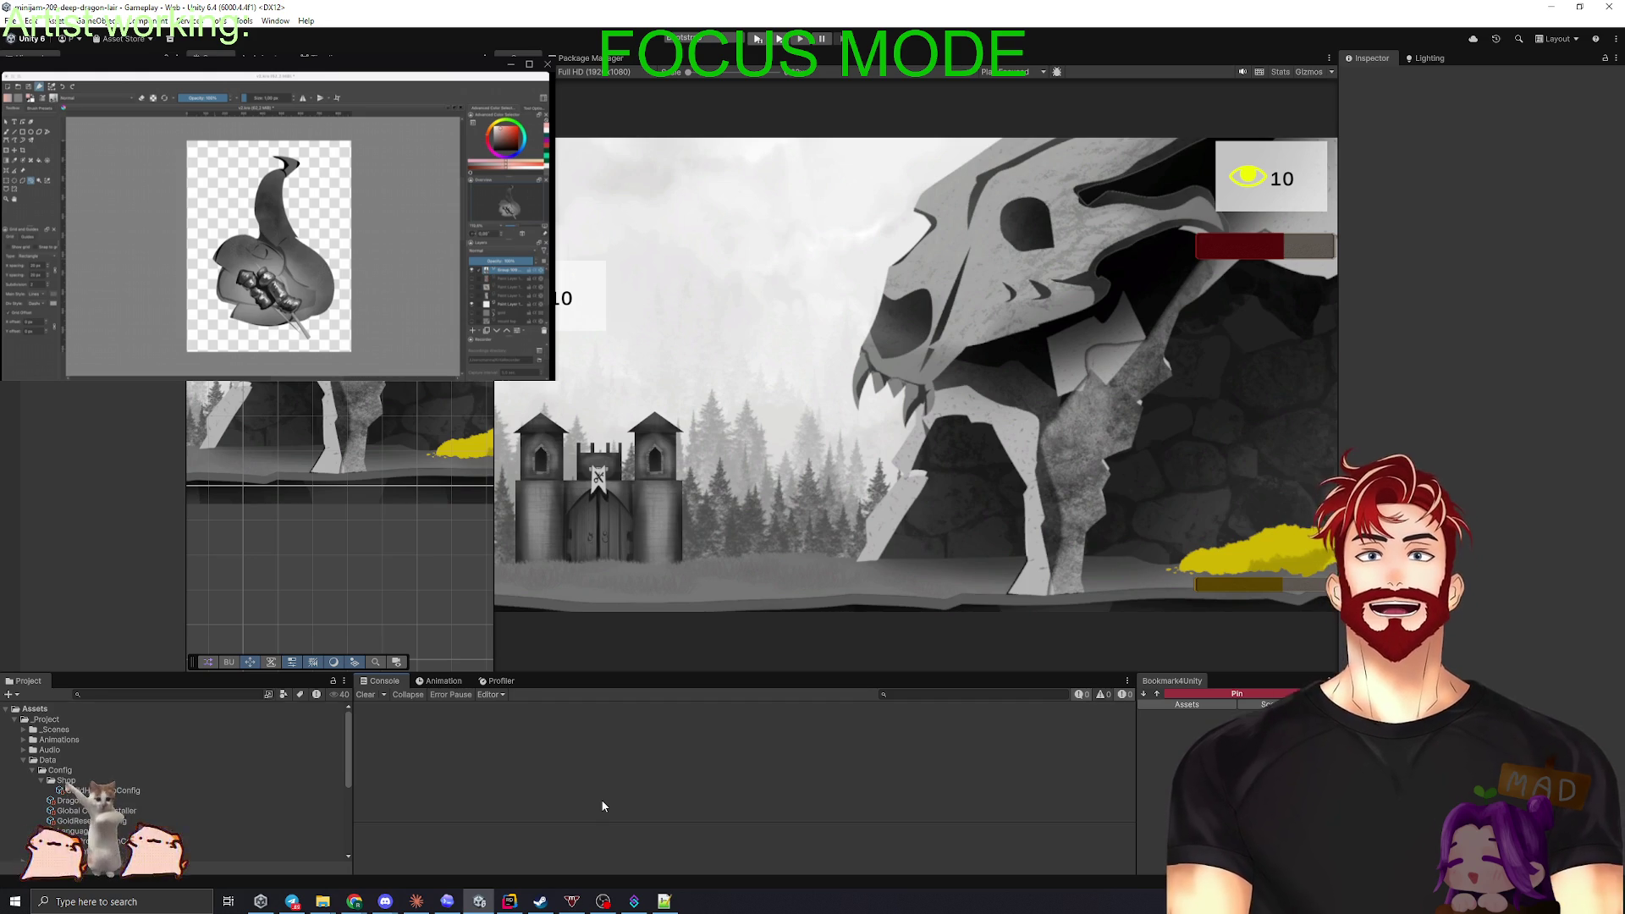
left_click(22, 761)
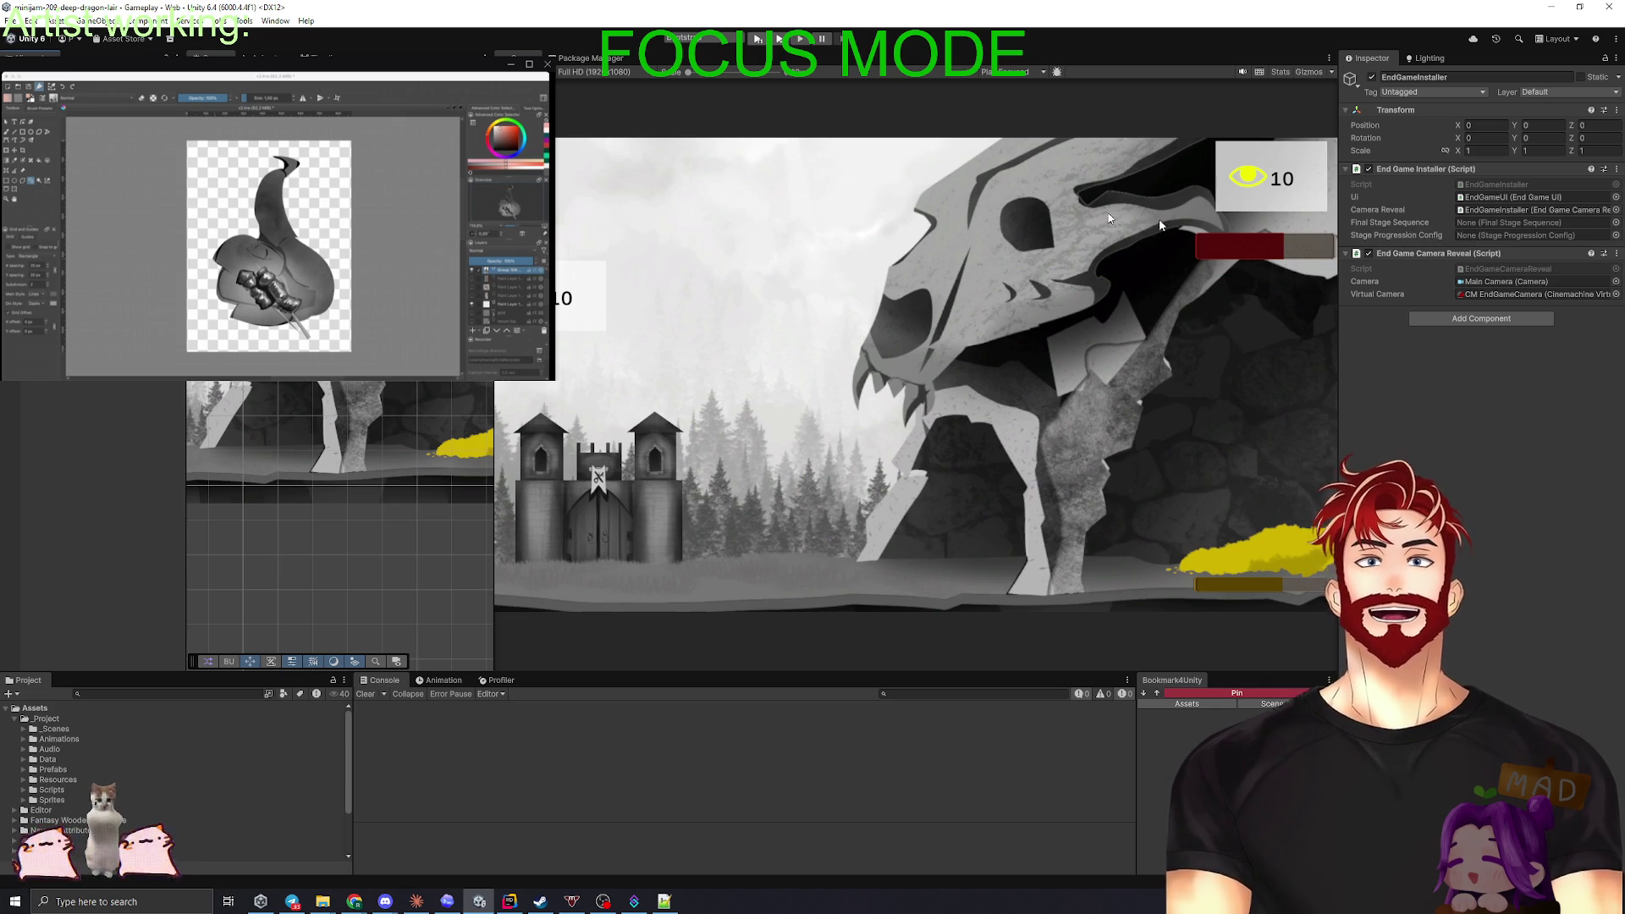
- Create an empty CameraReveal object and paste End Game Camera Reveal onto it as a new component
left_click(1616, 236)
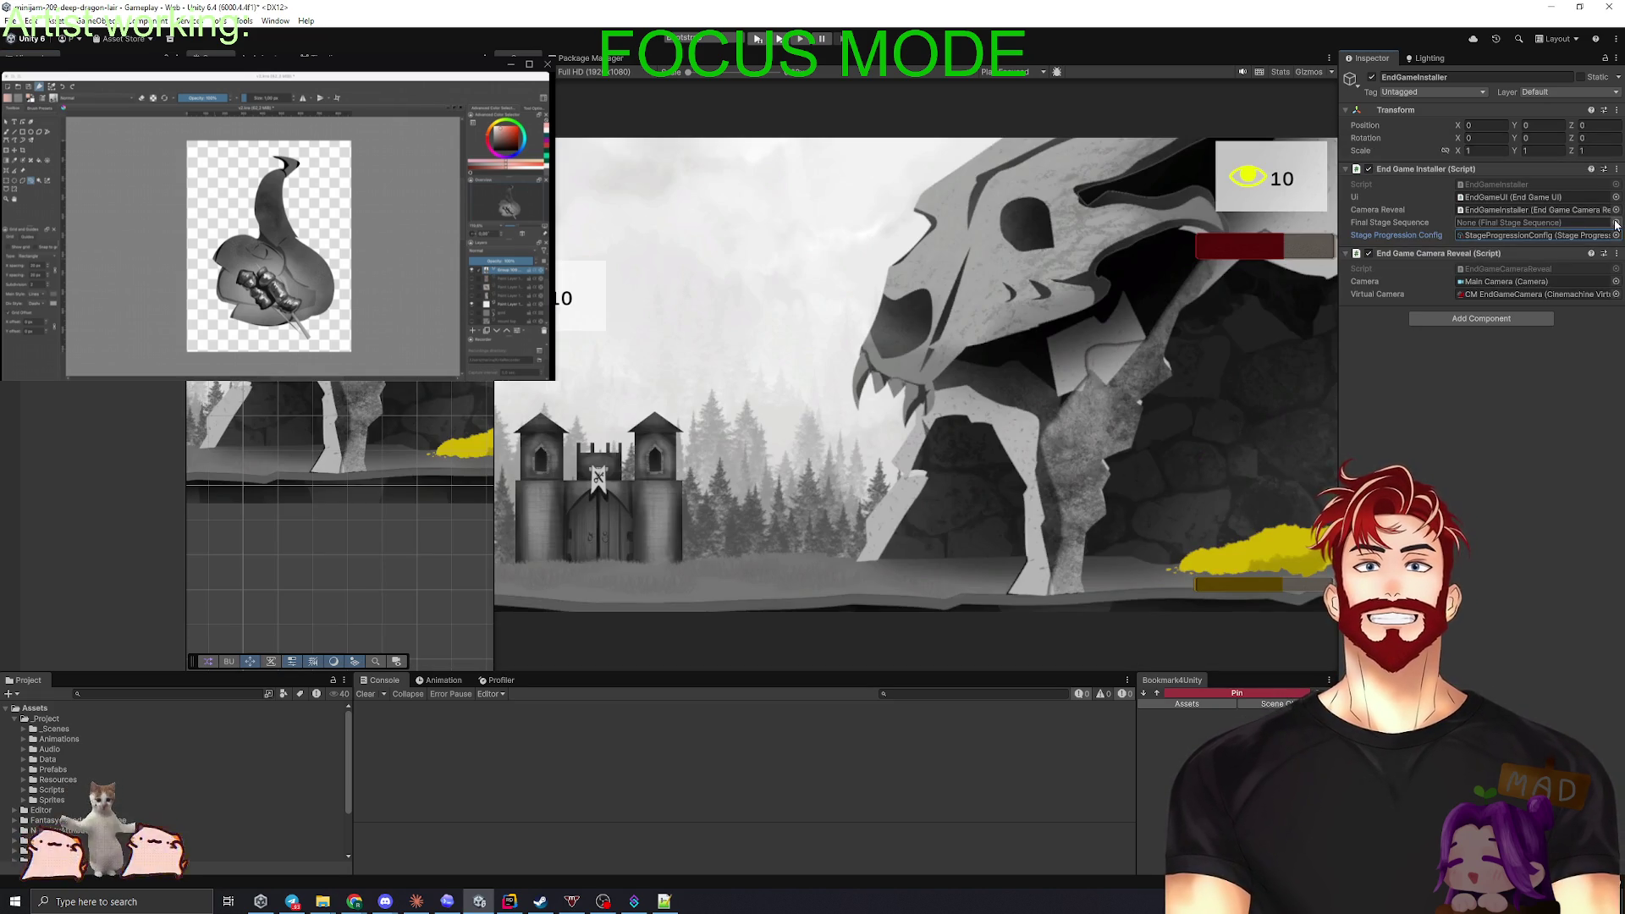
key("Escape")
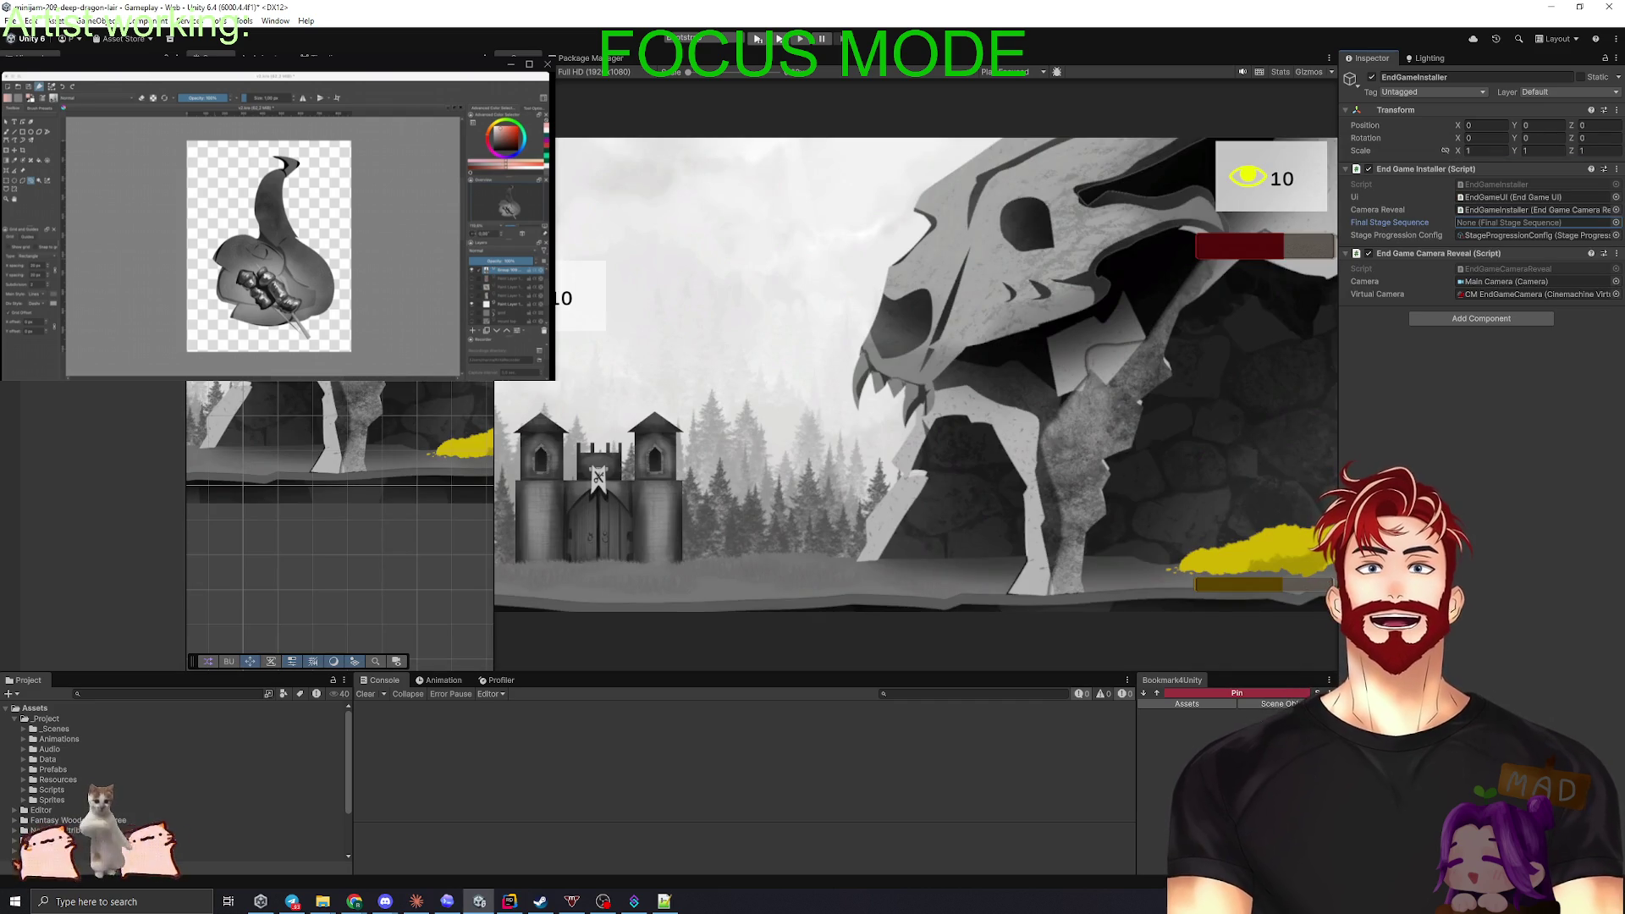
left_click(1616, 253)
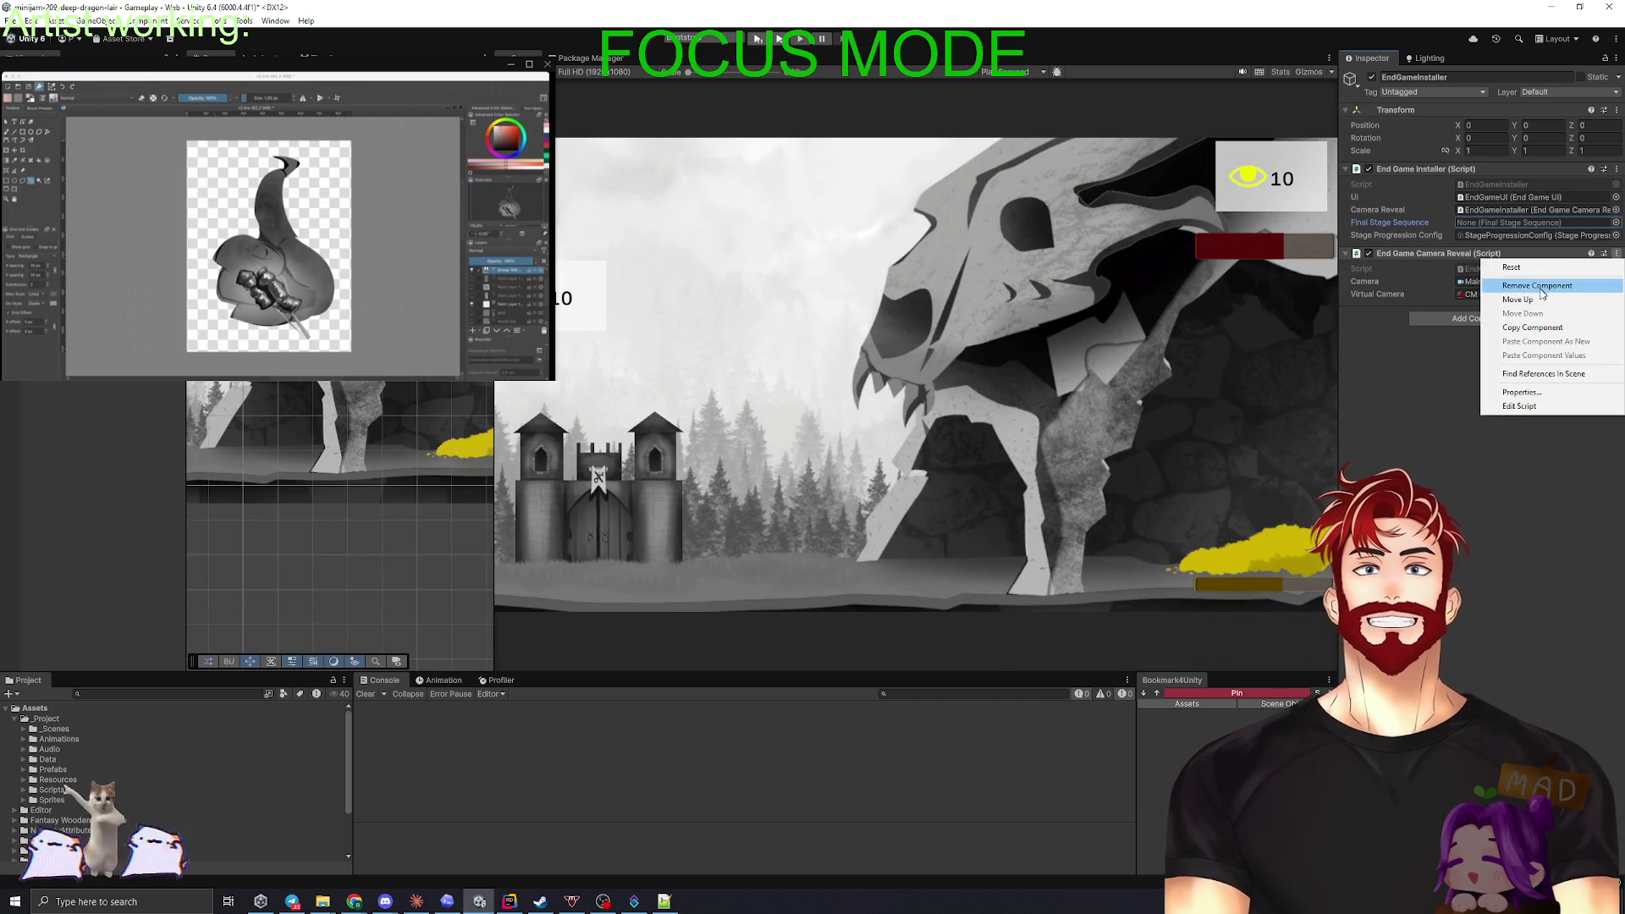
left_click(1532, 327)
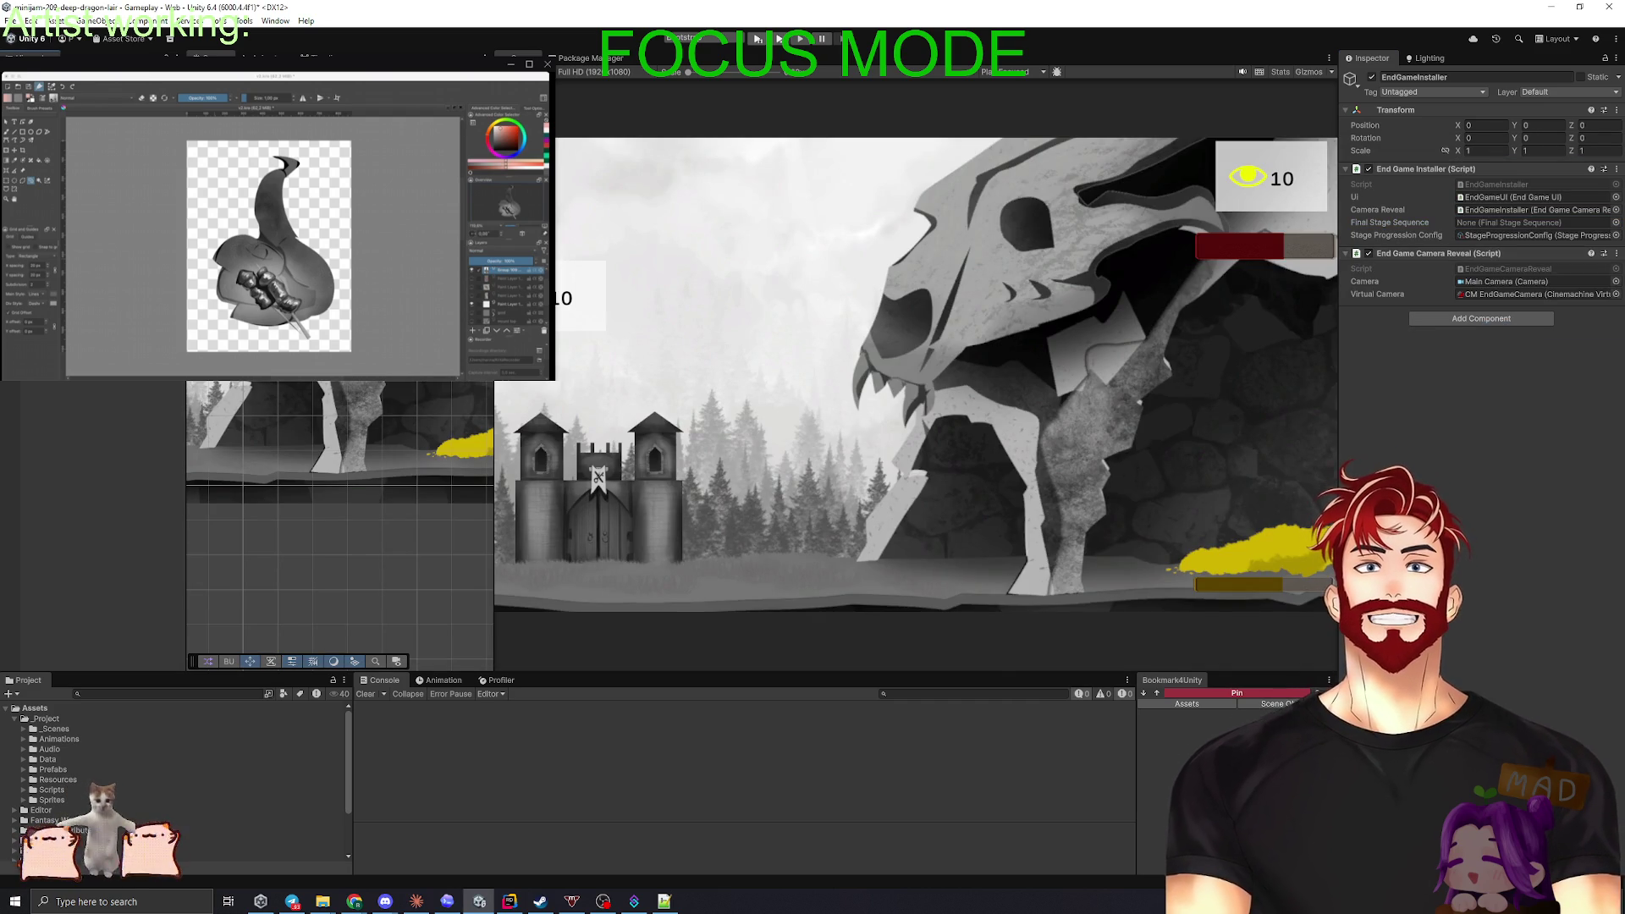
right_click(64, 379)
left_click(139, 381)
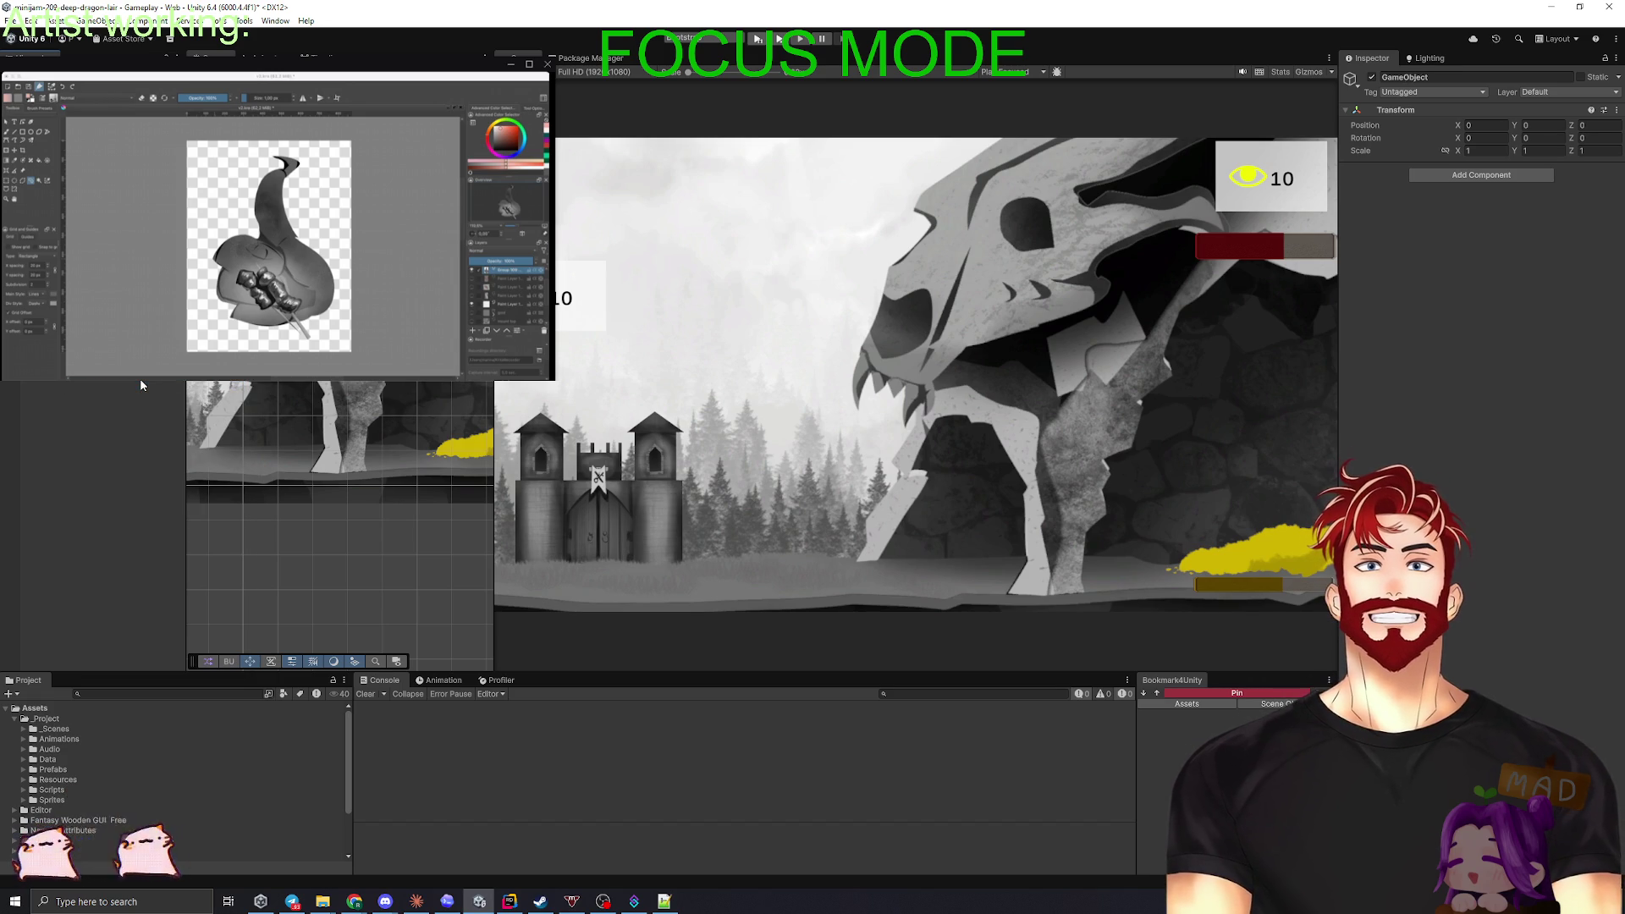
key("Return")
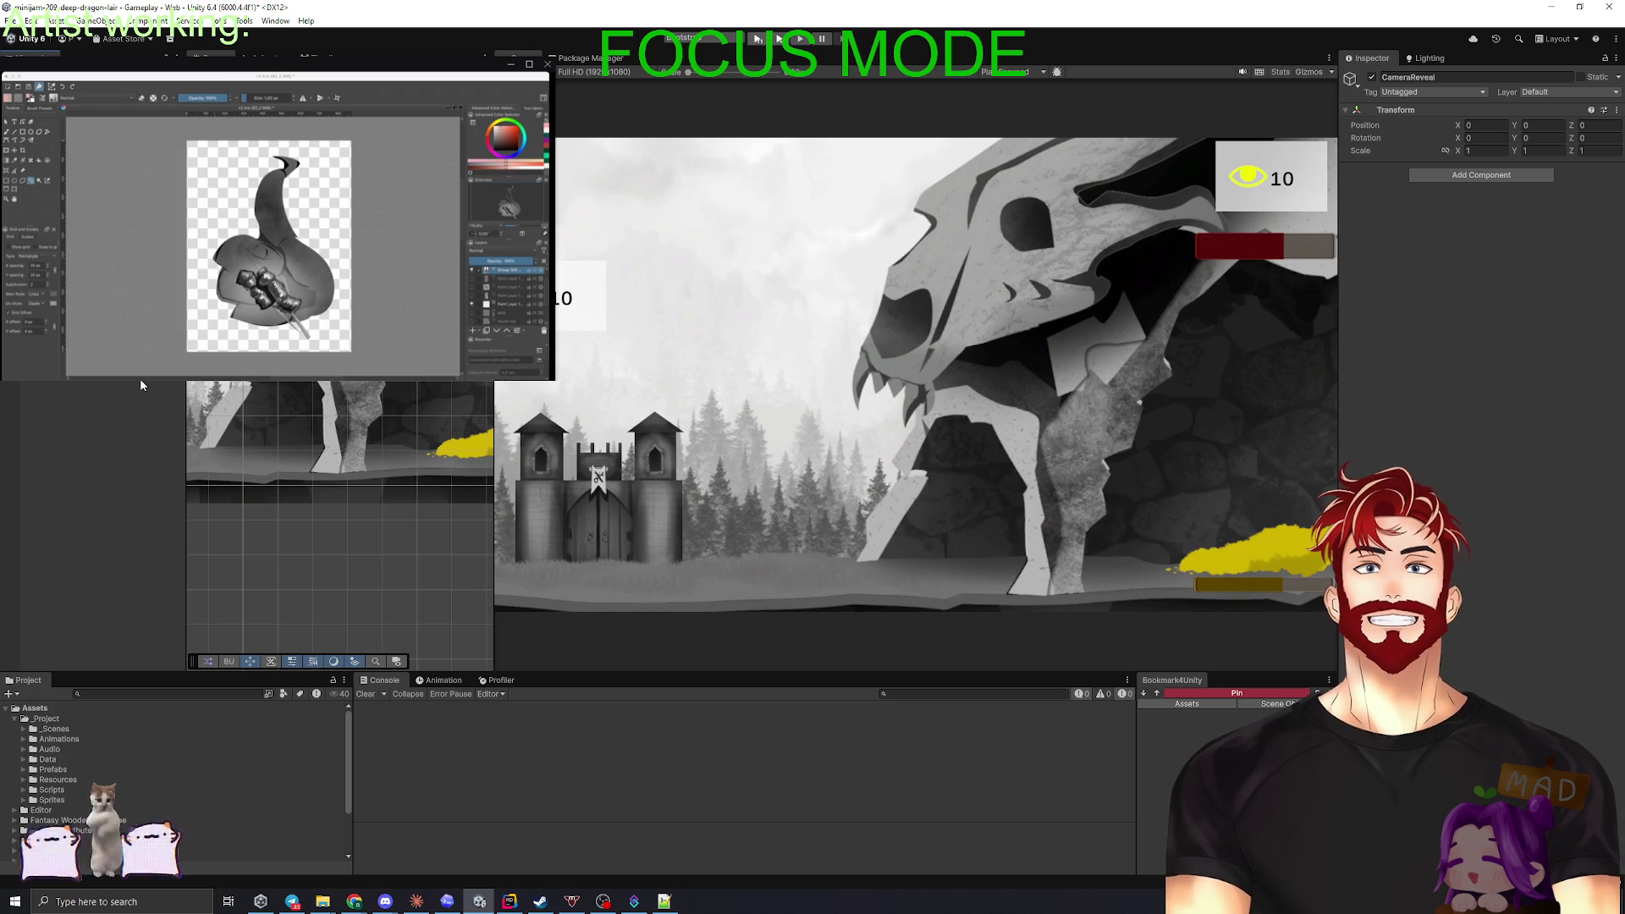
right_click(1446, 112)
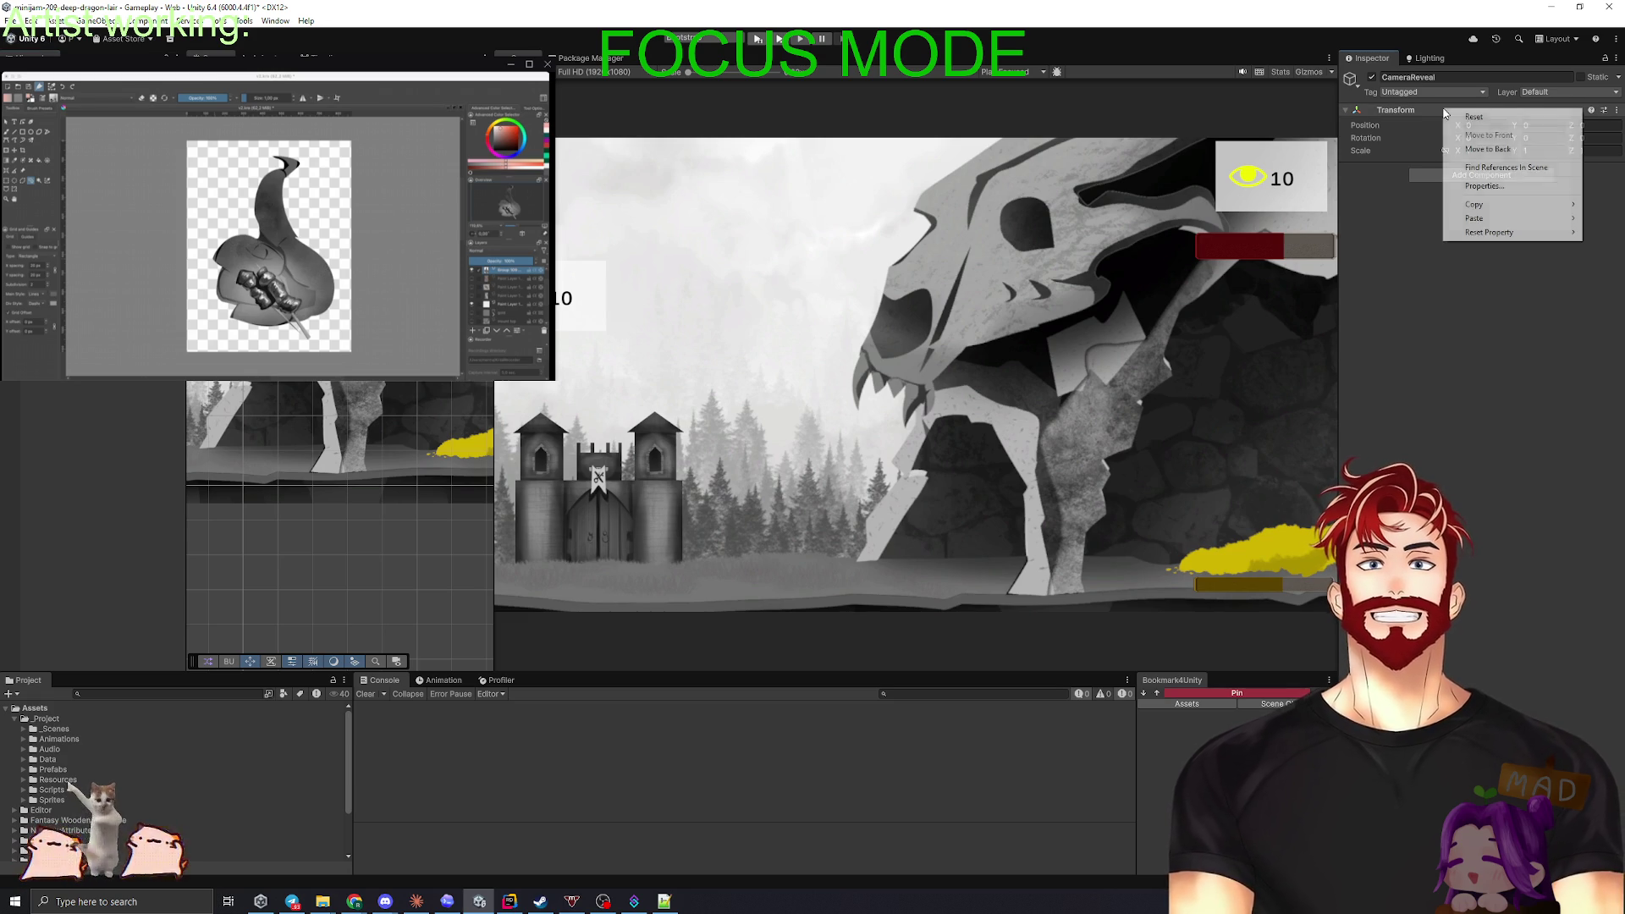
mouse_move(1488, 220)
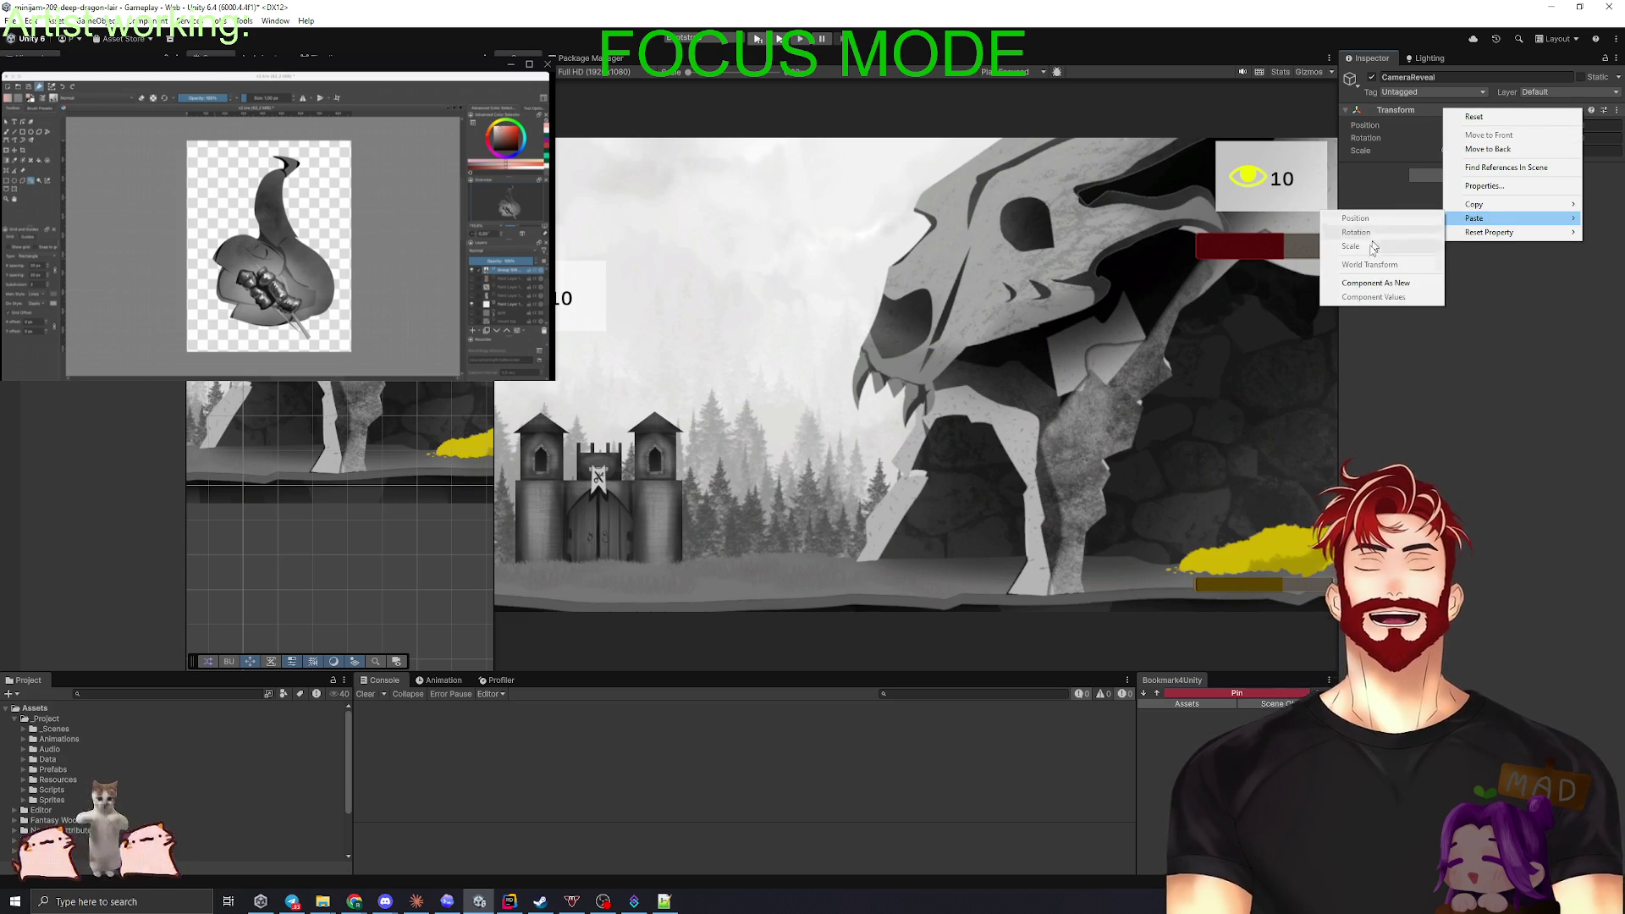
left_click(1376, 282)
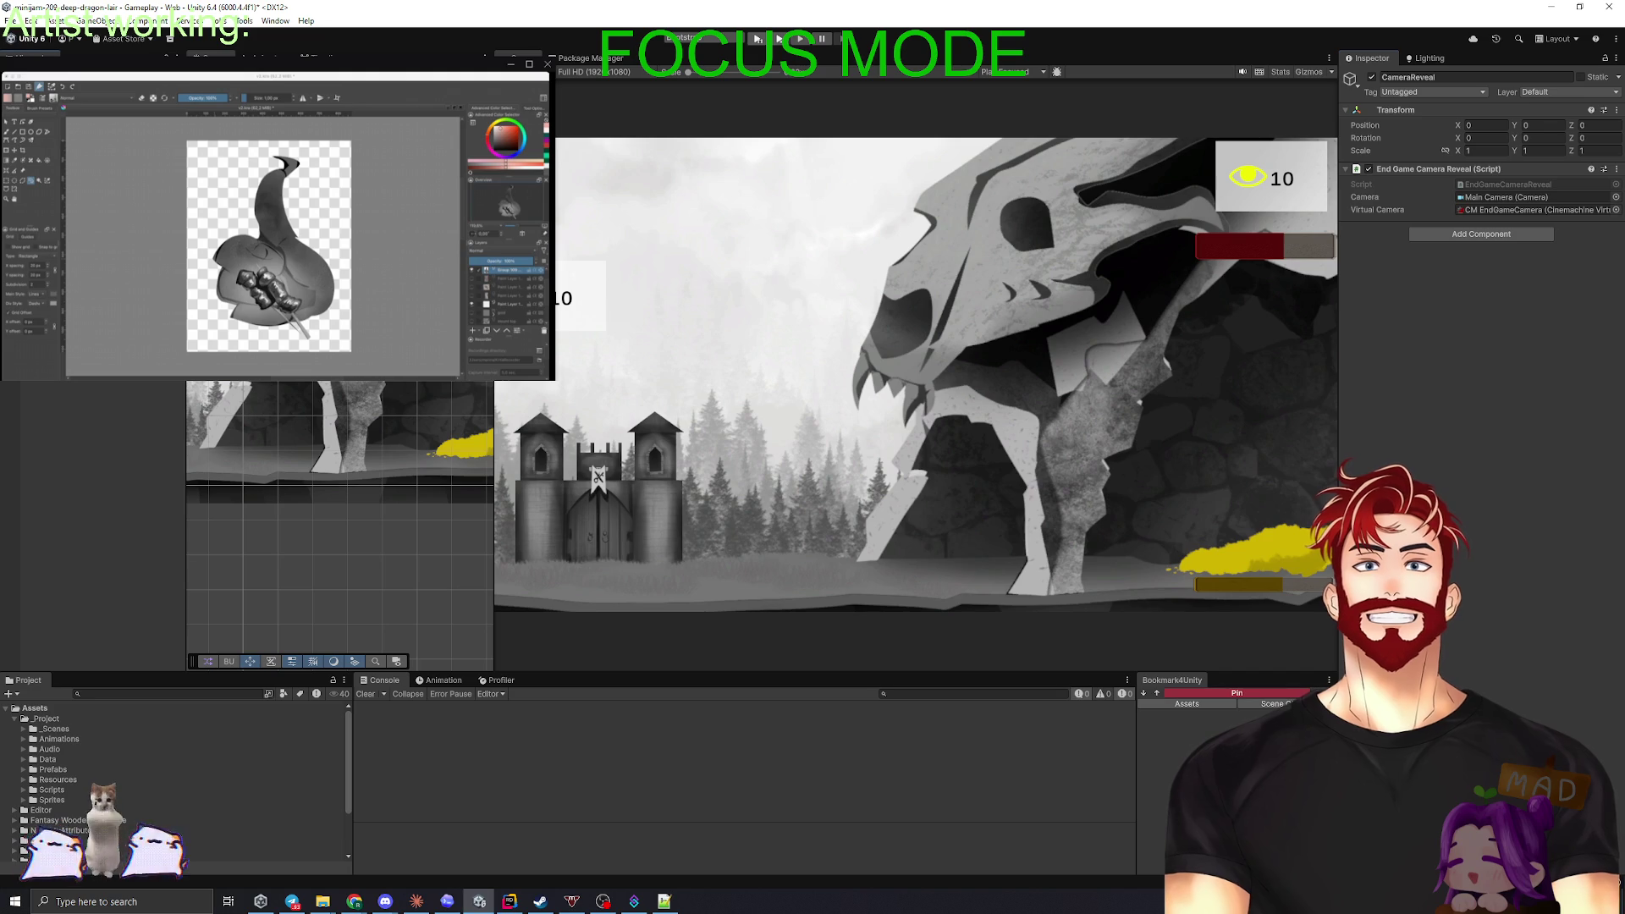
- Remove End Game Camera Reveal from EndGameInstaller and save the scene
left_click(1617, 253)
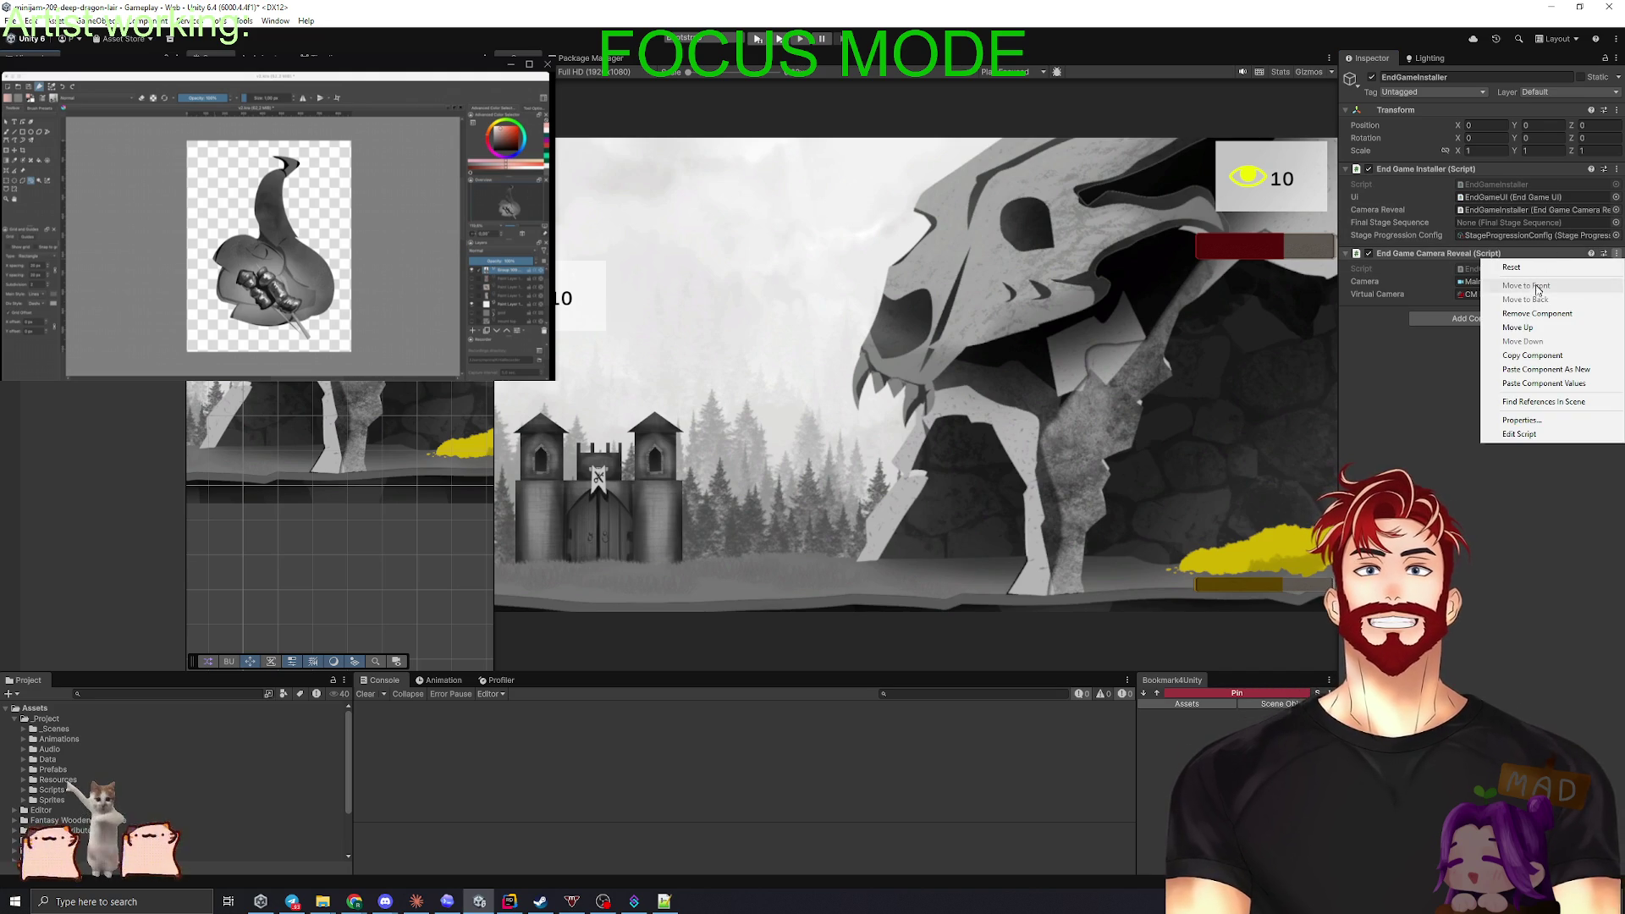
left_click(1538, 313)
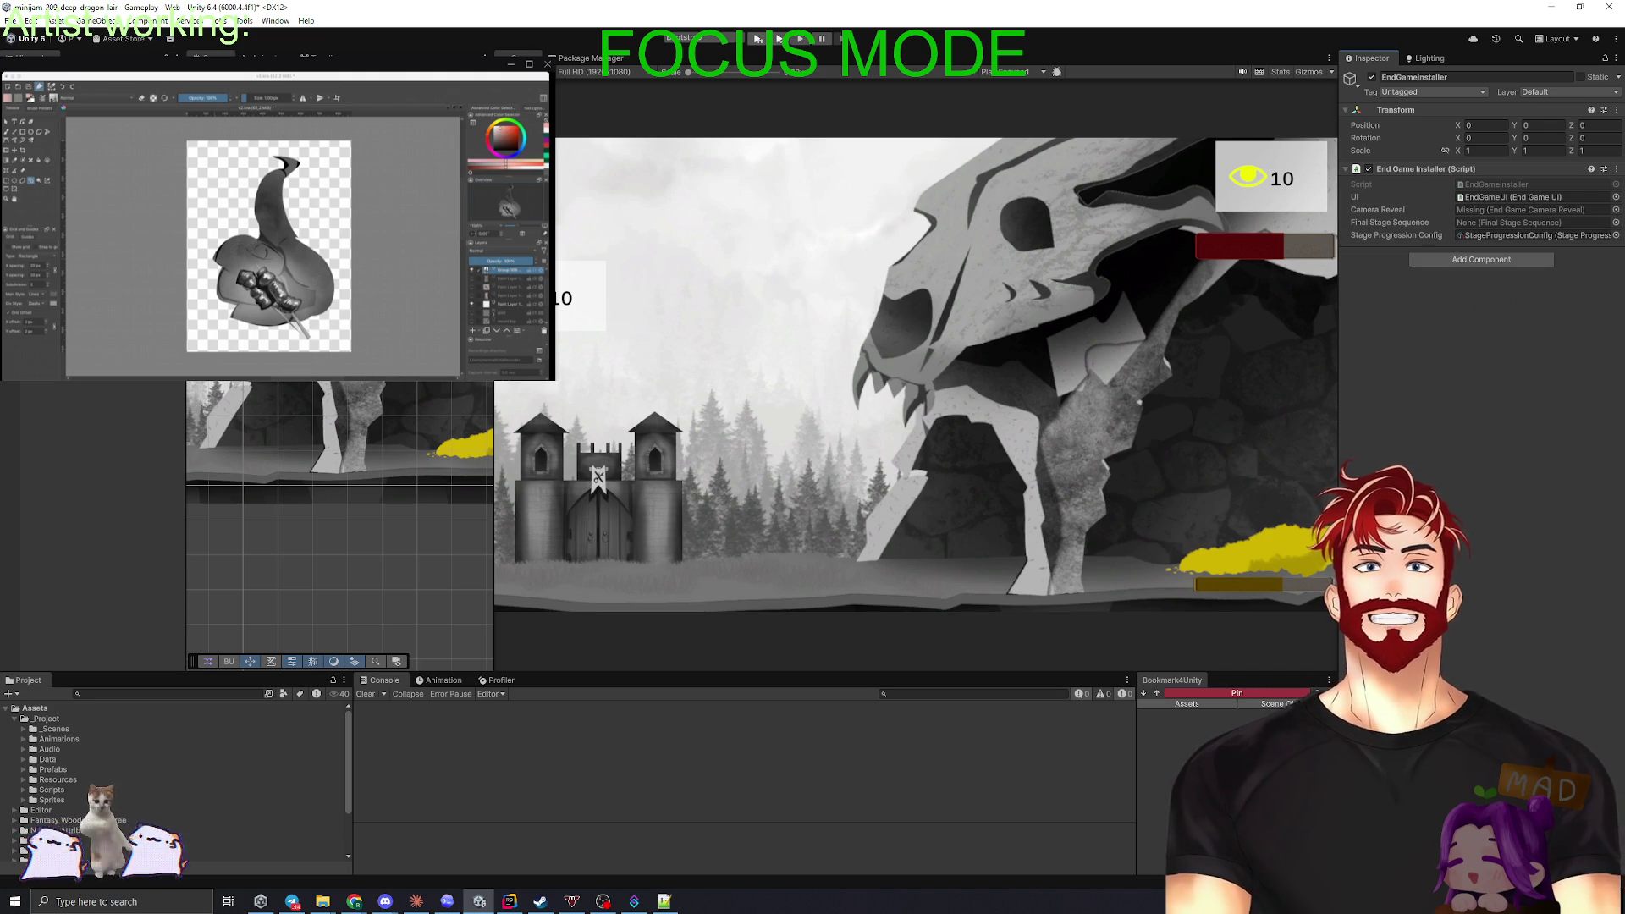
key("Down")
key("ctrl+s")
- Create a FinalStageSequence object and add the Final Stage Sequence script to it
right_click(76, 383)
left_click(141, 383)
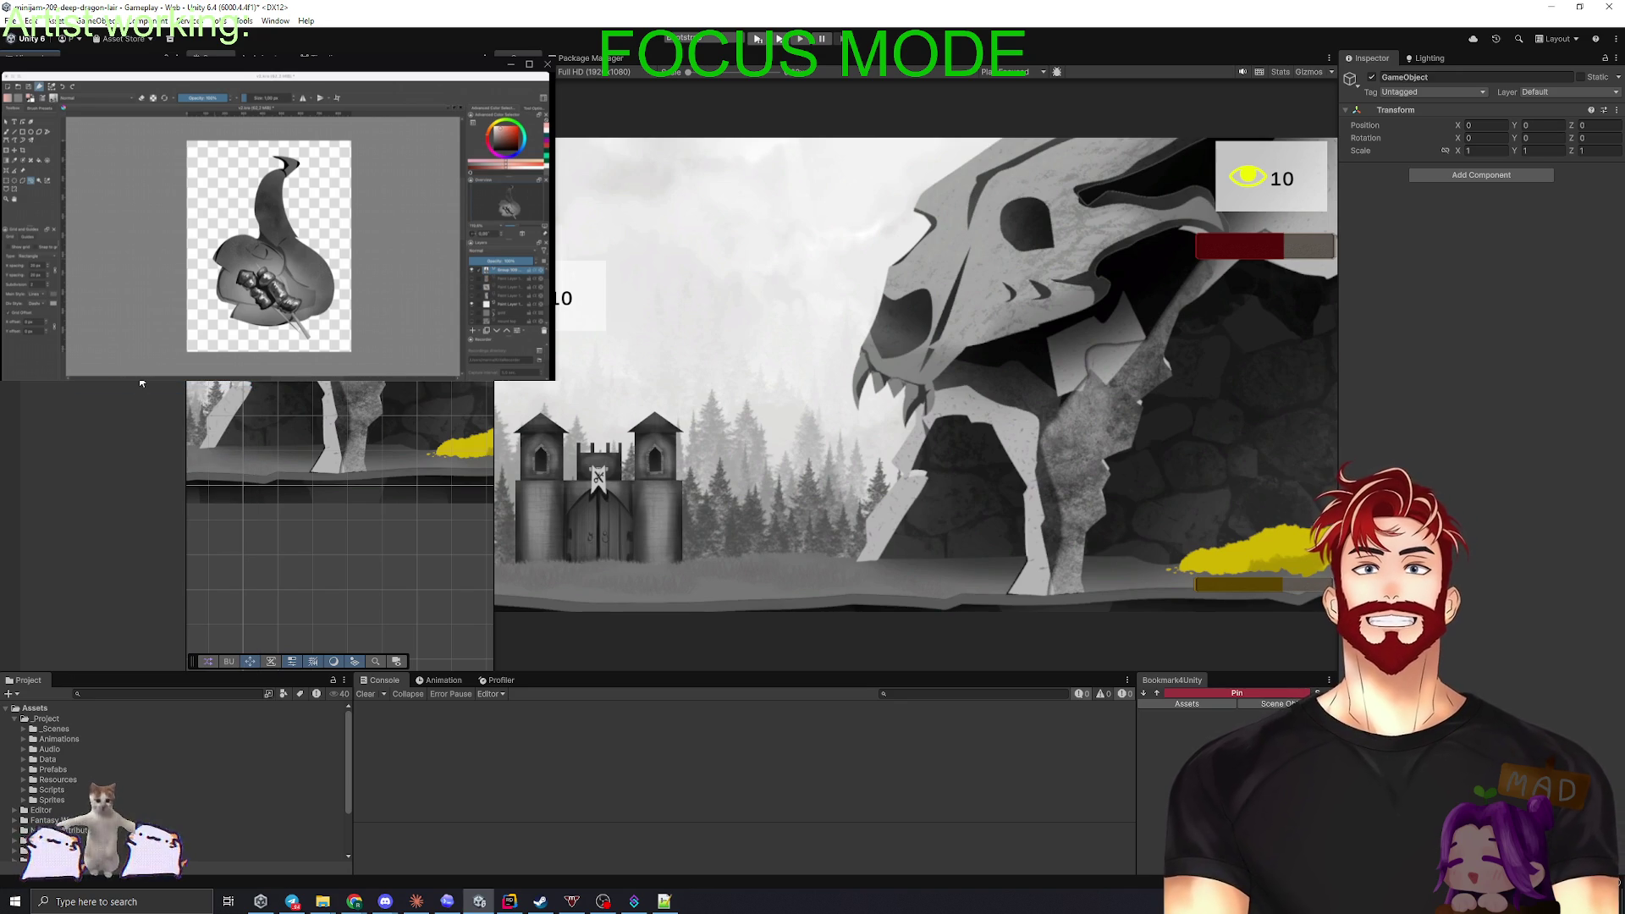
type("FinalStageSequence")
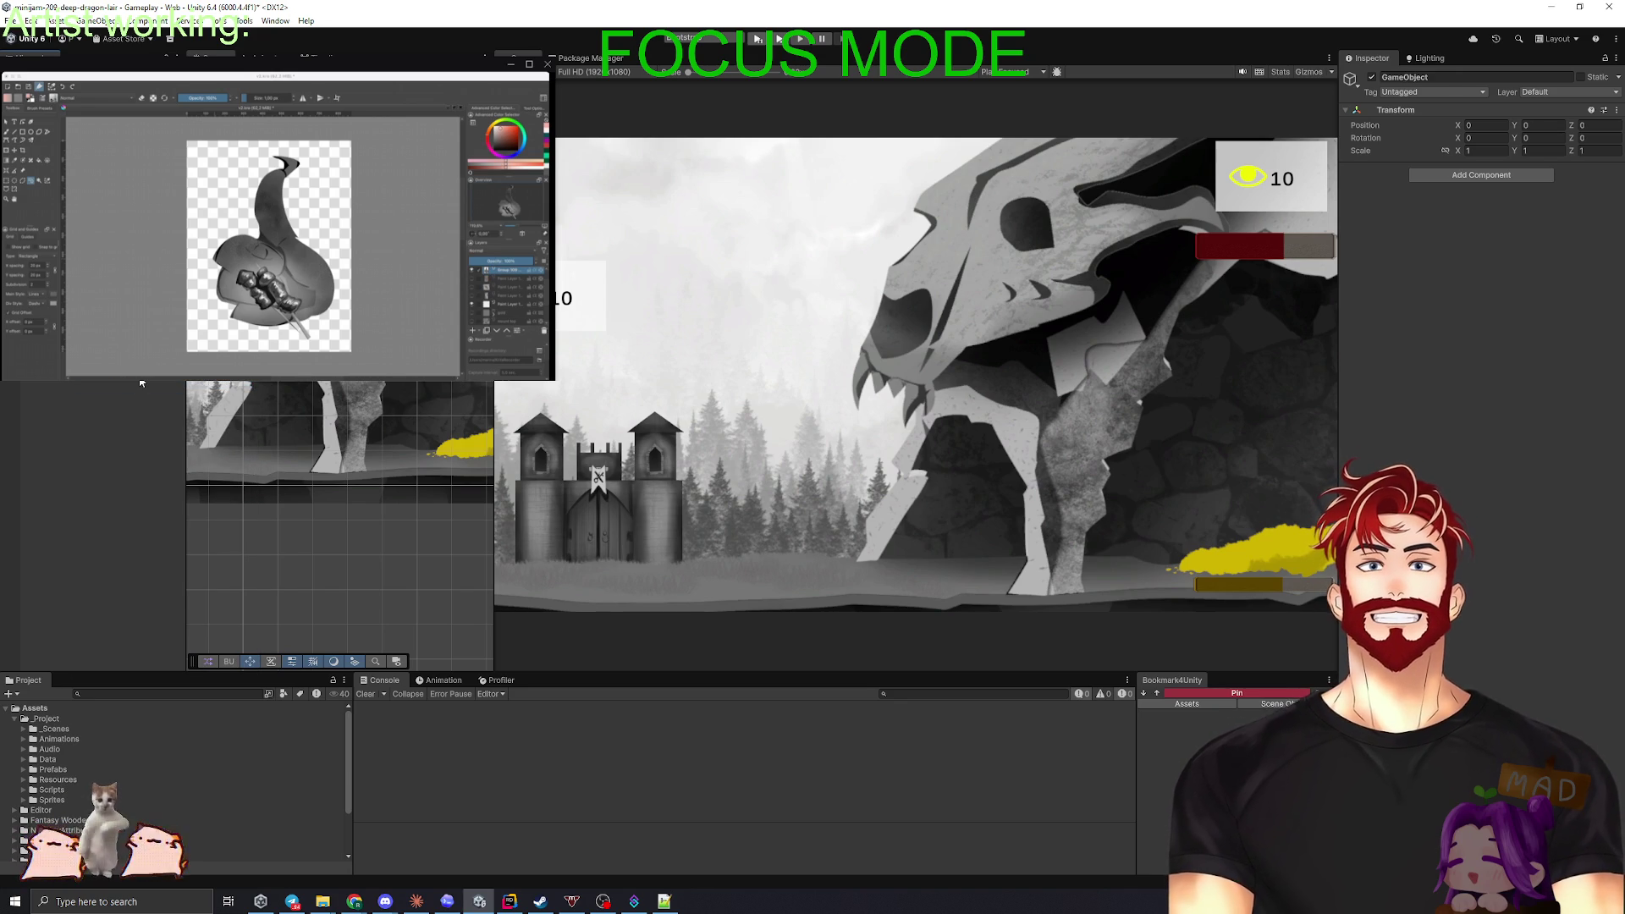
key("Return")
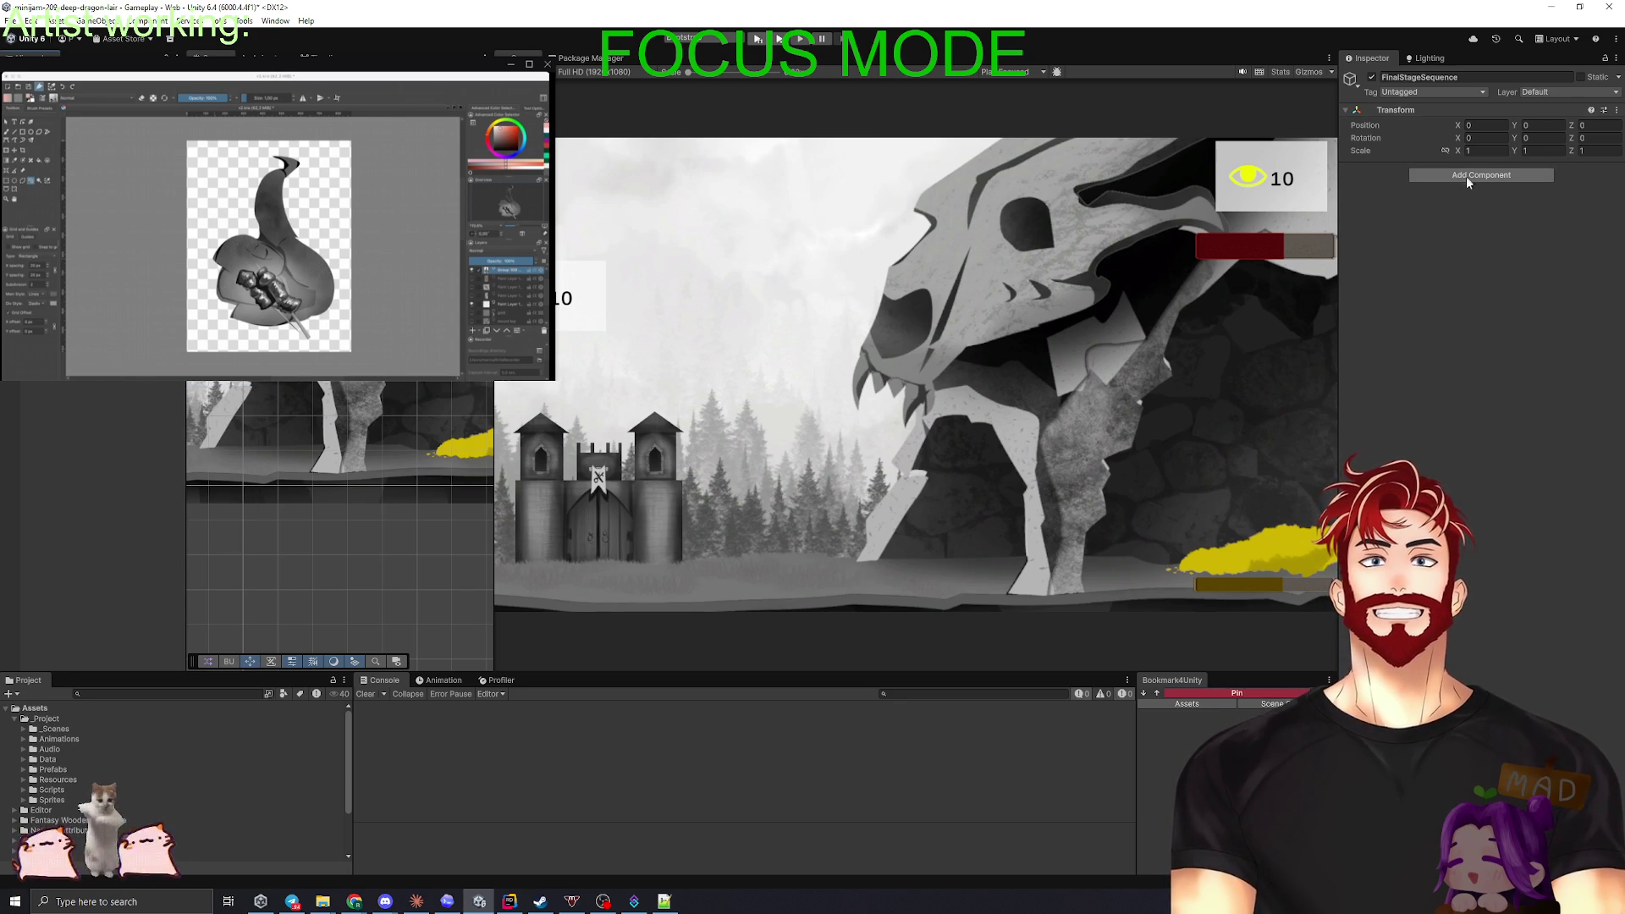
left_click(1461, 178)
type("Final")
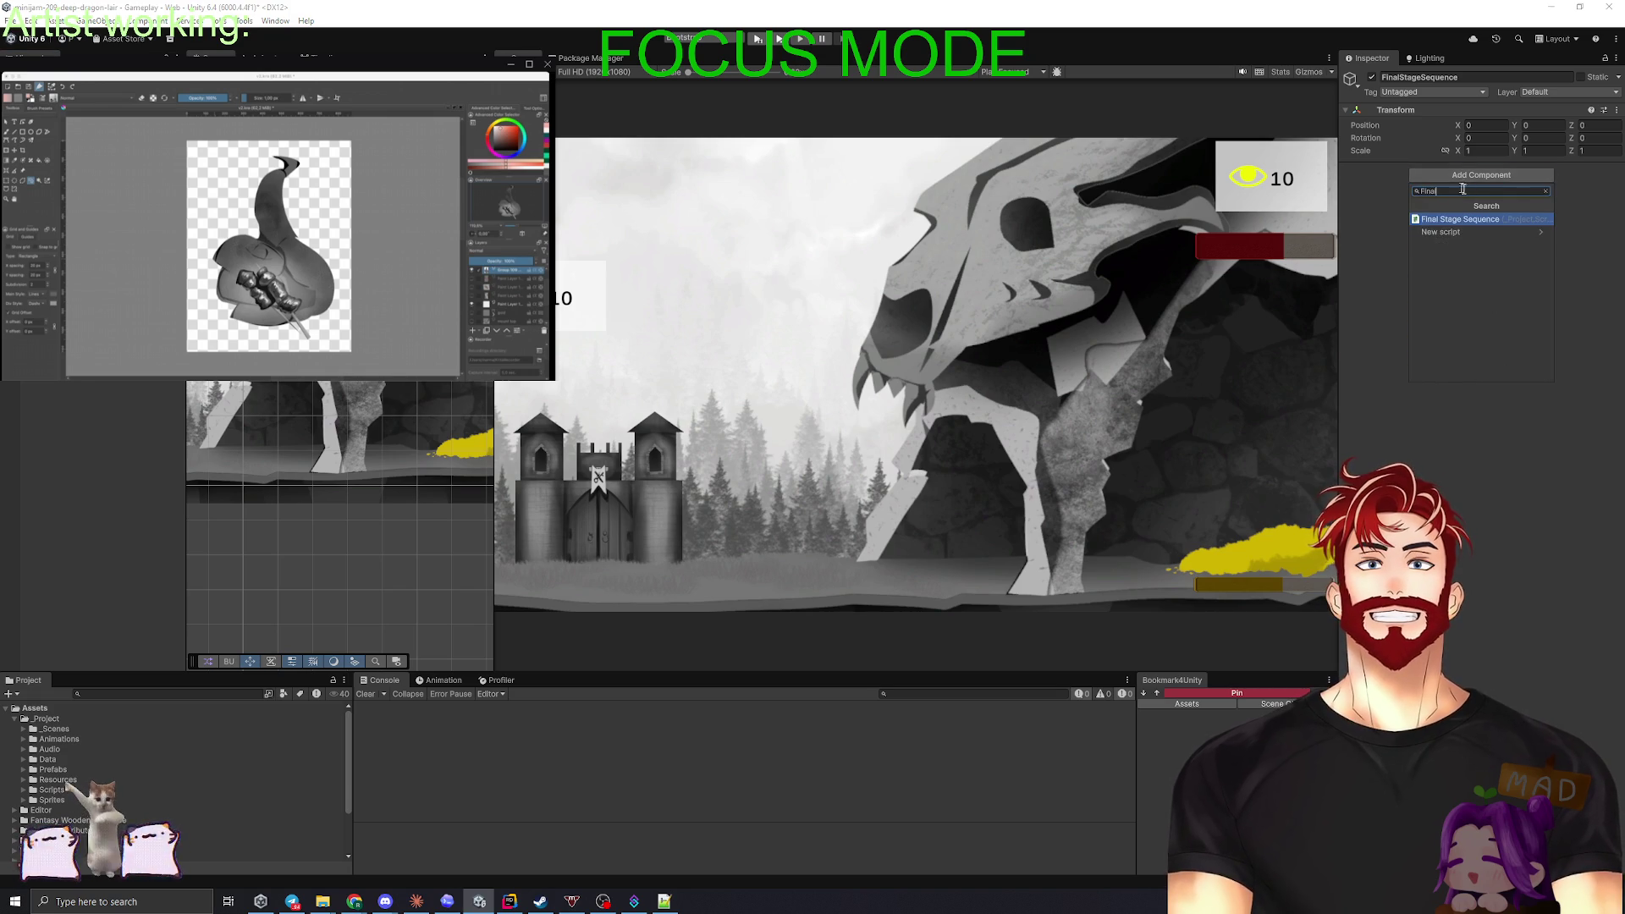
left_click(1469, 220)
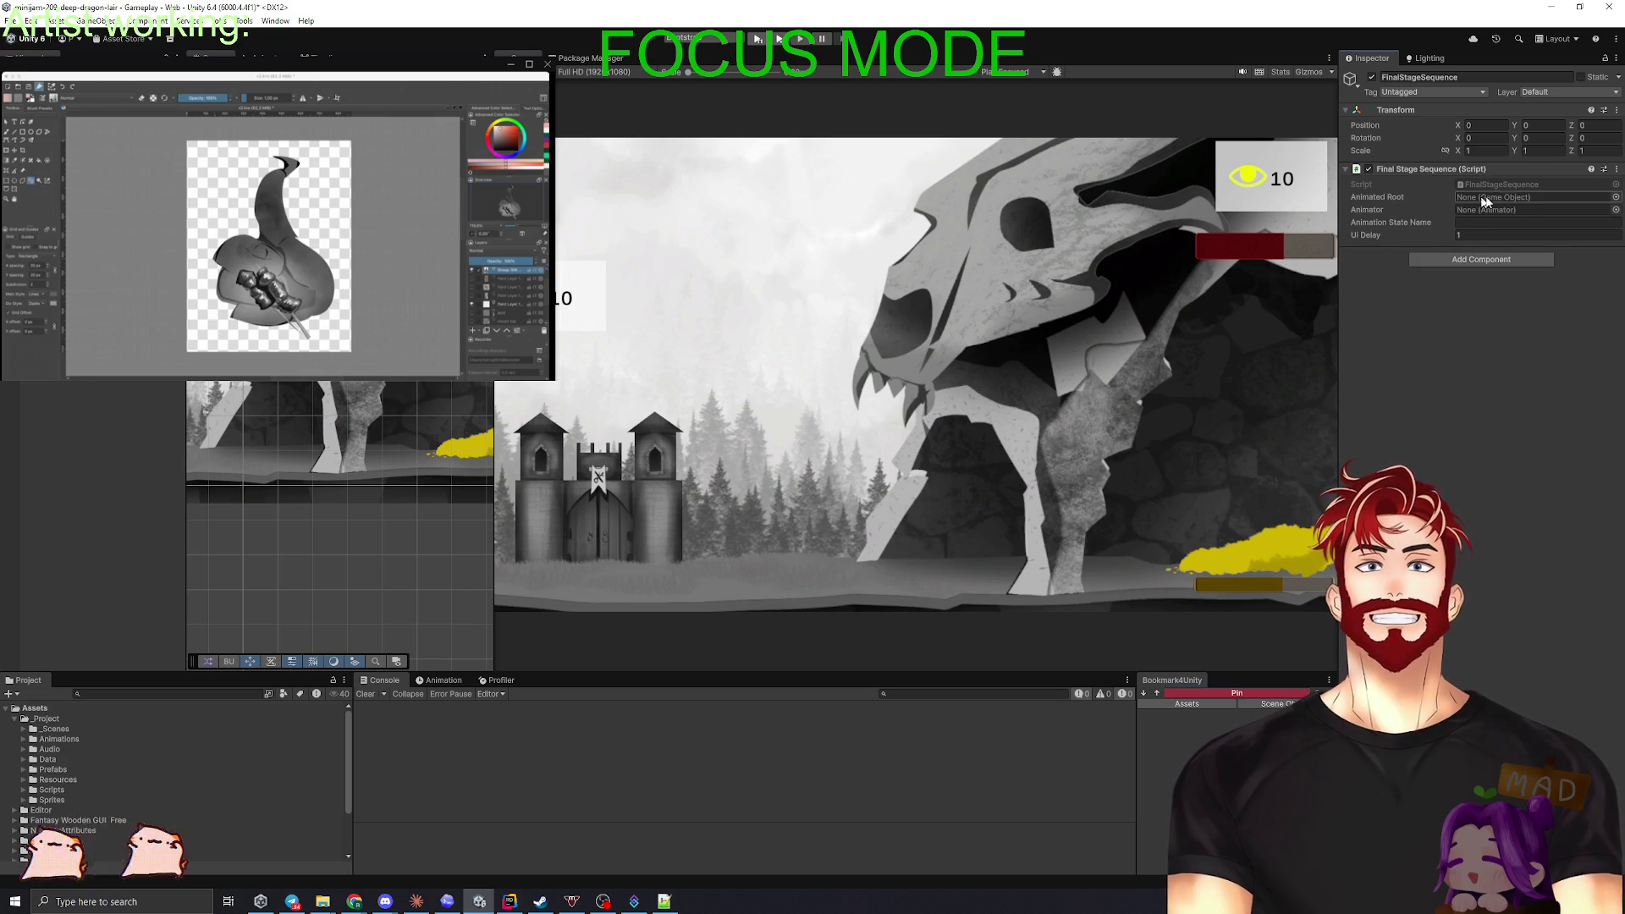
left_click(1616, 196)
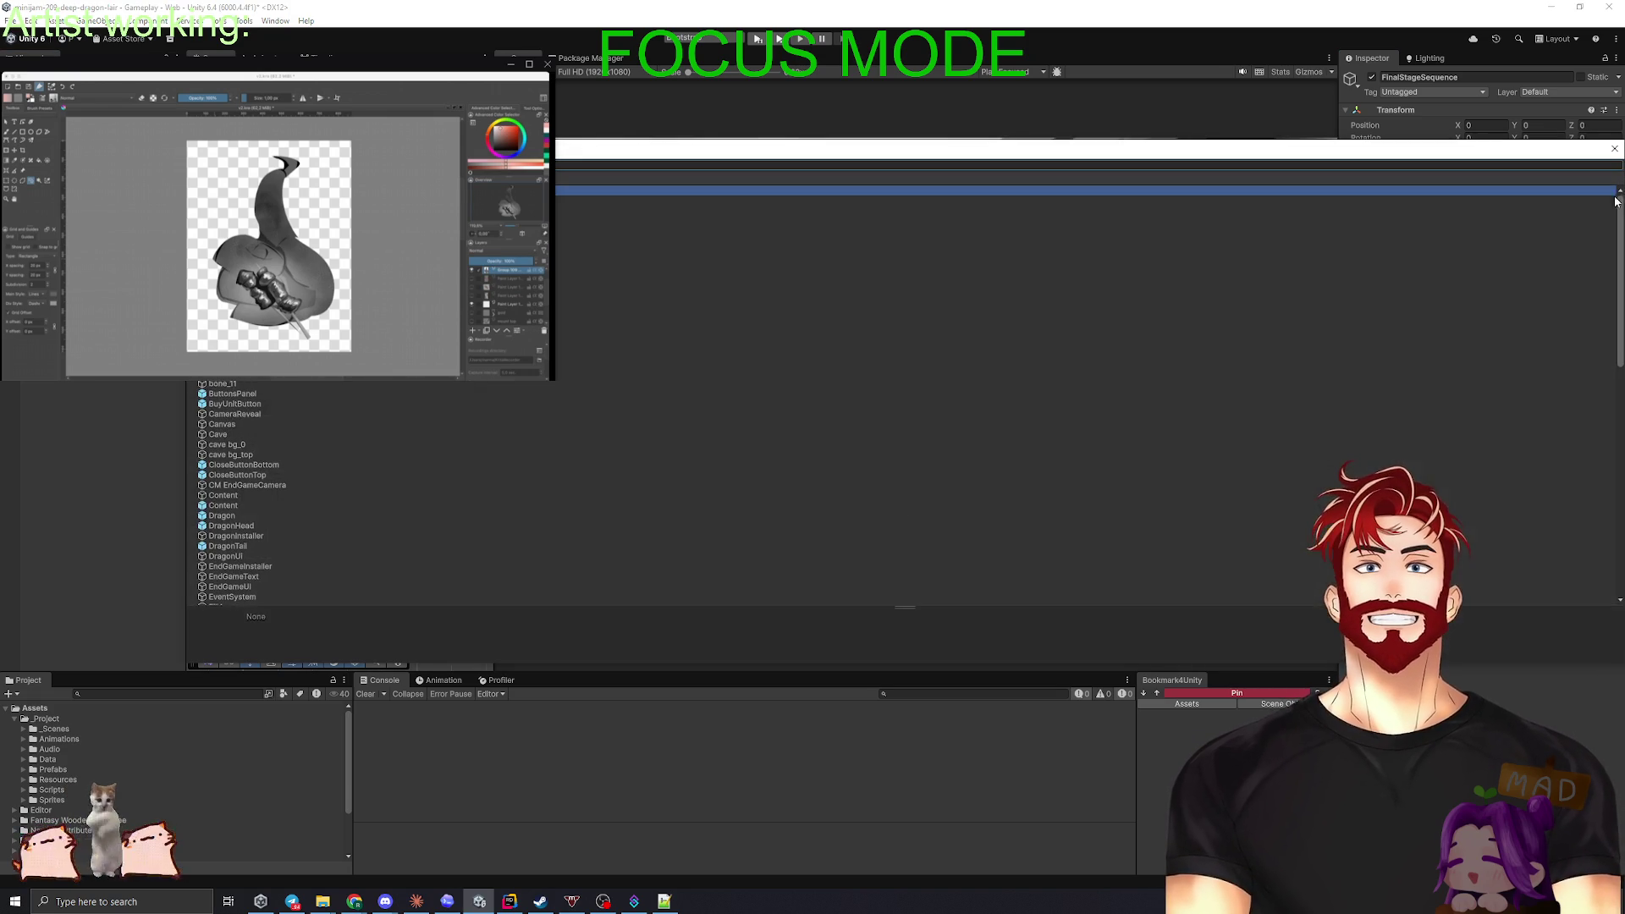
key("Escape")
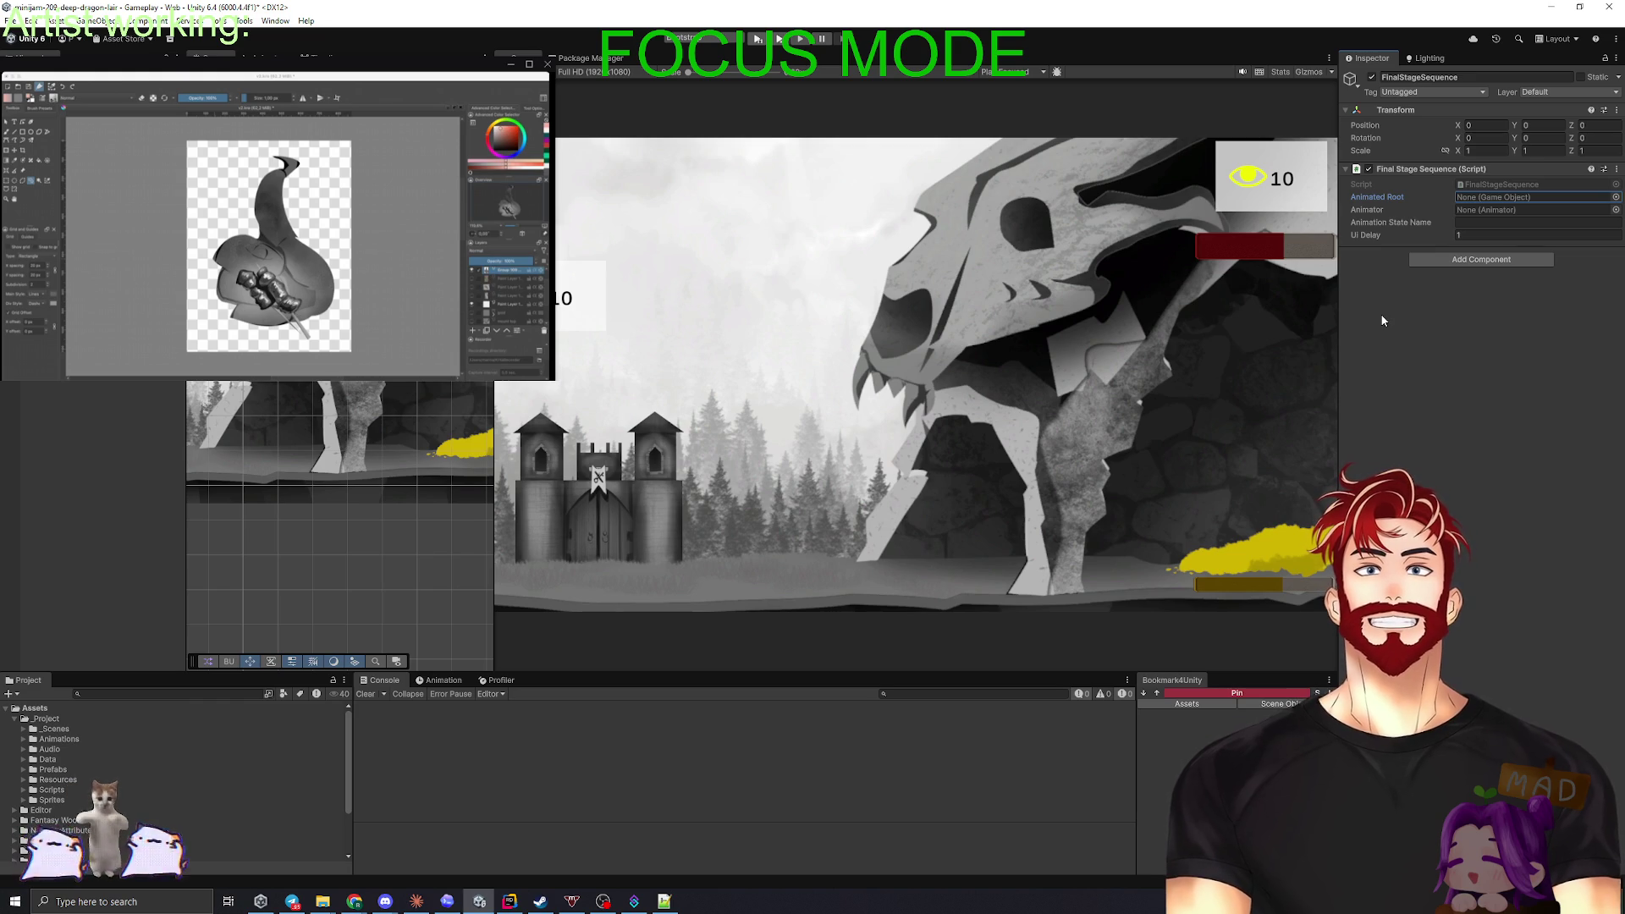
- Open FinalStageSequence.cs in Rider and review where _isRunning and _endGameUi are used
double_click(1475, 182)
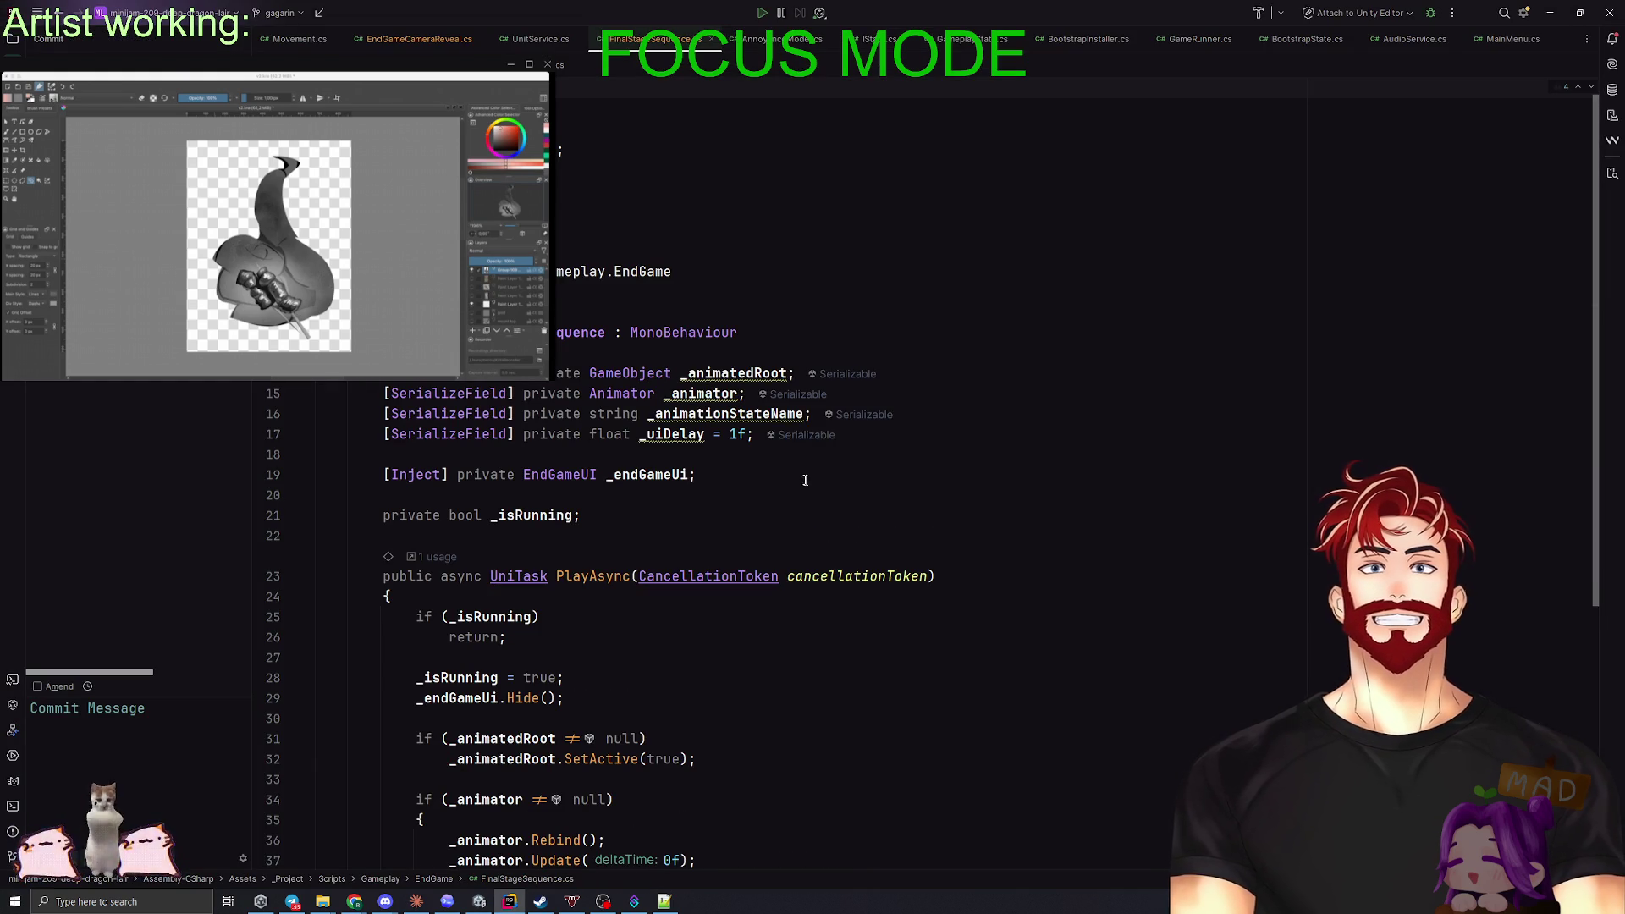
scroll(806, 483, "down", 3)
scroll(732, 457, "down", 4)
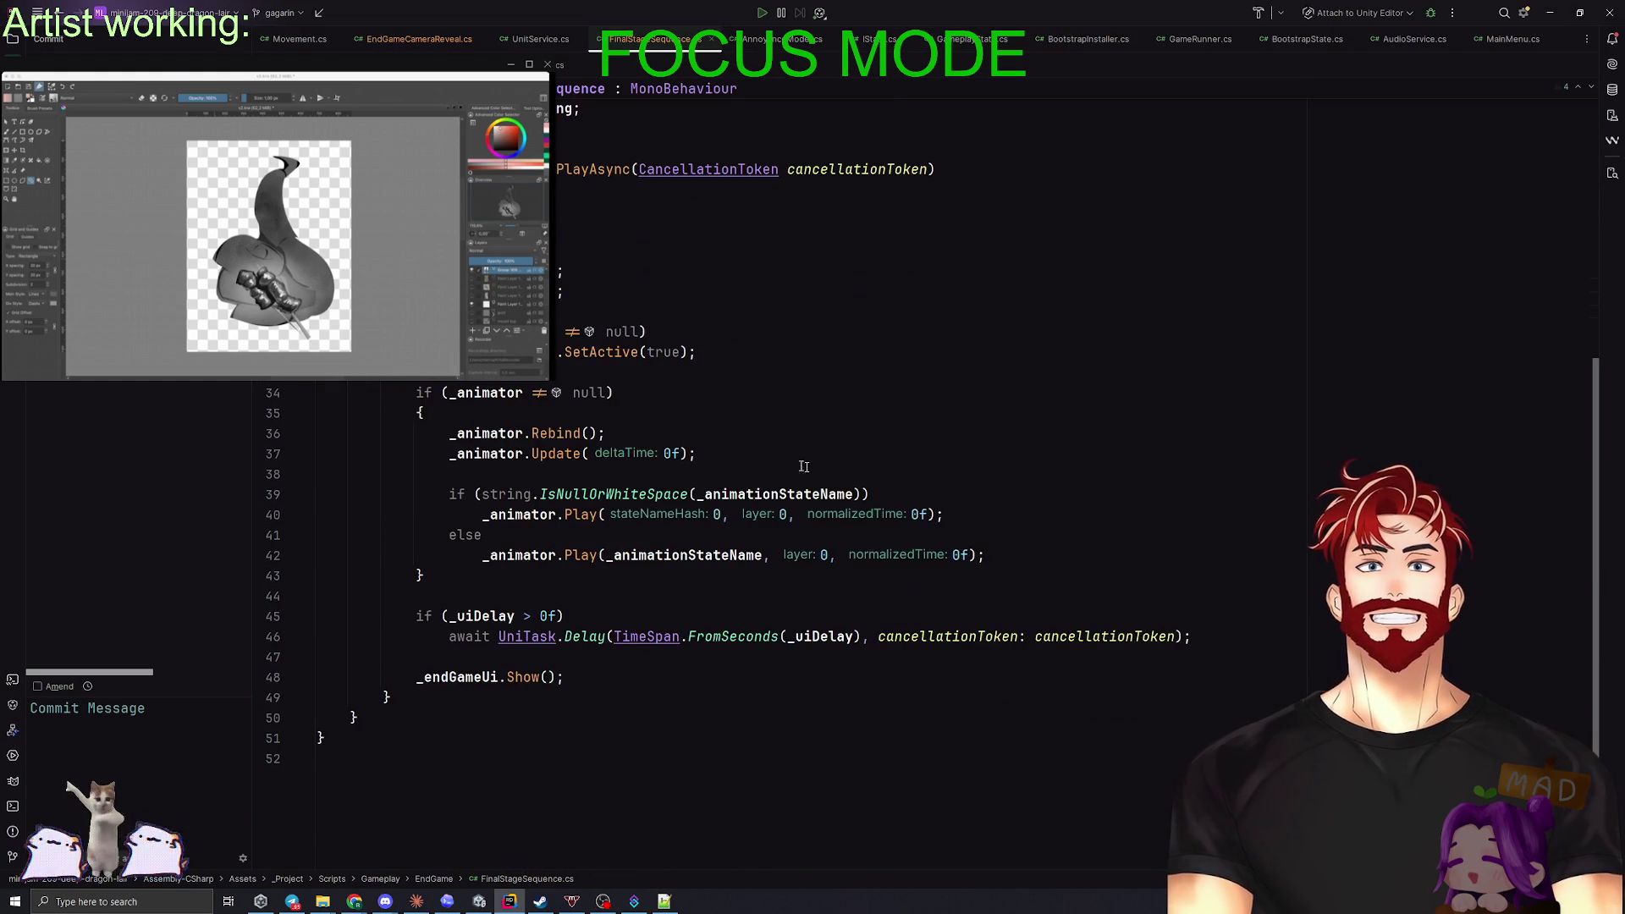
scroll(853, 479, "up", 4)
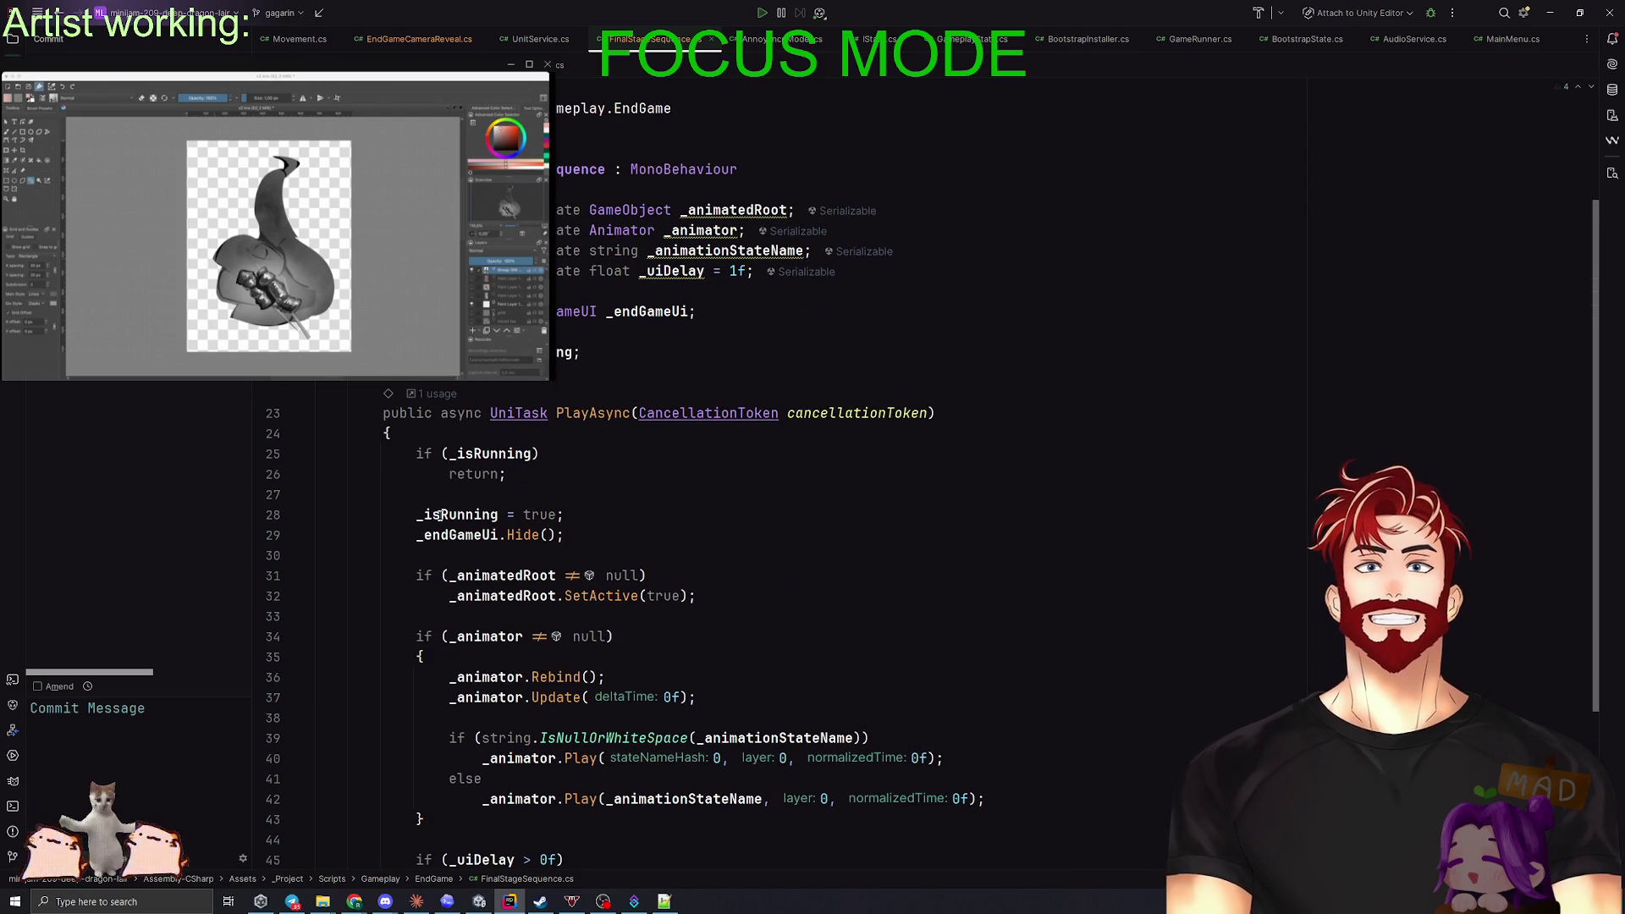
left_click(441, 515)
left_click(448, 535)
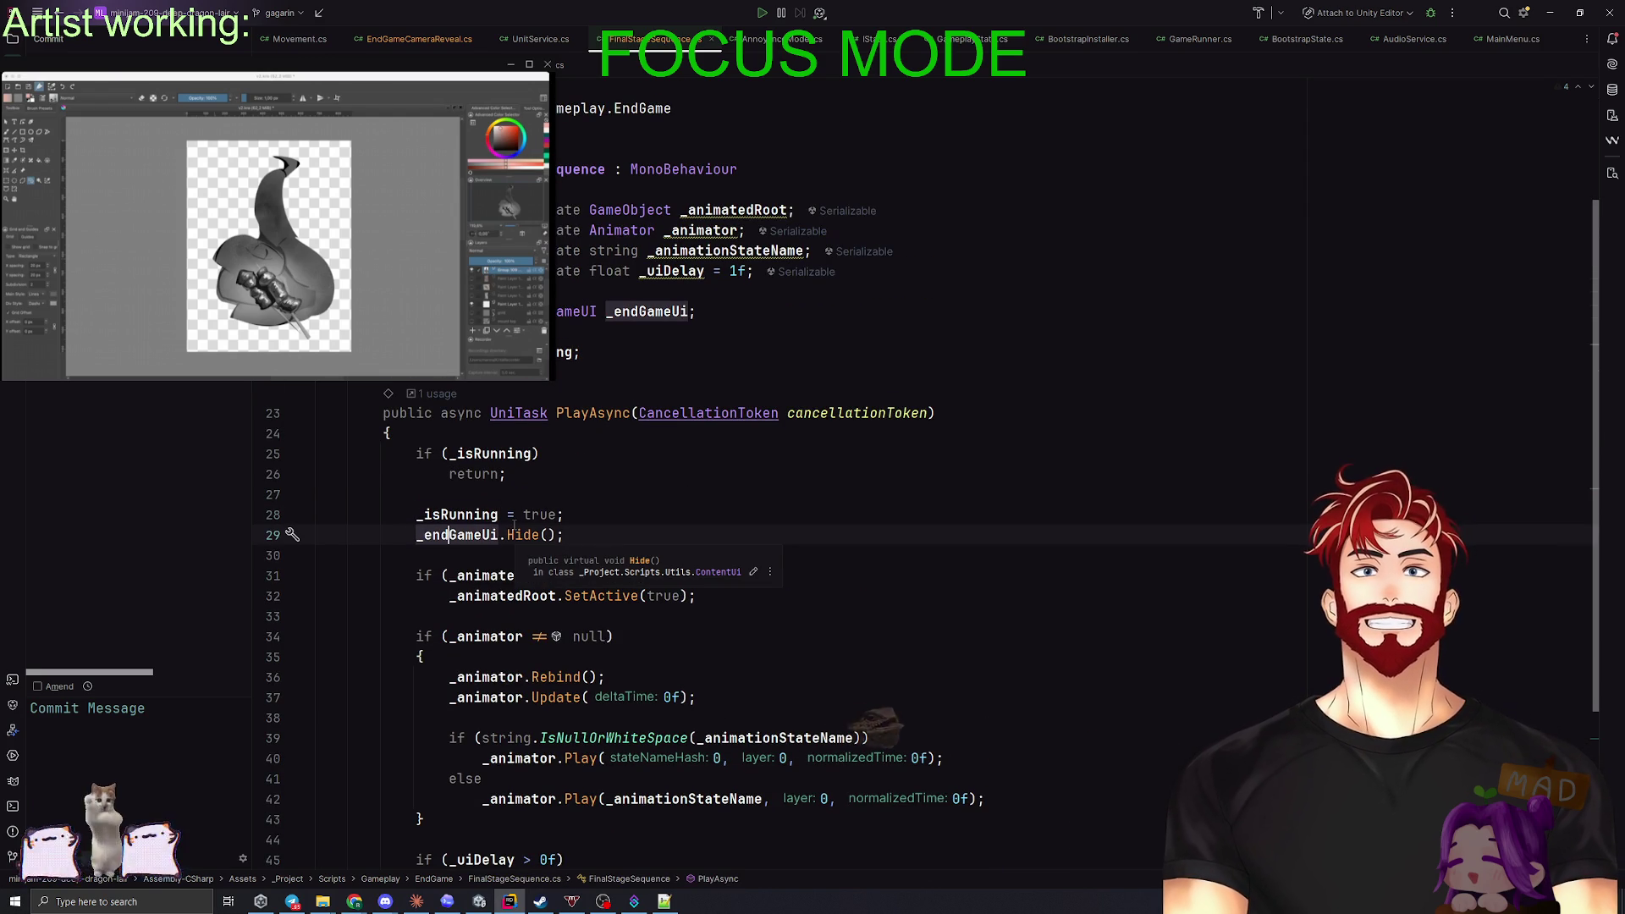
scroll(480, 542, "down", 1)
scroll(480, 541, "down", 2)
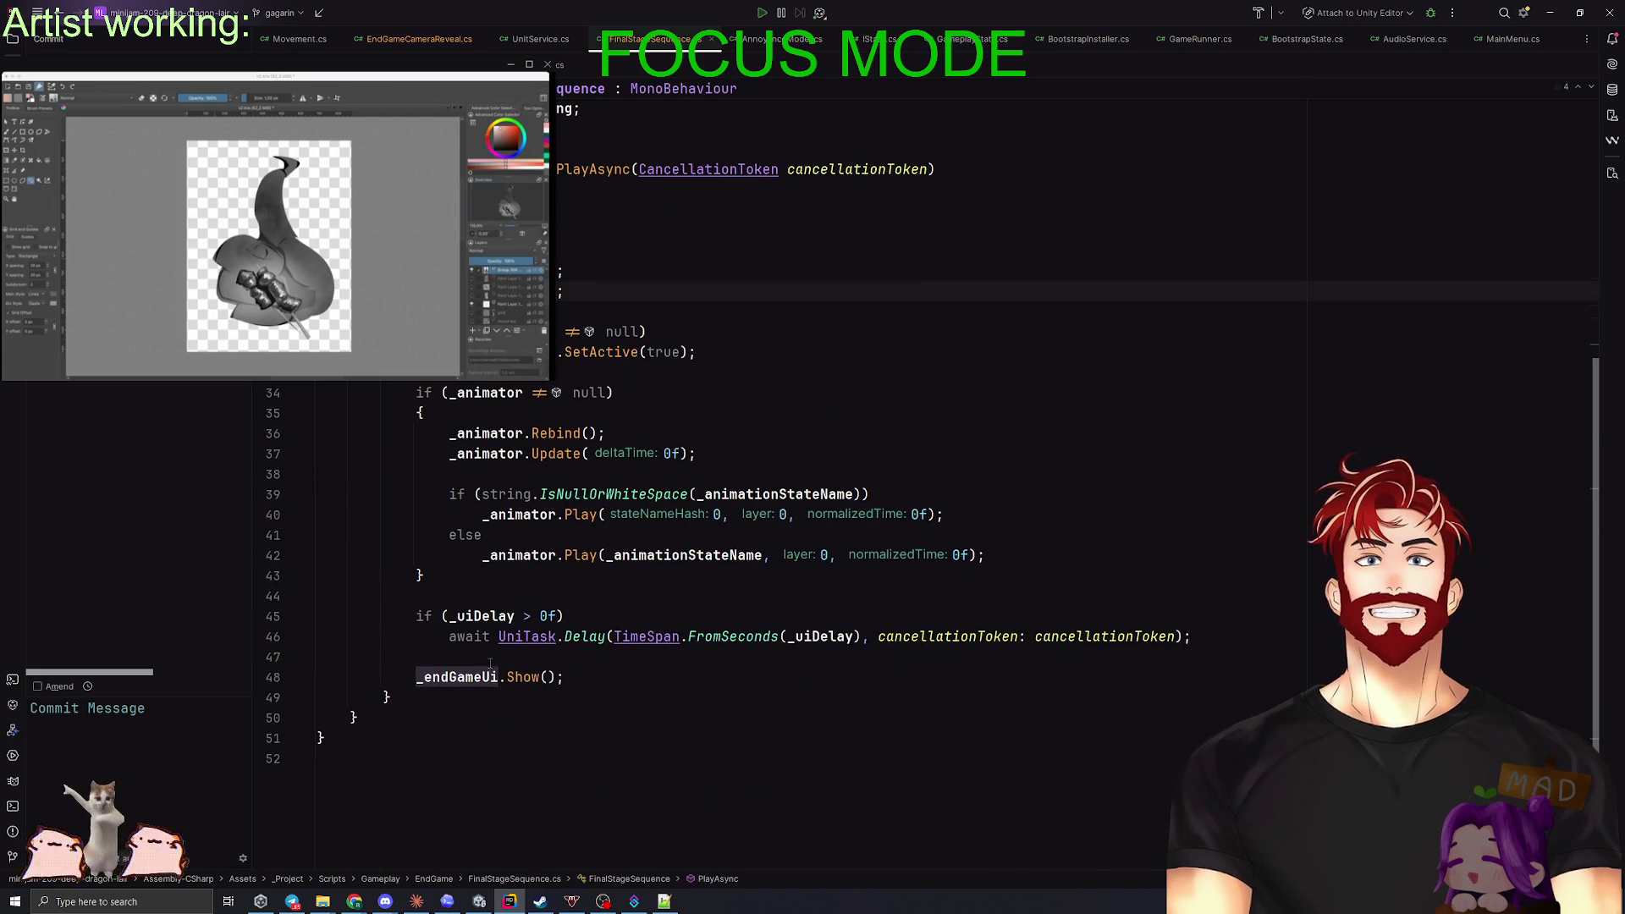
scroll(490, 662, "up", 3)
scroll(550, 508, "down", 2)
- Start PlayAsync with a 'todo: finish me later' comment, _endGameUi.Show() and an early return
left_click(593, 396)
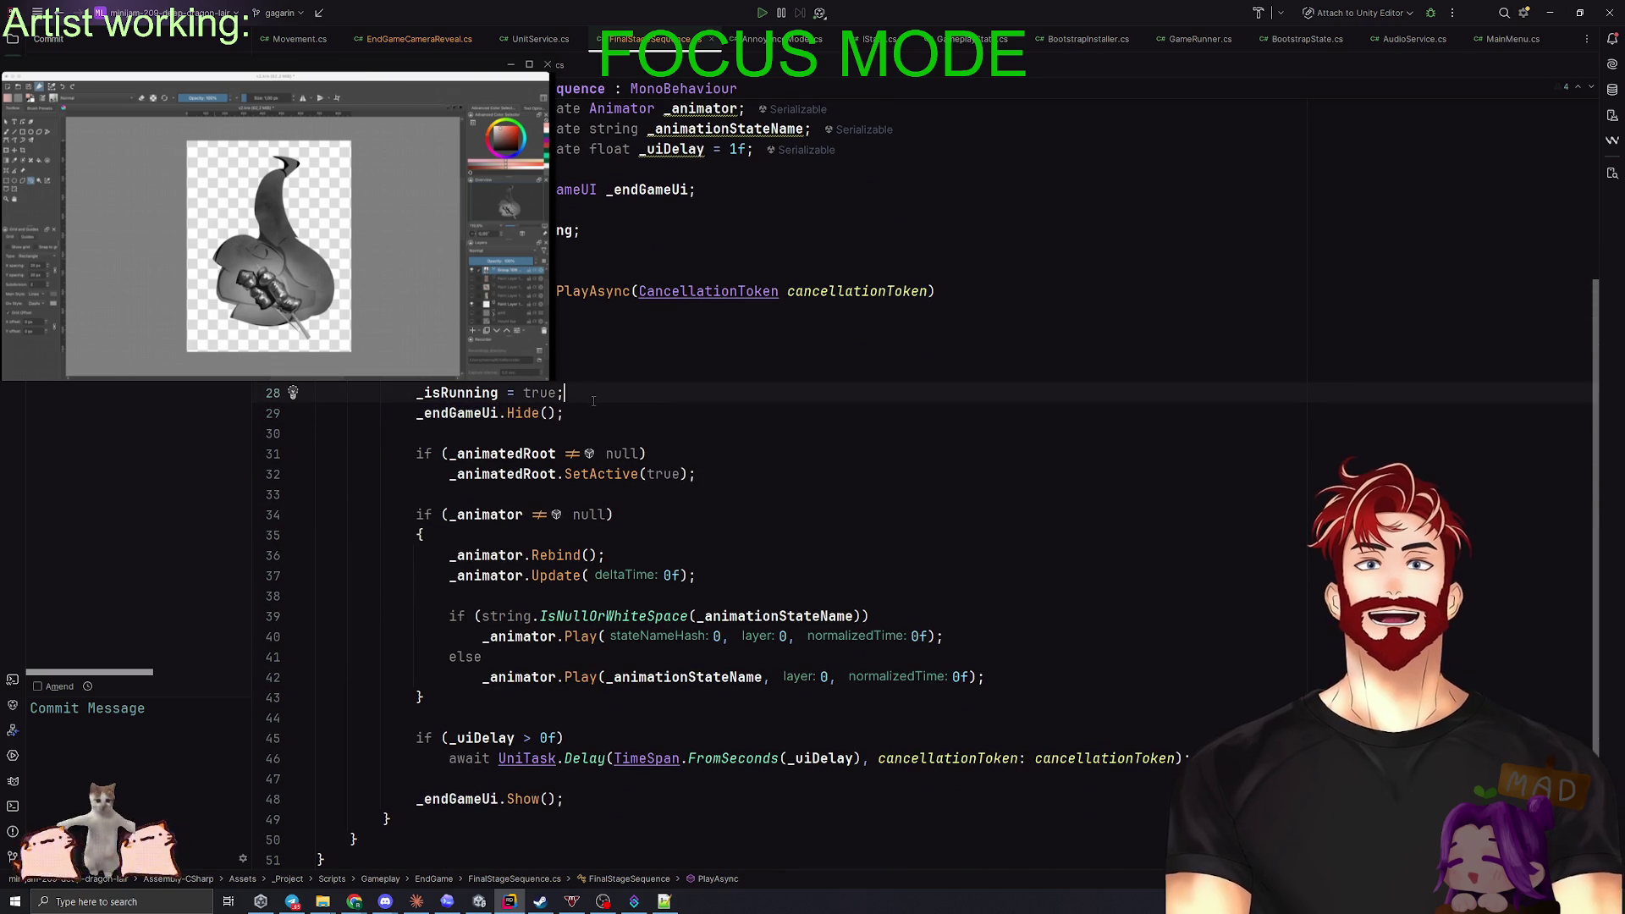
key("Return")
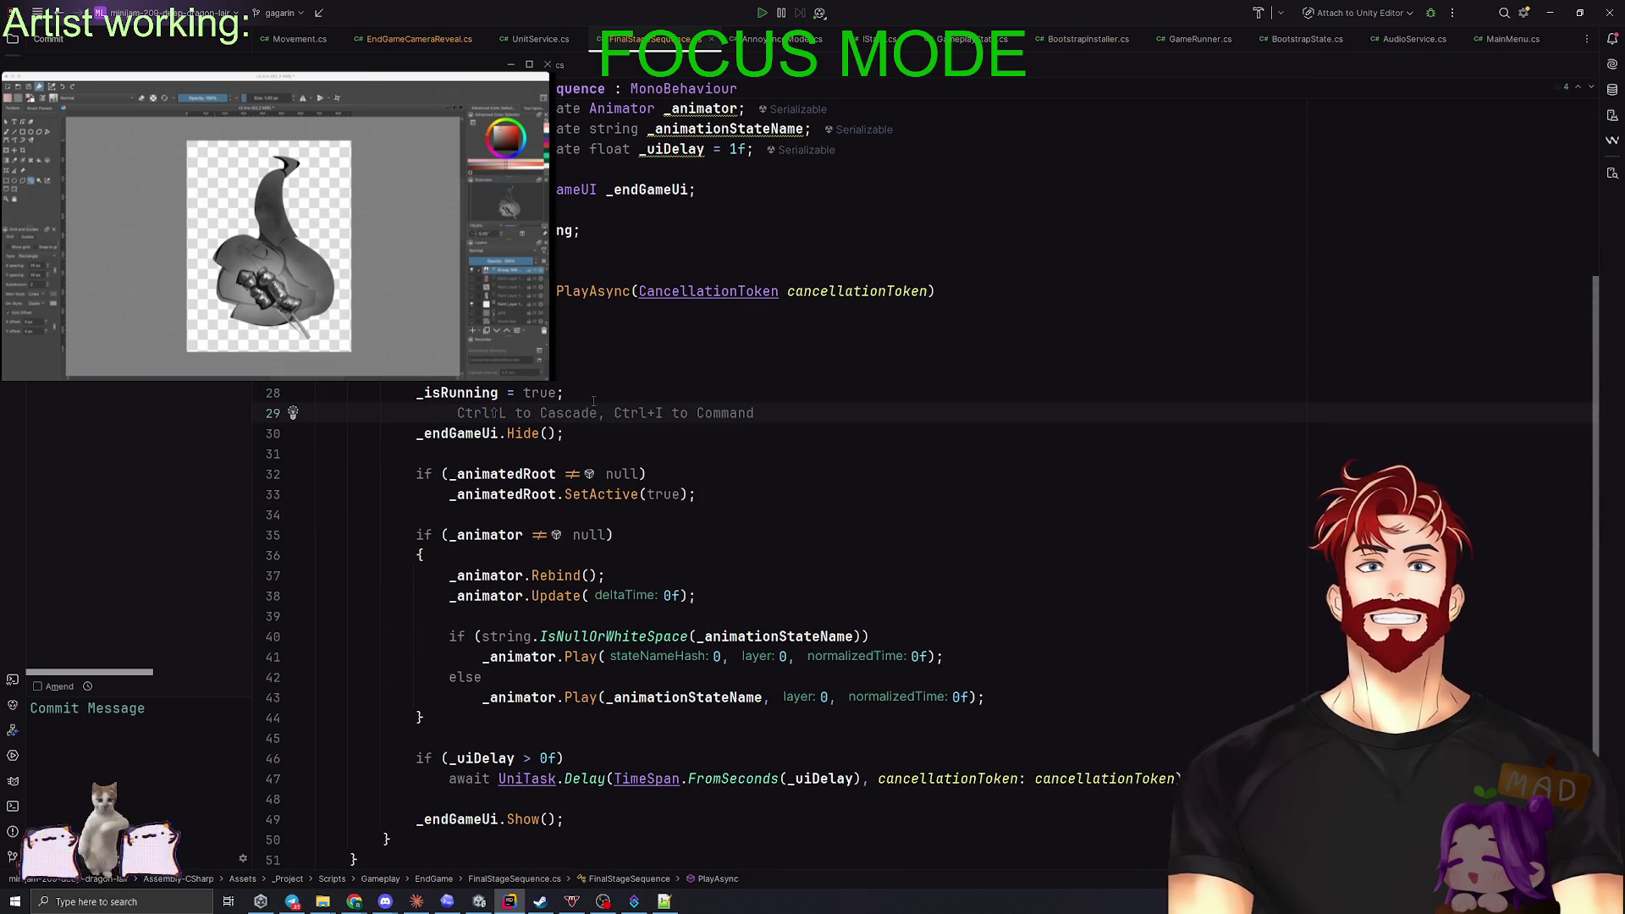
key("ctrl+z")
key("Up")
key("Up")
key("Up")
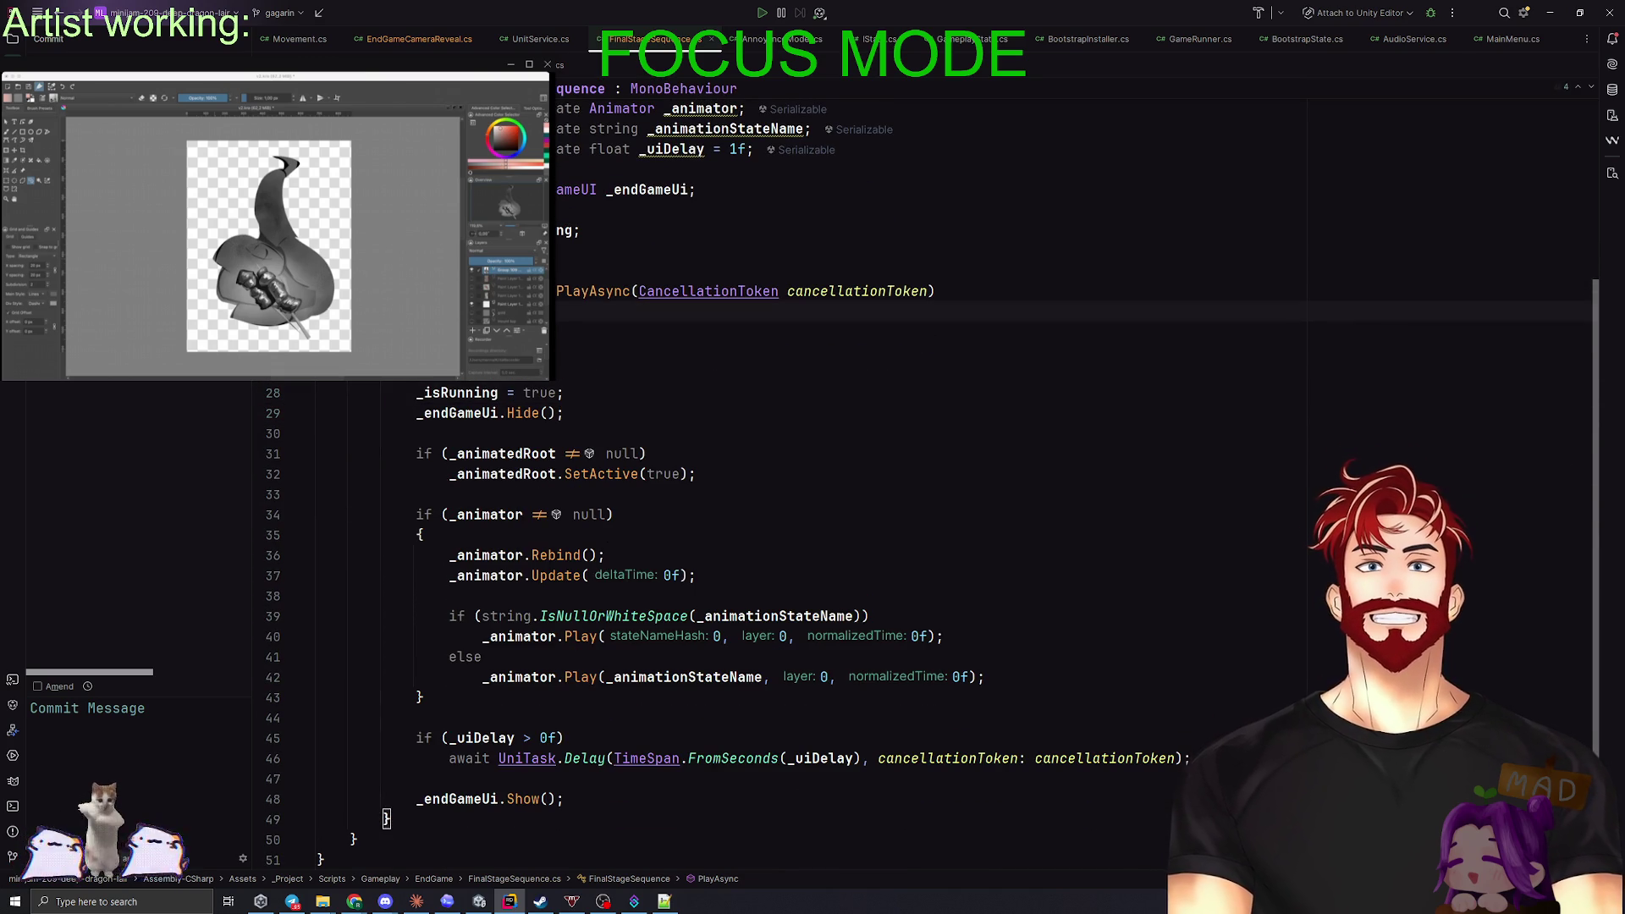
key("Return")
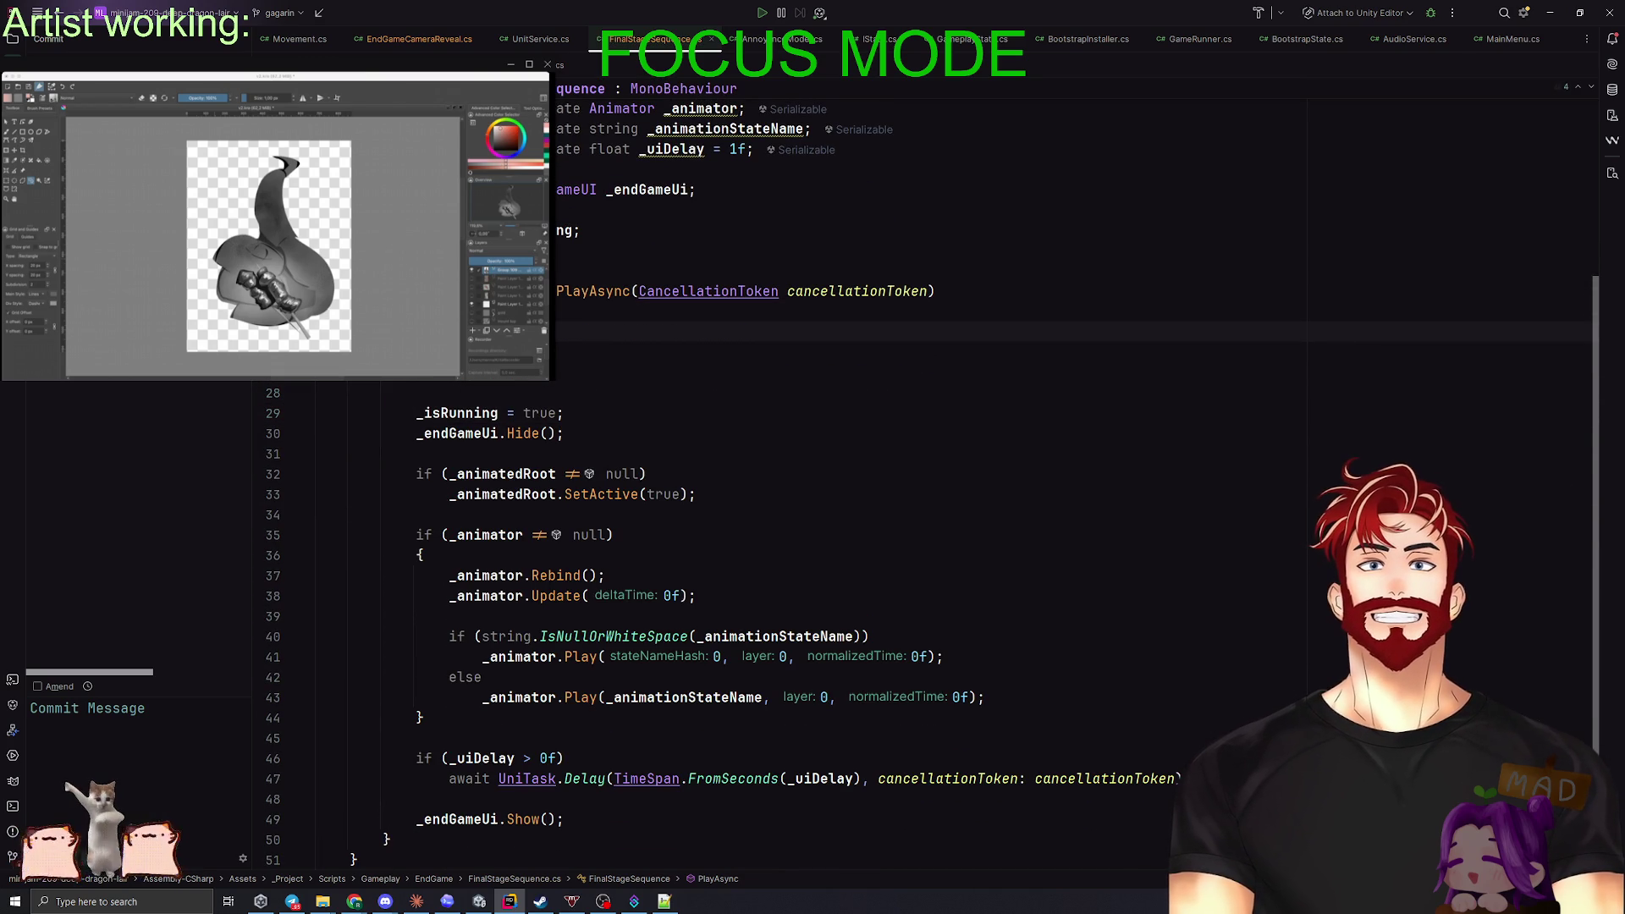
type("t")
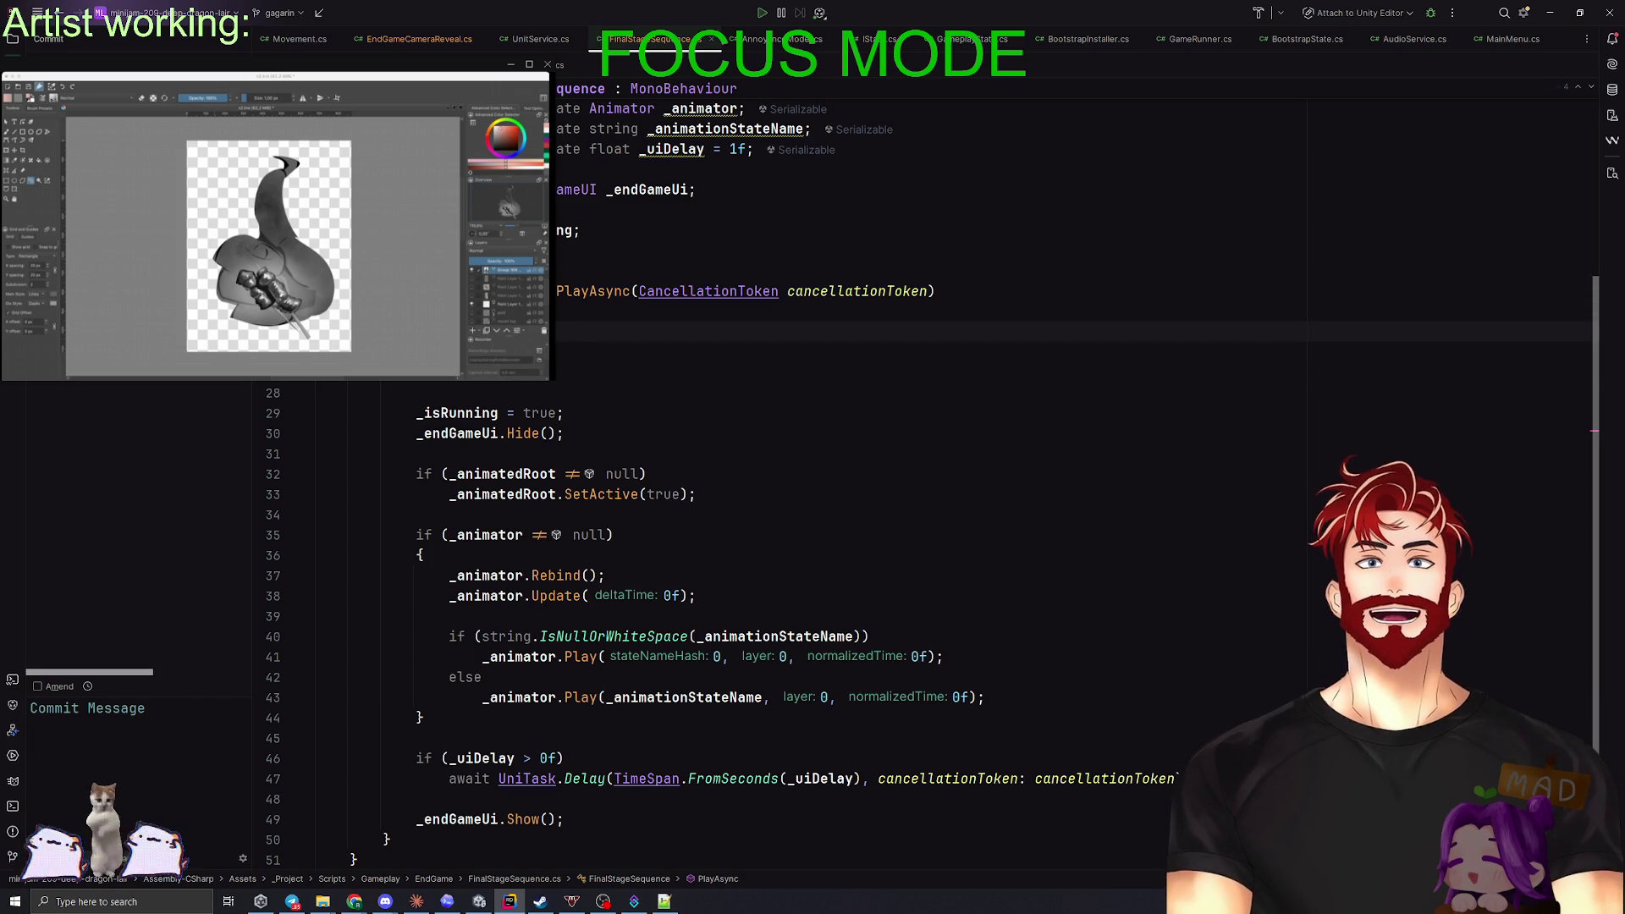
type("later")
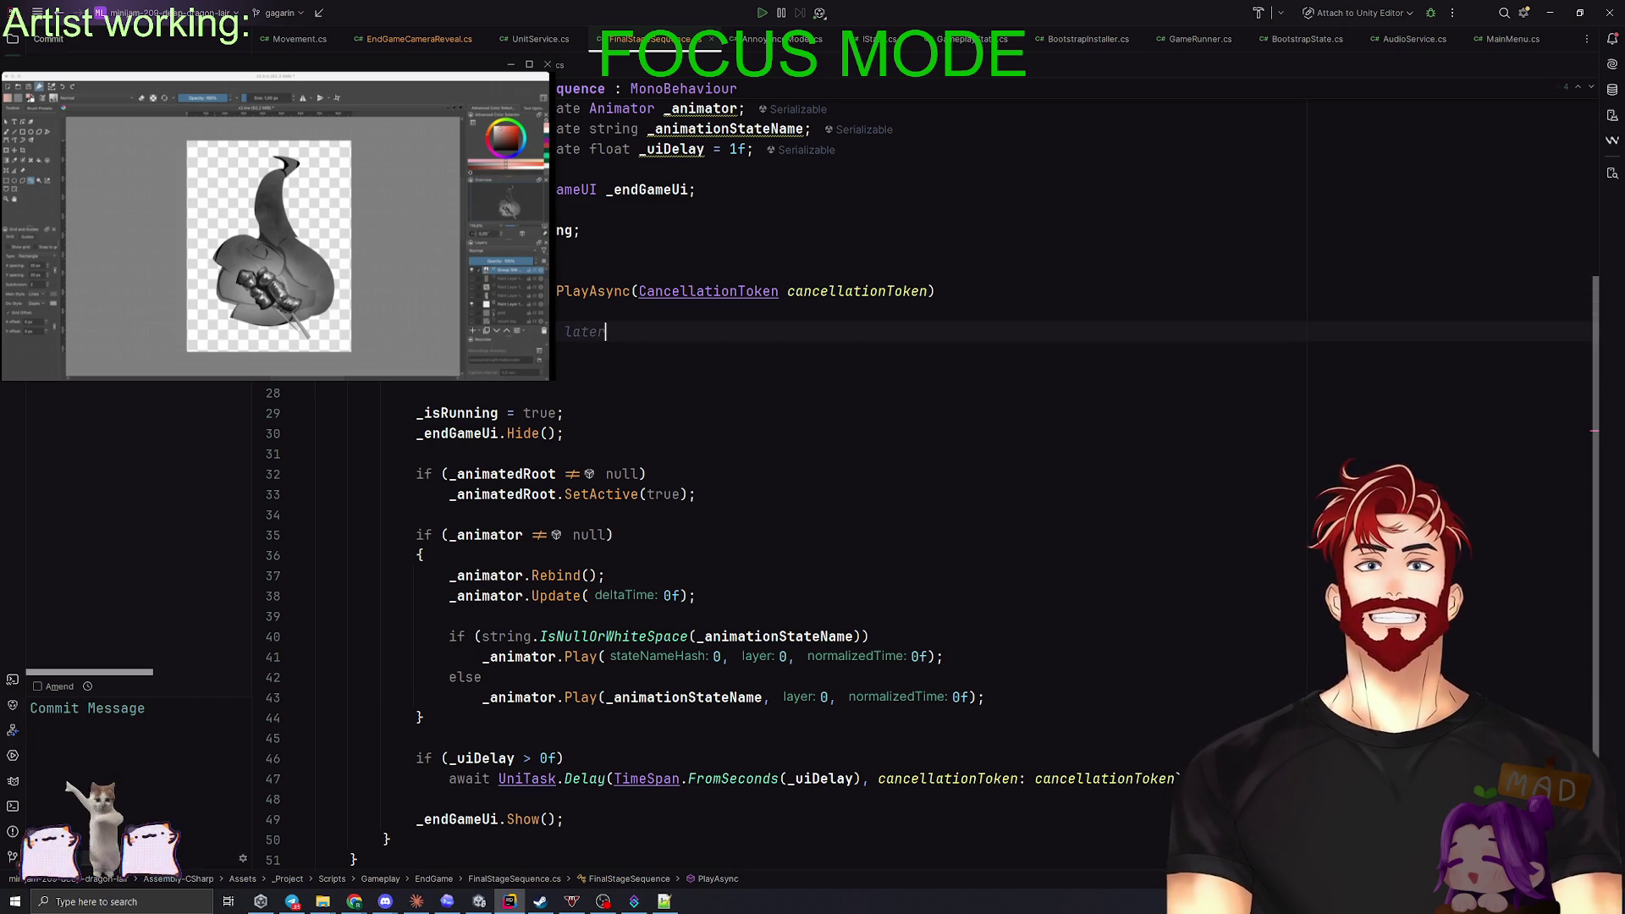
key("Return")
type("_")
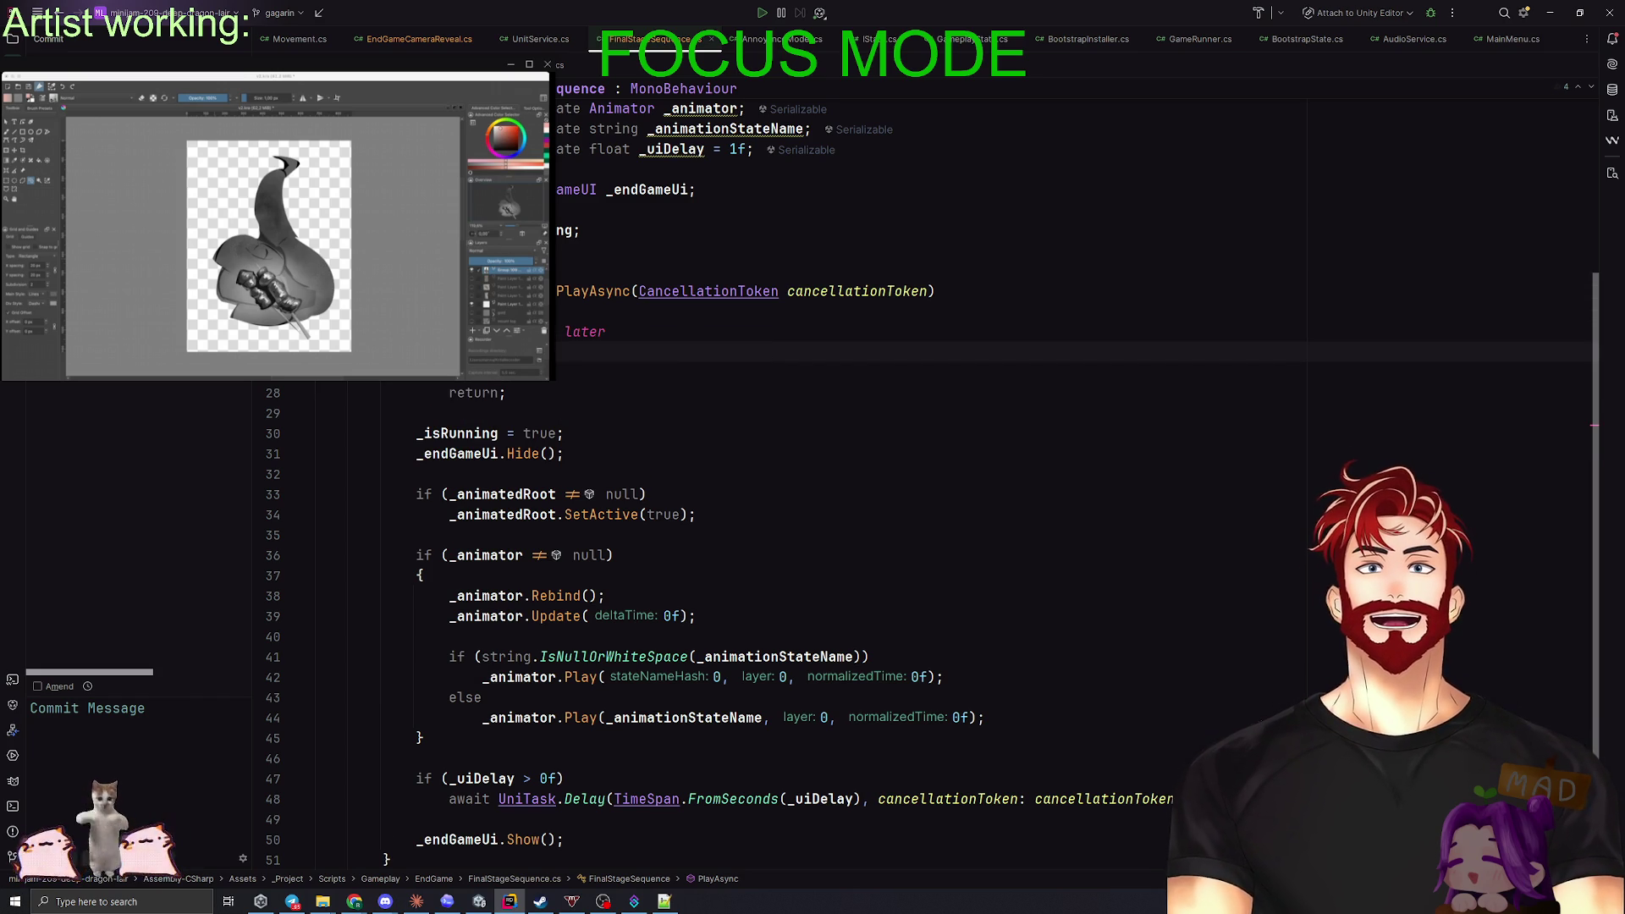
key("Return")
type(".Hide();")
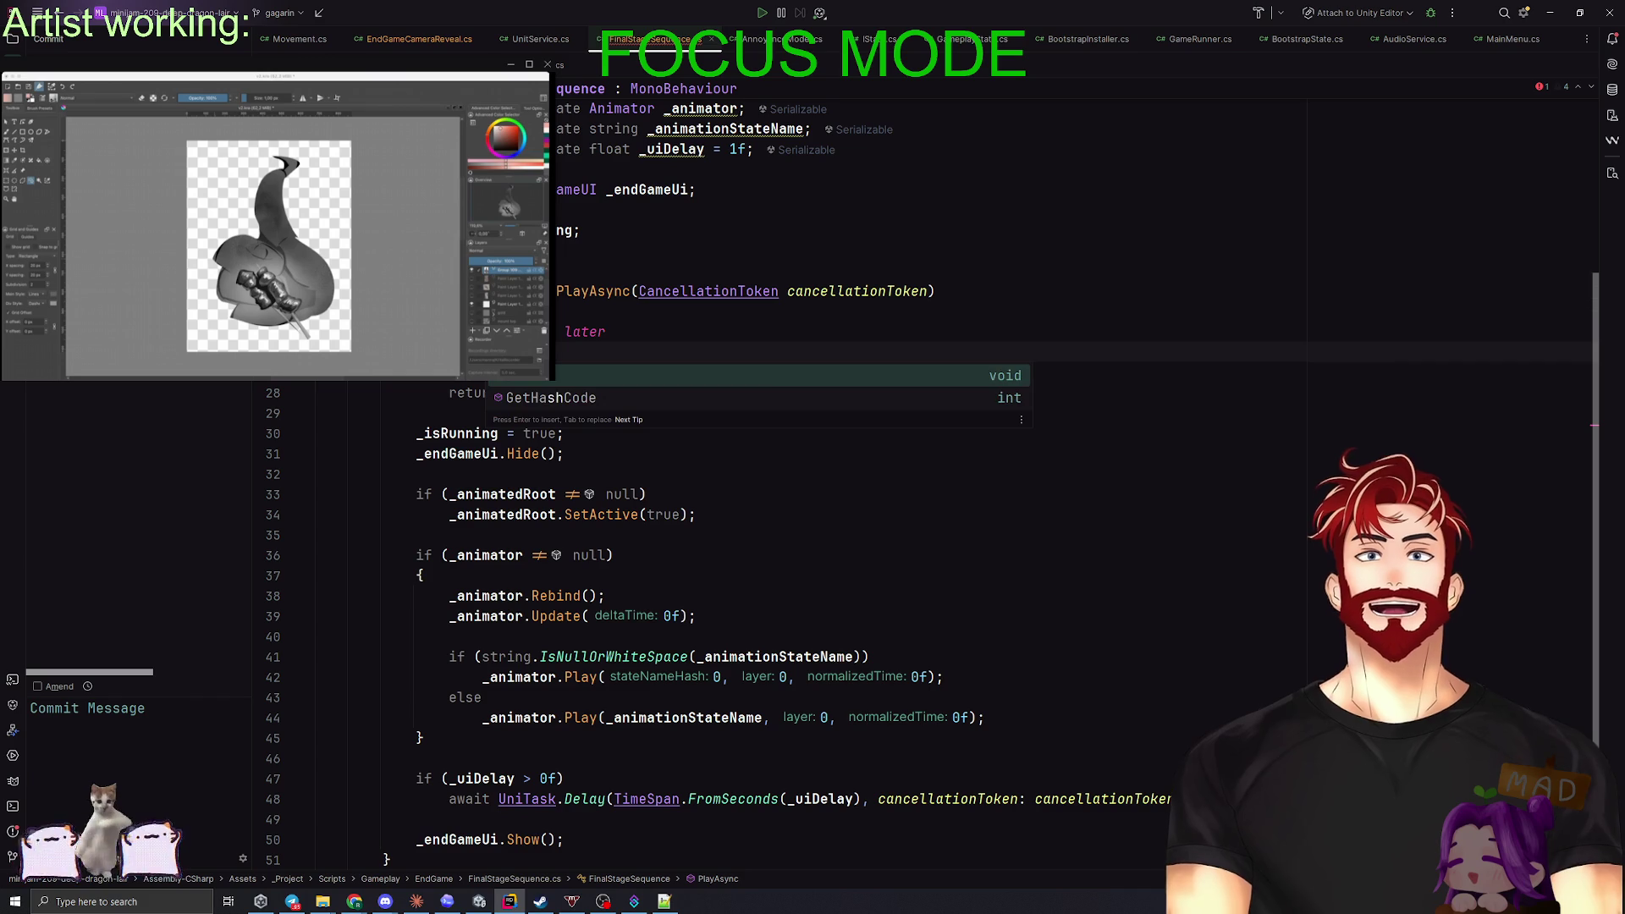
key("Return")
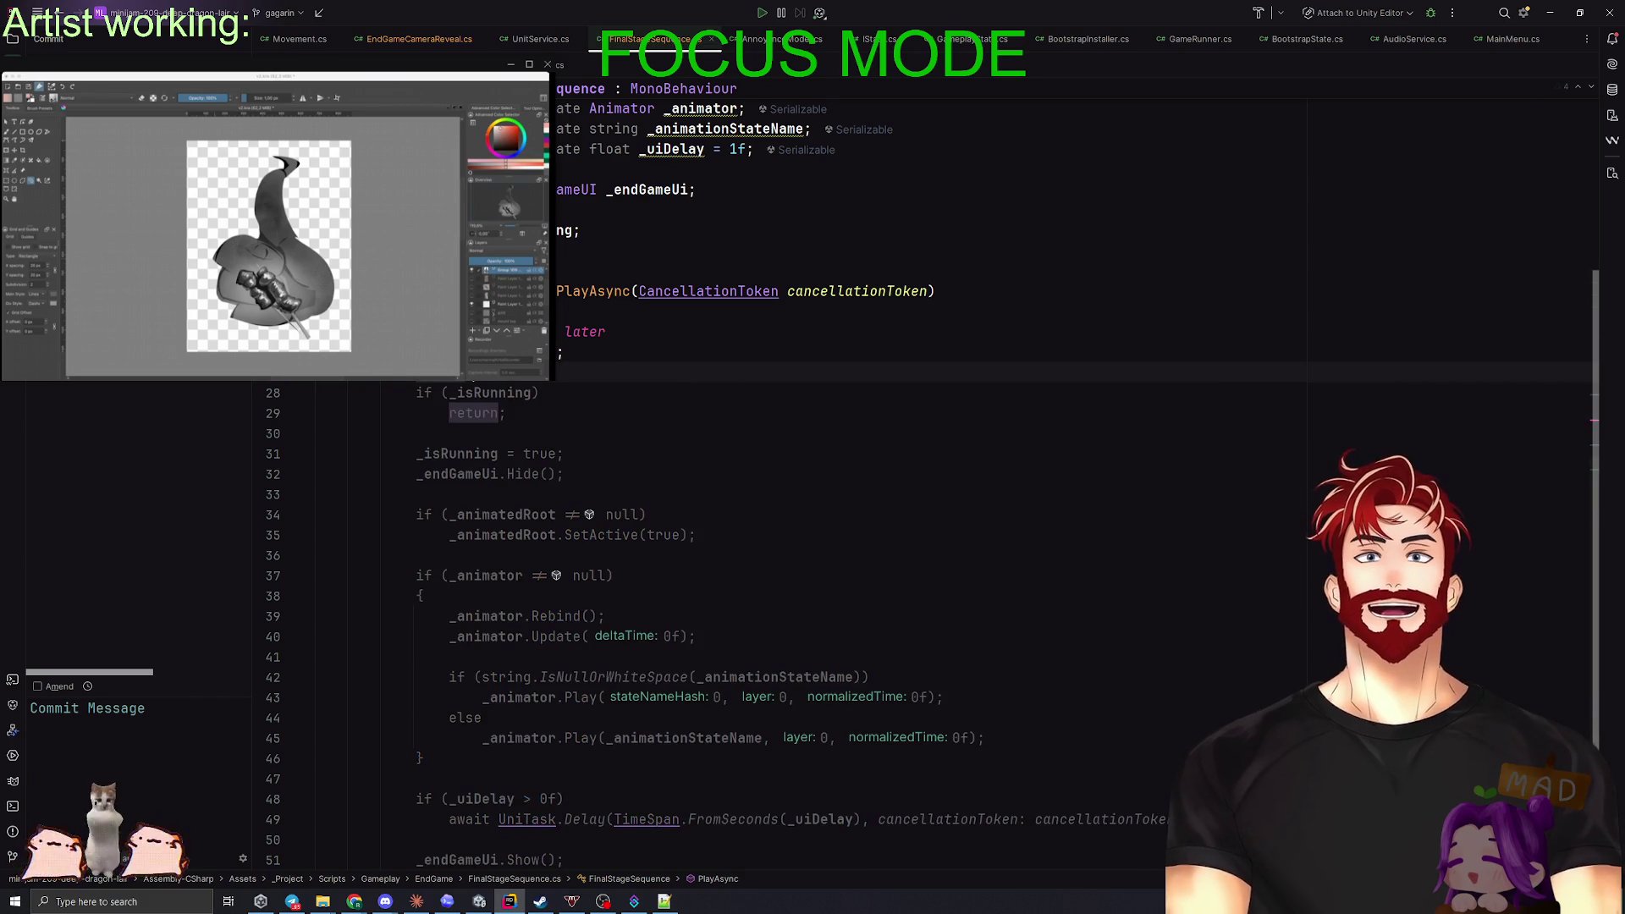
key("Return")
left_click(635, 433)
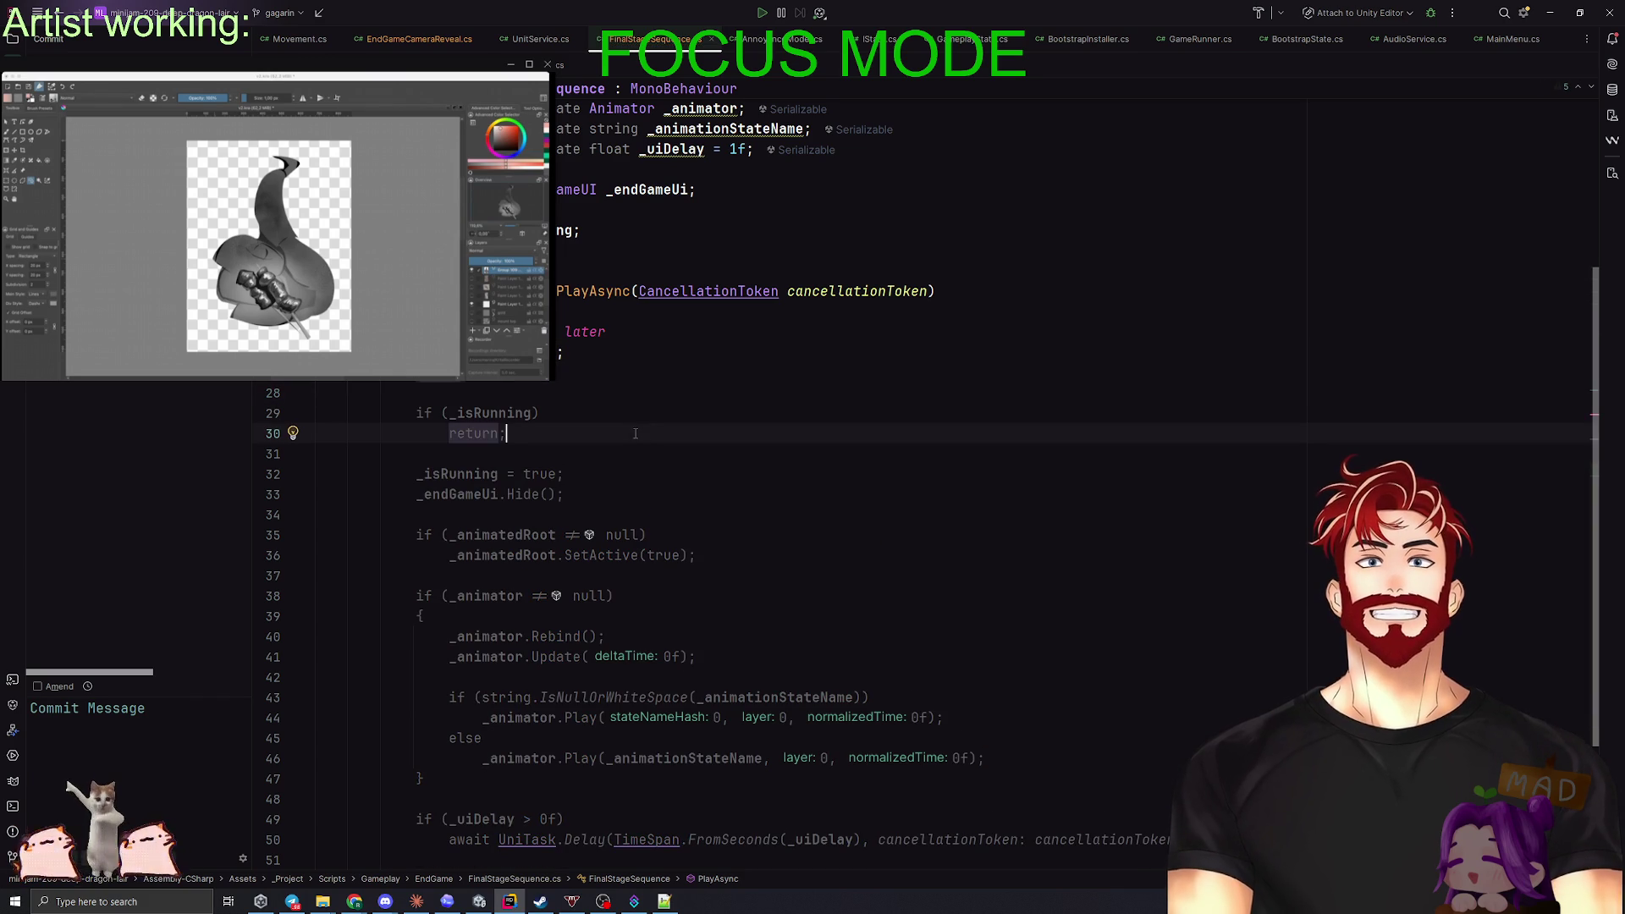
scroll(744, 538, "up", 3)
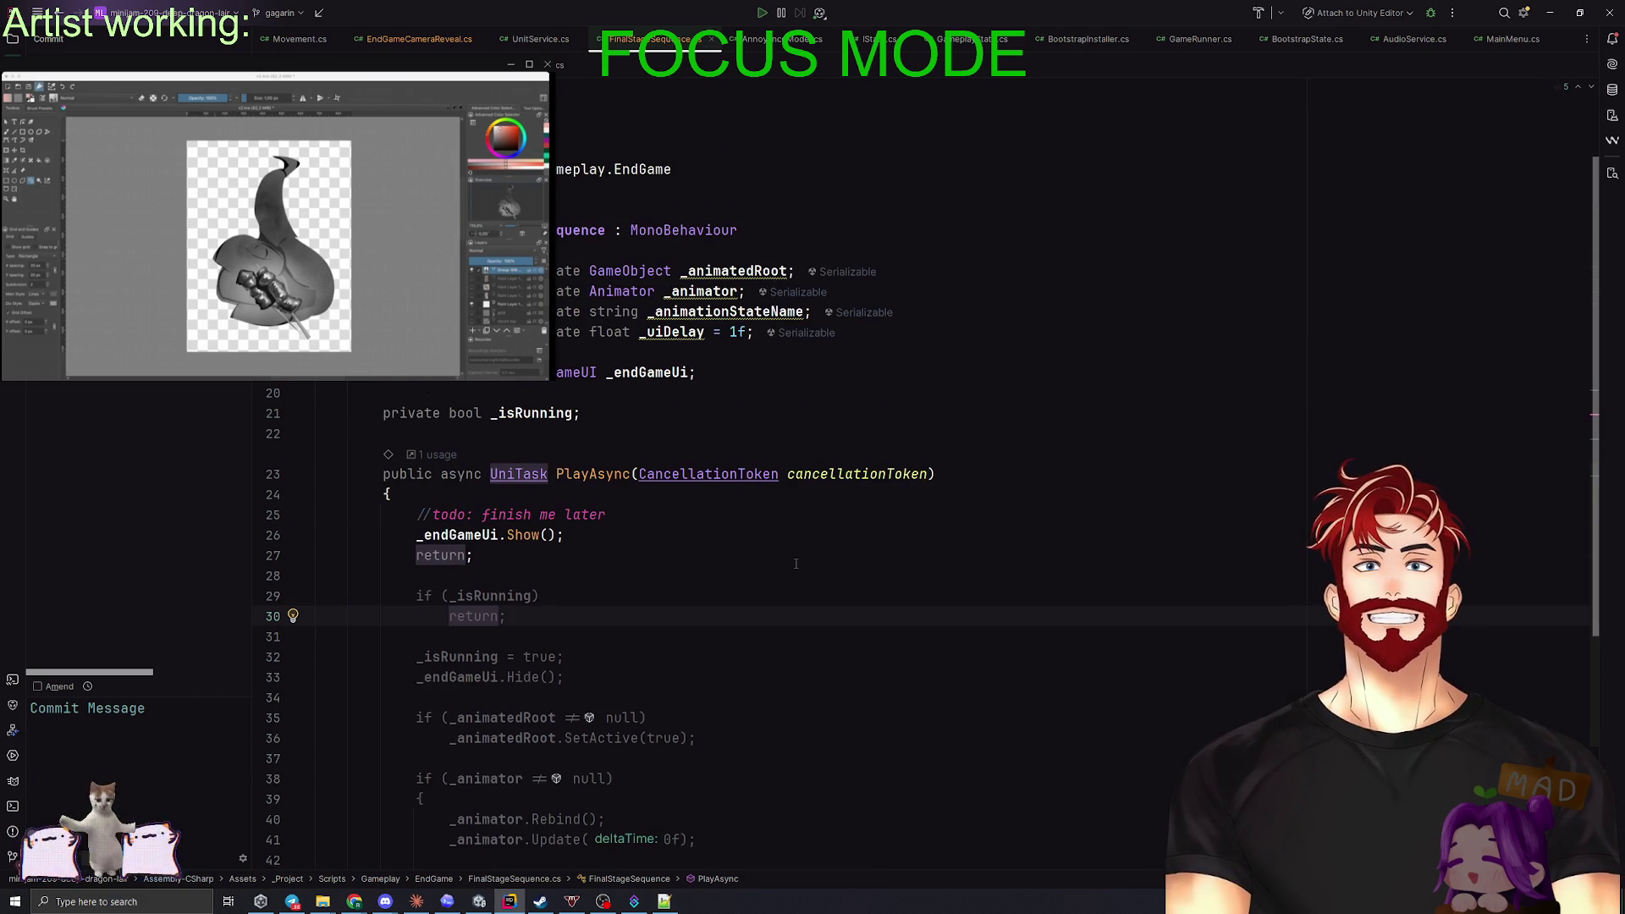
key("alt+Tab")
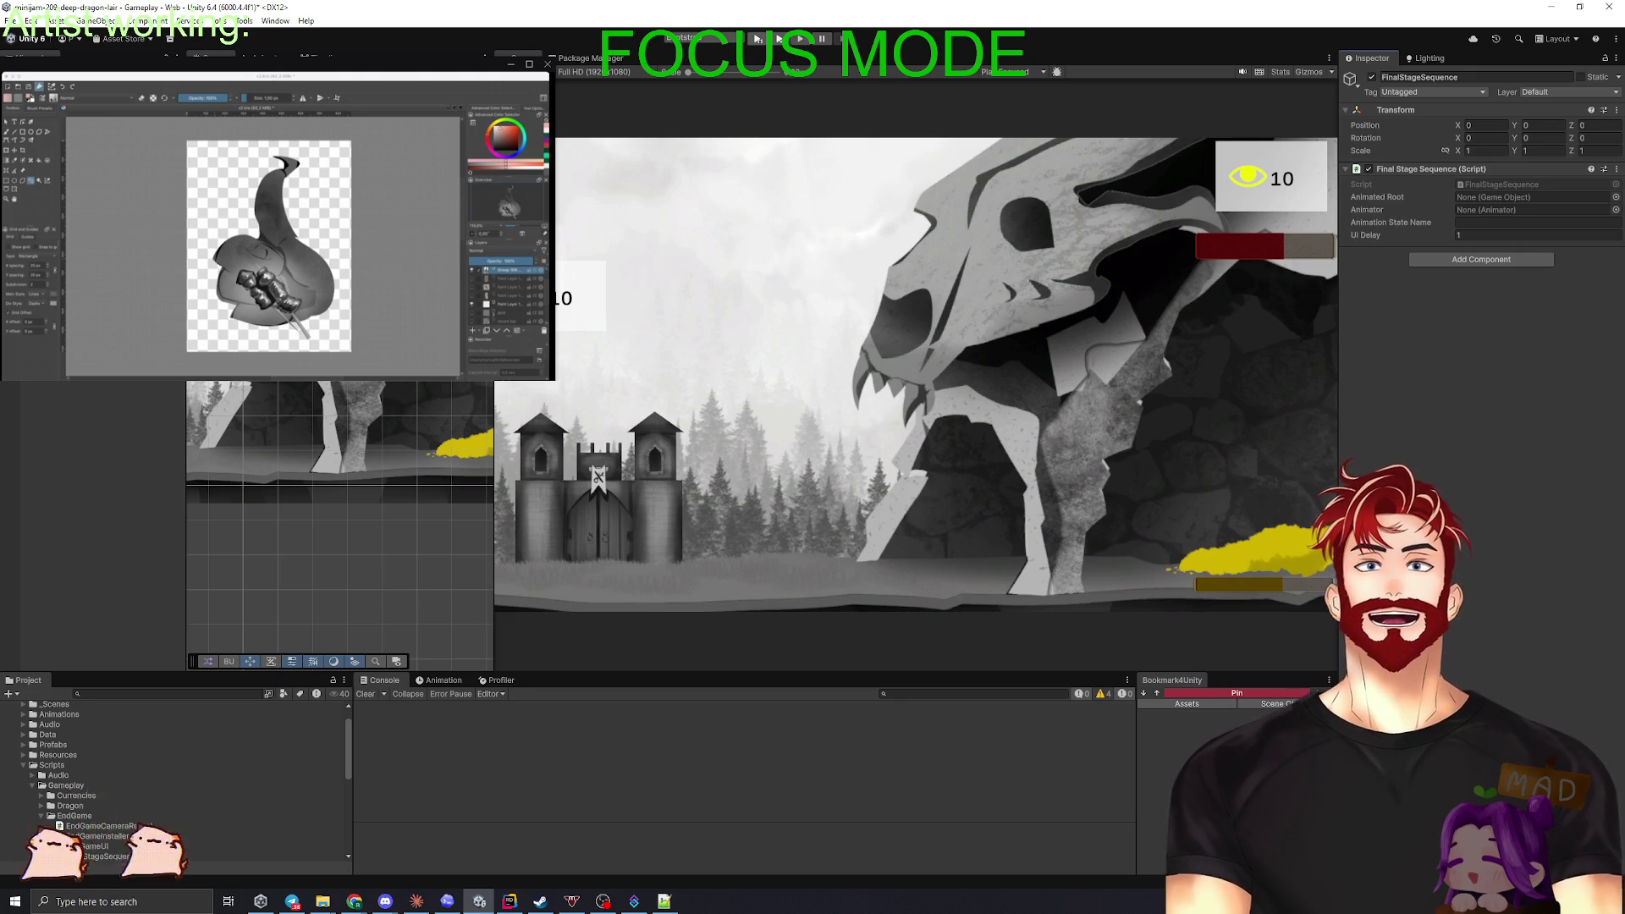
- Assign the FinalStageSequence object to EndGameInstaller's Final Stage Sequence field
left_click(142, 397)
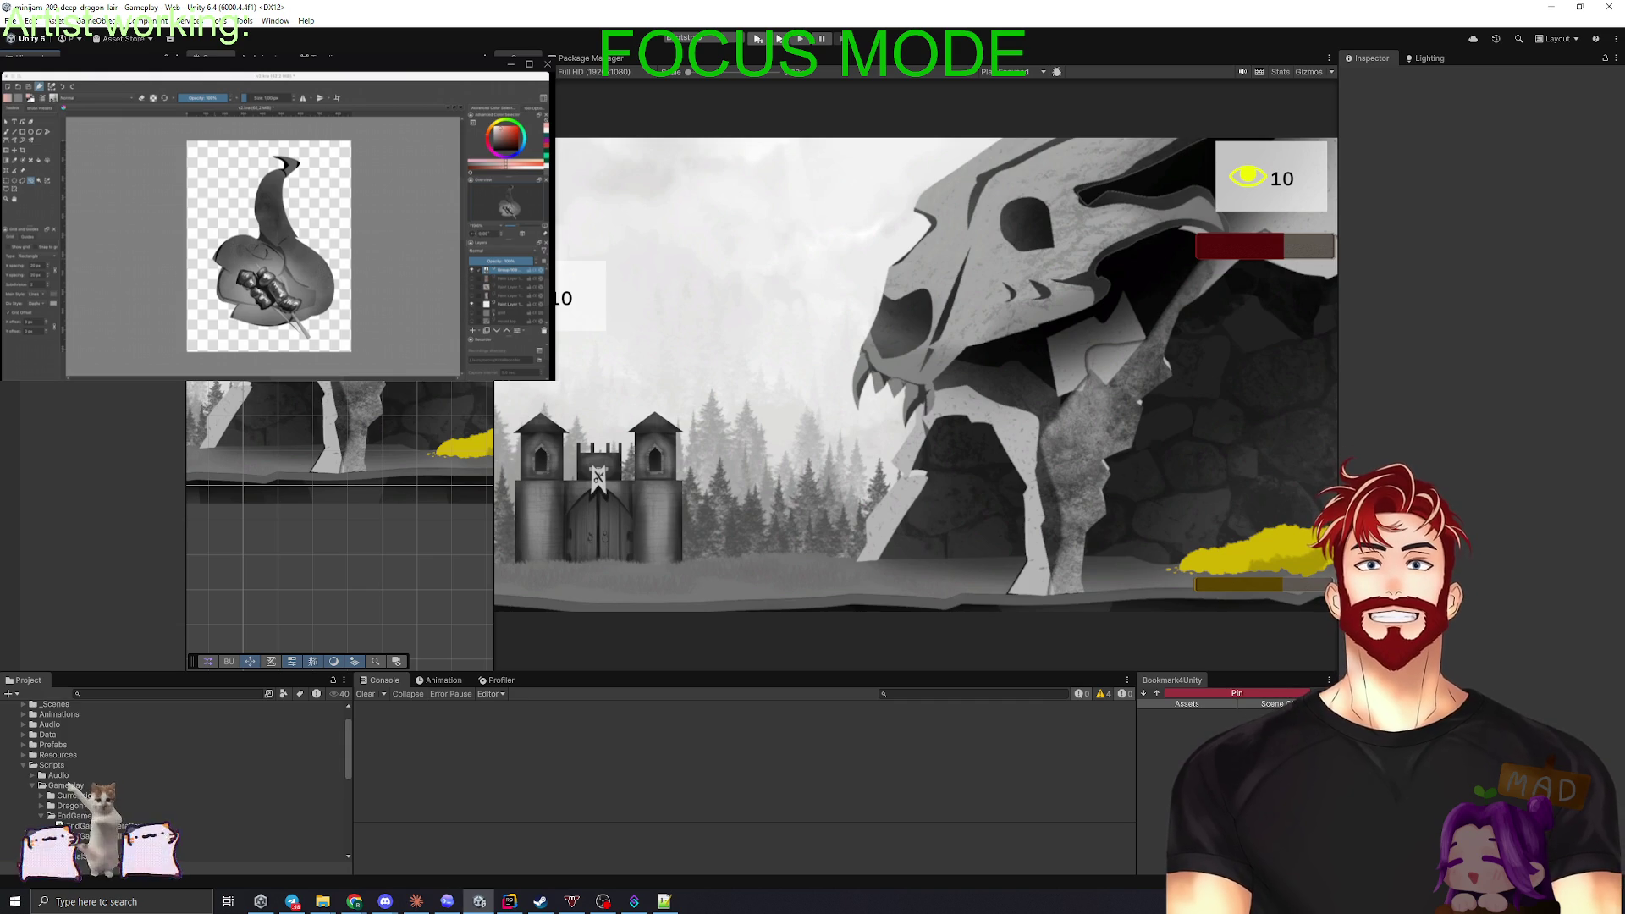
left_click(84, 169)
mouse_move(84, 186)
left_mouse_down()
mouse_move(1275, 226)
mouse_move(1523, 216)
mouse_move(1495, 231)
left_mouse_up()
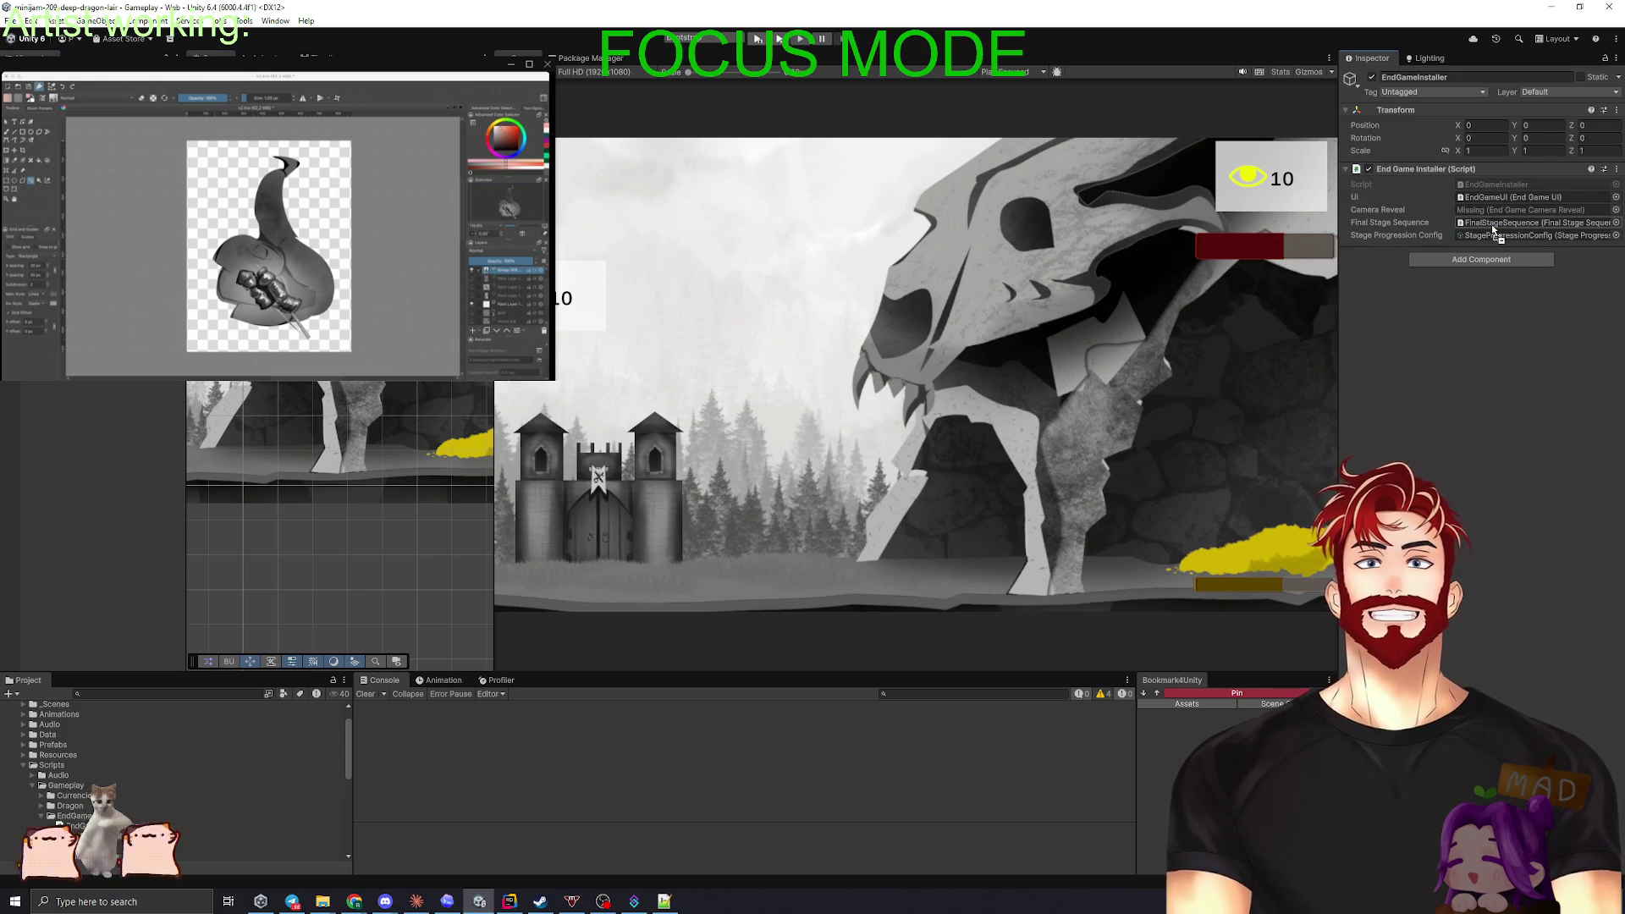
left_click(1615, 221)
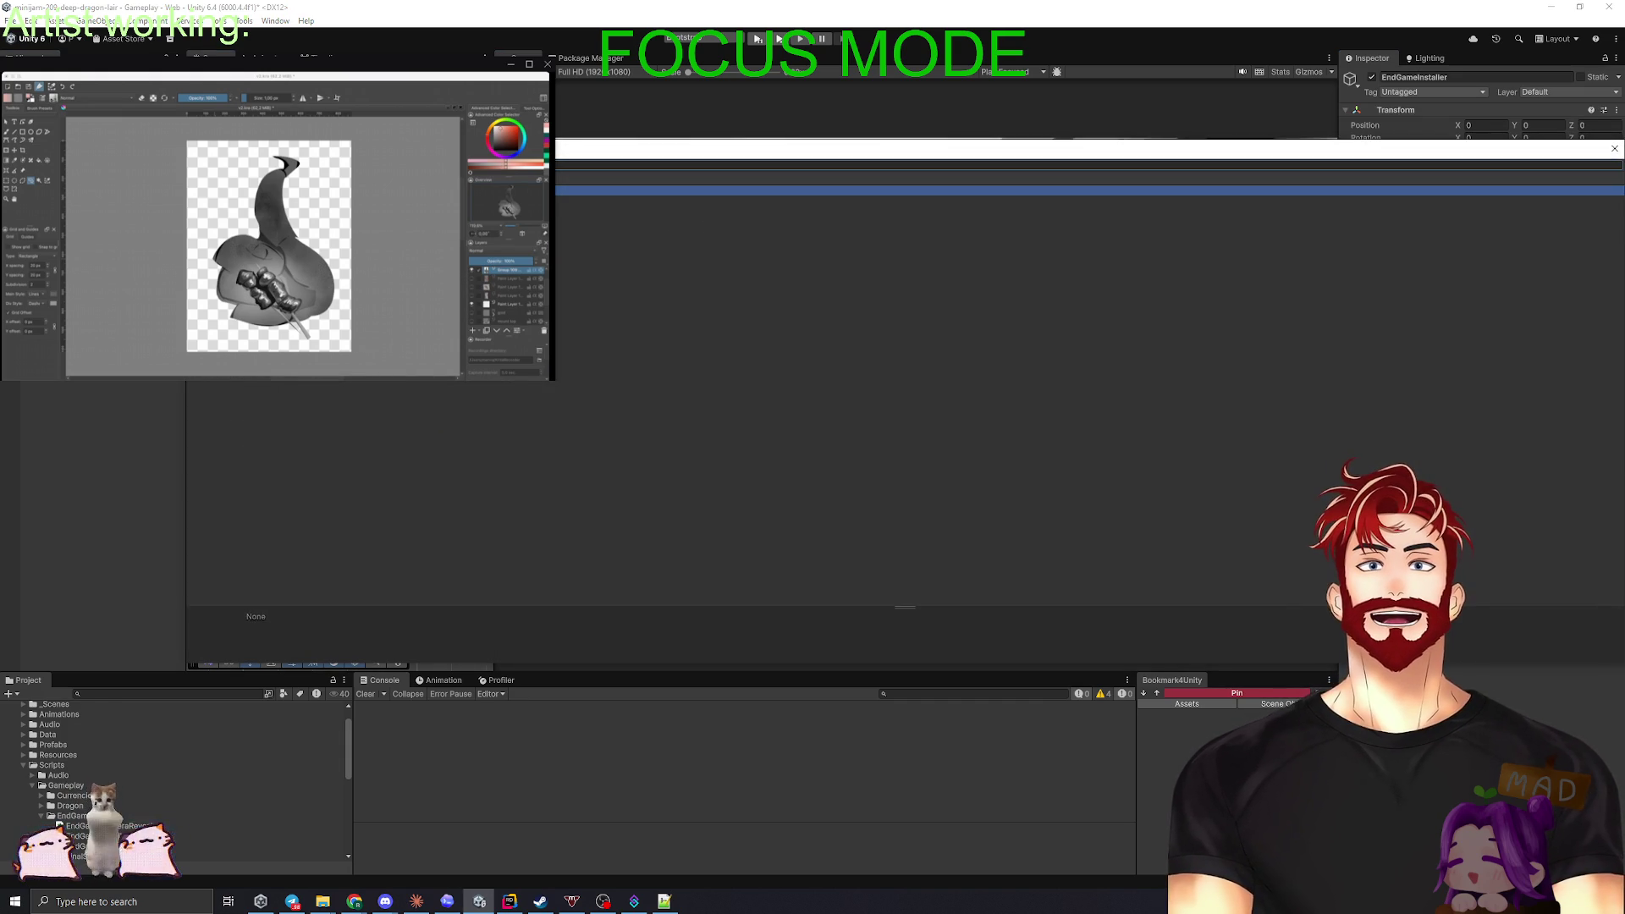
double_click(593, 196)
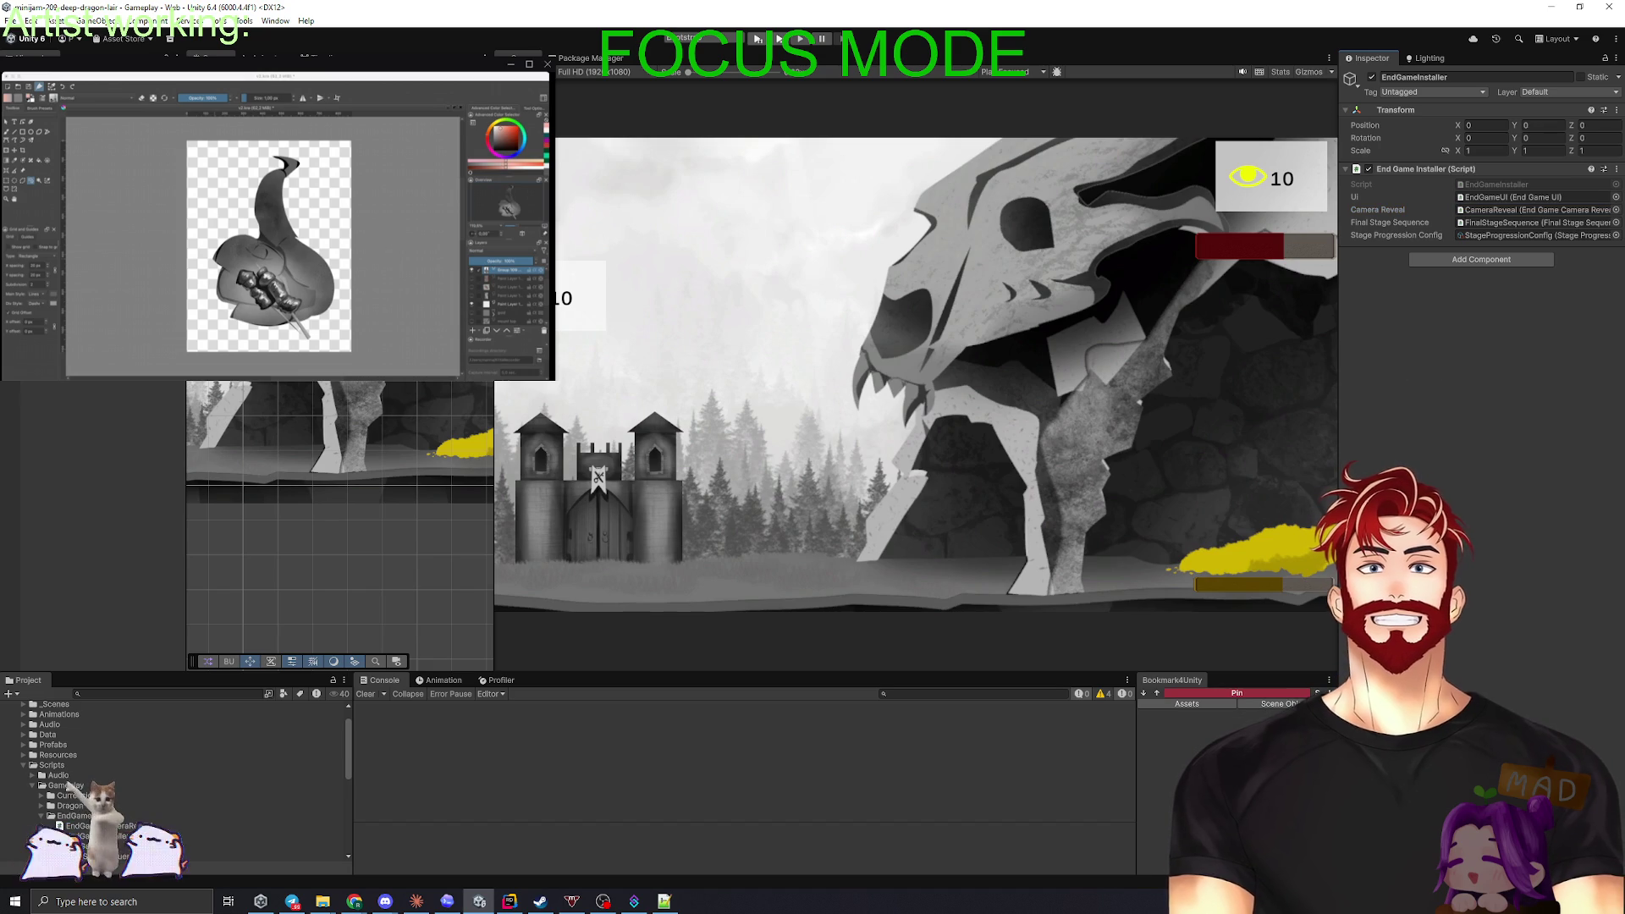
- Step through the scene objects, validate all active scenes, and clear the Console
left_click(85, 186)
key("Up")
key("Up")
key("Up")
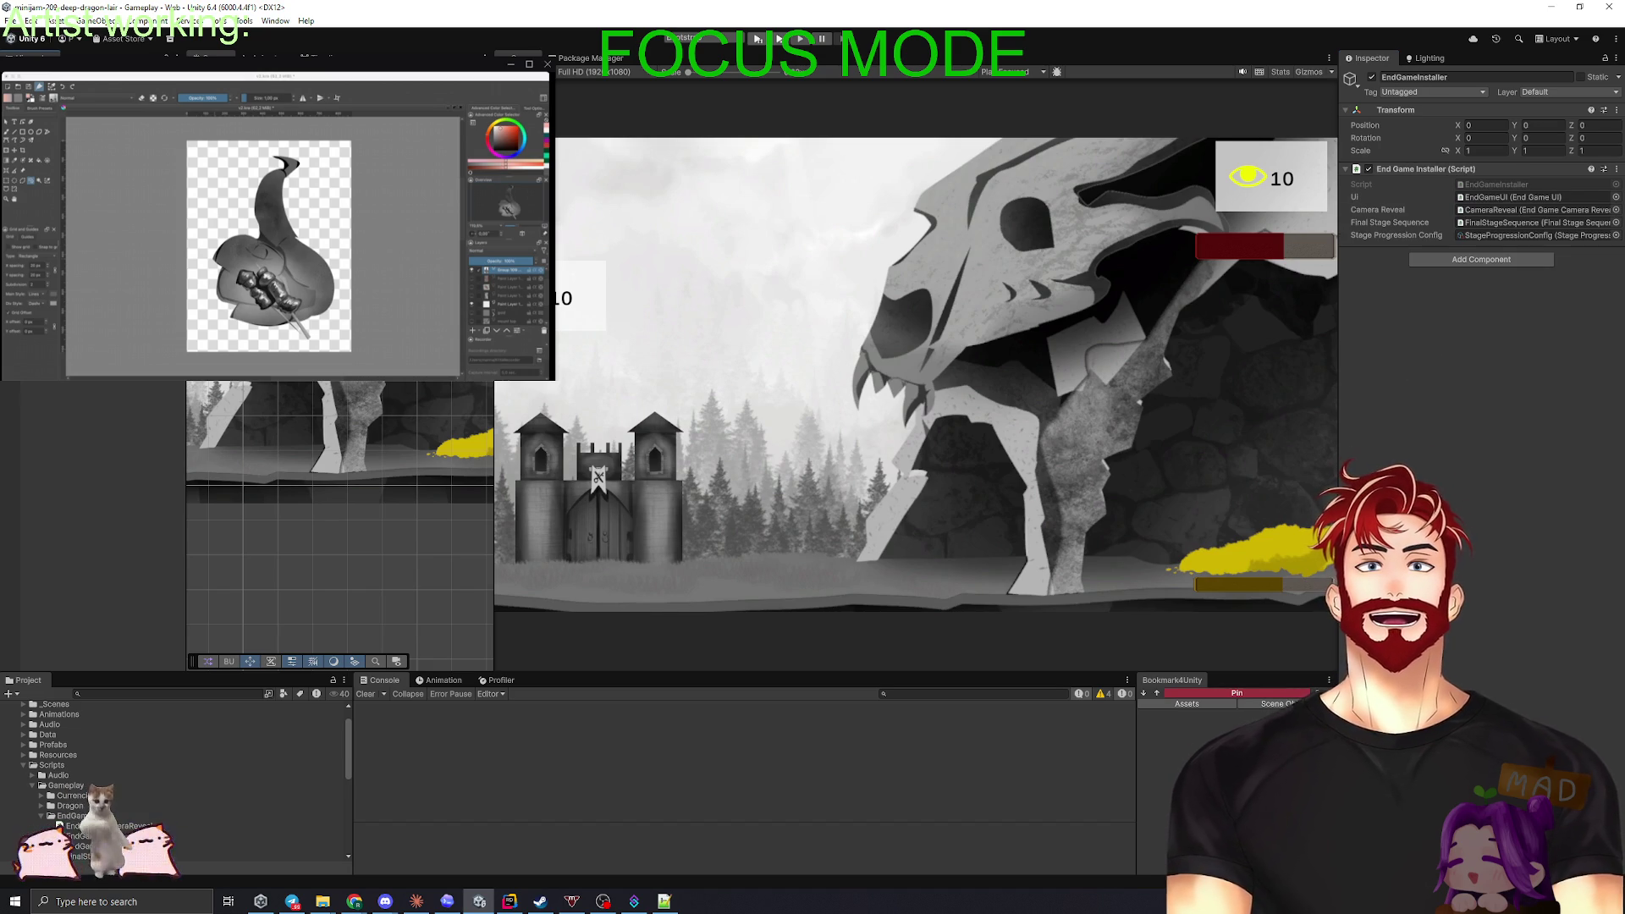
key("Down")
key("Down")
key("Down")
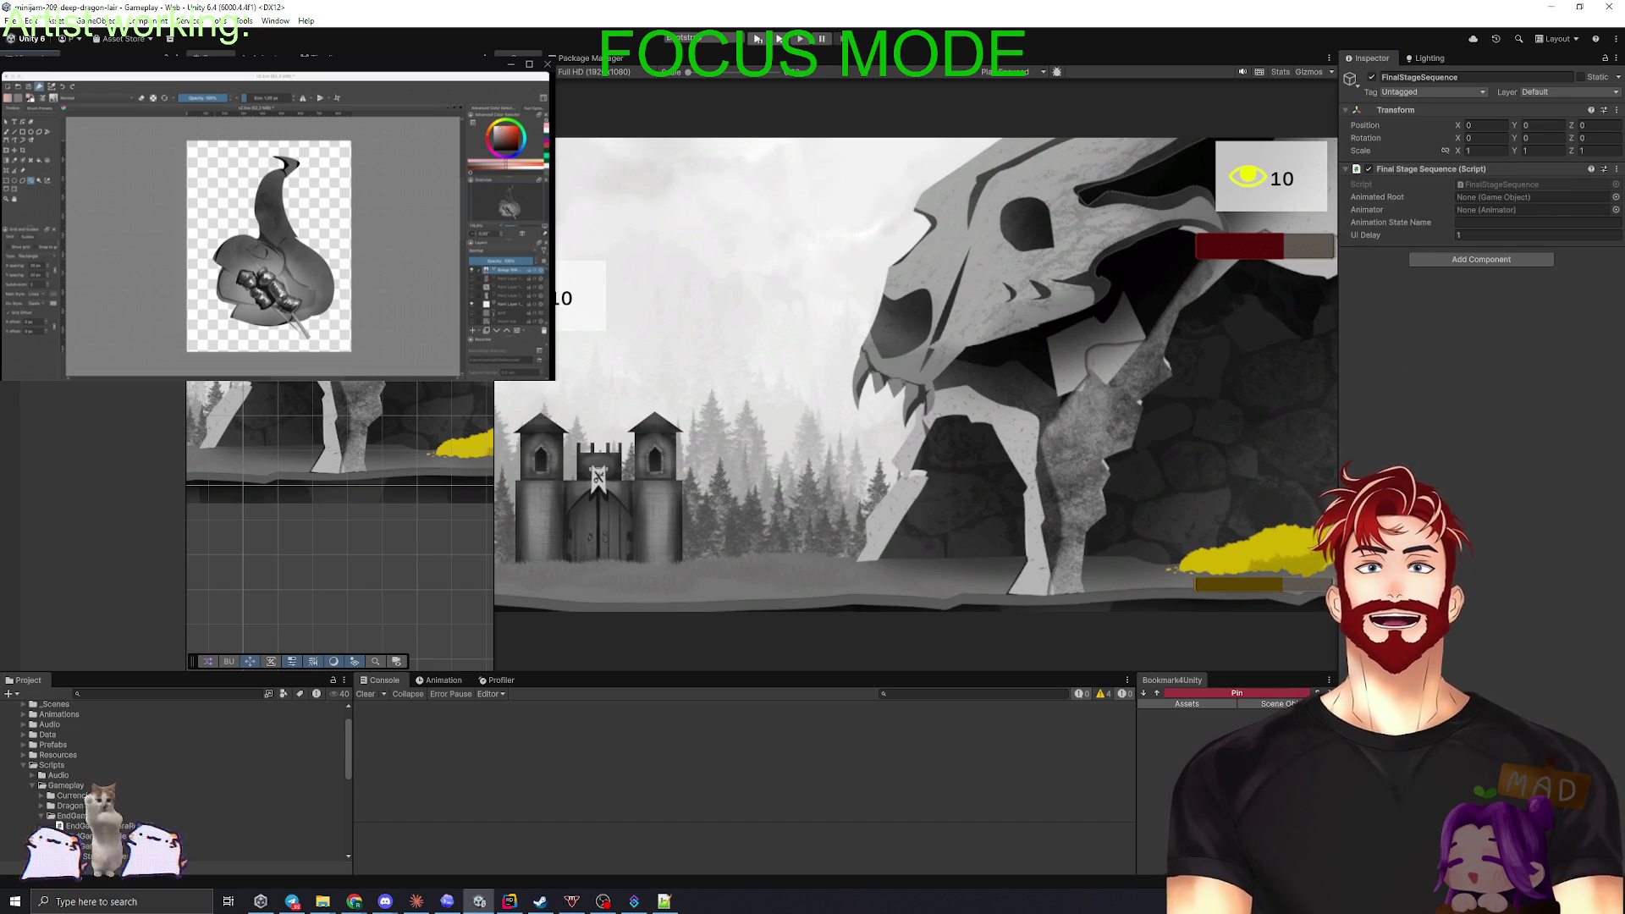
key("Down")
key("Down")
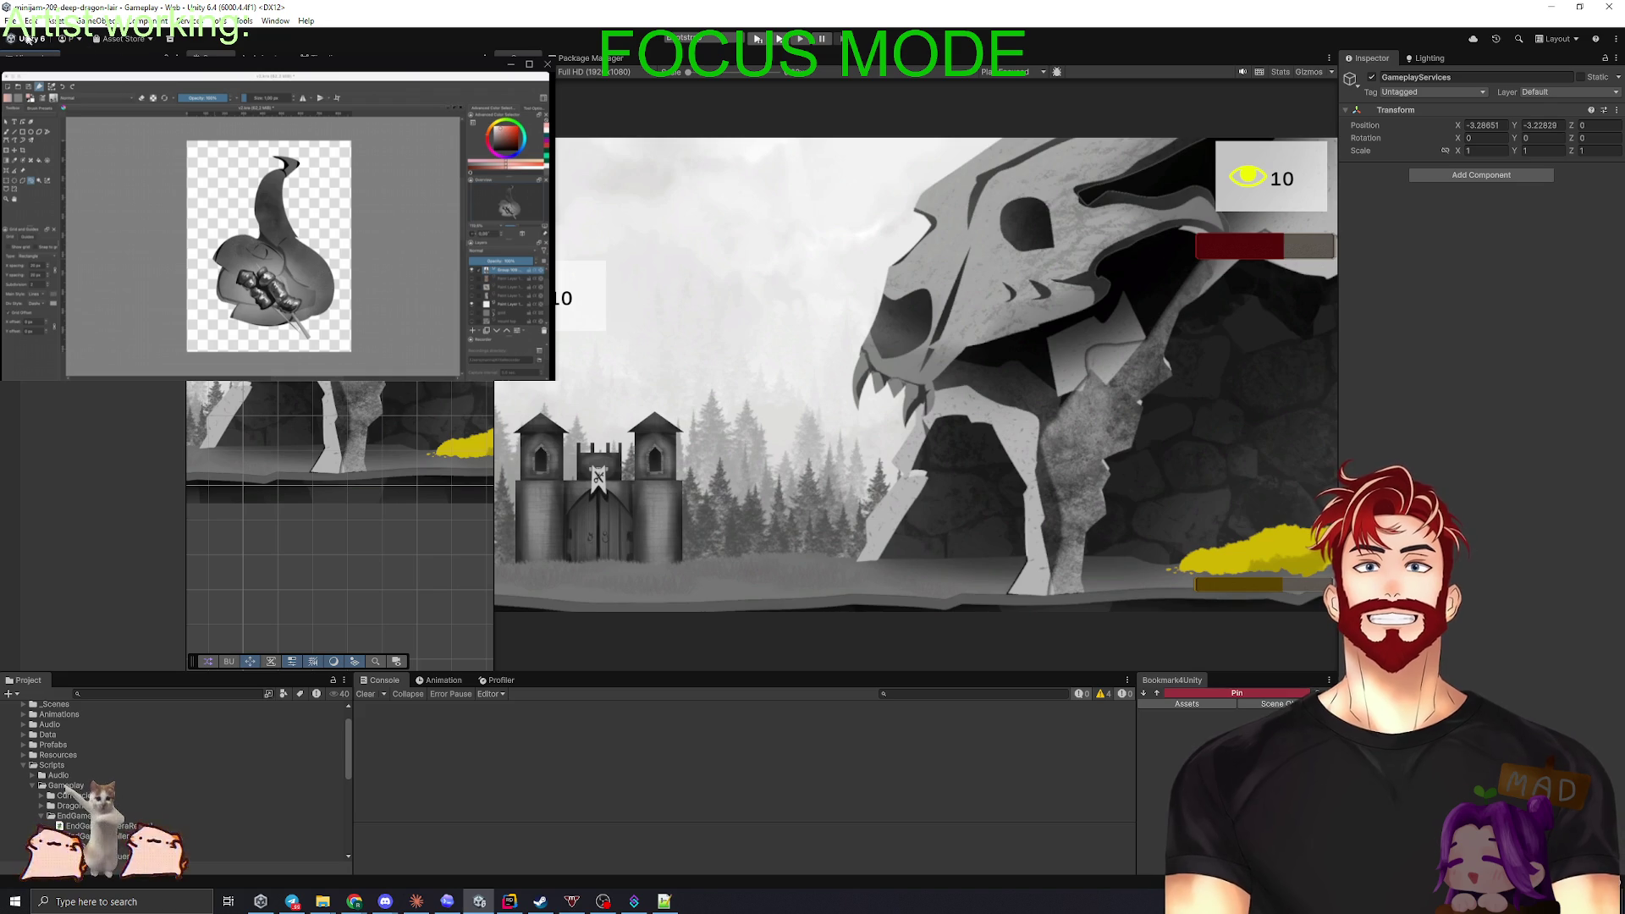
left_click(35, 22)
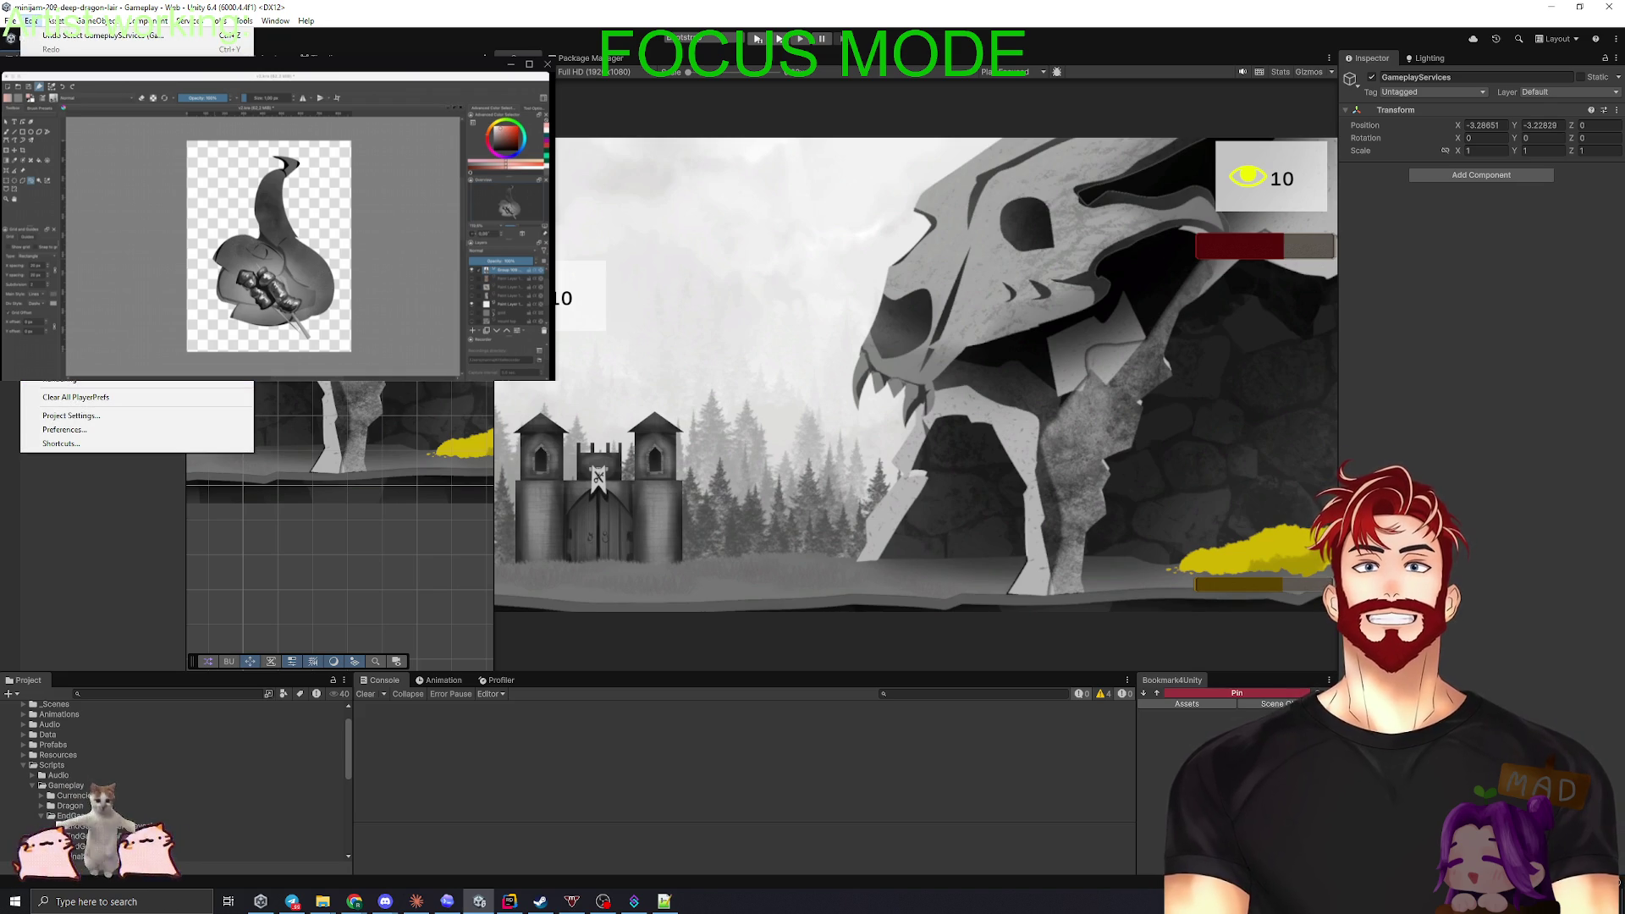
left_click(93, 98)
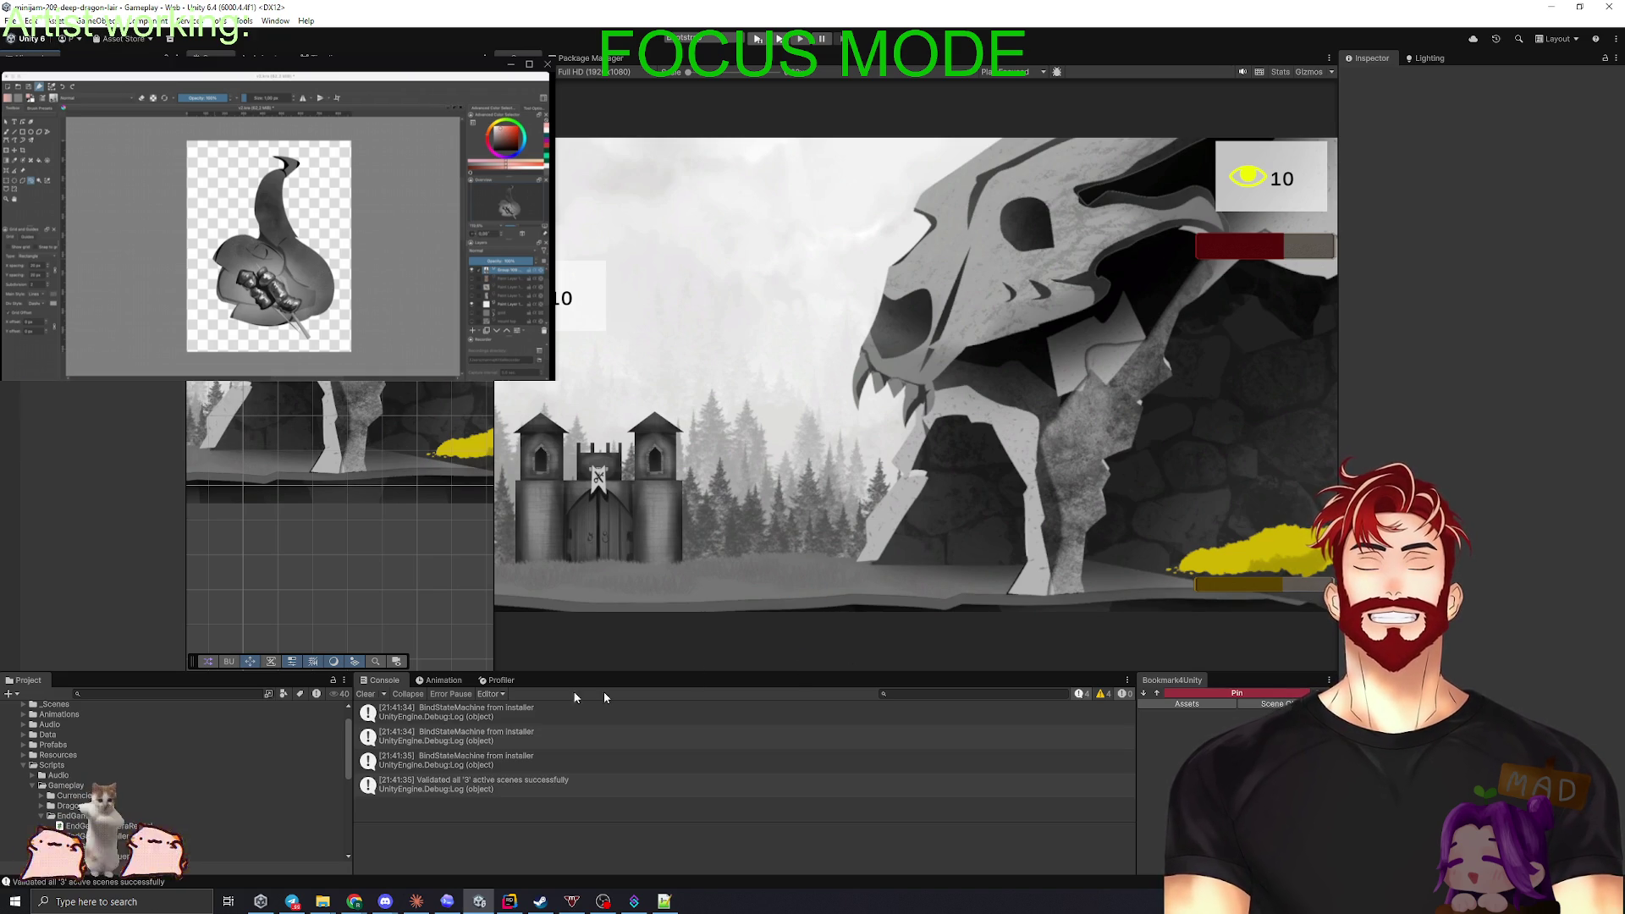
left_click(365, 695)
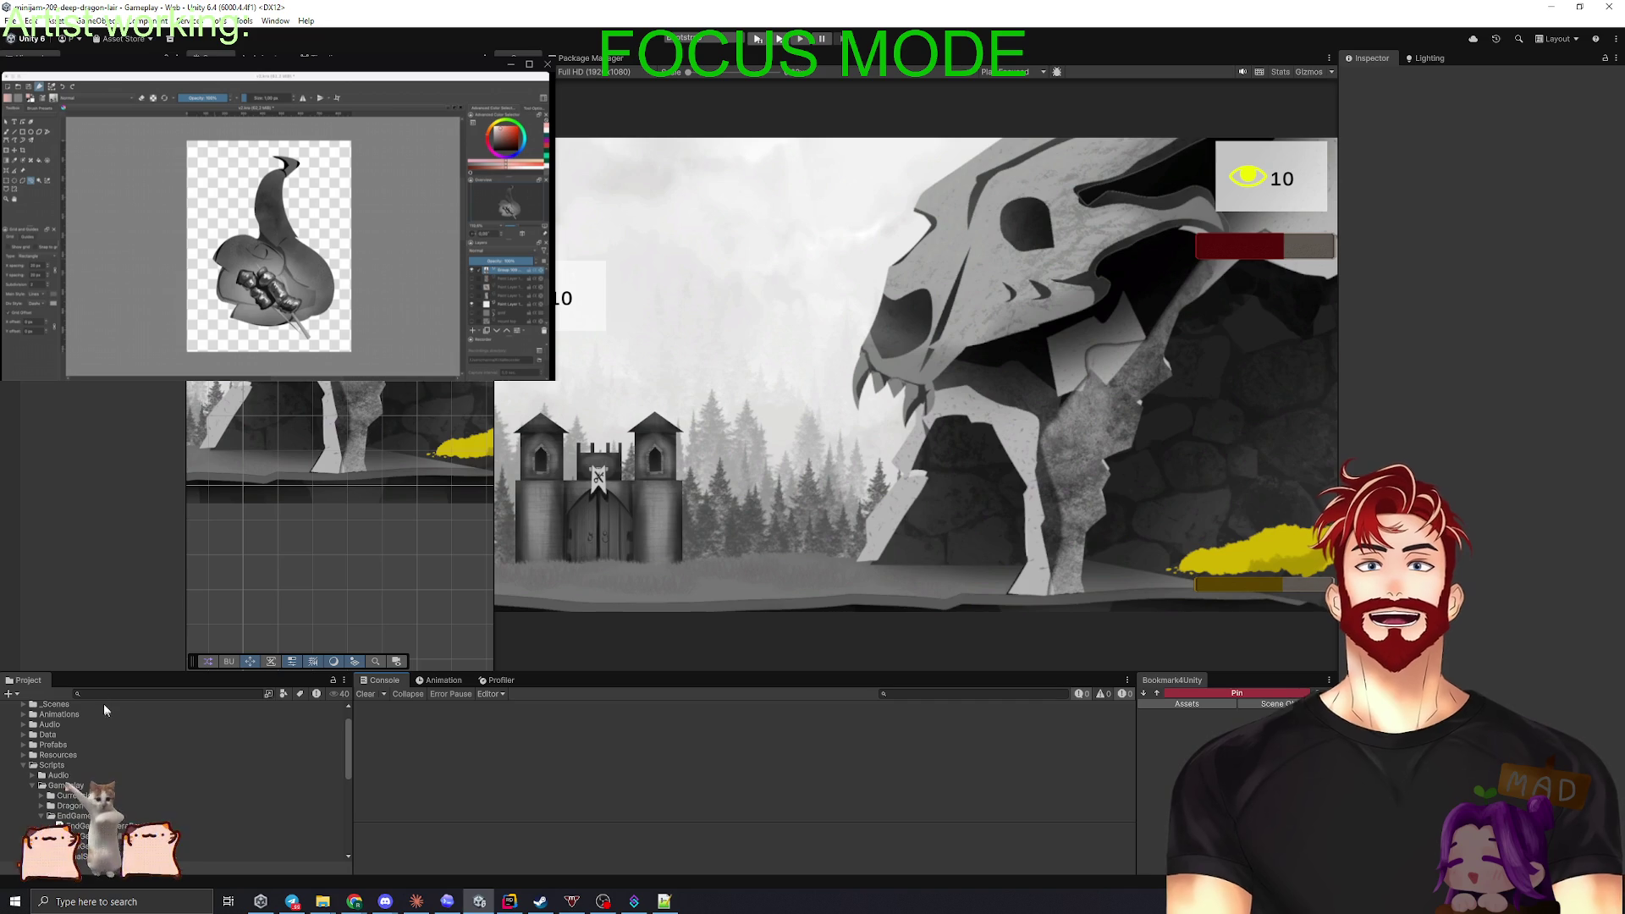
- Enlarge the Project panel, expand Assets/_Project/Data/Config and inspect its assets, bookmarking DragonConfig
left_click_drag(101, 675, 101, 533)
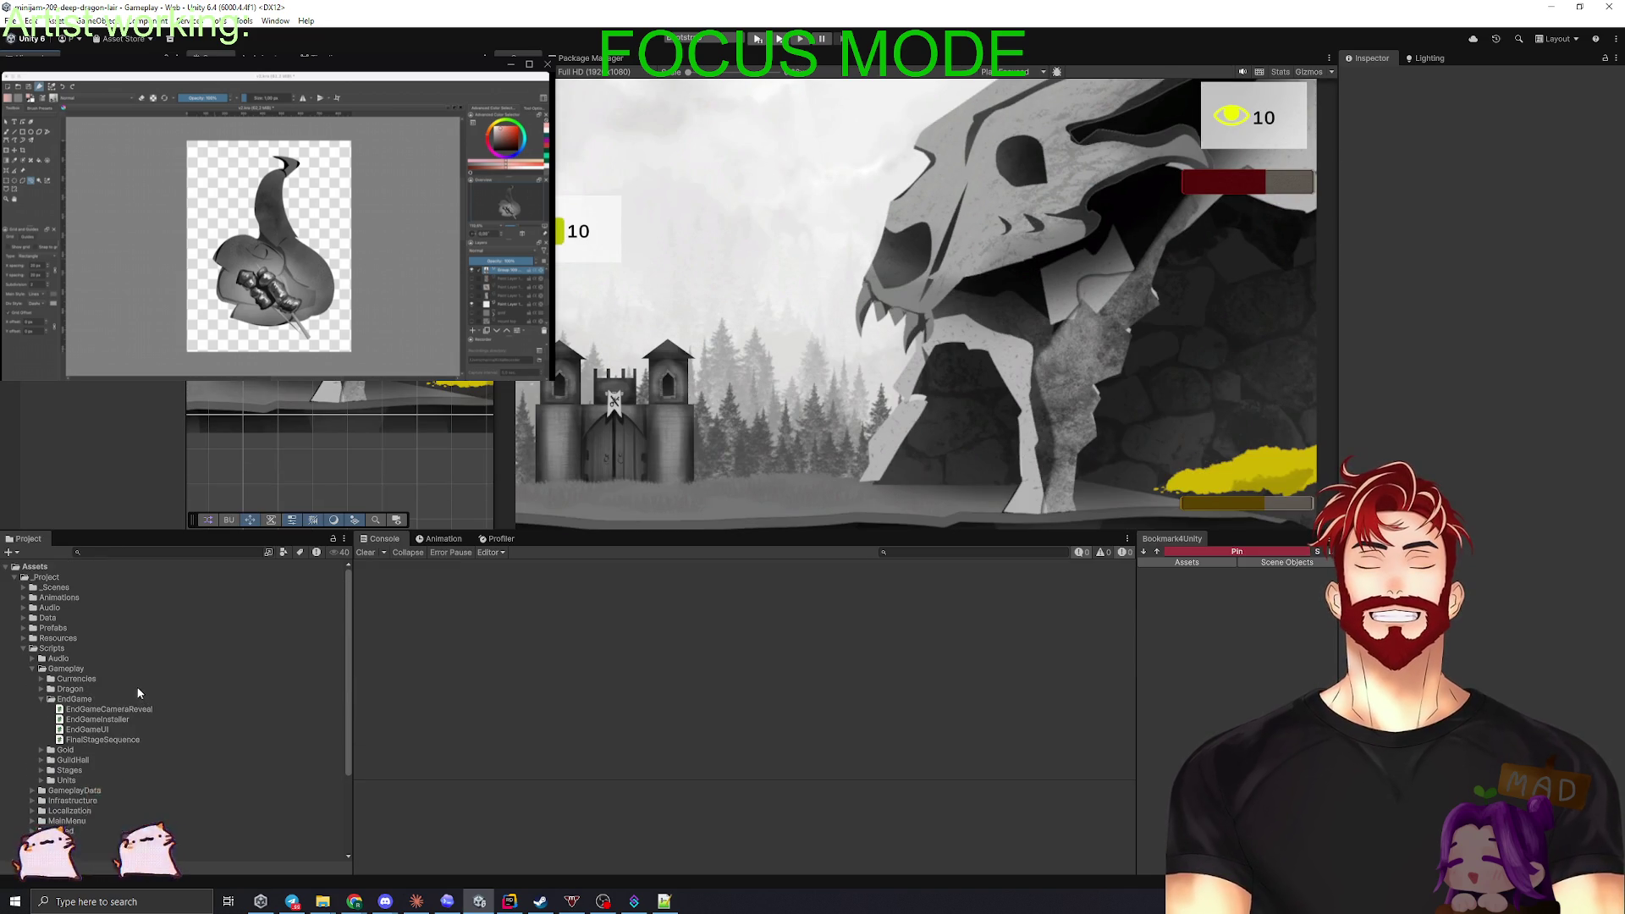
left_click(6, 567)
left_click(6, 567)
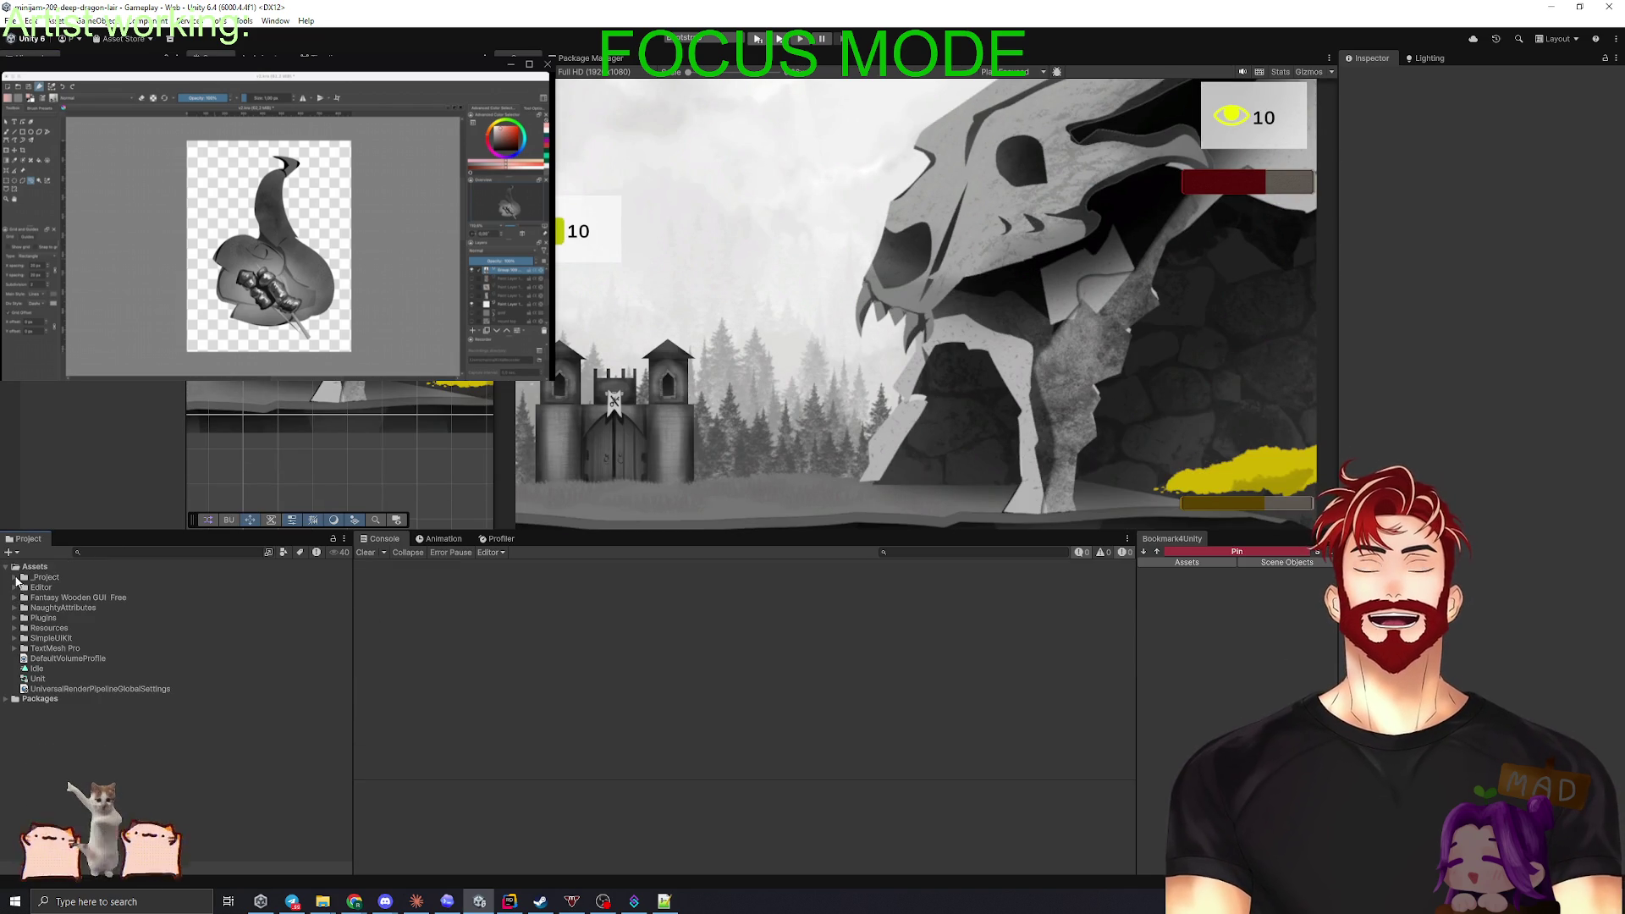
left_click(15, 577)
left_click(24, 618)
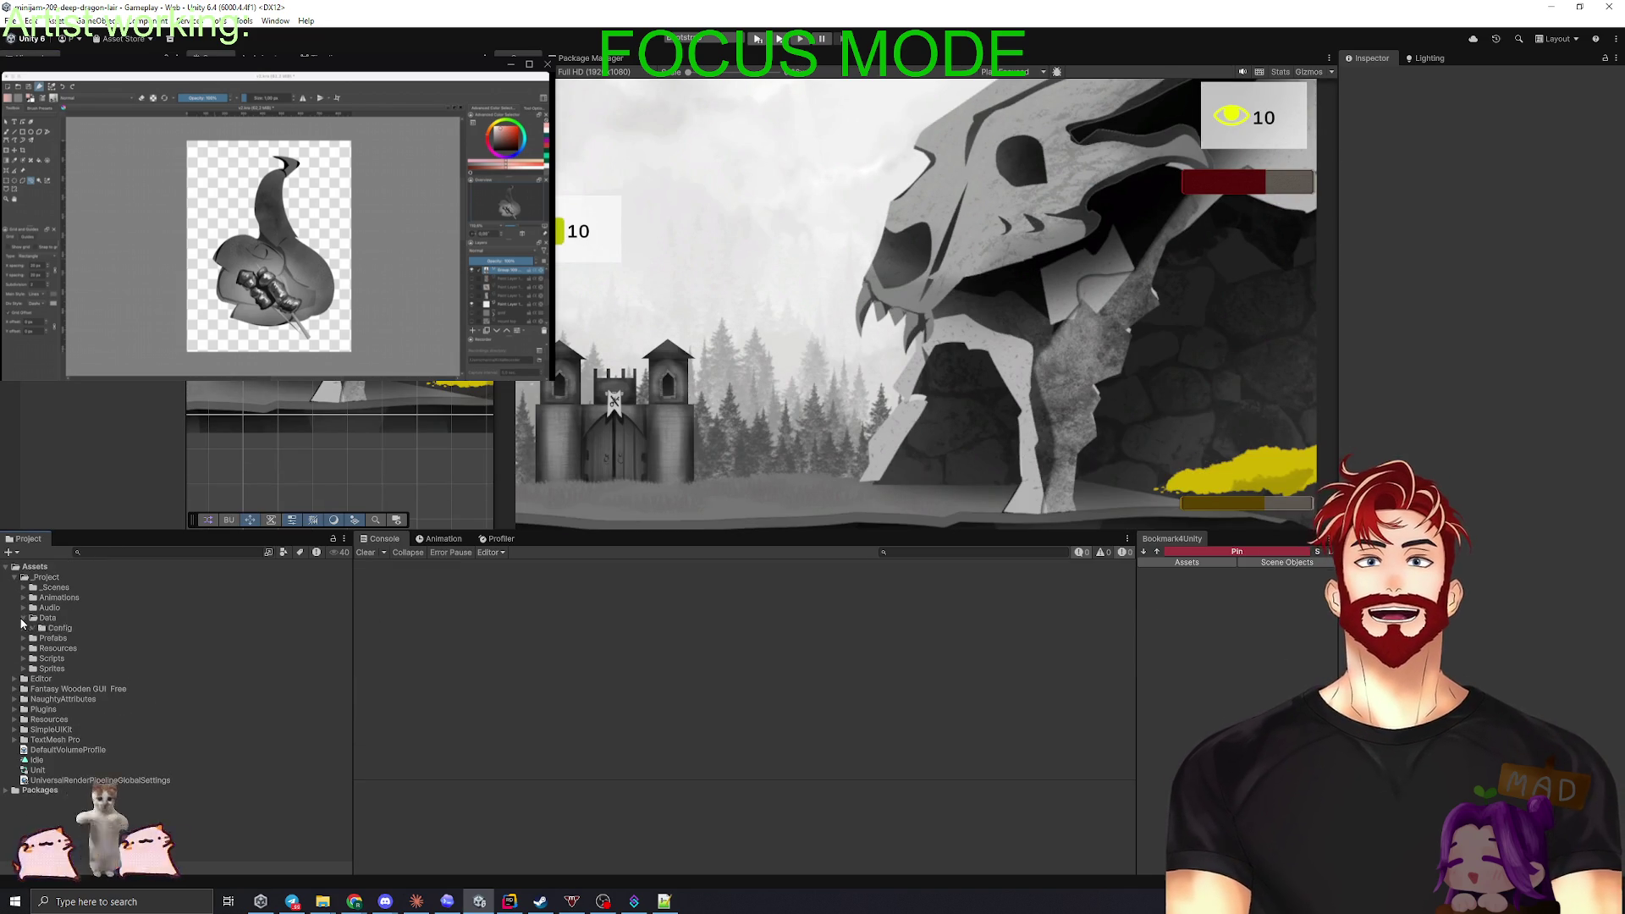
left_click(33, 628)
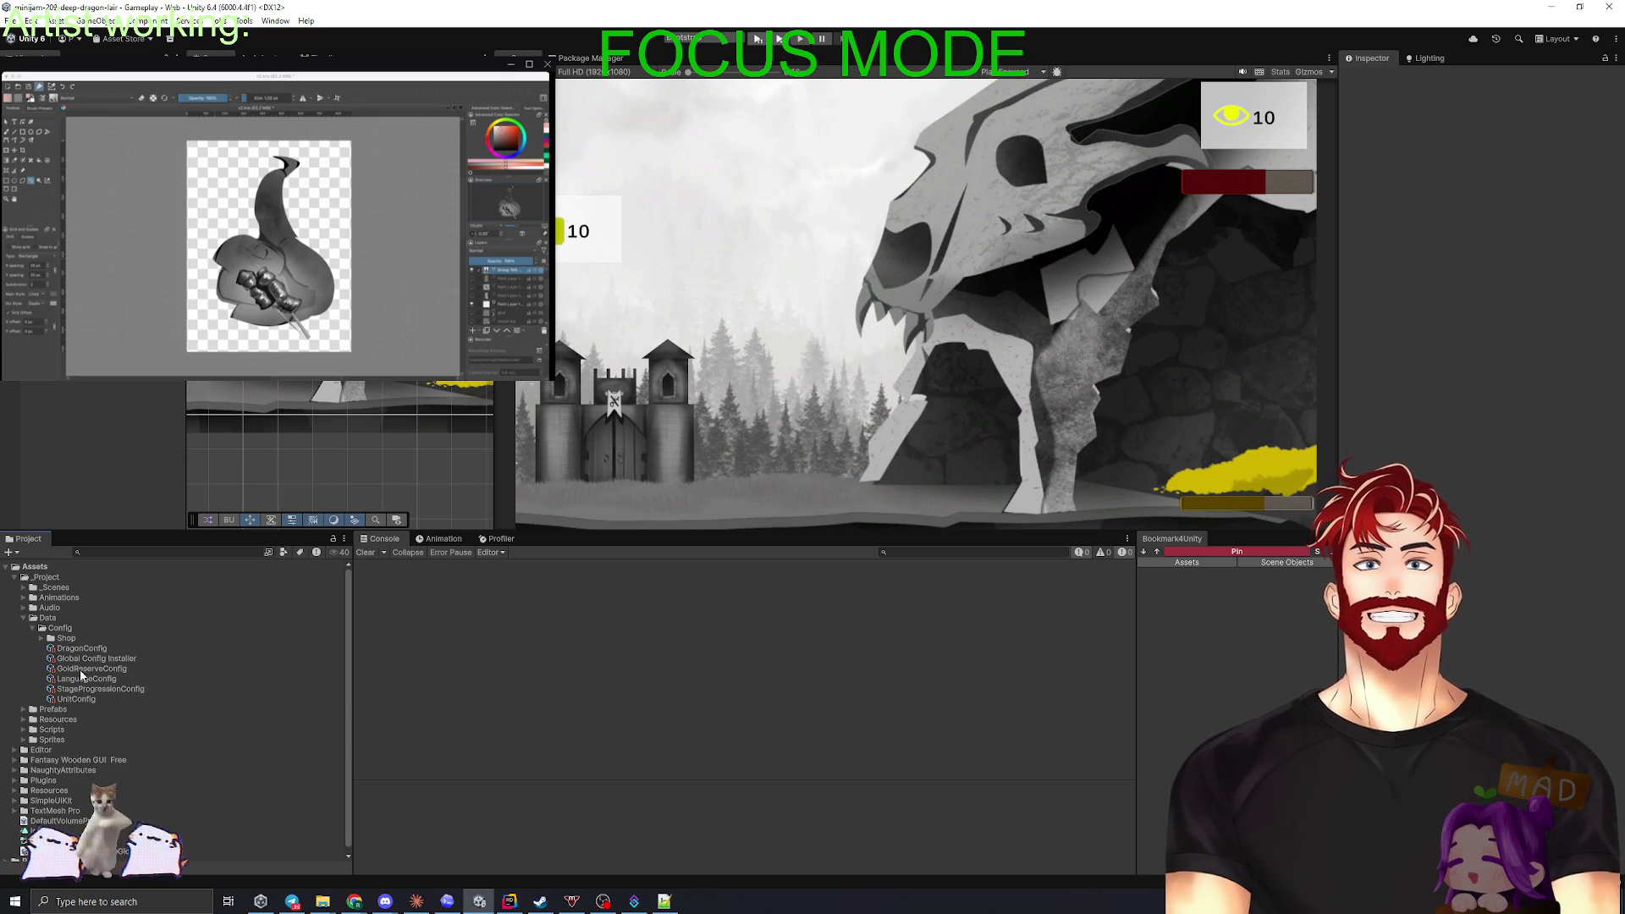
left_click(122, 657)
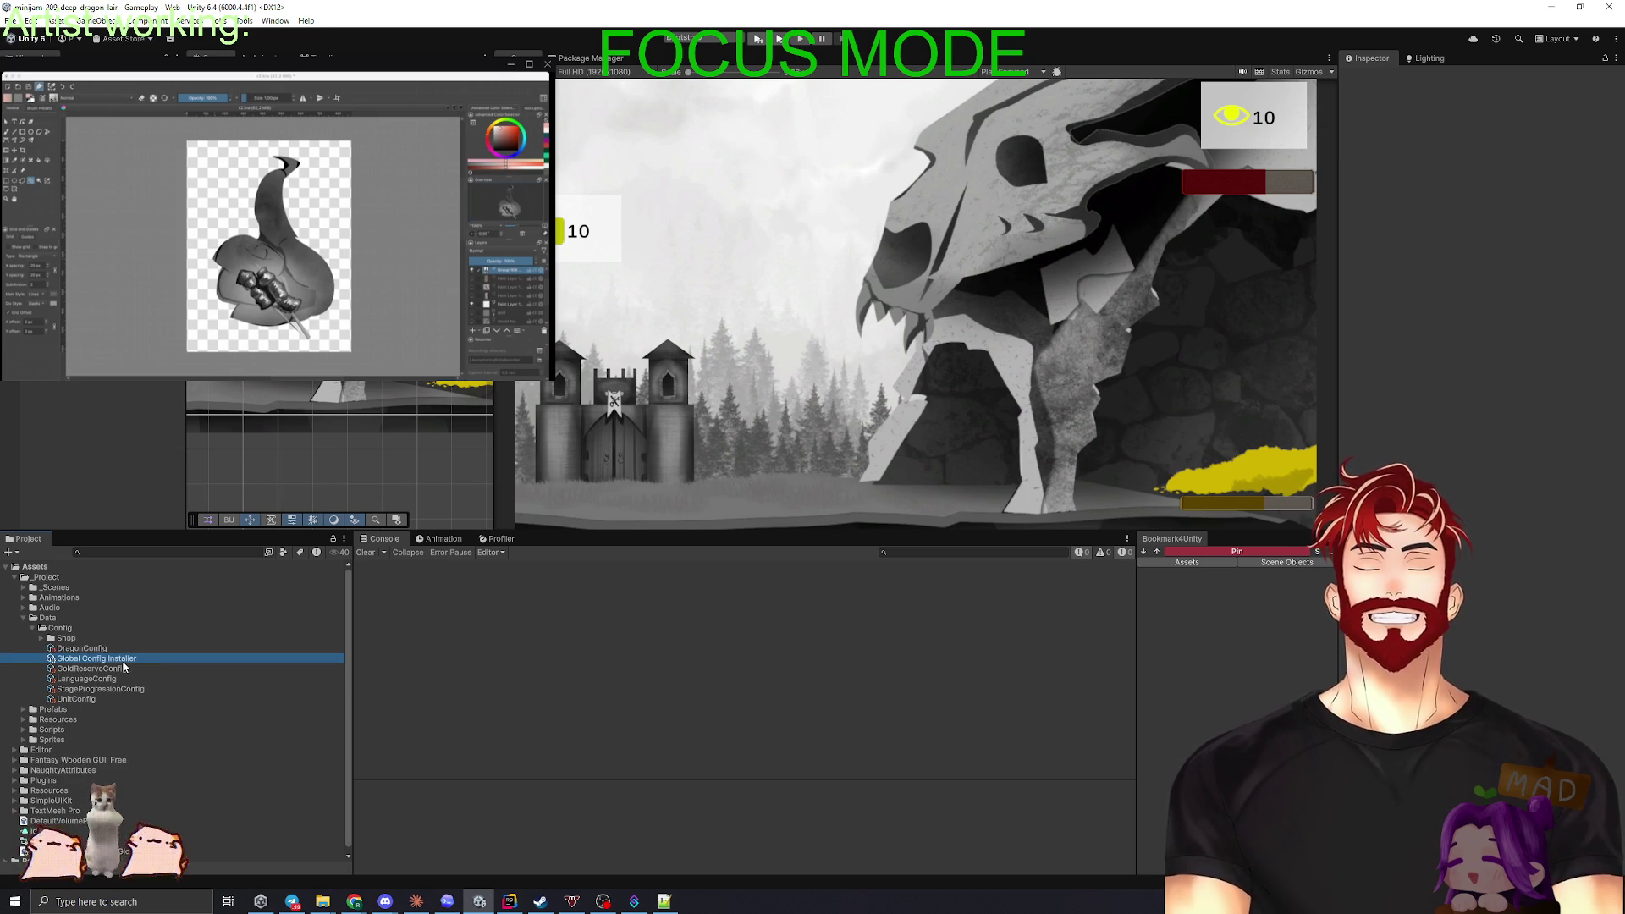
left_click(105, 648)
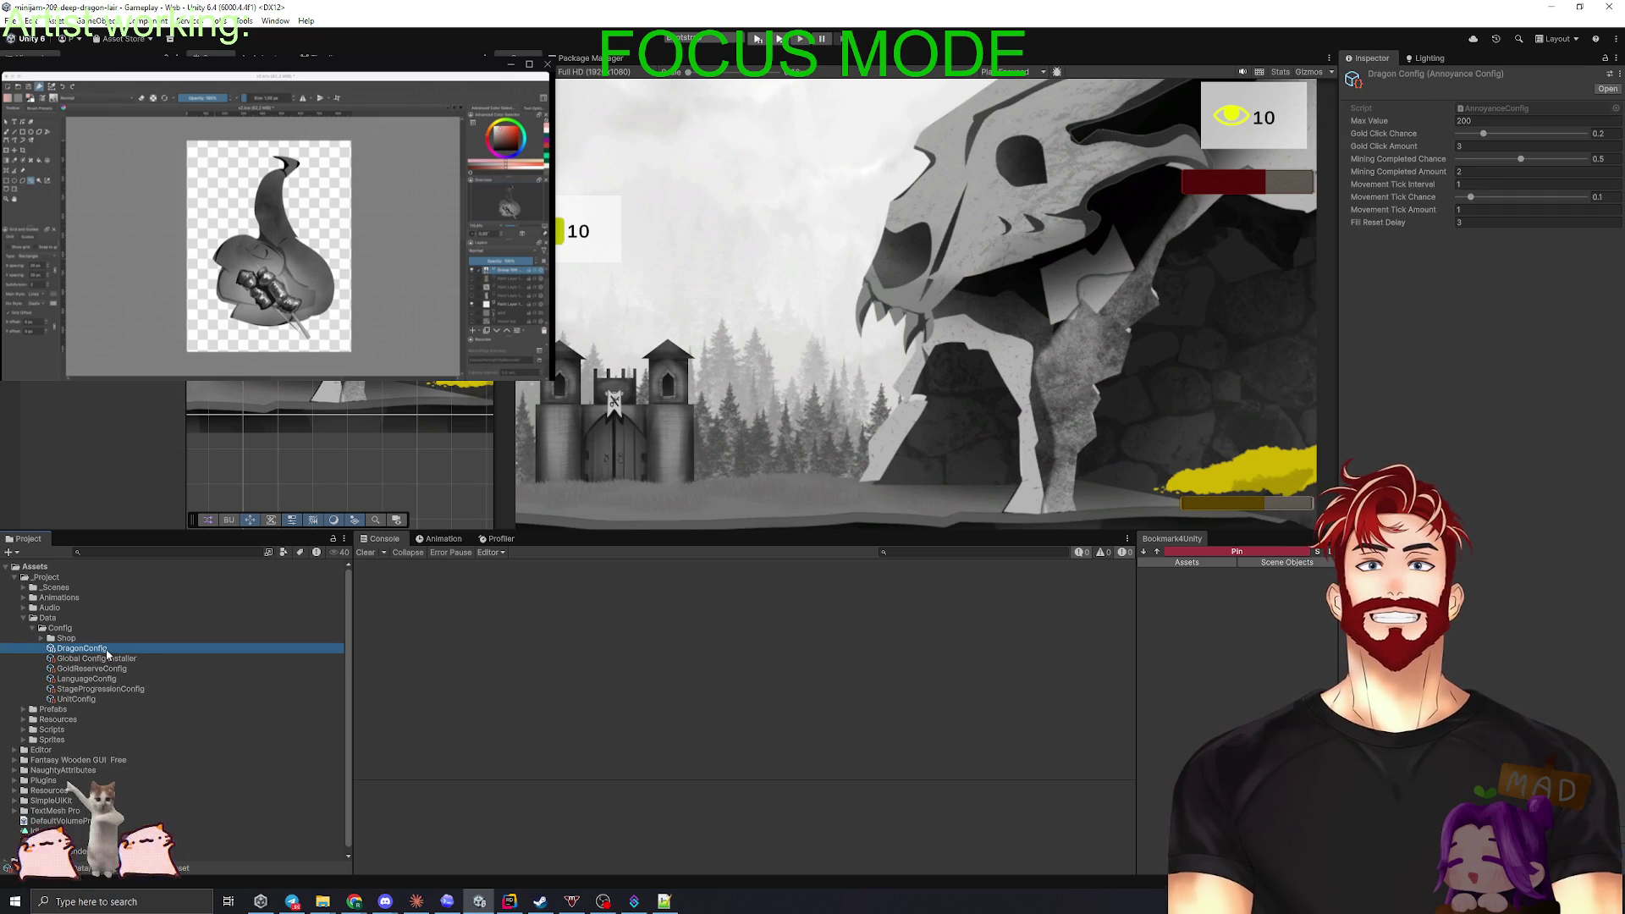
left_click(1195, 564)
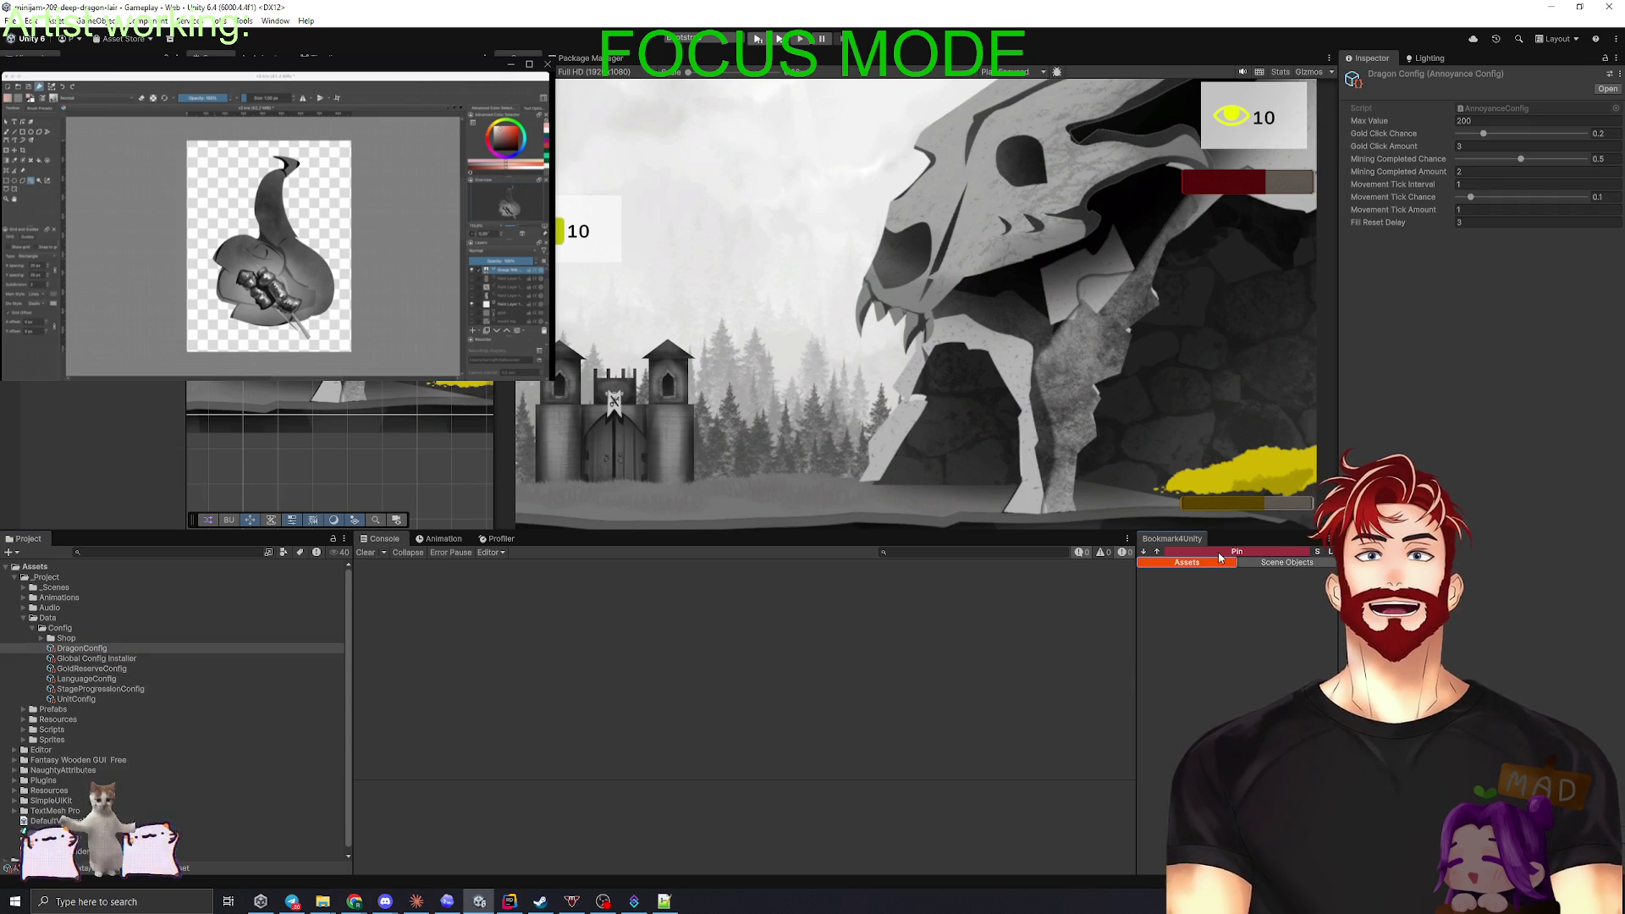
left_click(1237, 551)
left_click(133, 659)
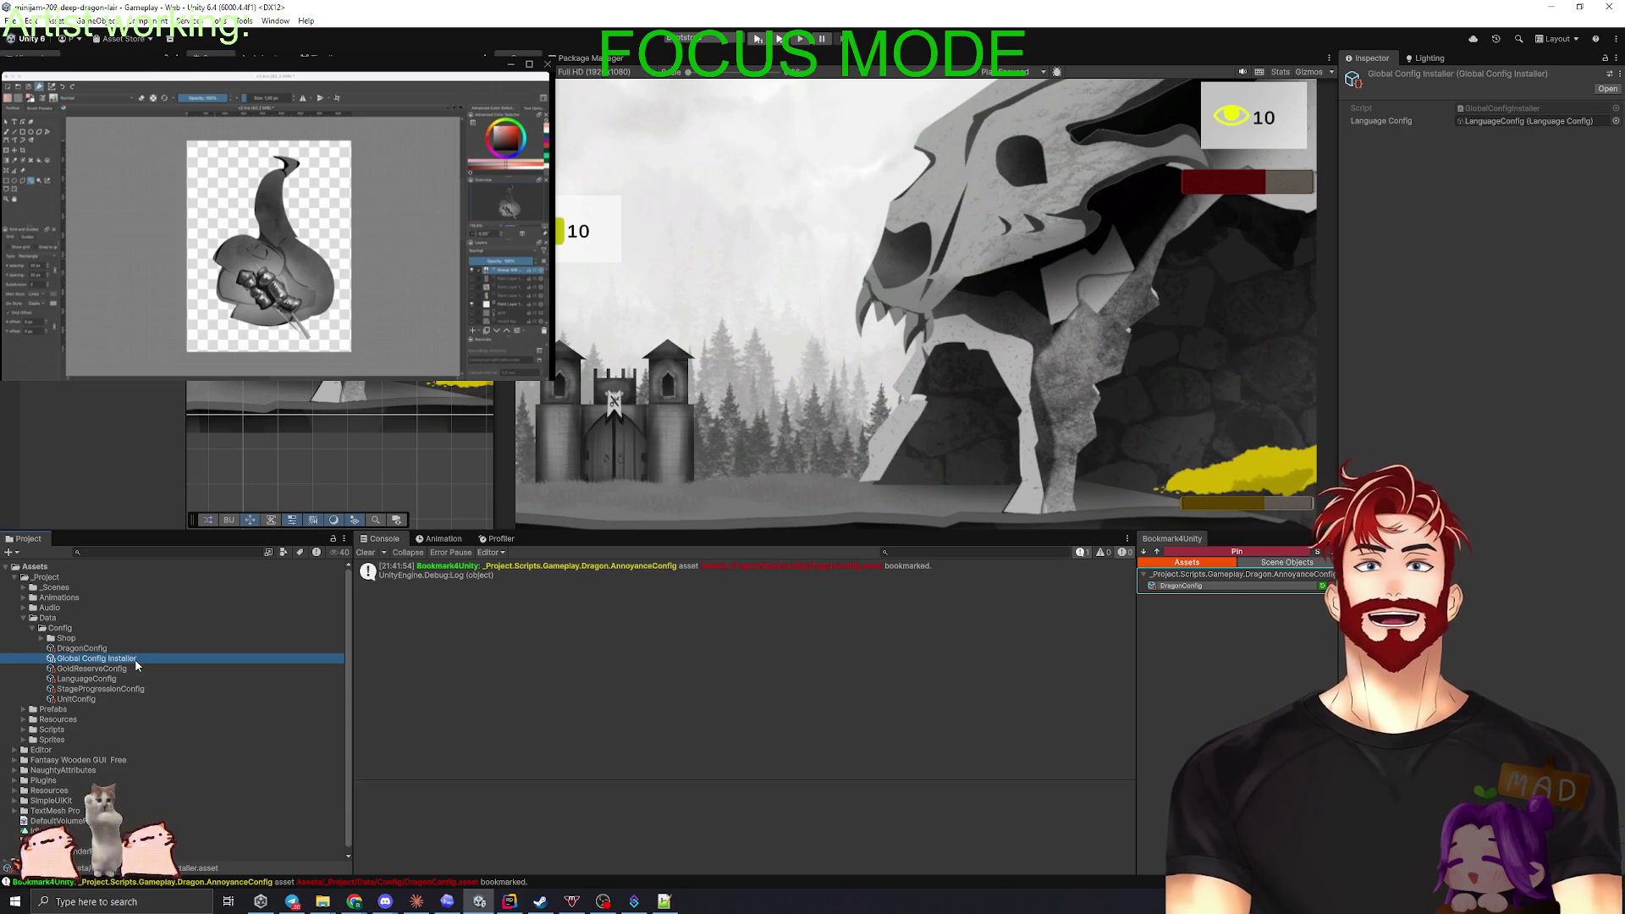
left_click(105, 669)
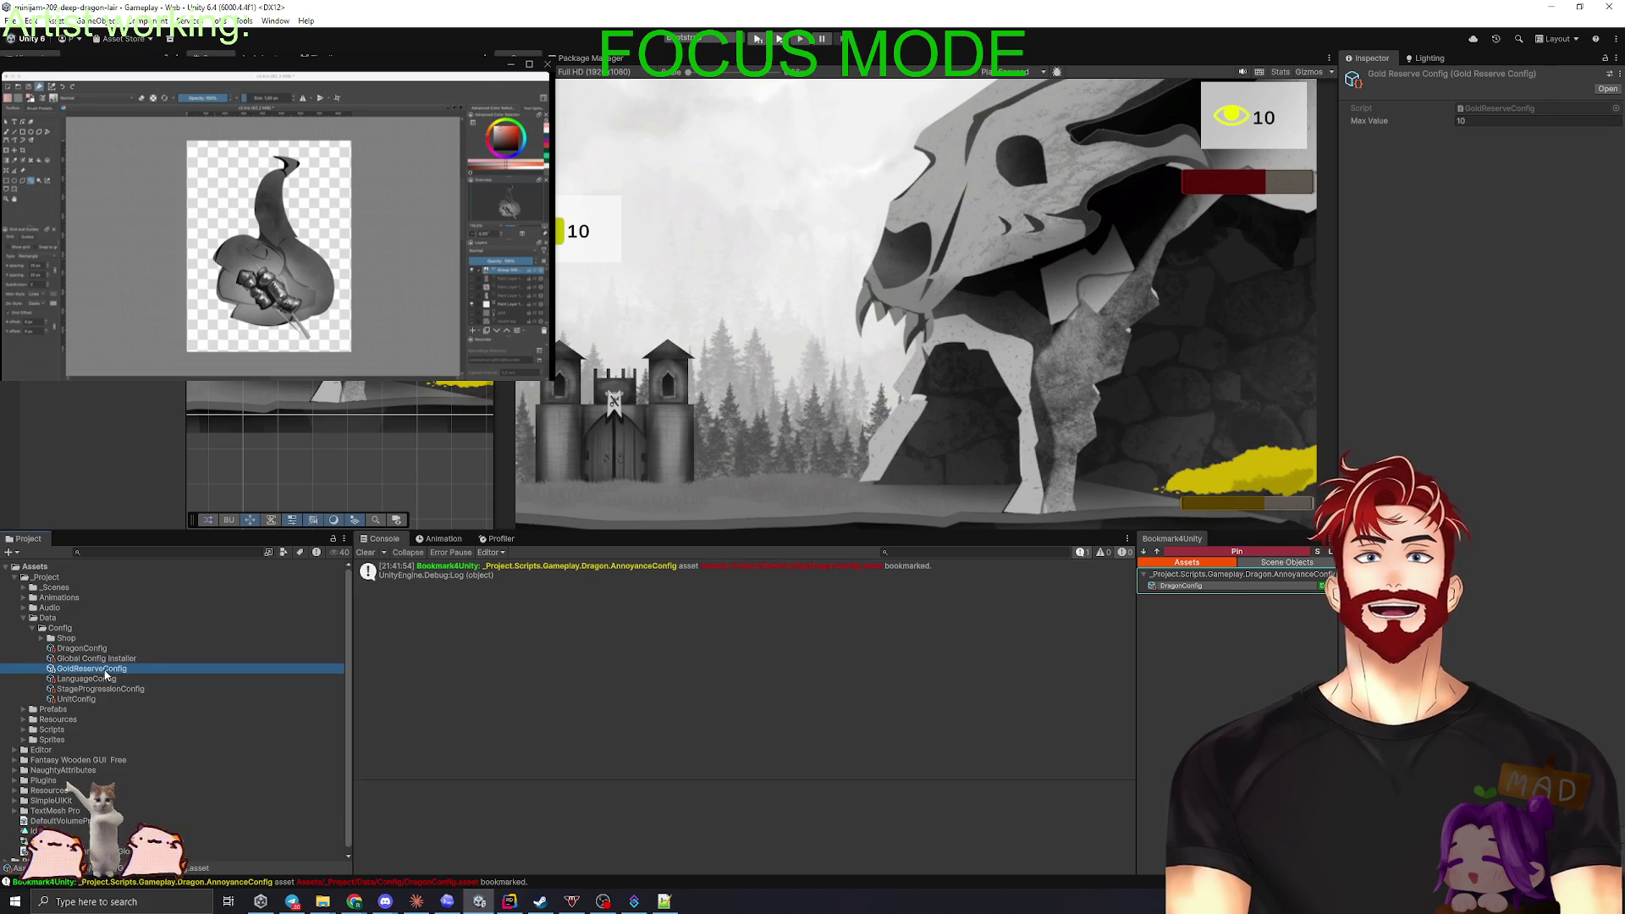
- Create a Shared folder in Config, move LanguageConfig into it, and select GoldReserveConfig
right_click(59, 628)
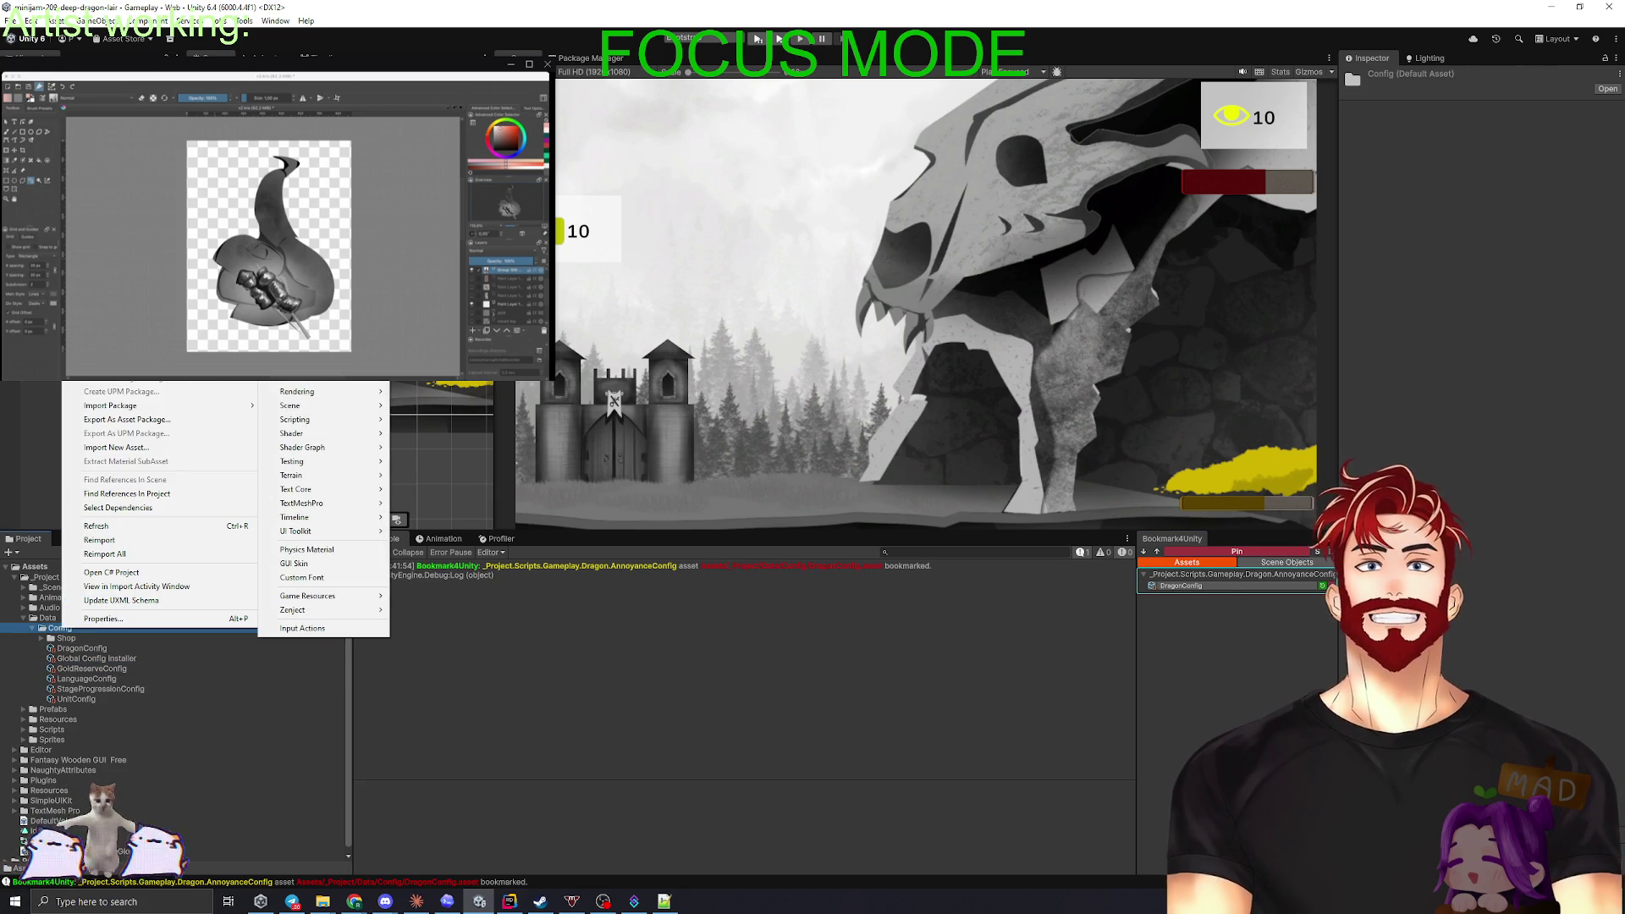
left_click(292, 330)
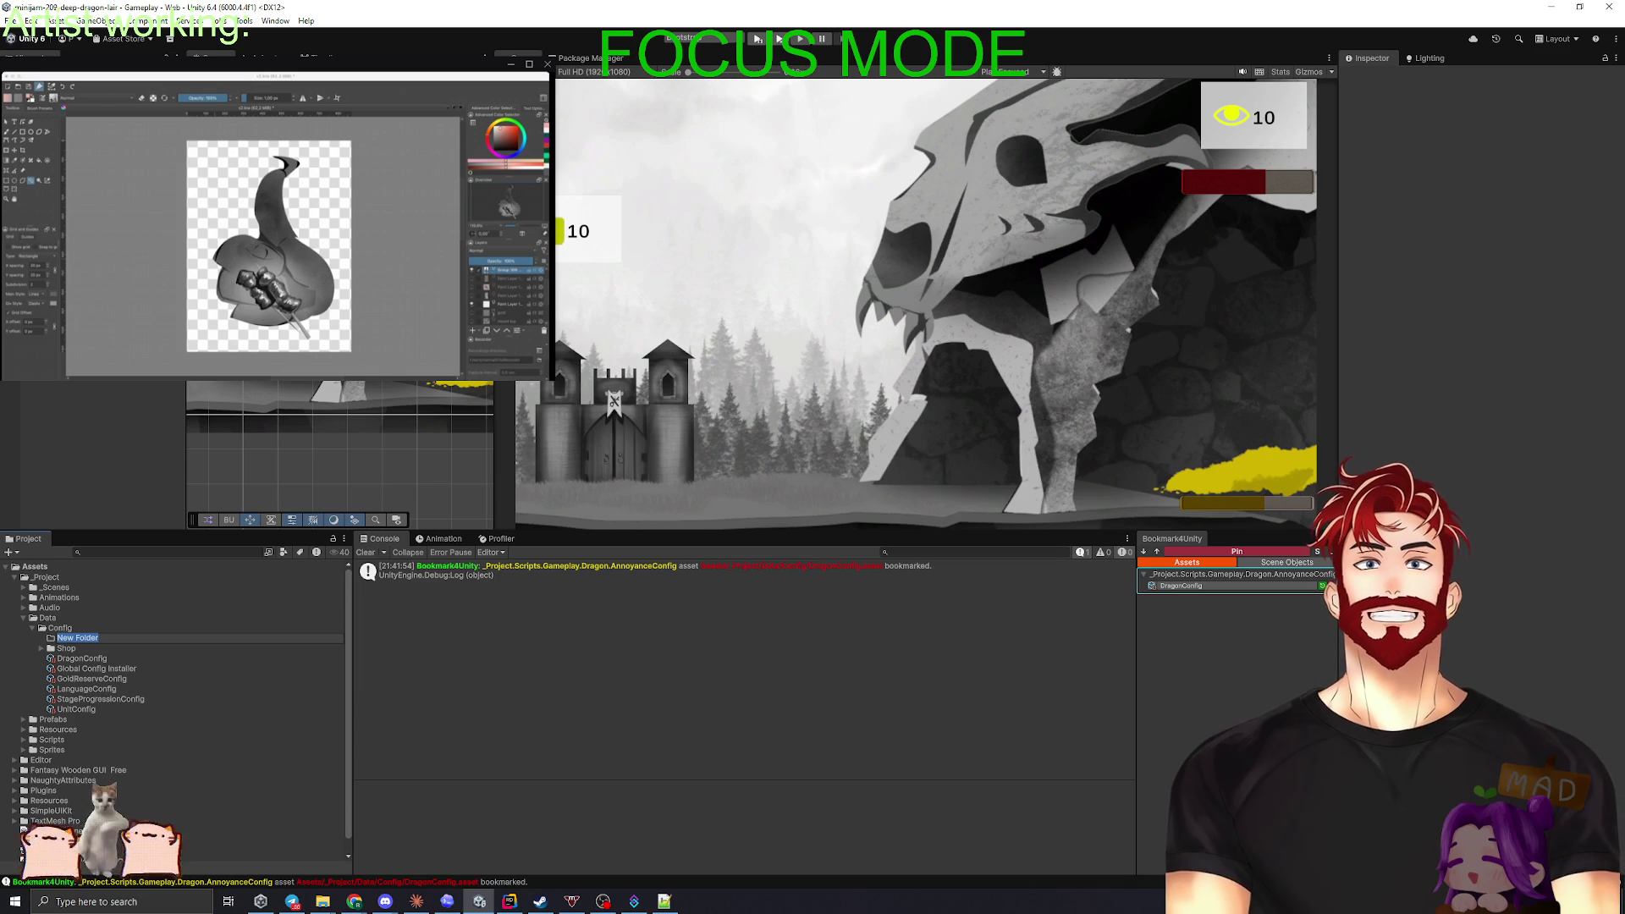
type("Gl")
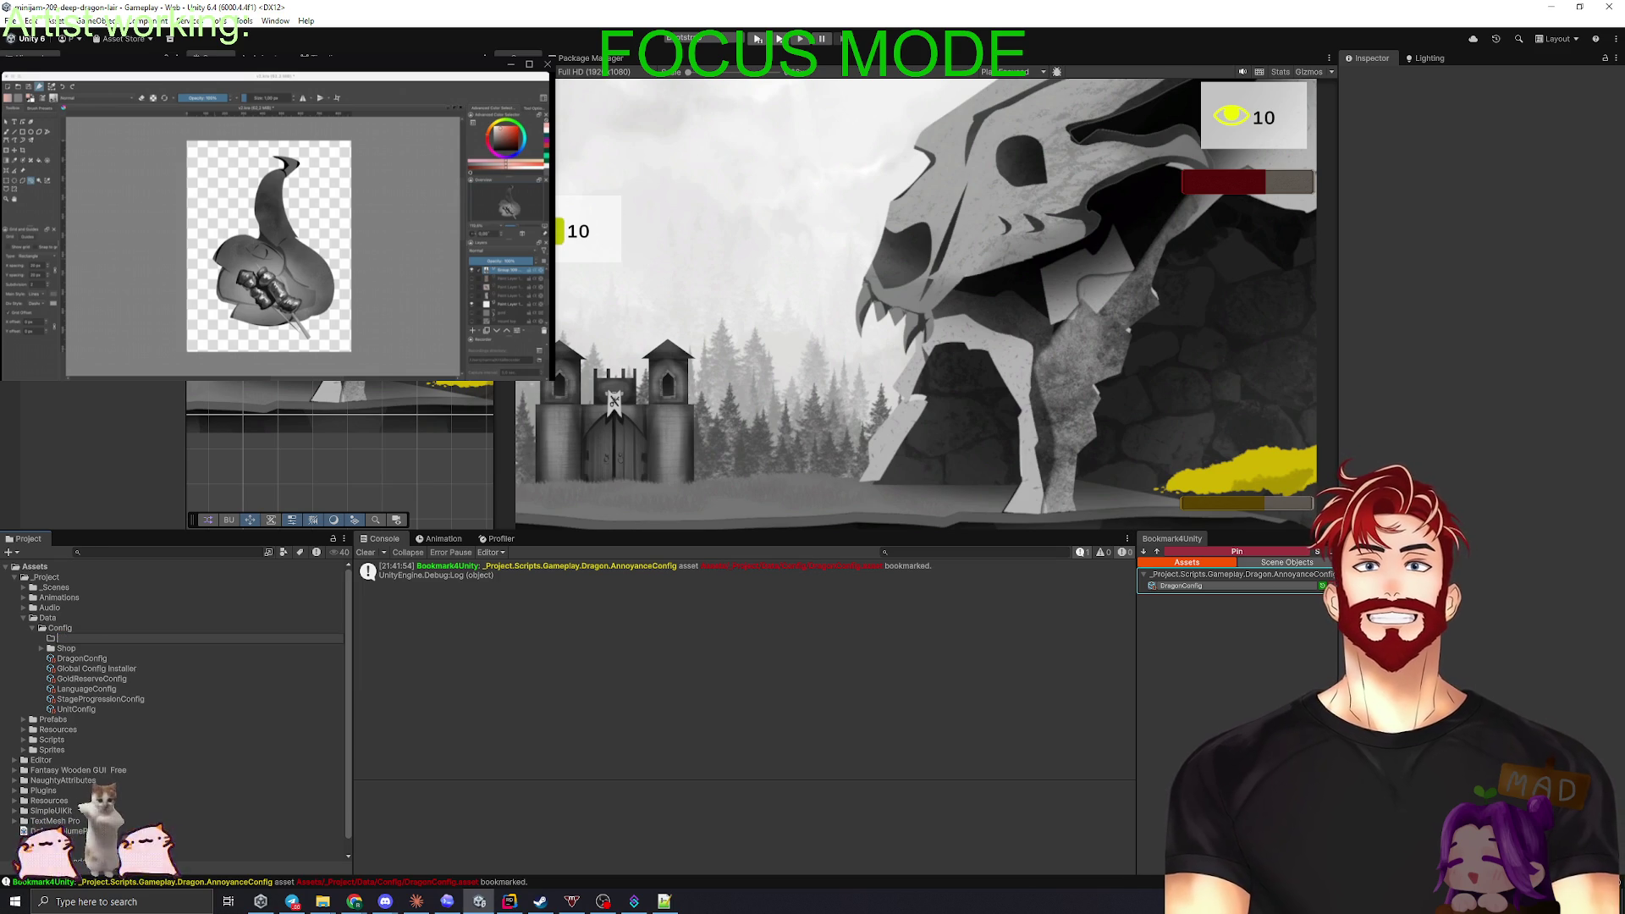
type("Shared")
key("Return")
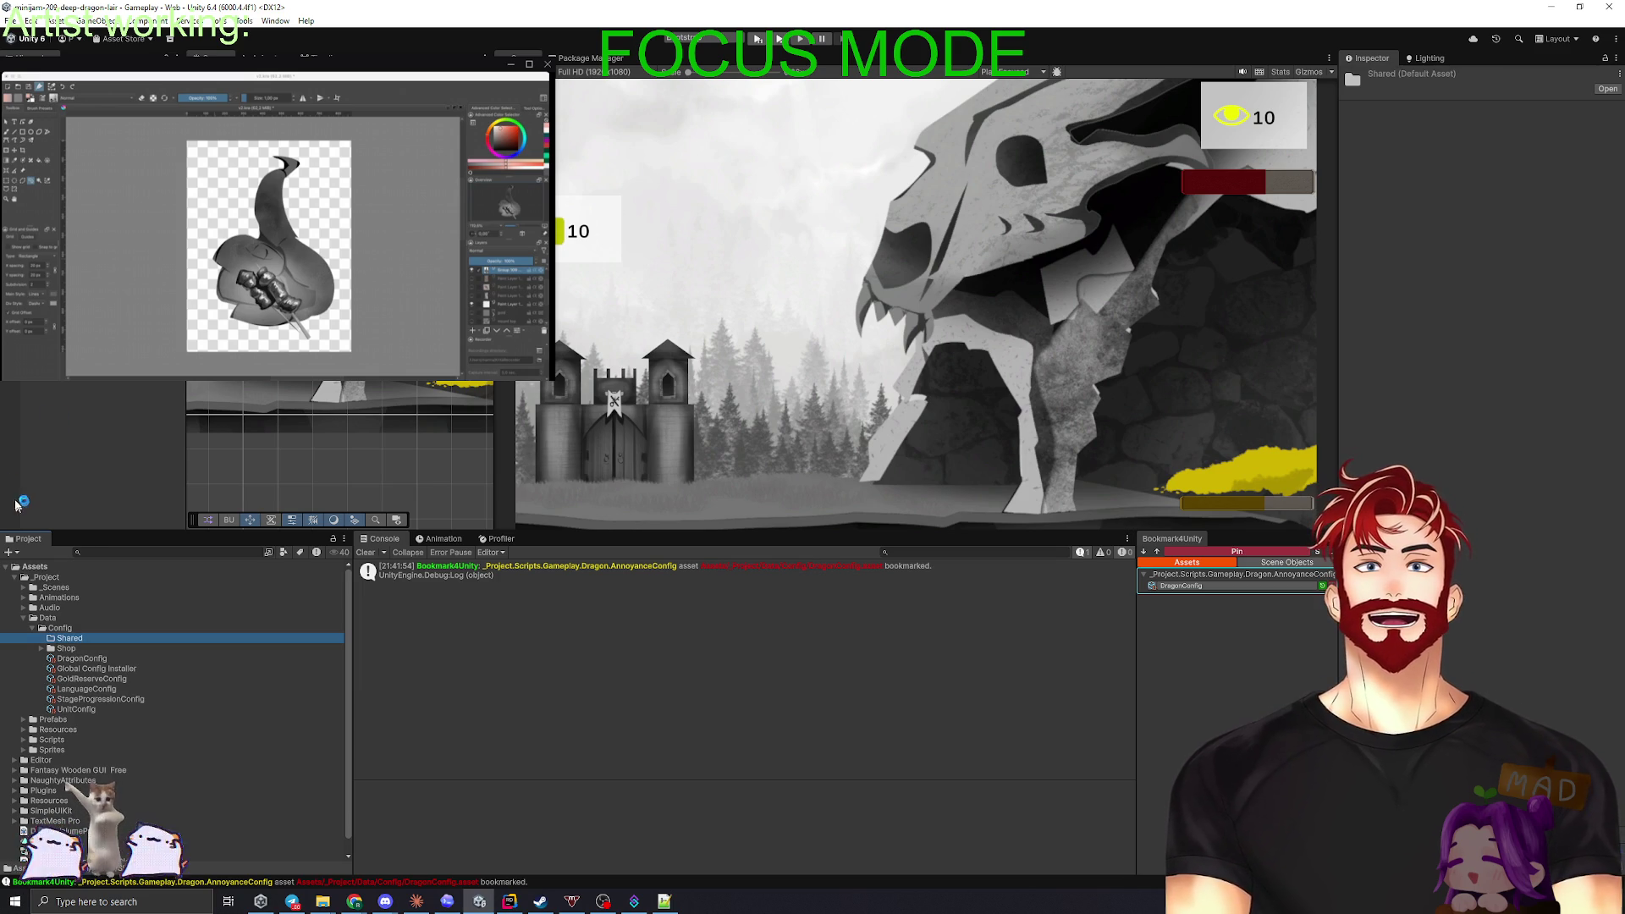
left_click_drag(91, 692, 72, 638)
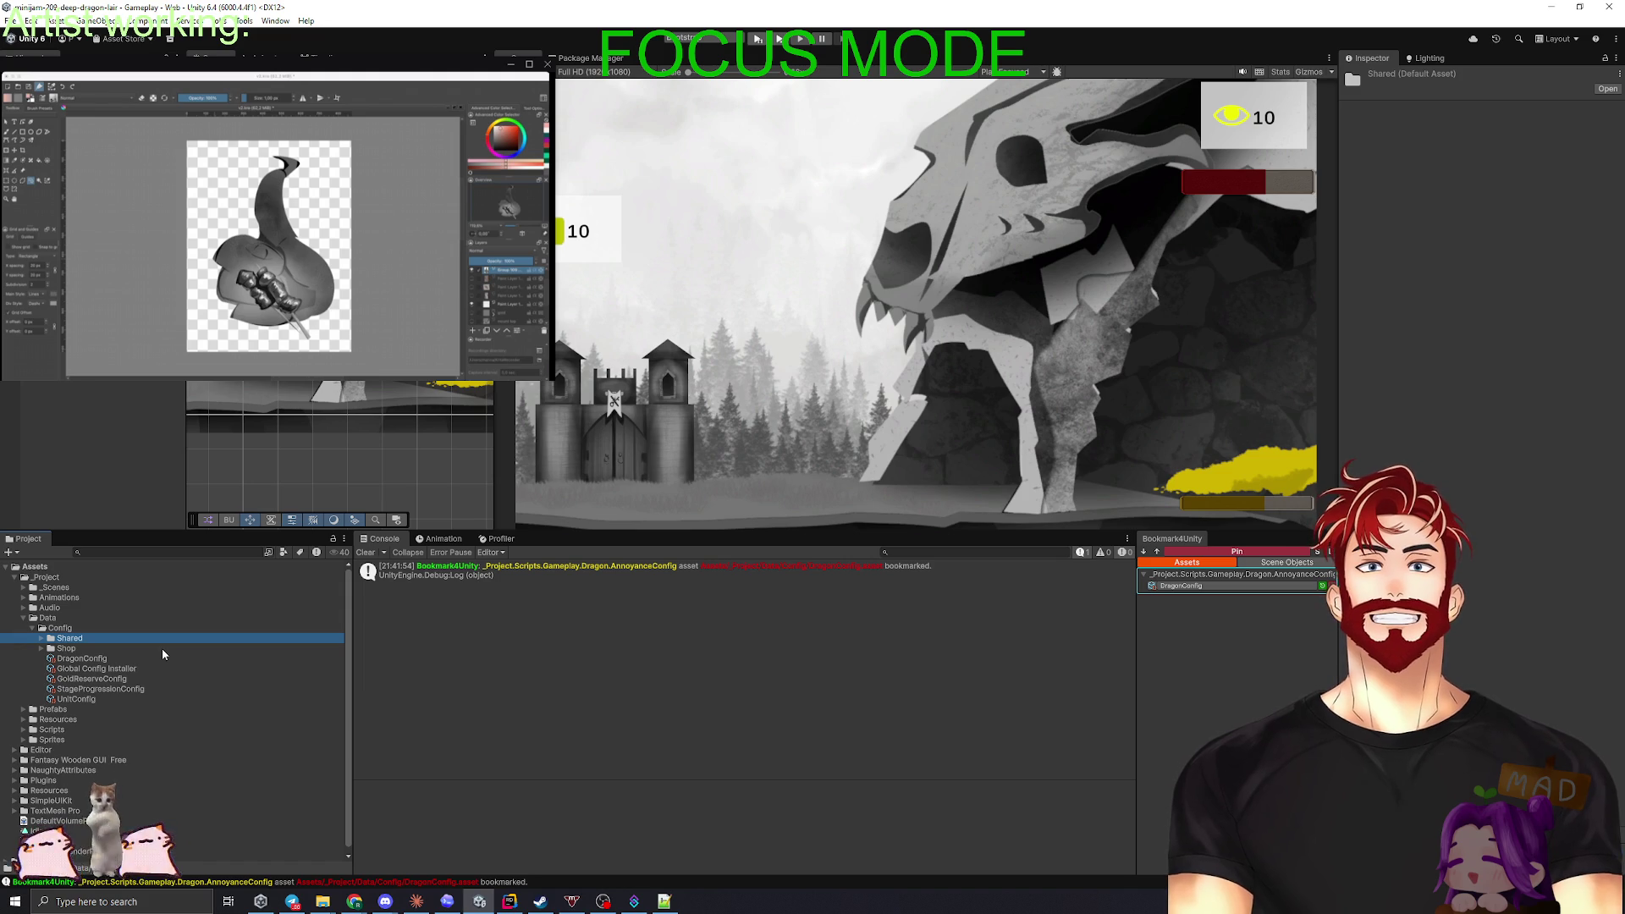
left_click(128, 670)
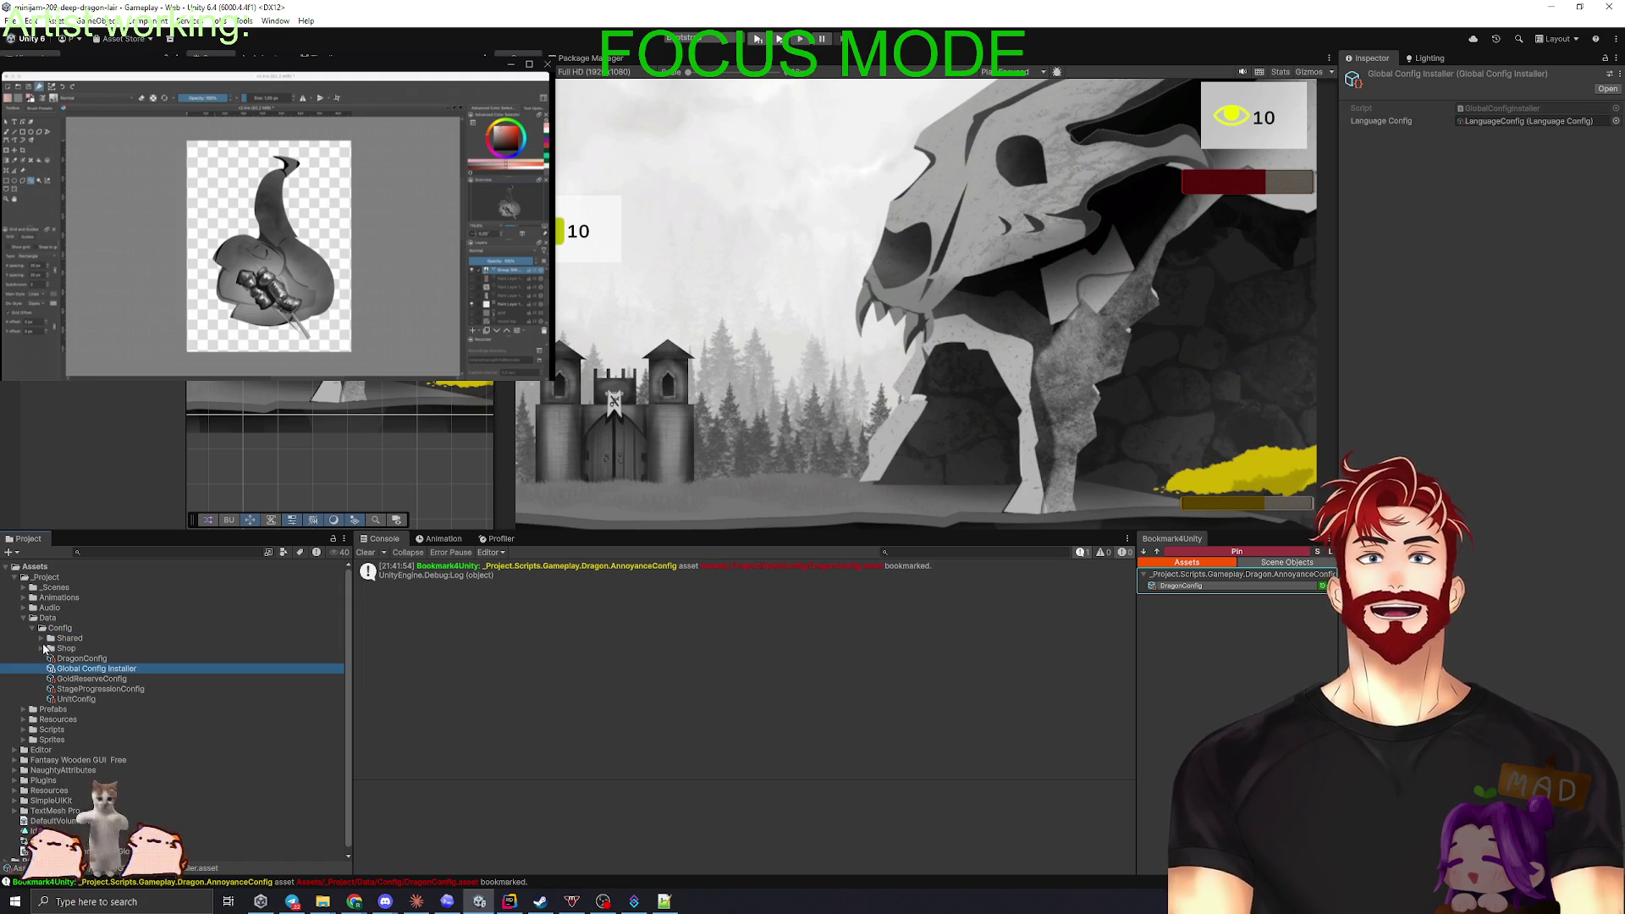
left_click(41, 640)
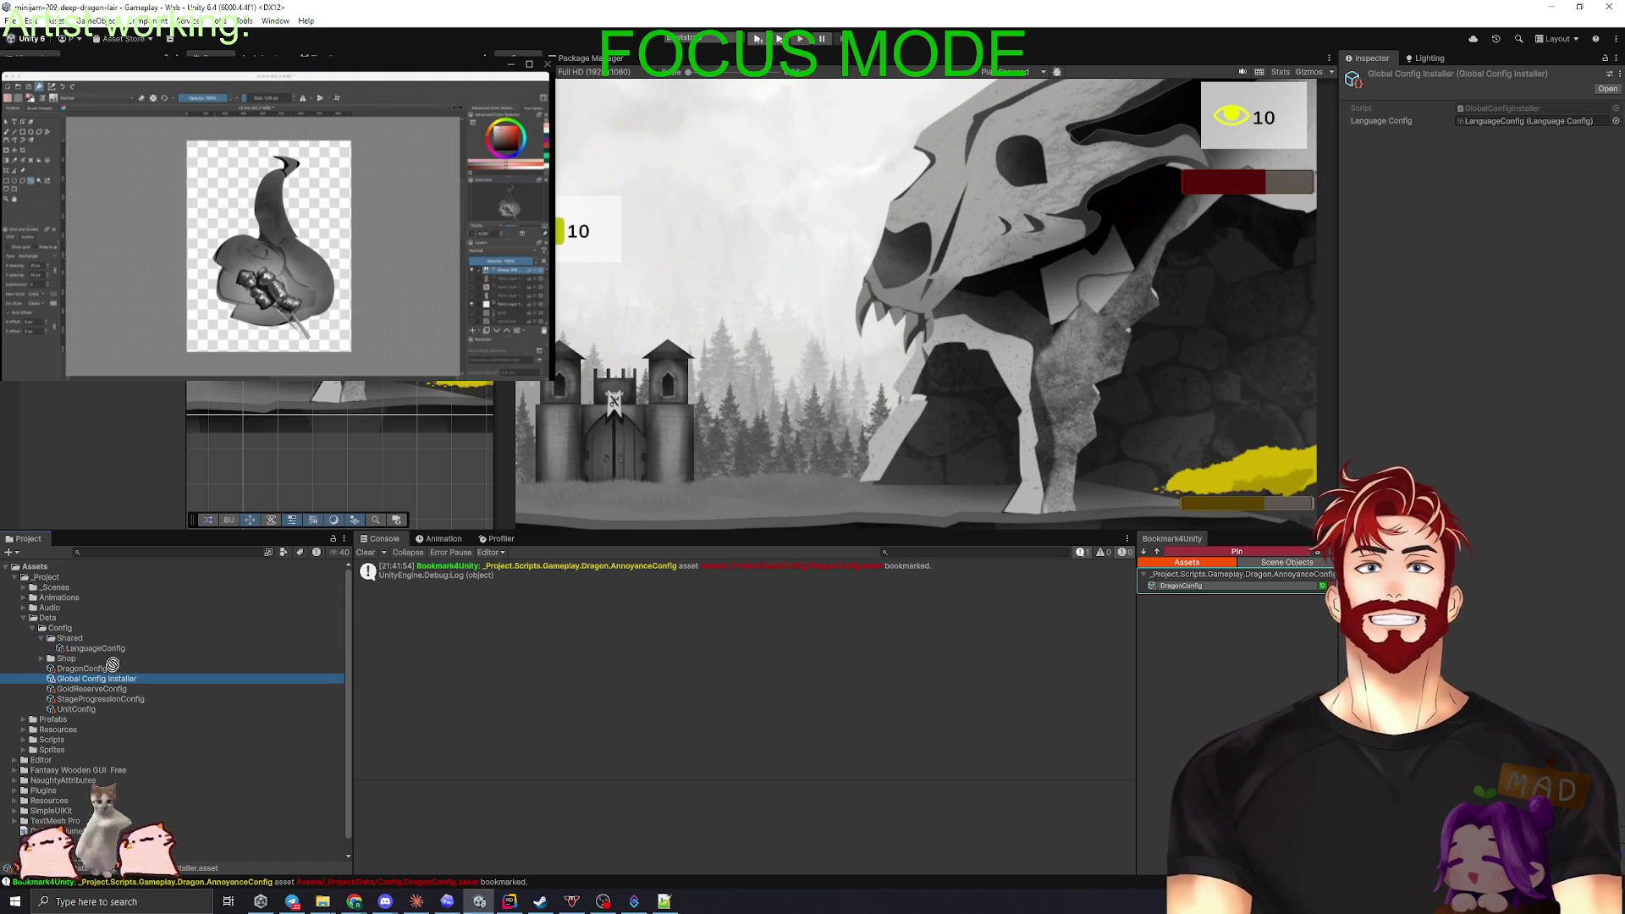
left_click(40, 639)
left_click(105, 669)
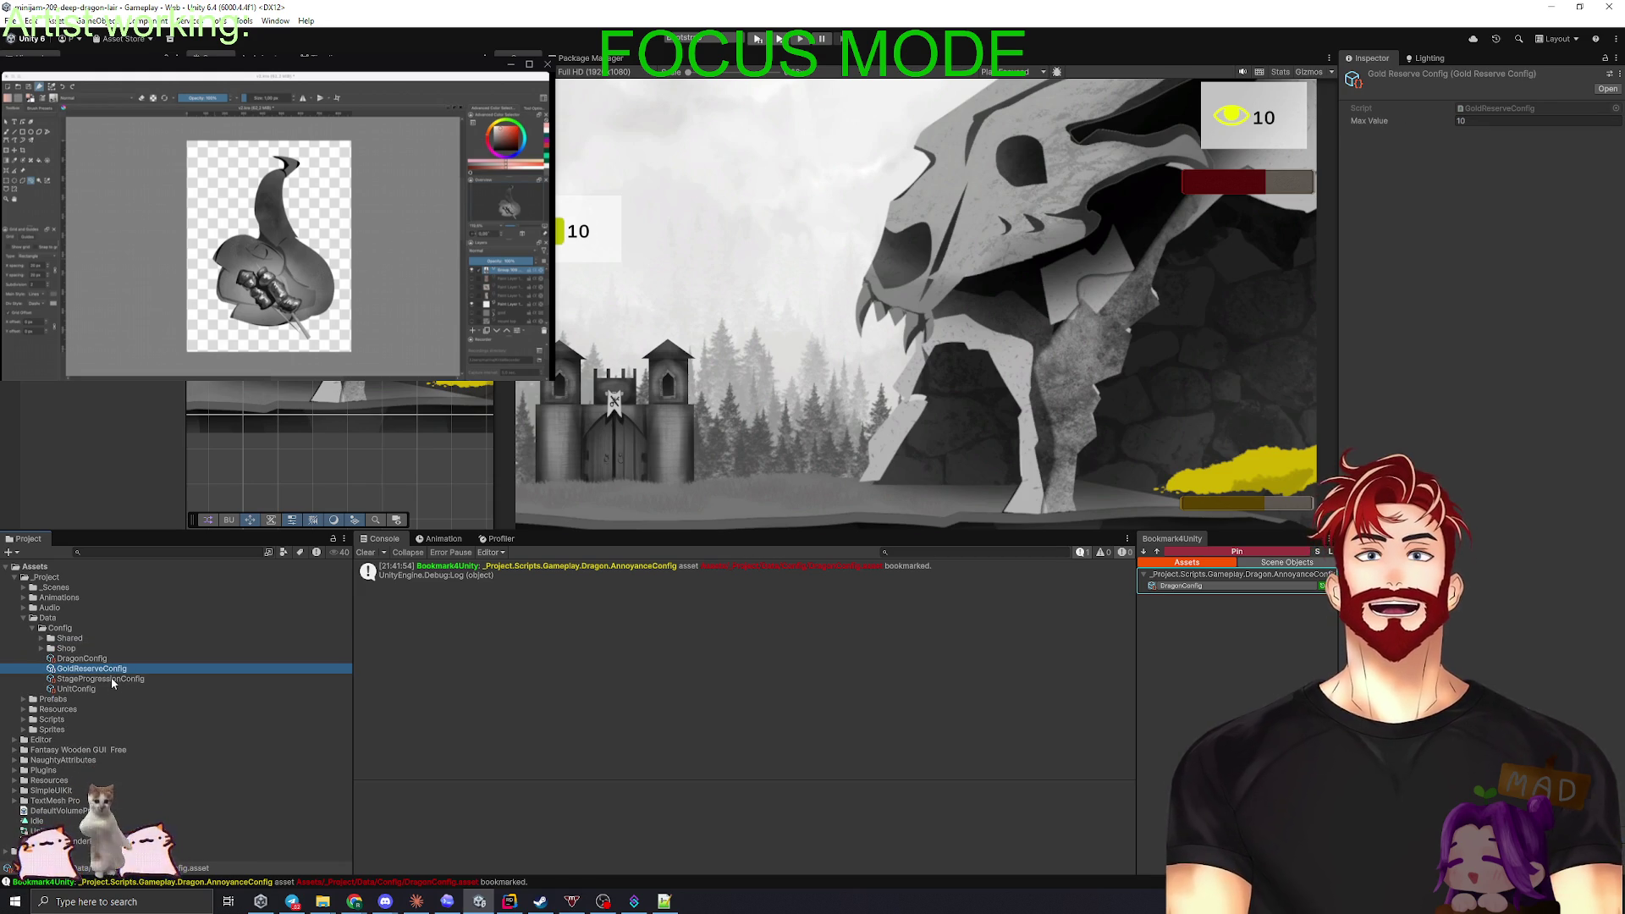
- Open GoldReserveConfig.cs and follow its Container.Bind and field usages in GoldInstaller.cs
double_click(1475, 107)
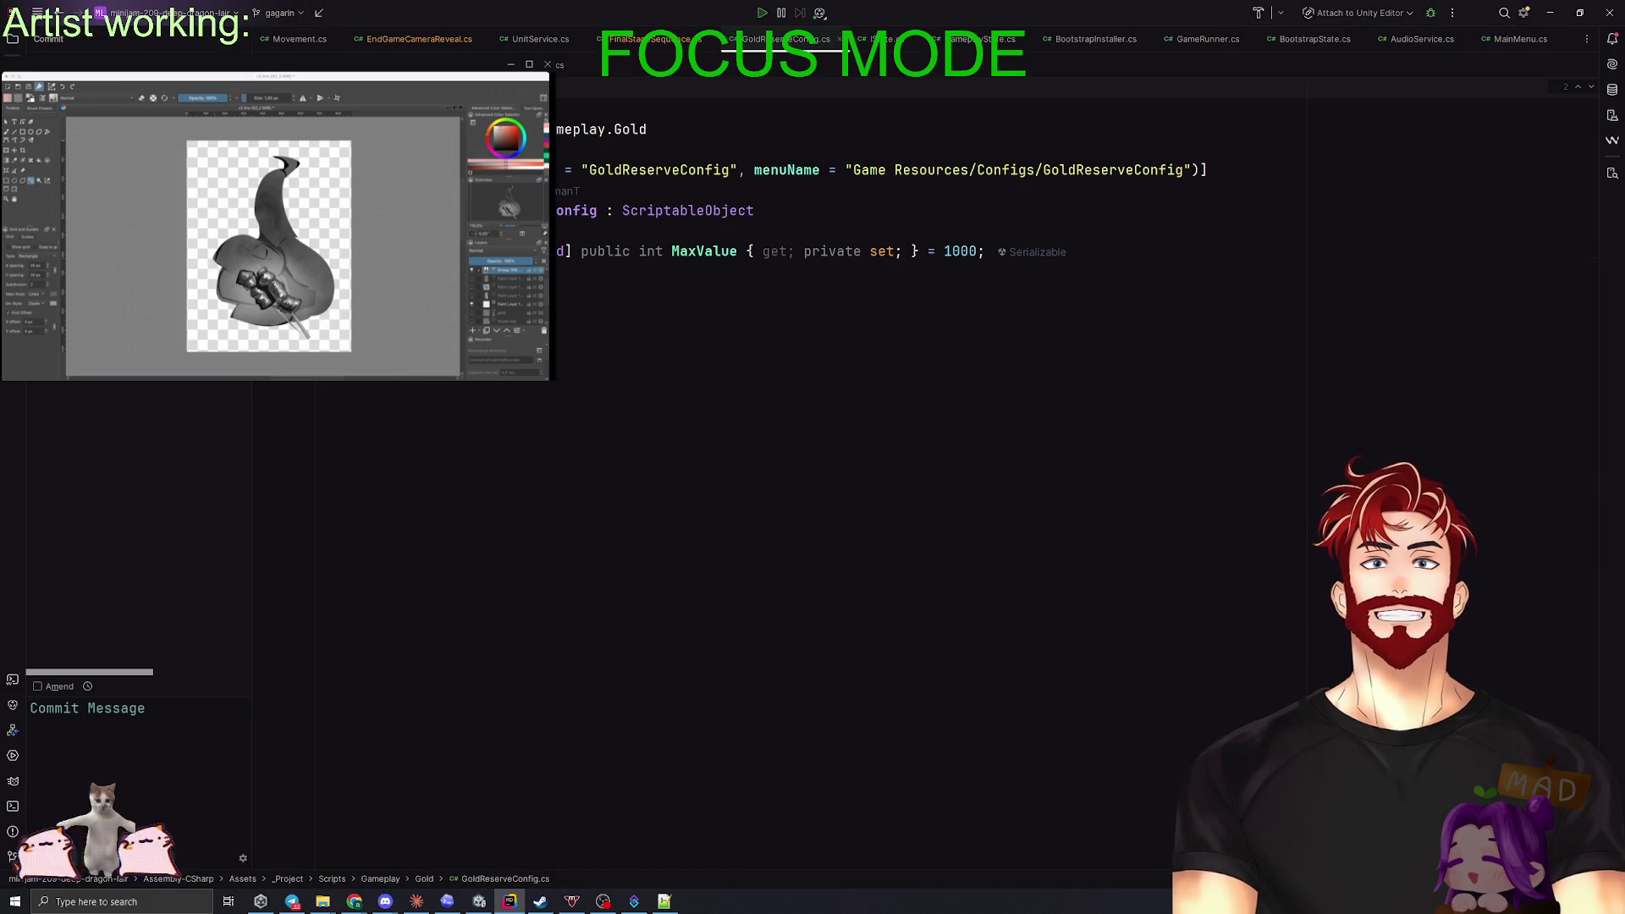
left_click(499, 190)
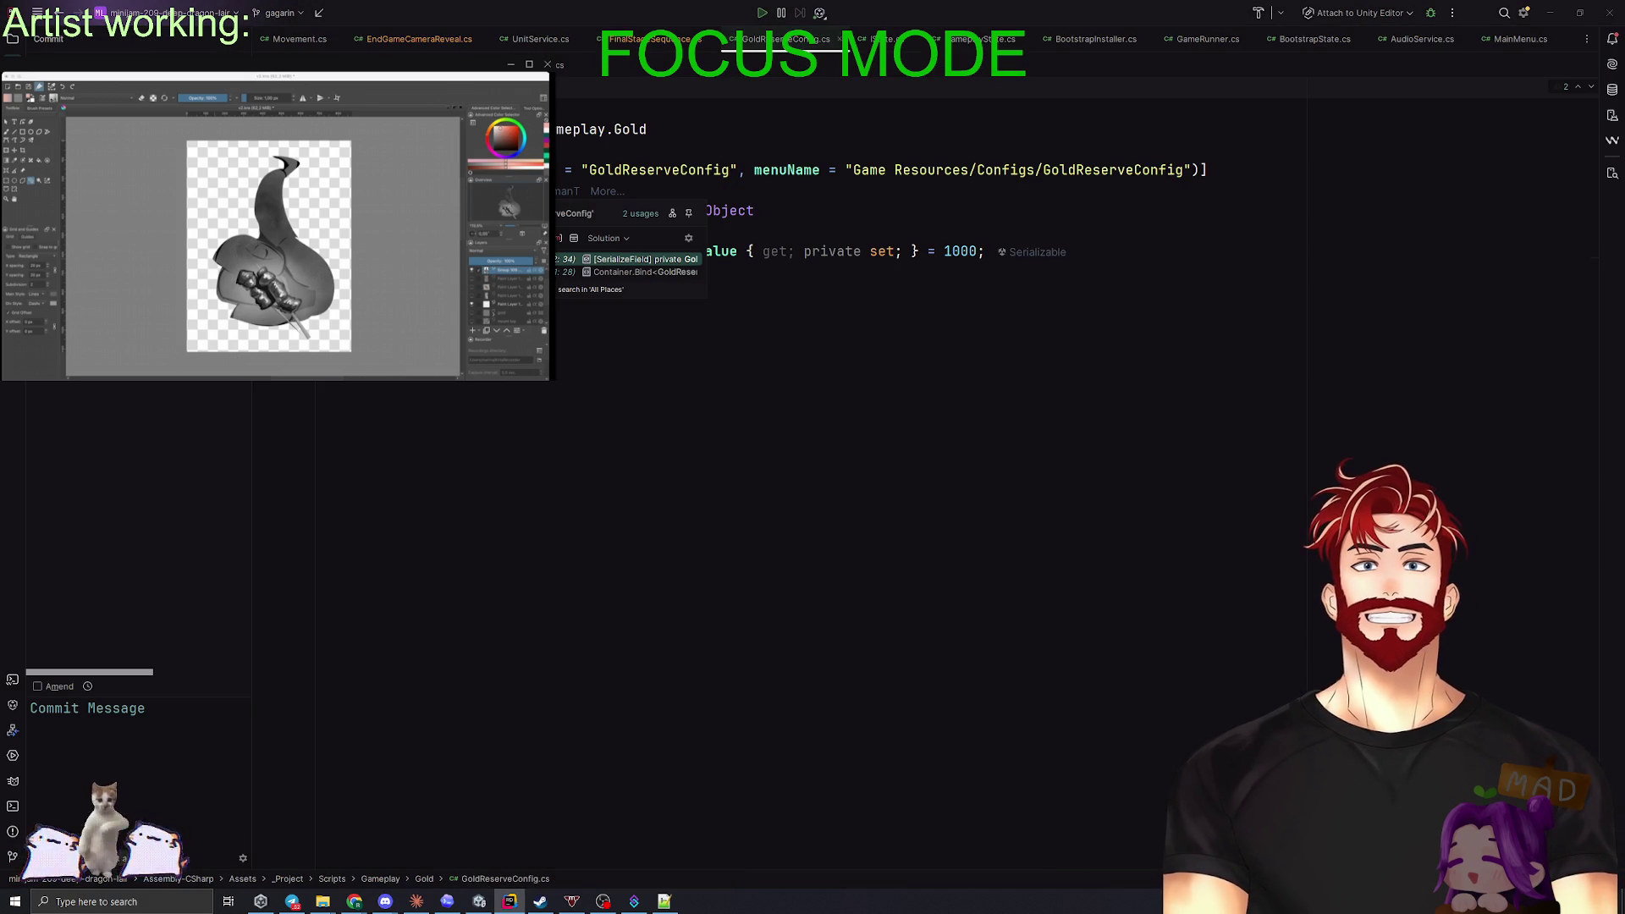
key("Down")
key("Return")
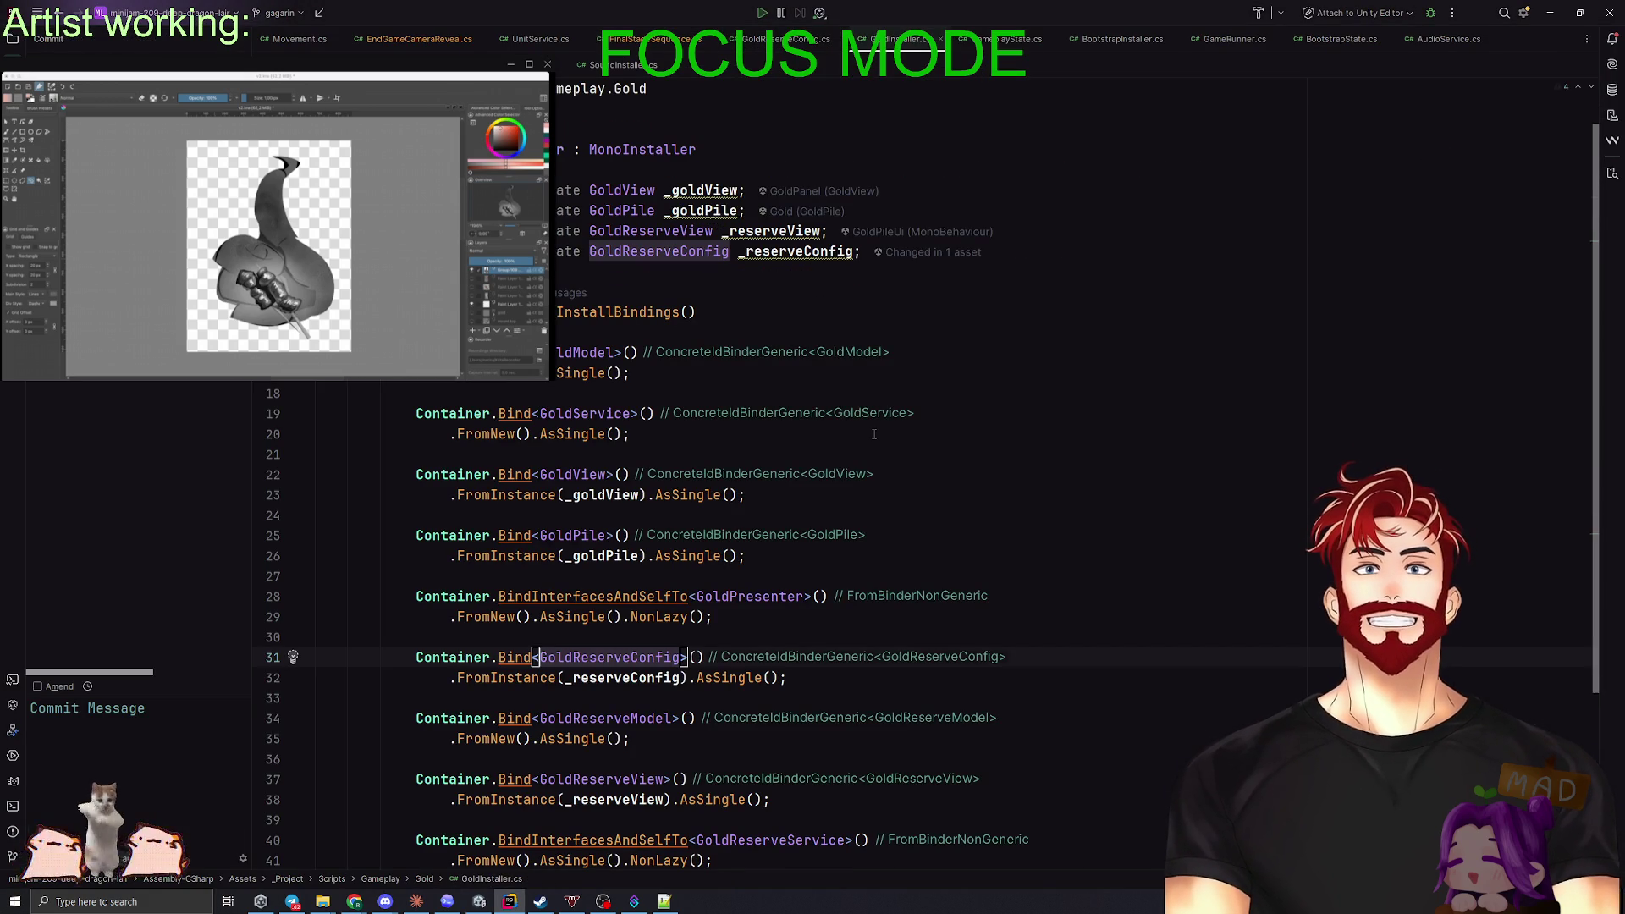
key("ctrl+minus")
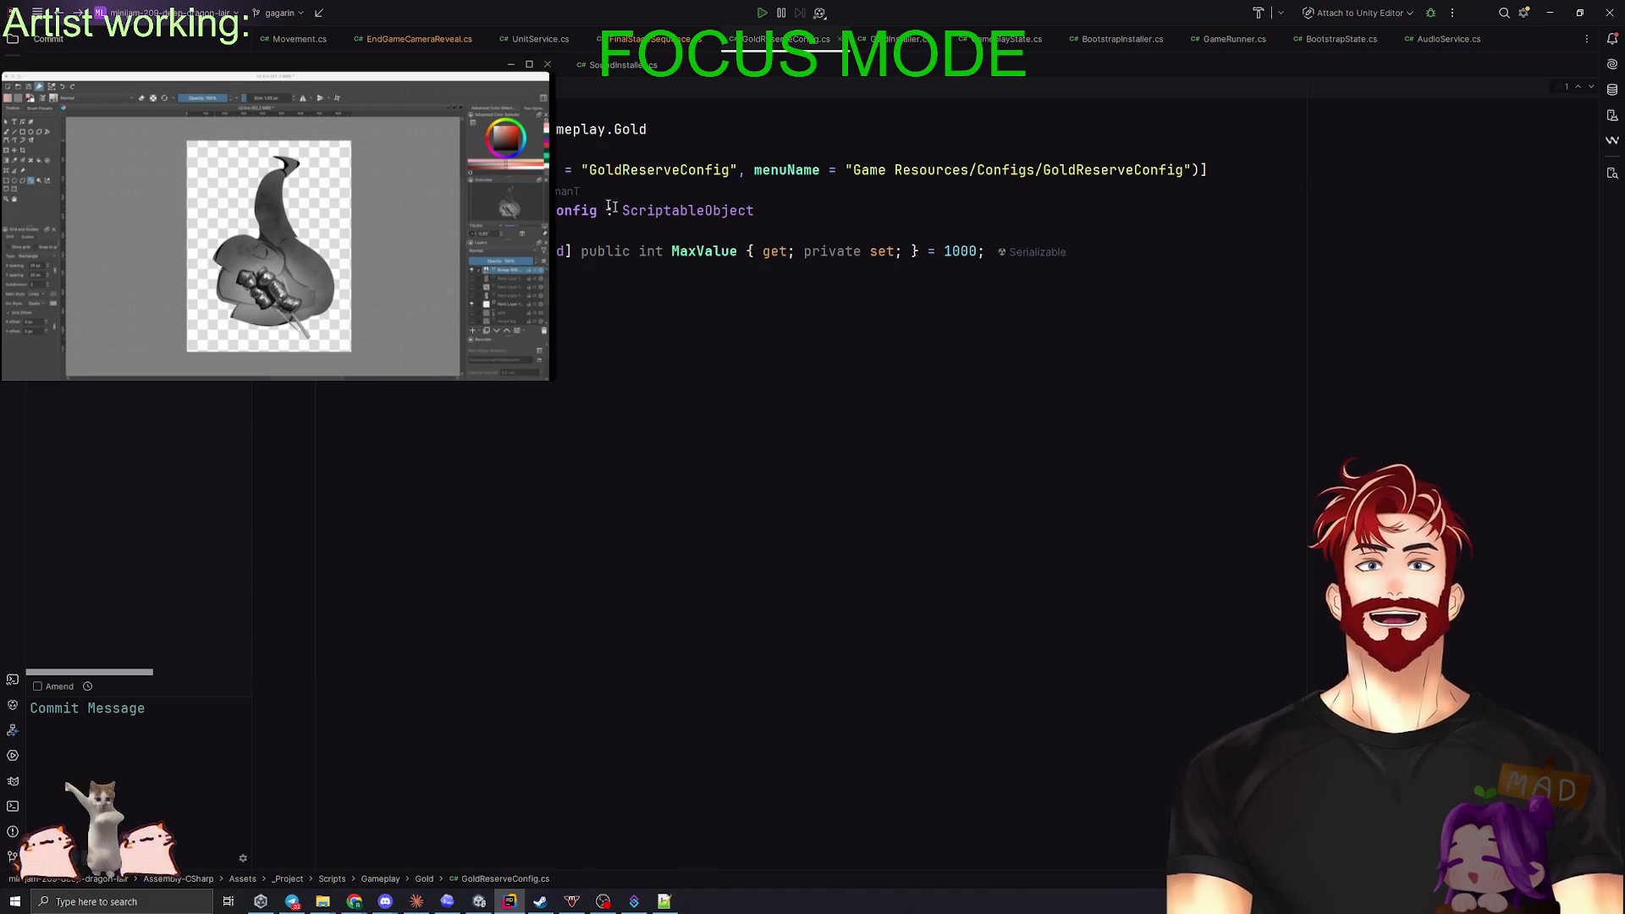
key("ctrl+b")
key("Return")
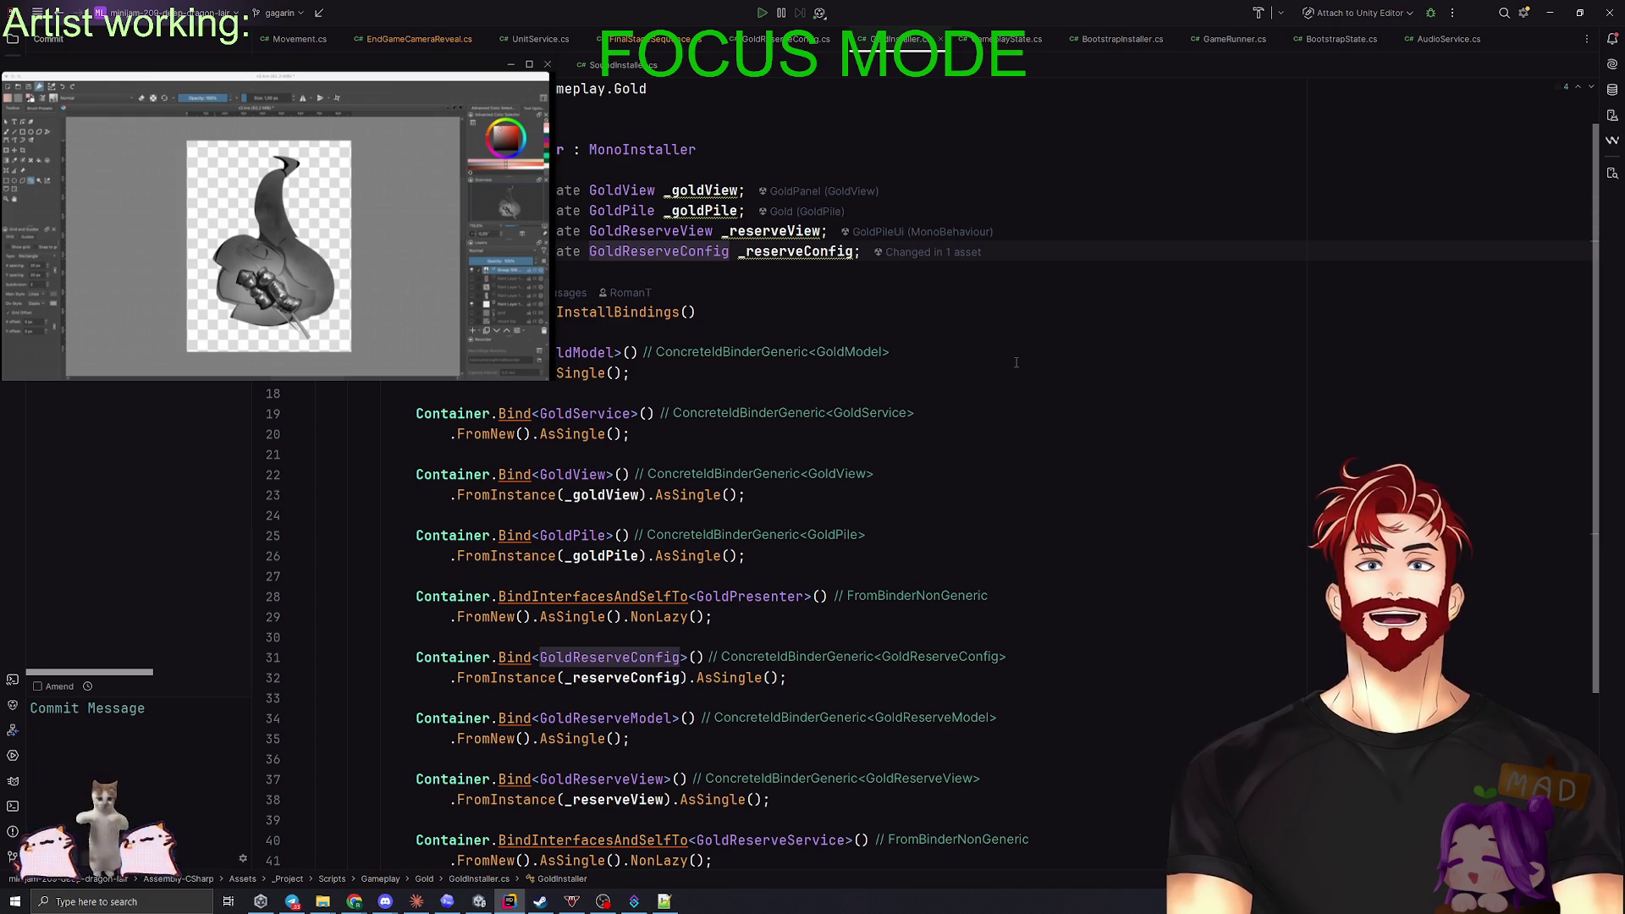
key("ctrl+b")
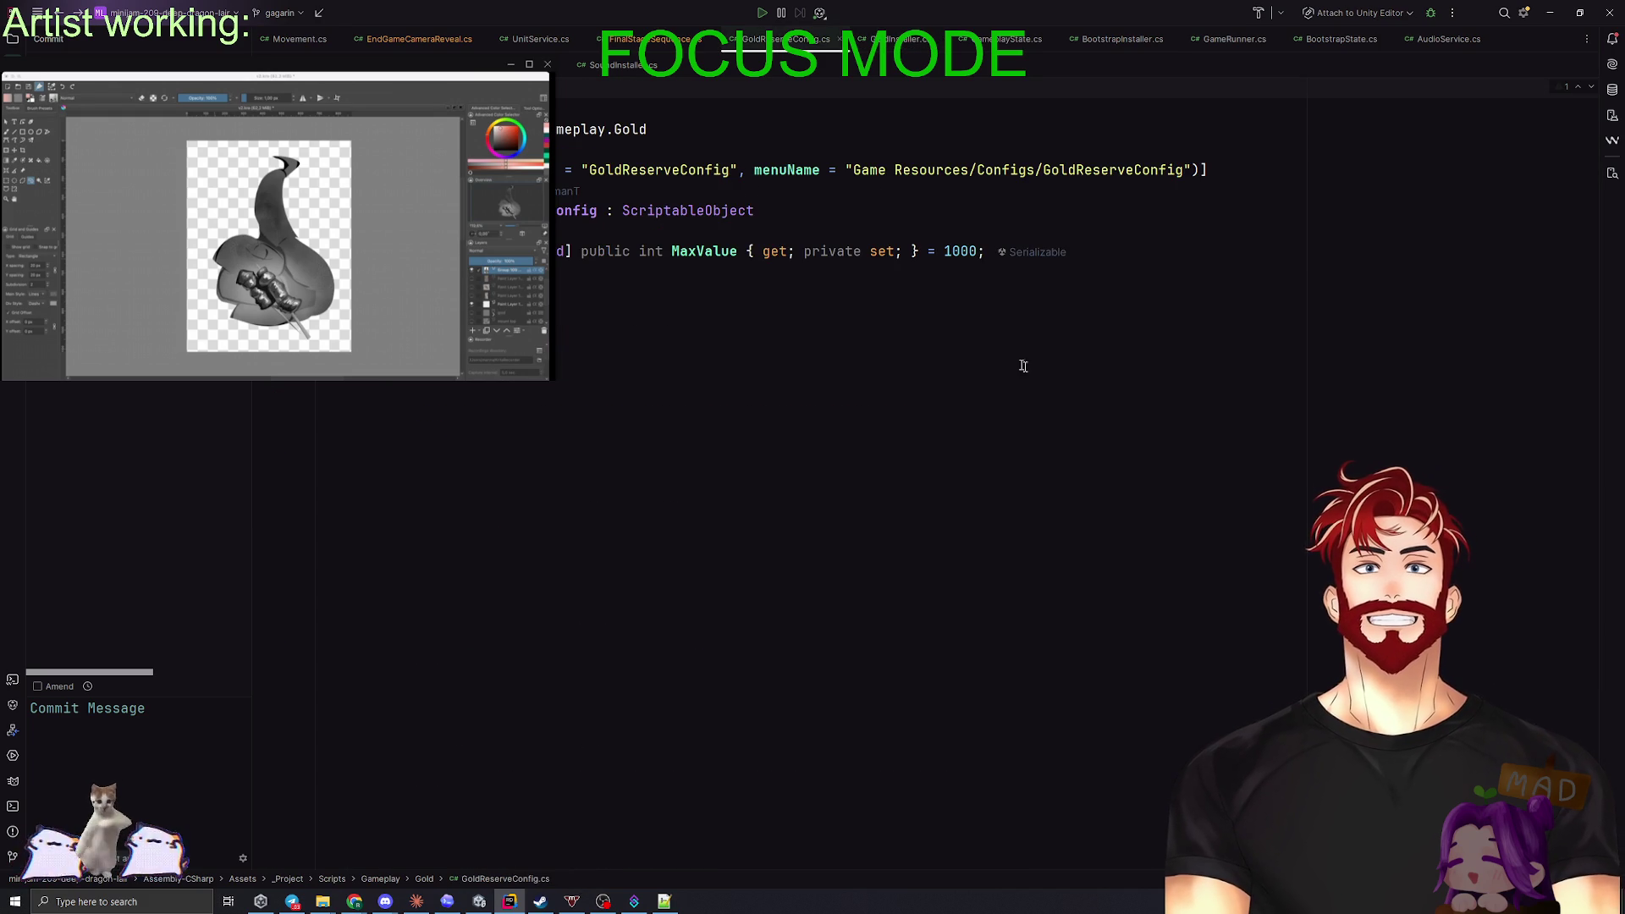
key("alt+Tab")
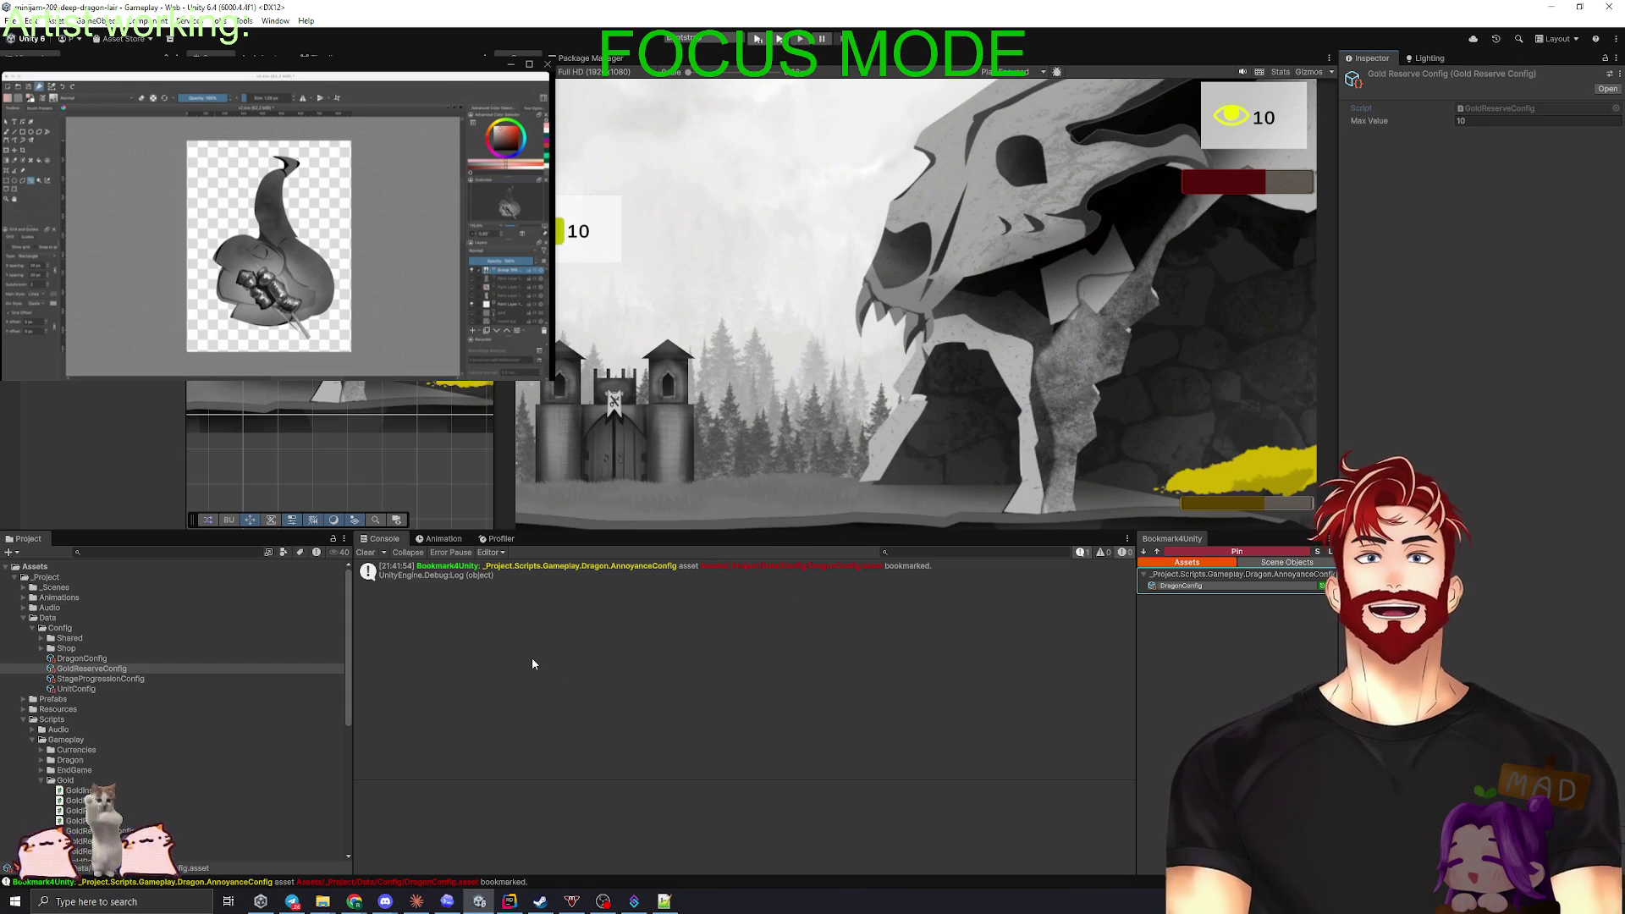
- Expand StageProgressionConfig's Stages, give the first two stages required gold 10 and 20, and add a third
left_click(82, 681)
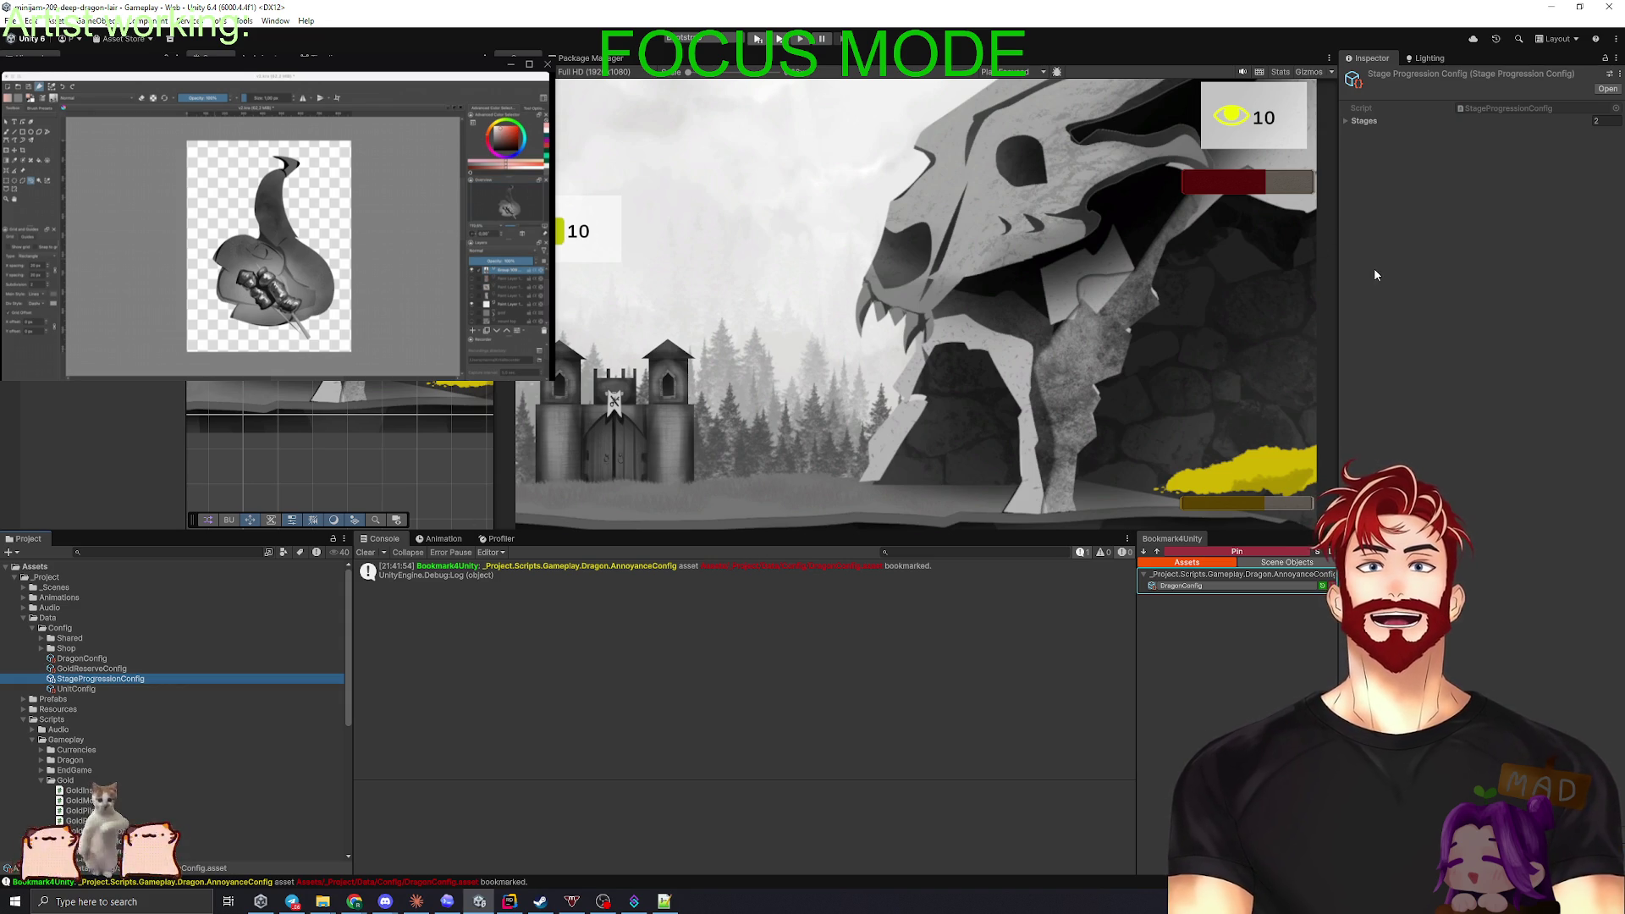
left_click(1345, 120)
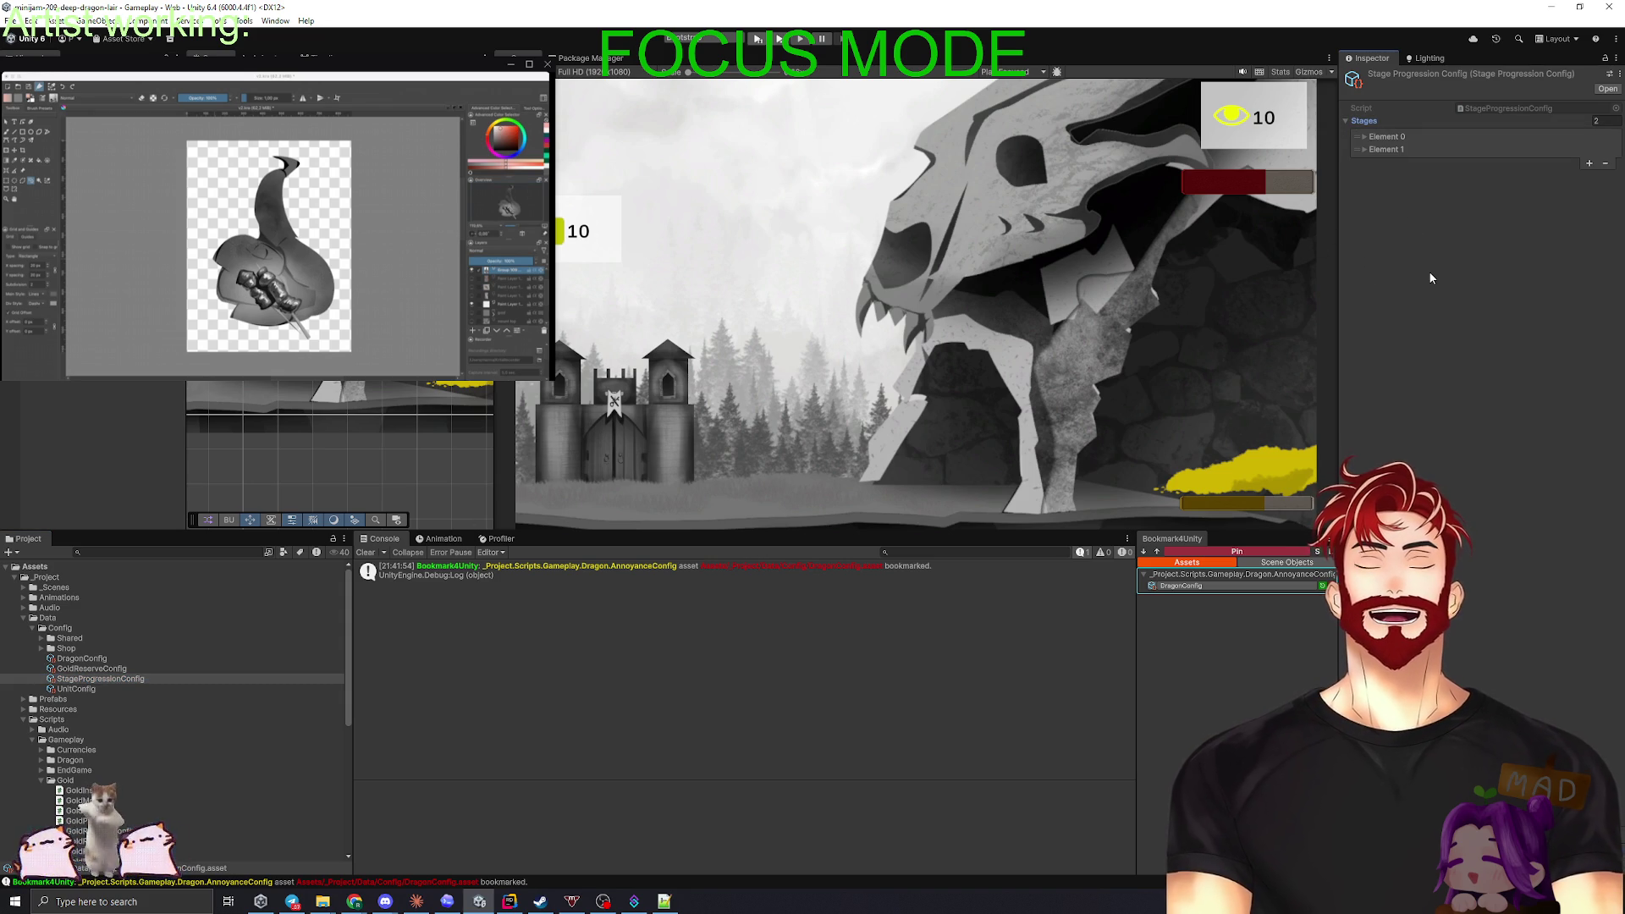
left_click(1386, 137)
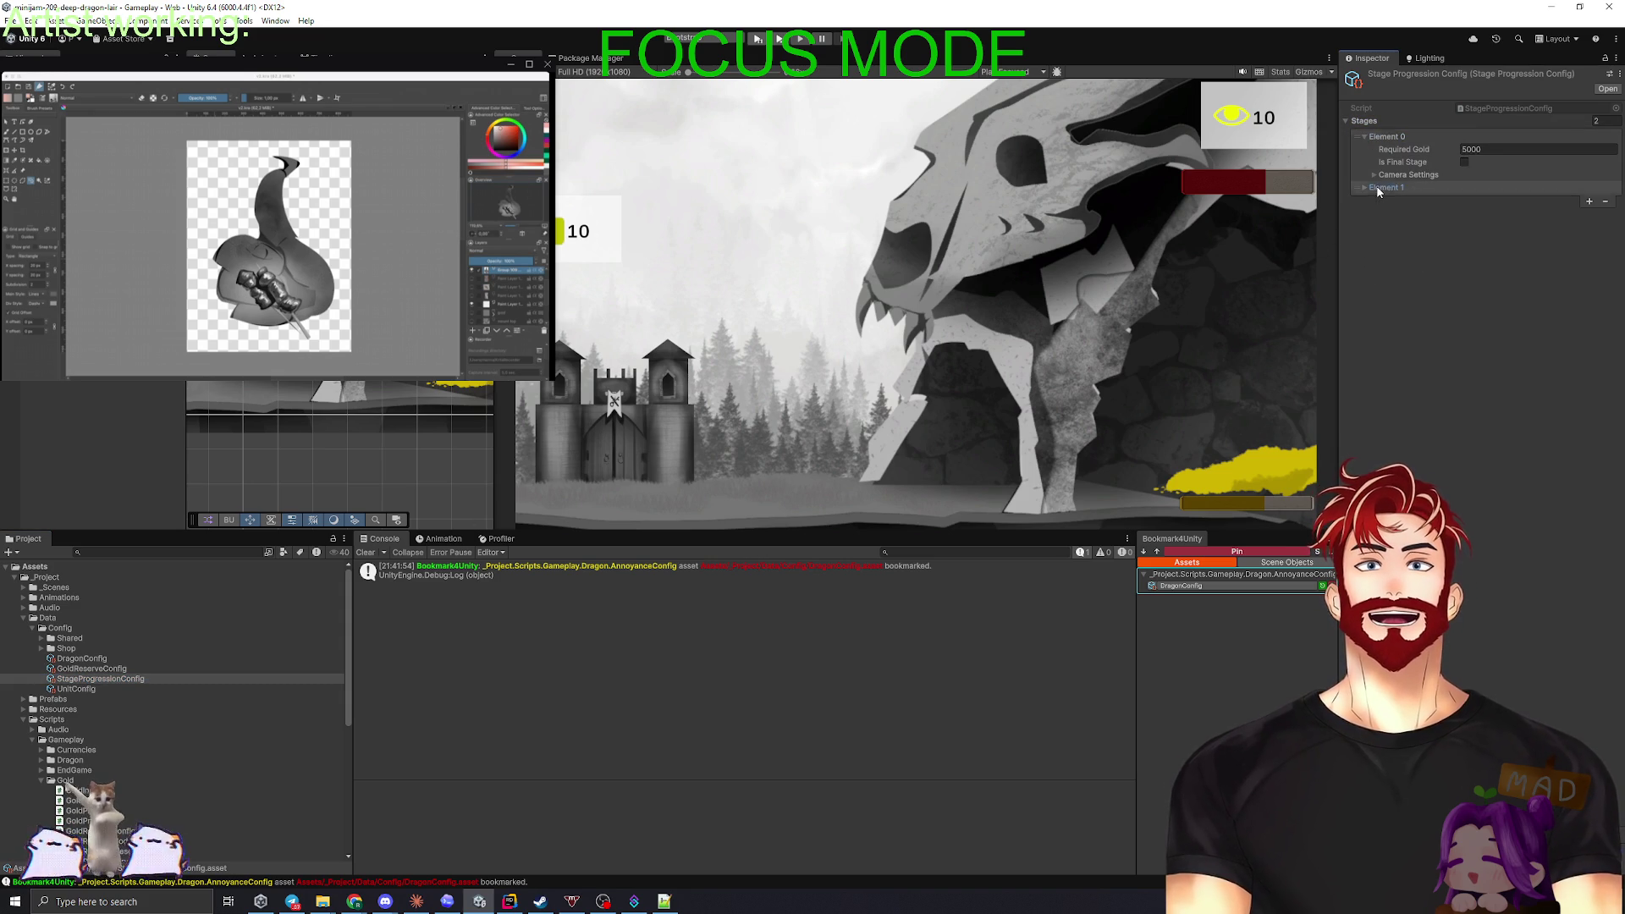
left_click(1378, 188)
left_click(1503, 149)
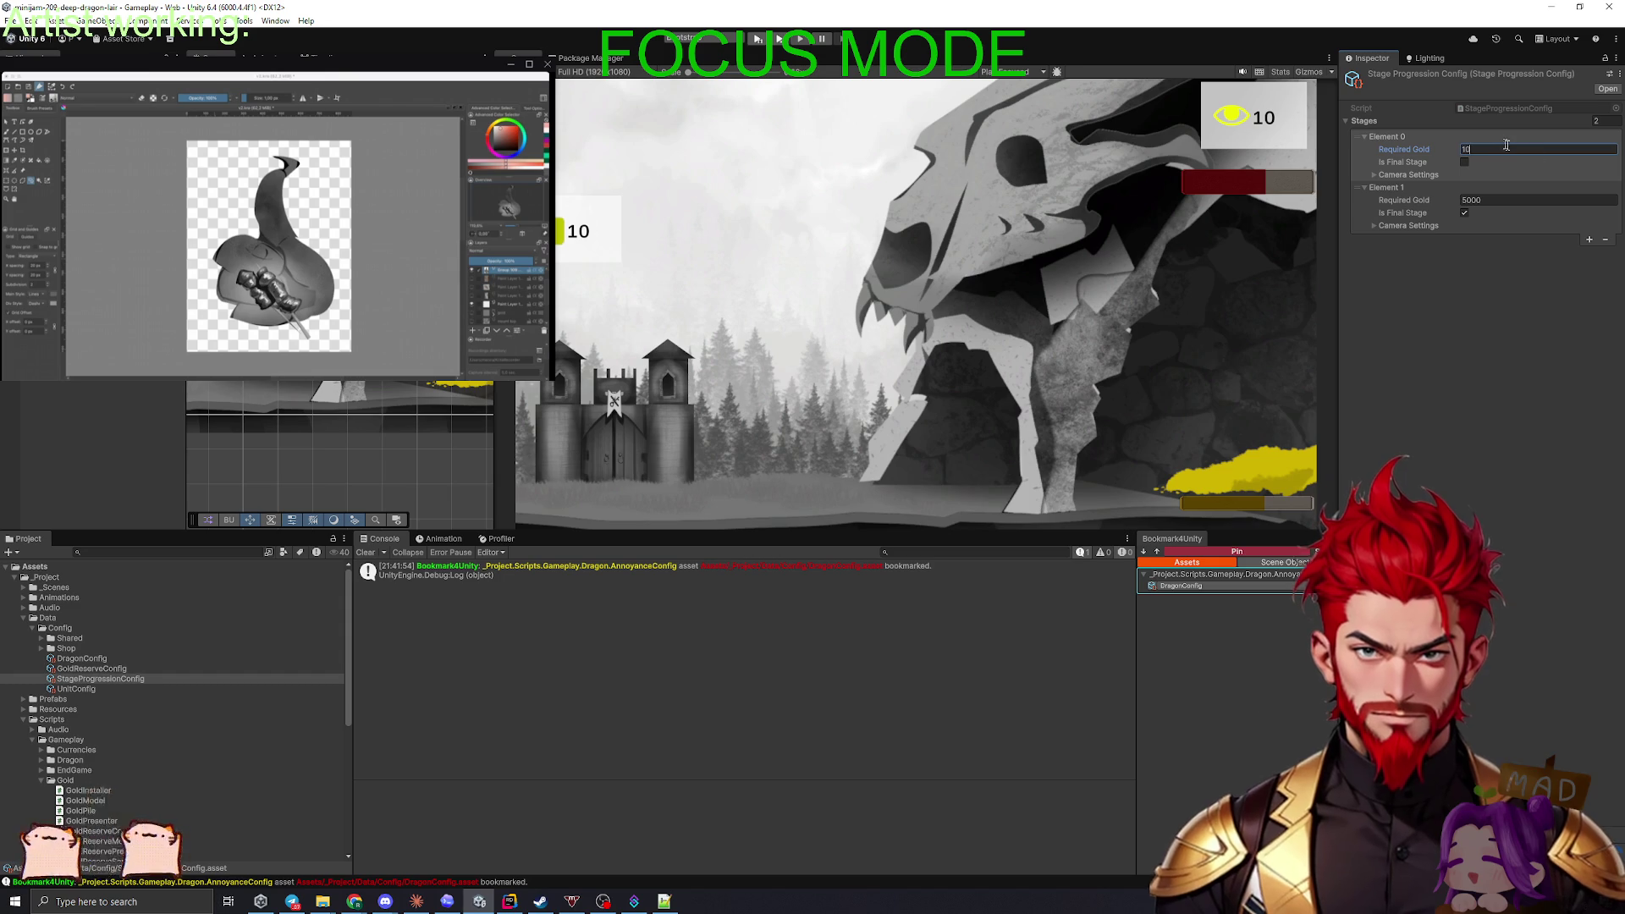
left_click(1590, 241)
left_click(1495, 201)
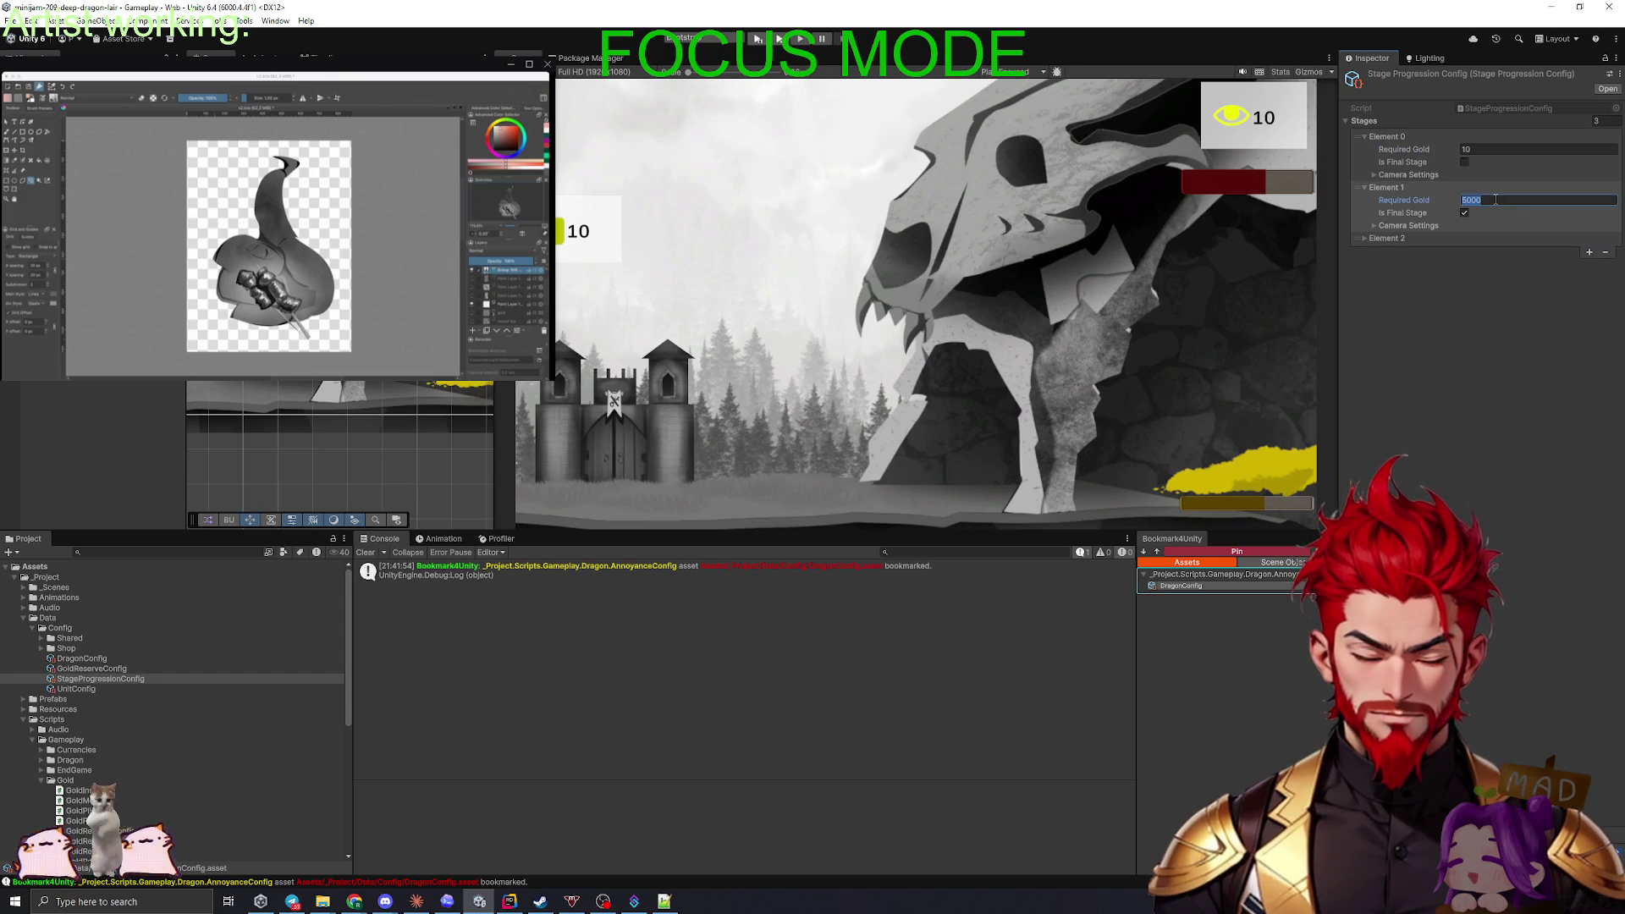
type("20")
- Set the third stage's required gold to 30, then add a fourth stage requiring 40
left_click(1383, 240)
left_click(1500, 251)
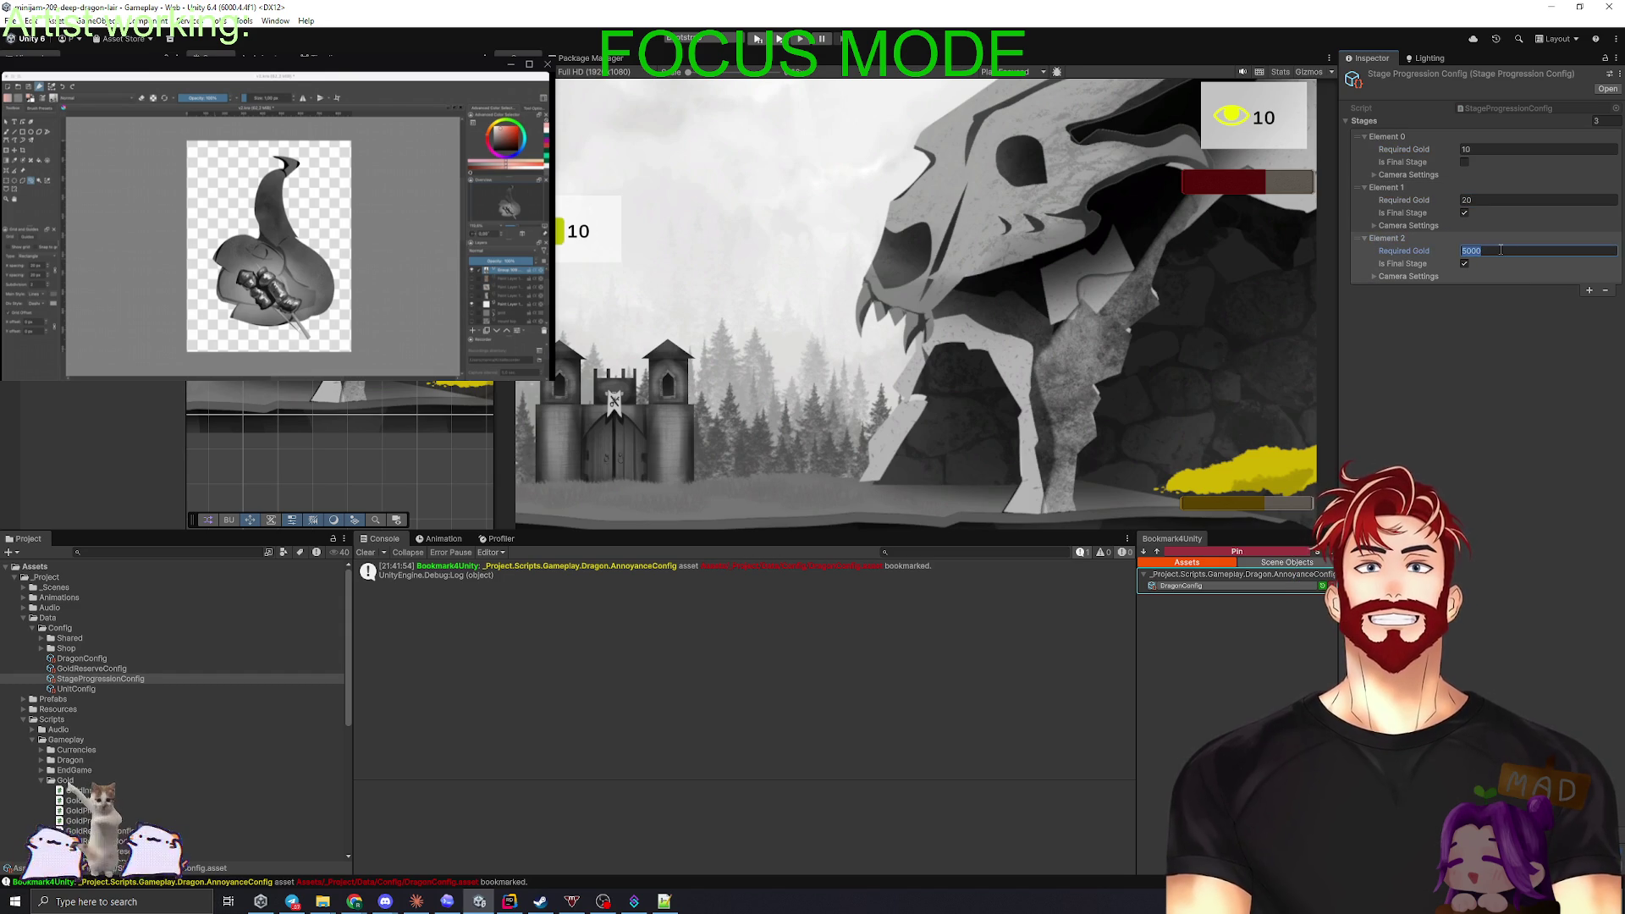
type("30")
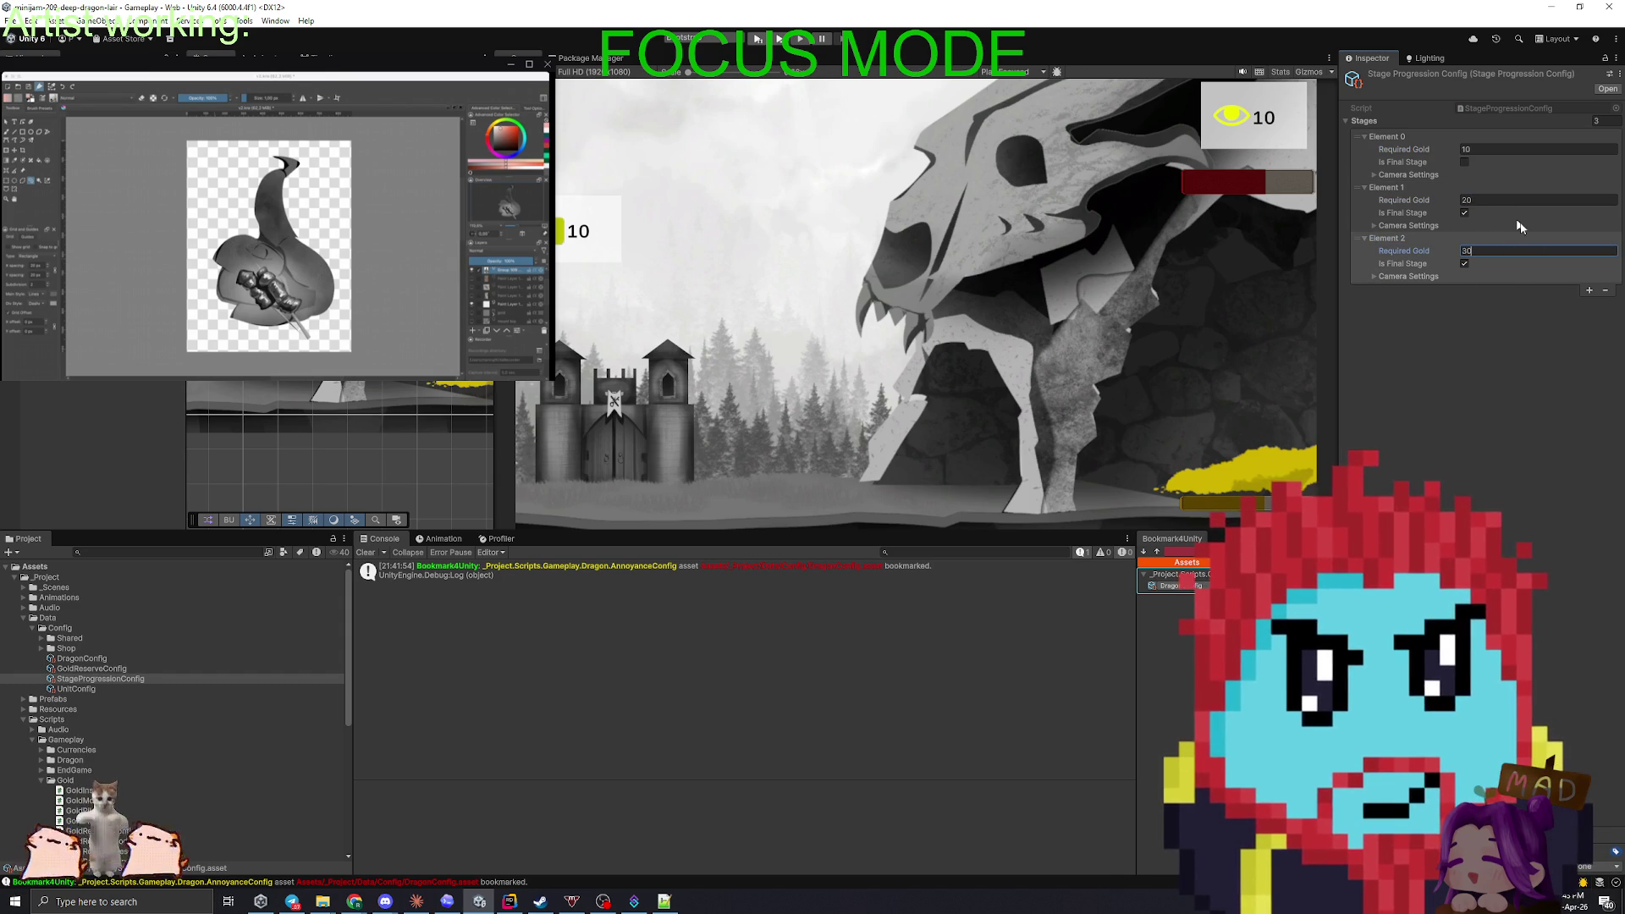
key("Return")
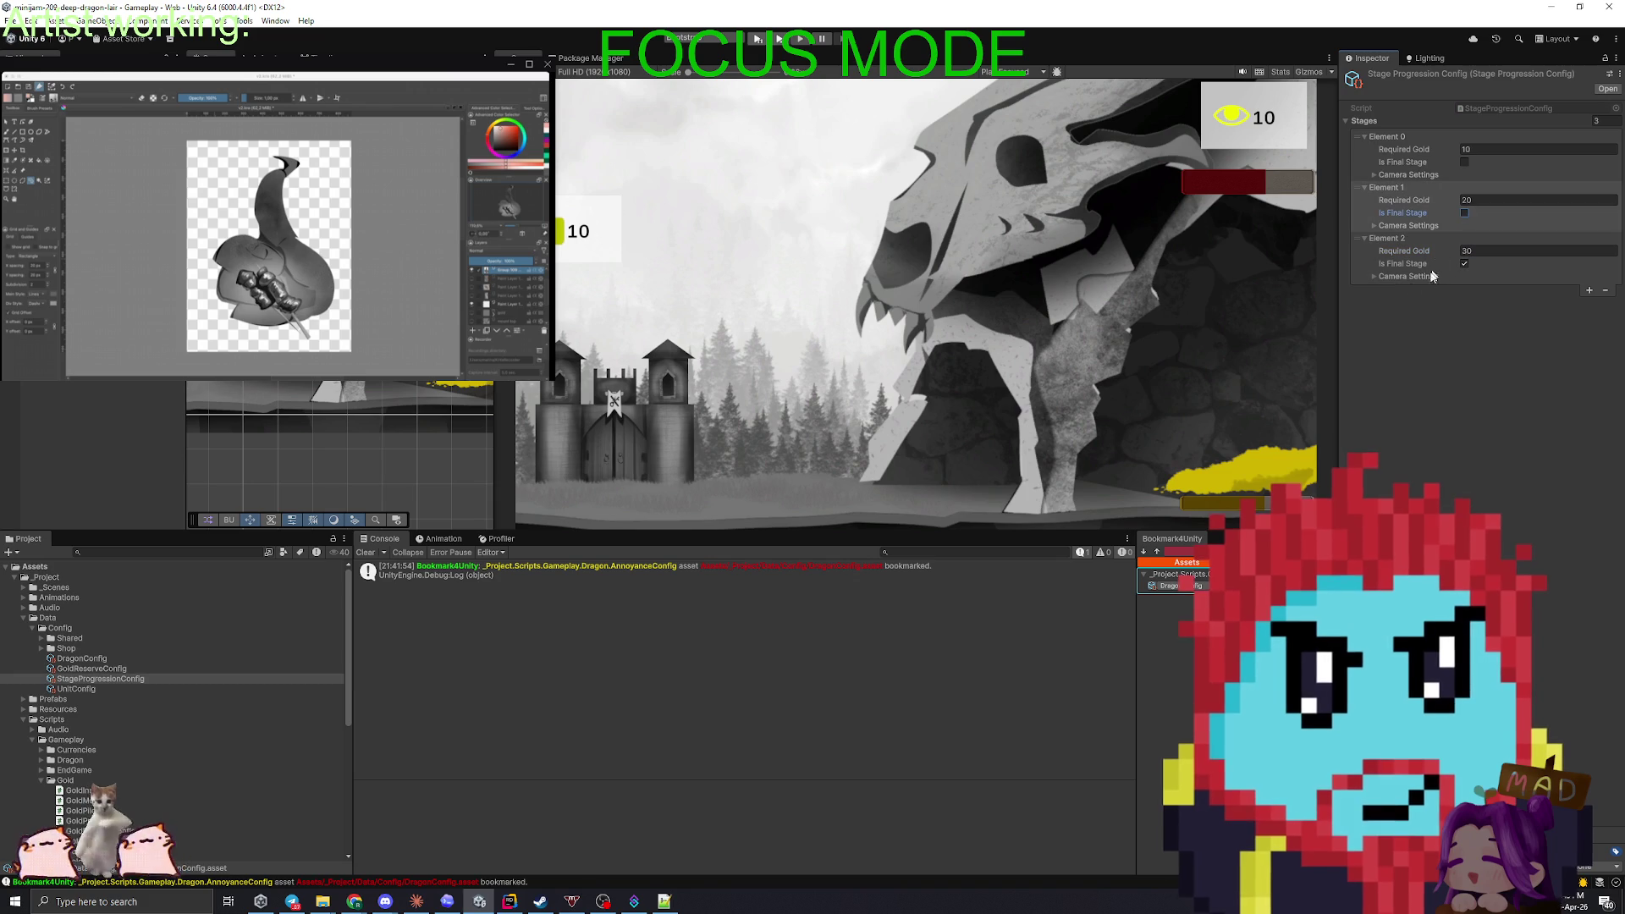
left_click(1374, 278)
left_click(1374, 277)
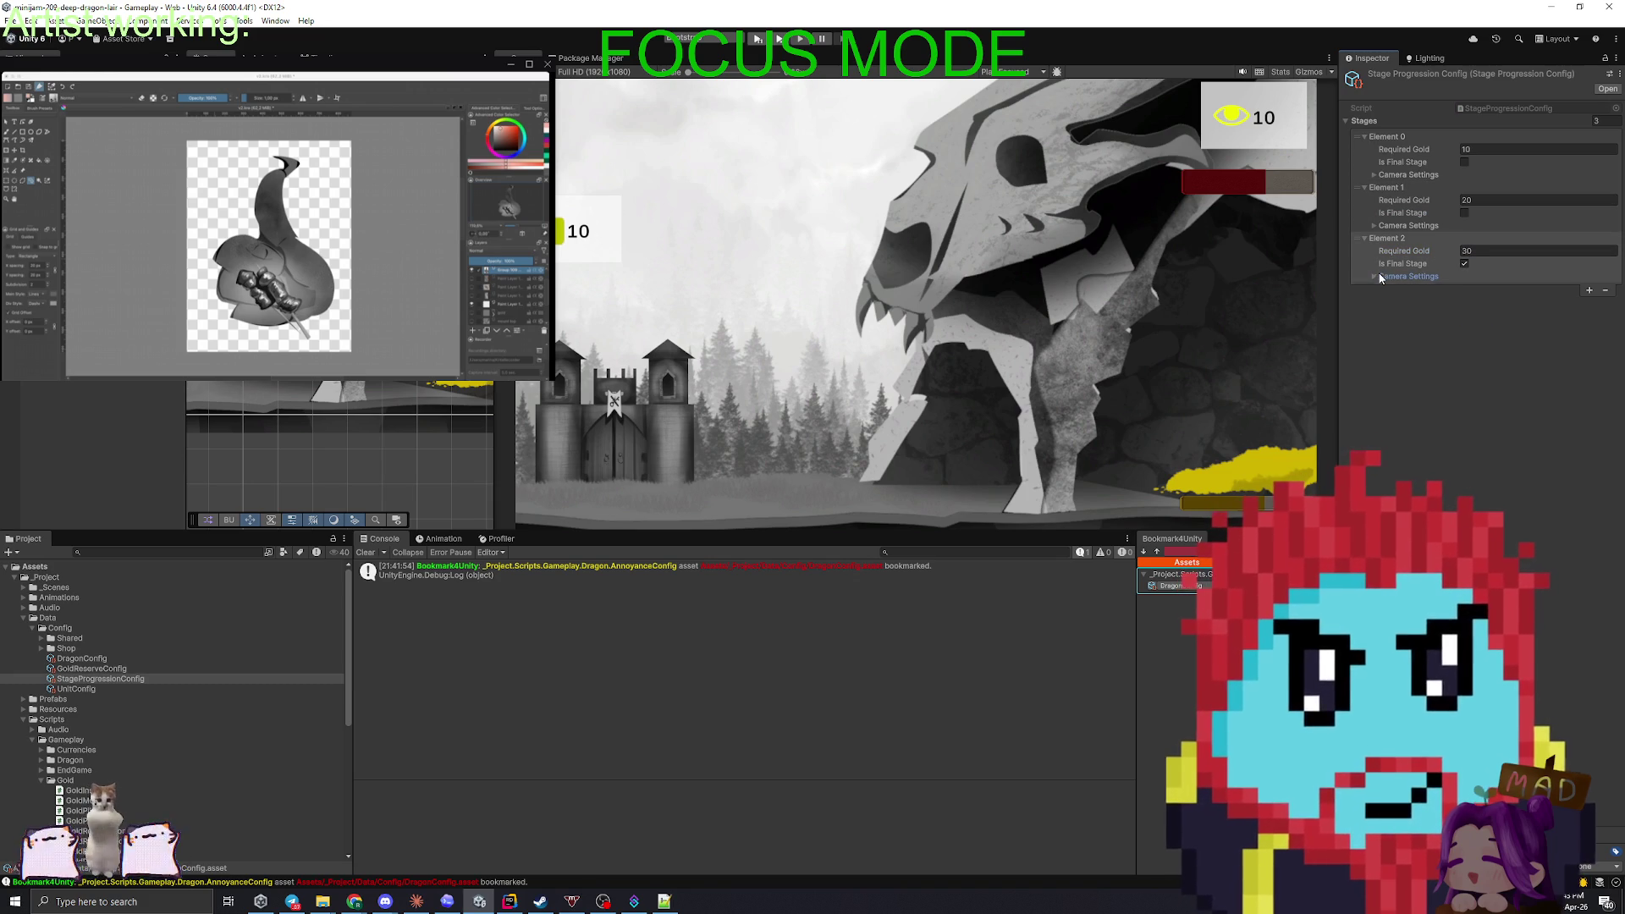
left_click(1590, 291)
left_click(1481, 302)
type("40")
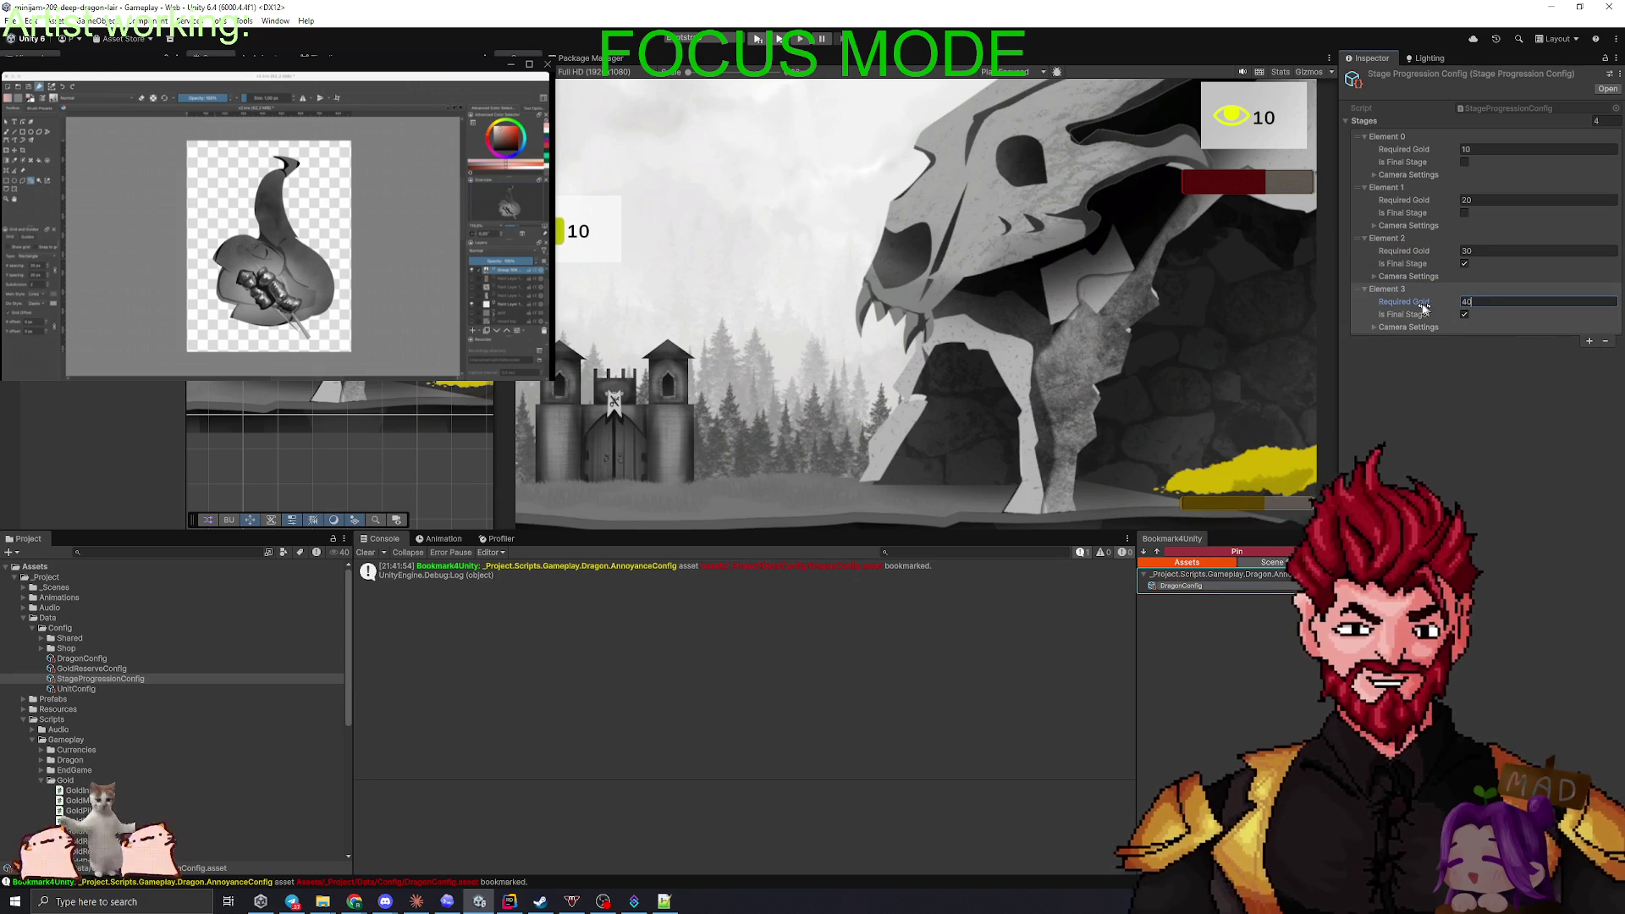
key("Return")
left_click(1397, 327)
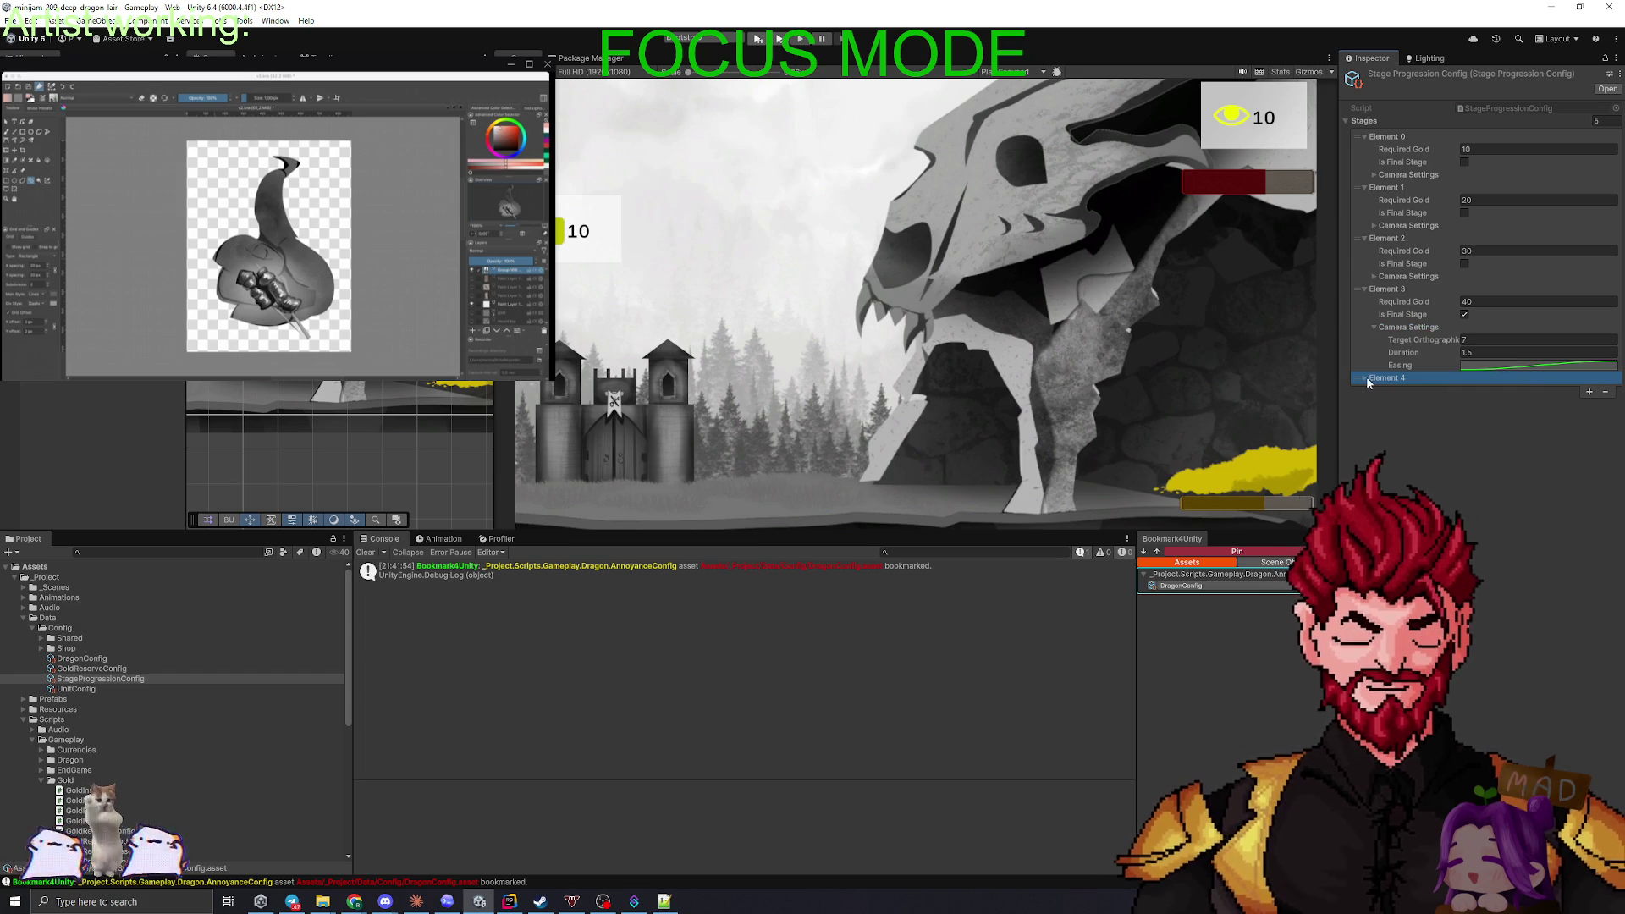
- Add a fifth stage requiring 50 gold and stop marking the fourth stage as final
left_click(1590, 380)
left_click(1481, 391)
type("50")
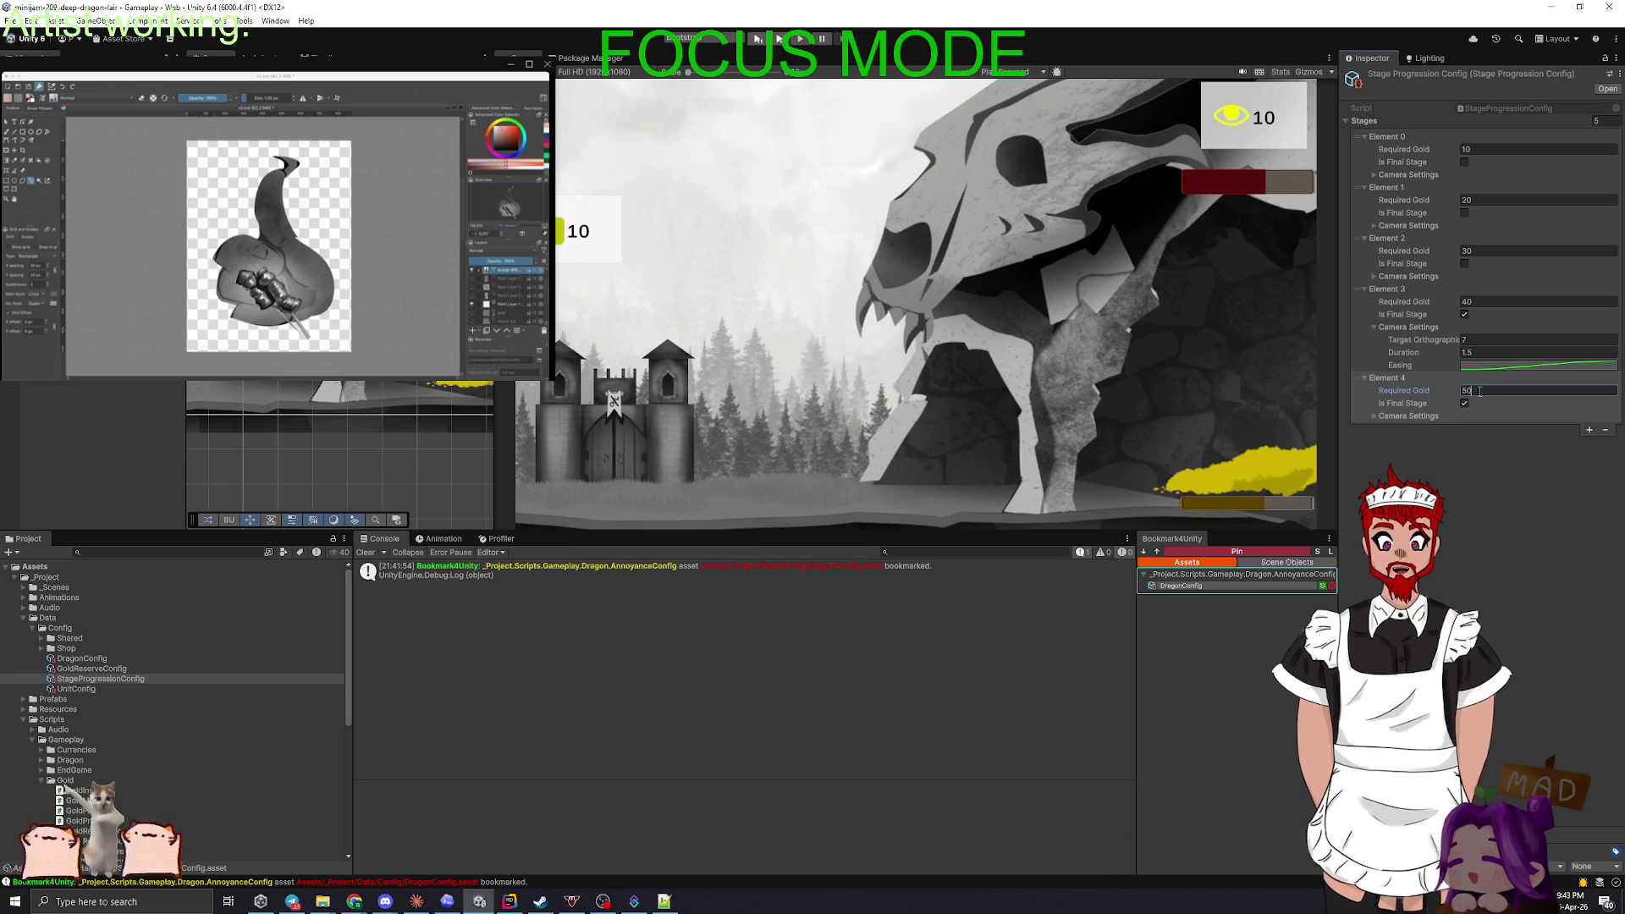
left_click(1470, 475)
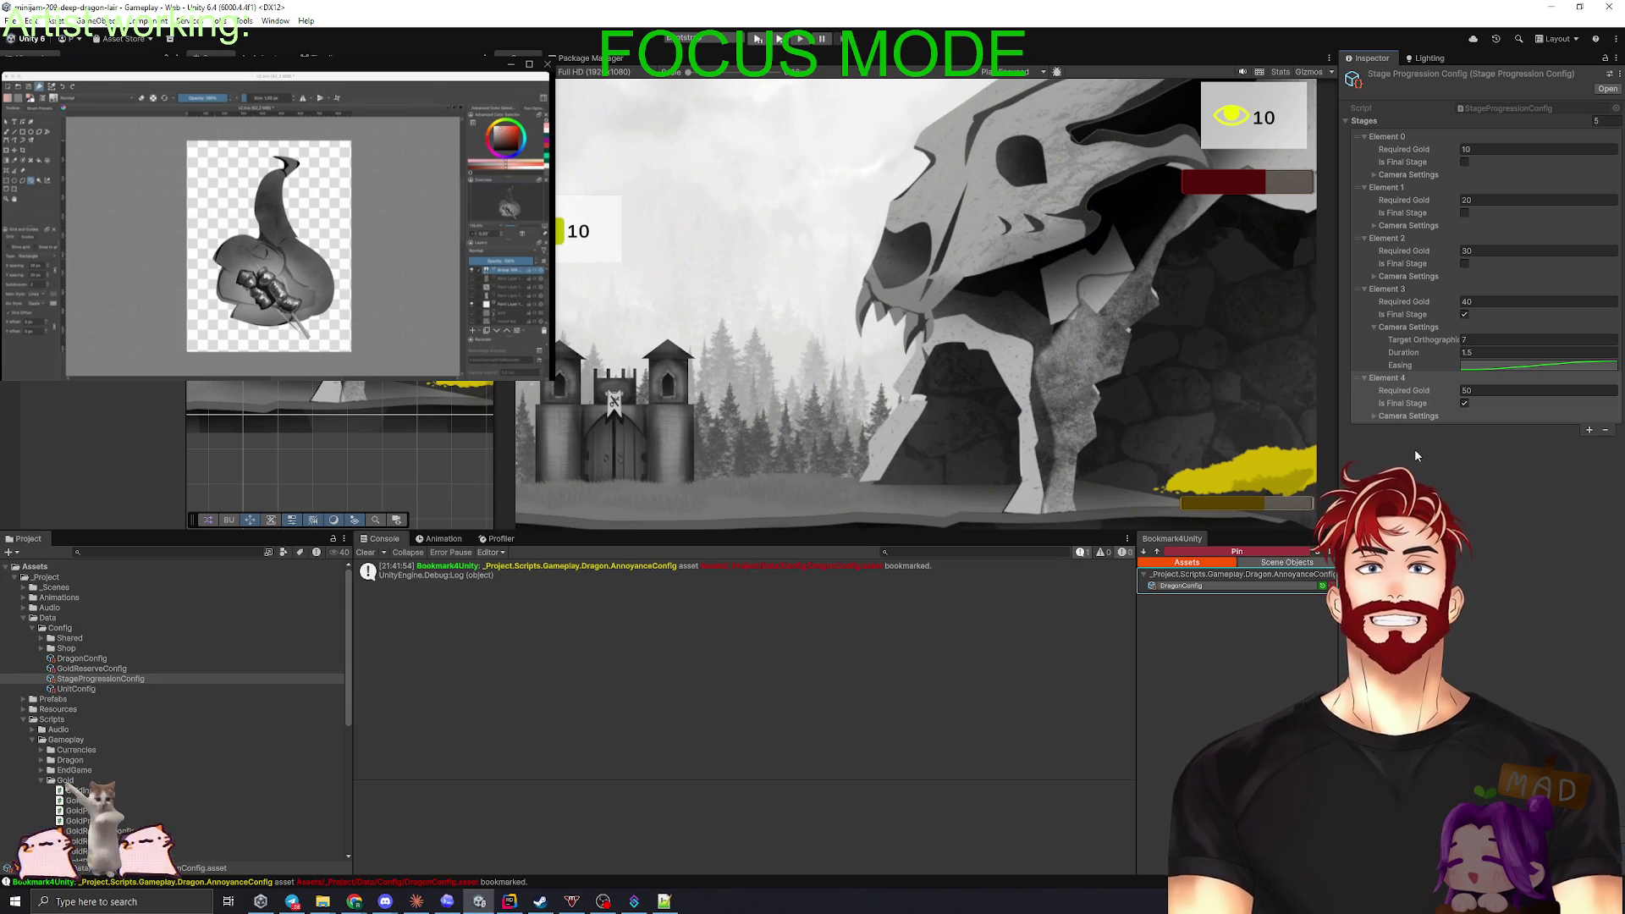
left_click(1464, 314)
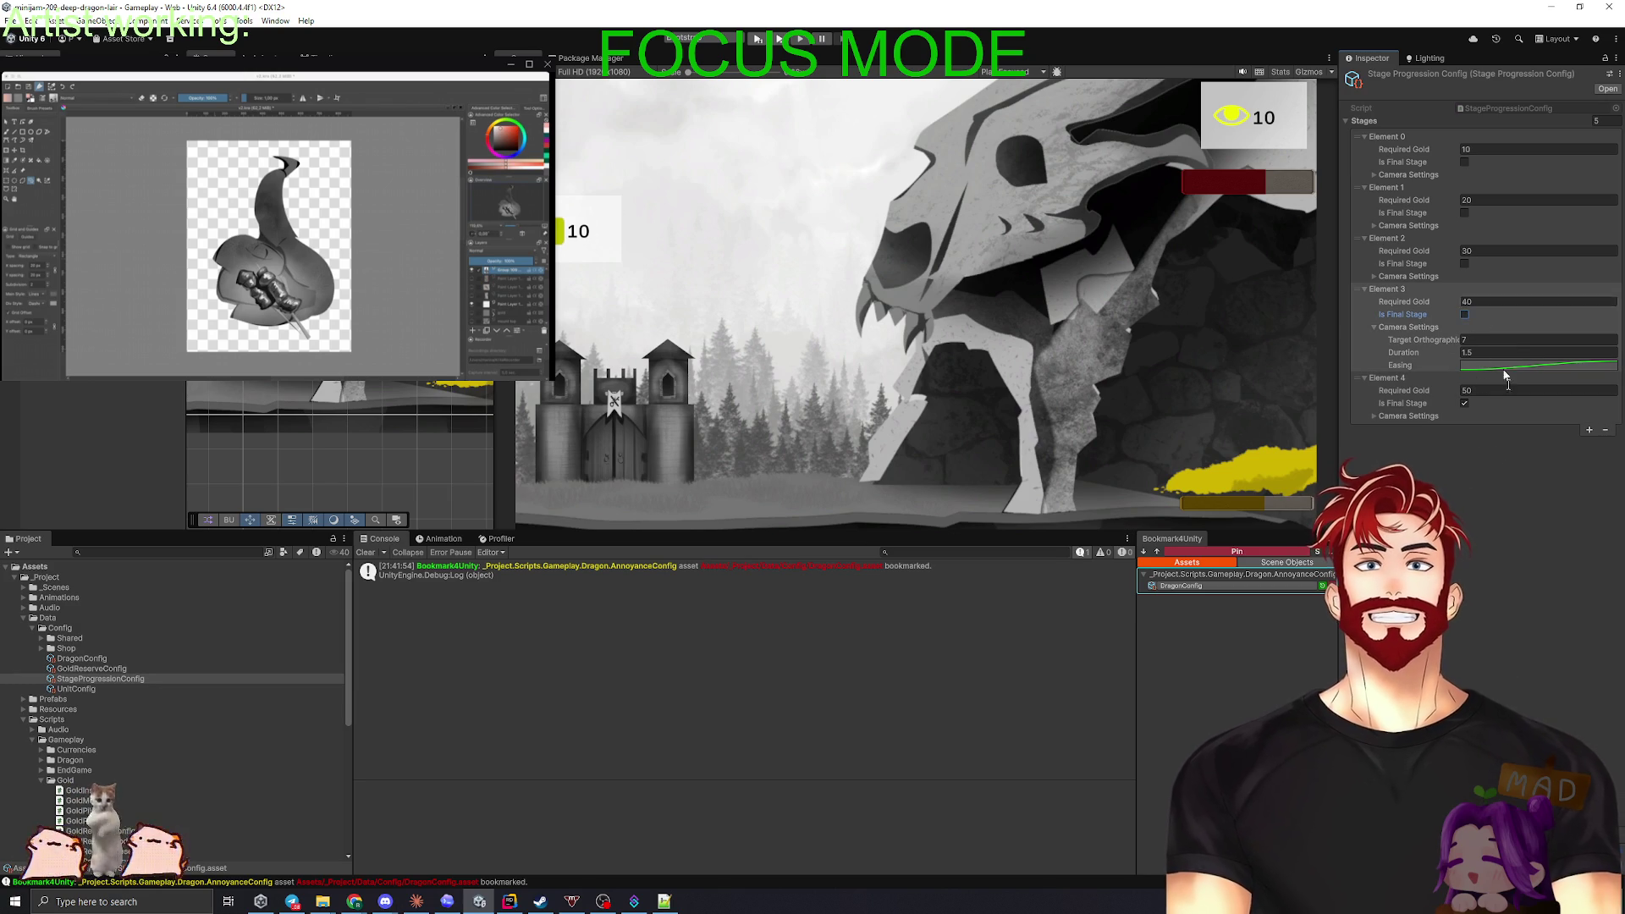
- Set the camera Target Orthographic sizes to 10, 8 and 6 for Elements 4, 3 and 2
left_click(1374, 416)
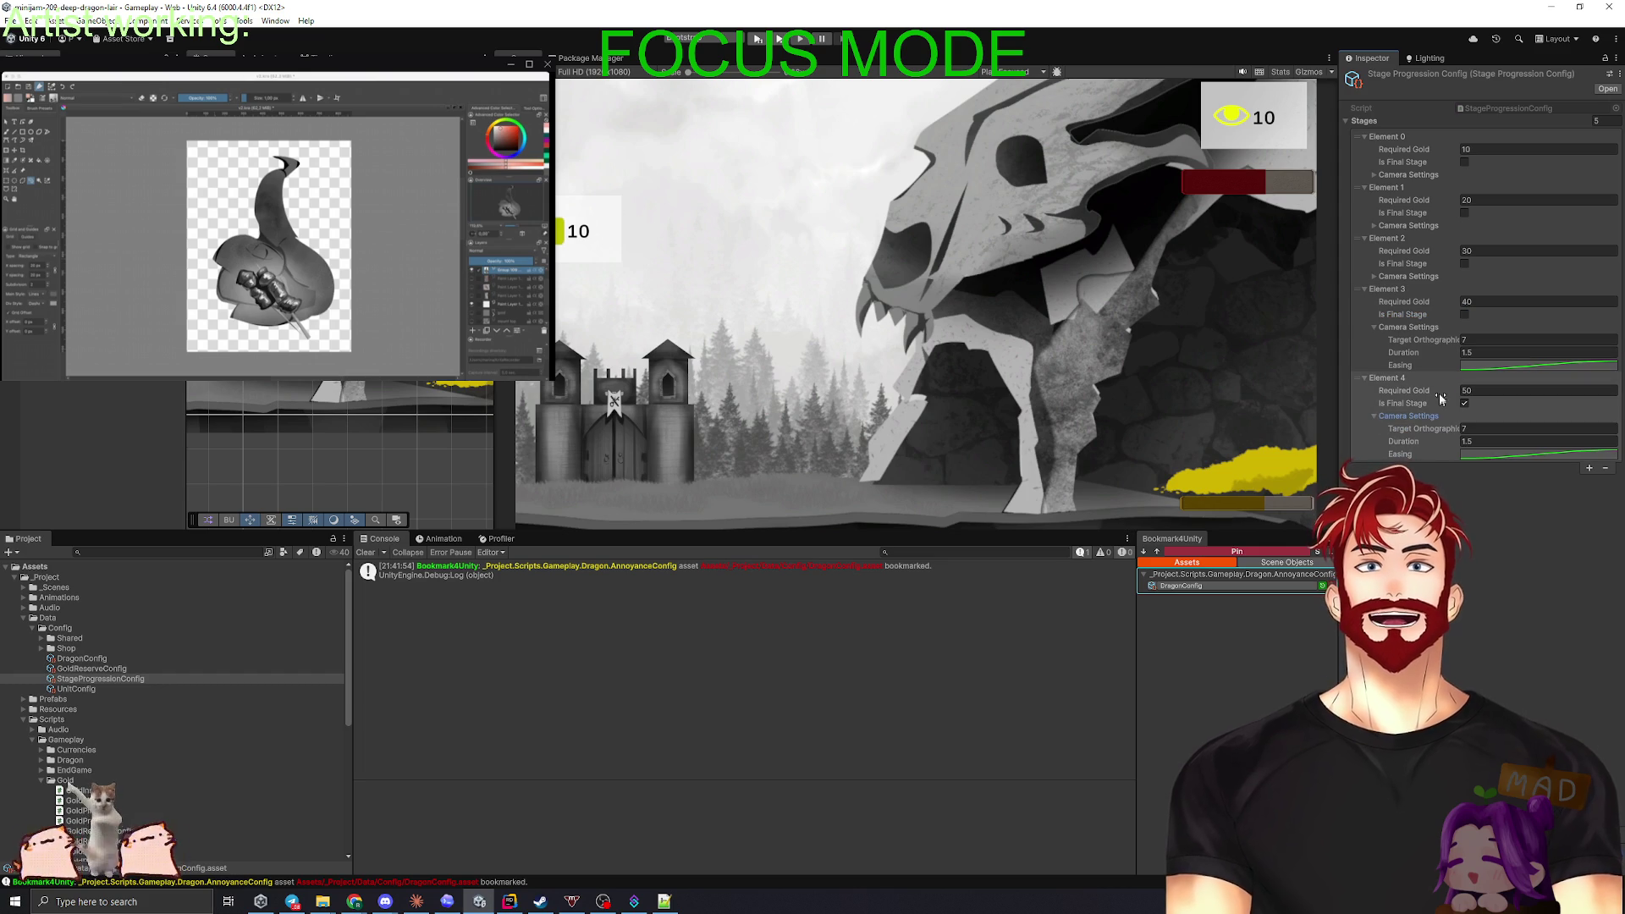
left_click(1481, 429)
type("10")
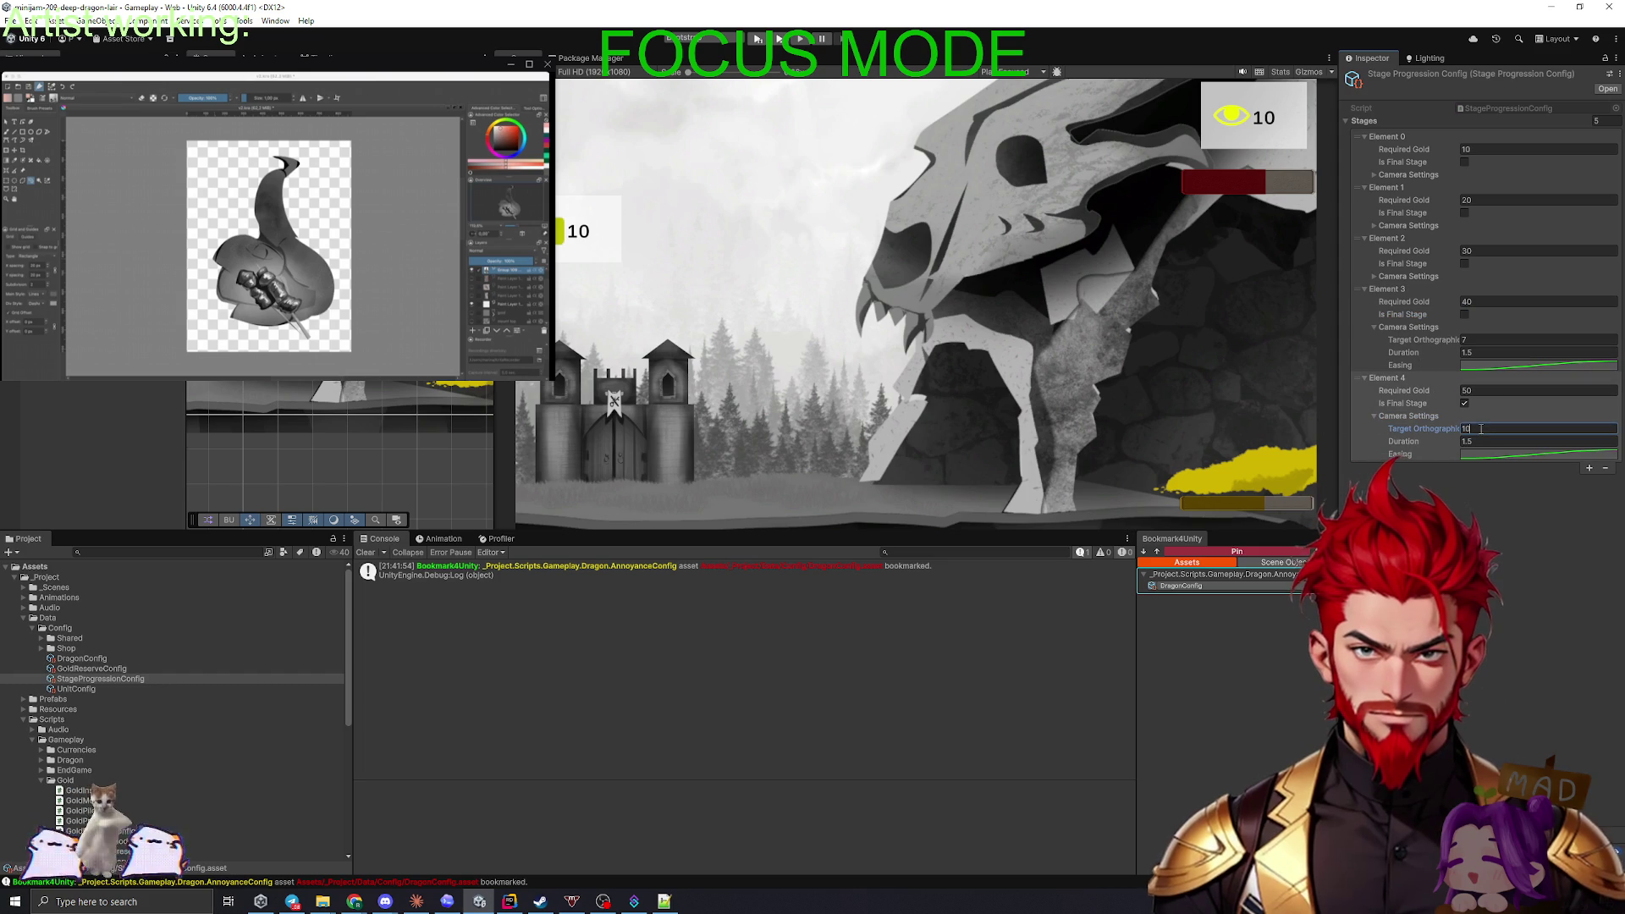
left_click(1481, 339)
type("8")
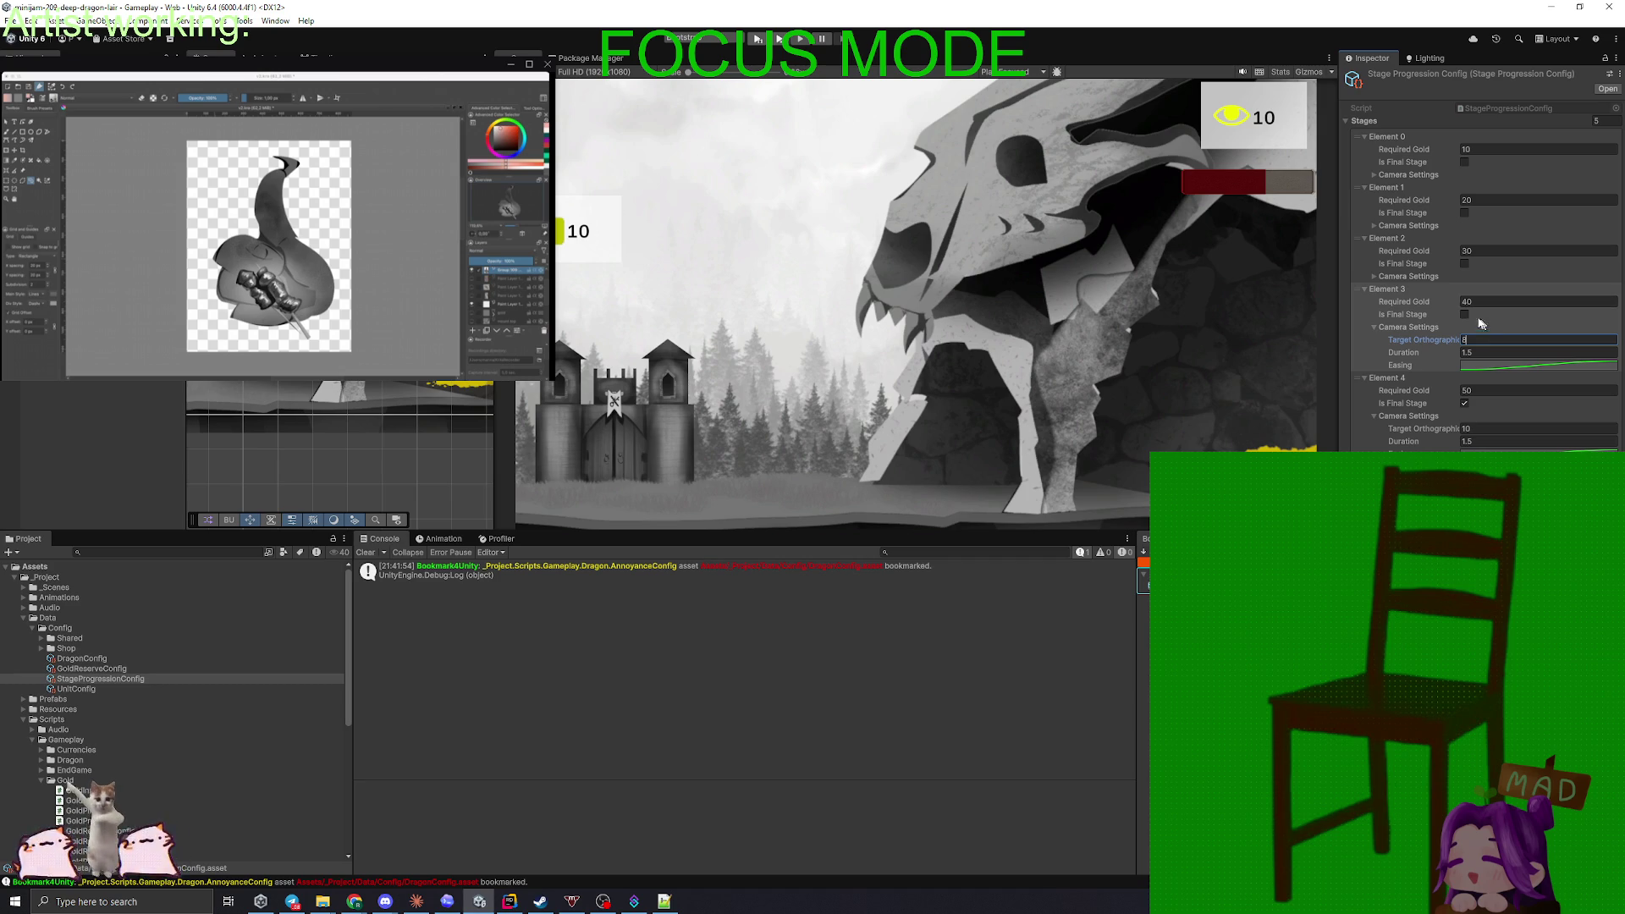
left_click(1382, 278)
left_click(1482, 289)
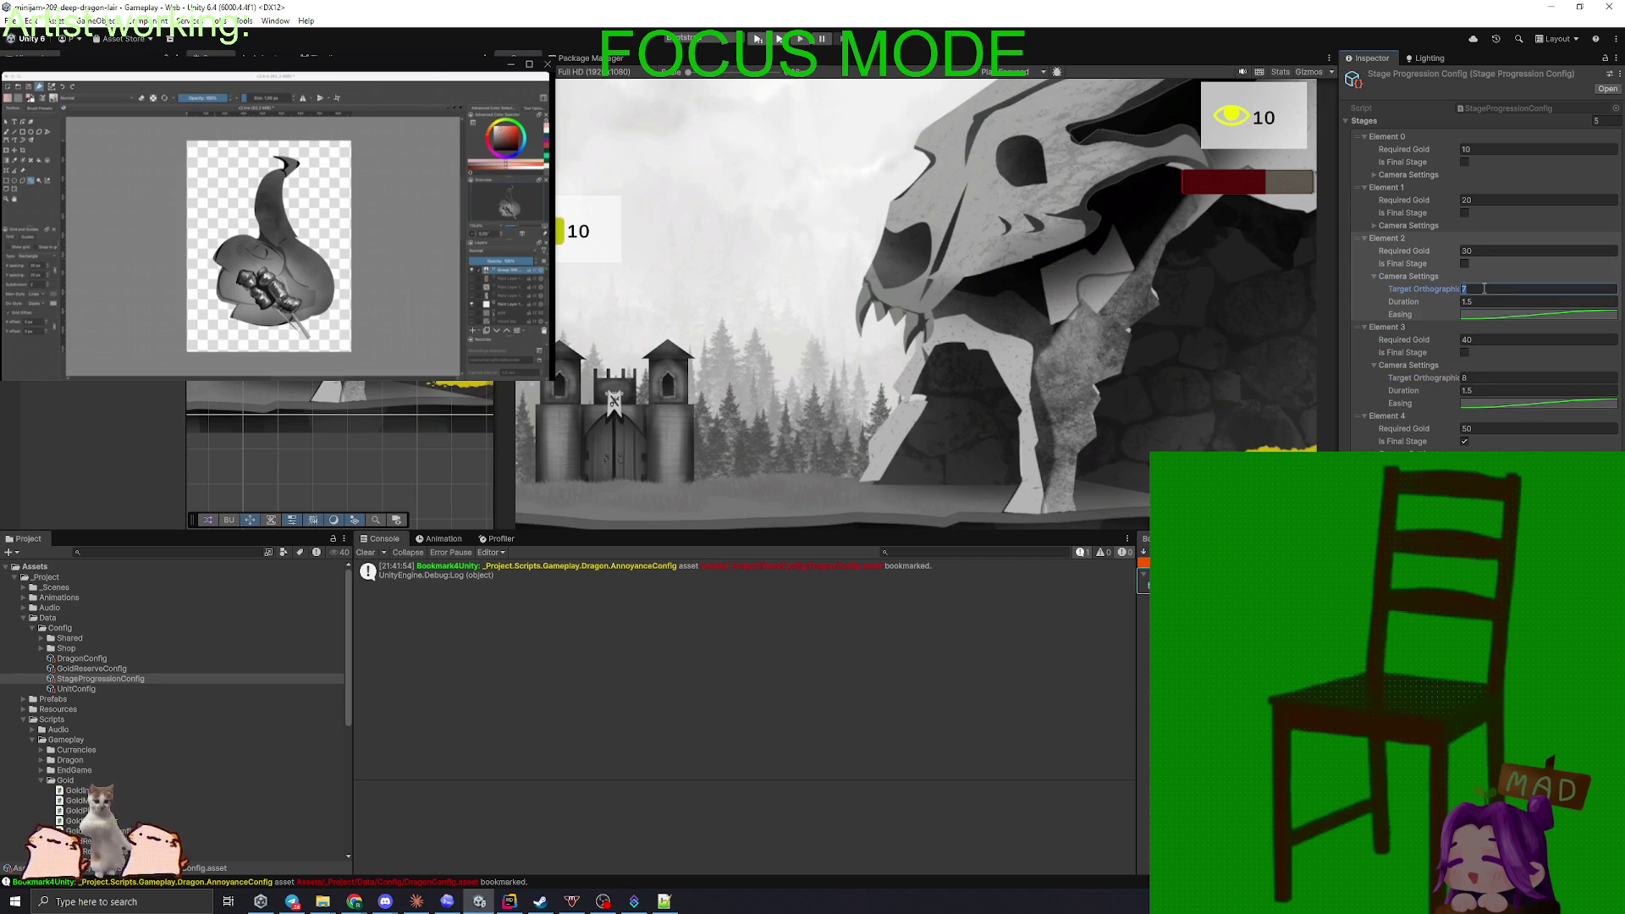
type("6")
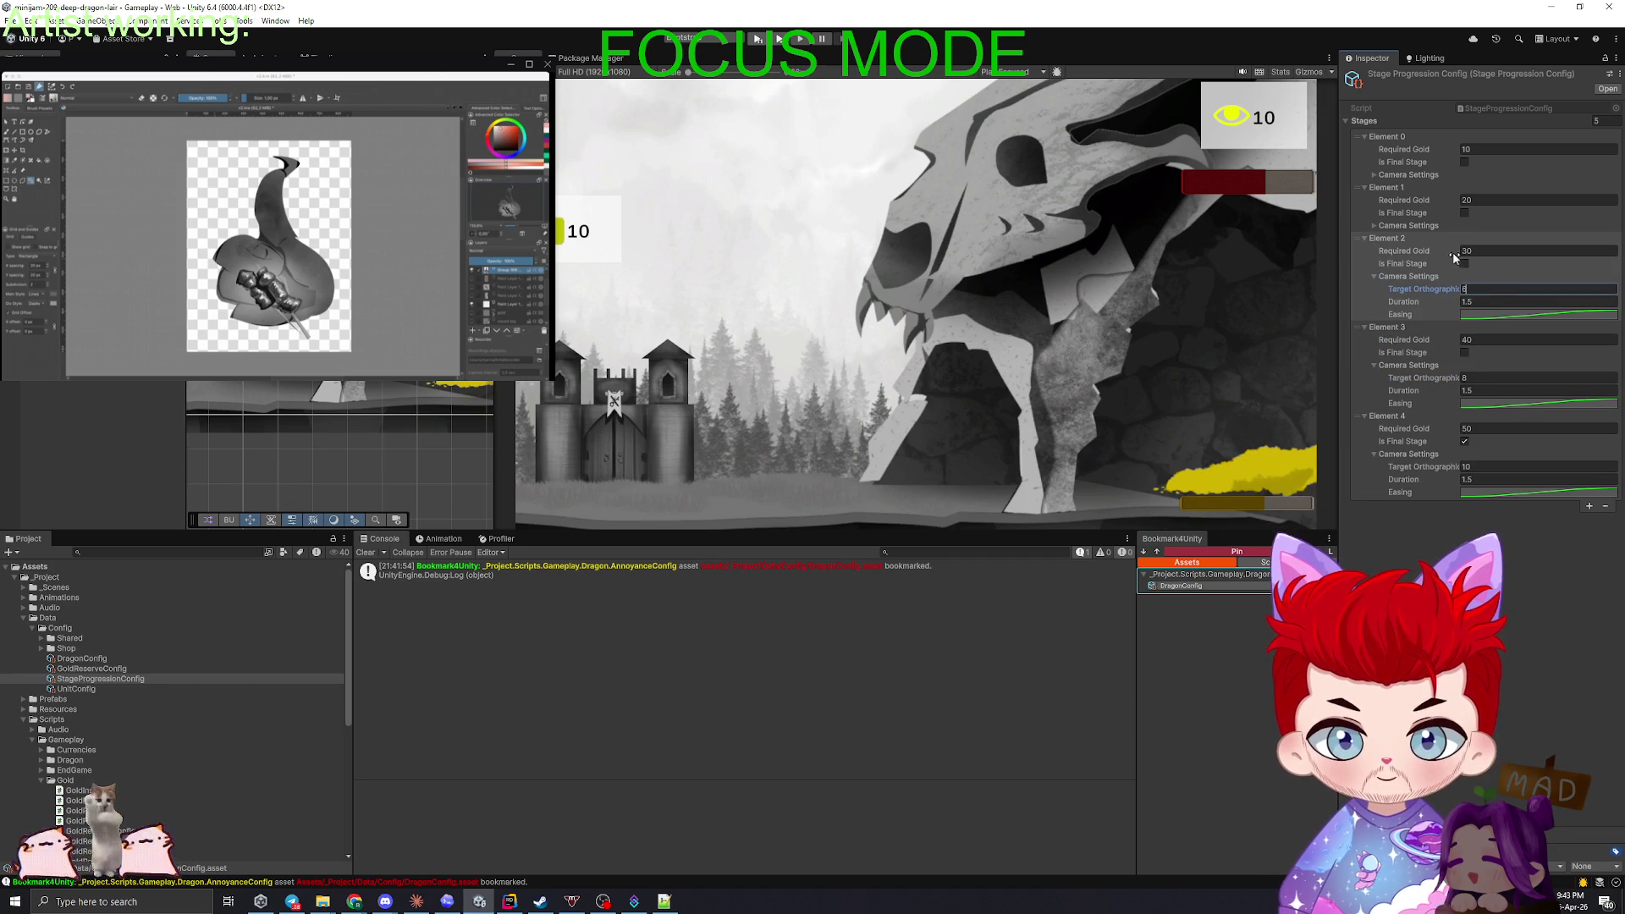
left_click(1392, 227)
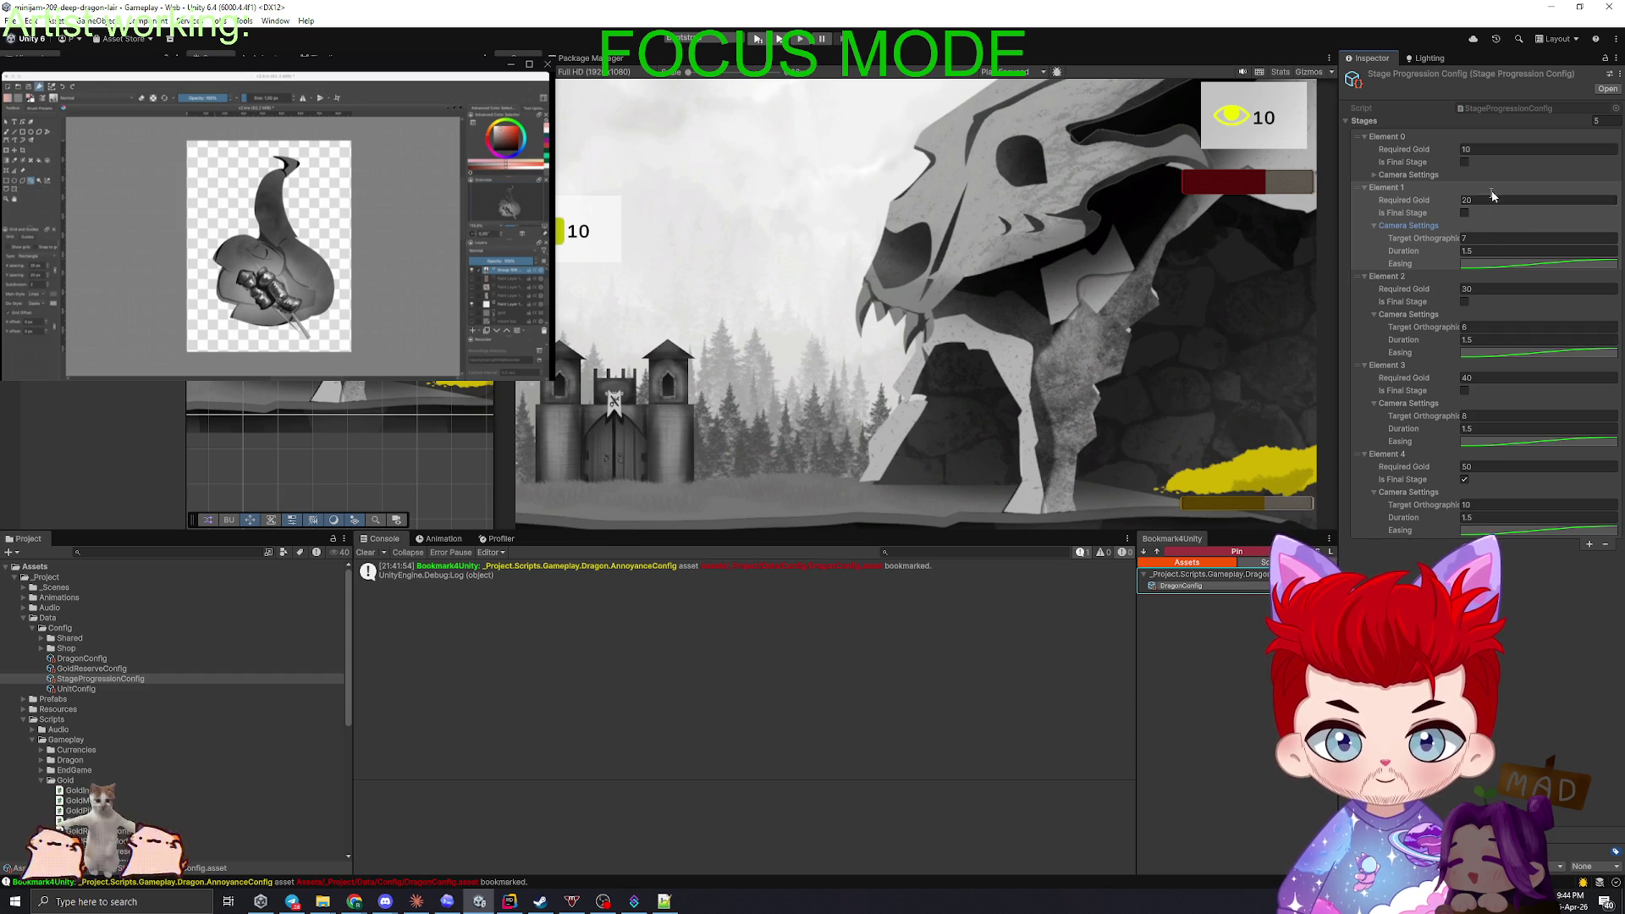
left_click(1391, 190)
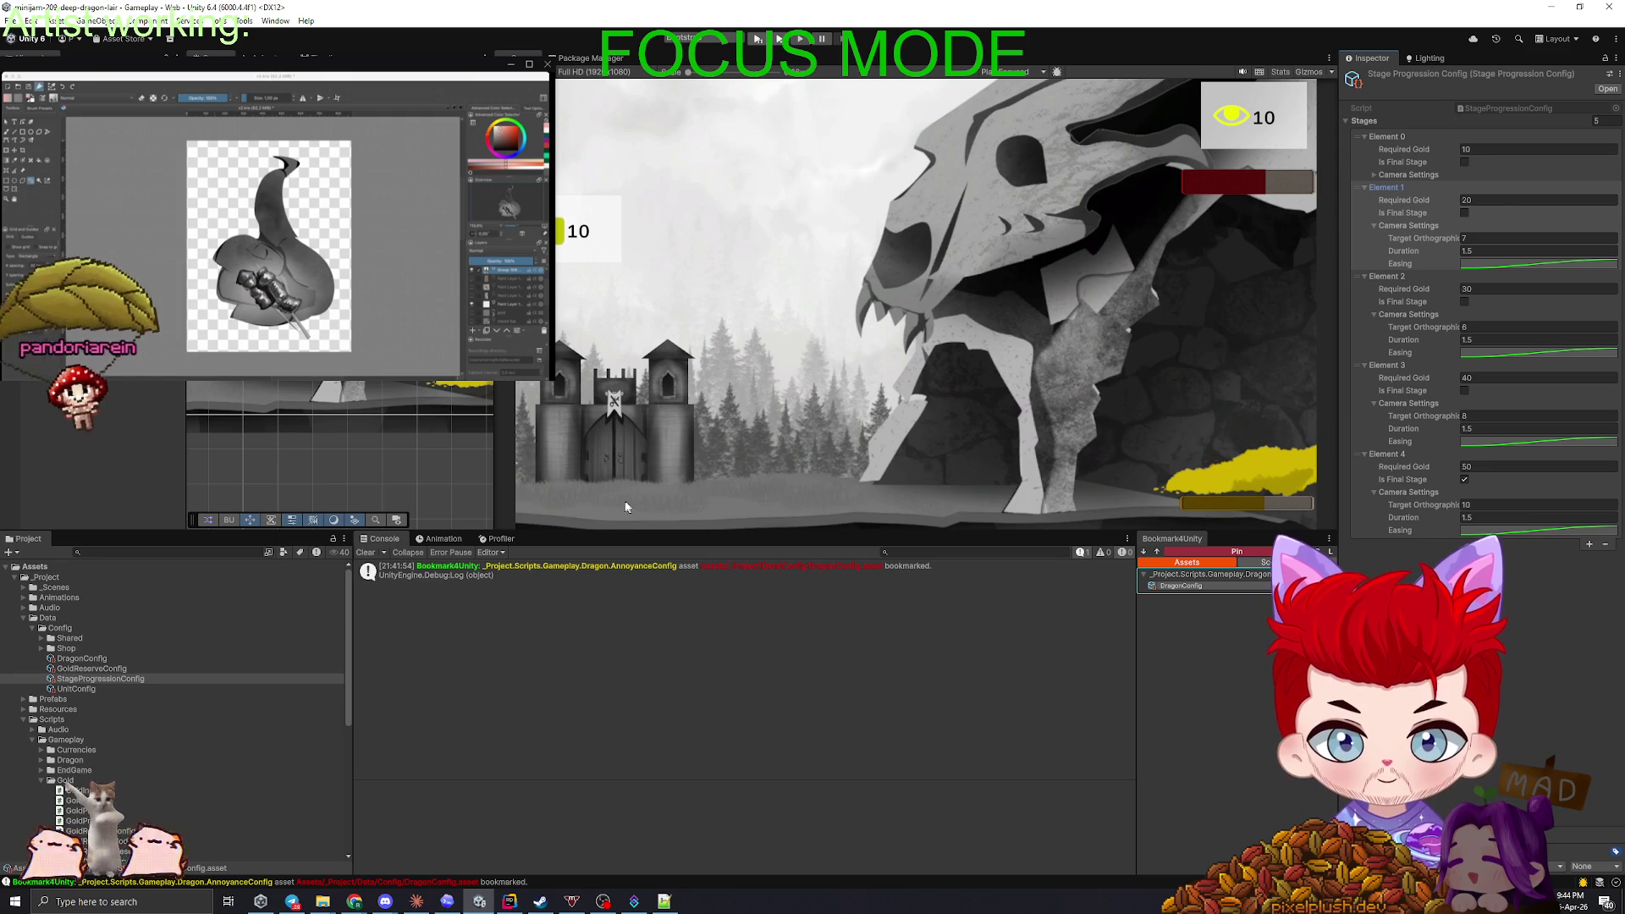
- Widen the Scene view, frame the castle and dragon, and select the Main Camera
left_click_drag(513, 457, 1169, 415)
scroll(824, 414, "down", 10)
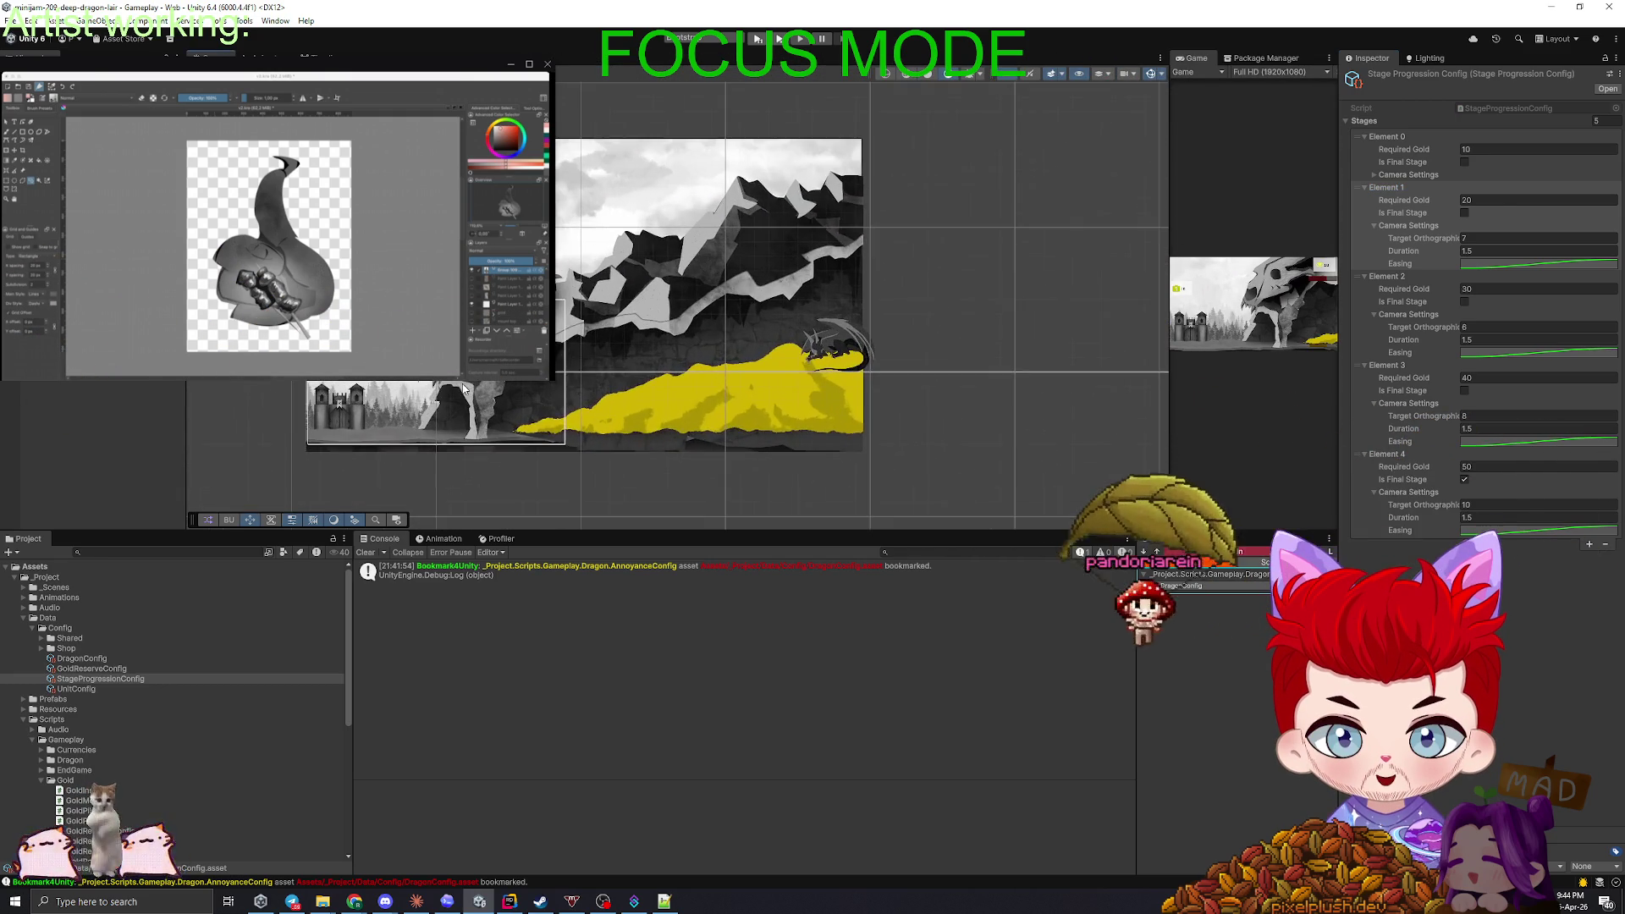
scroll(463, 389, "up", 8)
left_click_drag(533, 391, 593, 415)
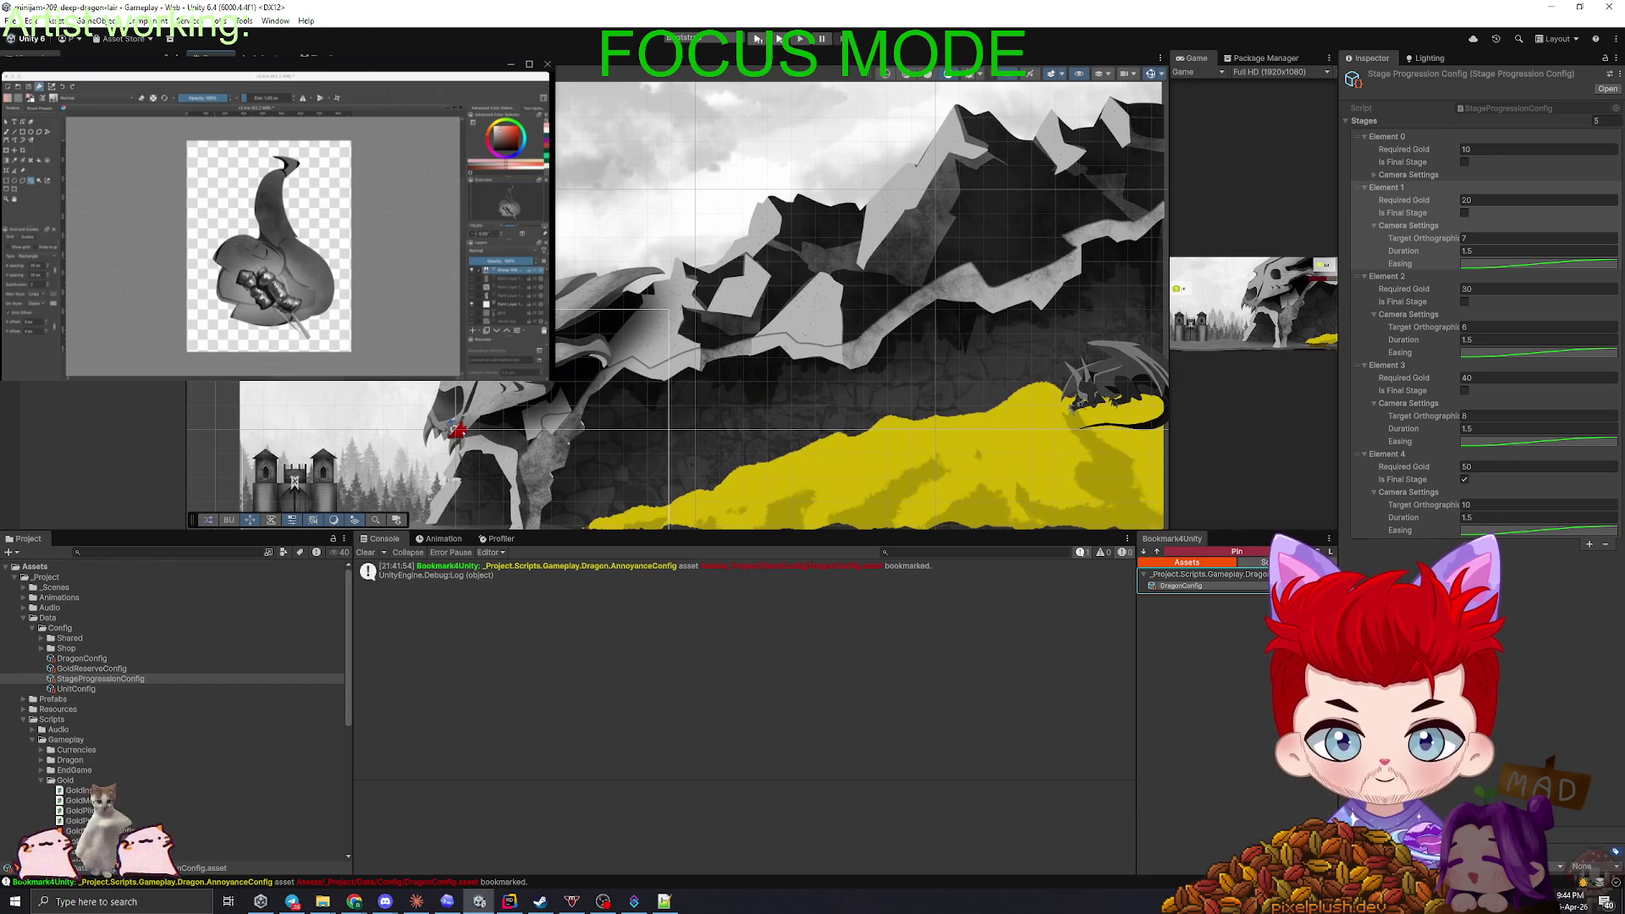
left_click(603, 184)
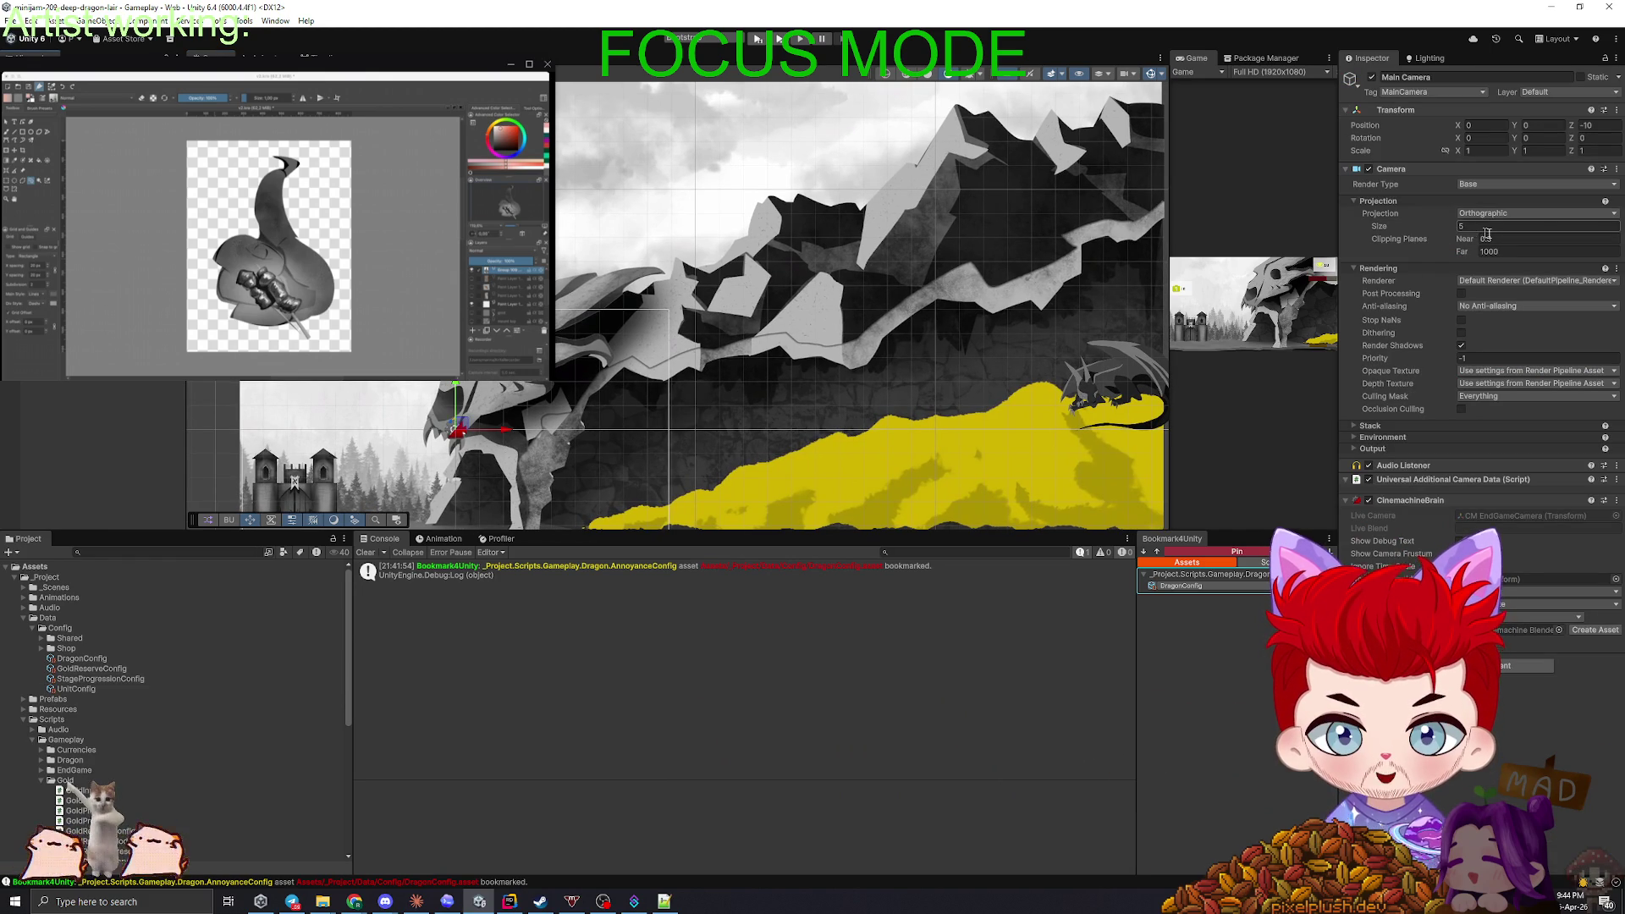
- Switch briefly to Discord and Telegram, then return to Unity
key("alt+Tab")
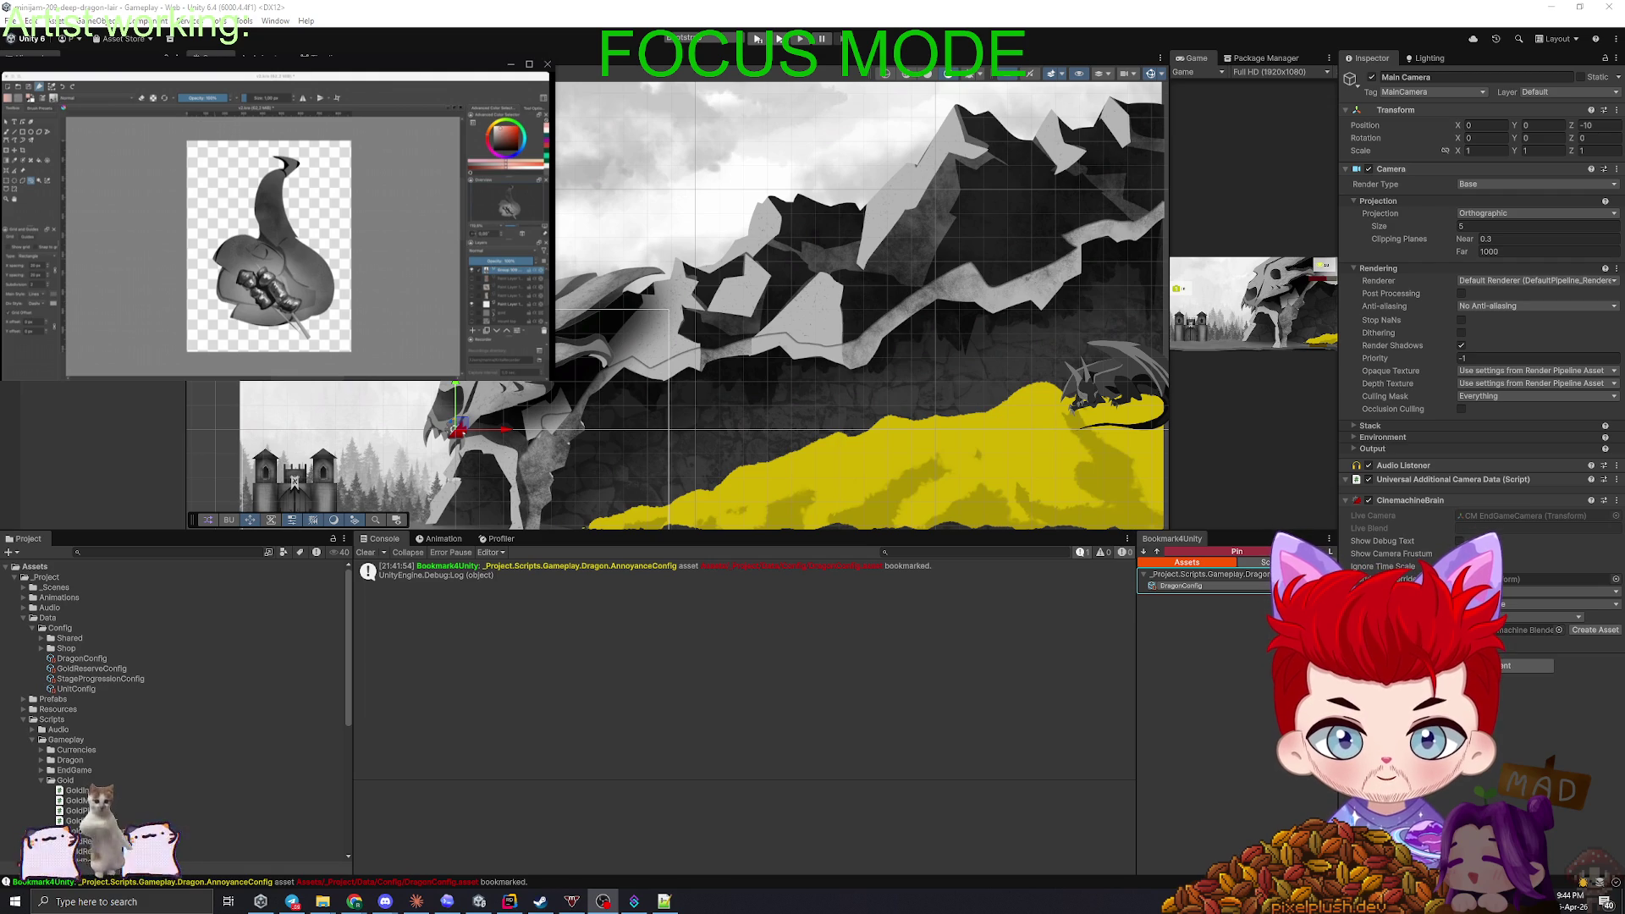
key("alt+Tab")
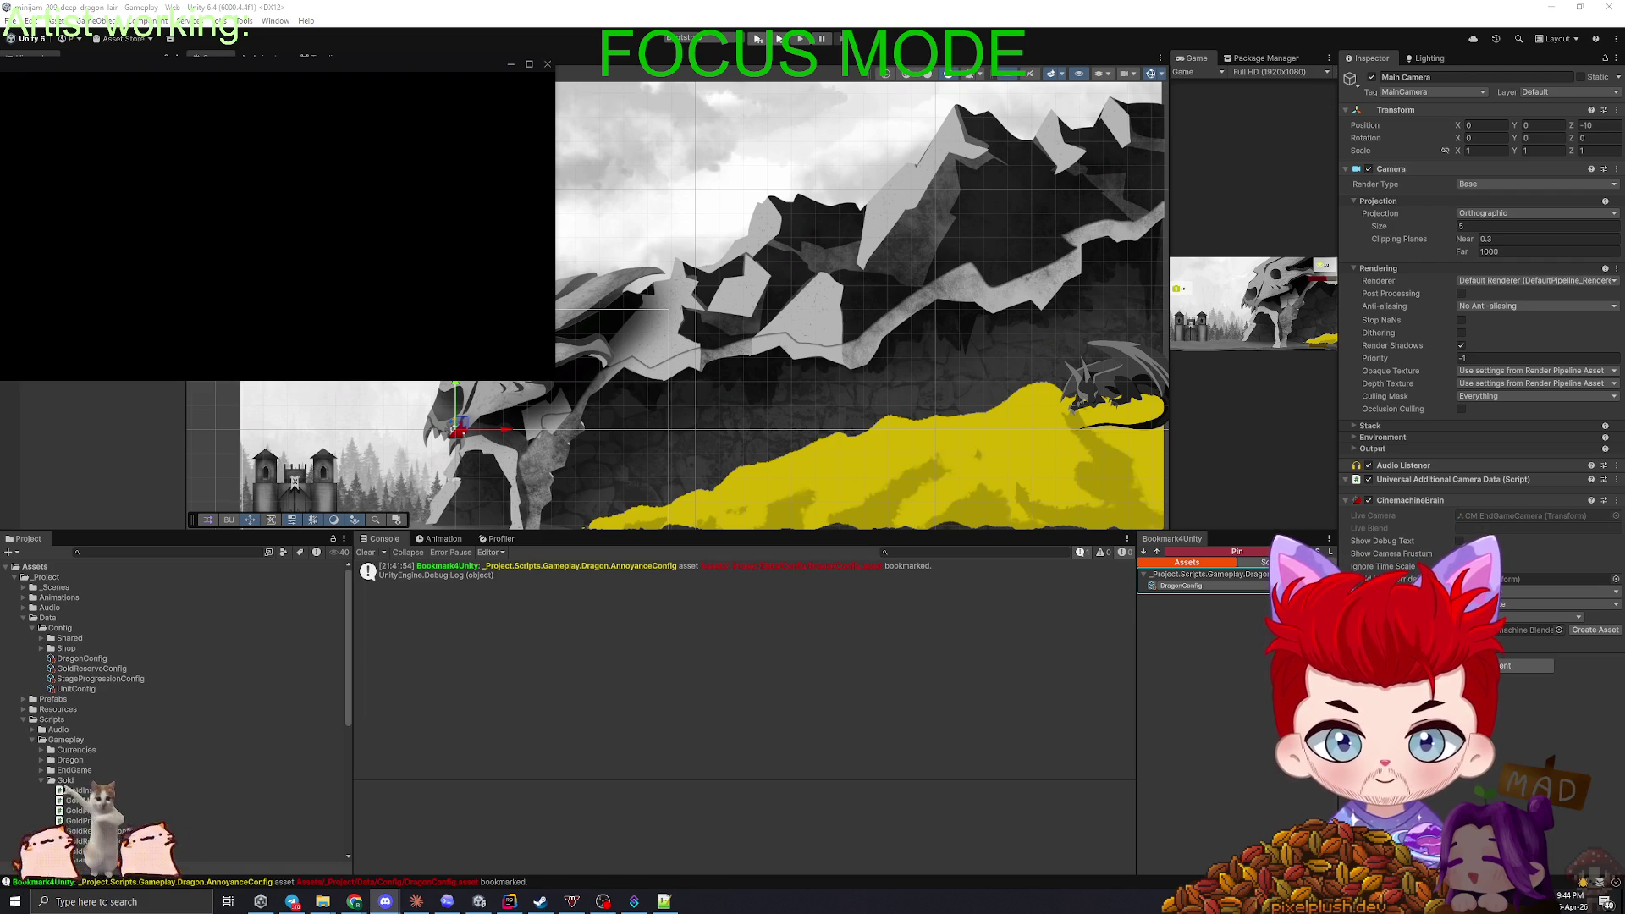
key("alt+Tab")
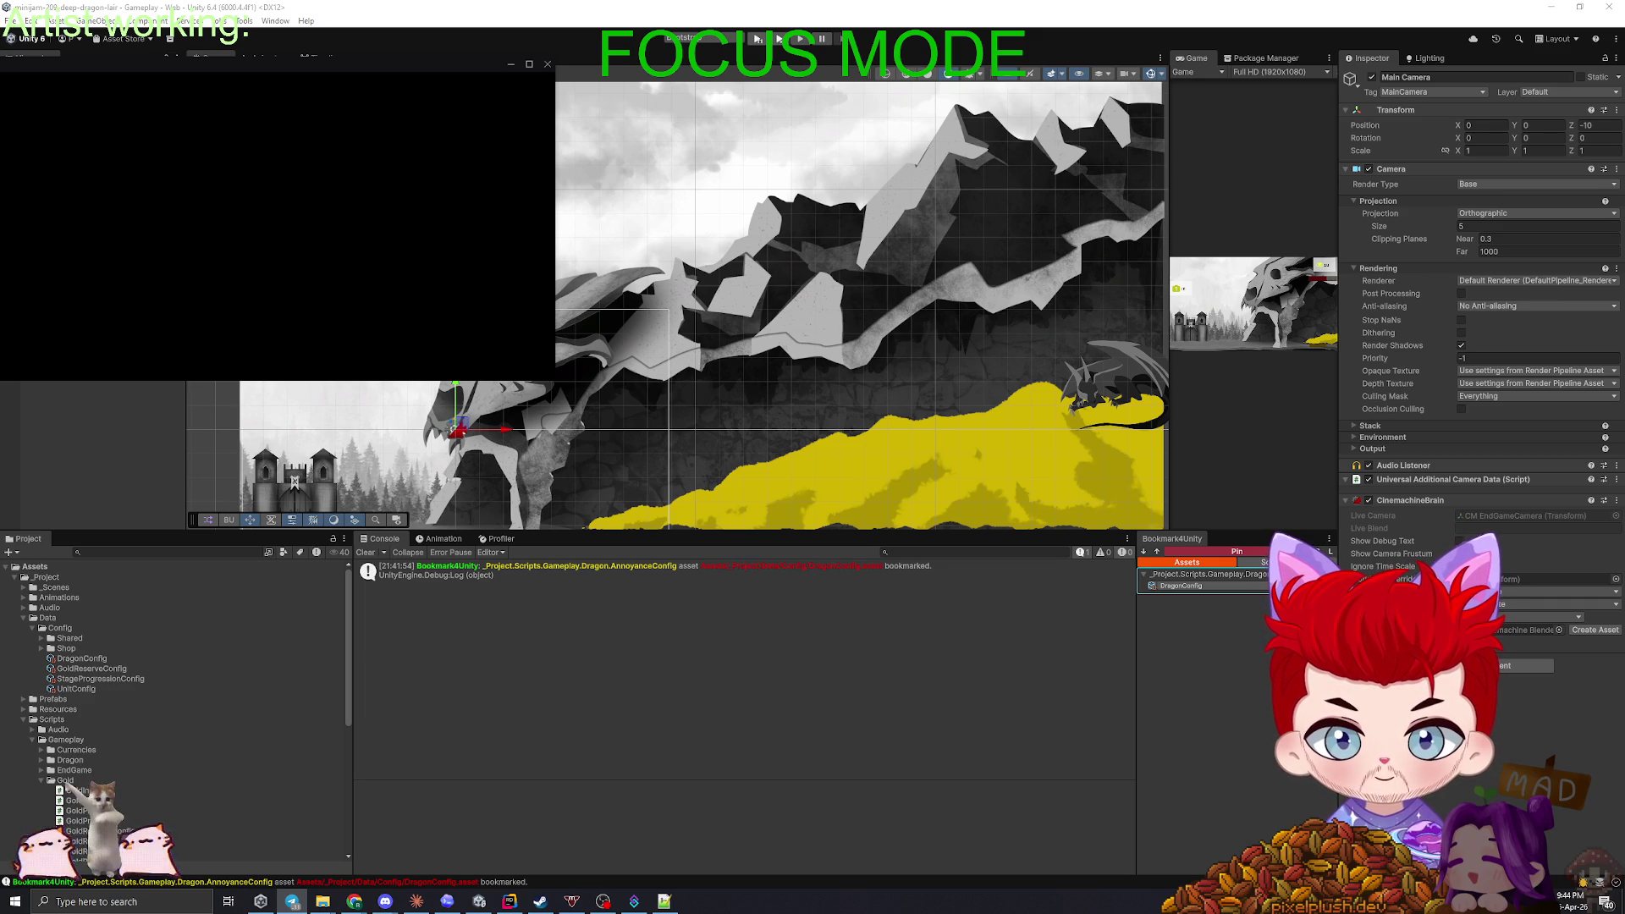
key("alt+Tab")
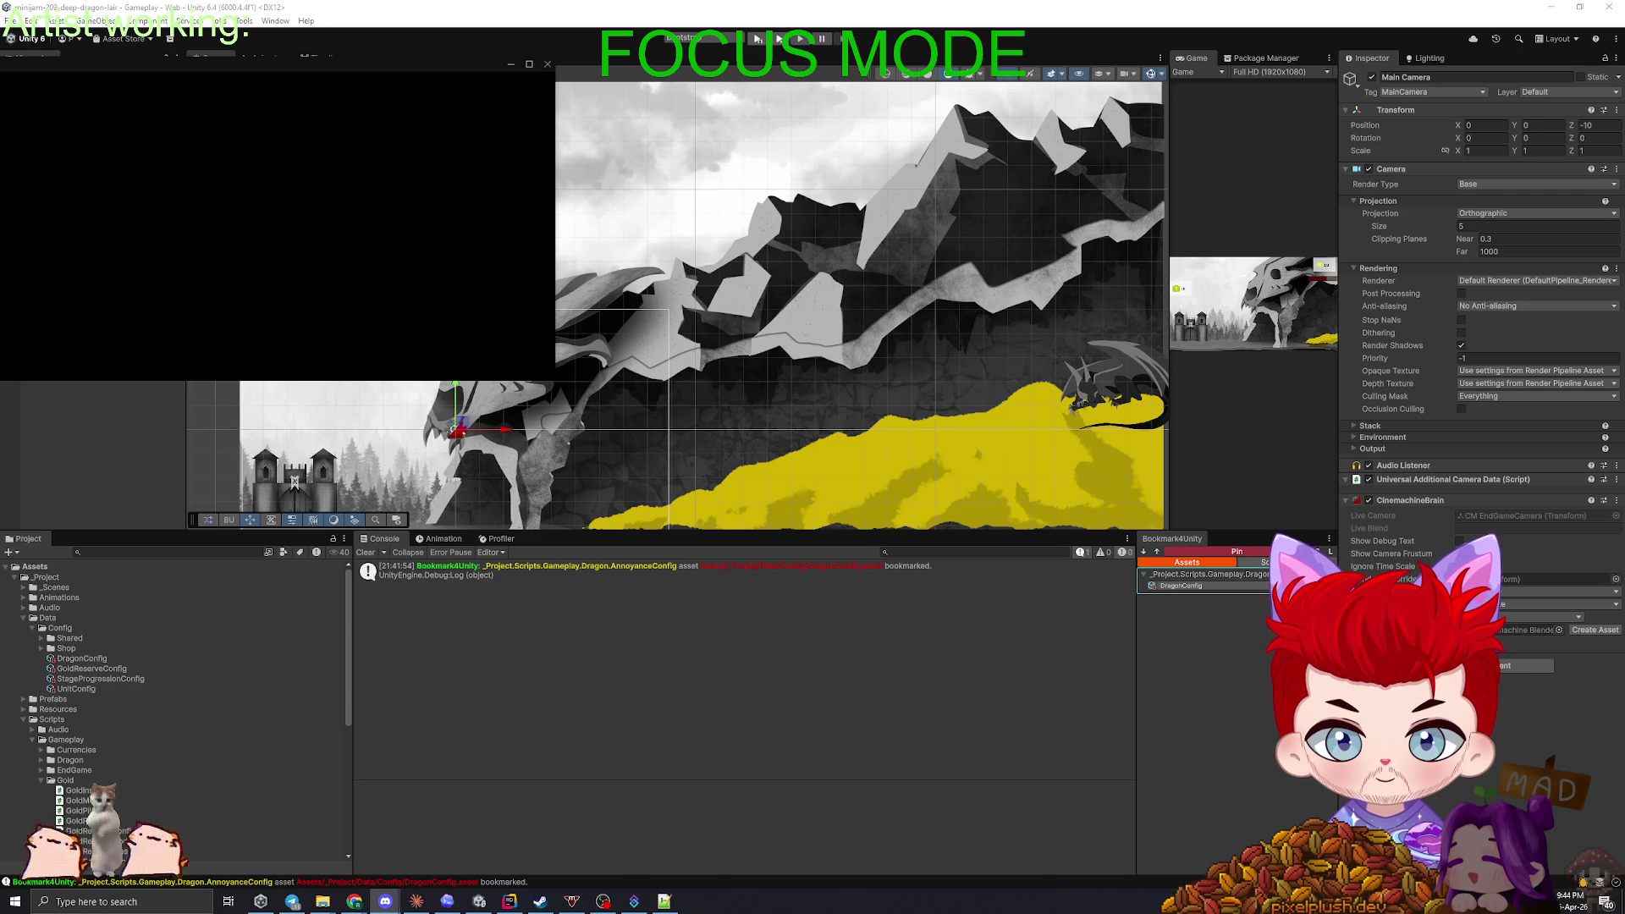
key("alt+Tab")
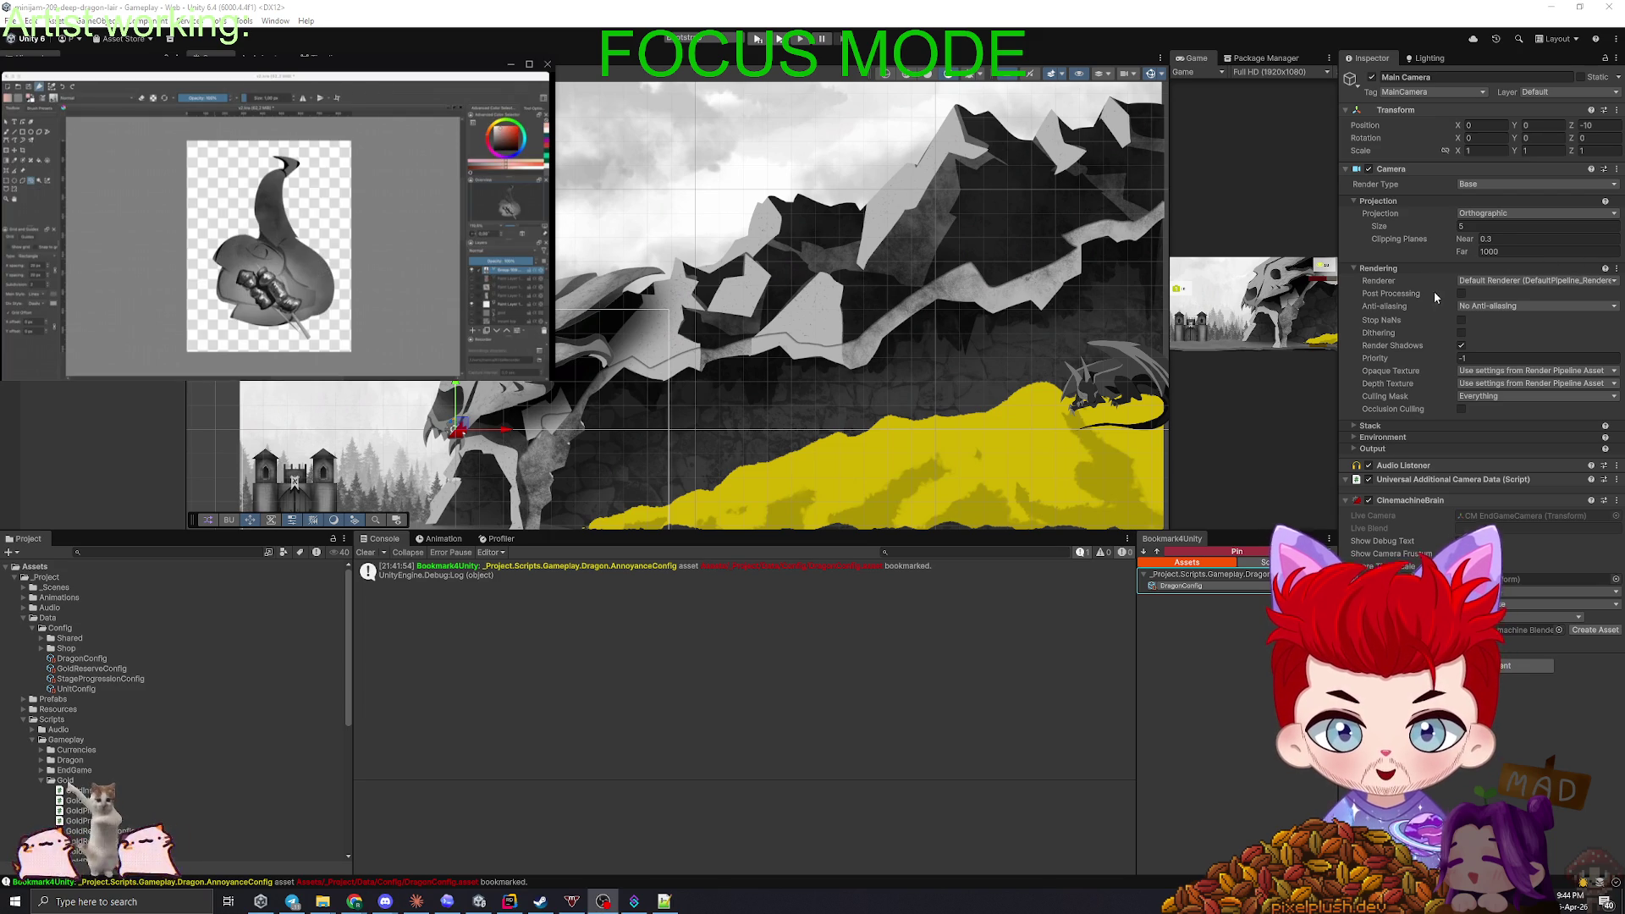
- Inspect the Main Camera's size of 5, reframe it, and widen the Game view again
left_click(1494, 225)
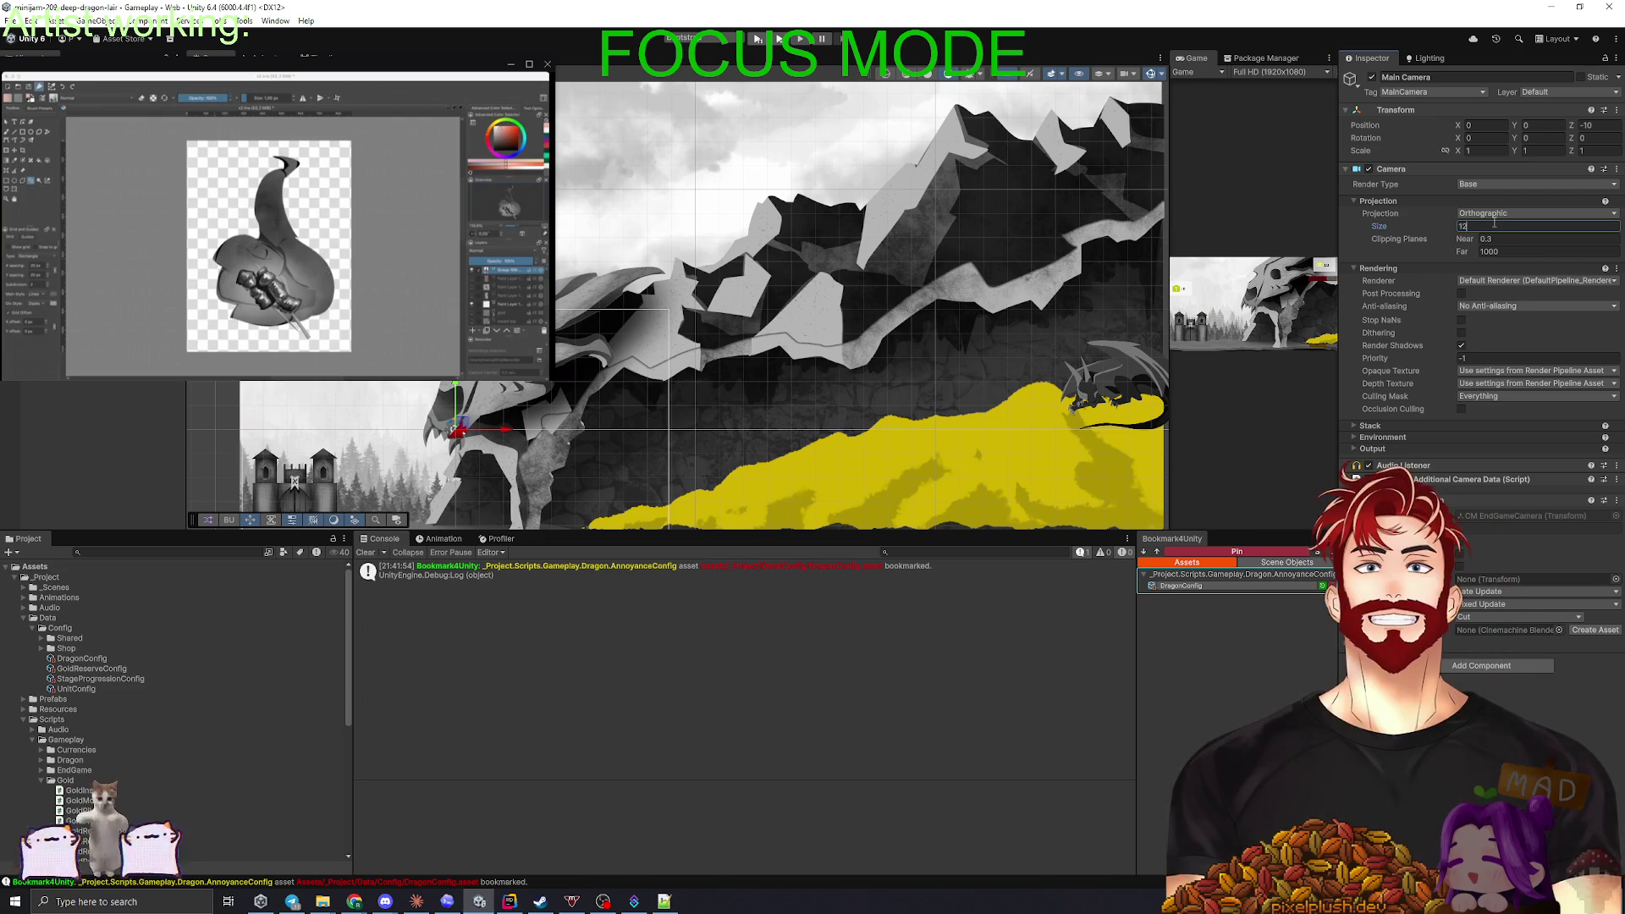
type("5")
left_click(1498, 226)
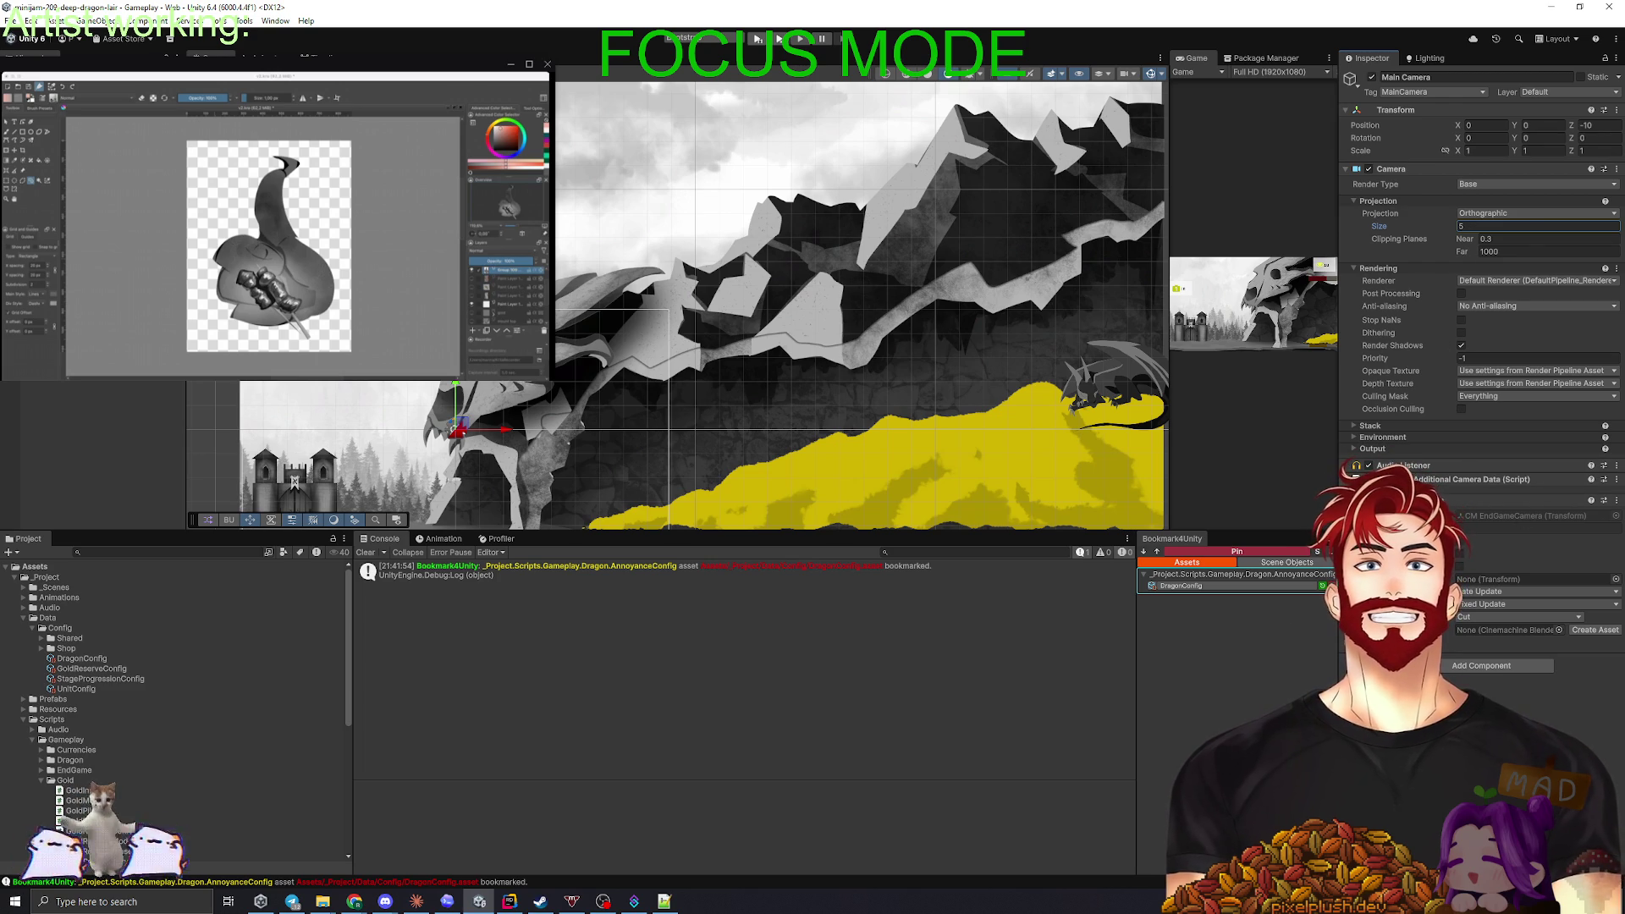
key("Escape")
key("ctrl+z")
scroll(597, 352, "down", 5)
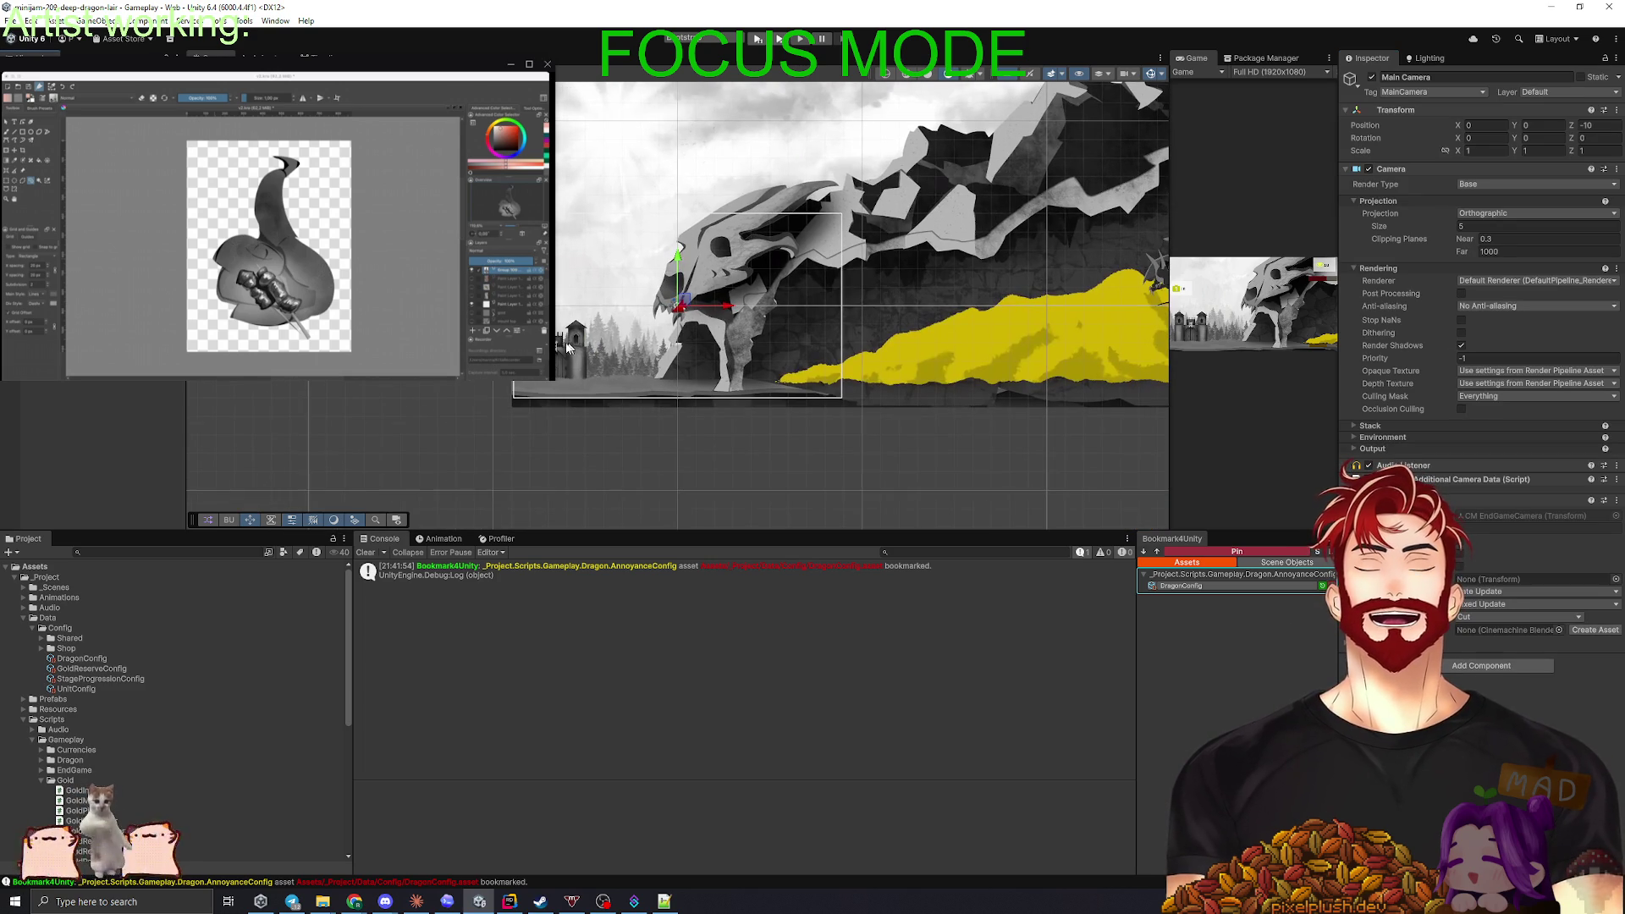
mouse_move(1170, 363)
left_mouse_down()
mouse_move(744, 368)
mouse_move(838, 374)
left_mouse_up()
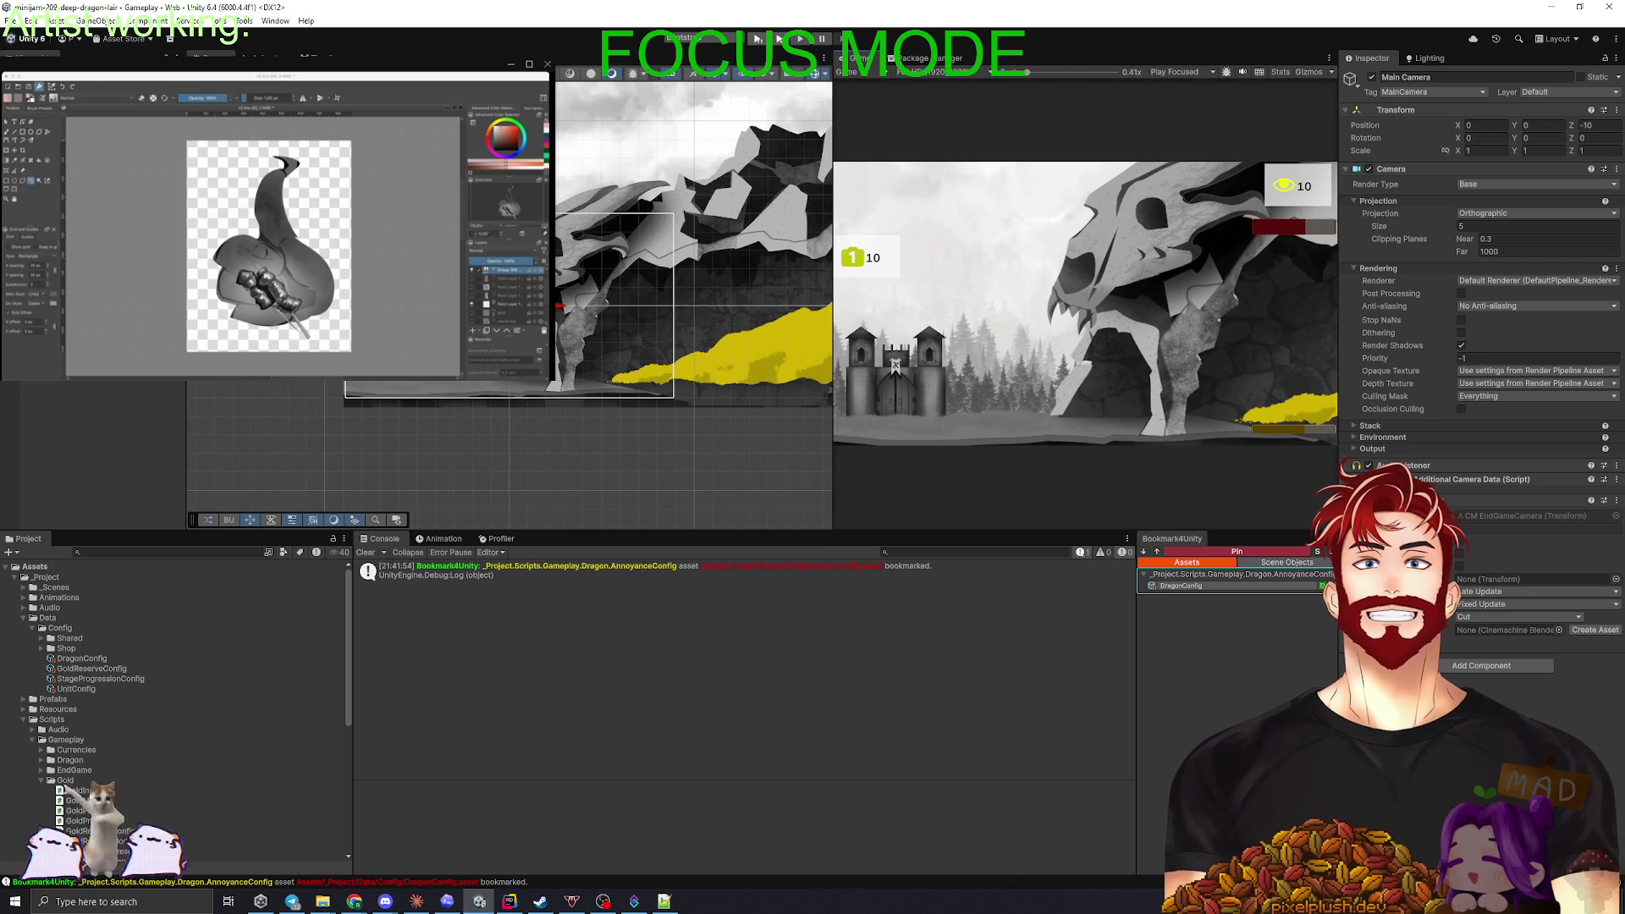
- Select CM EndGameCamera and try Lens Ortho Sizes of 12 and then 10
key("ctrl+z")
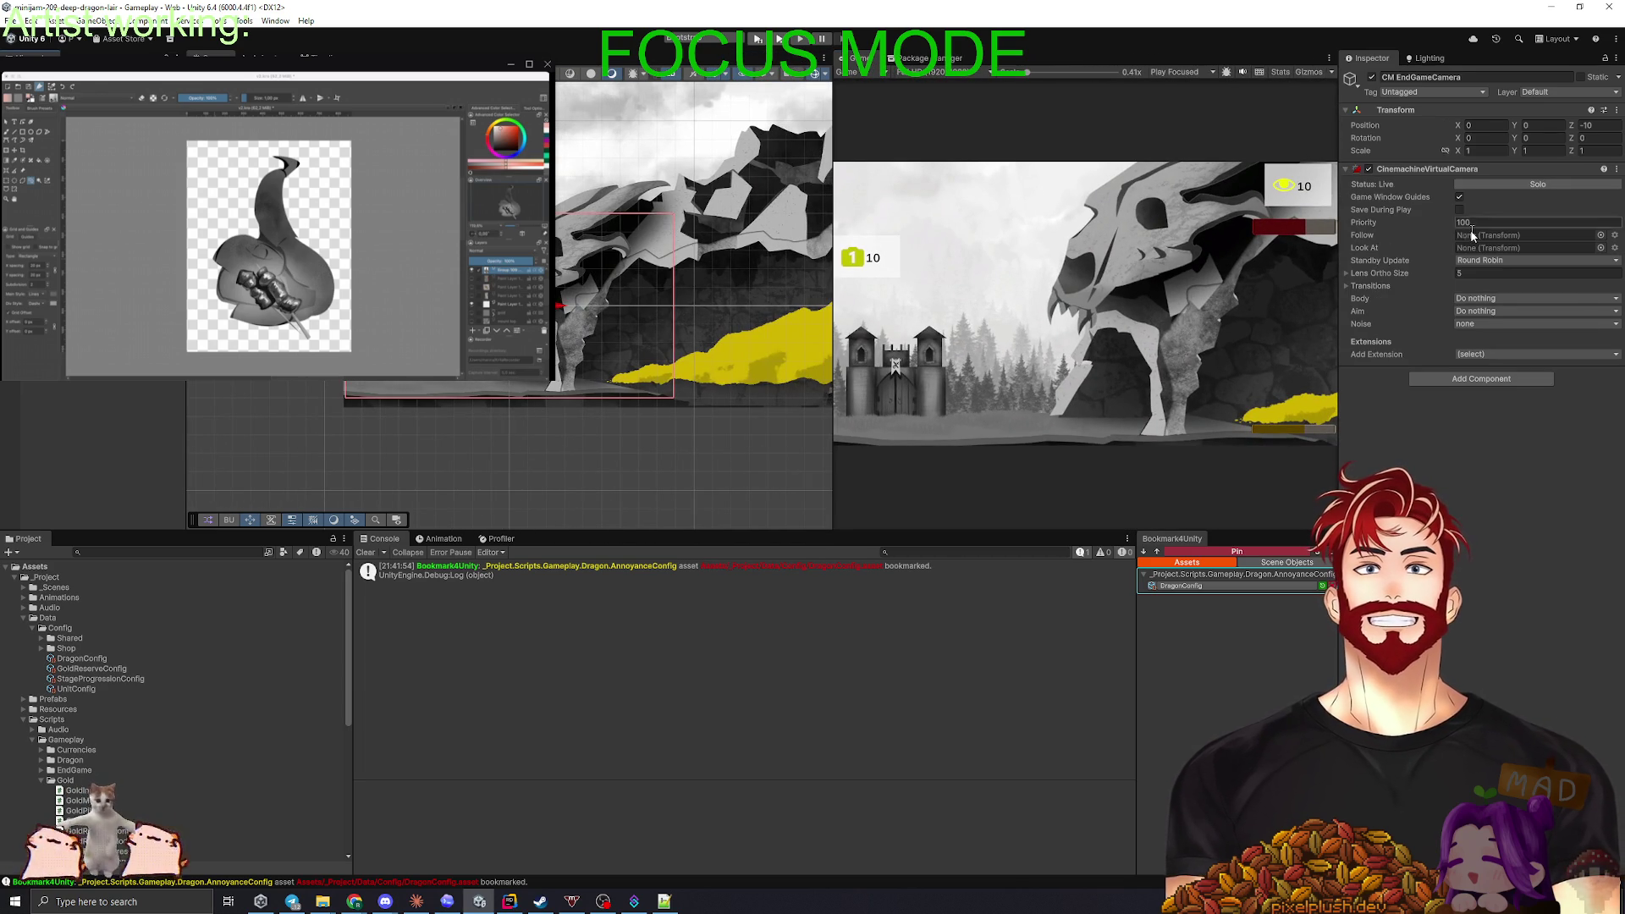
left_click(1469, 277)
type("12")
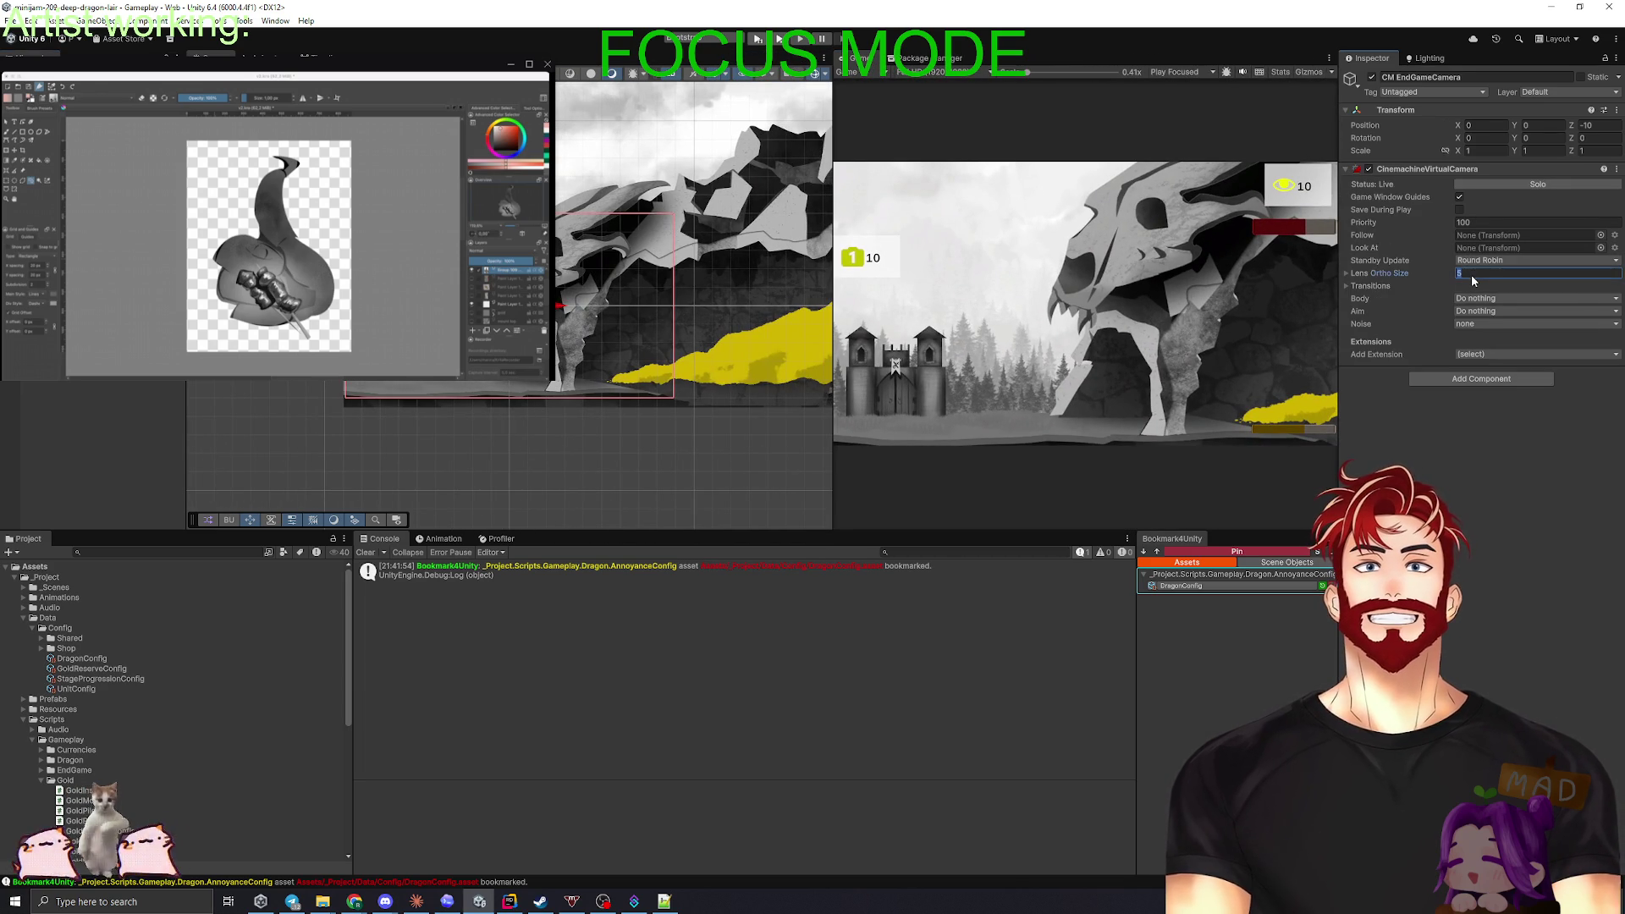
key("Return")
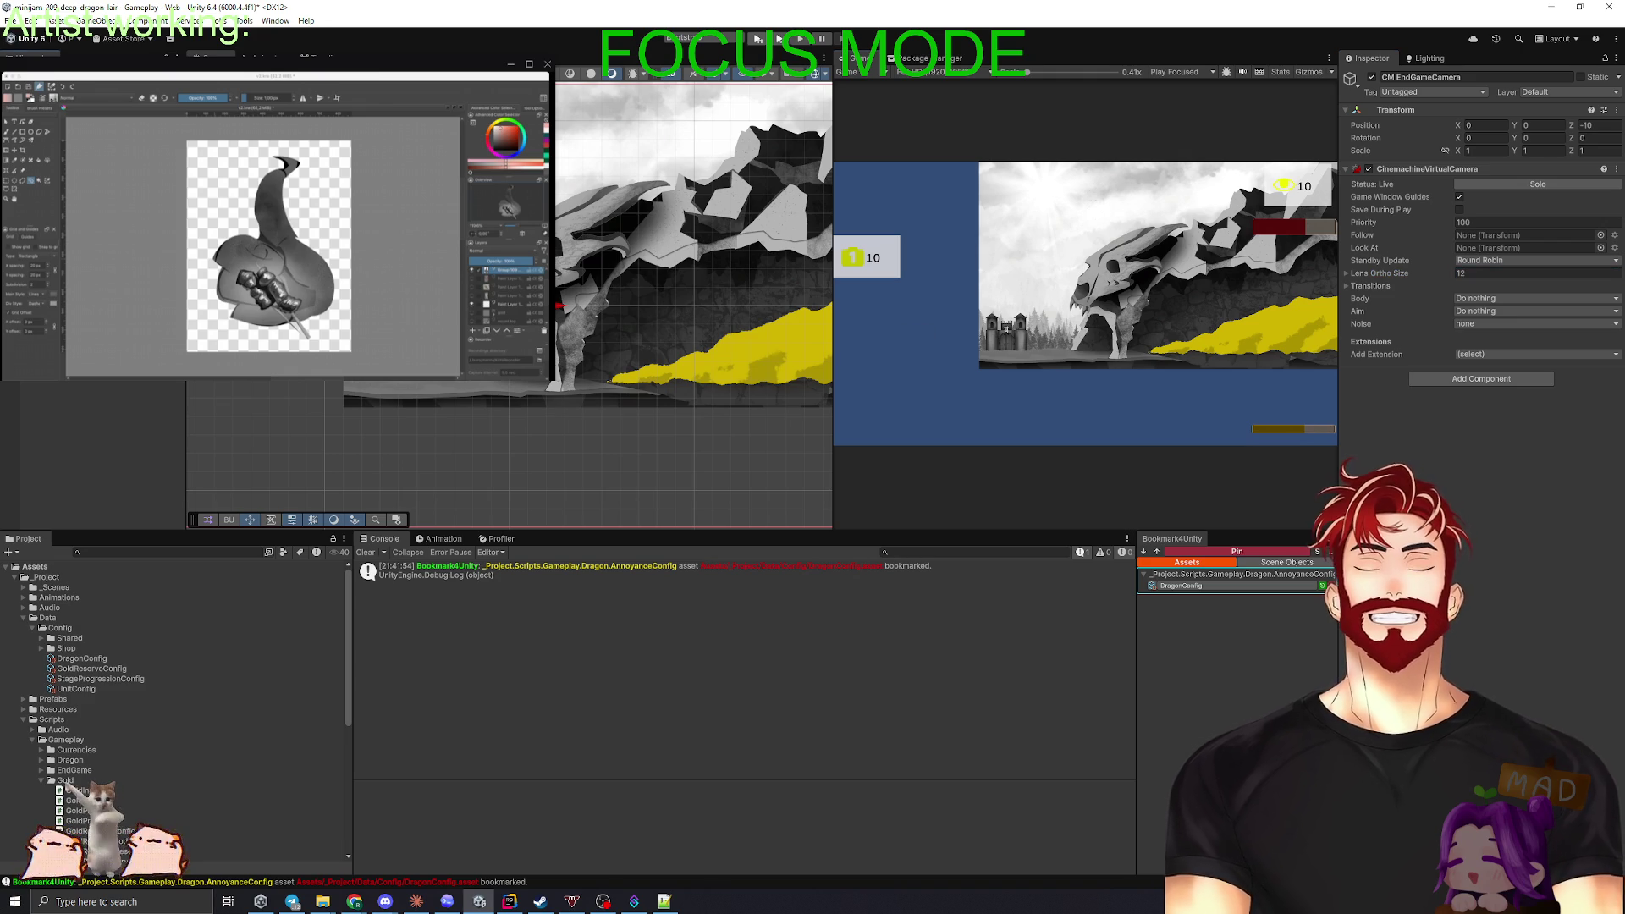
scroll(262, 398, "down", 3)
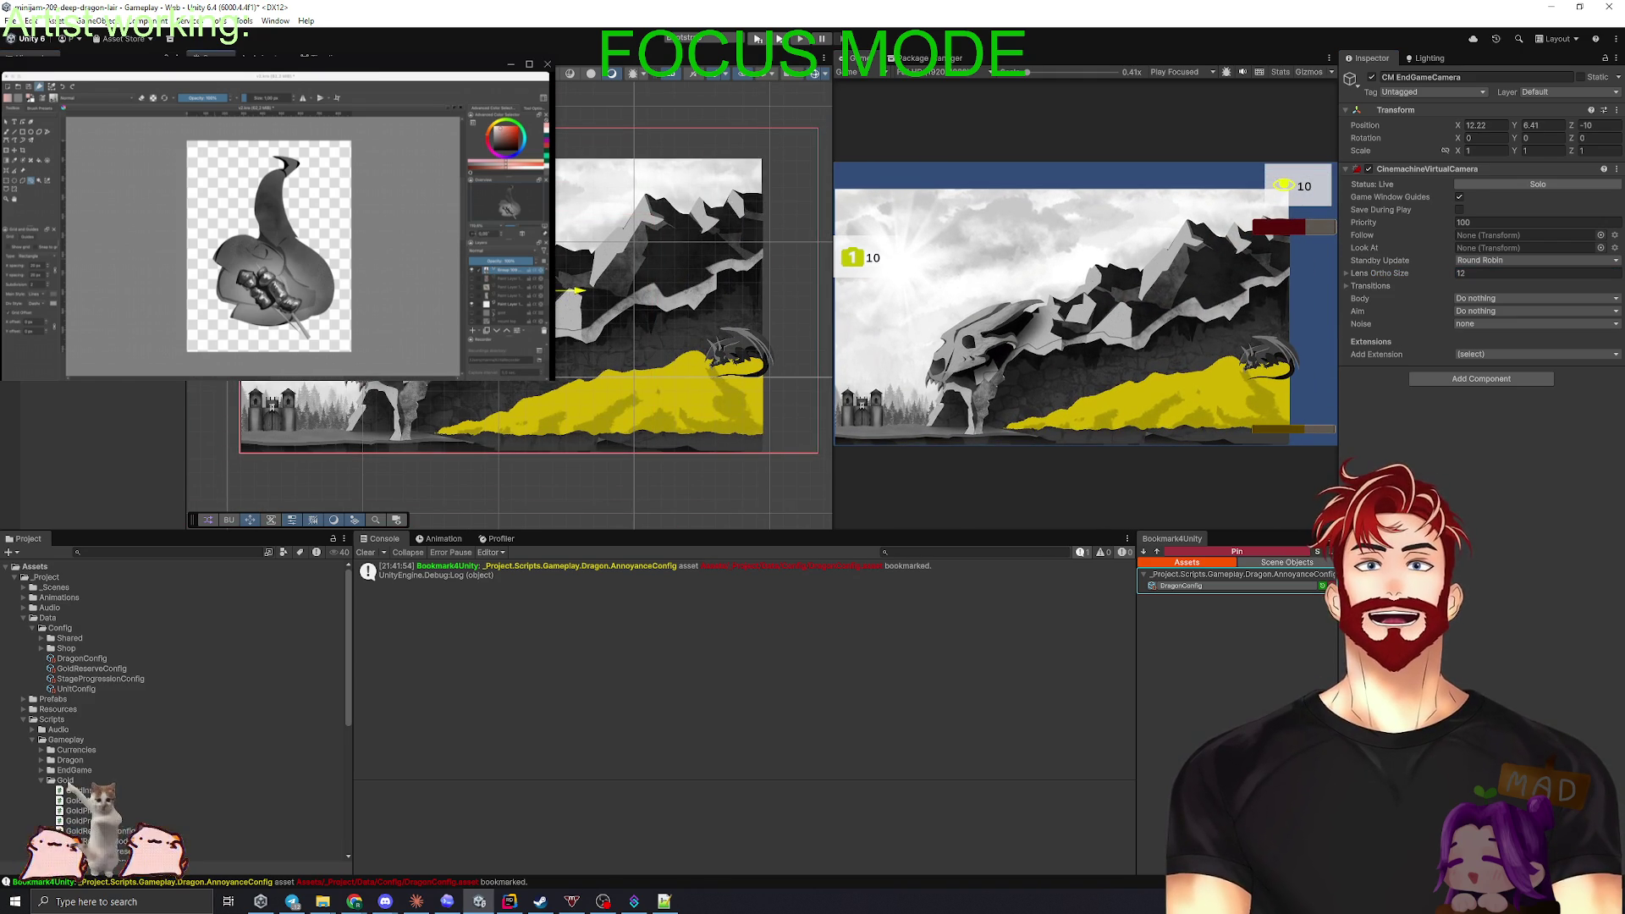
left_click(1503, 273)
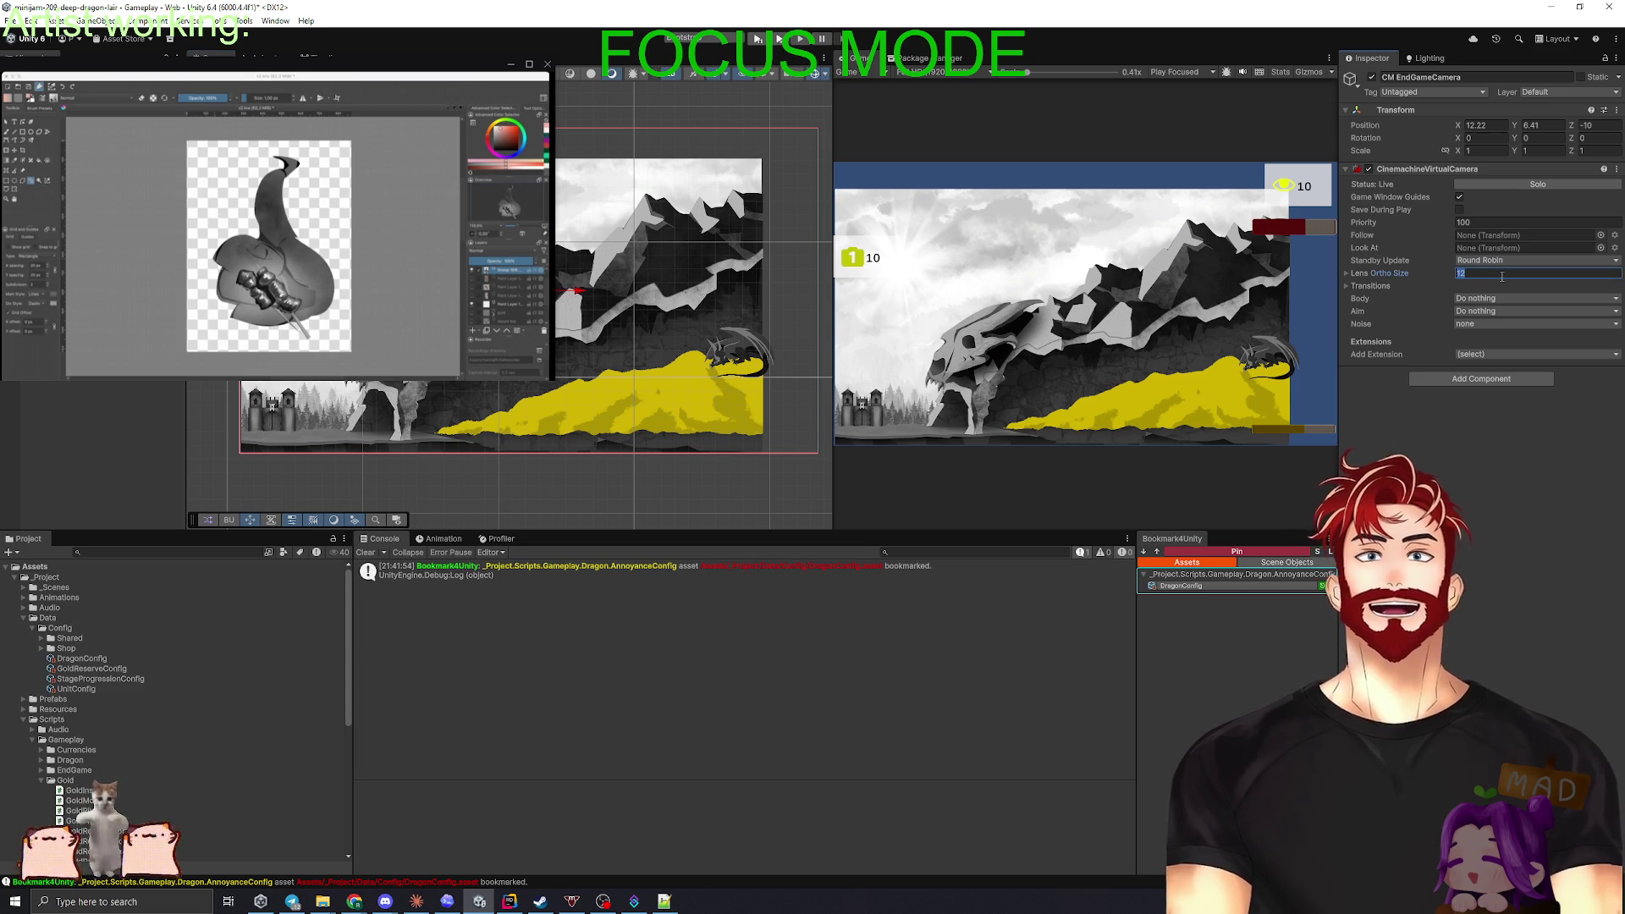
type("10")
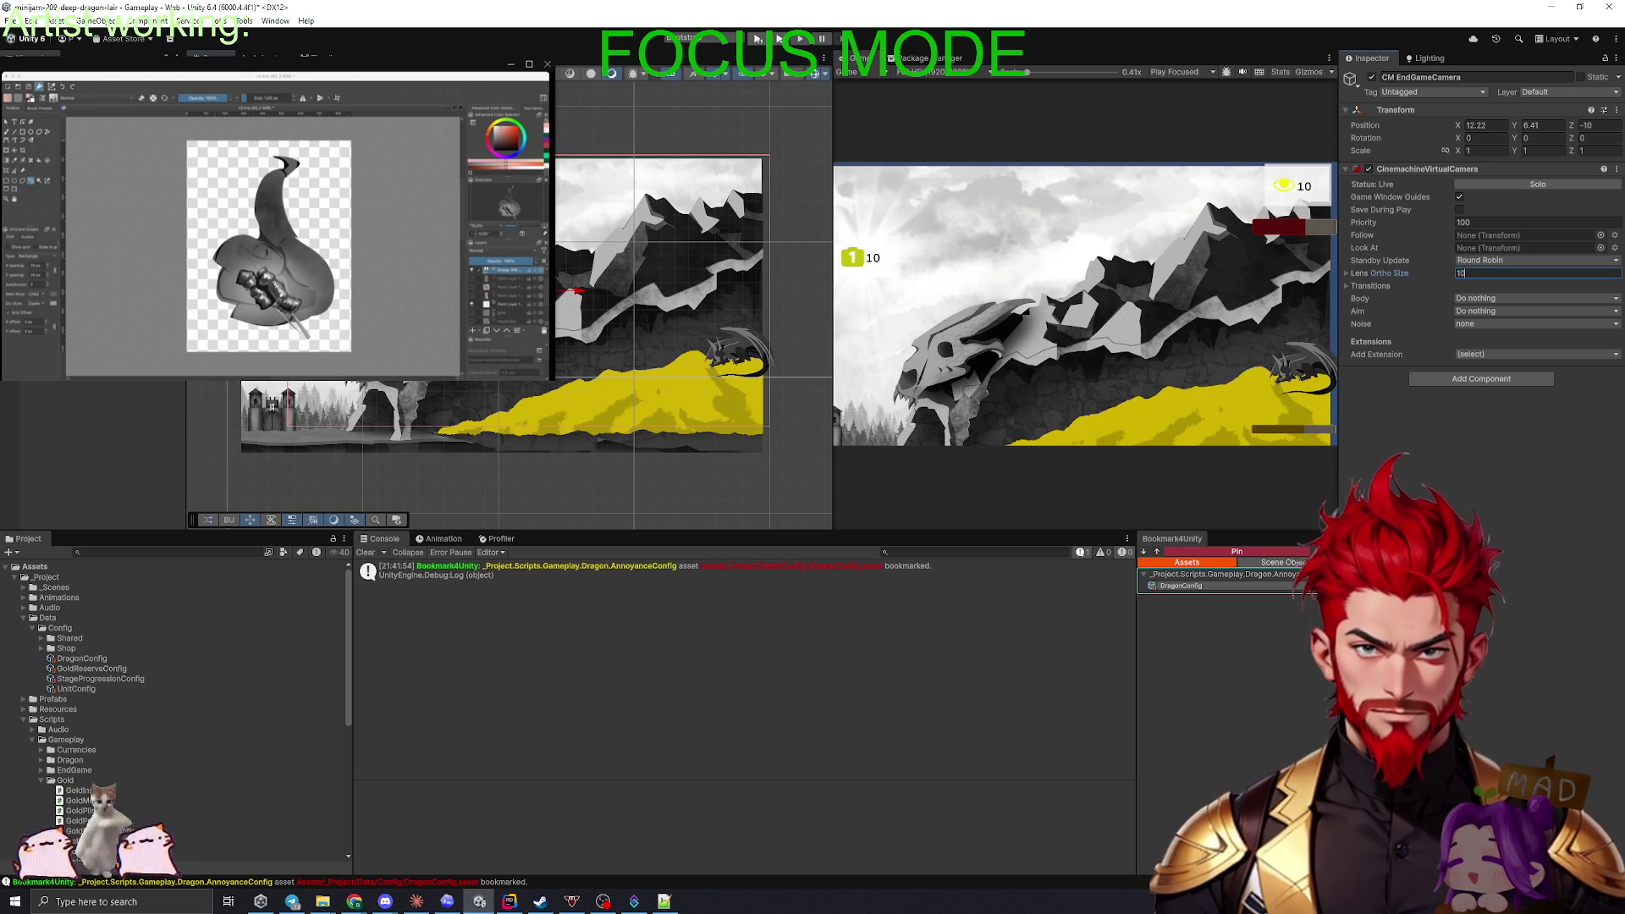
key("Return")
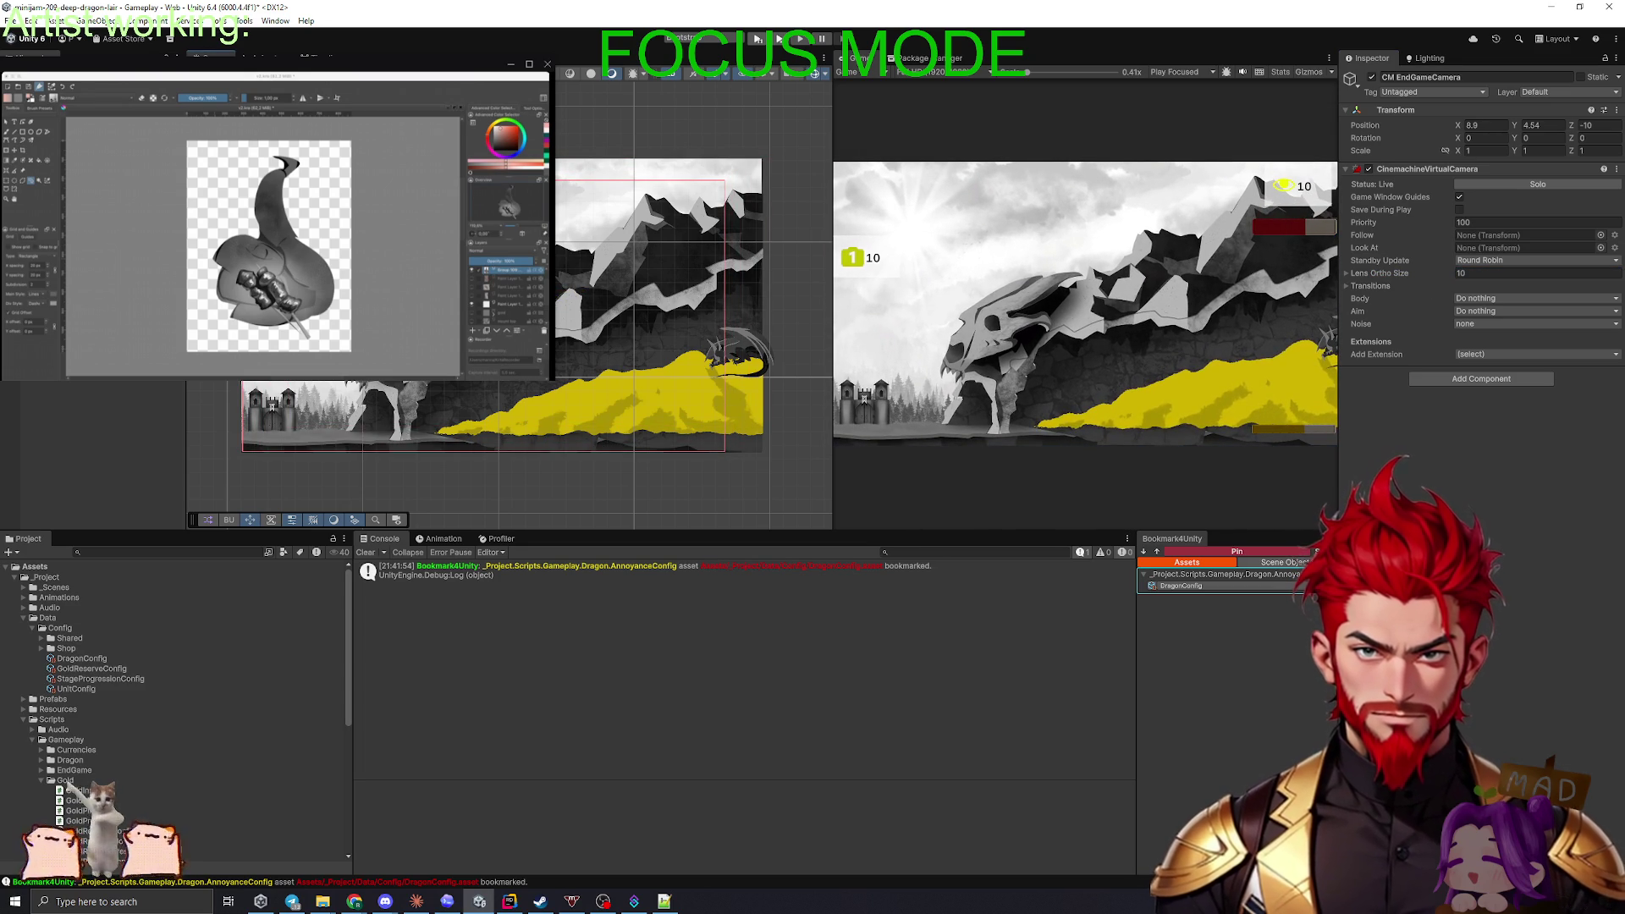
- Try Lens Ortho Sizes 11 and 10.5, settling on 11
left_click(1465, 273)
type("11")
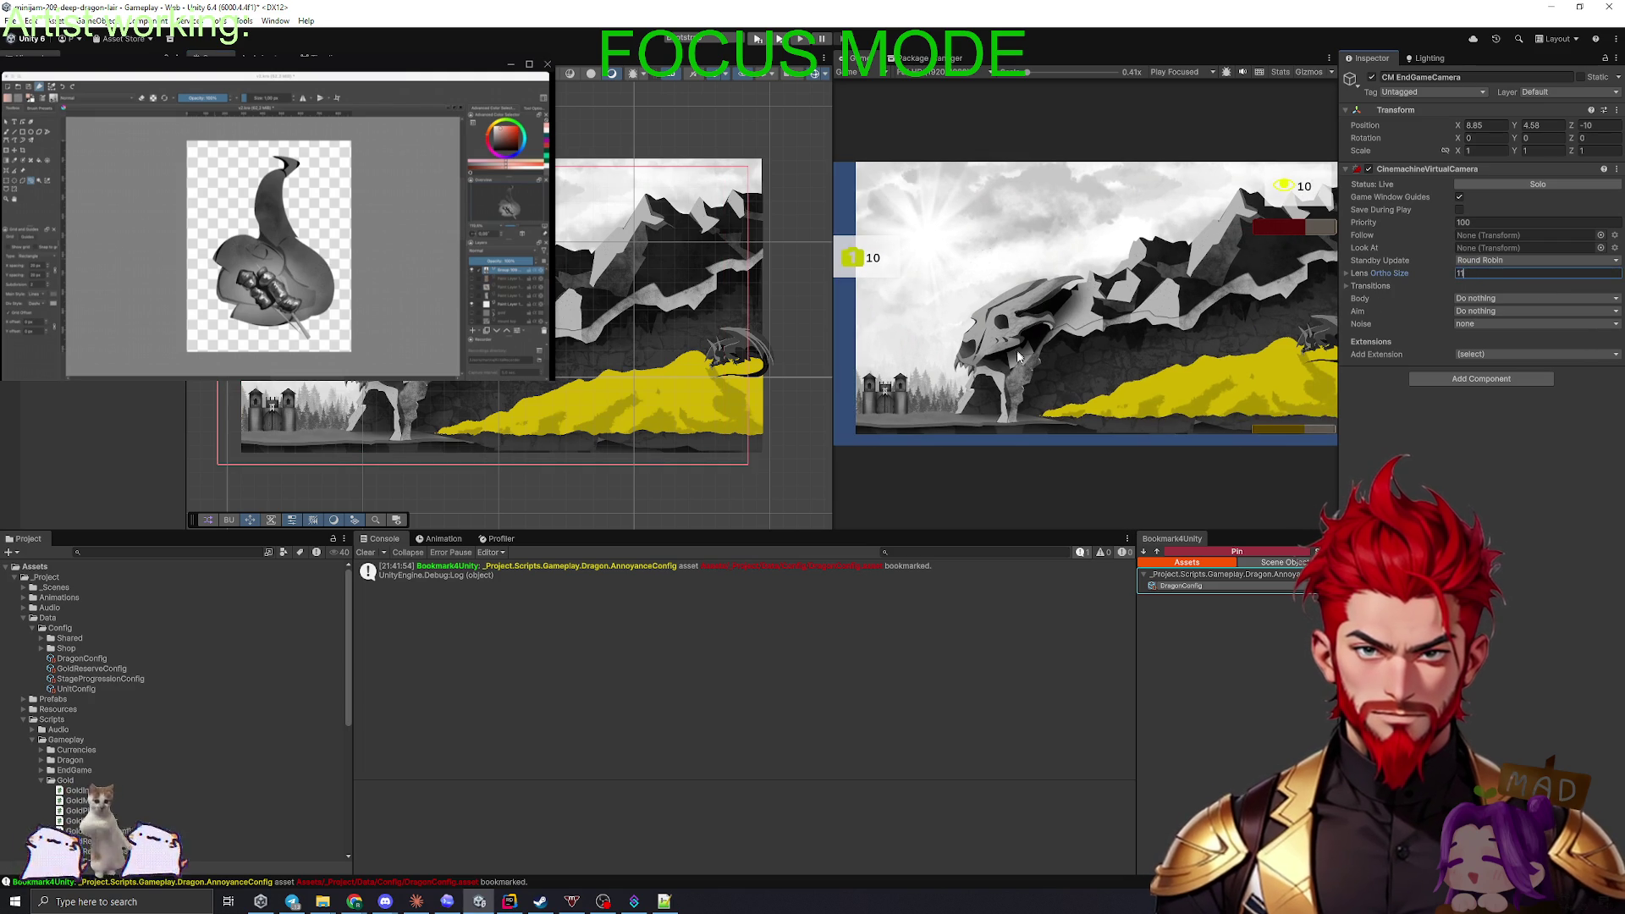
key("Return")
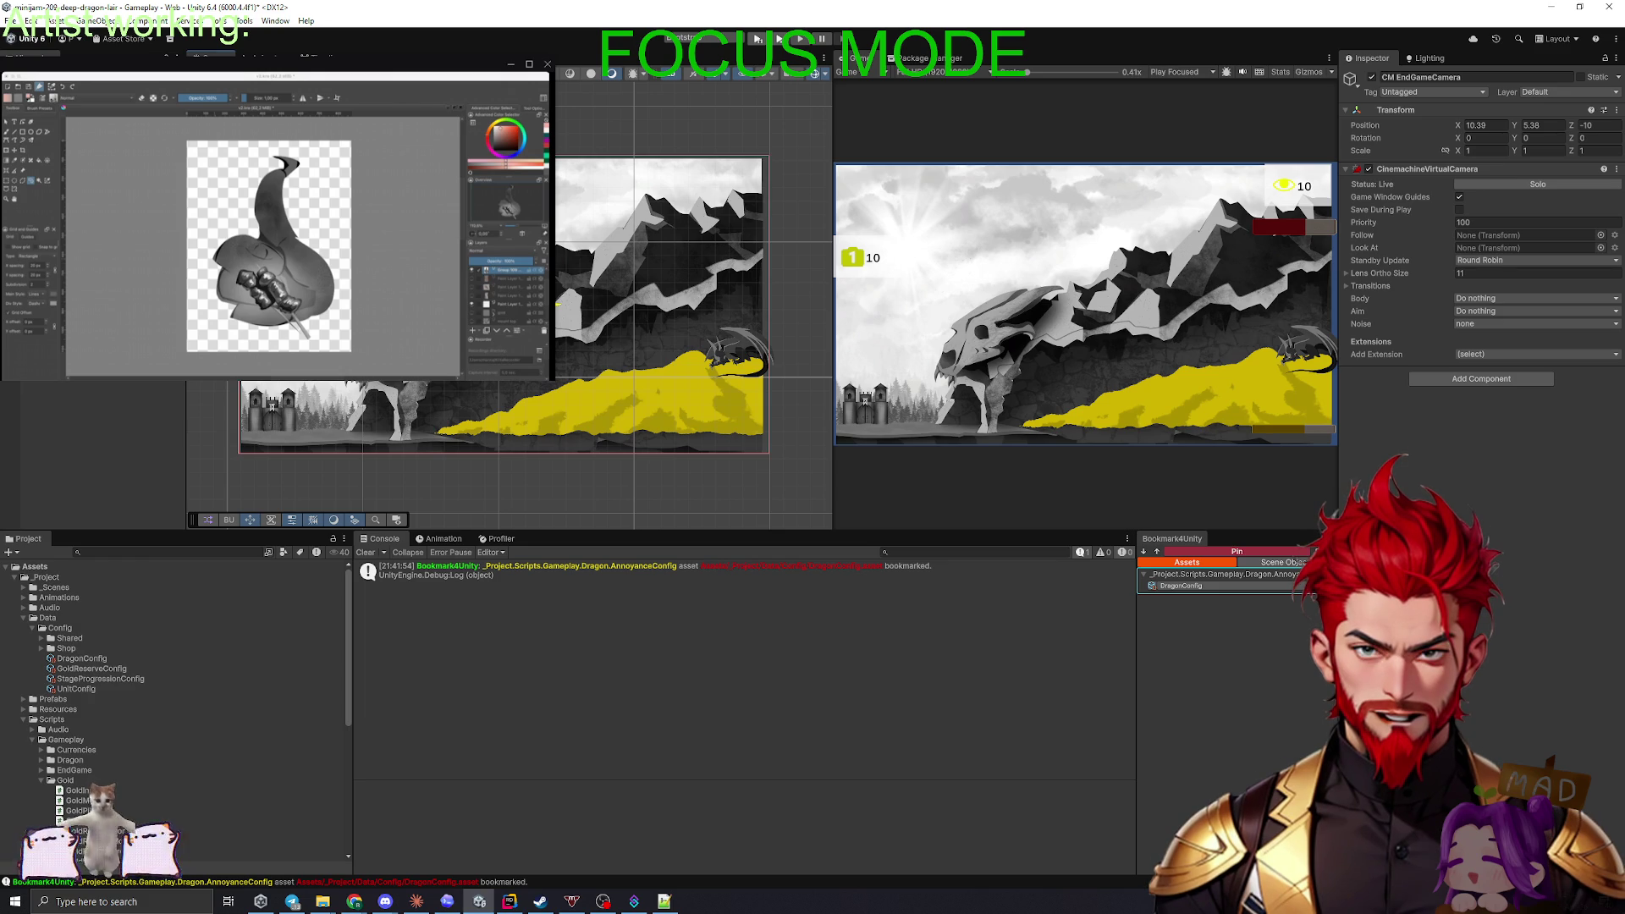
left_click(1457, 274)
type("10.5")
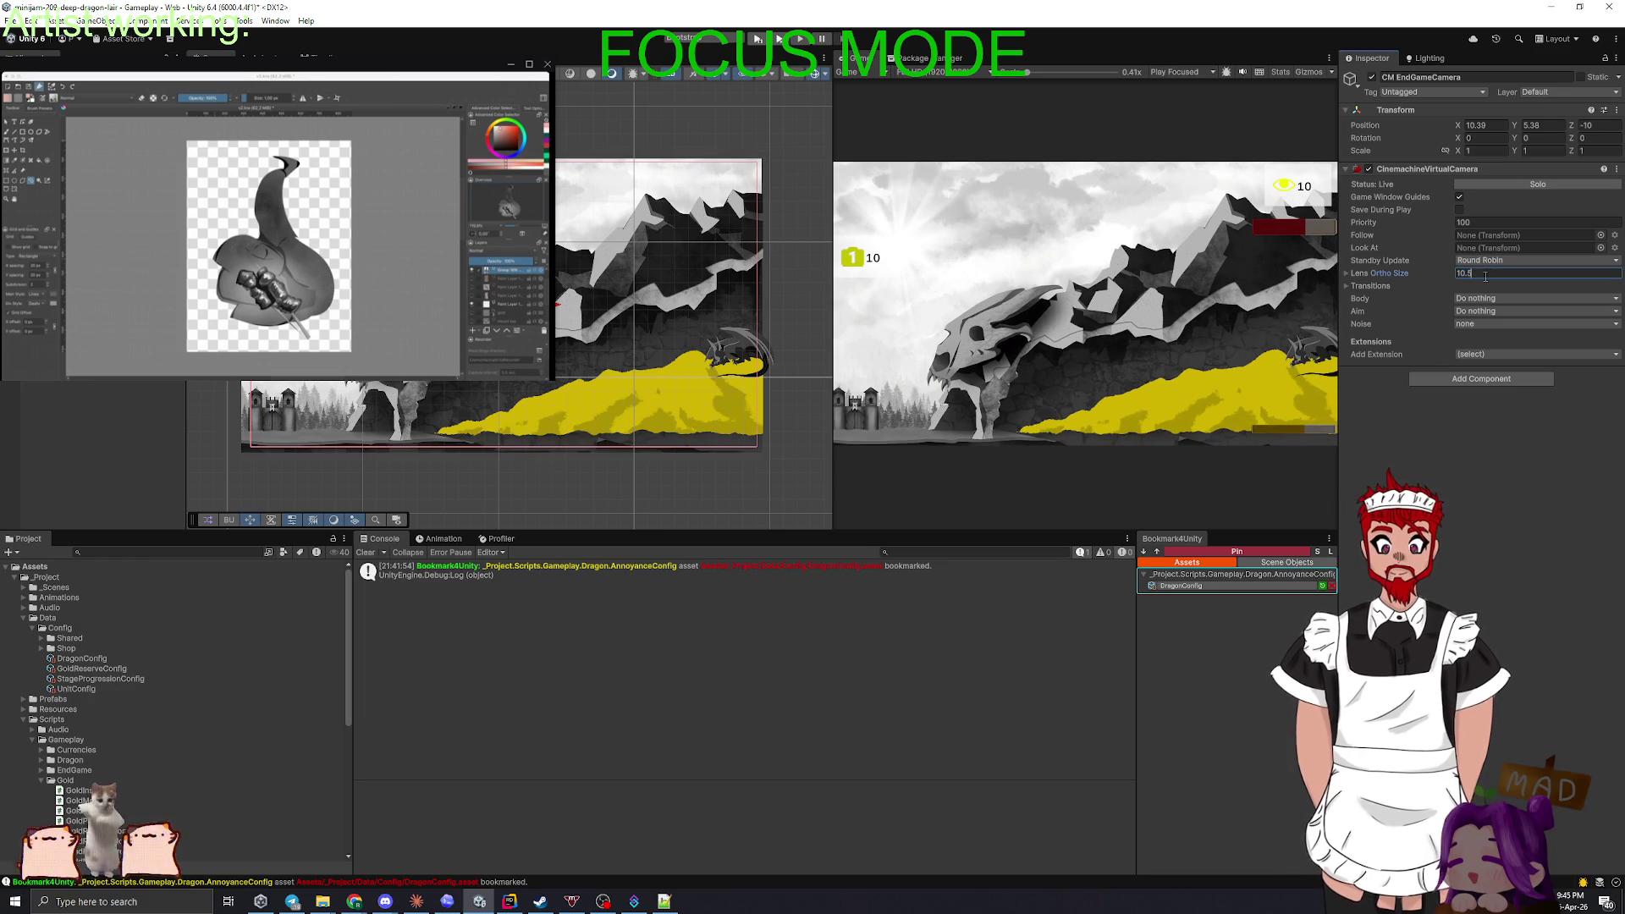
key("Return")
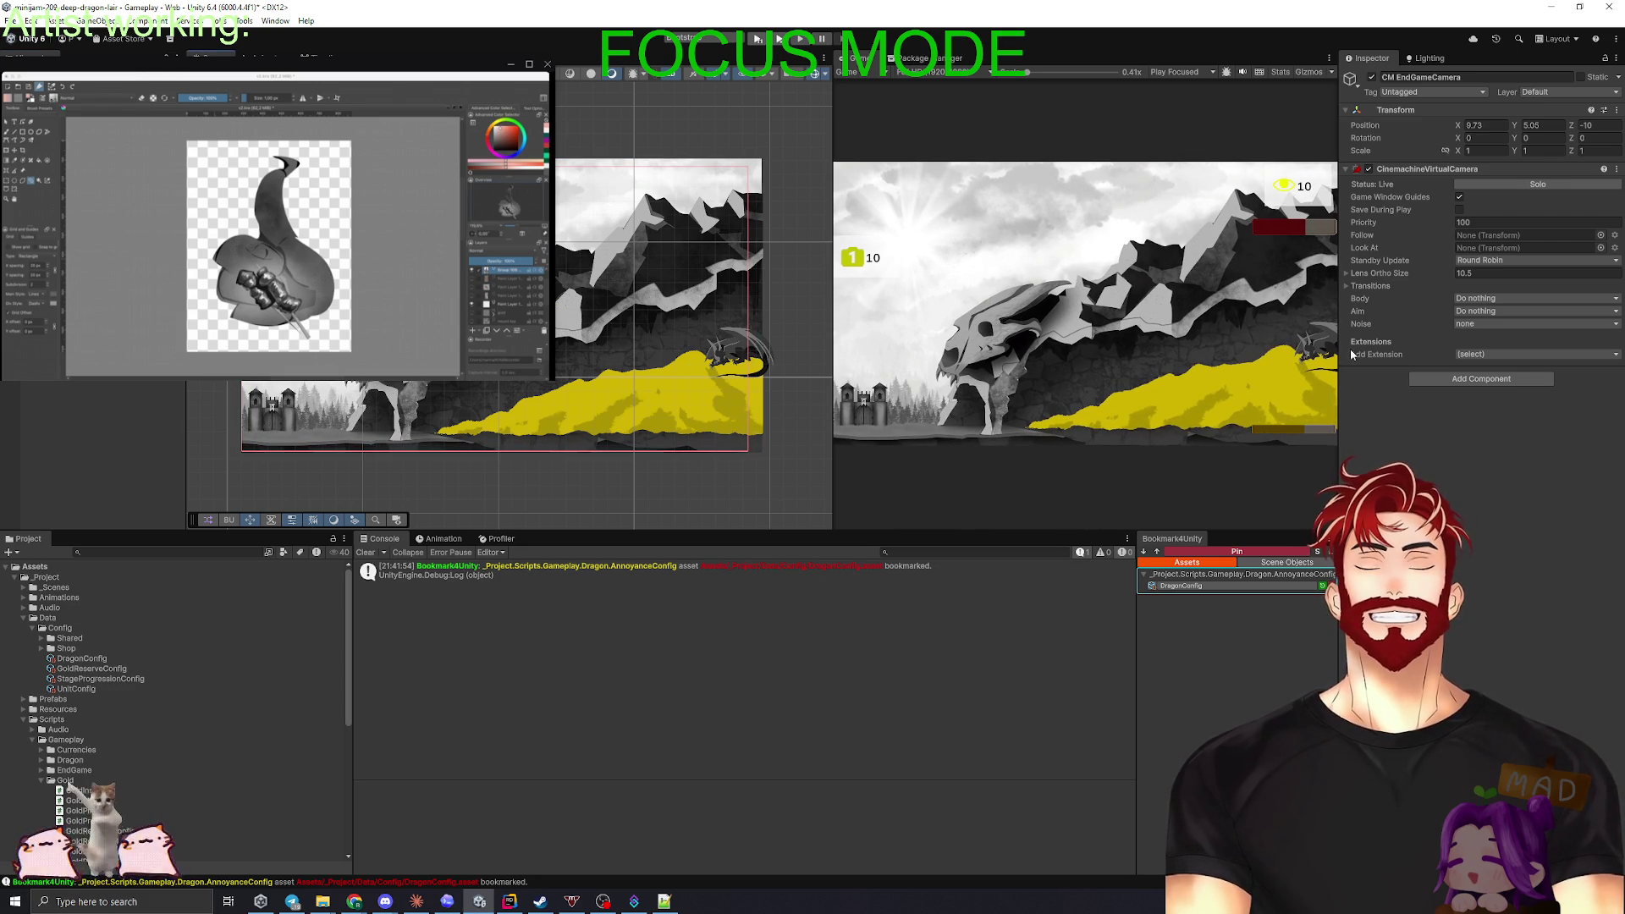
left_click(1487, 272)
type("11")
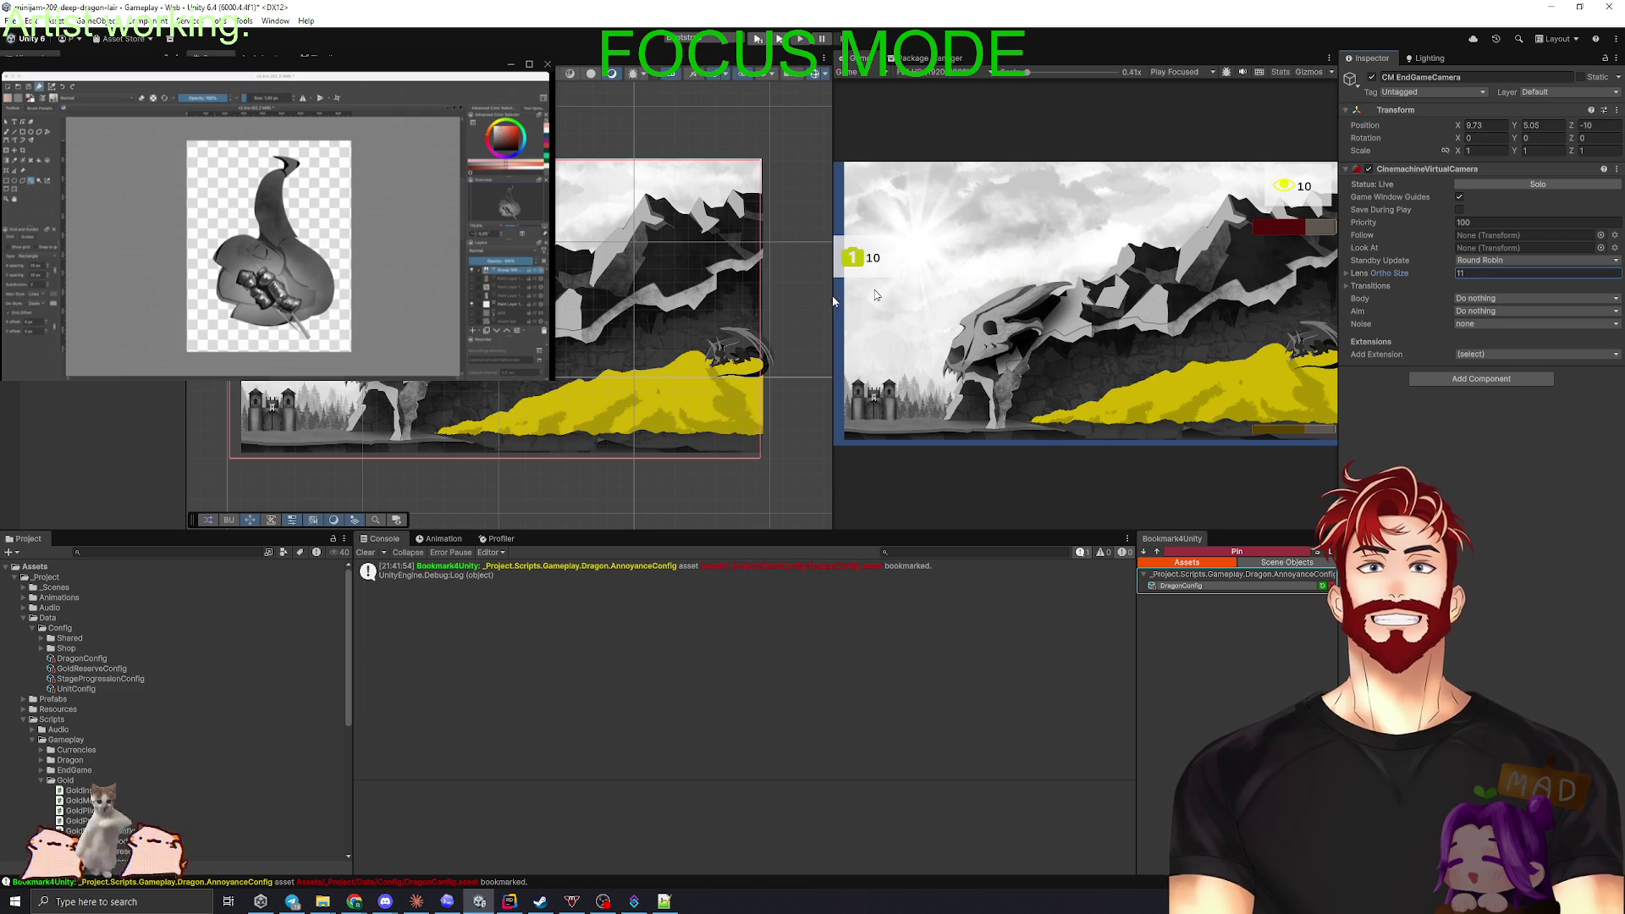
key("Return")
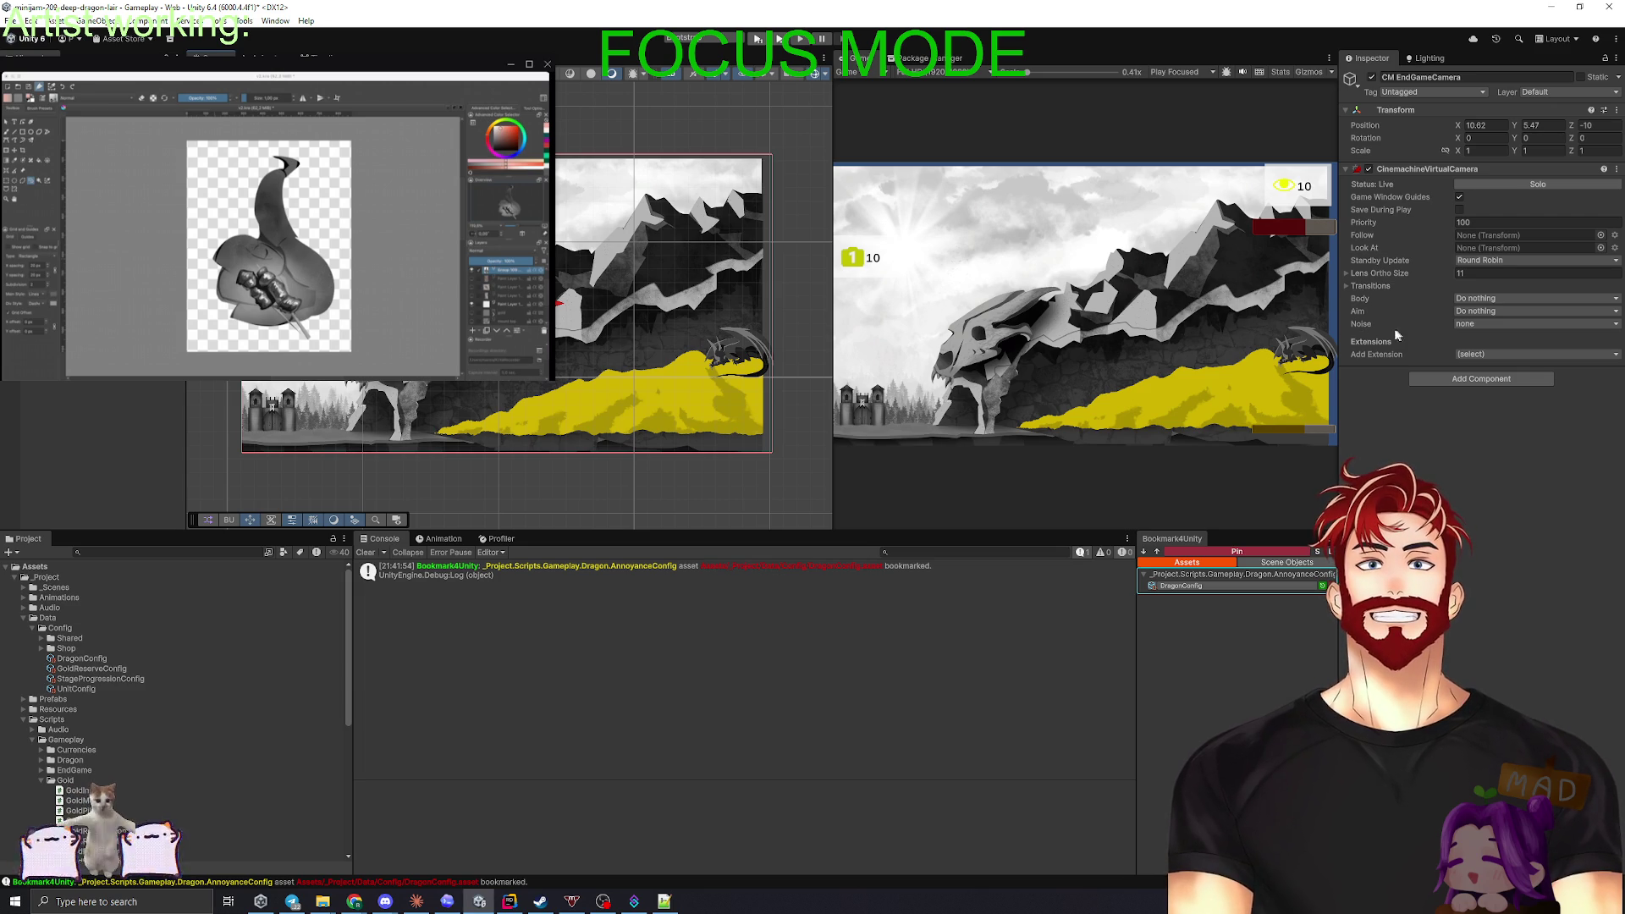
- Set the end-game camera's Lens Ortho Size back to 10.5 and open StageProgressionConfig
left_click(1479, 274)
type("10.5")
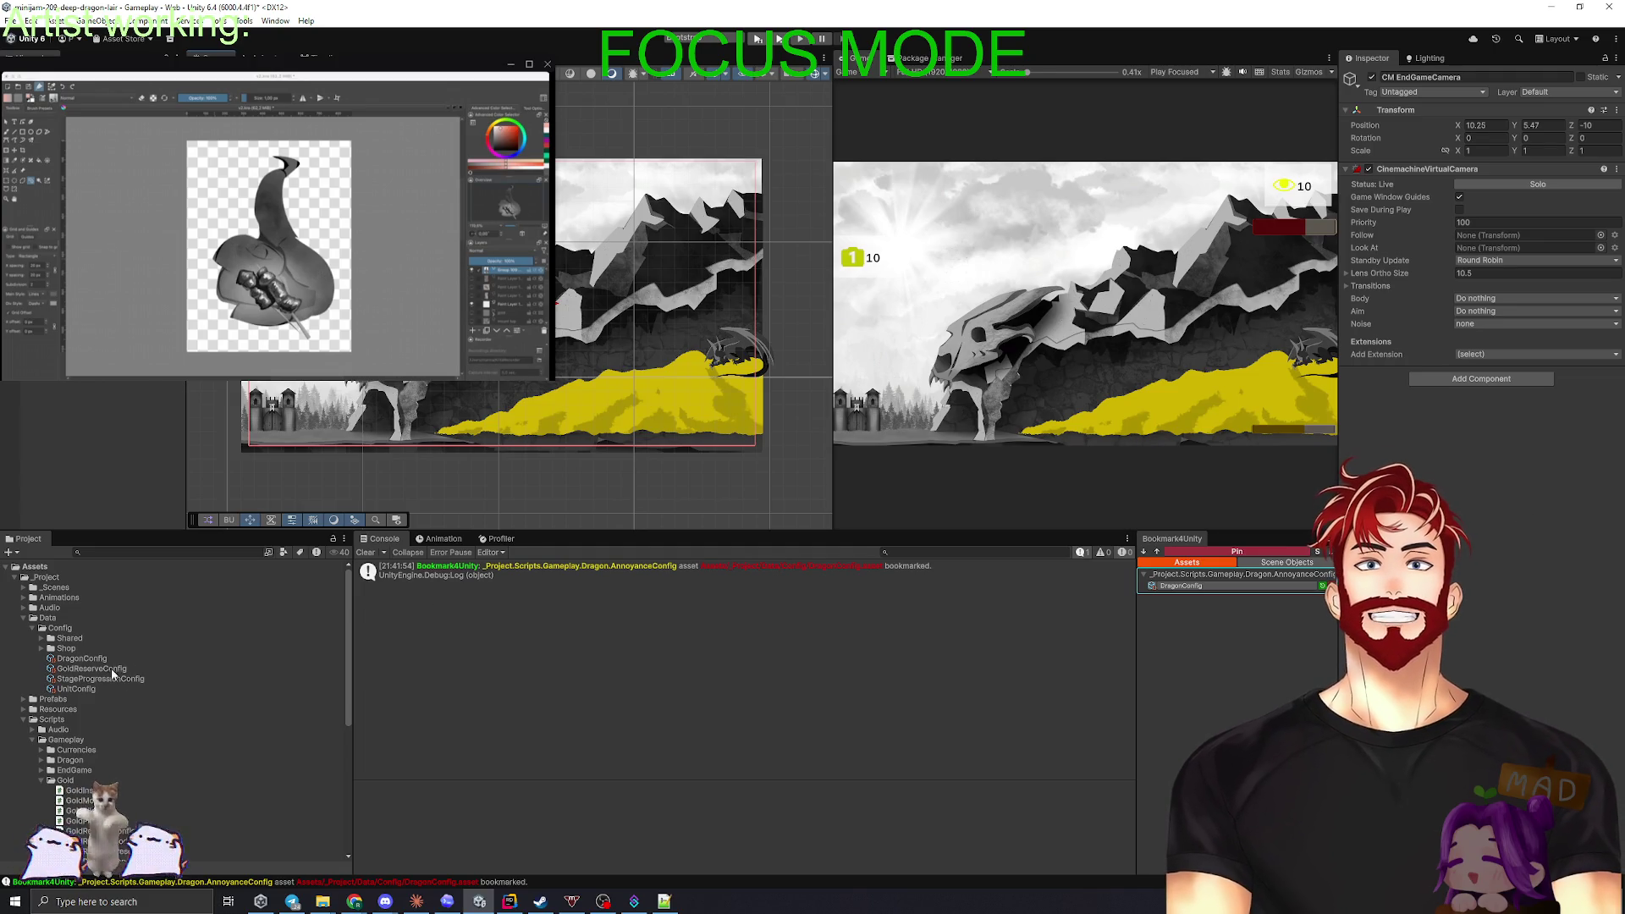
left_click(94, 679)
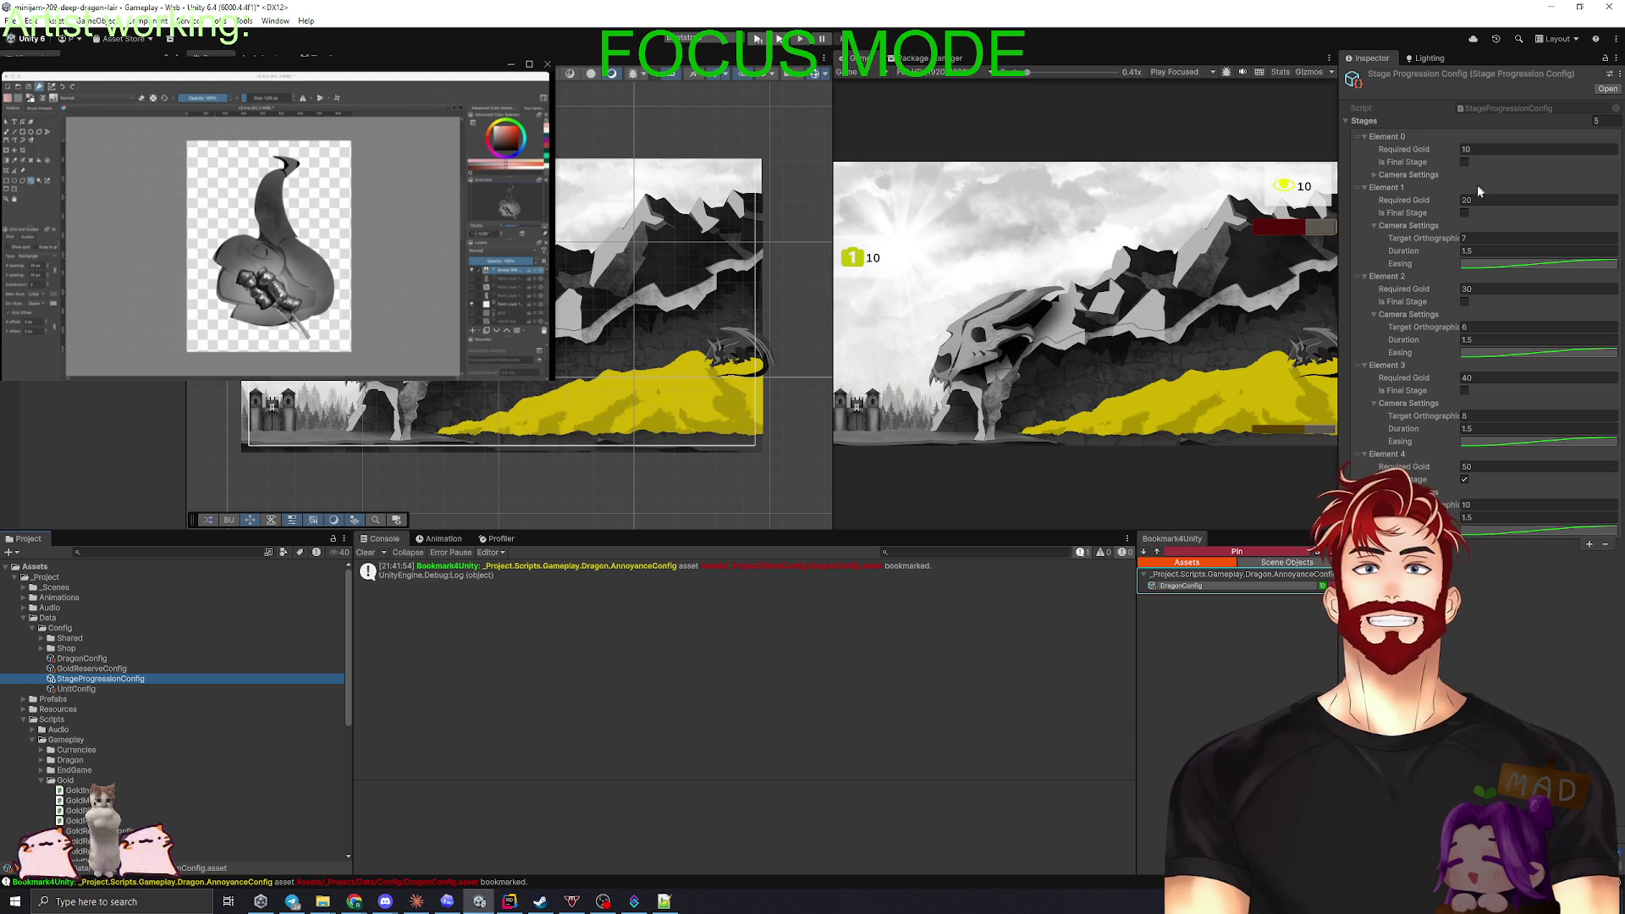
- Set the stage Target Orthographic sizes to 6.5, 8, 9 and 10.5
left_click(1391, 175)
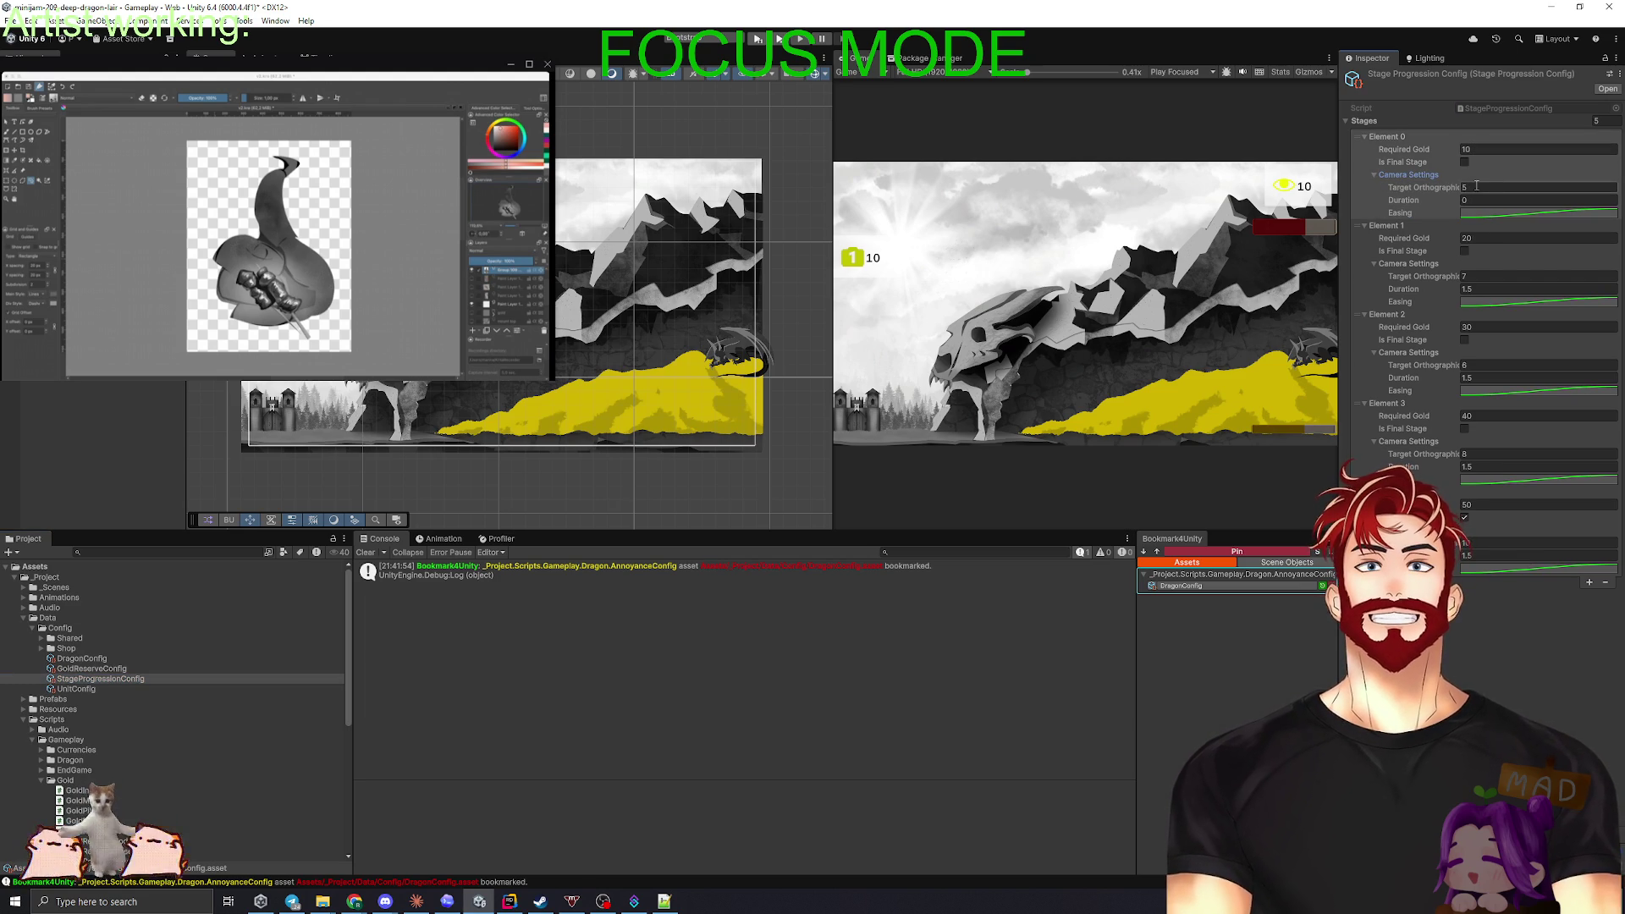
left_click(1473, 276)
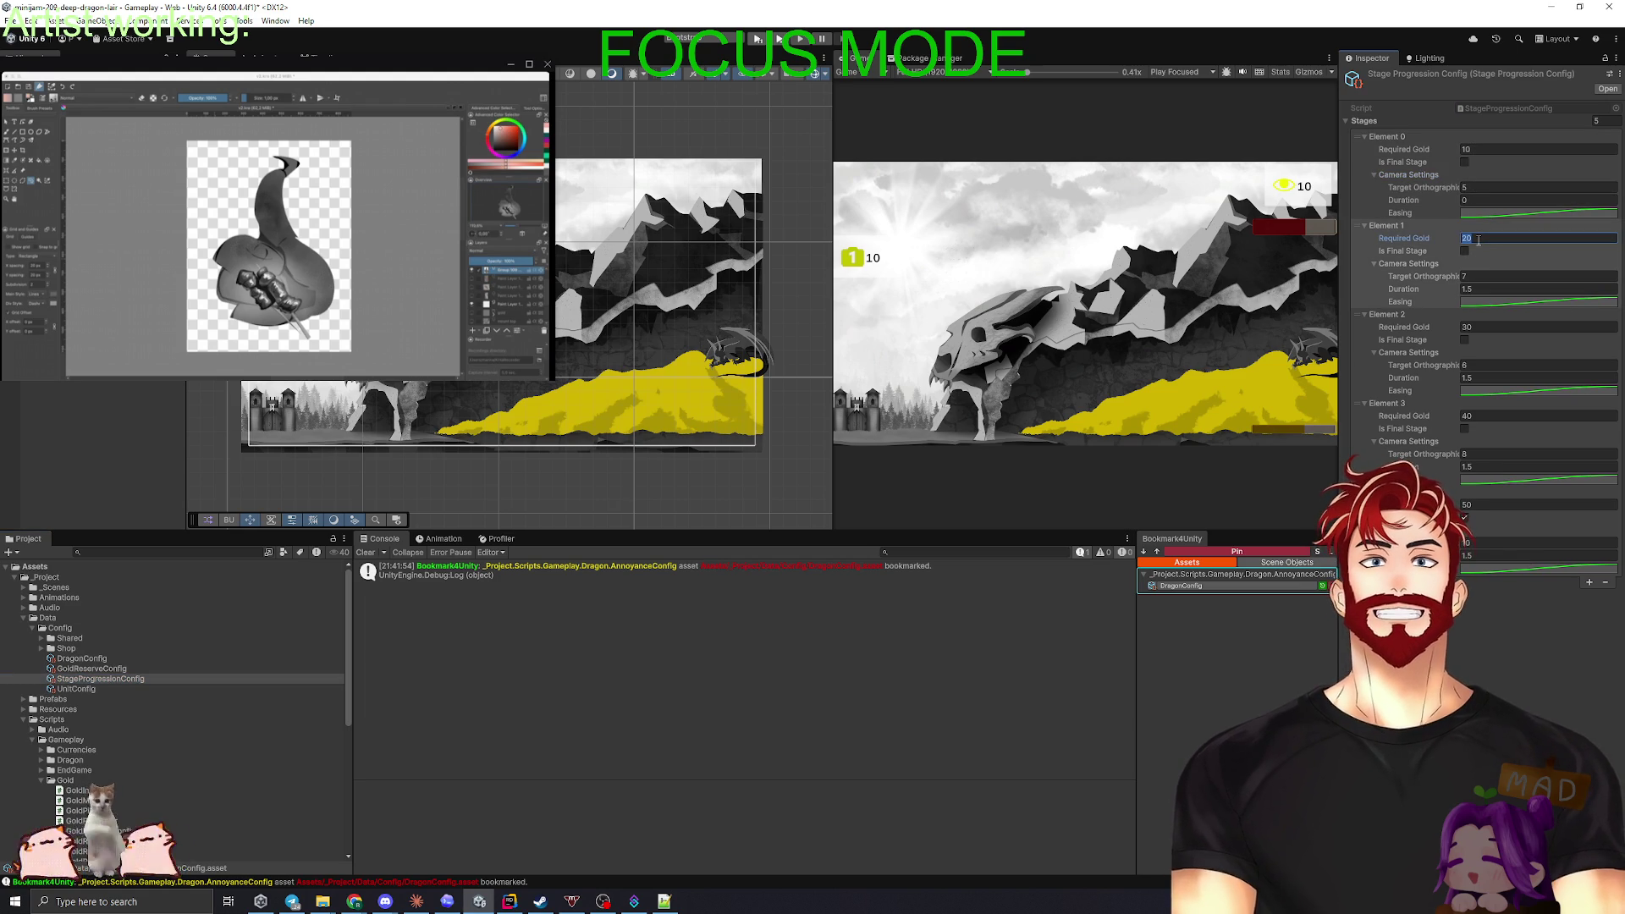
type("6.5")
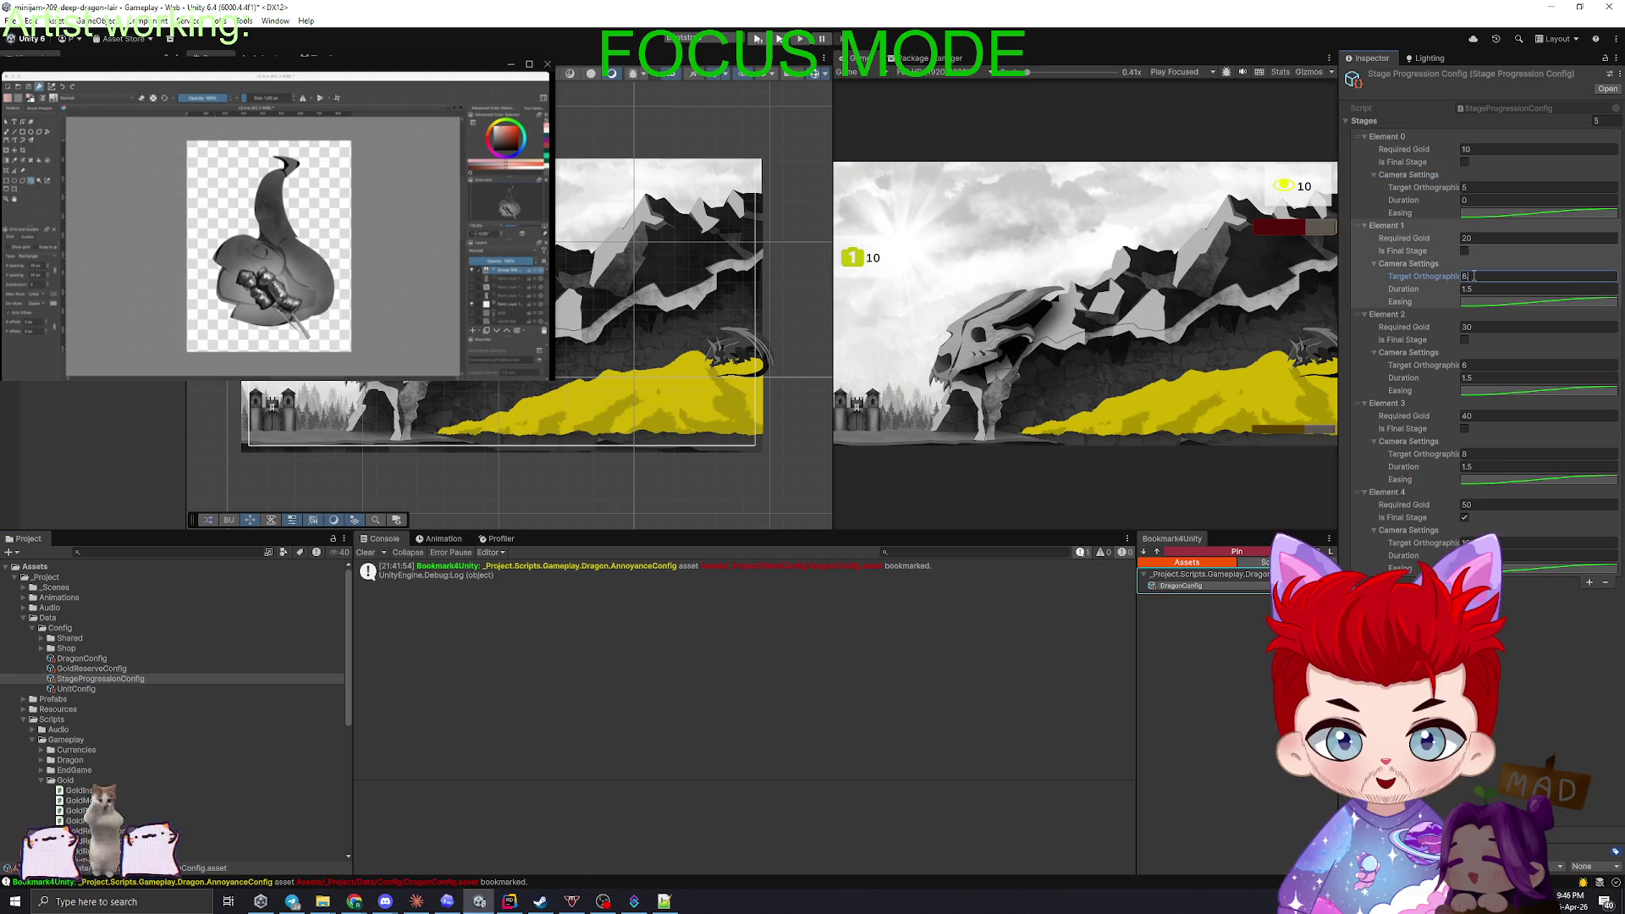
left_click(1479, 364)
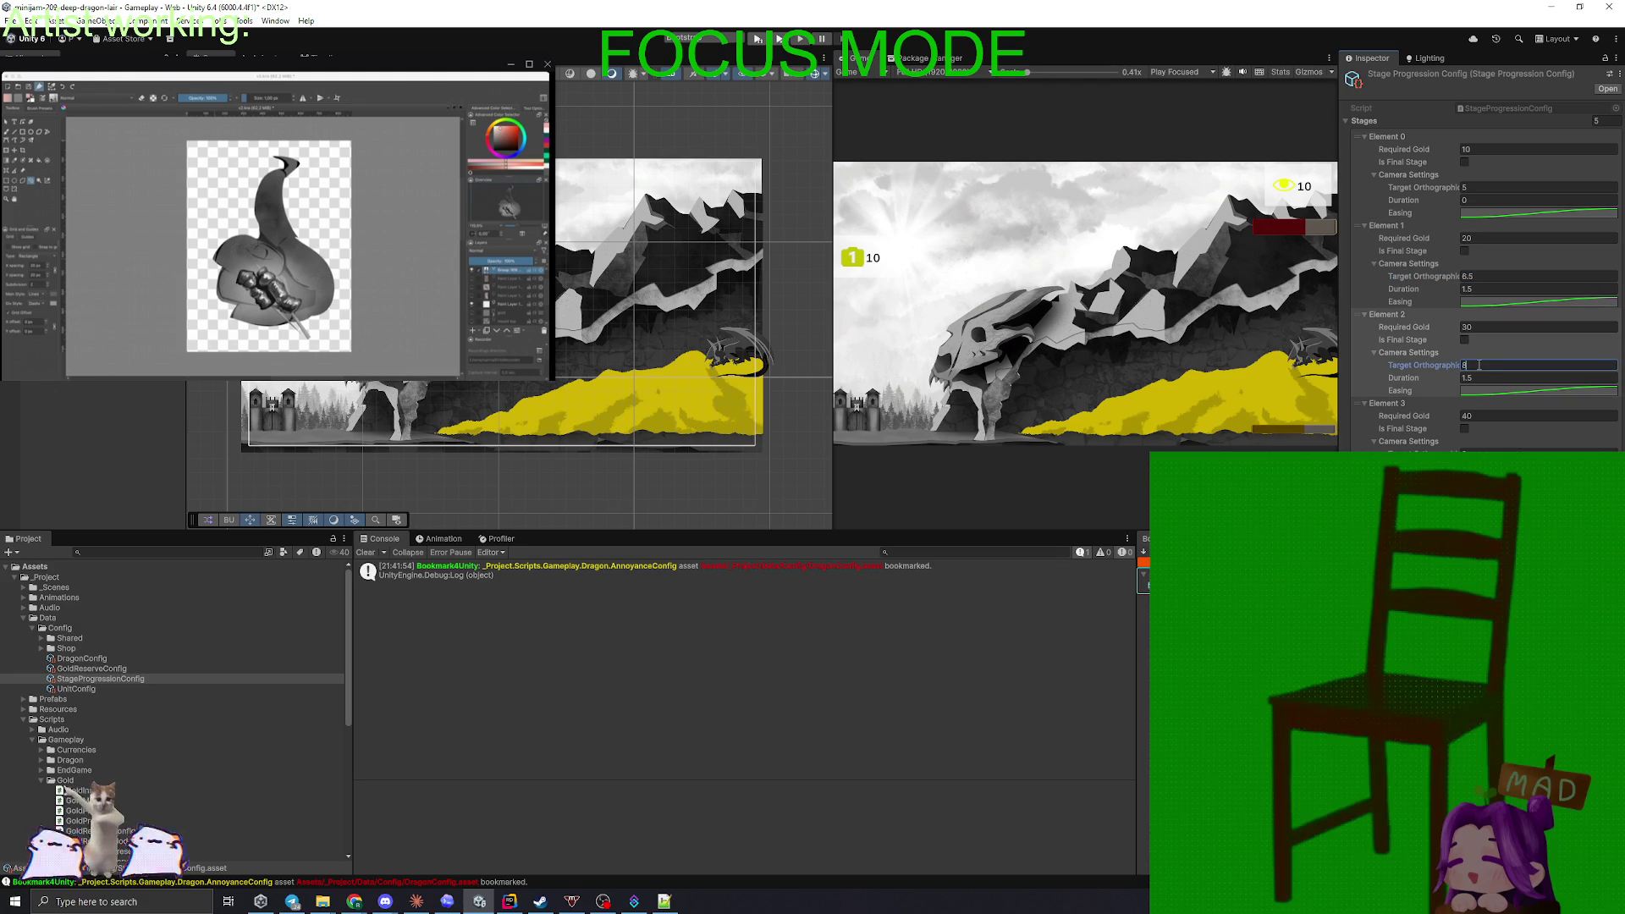
left_click(1484, 452)
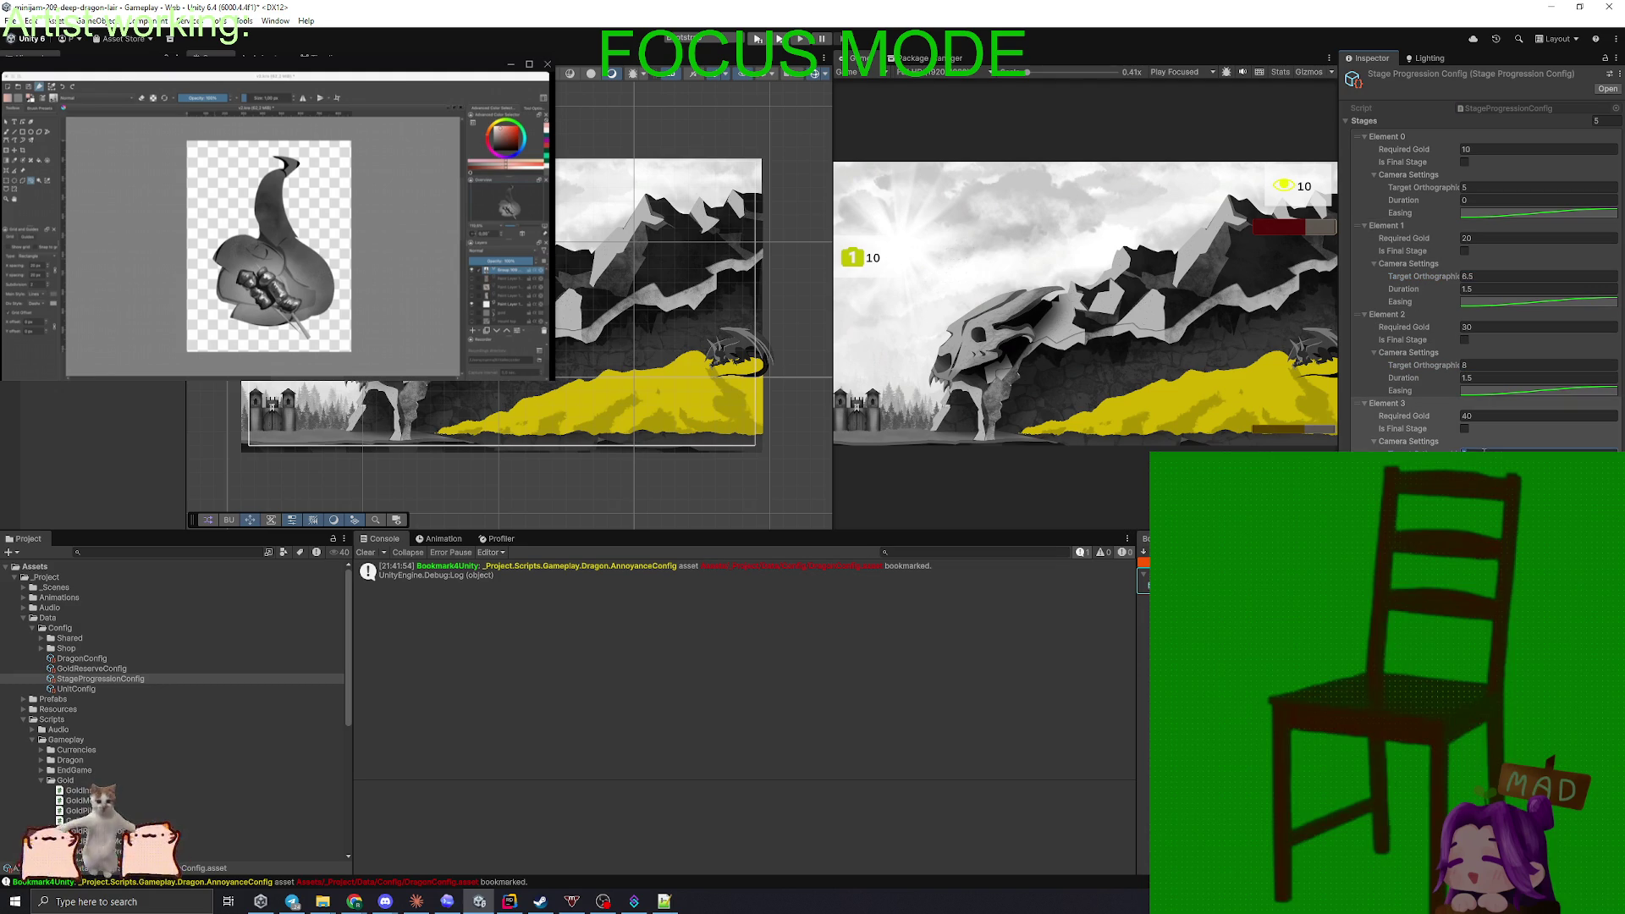
type("9")
left_click(1484, 542)
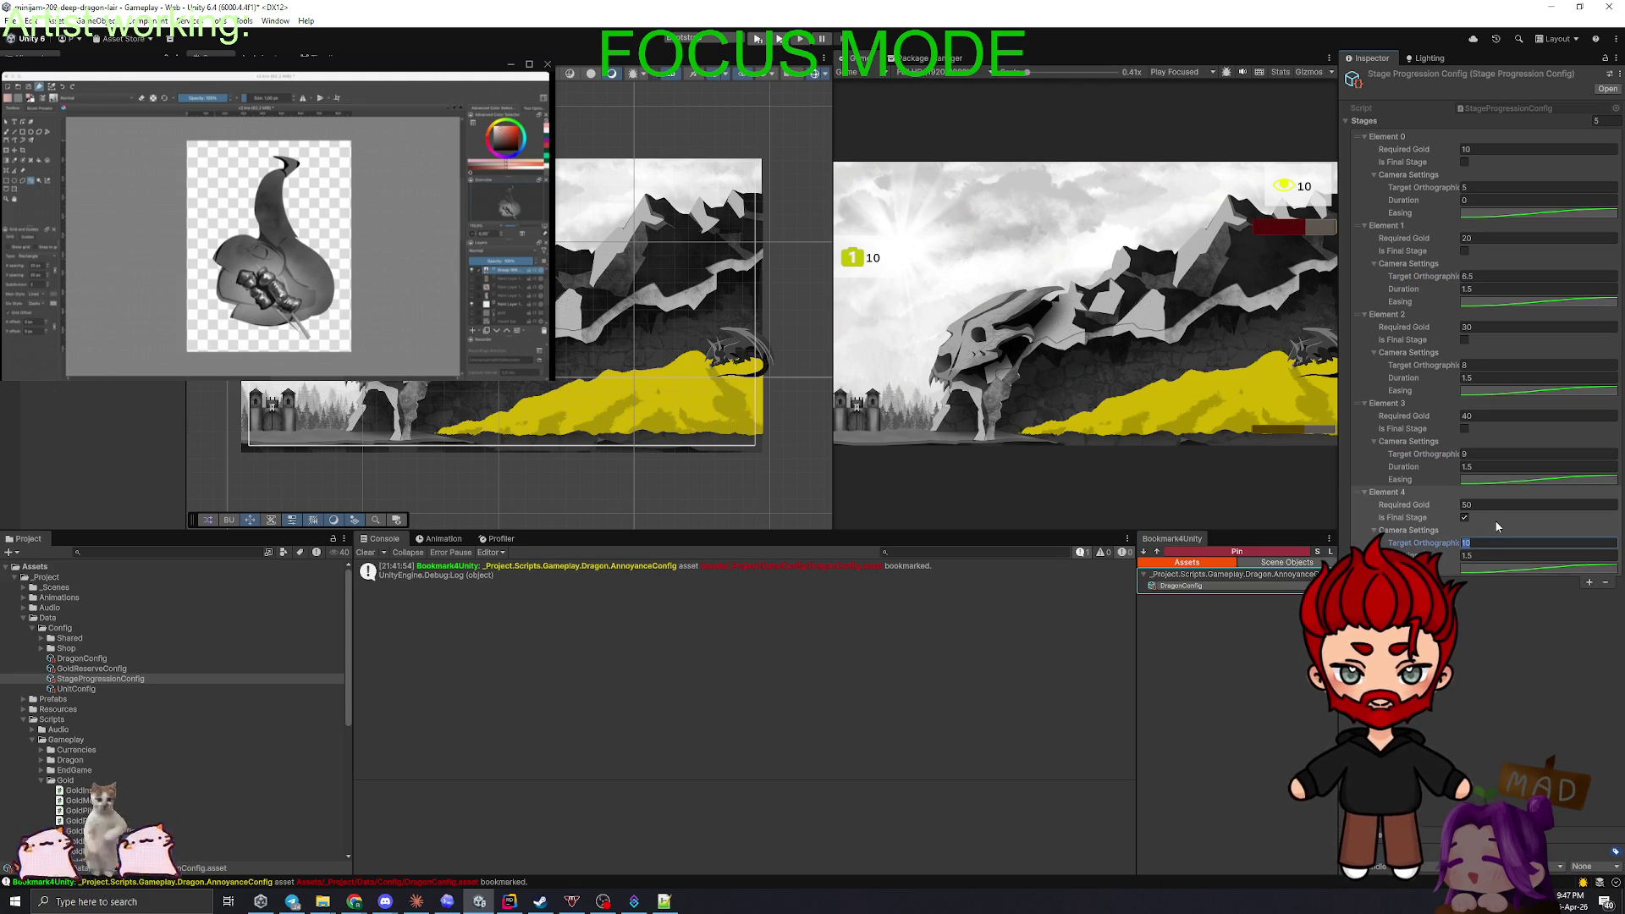
type("10.5")
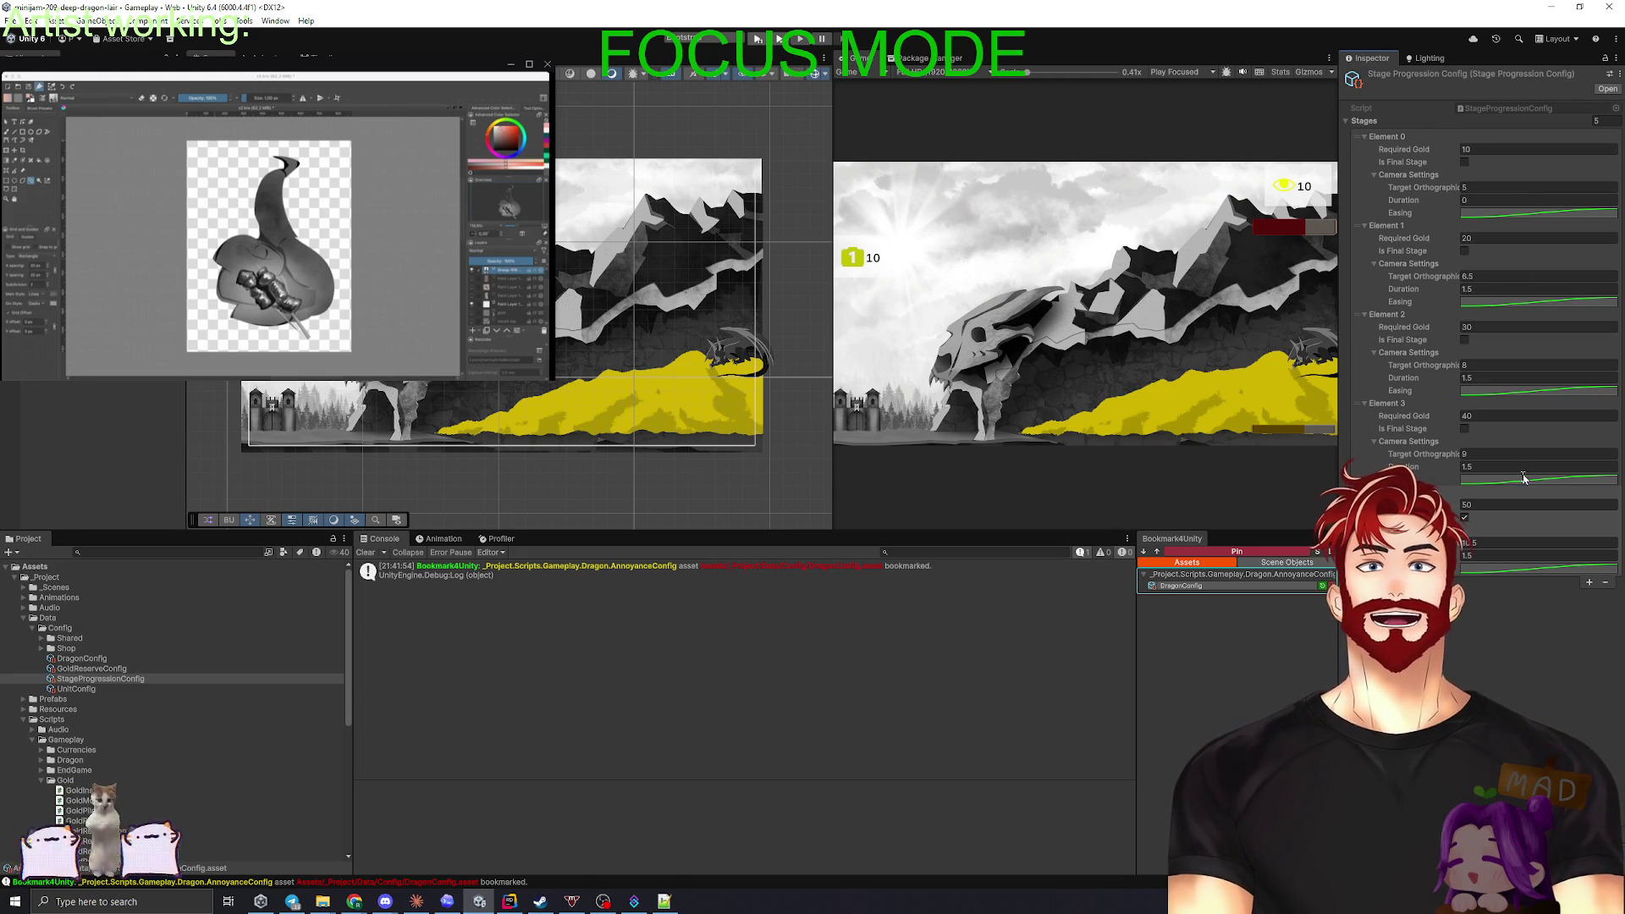
- Enter Play mode and start a new game from the Dragon Lair main menu
left_click(1465, 517)
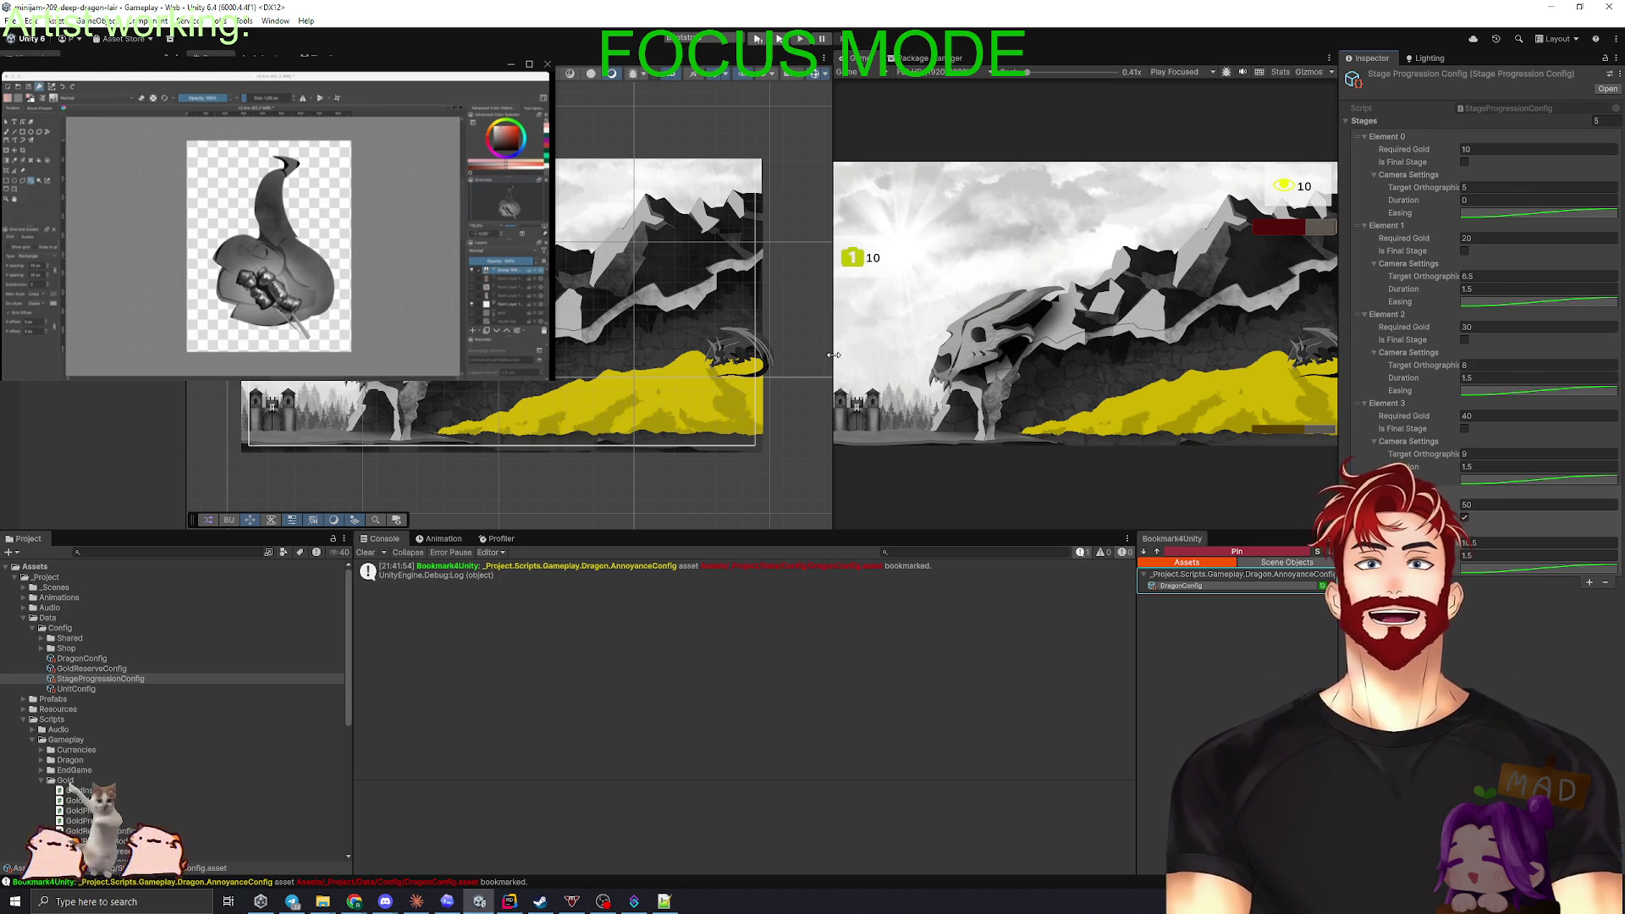
key("ctrl+p")
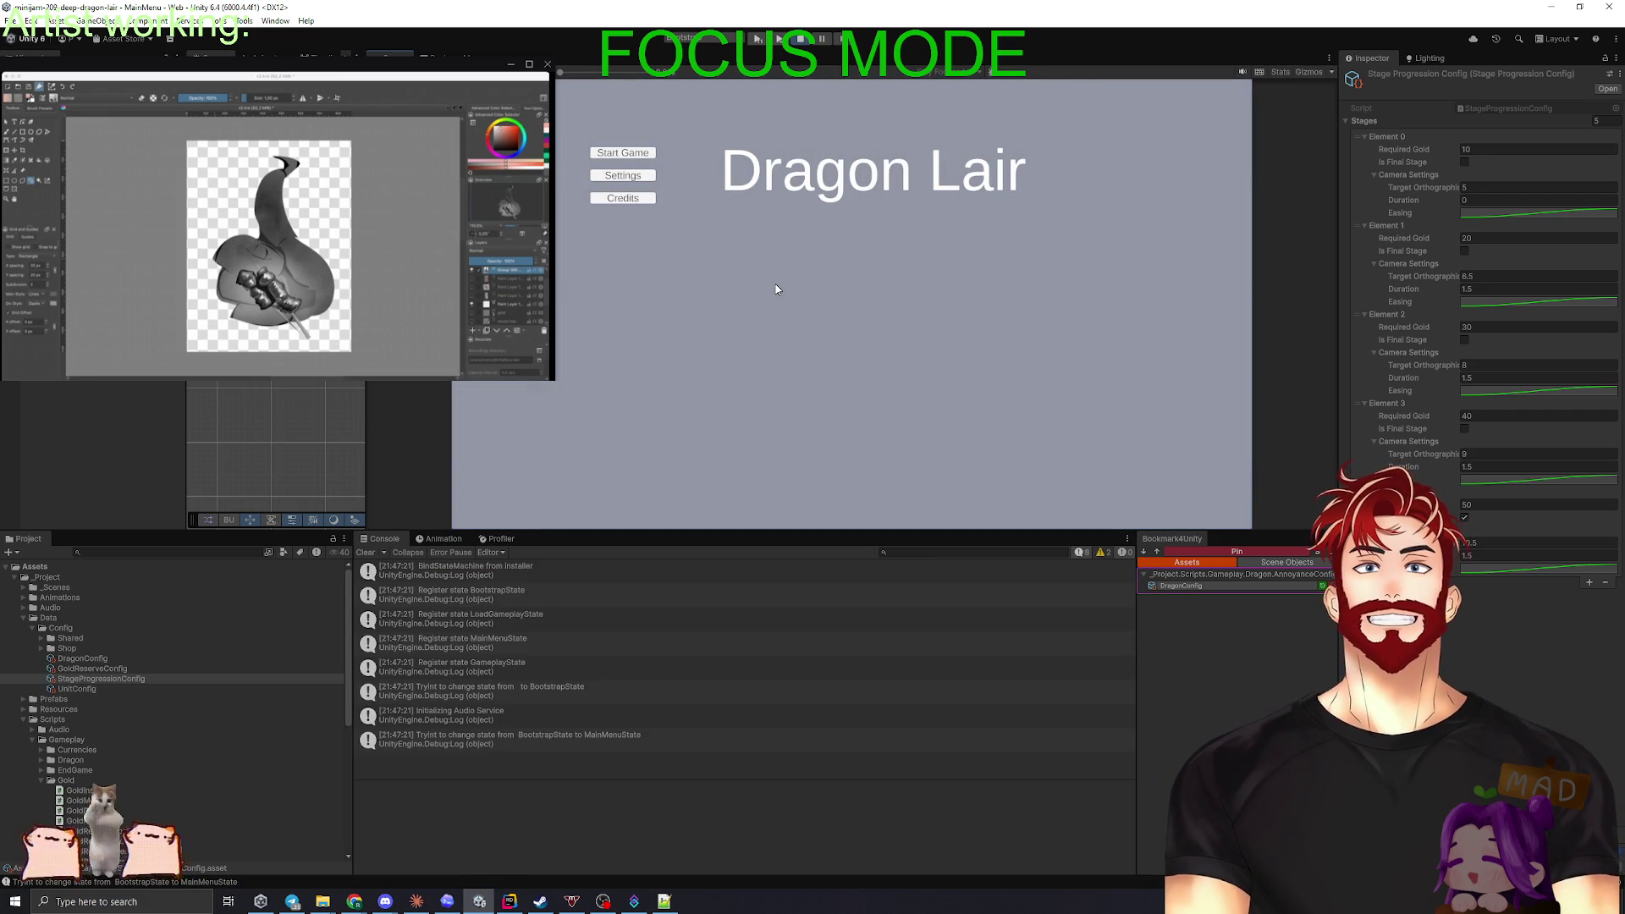
left_click(623, 153)
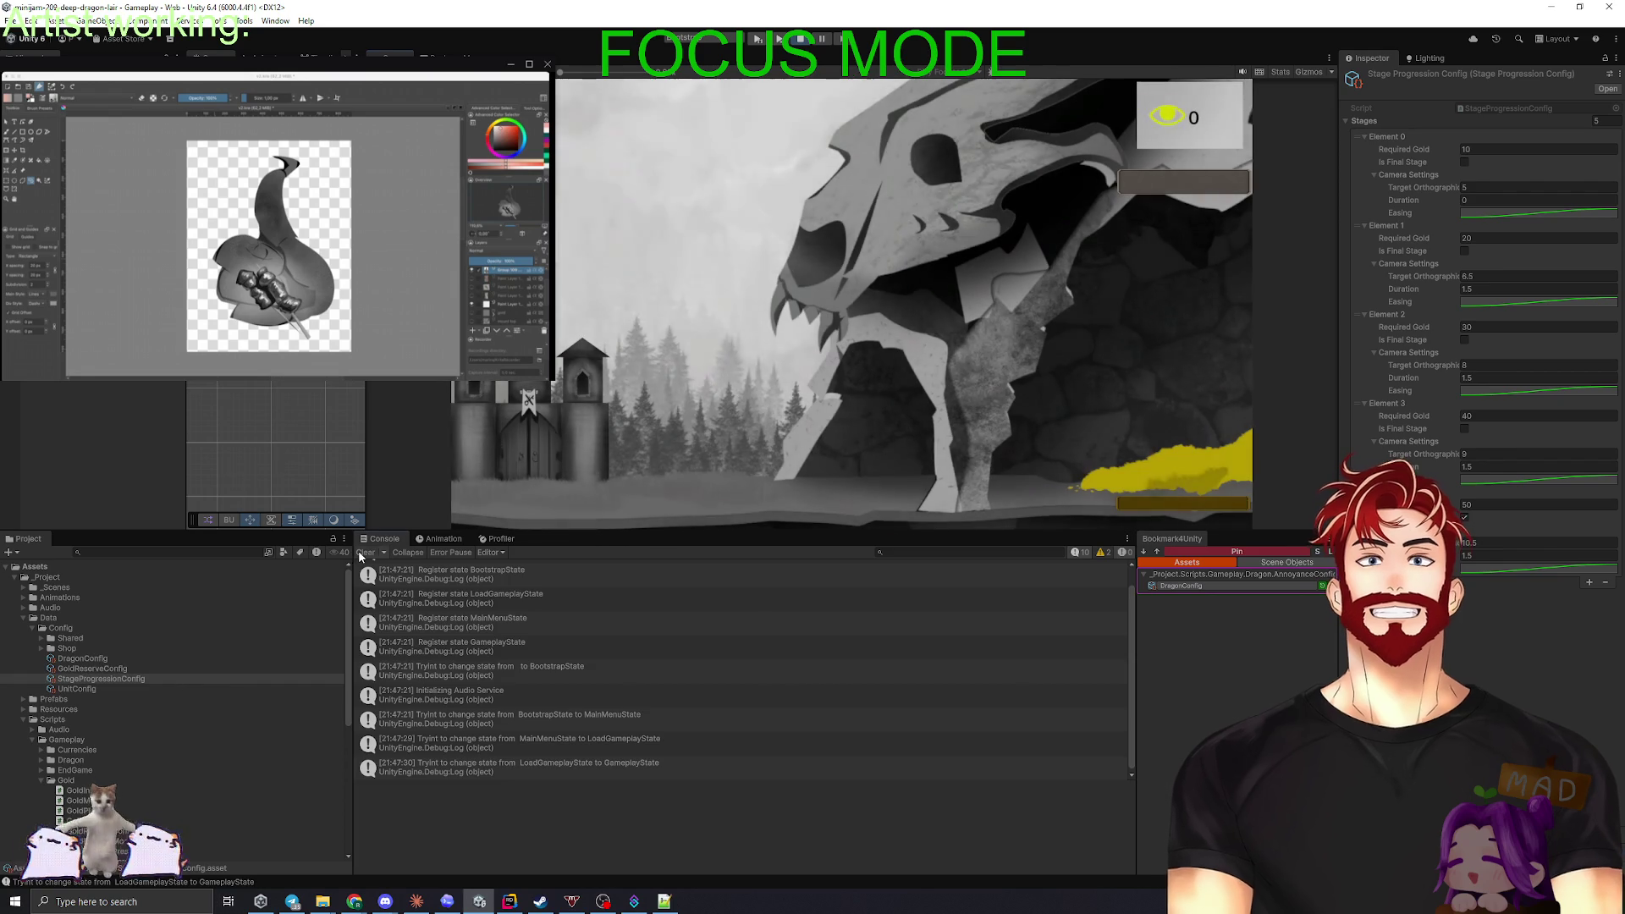
- Clear the Console and play the level collecting gold until the 'Thanks for playing!' screen
left_click(362, 552)
left_click(1202, 493)
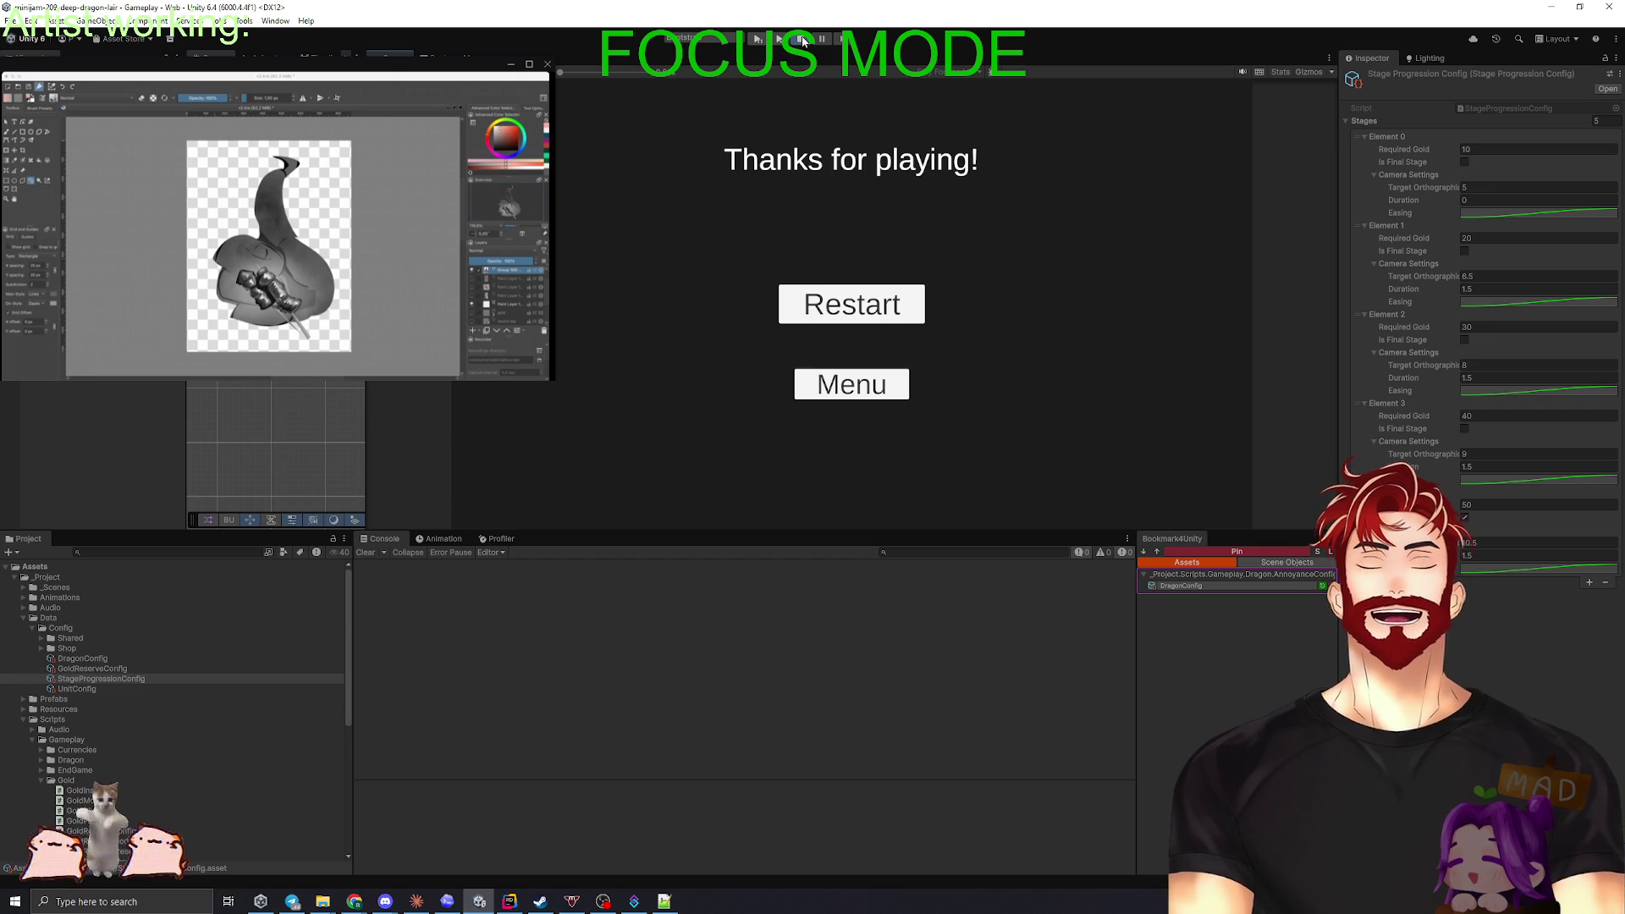
left_click(803, 40)
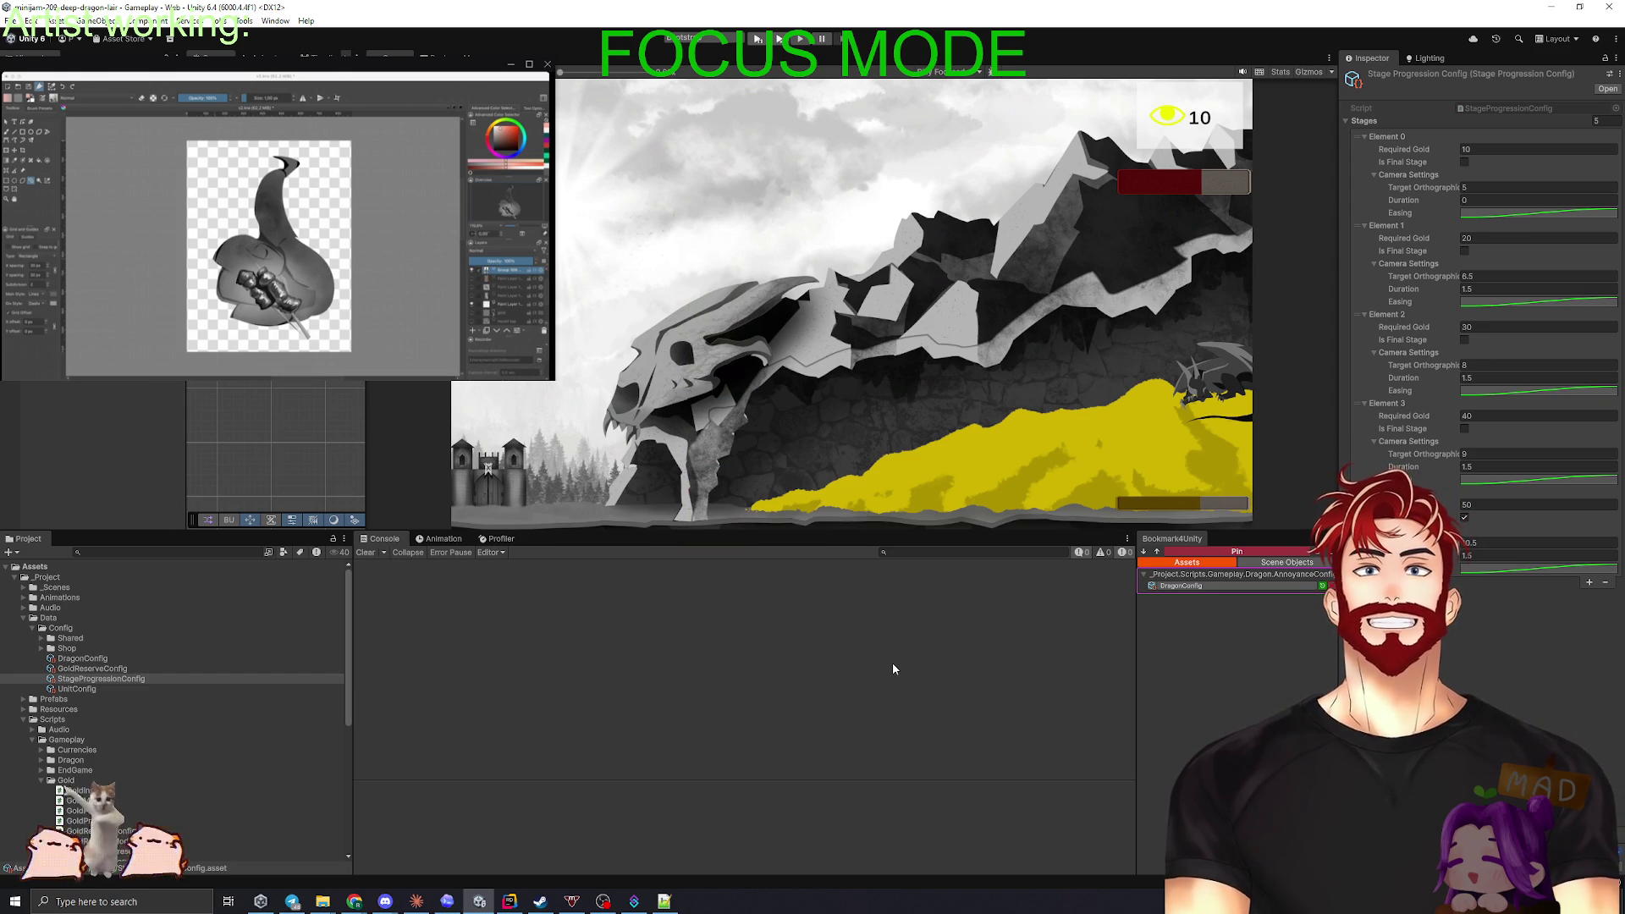
- Exit Play mode and add a white Square sprite scaled to 12
key("ctrl+p")
right_click(68, 457)
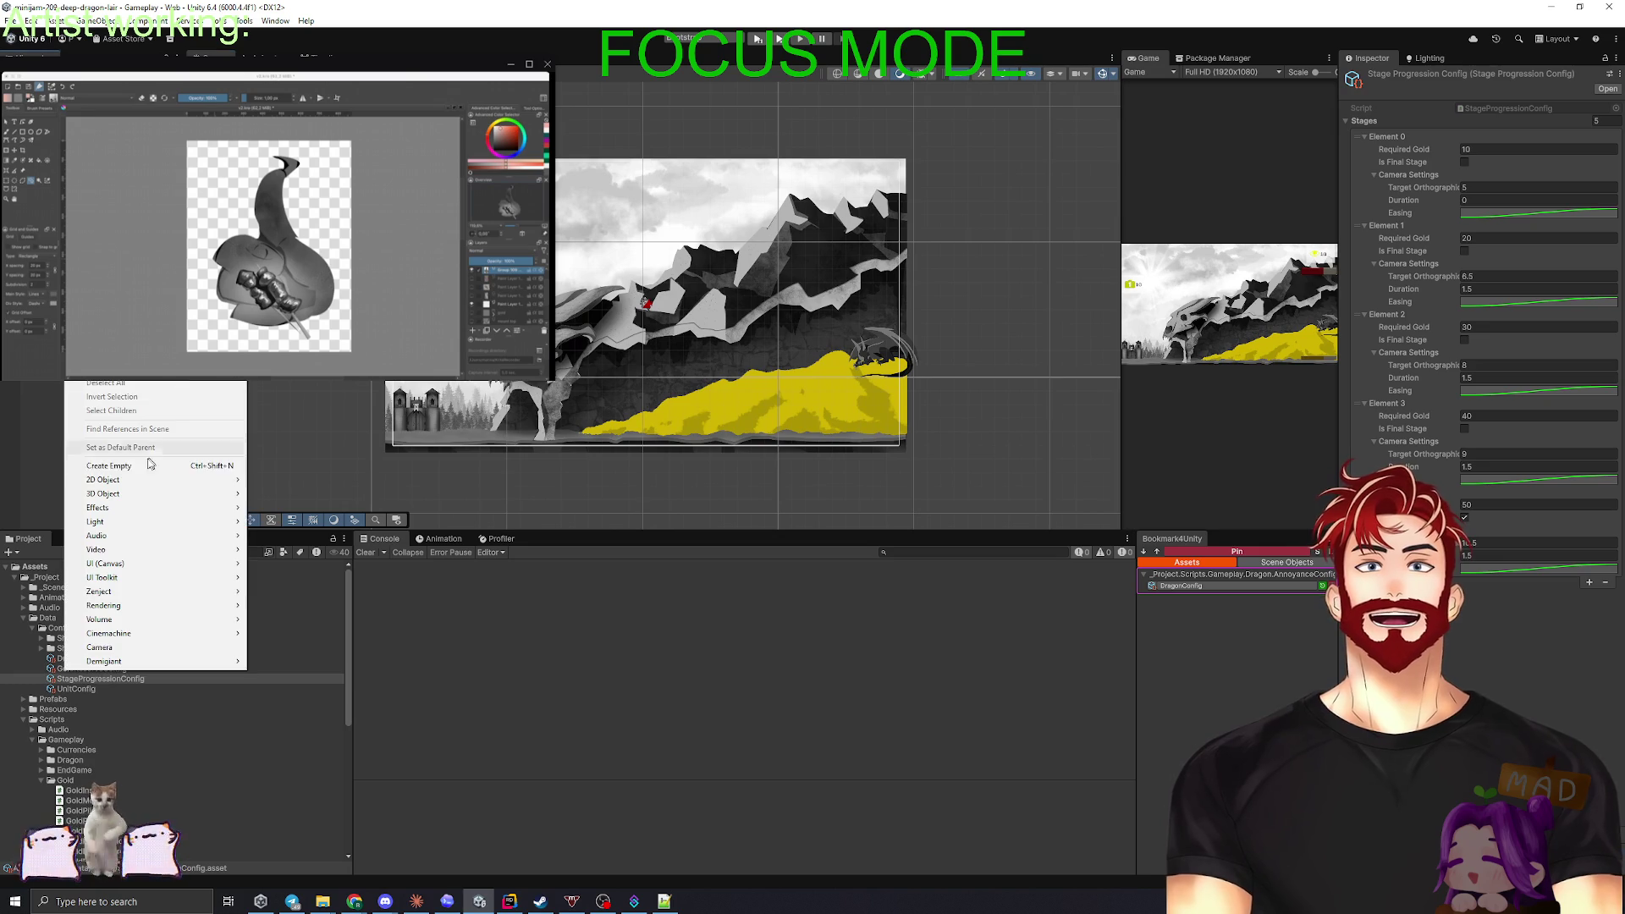
mouse_move(220, 480)
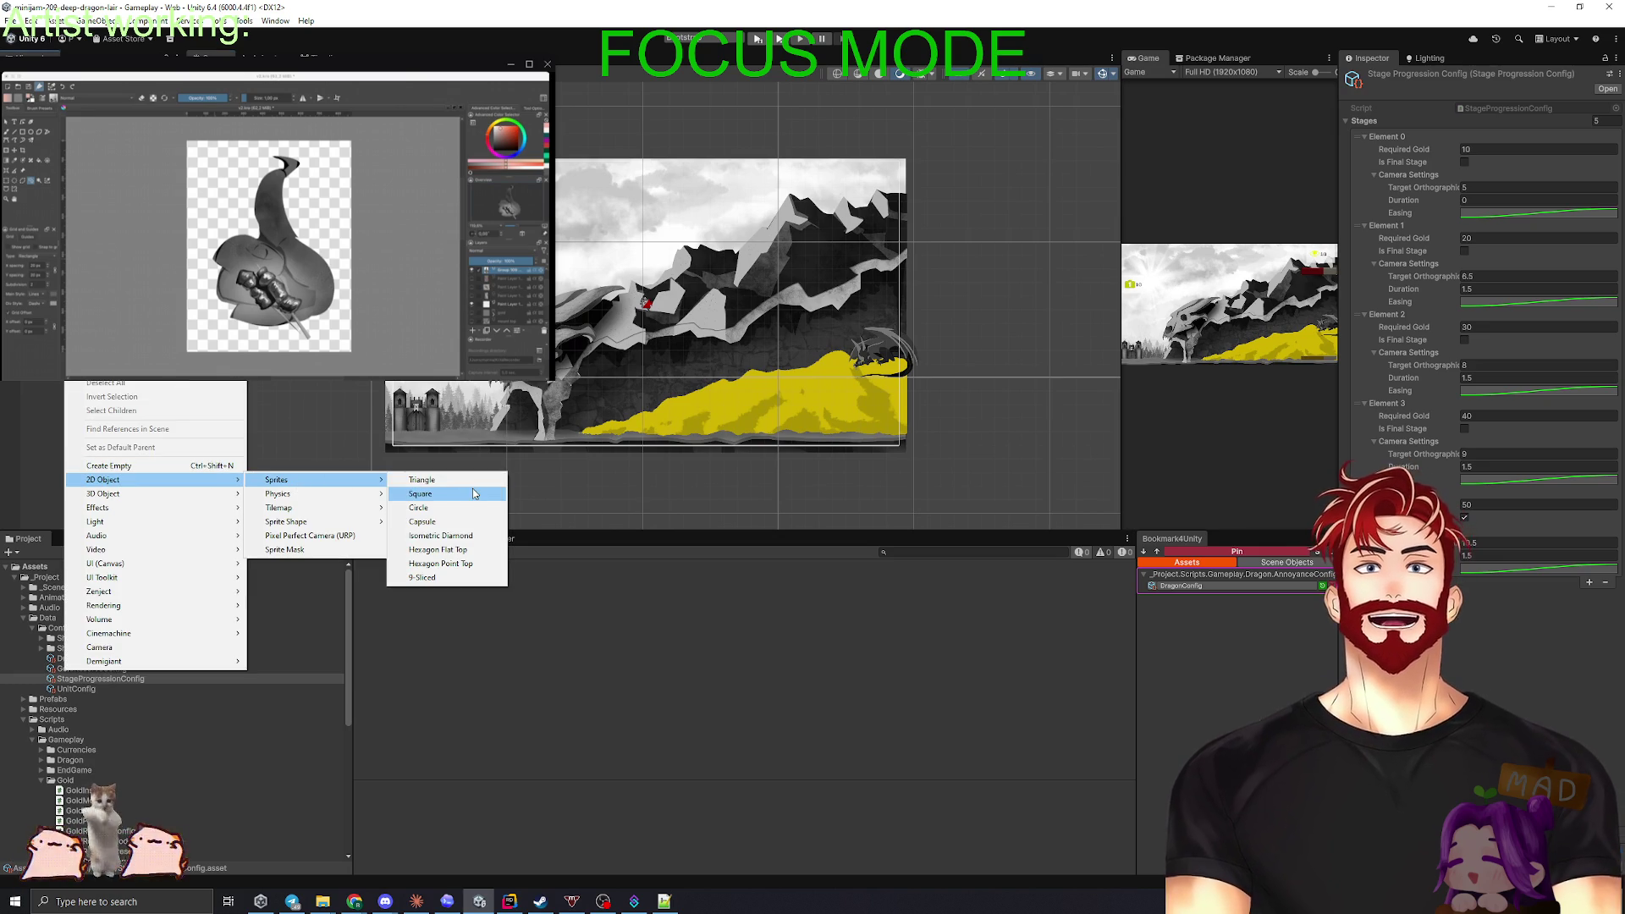
left_click(420, 493)
left_click_drag(657, 307, 567, 360)
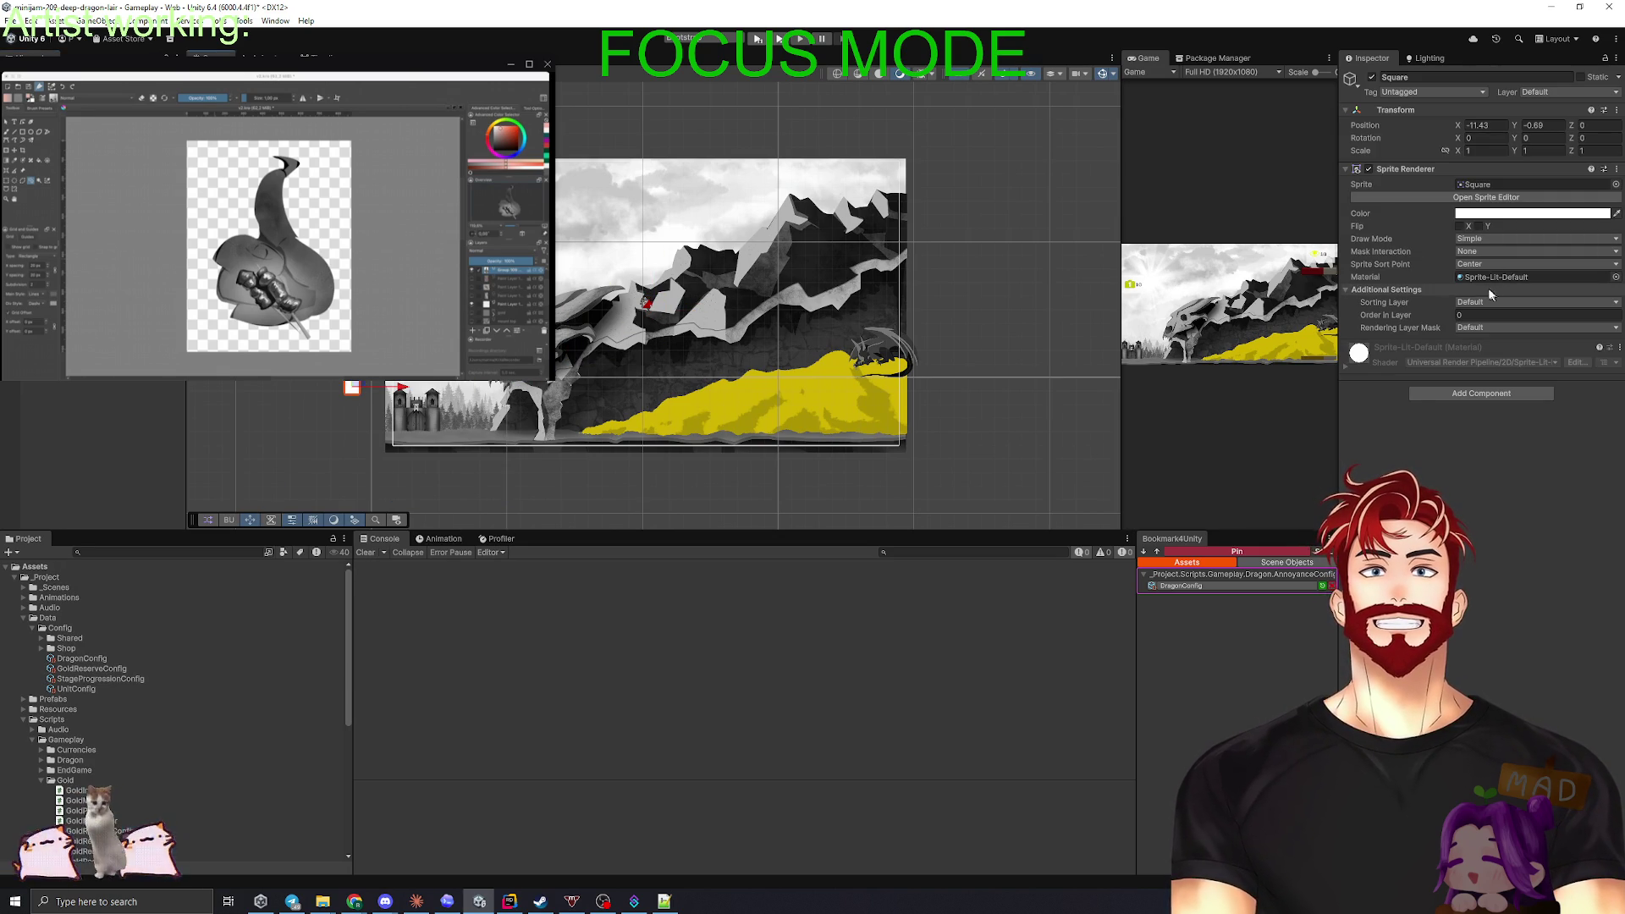
type("12")
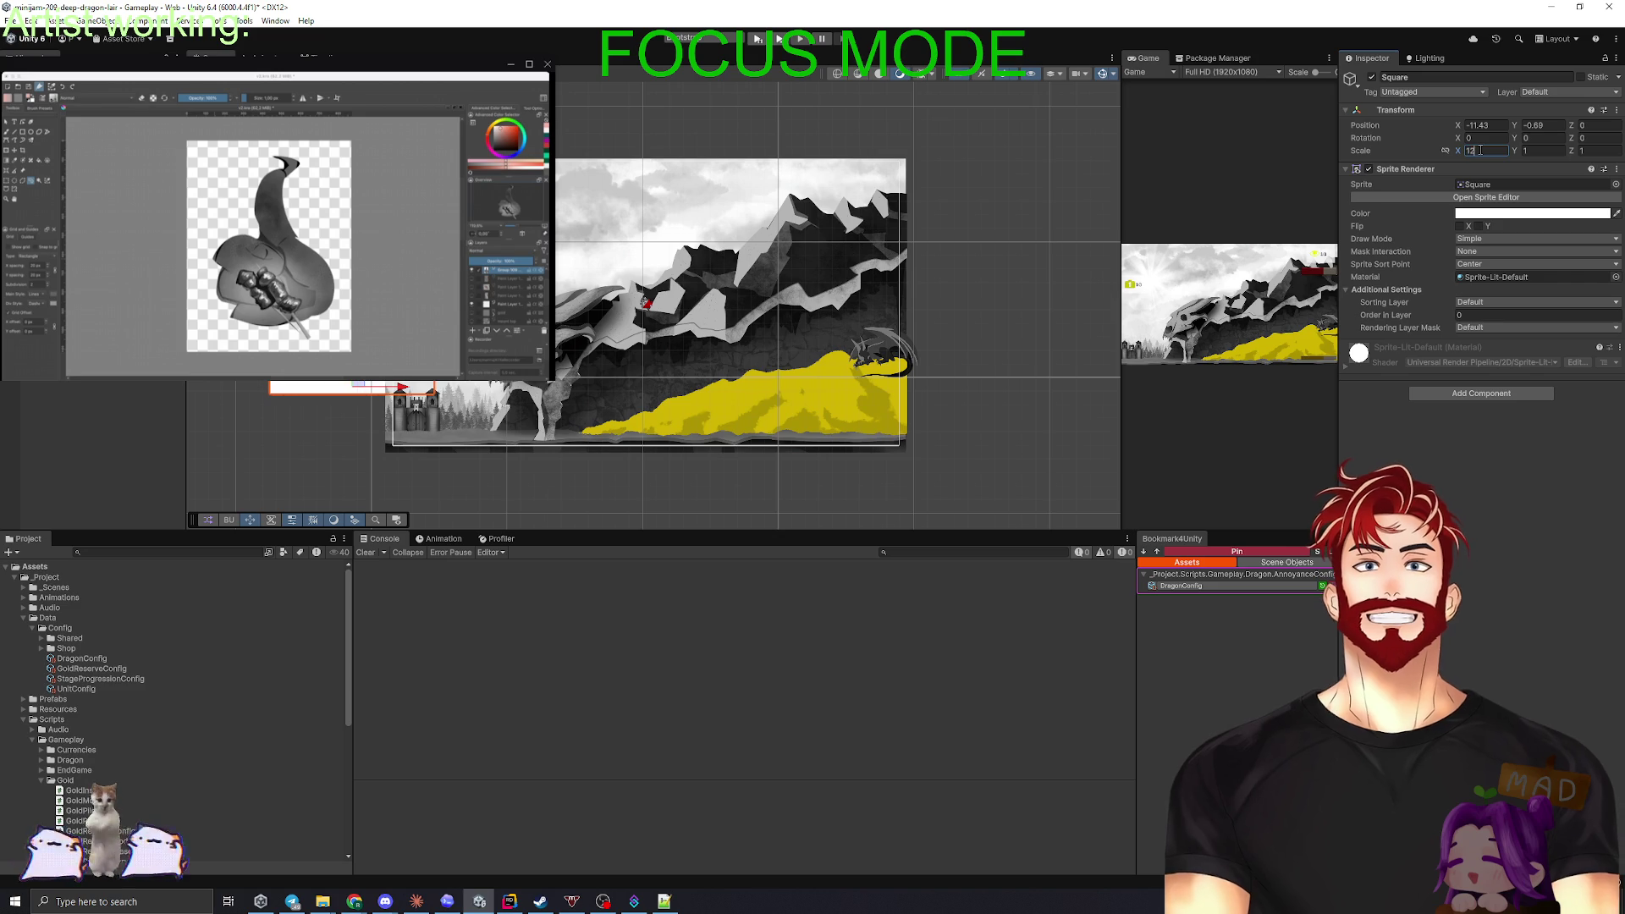
key("Tab")
- Move the enlarged square to the left and up above the level
mouse_move(363, 386)
left_mouse_down()
mouse_move(571, 283)
mouse_move(308, 370)
left_mouse_up()
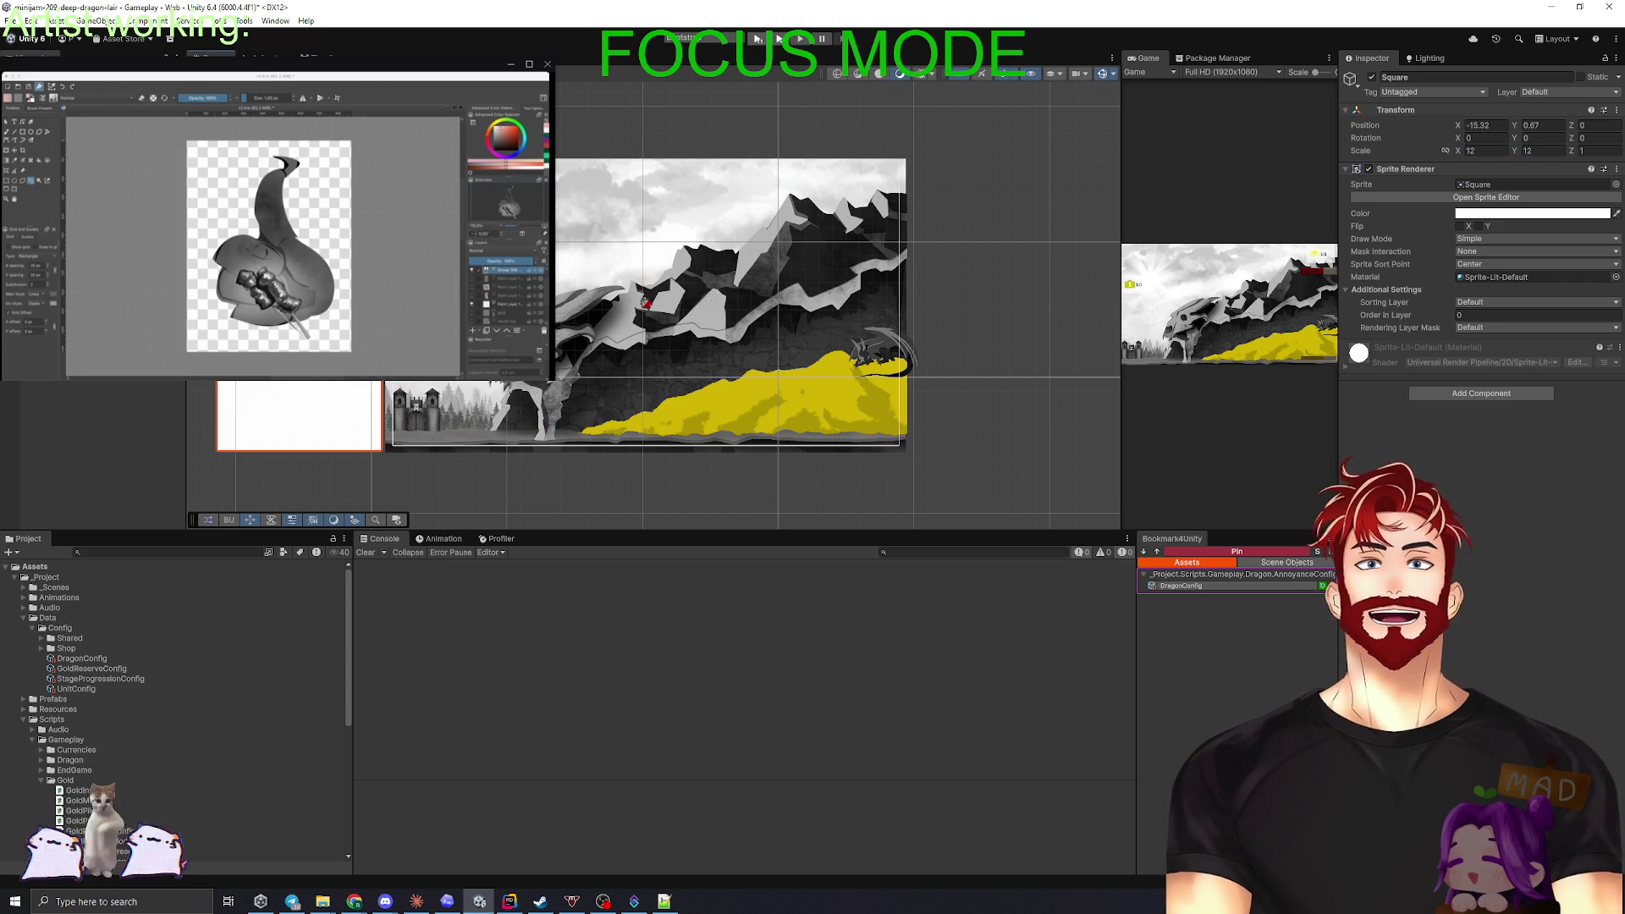
left_click(646, 301)
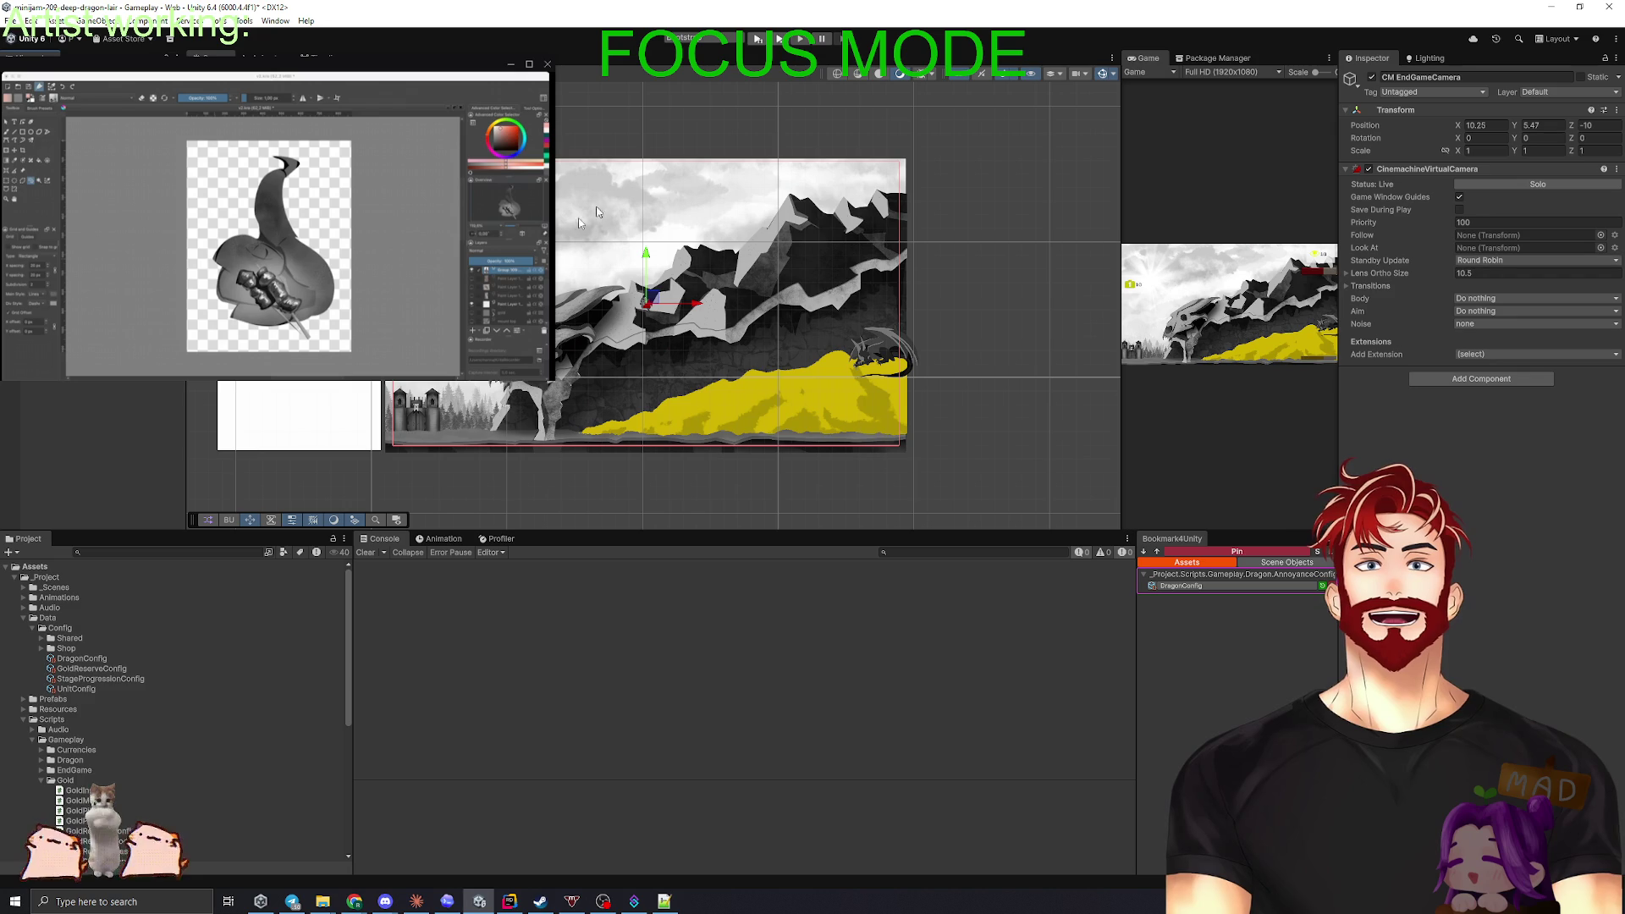
left_click(298, 383)
mouse_move(298, 389)
left_mouse_down()
mouse_move(466, 455)
mouse_move(466, 114)
mouse_move(550, 187)
mouse_move(565, 254)
mouse_move(567, 223)
left_mouse_up()
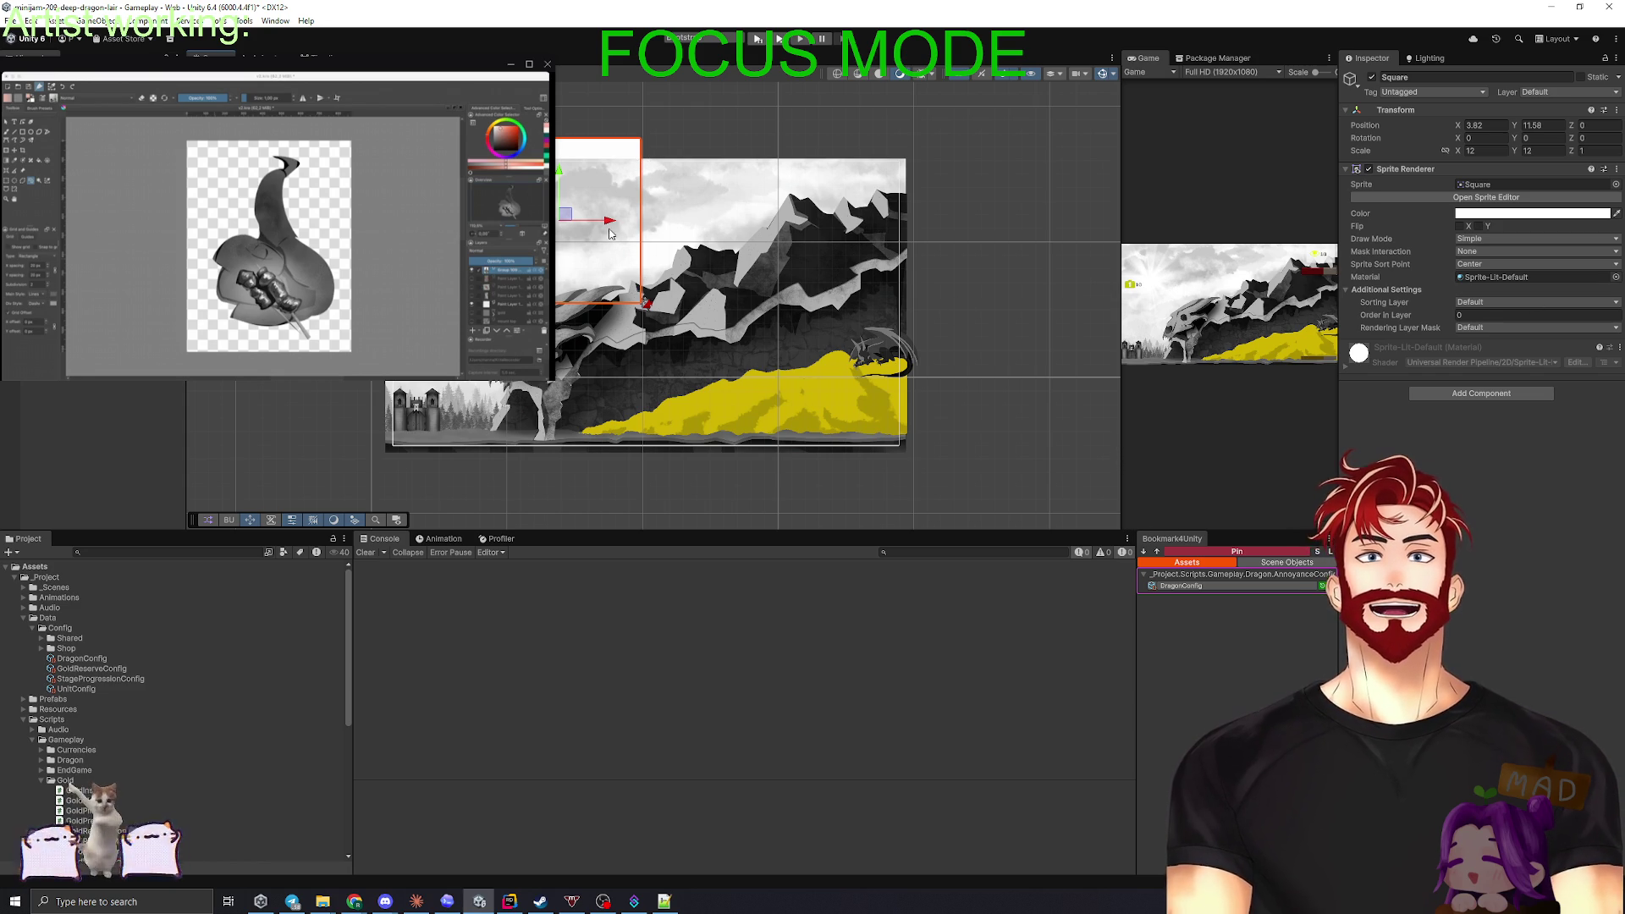
left_click(645, 302)
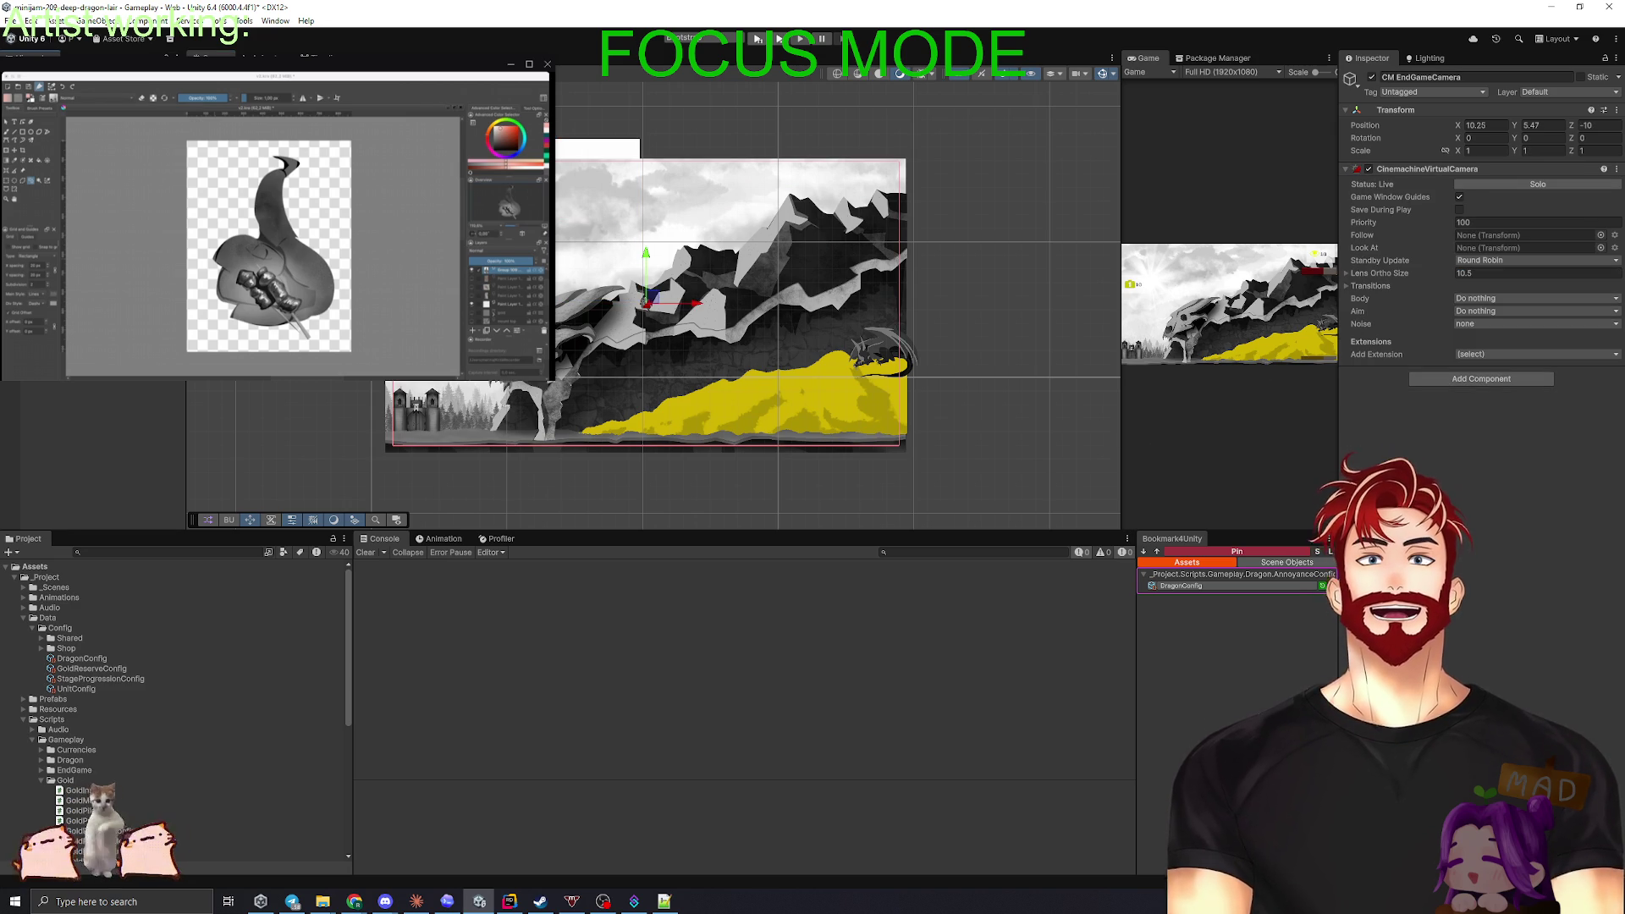
- Review the end-game camera's lens settings, the Main Camera, EndGameUI and Canvas
left_click(1357, 273)
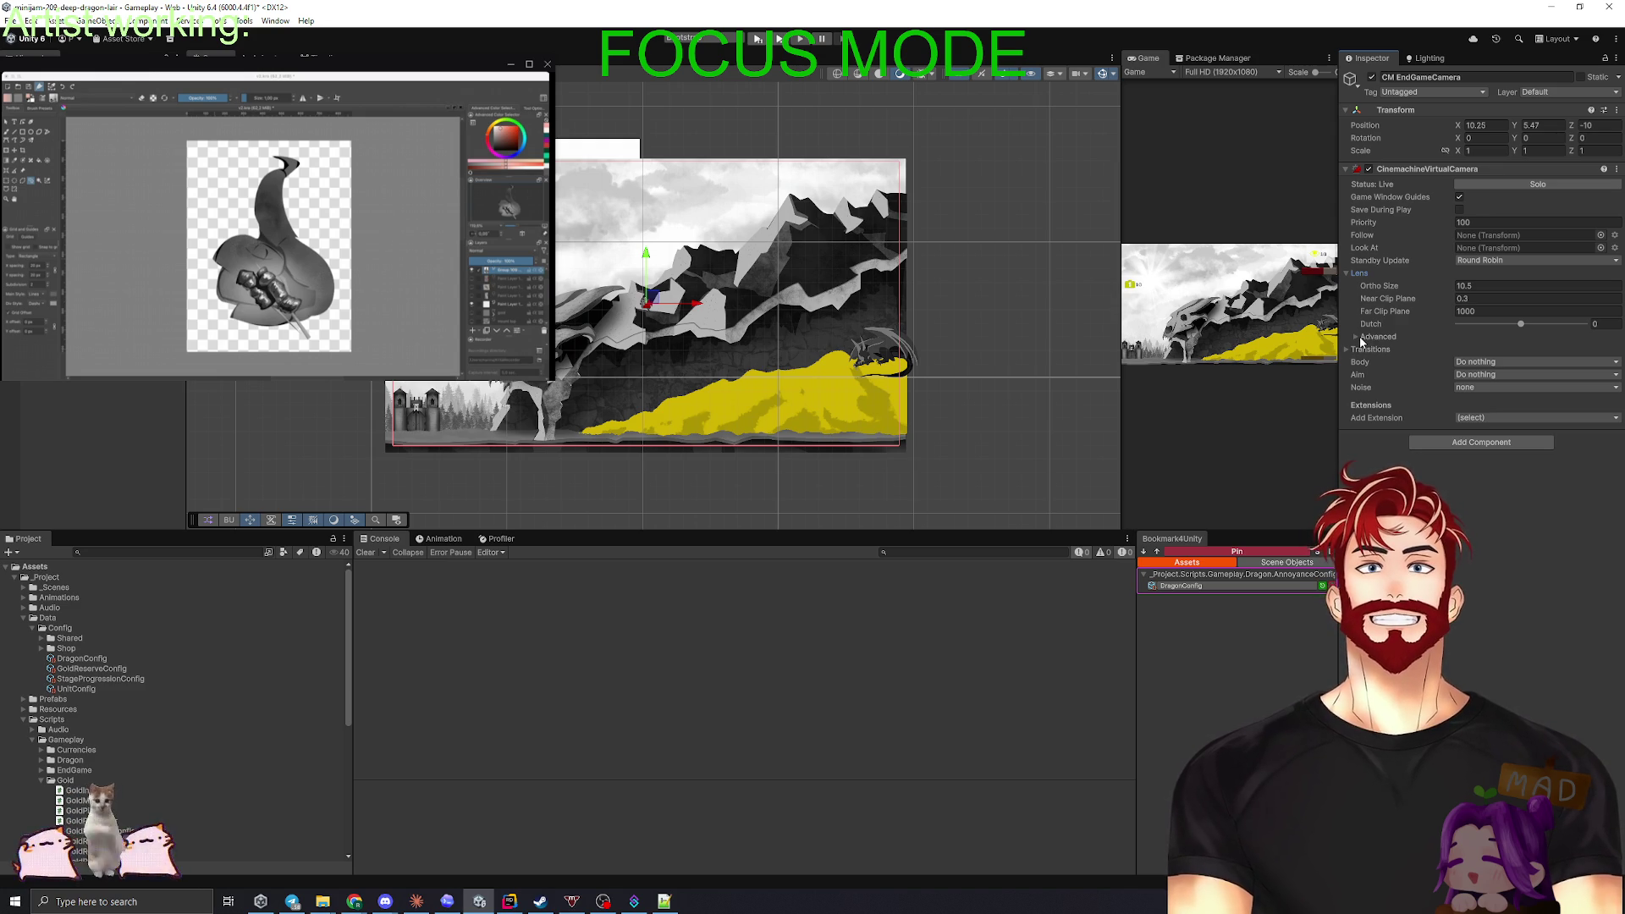
left_click(1358, 337)
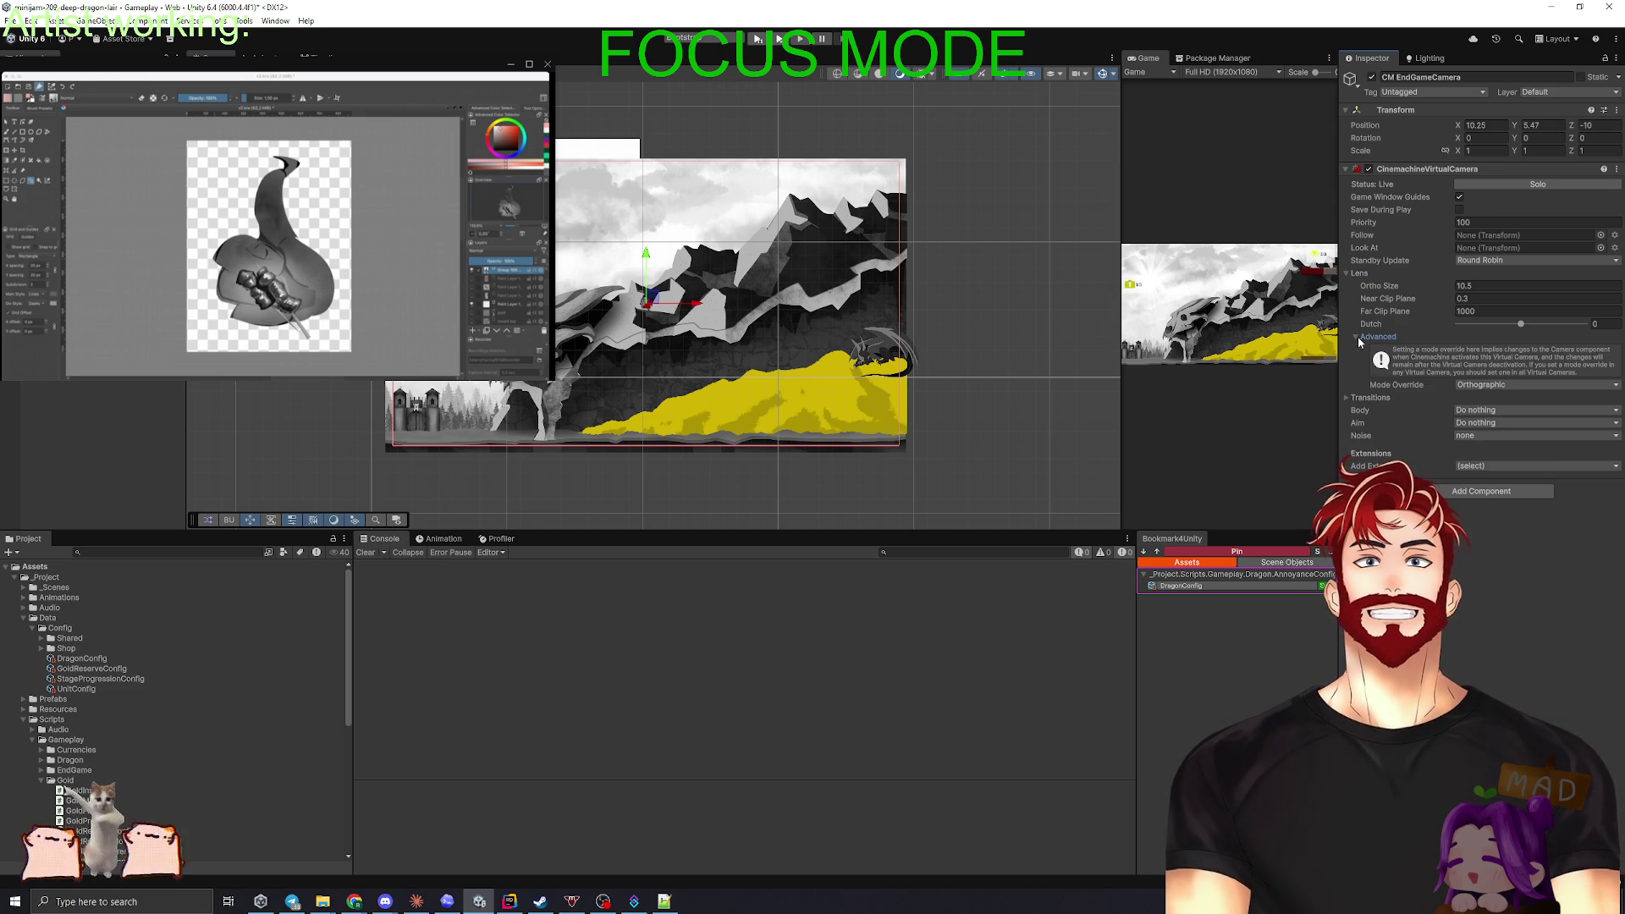
key("Up")
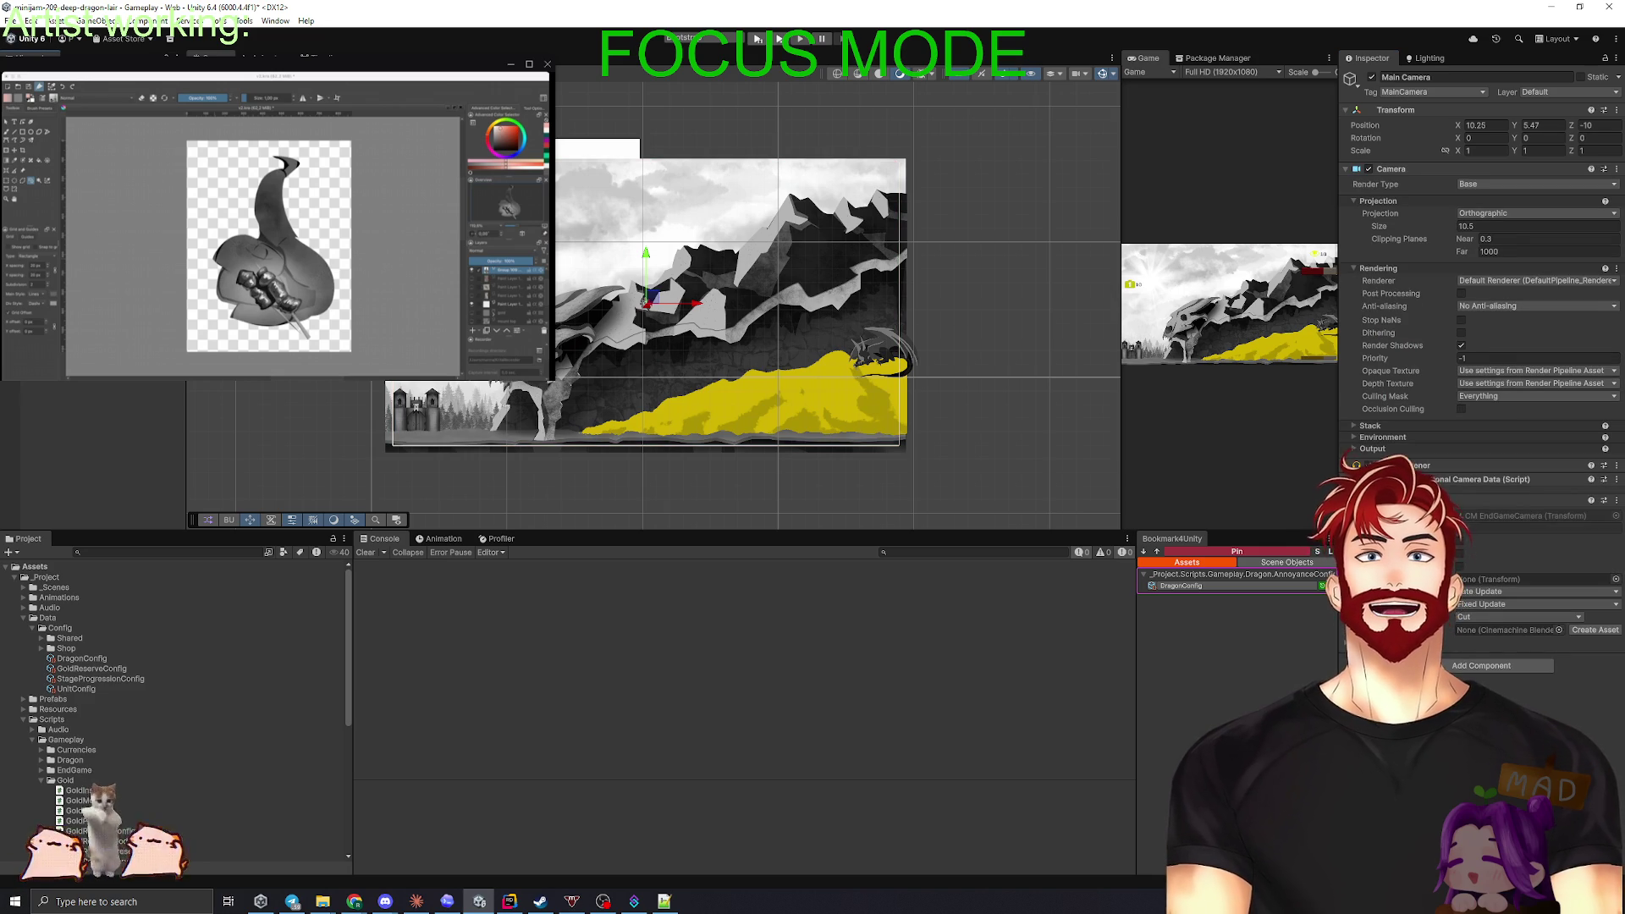
left_click(621, 158)
left_click(579, 159)
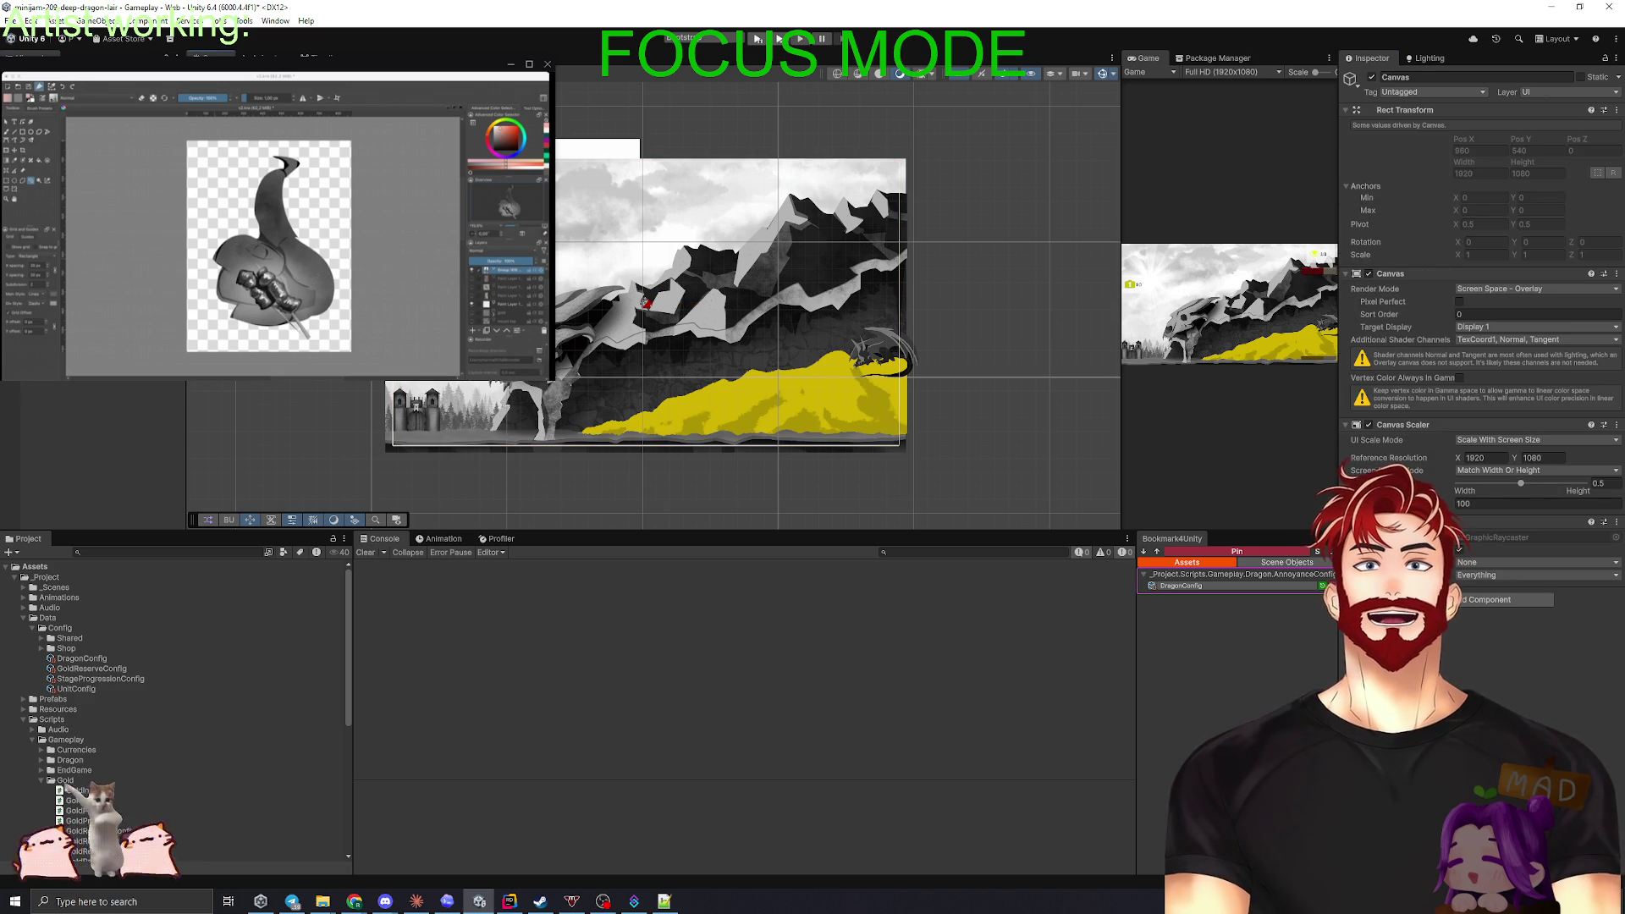
left_click(606, 154)
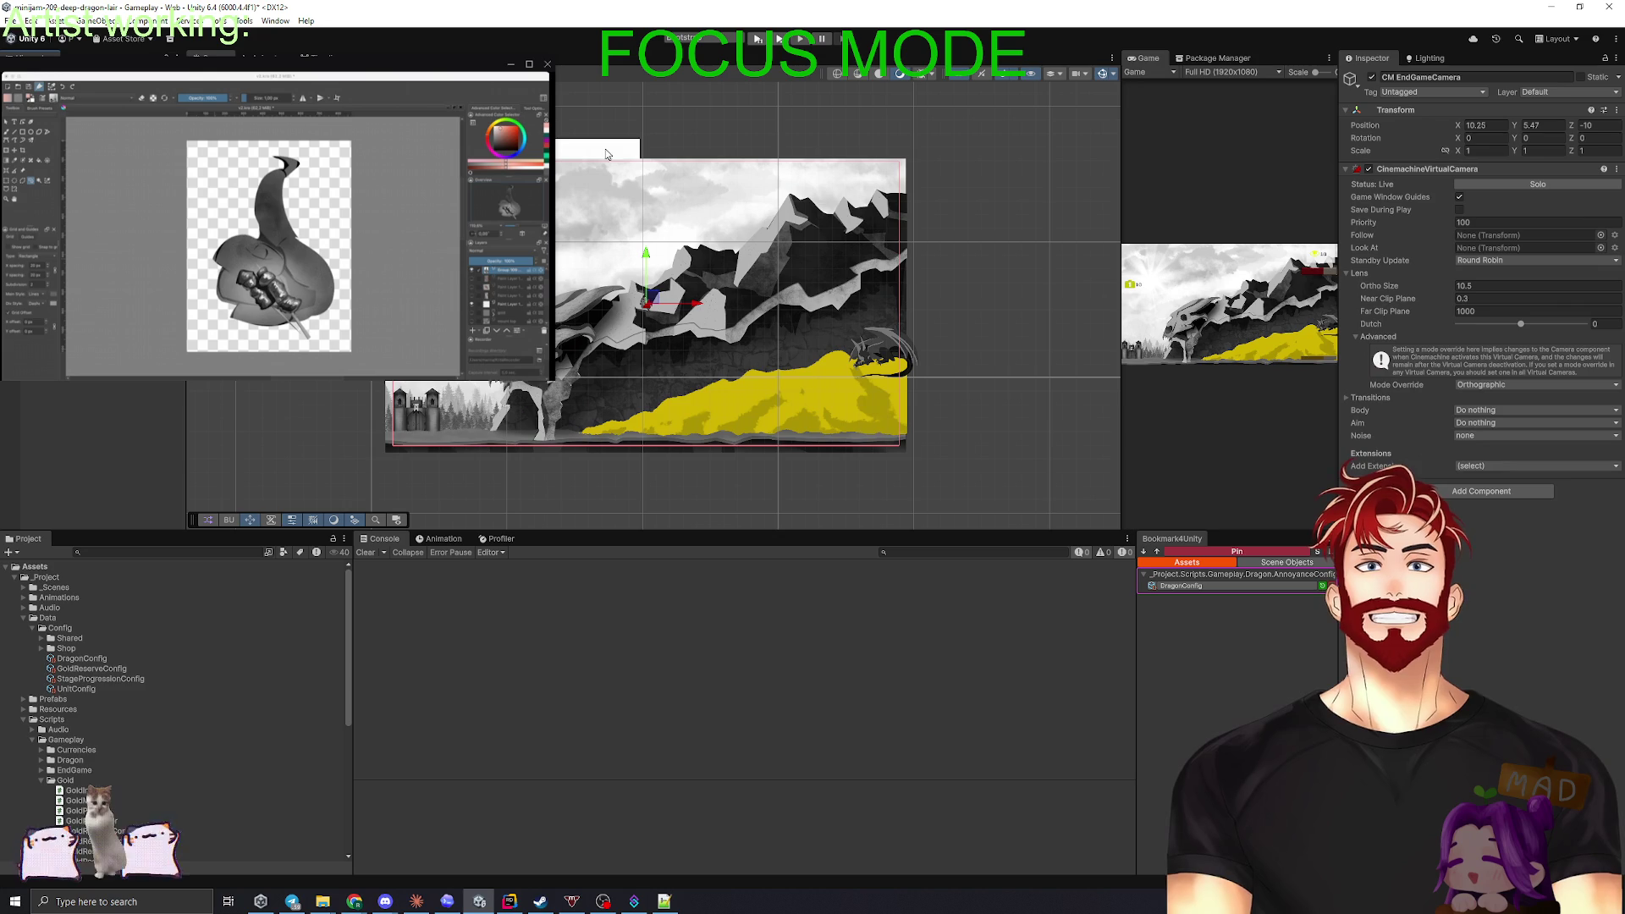
left_click(588, 151)
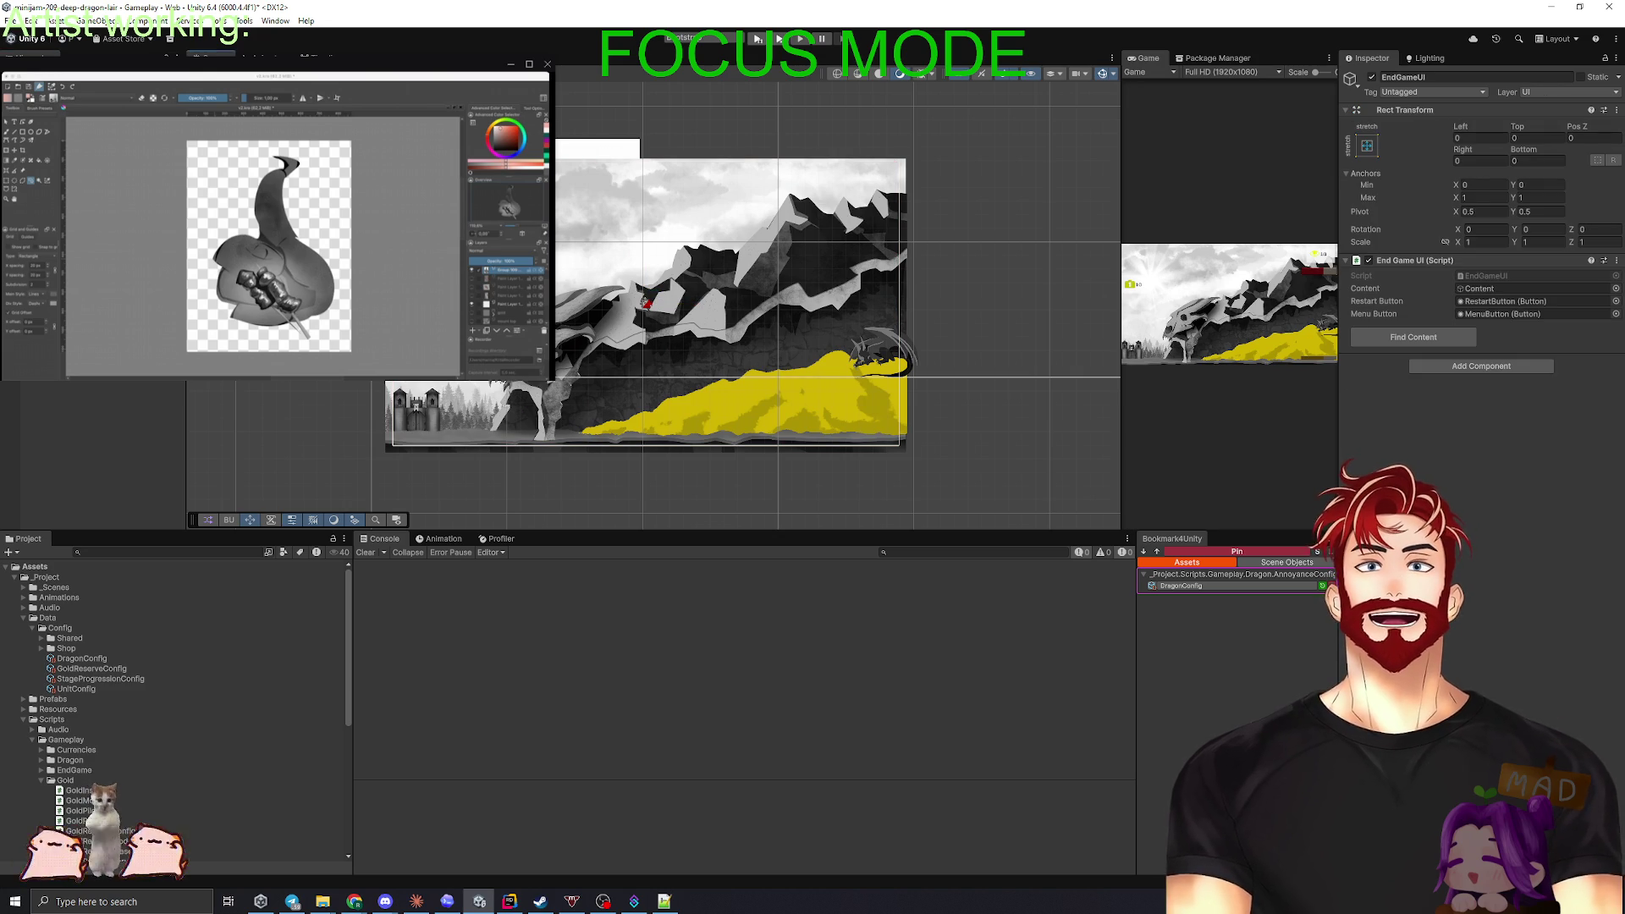
- Give the white Square an Order in Layer of 9999999
left_click(597, 148)
left_click(1515, 315)
type("9999999")
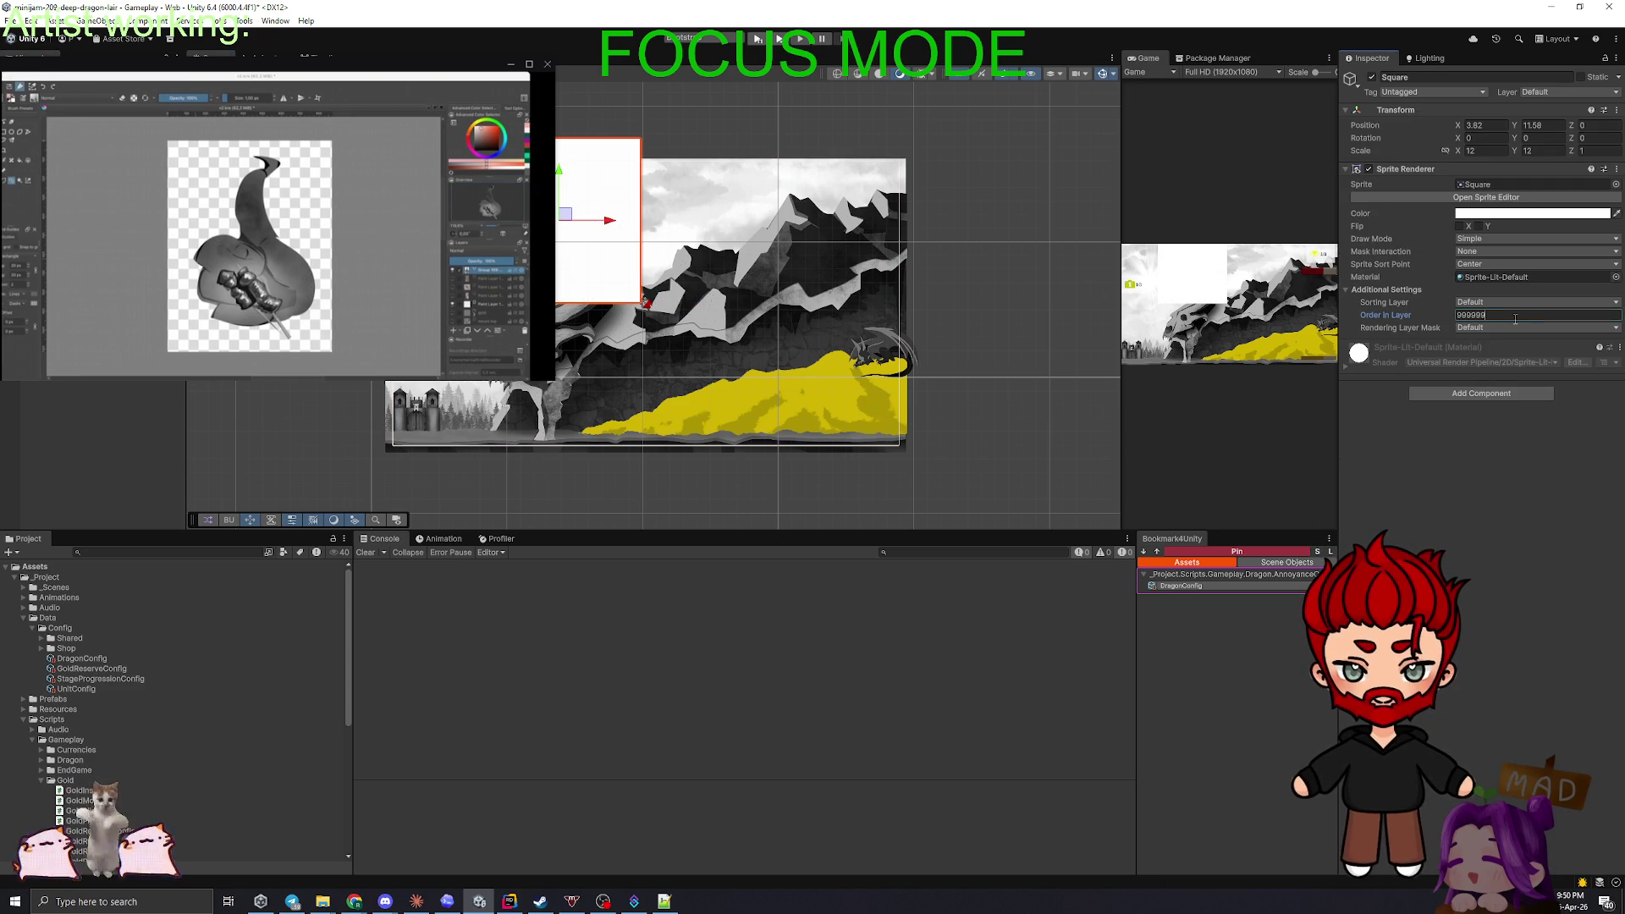
- Set the Square's Y scale to 10.5, move it, then delete it and widen the Game view
left_click(1539, 151)
type("10.5")
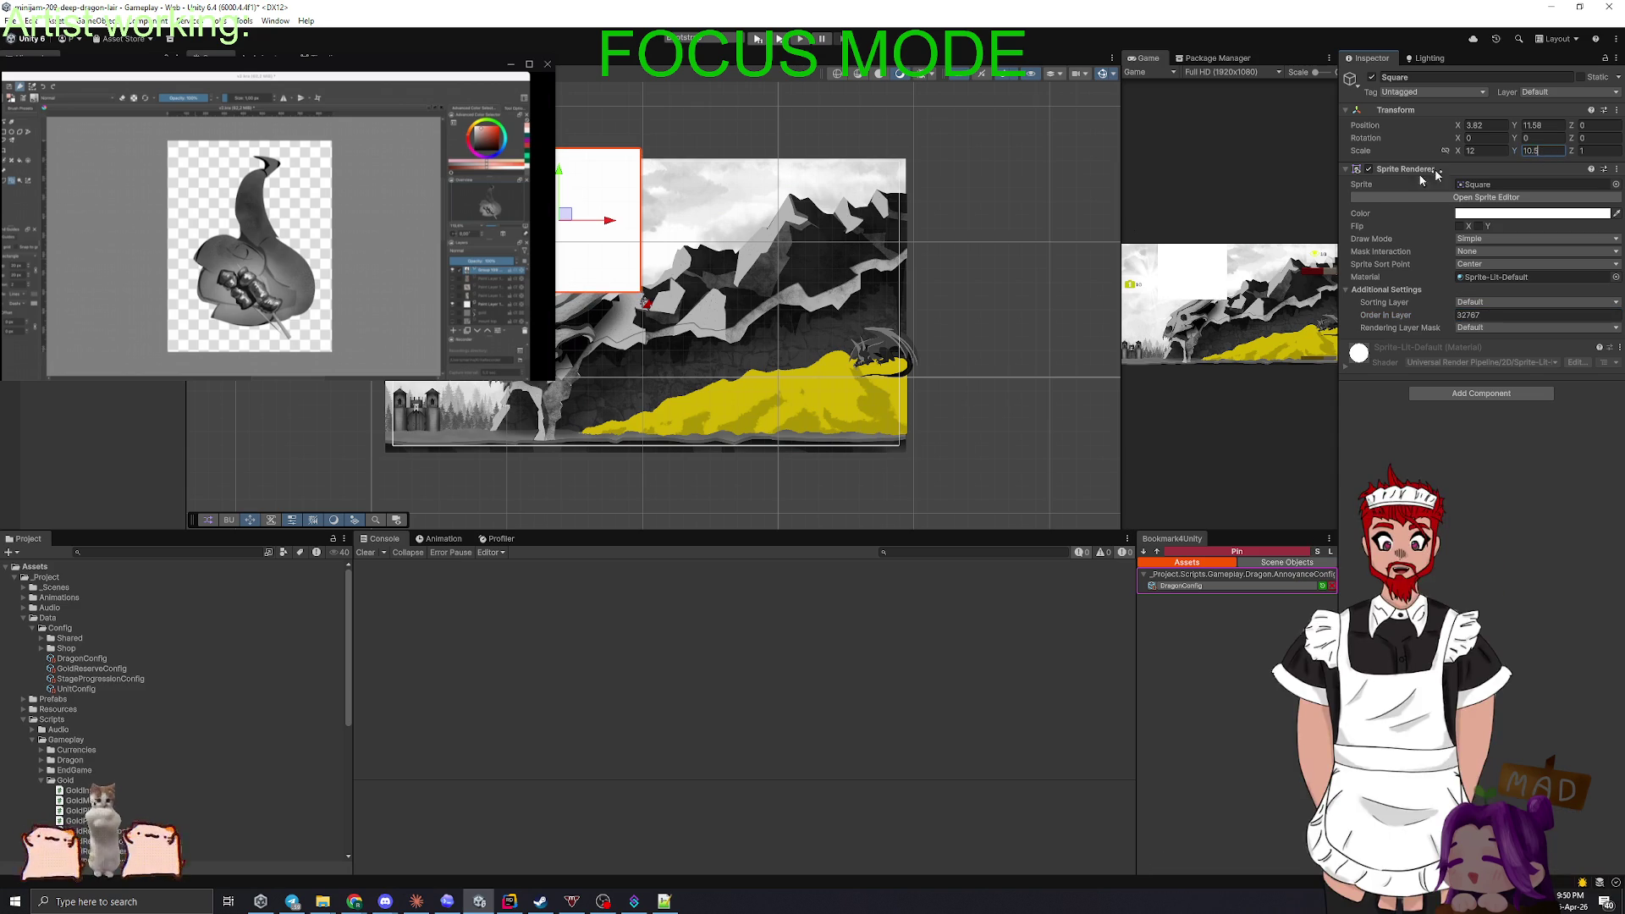
key("Return")
left_click_drag(572, 227, 573, 231)
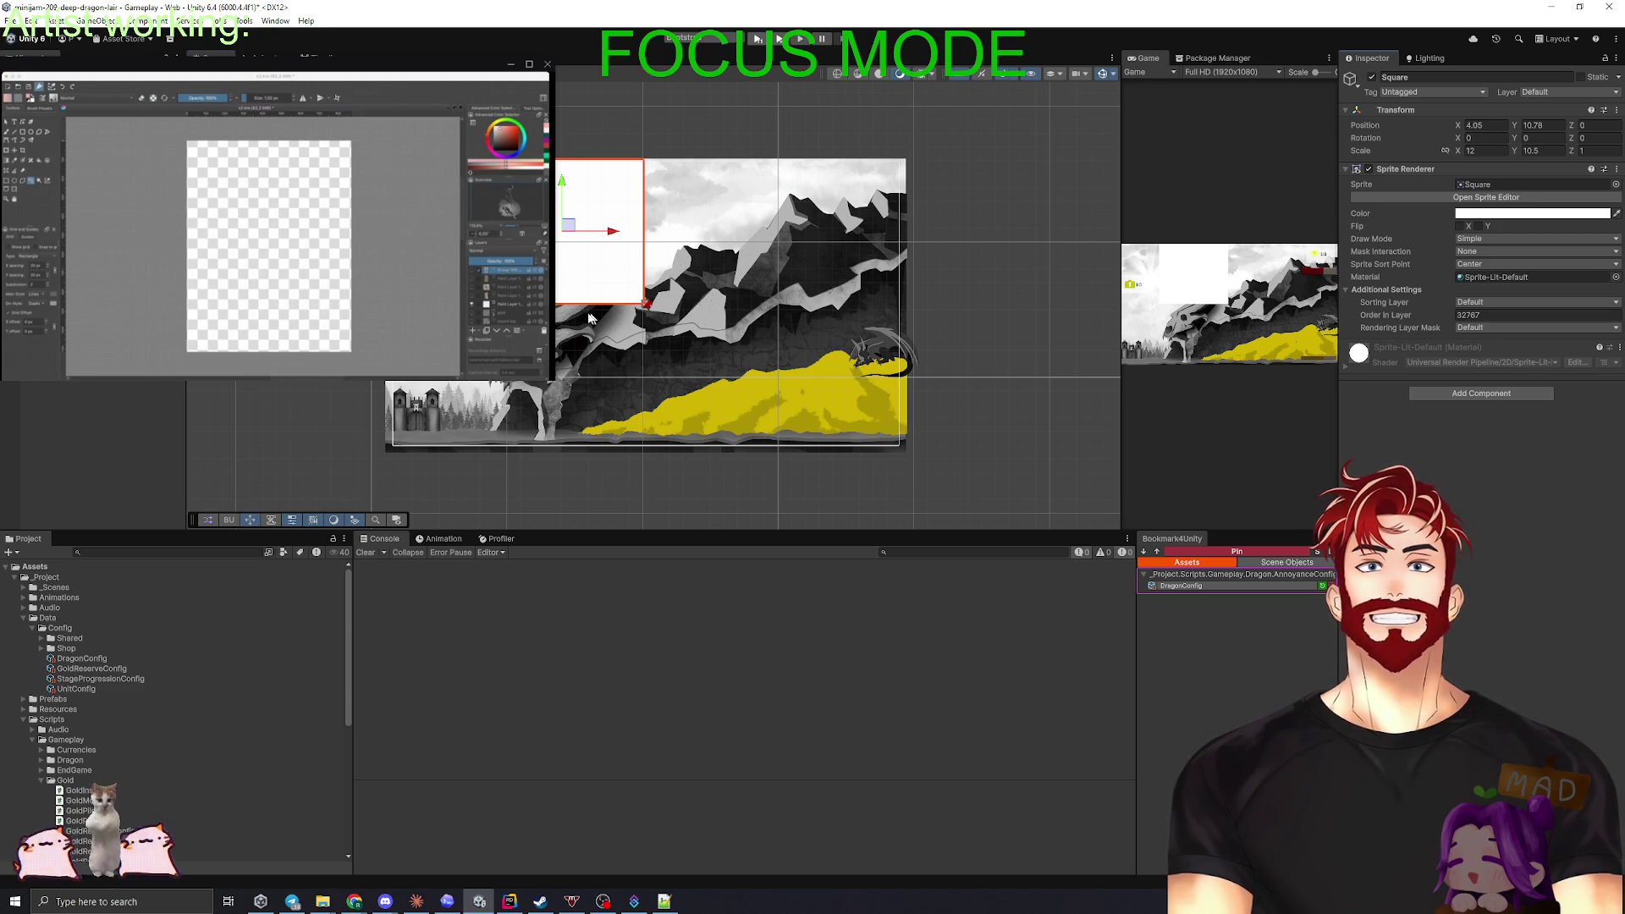
left_click_drag(596, 297, 312, 397)
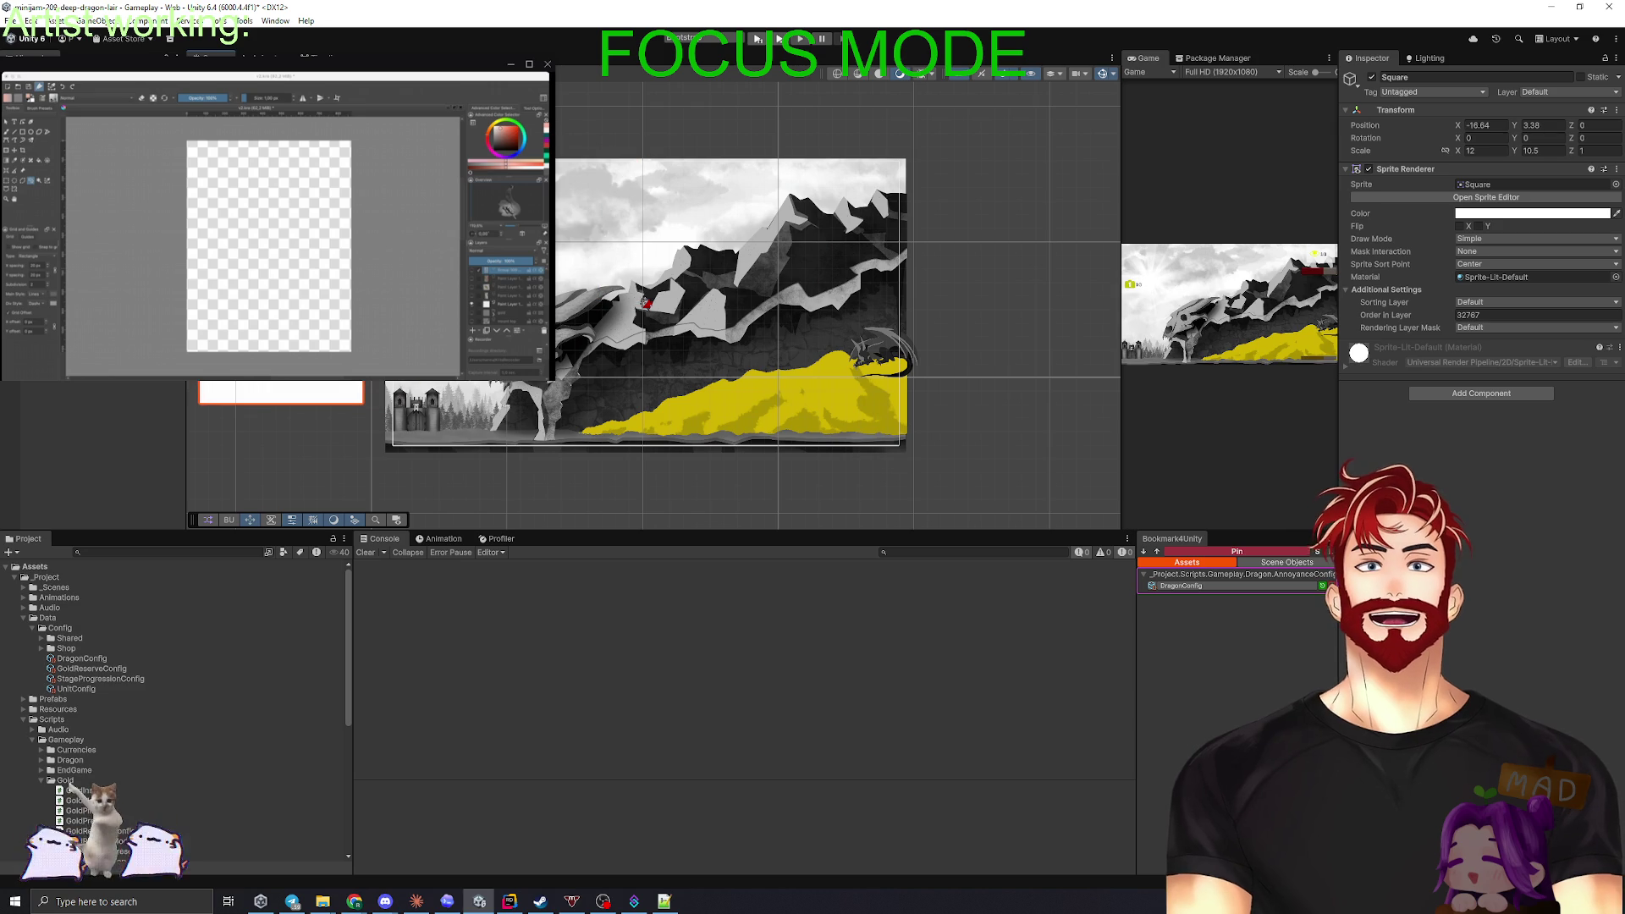
key("Delete")
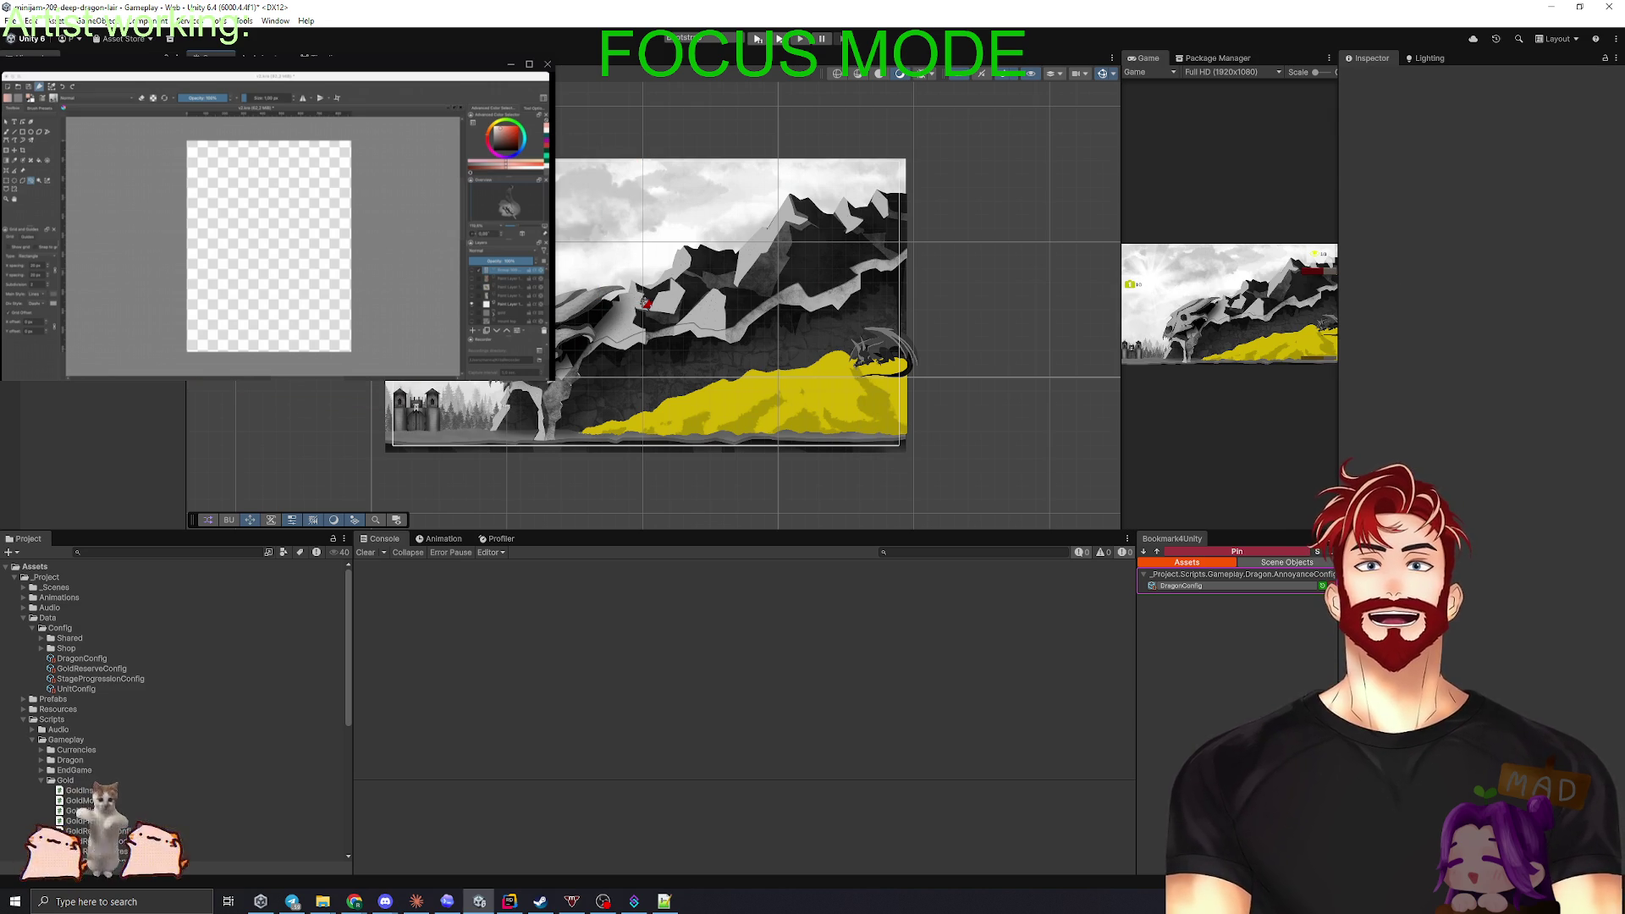
left_click_drag(1120, 417, 399, 438)
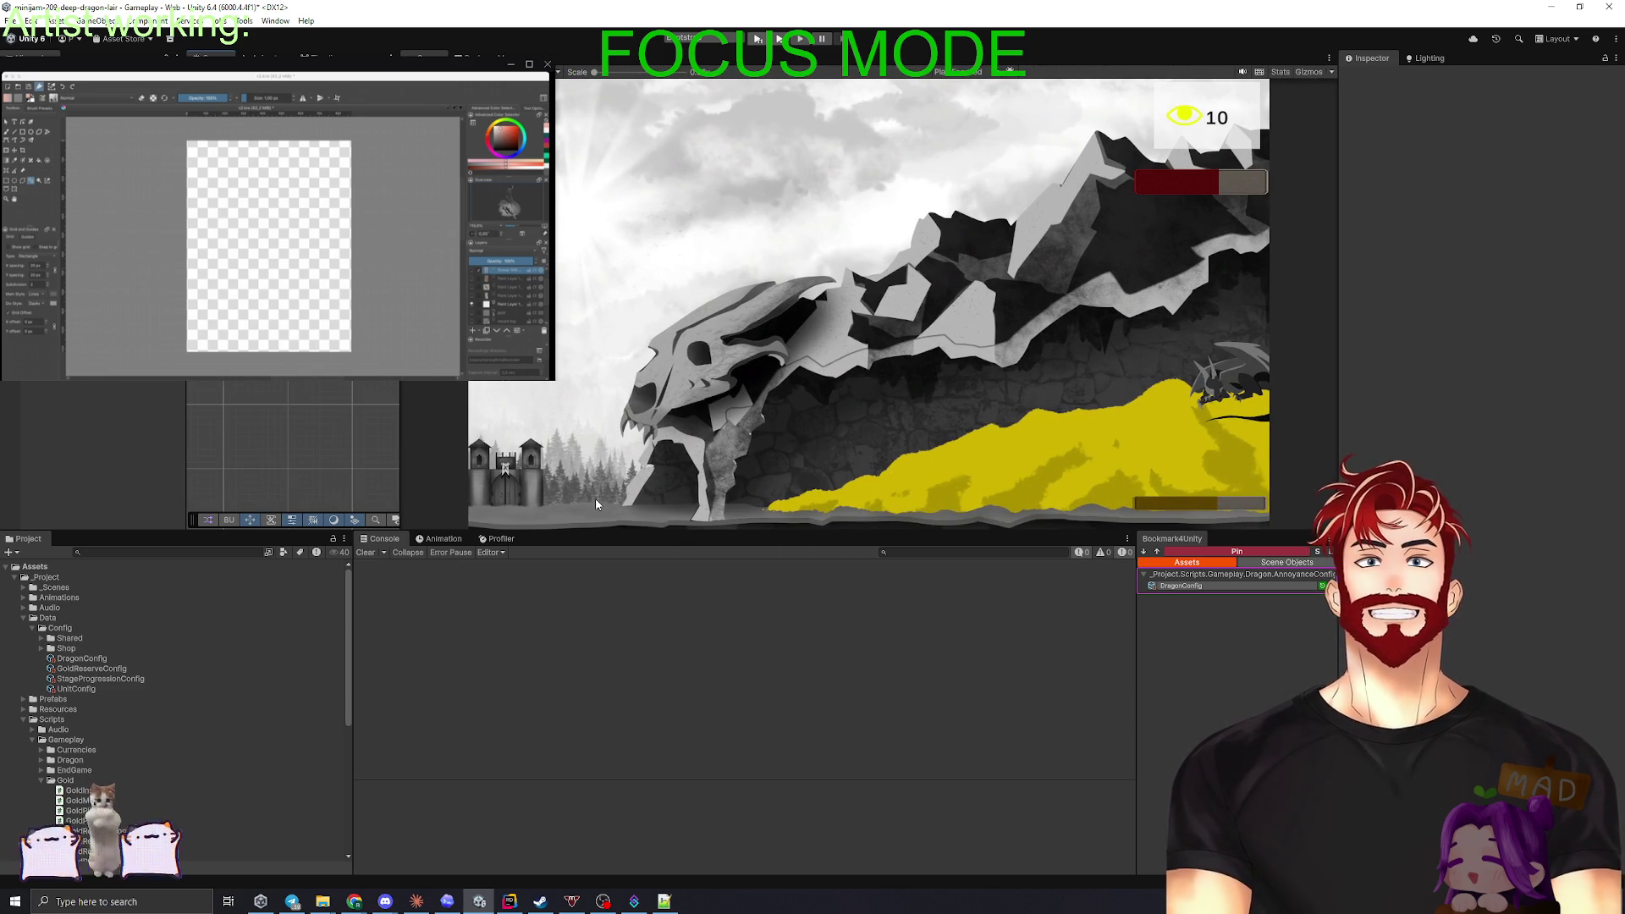
- Set Required Gold to 10 for every stage in StageProgressionConfig and start Play mode
left_click(82, 658)
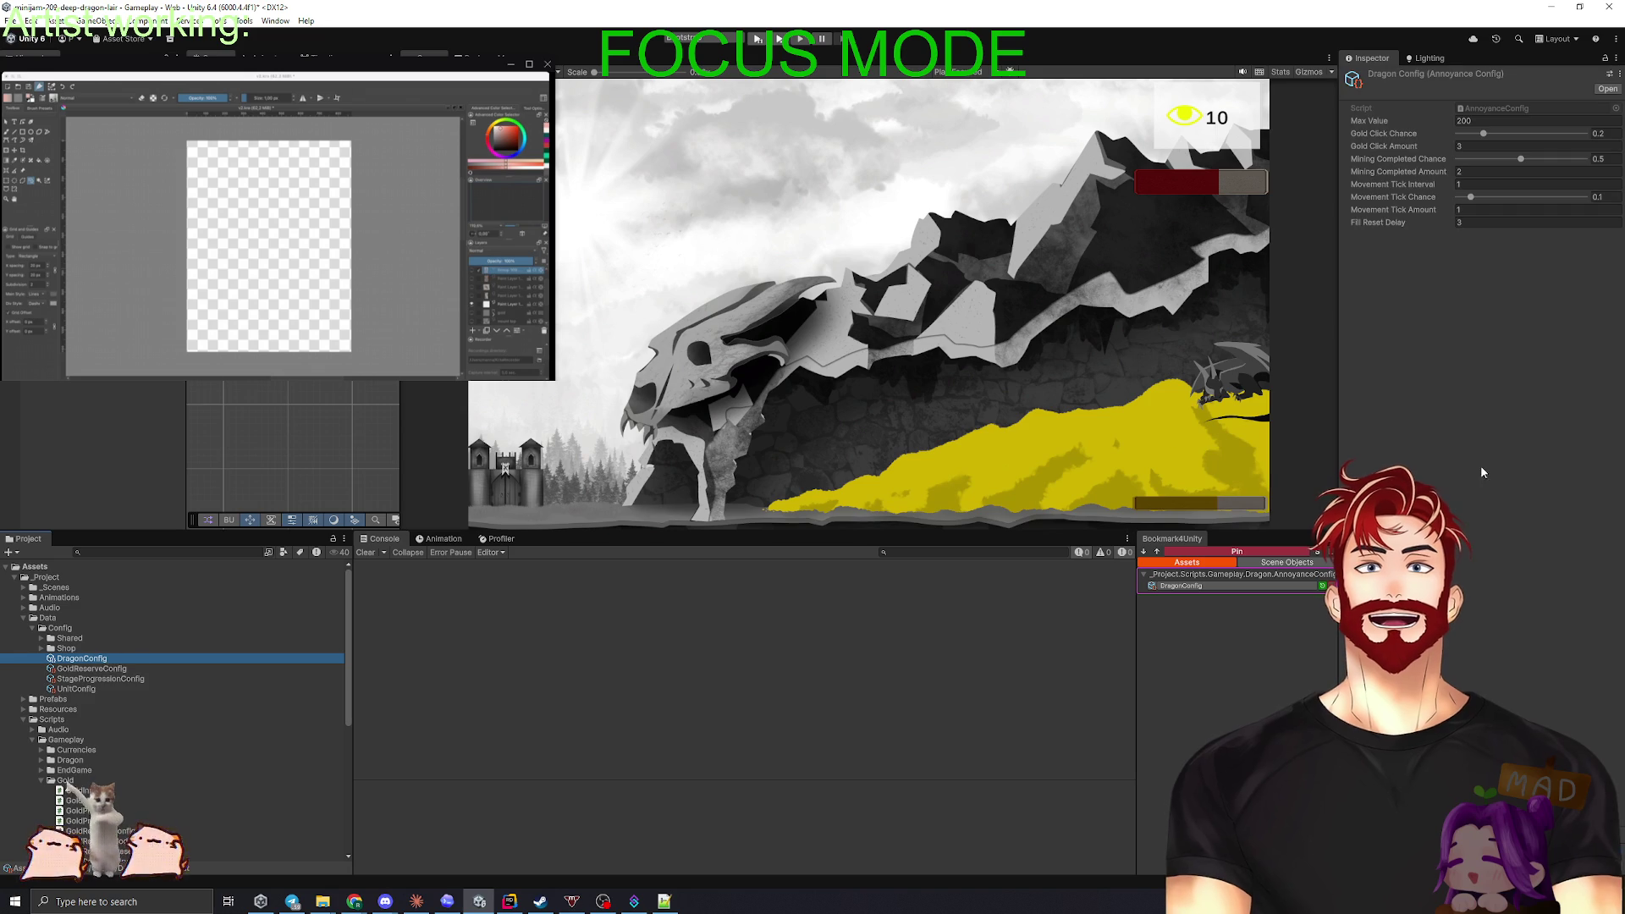
left_click(145, 679)
left_click(1485, 239)
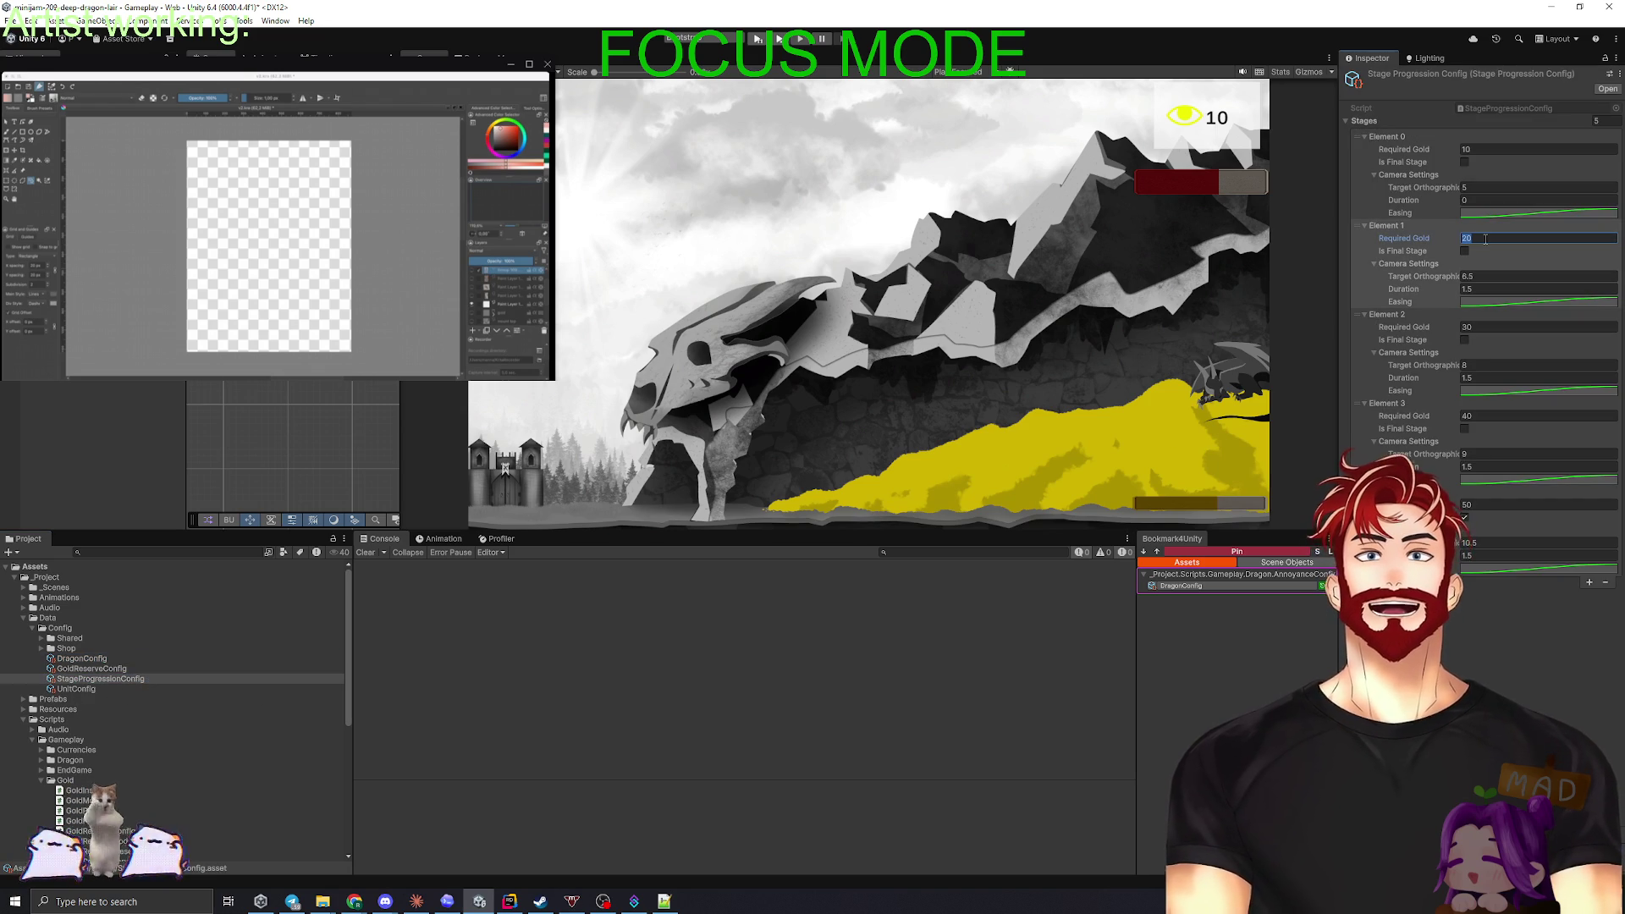
left_click(1477, 326)
type("1")
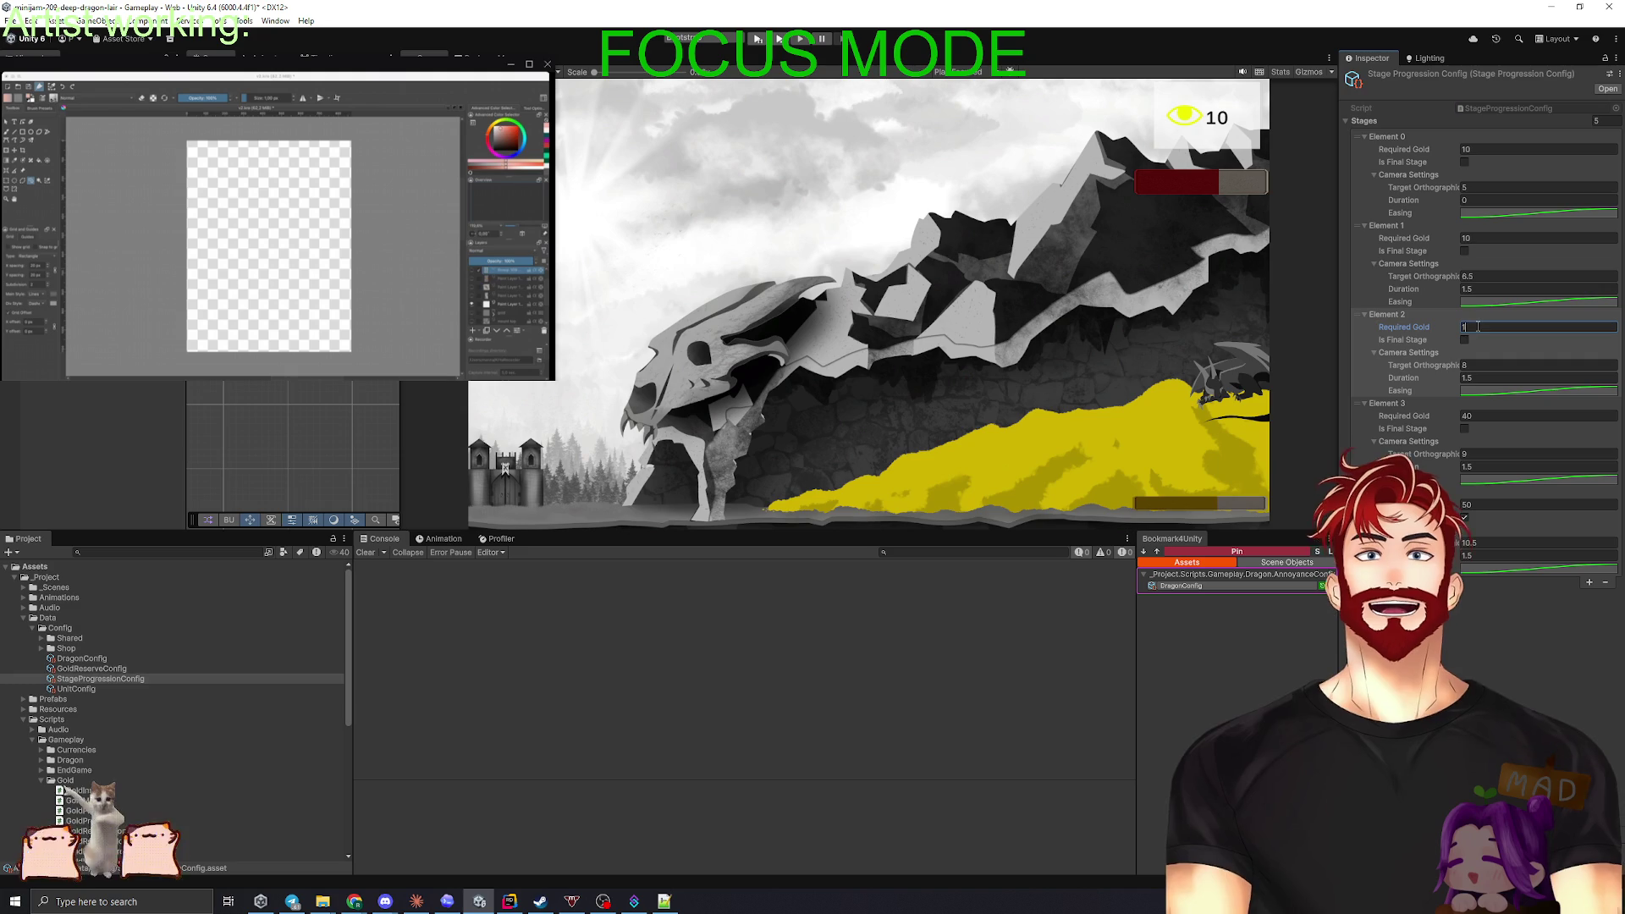
left_click(1486, 416)
type("10")
left_click(1486, 503)
left_click(927, 668)
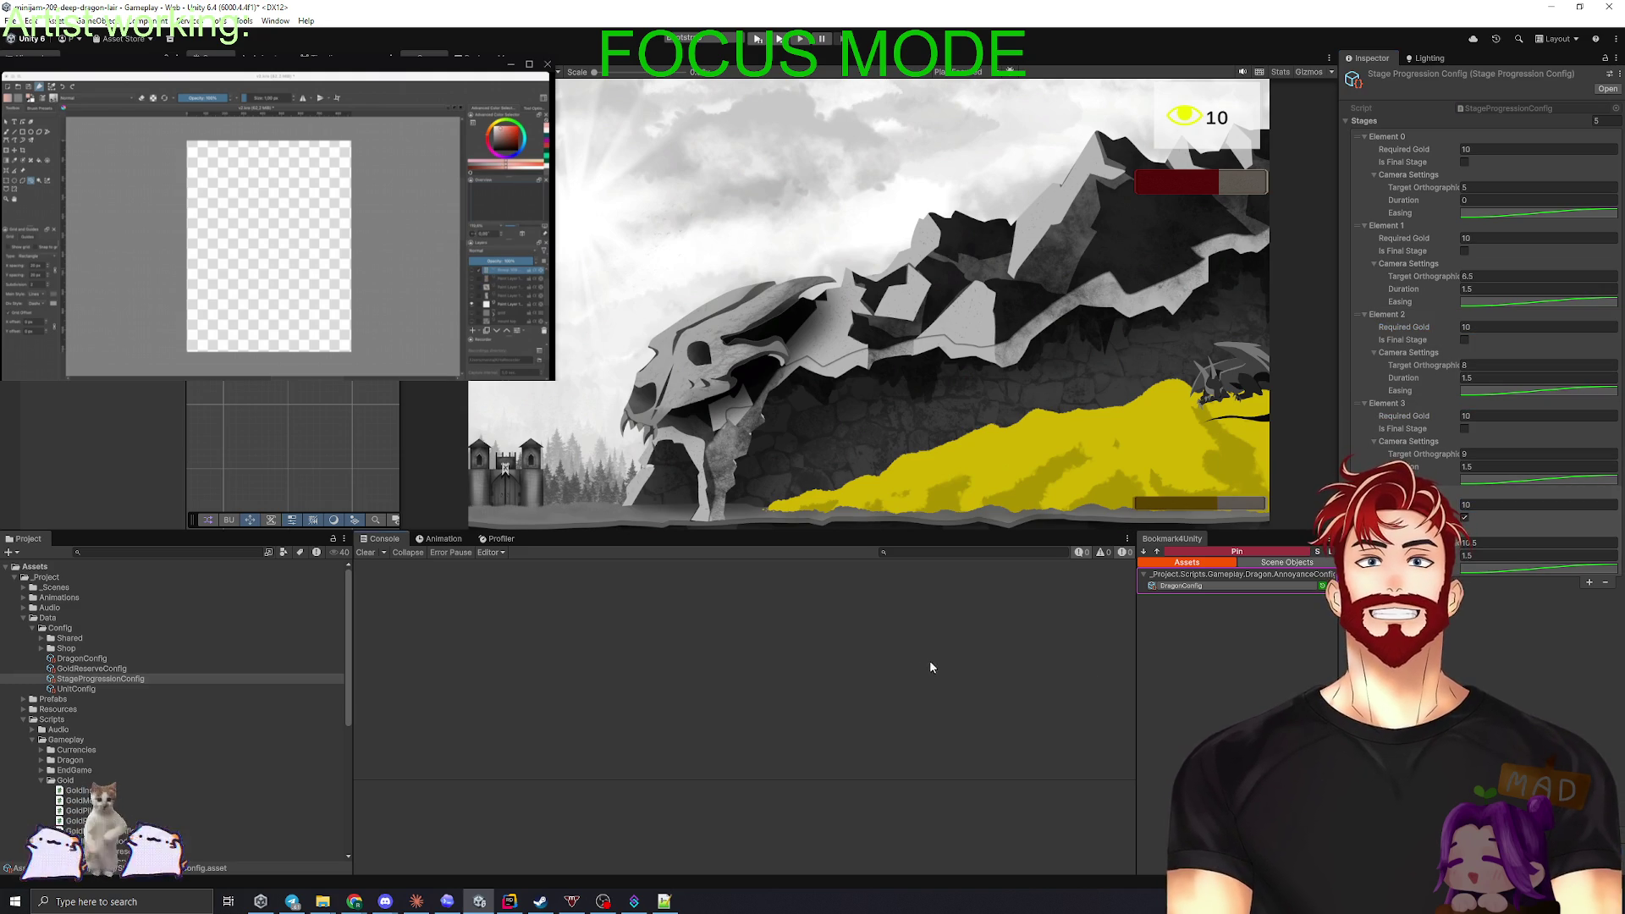
left_click(757, 40)
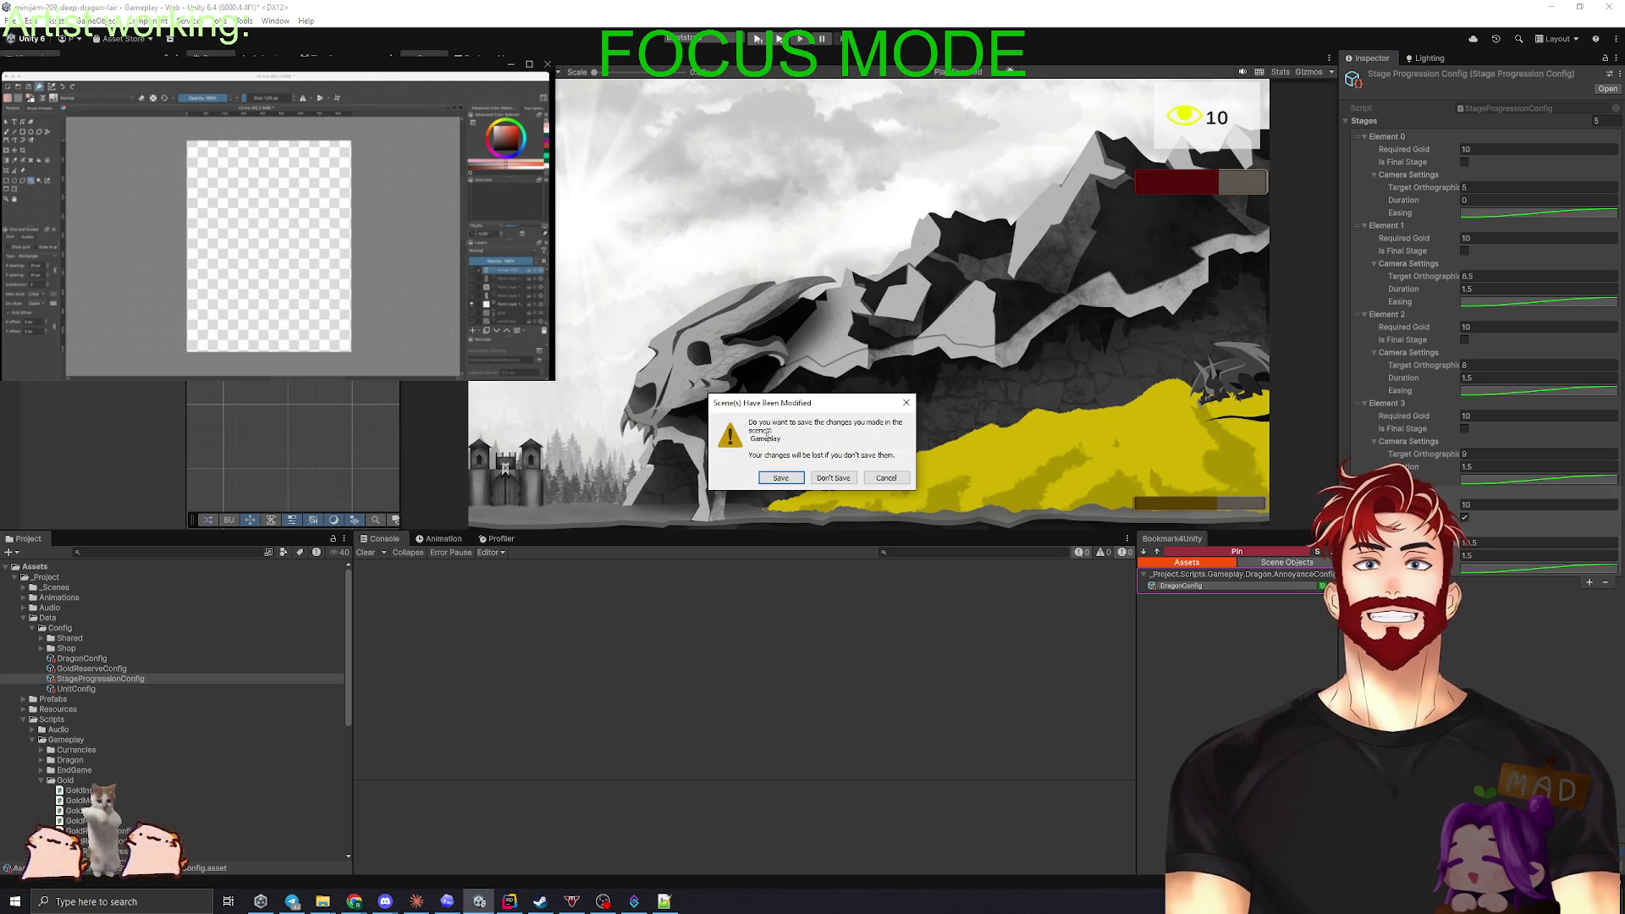
- Save the modified Gameplay scene, enlarge the game view, and restart from the end screen
left_click(781, 478)
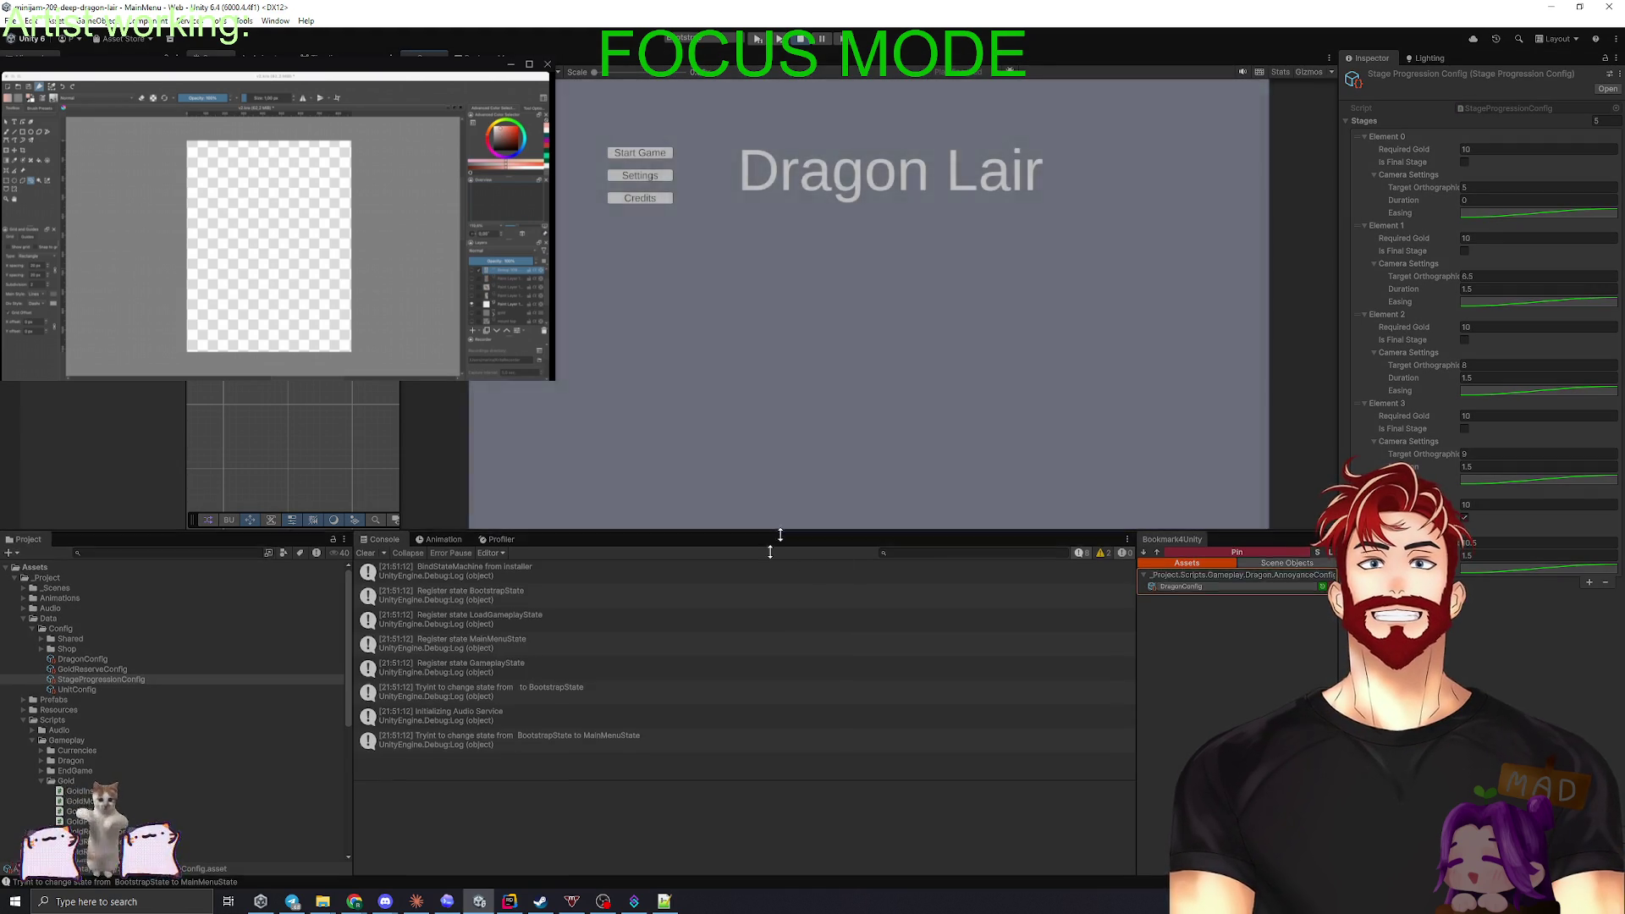
left_click_drag(804, 533, 804, 707)
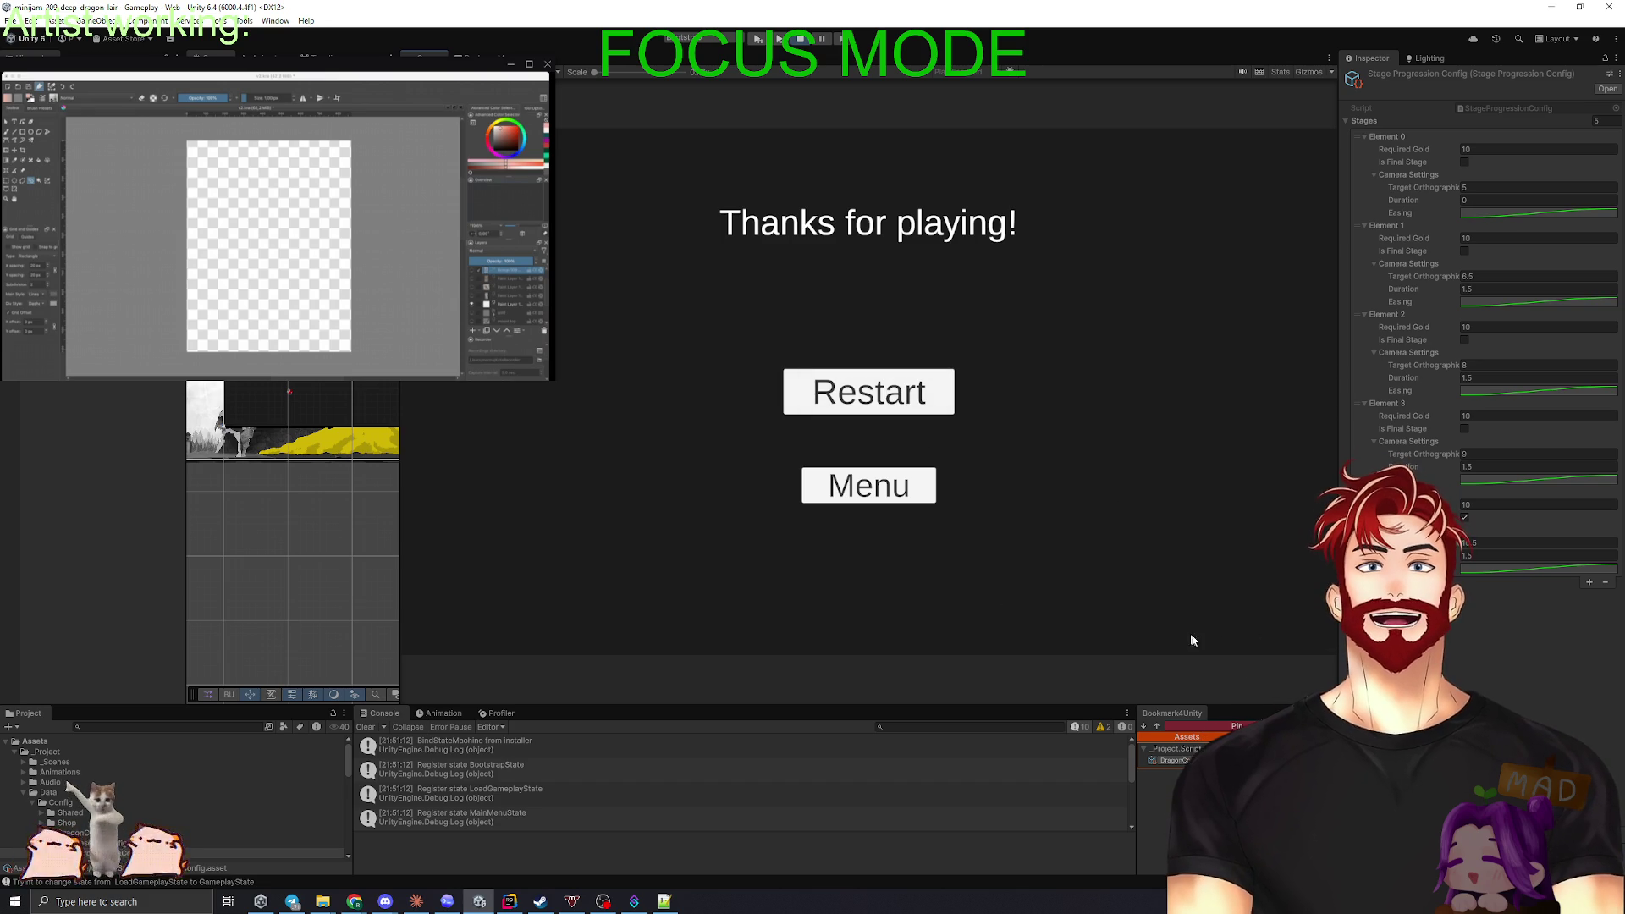
left_click(876, 393)
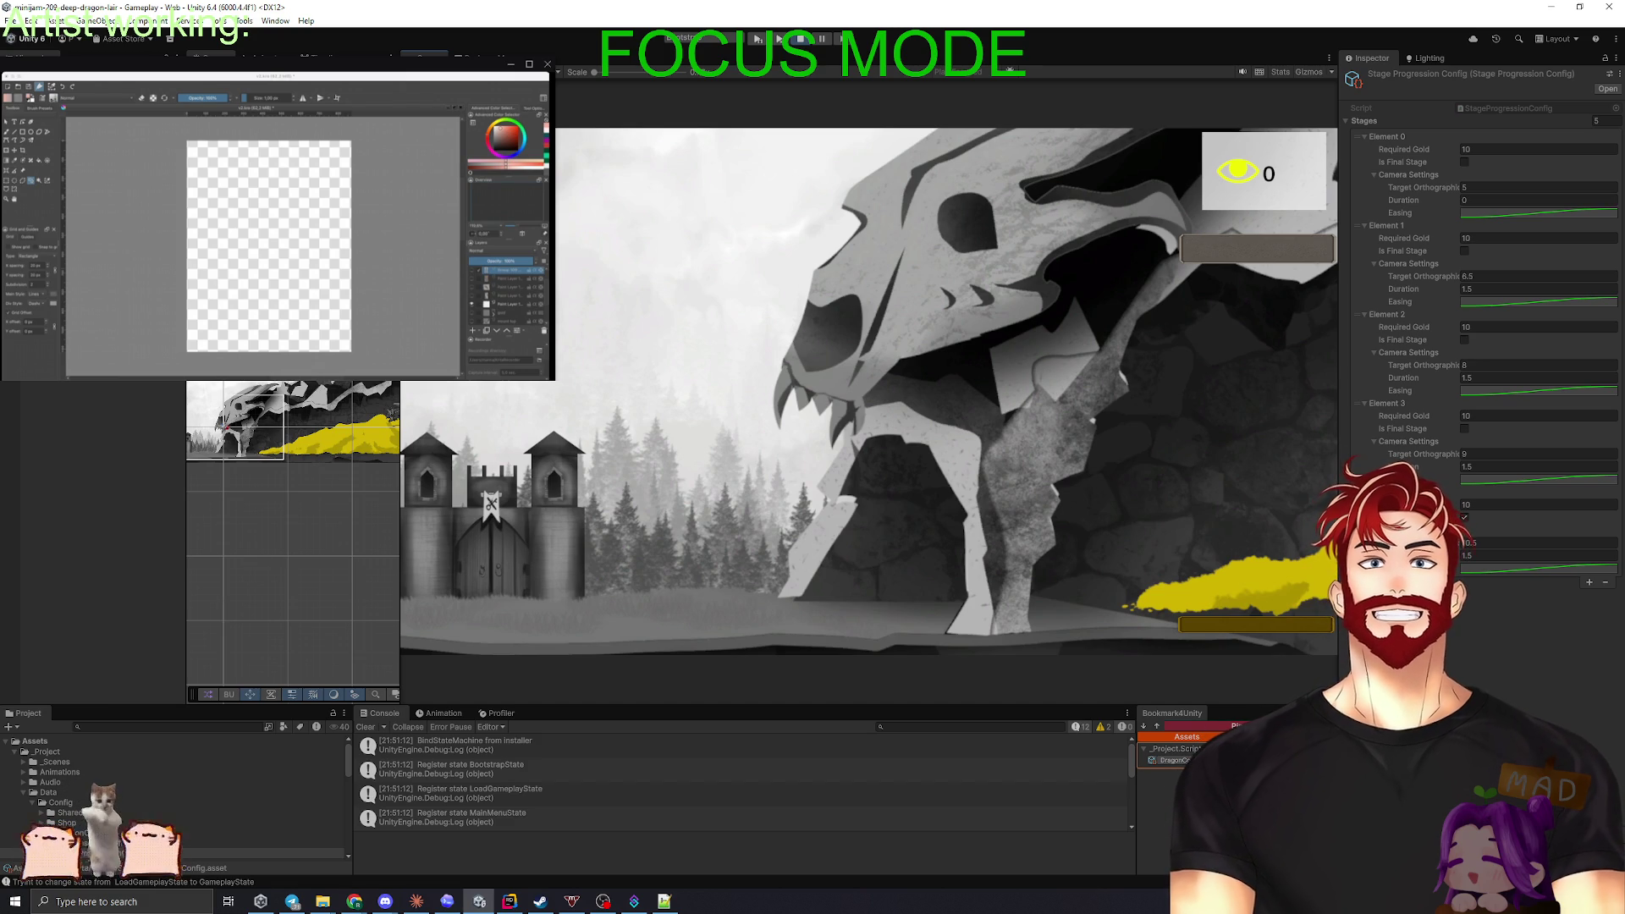
- Collect gold from the pile through the stages, then restart from the end screen
left_click(1263, 596)
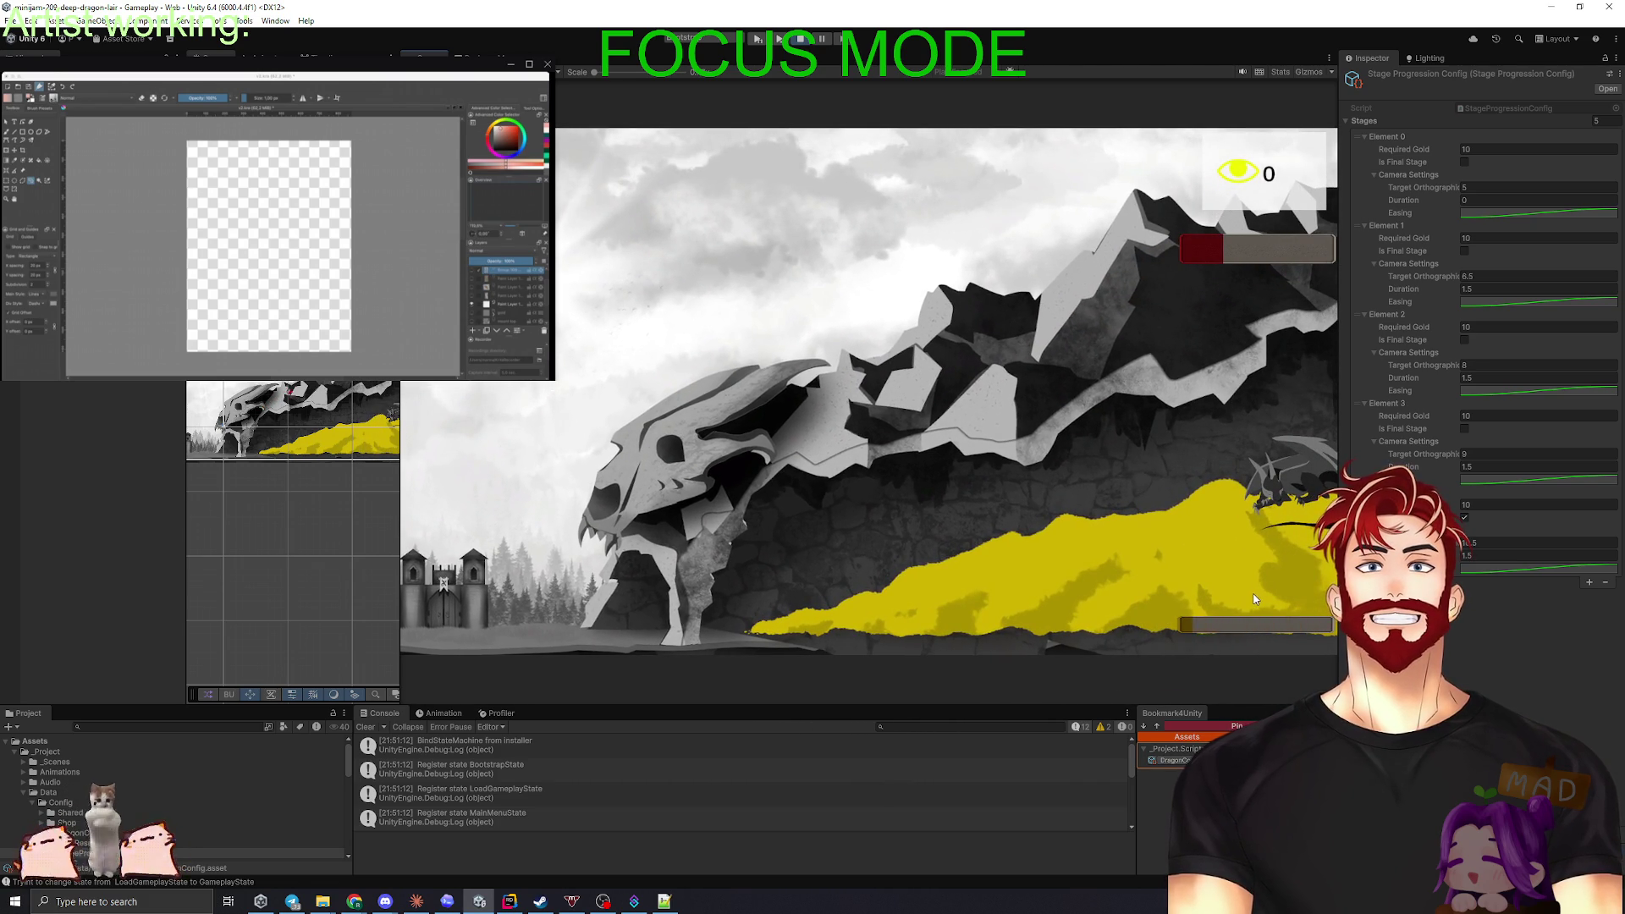
left_click(885, 401)
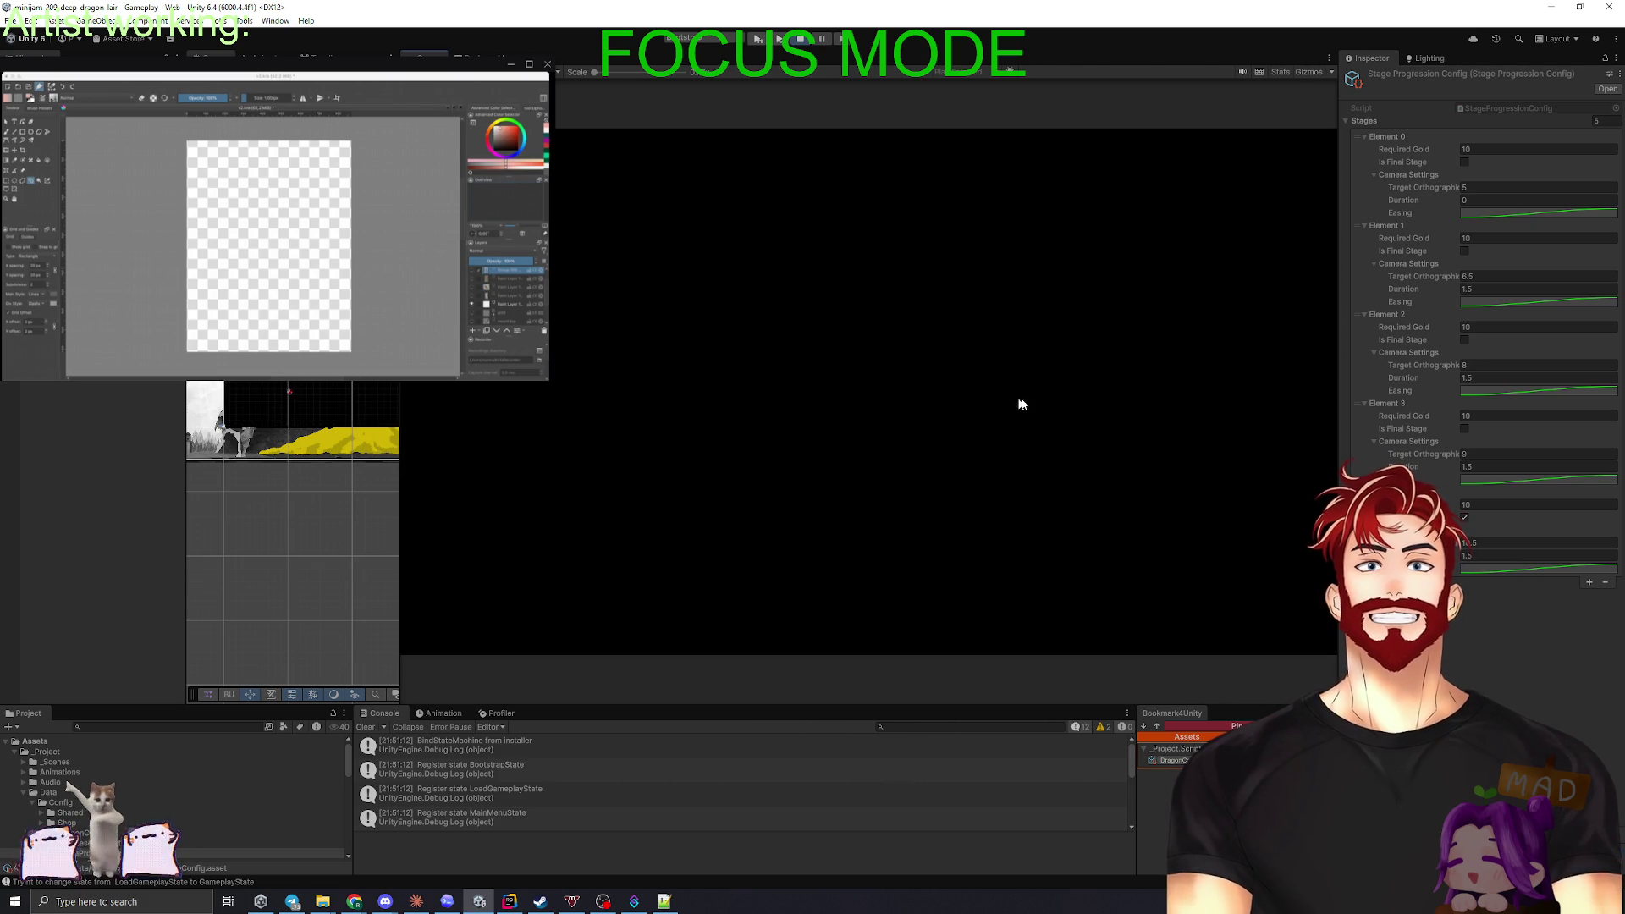
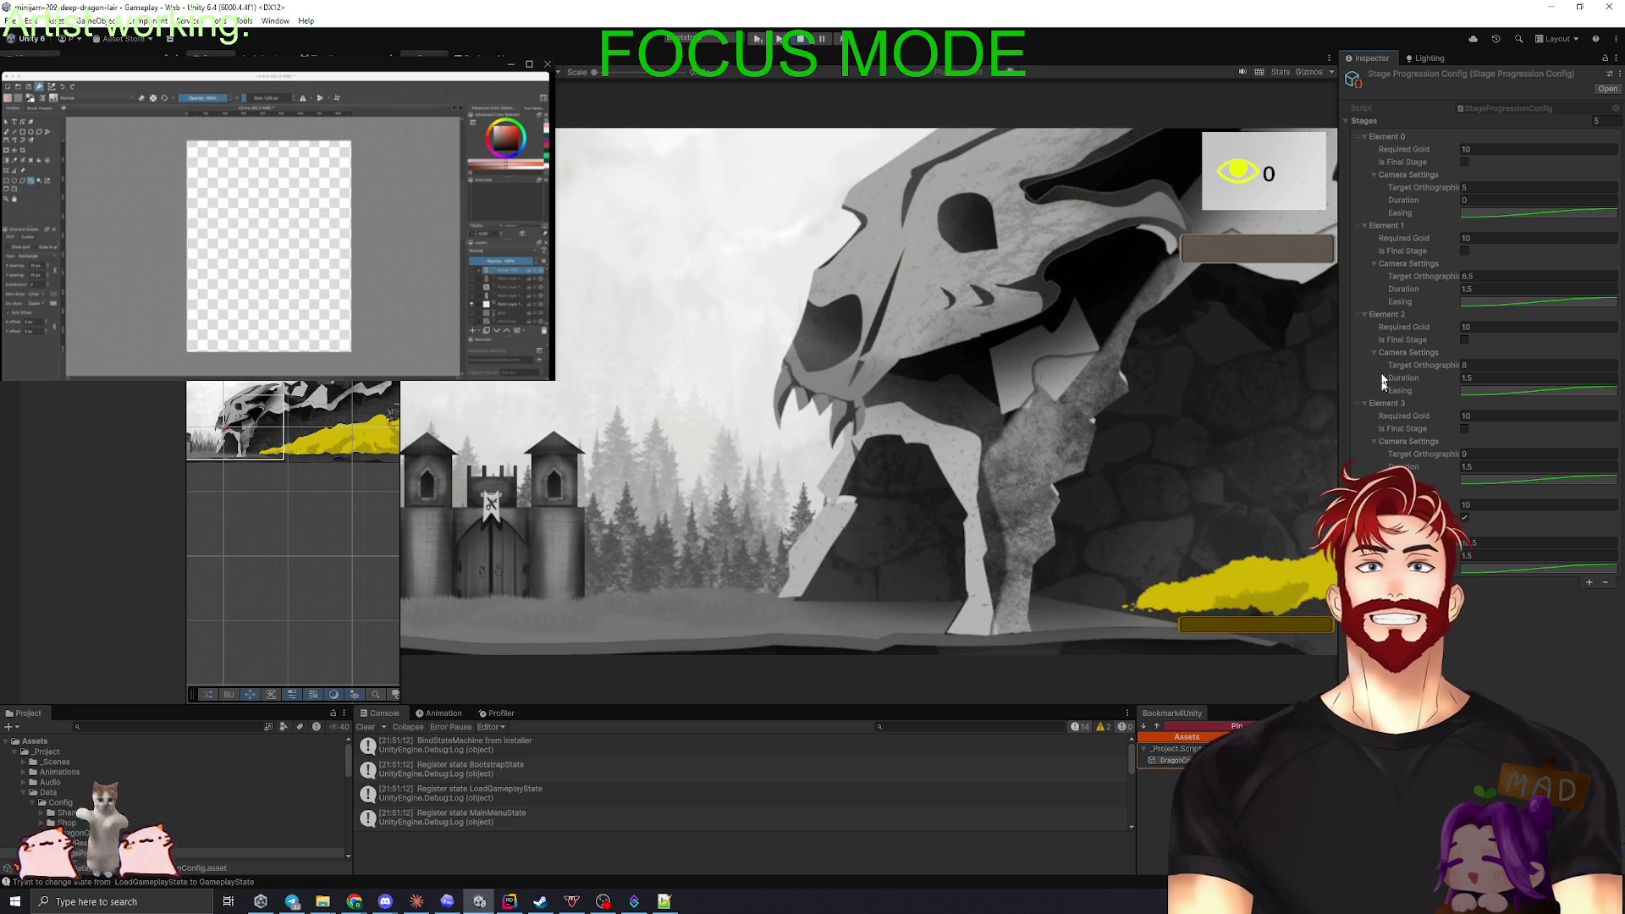
- Set the first three stages' required gold to 1000, 3000 and 9000
left_click(1483, 150)
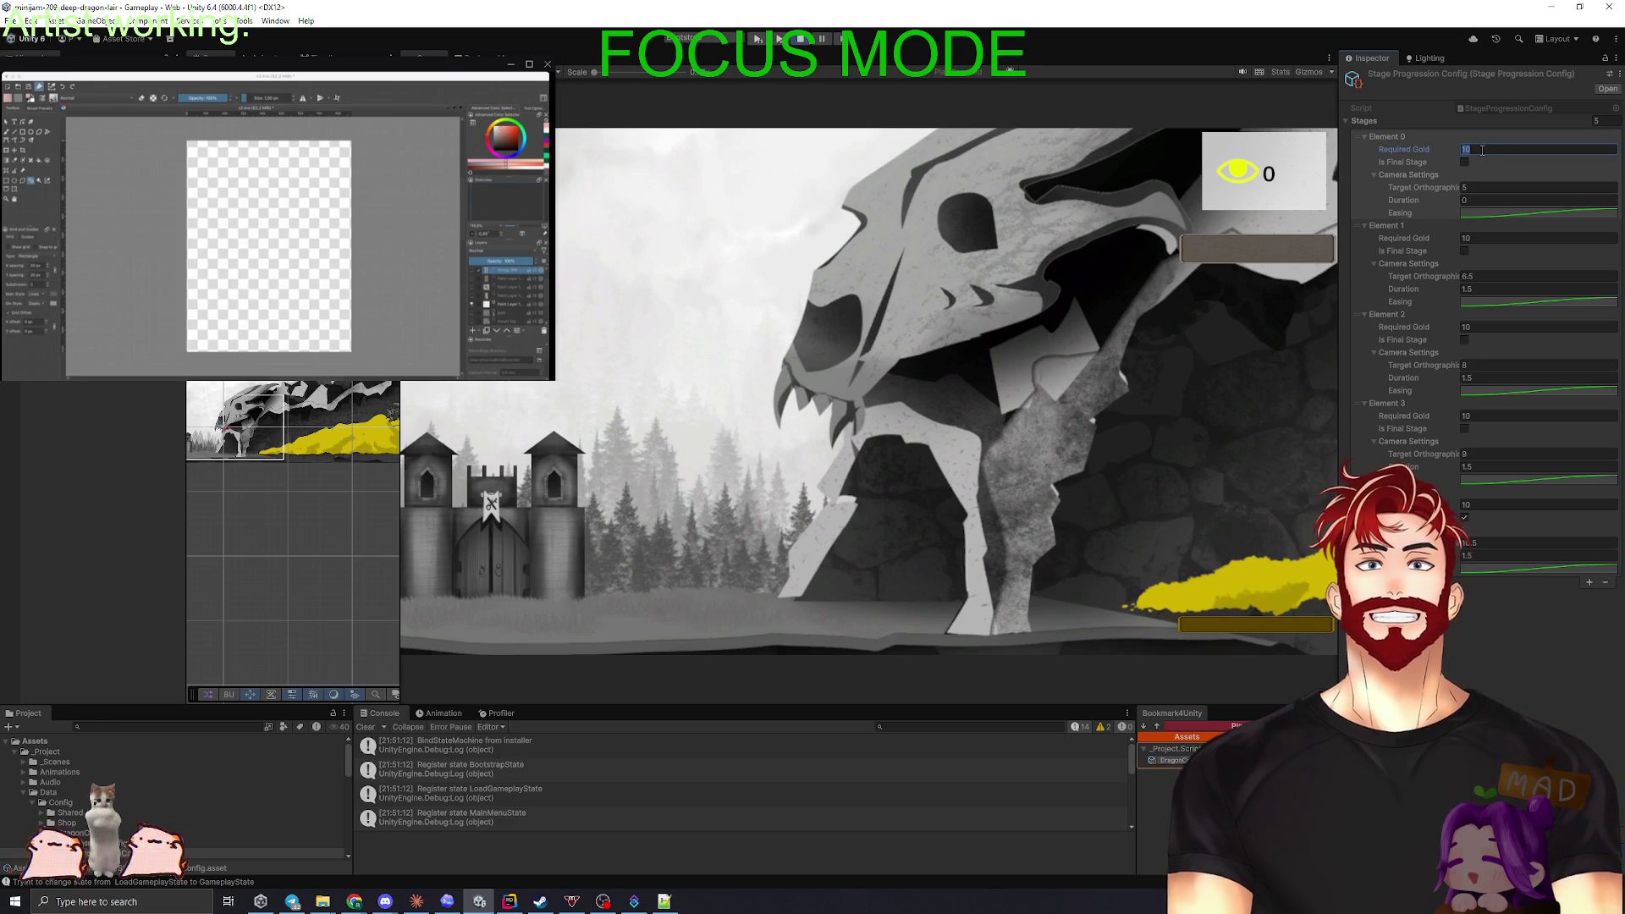
type("1000")
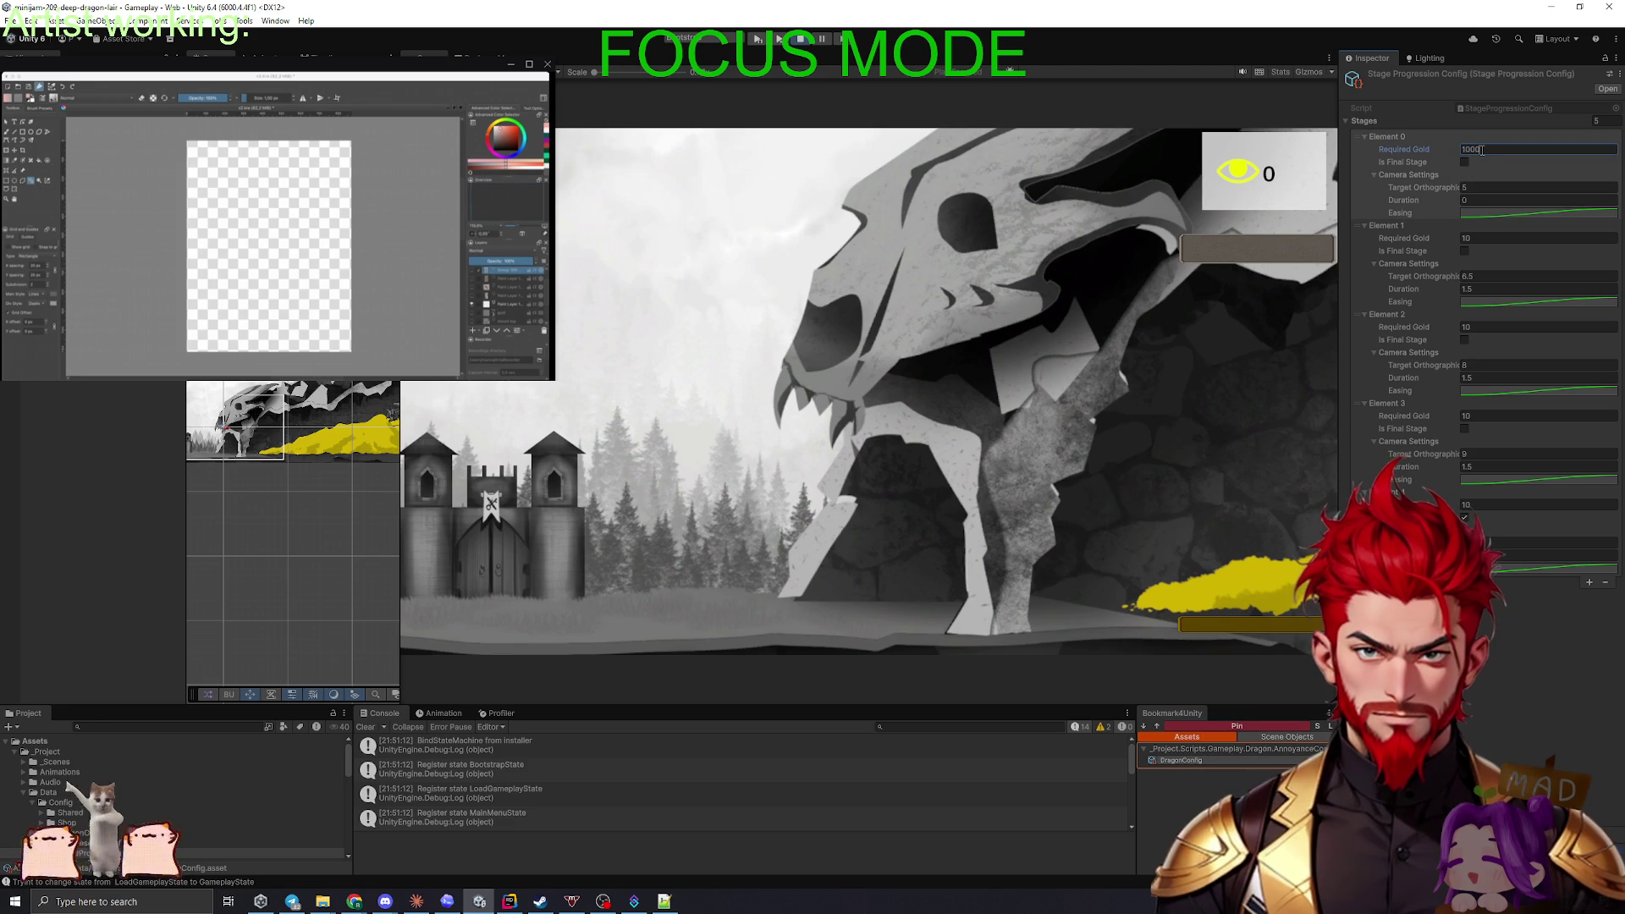
left_click(1482, 239)
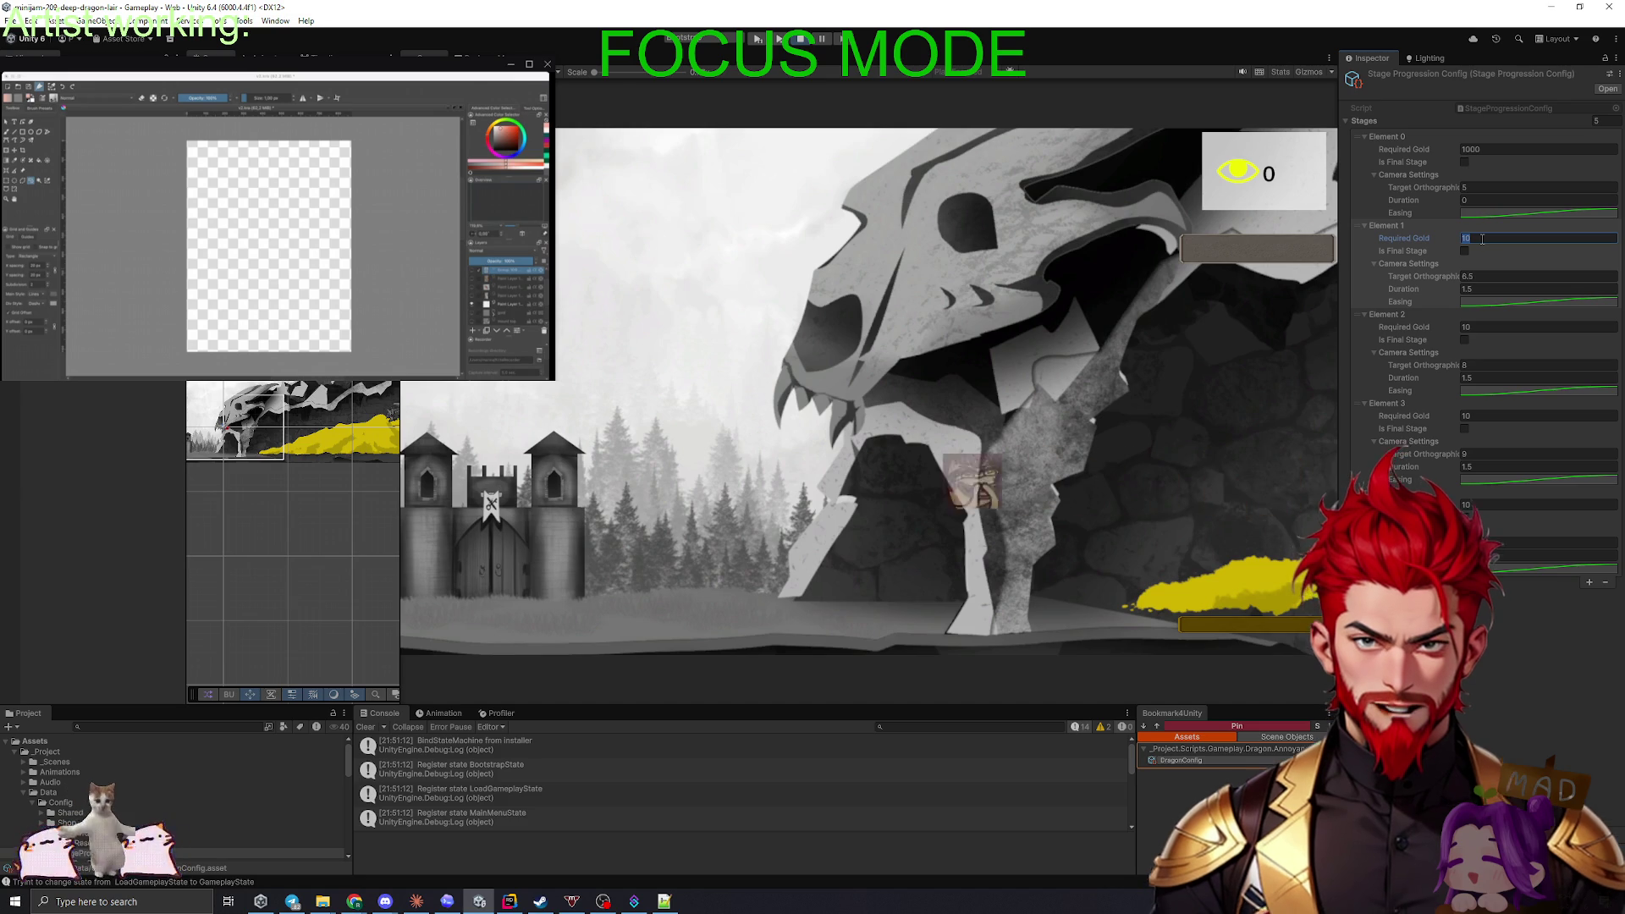
type("3000")
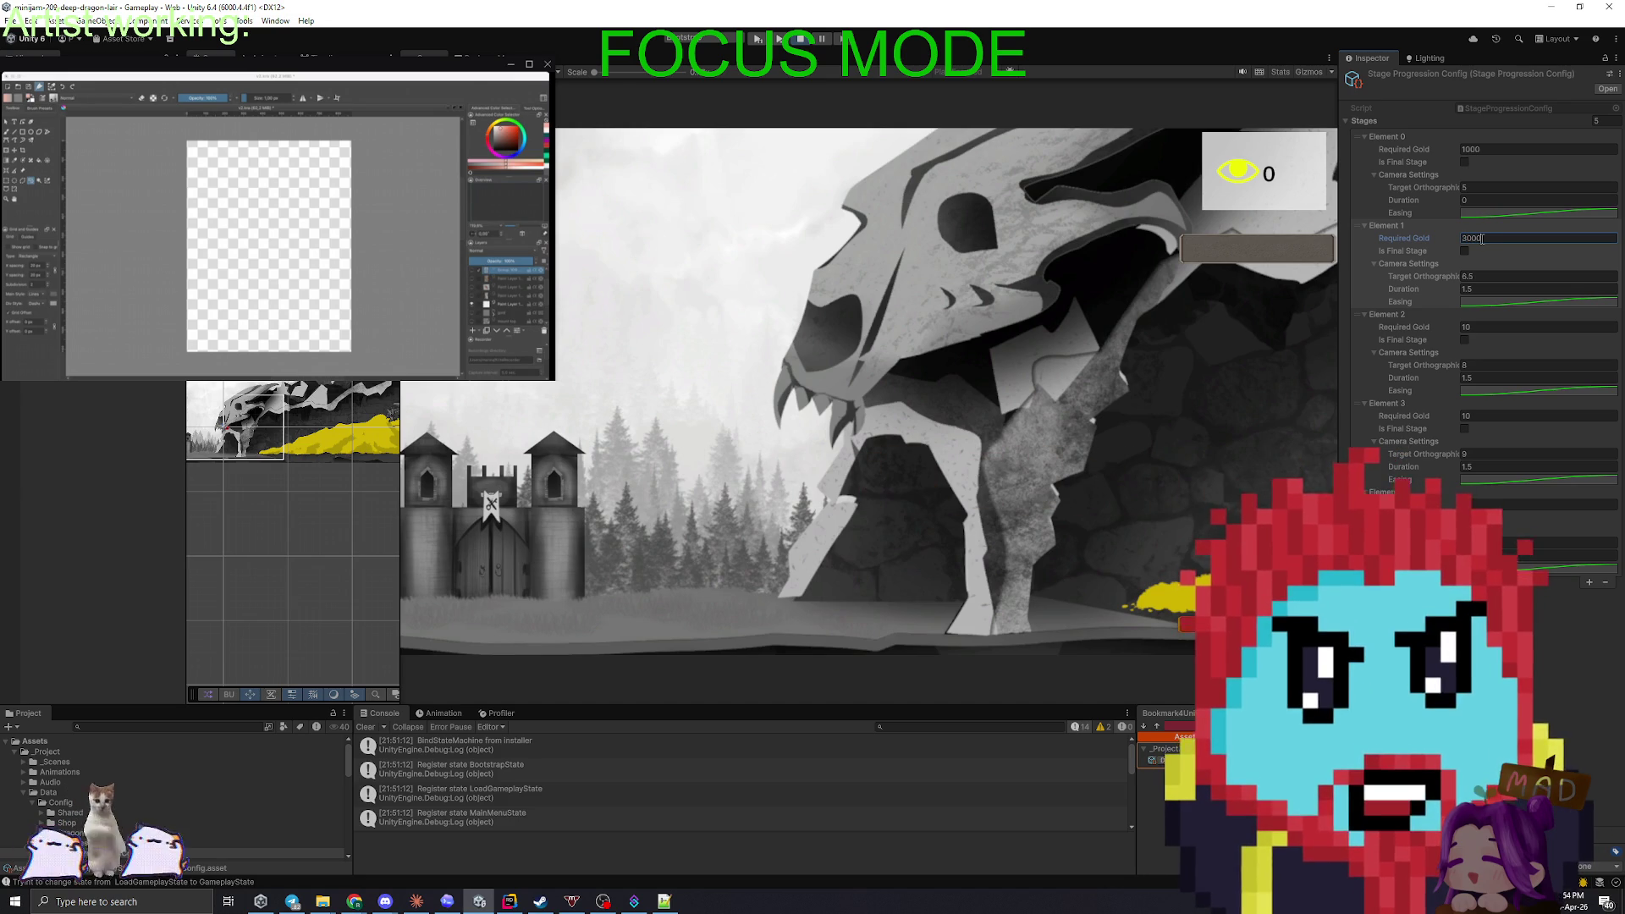
left_click(1492, 329)
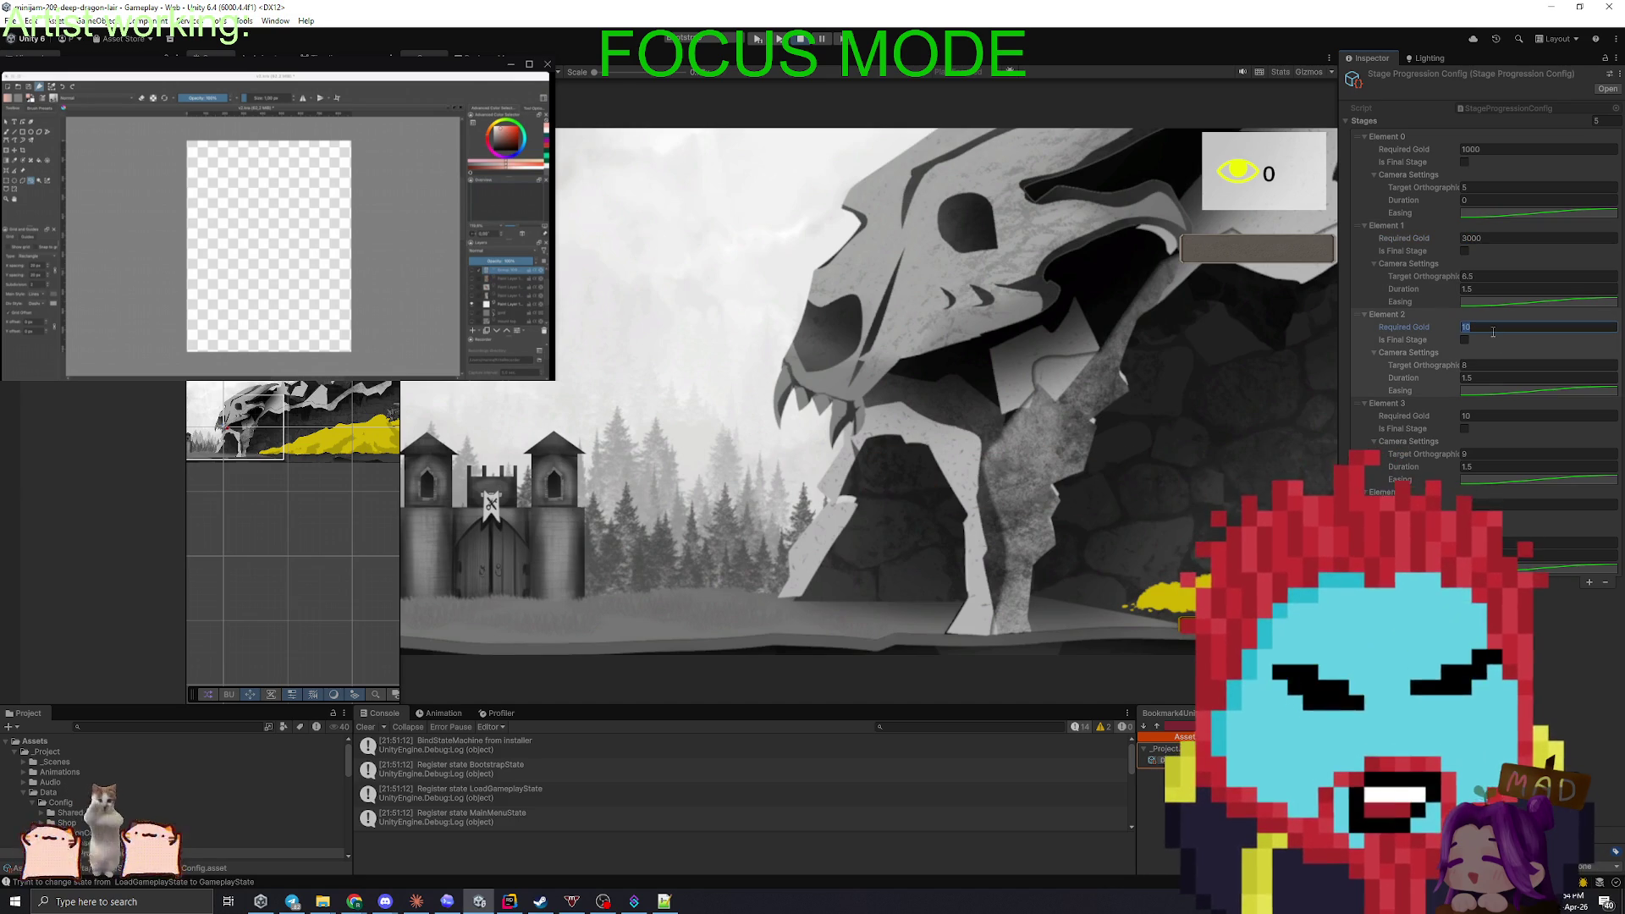
type("90000")
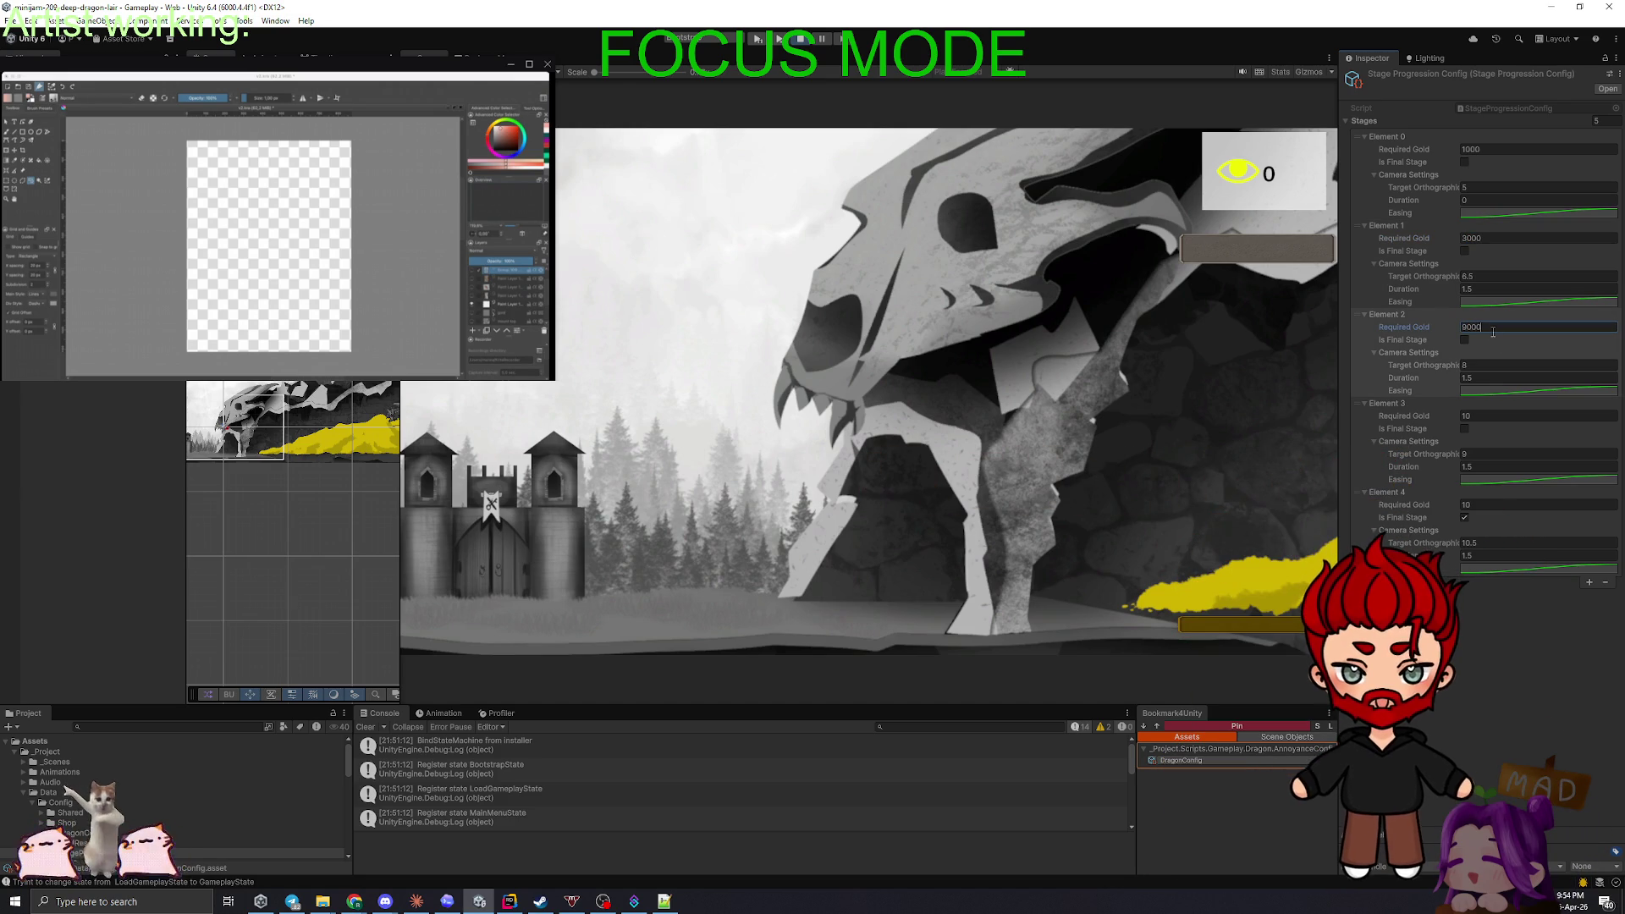
key("BackSpace")
- Set the fourth stage to 15000, give the final stage a larger amount, and save the scene
left_click(1480, 417)
type("1500")
left_click(1471, 542)
type("2000")
key("BackSpace")
key("BackSpace")
key("BackSpace")
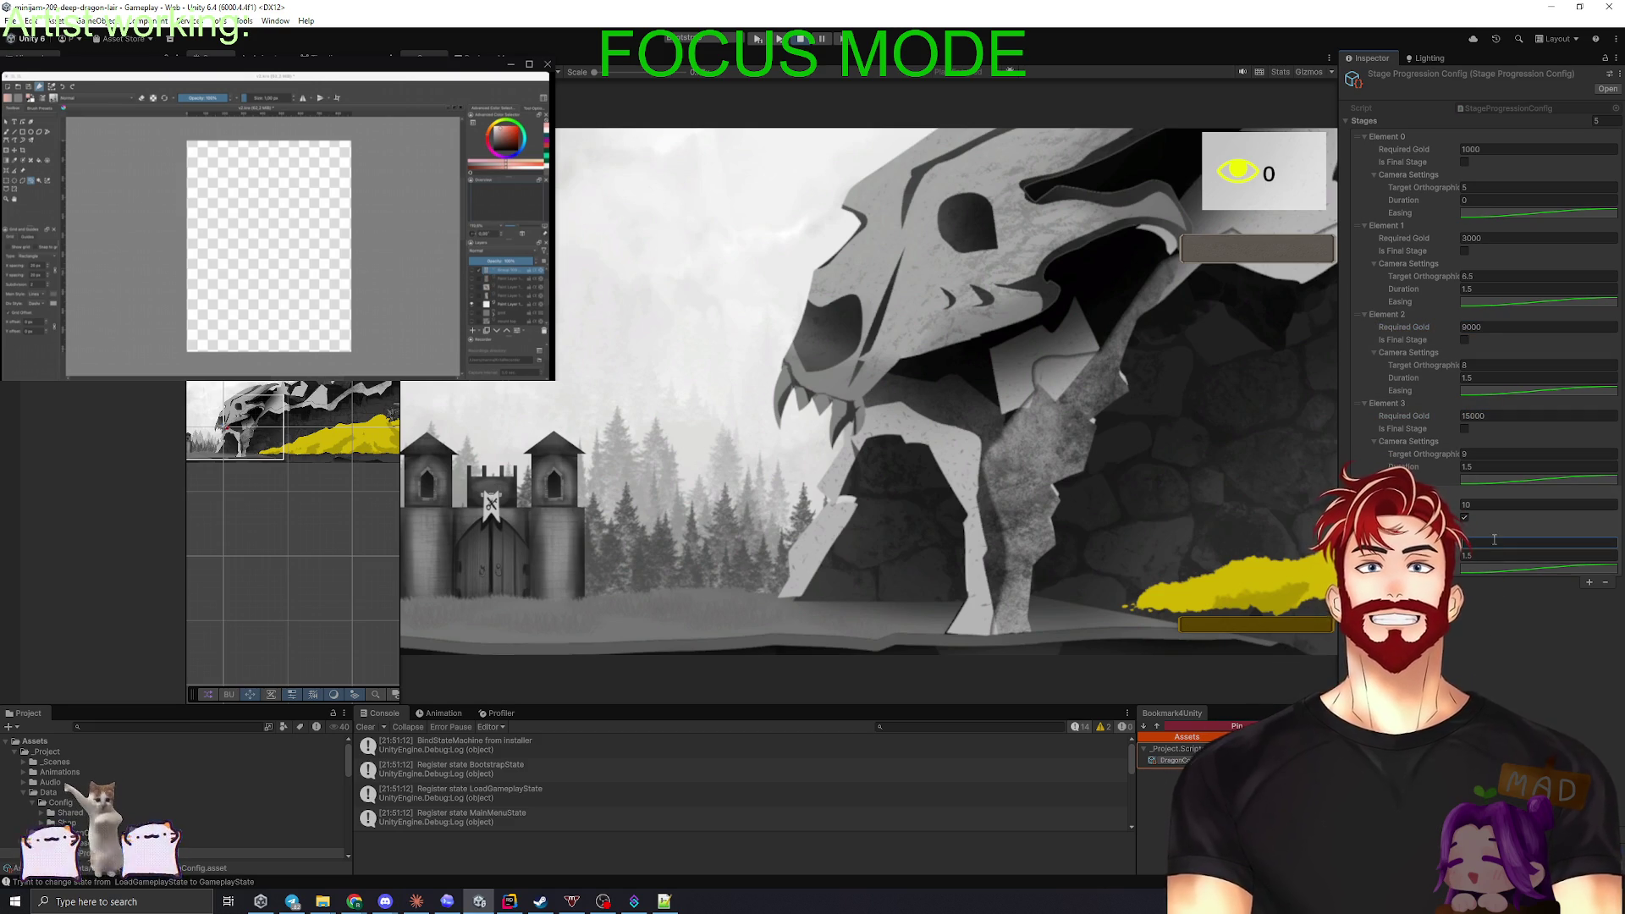
type("2000")
key("Return")
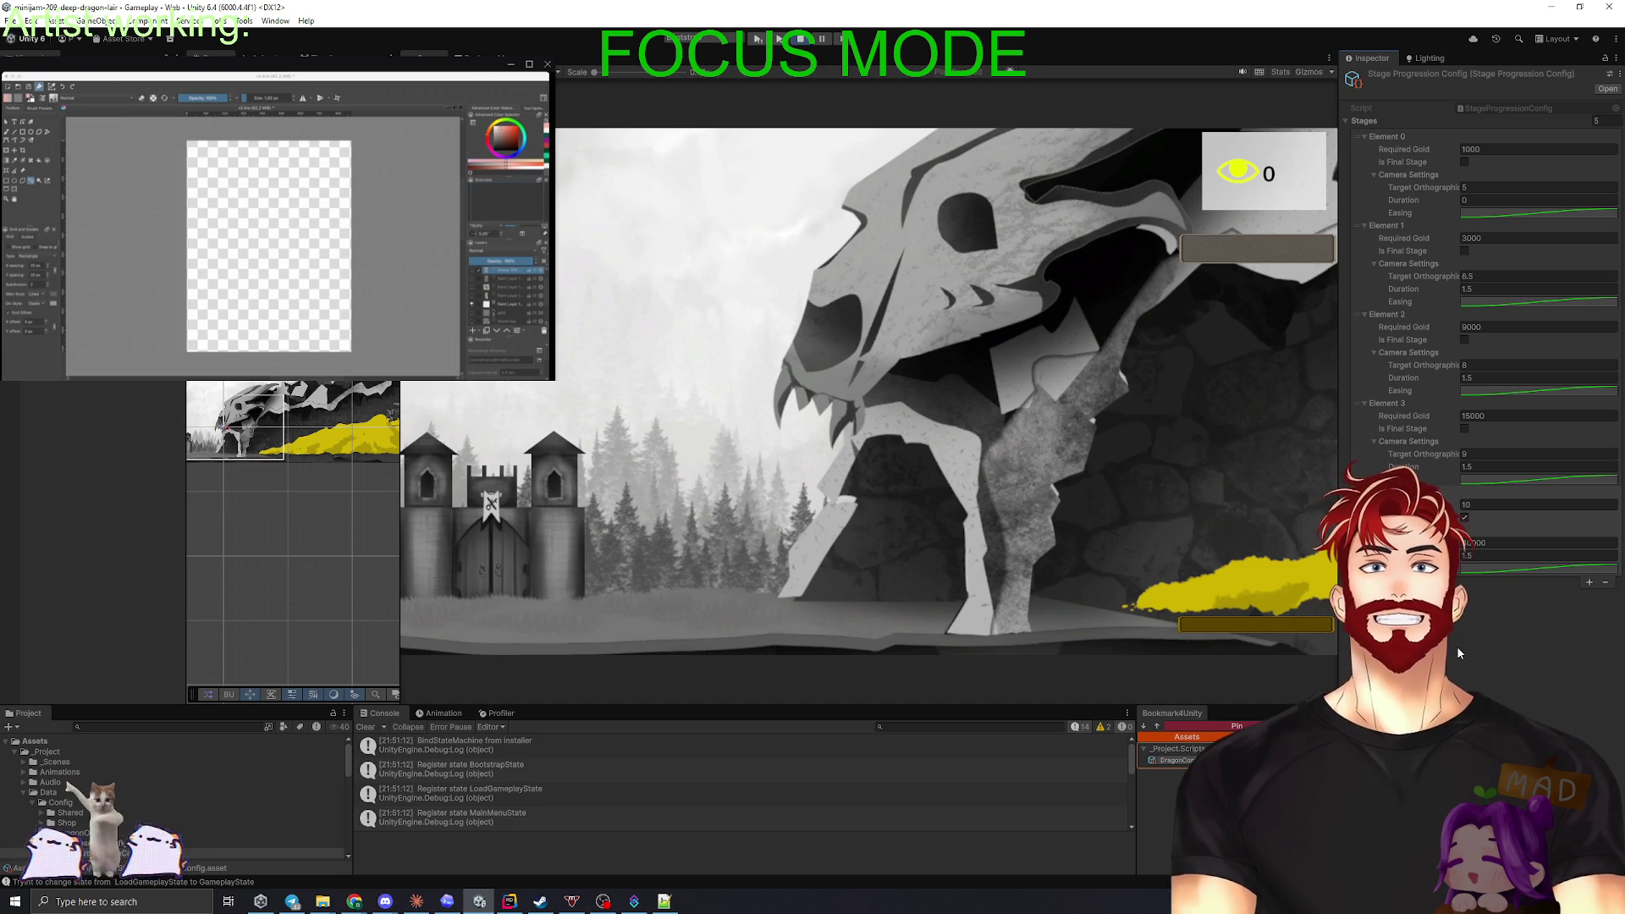
key("ctrl+s")
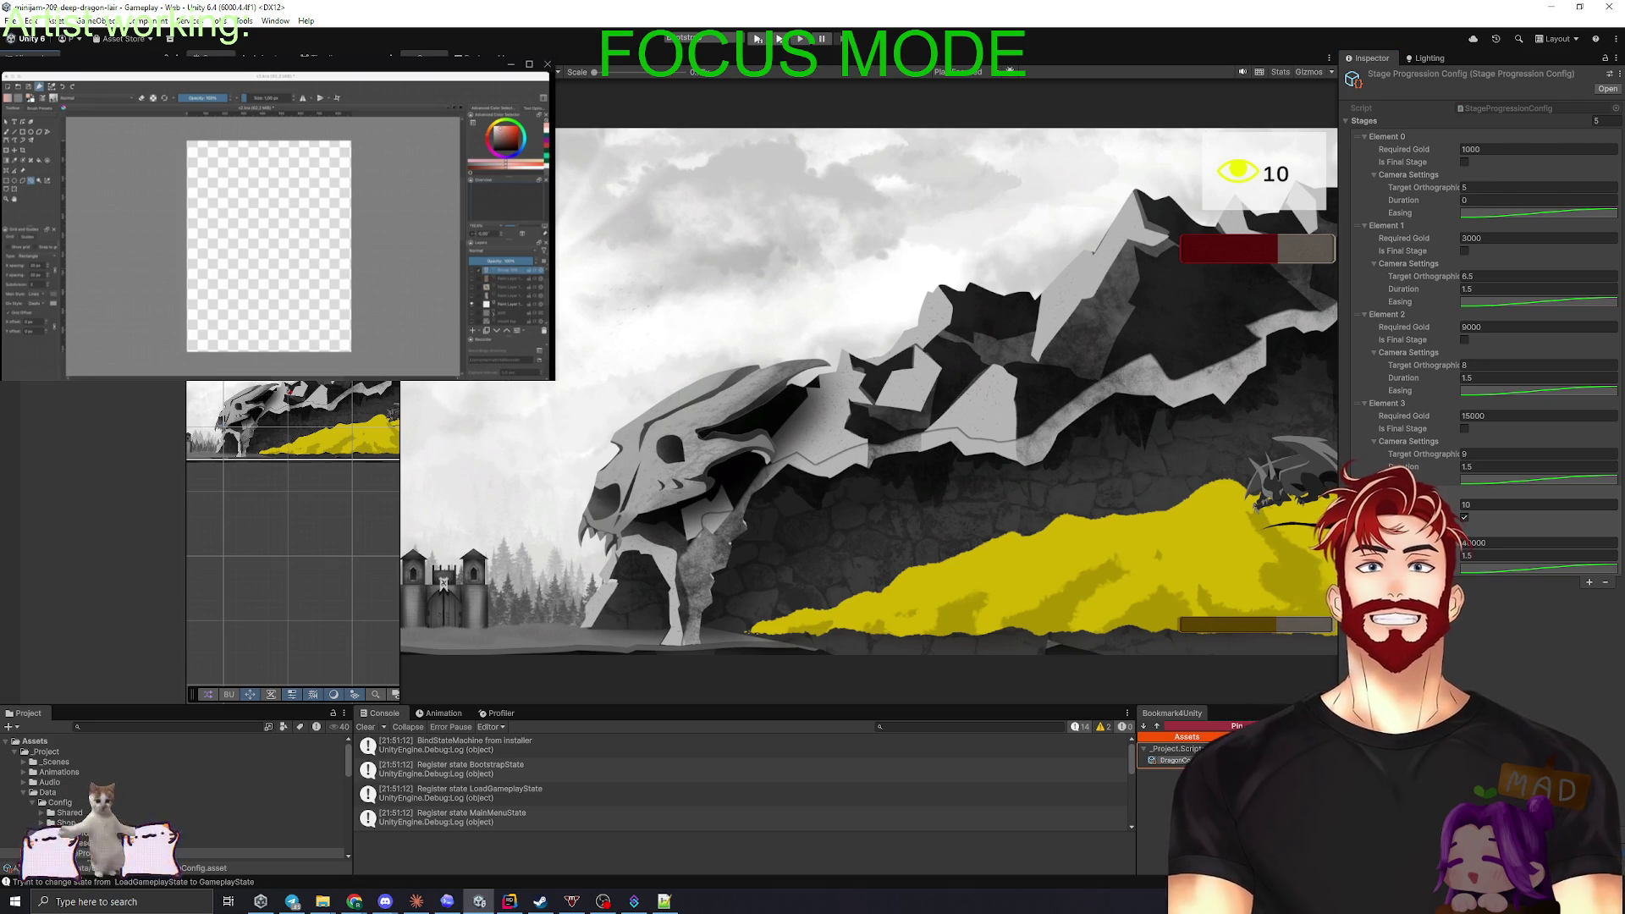
- Select the gold pile in the Scene view to show its Sprite Renderer, Gold Pile script and Rigidbody 2D
left_click(392, 414)
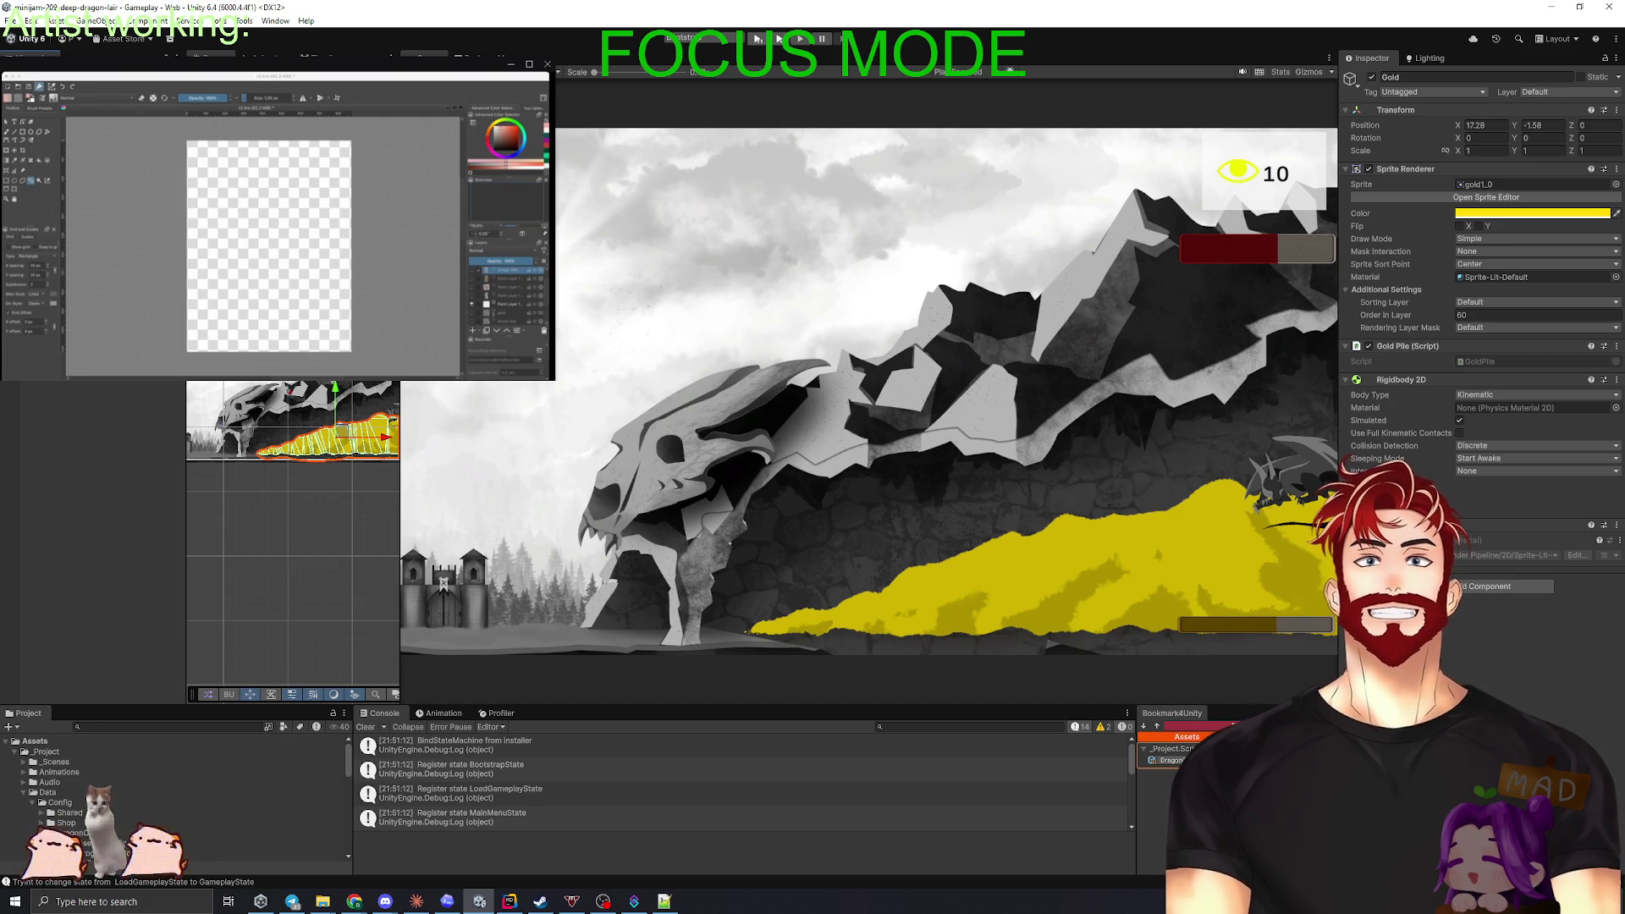
- Create an empty Hierarchy object named CaveGoldView, then reselect the Gold object
right_click(70, 199)
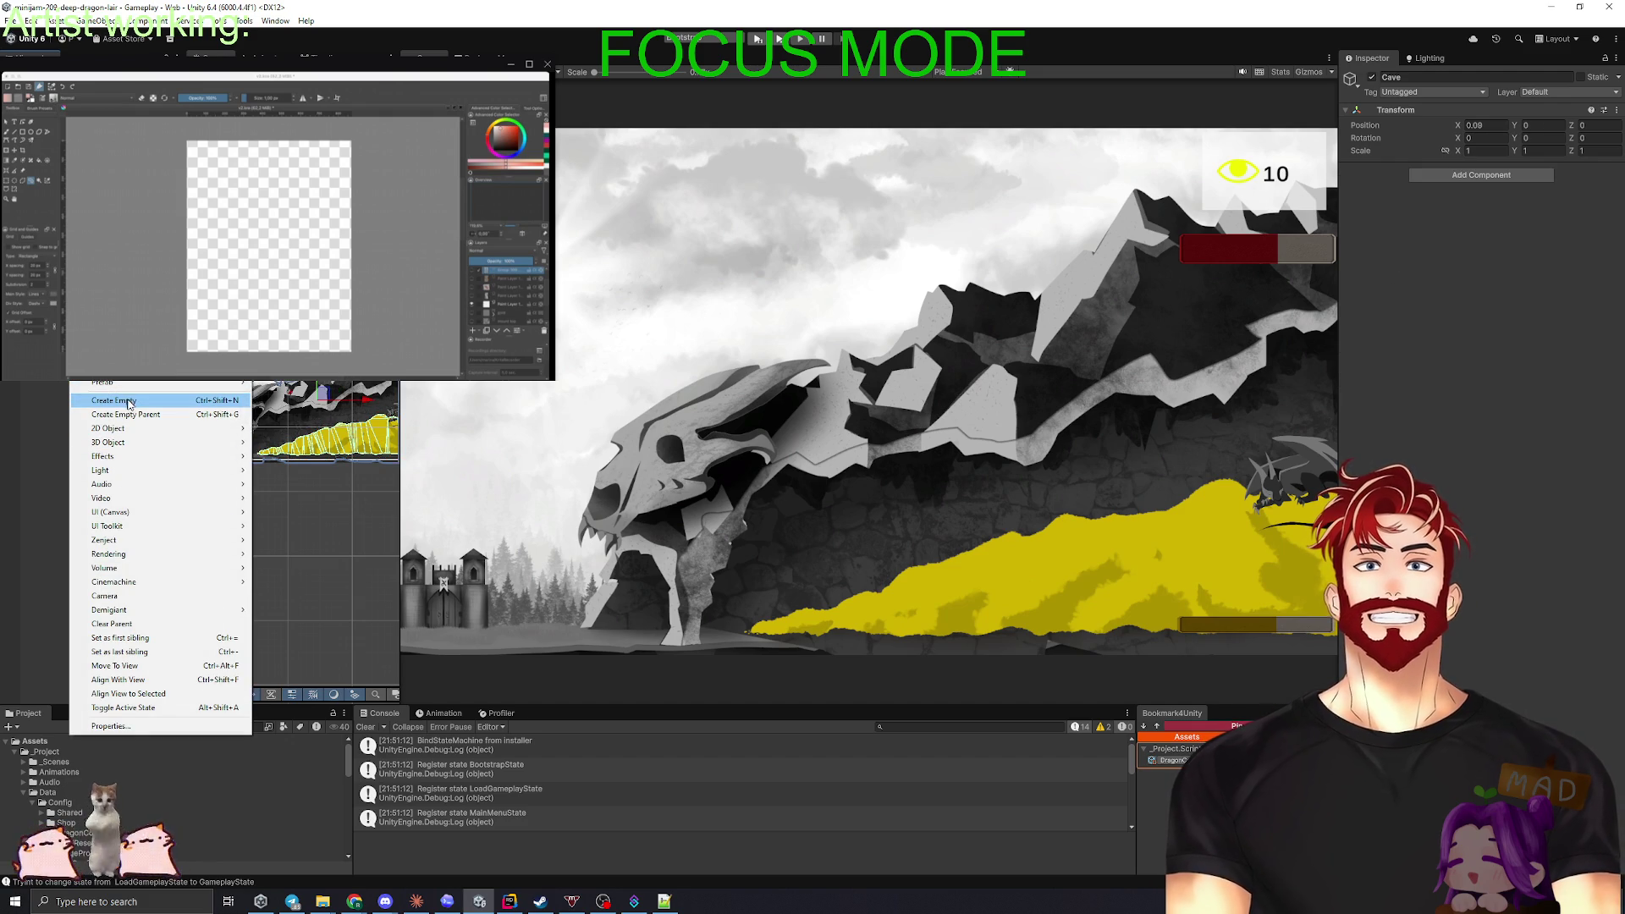
left_click(132, 404)
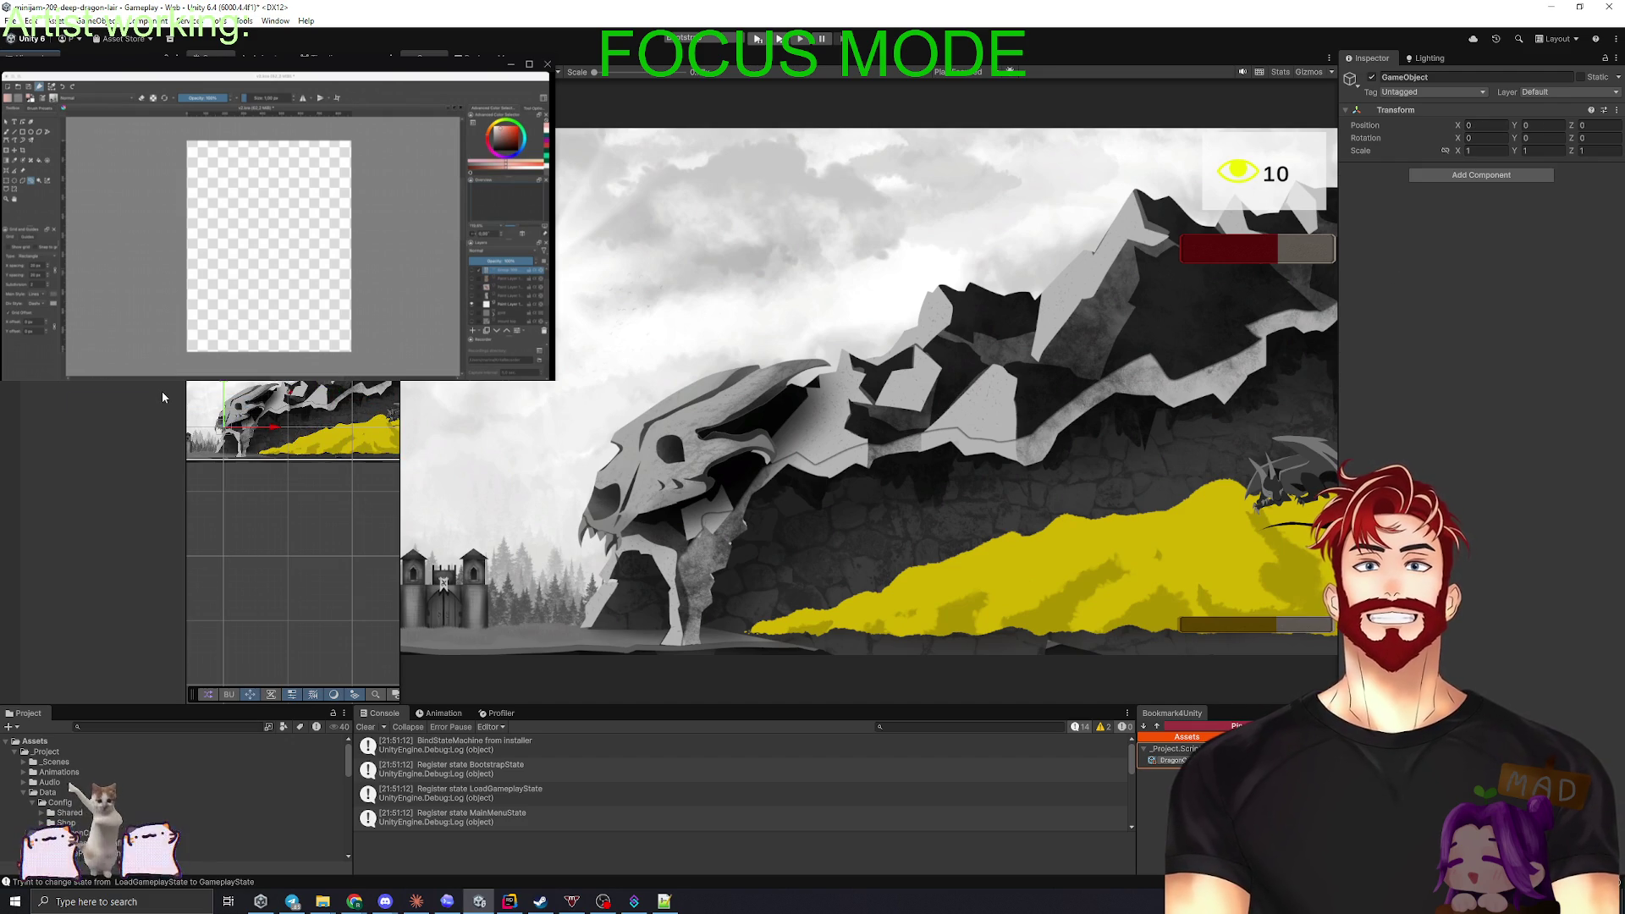
type("GoldView")
key("Return")
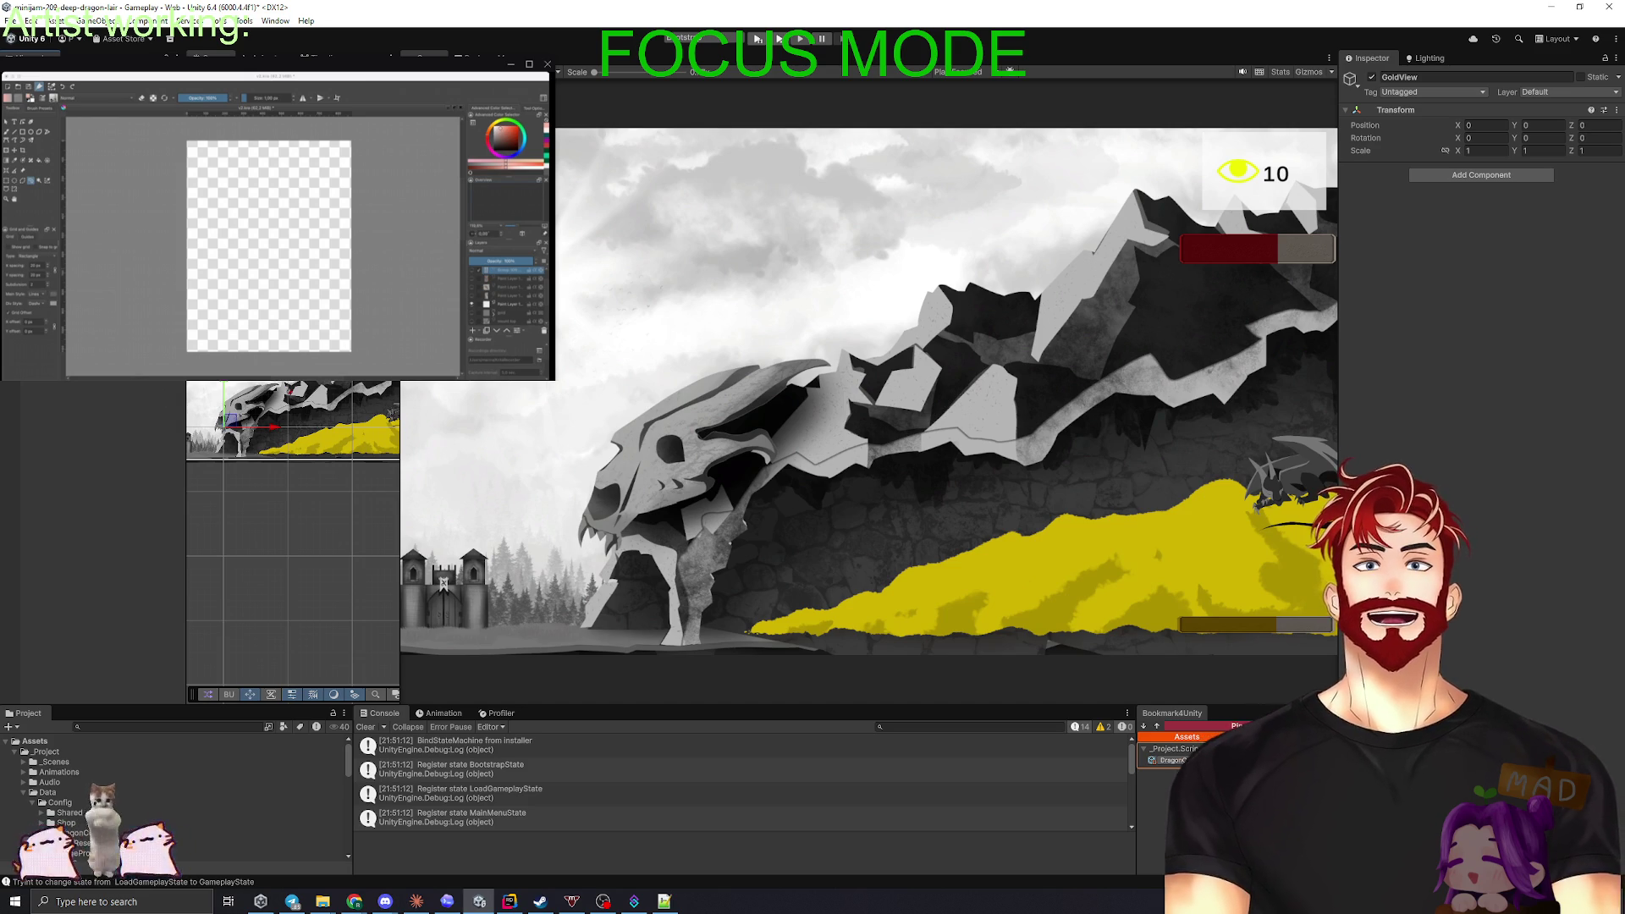
type("Cave")
key("Return")
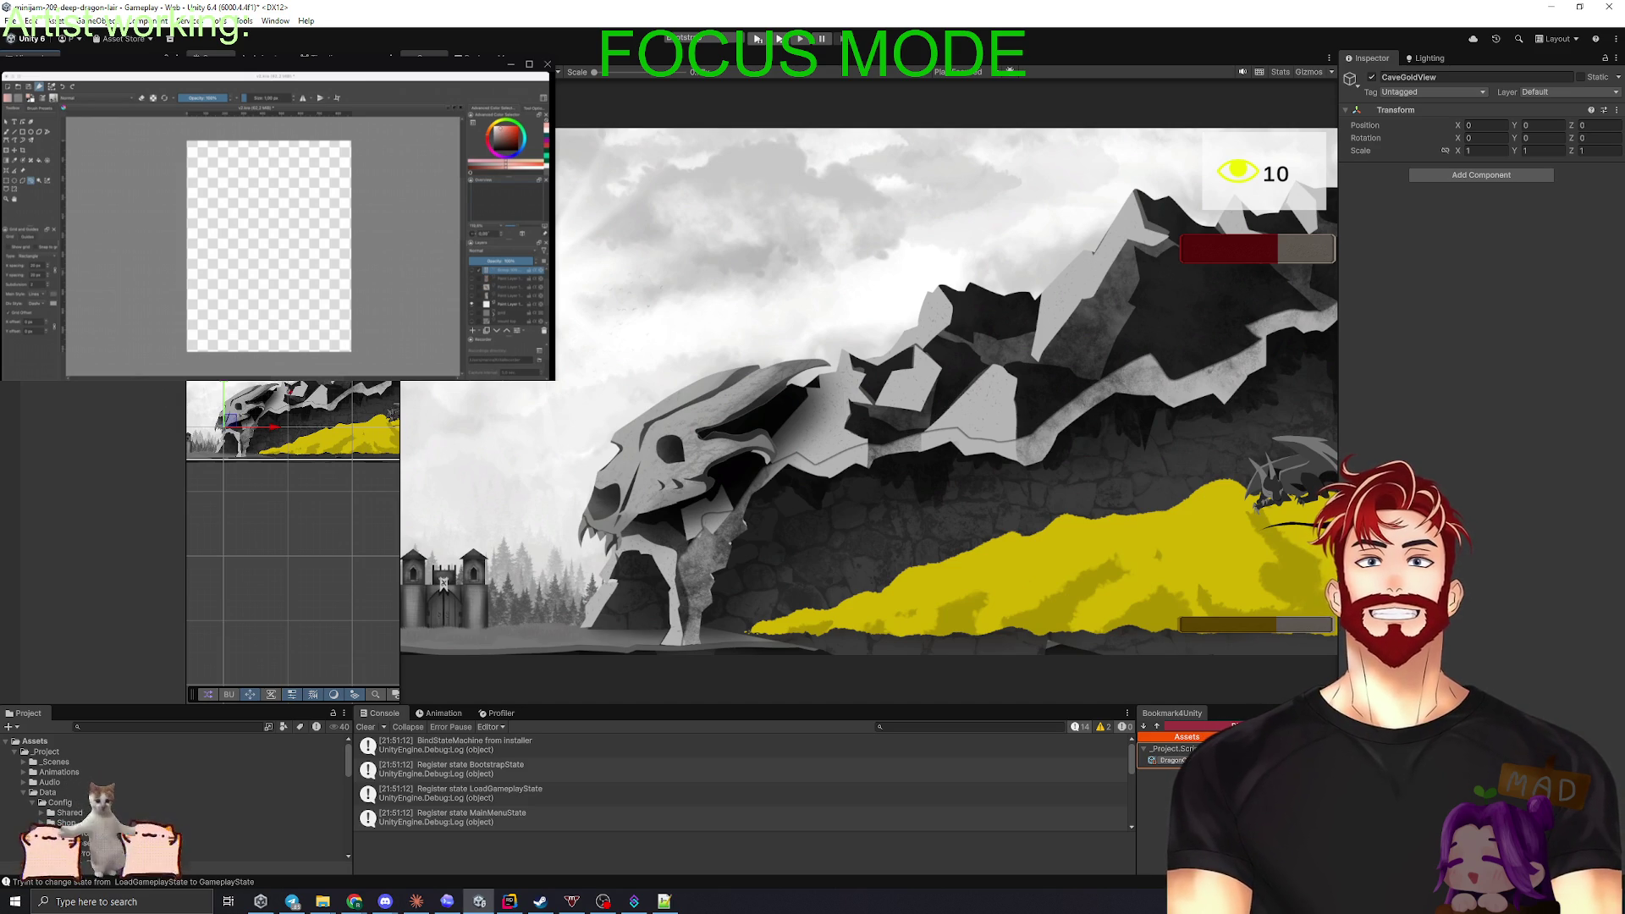
left_click(339, 436)
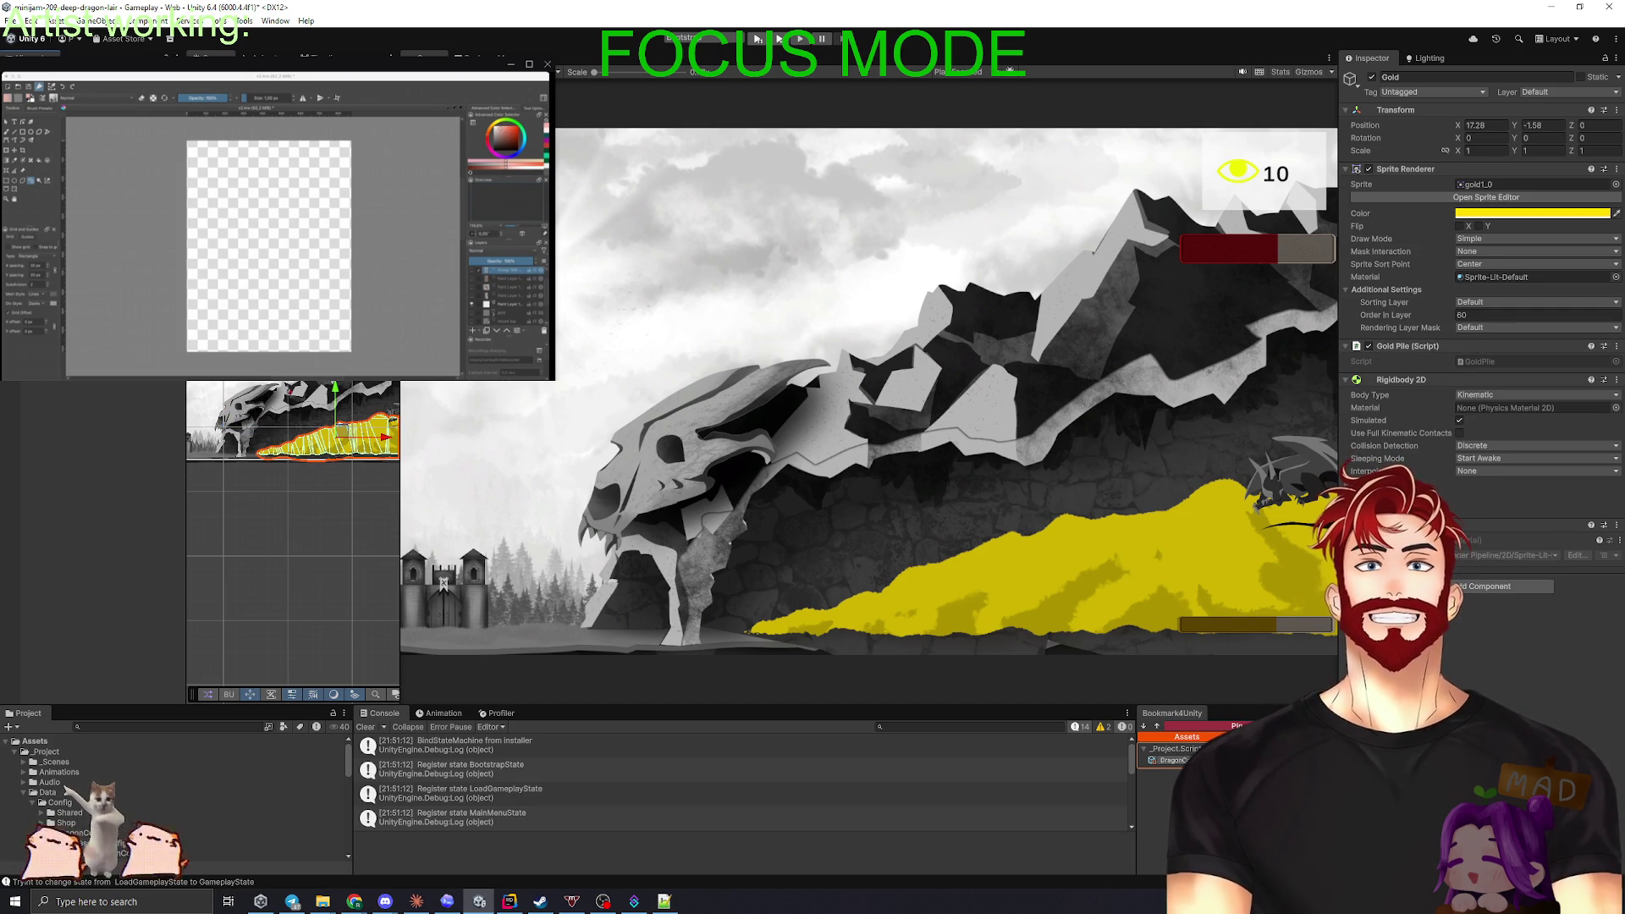
left_click(1480, 361)
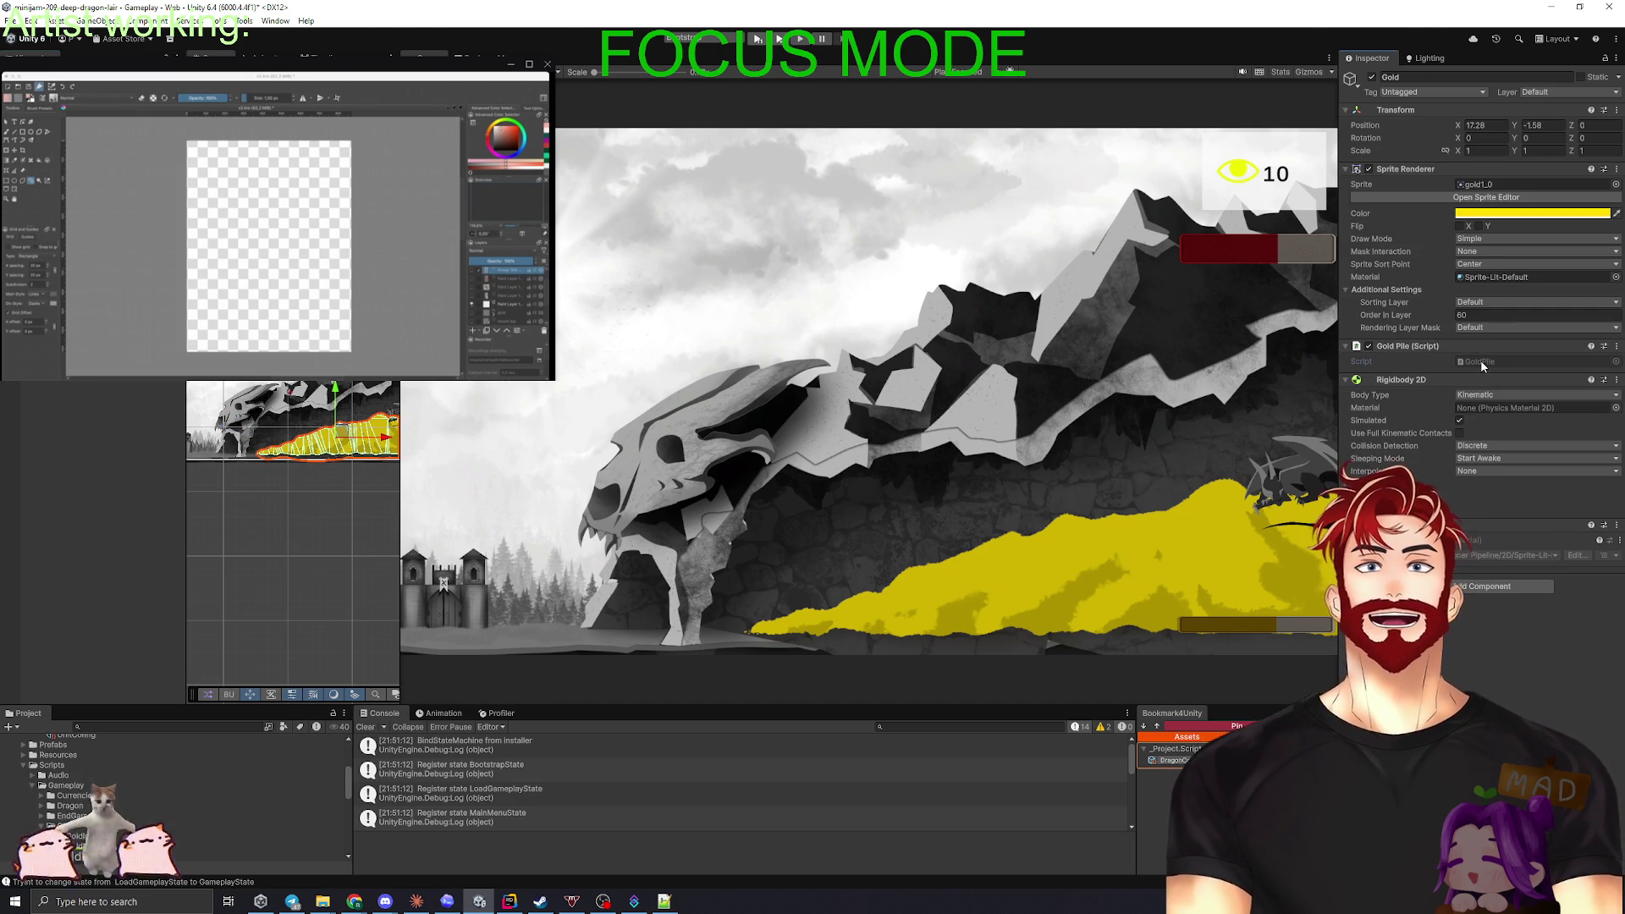
- Open GoldPile.cs in Rider, begin a [Ser… attribute line, then undo it
double_click(1481, 361)
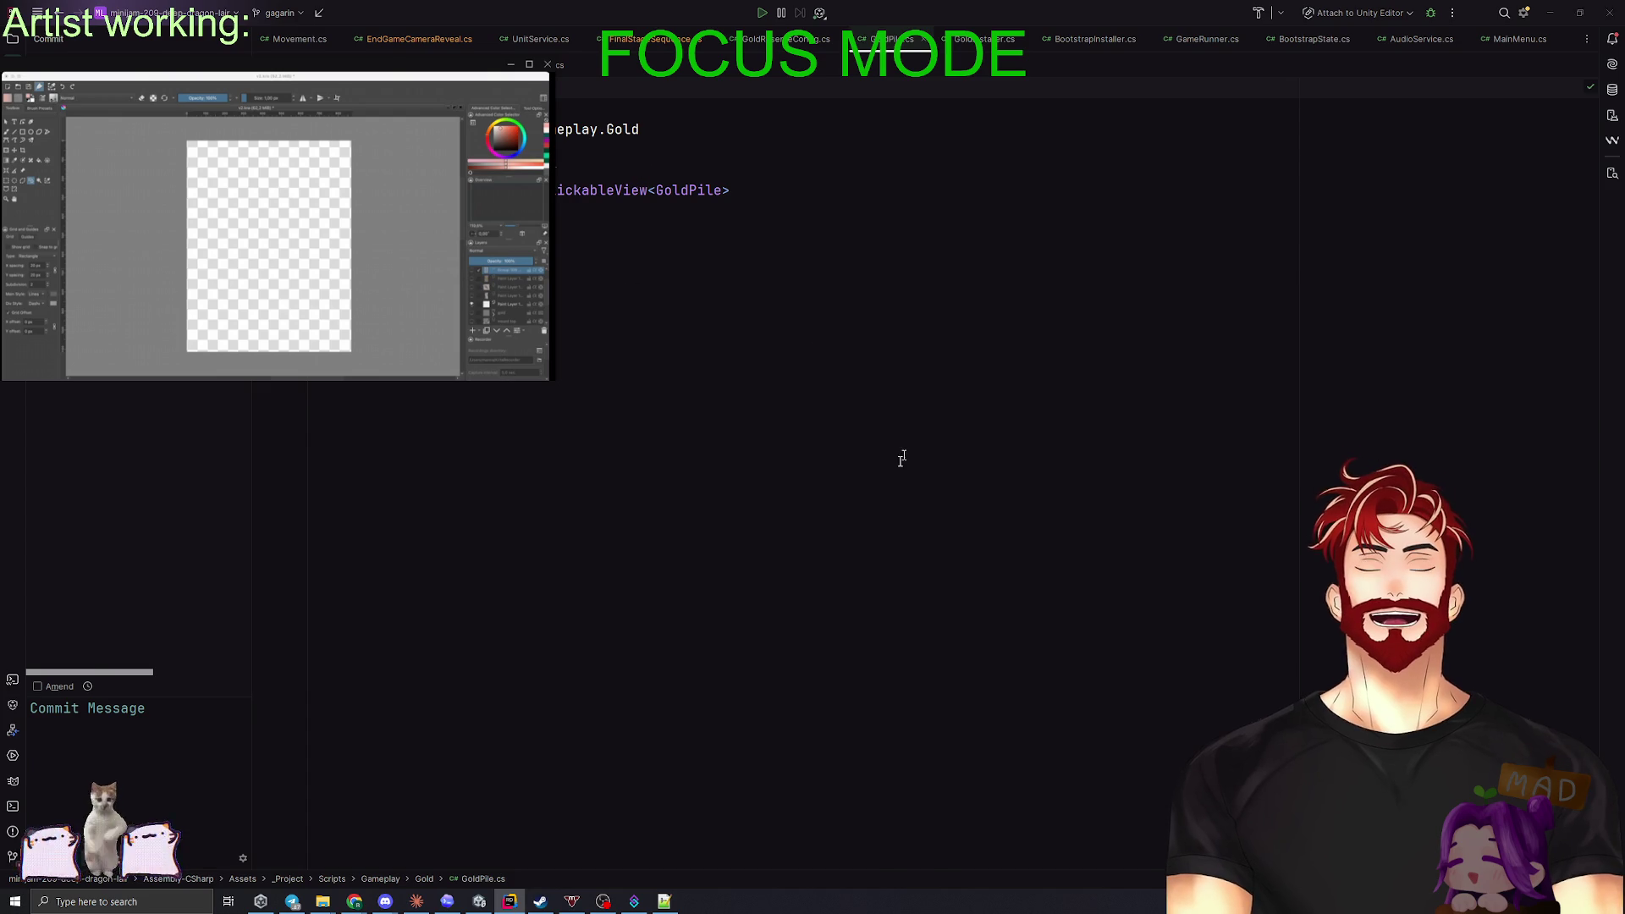
key("alt+Tab")
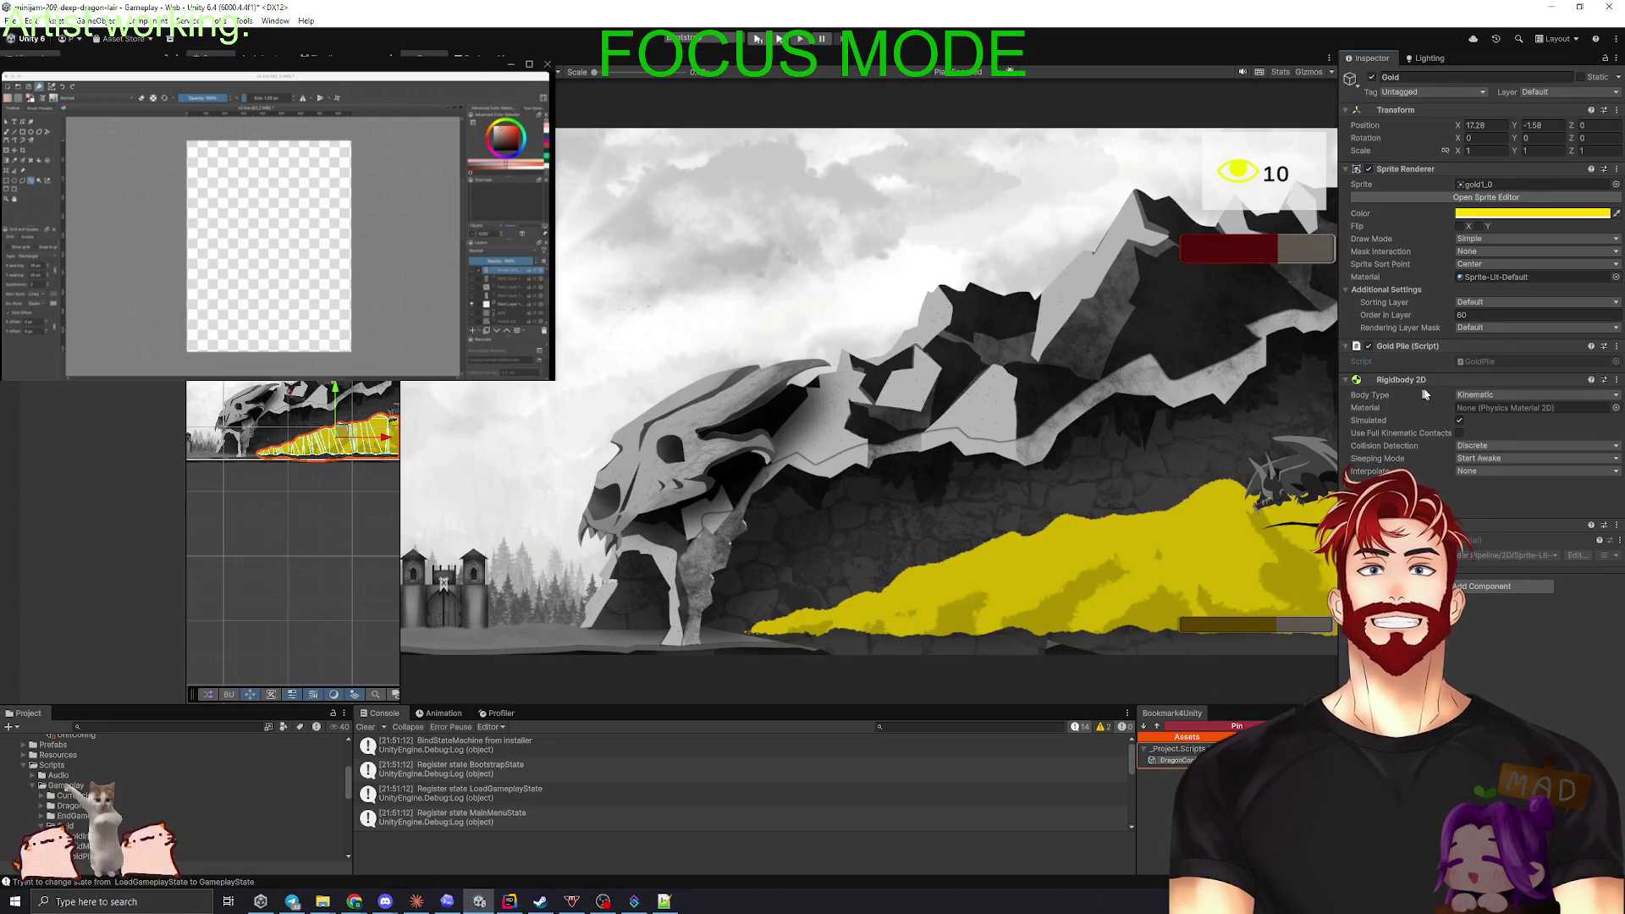
double_click(1478, 361)
key("Return")
type("[Ser")
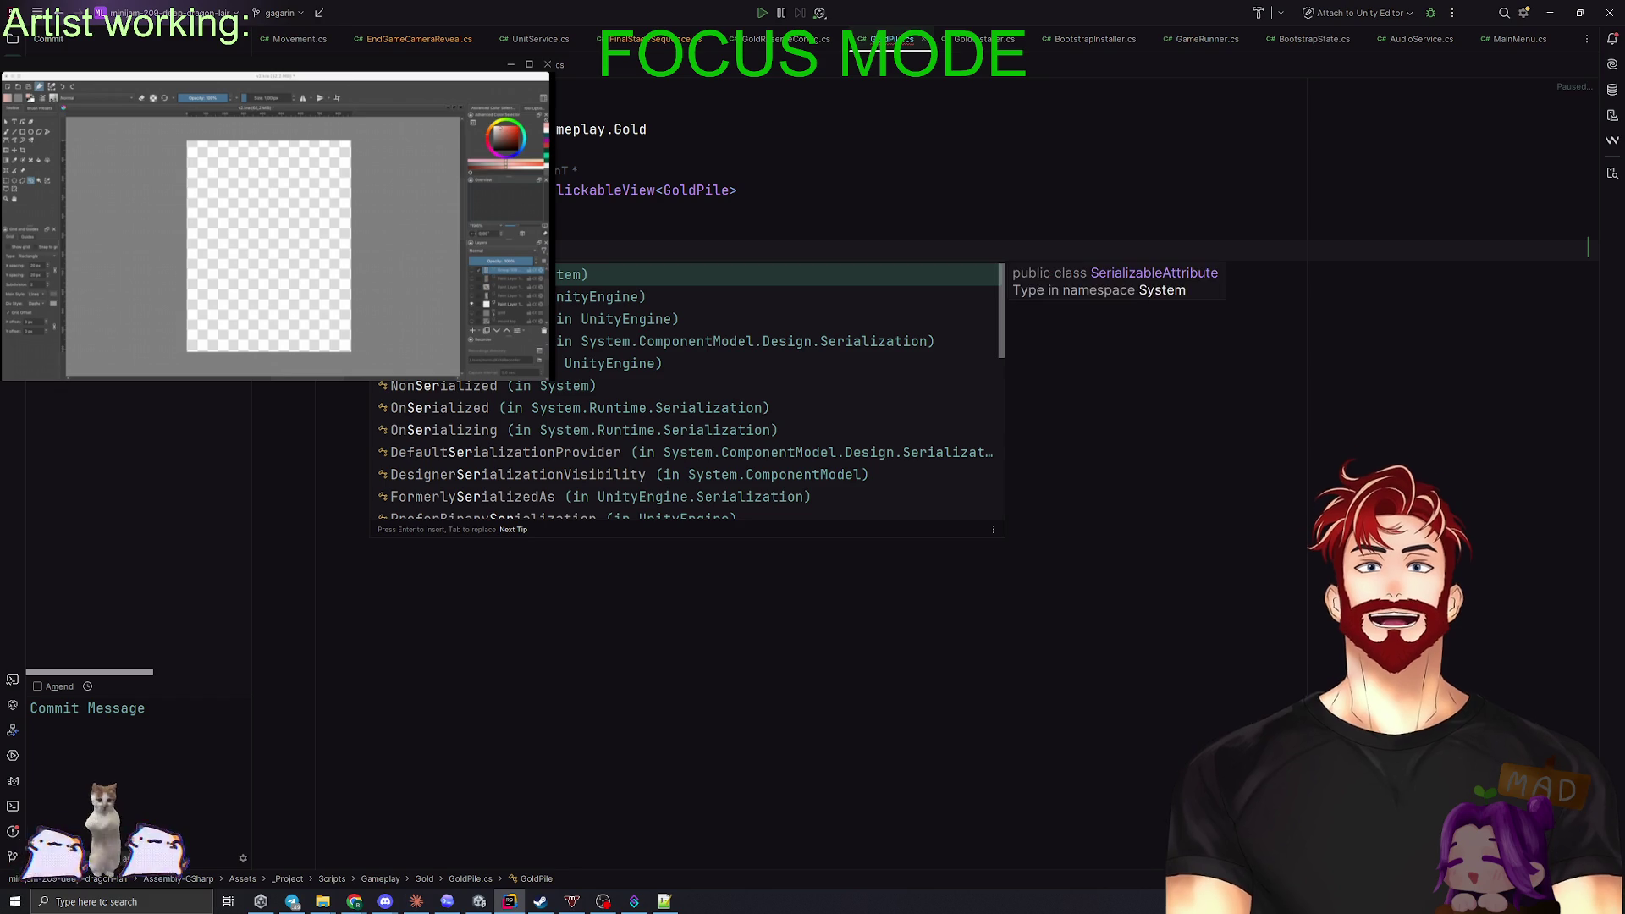
key("Escape")
key("ctrl+z")
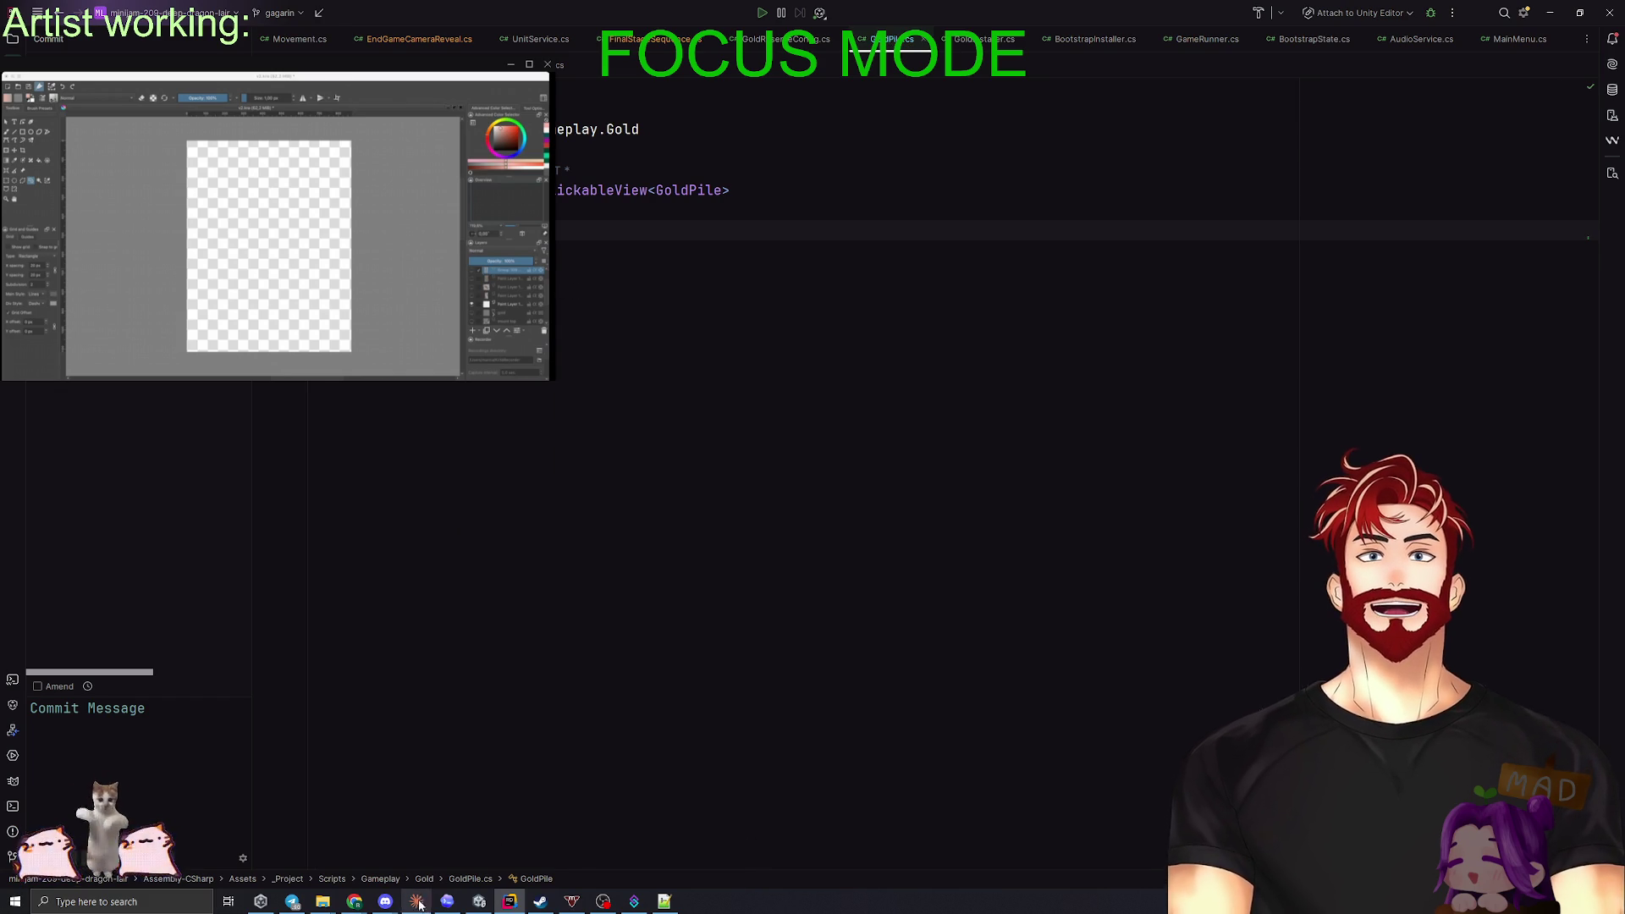
left_click(458, 897)
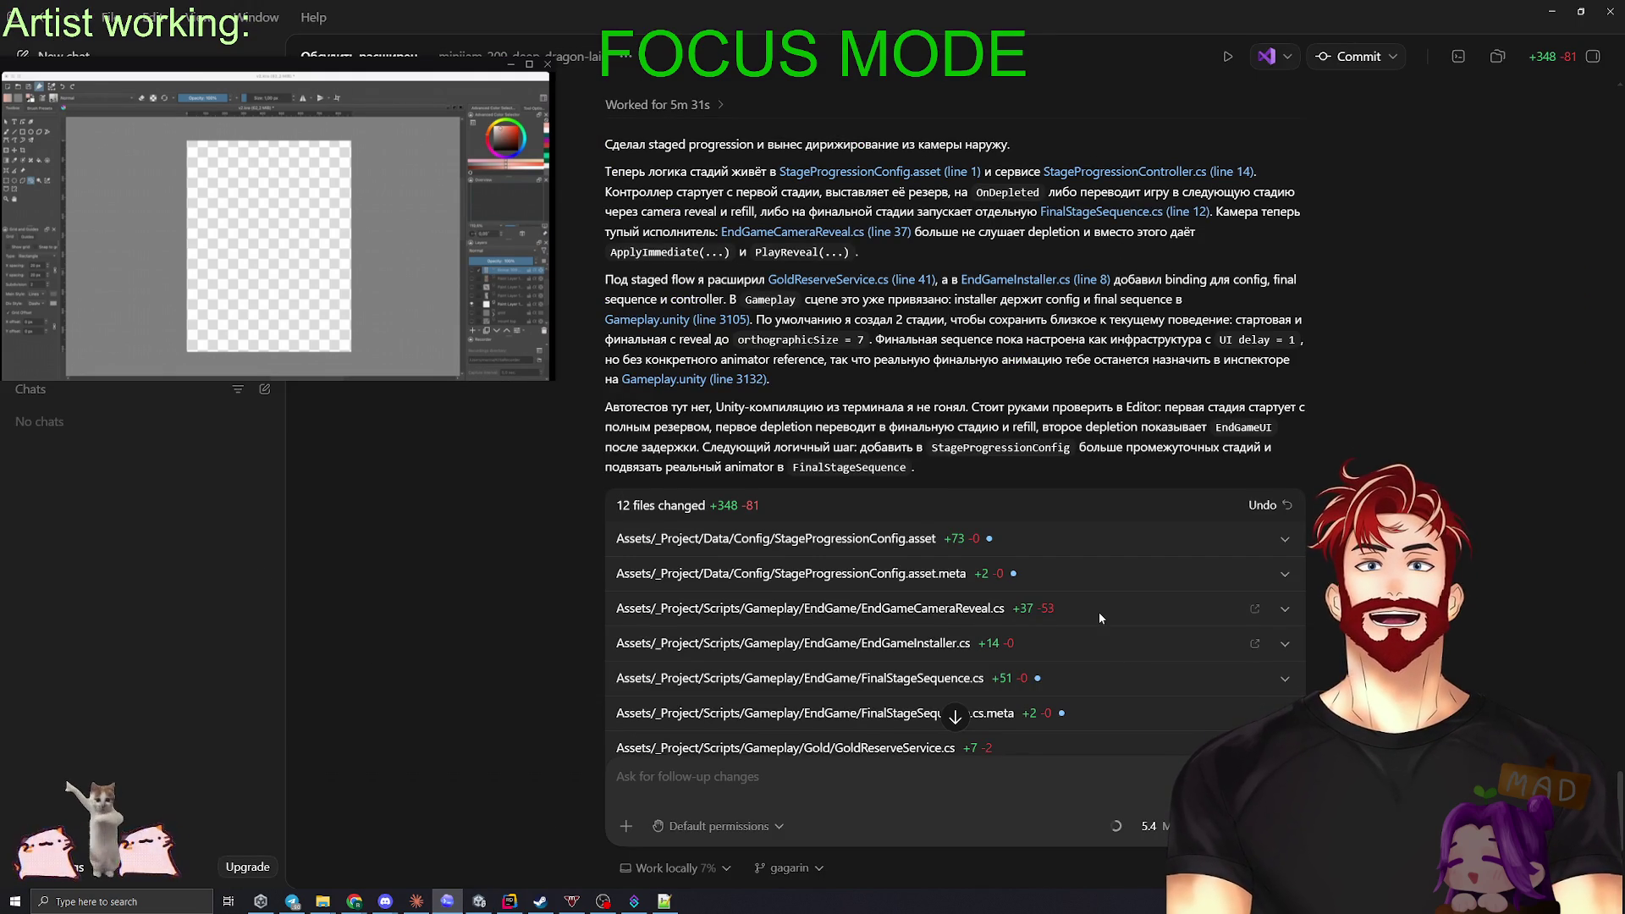
- Start a new Codex chat with plan mode turned on
scroll(1060, 637, "up", 5)
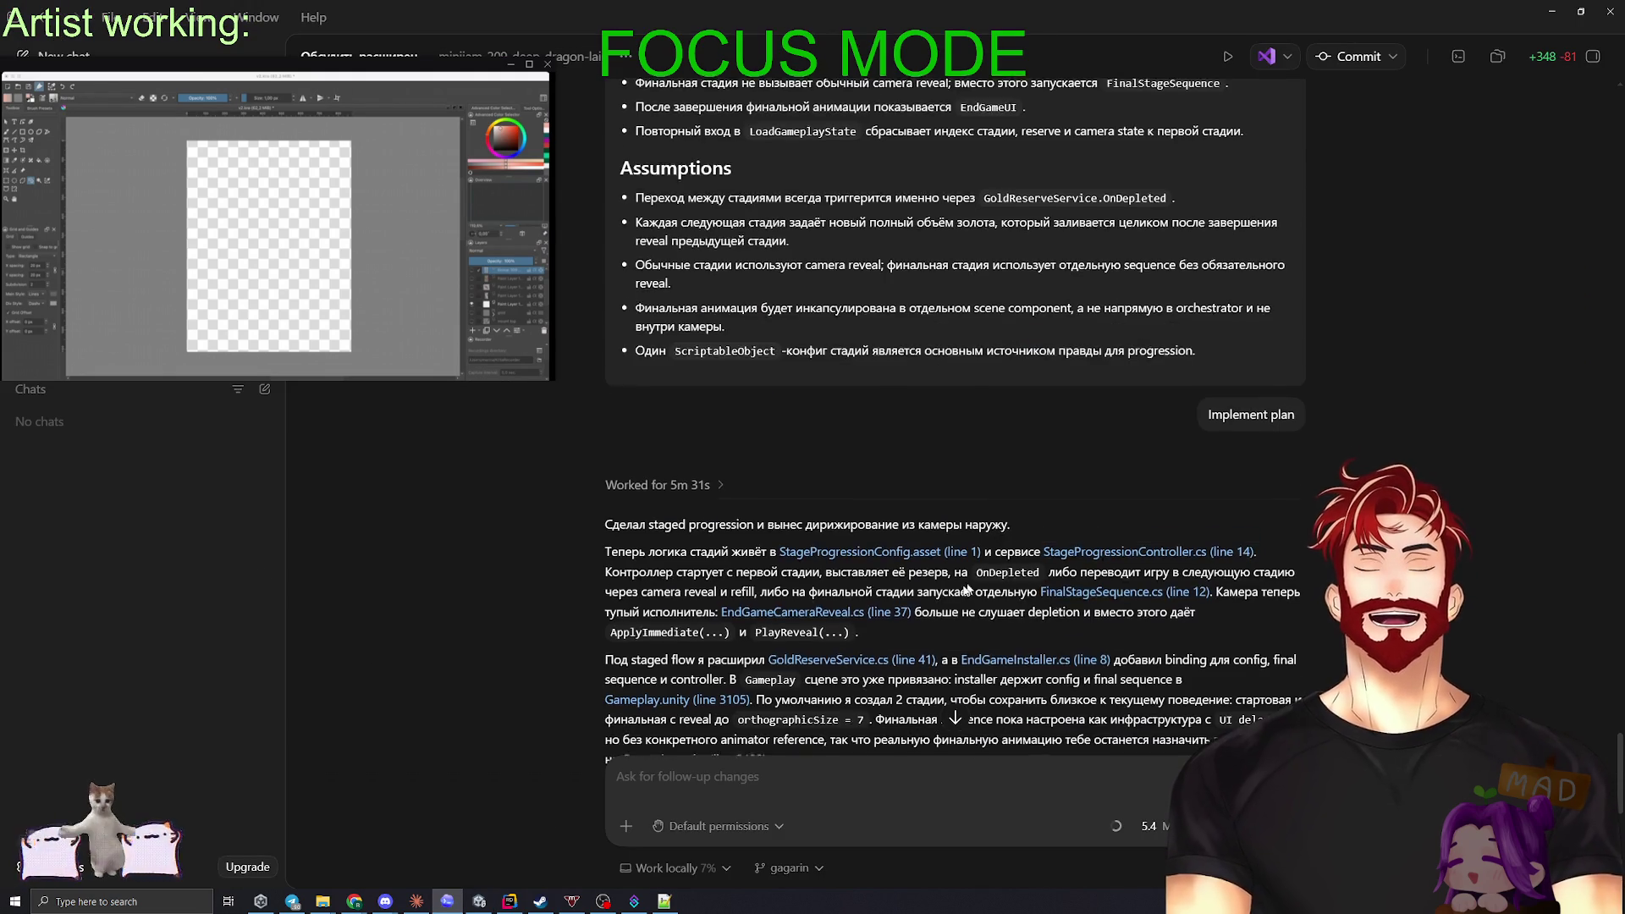
scroll(1041, 601, "down", 8)
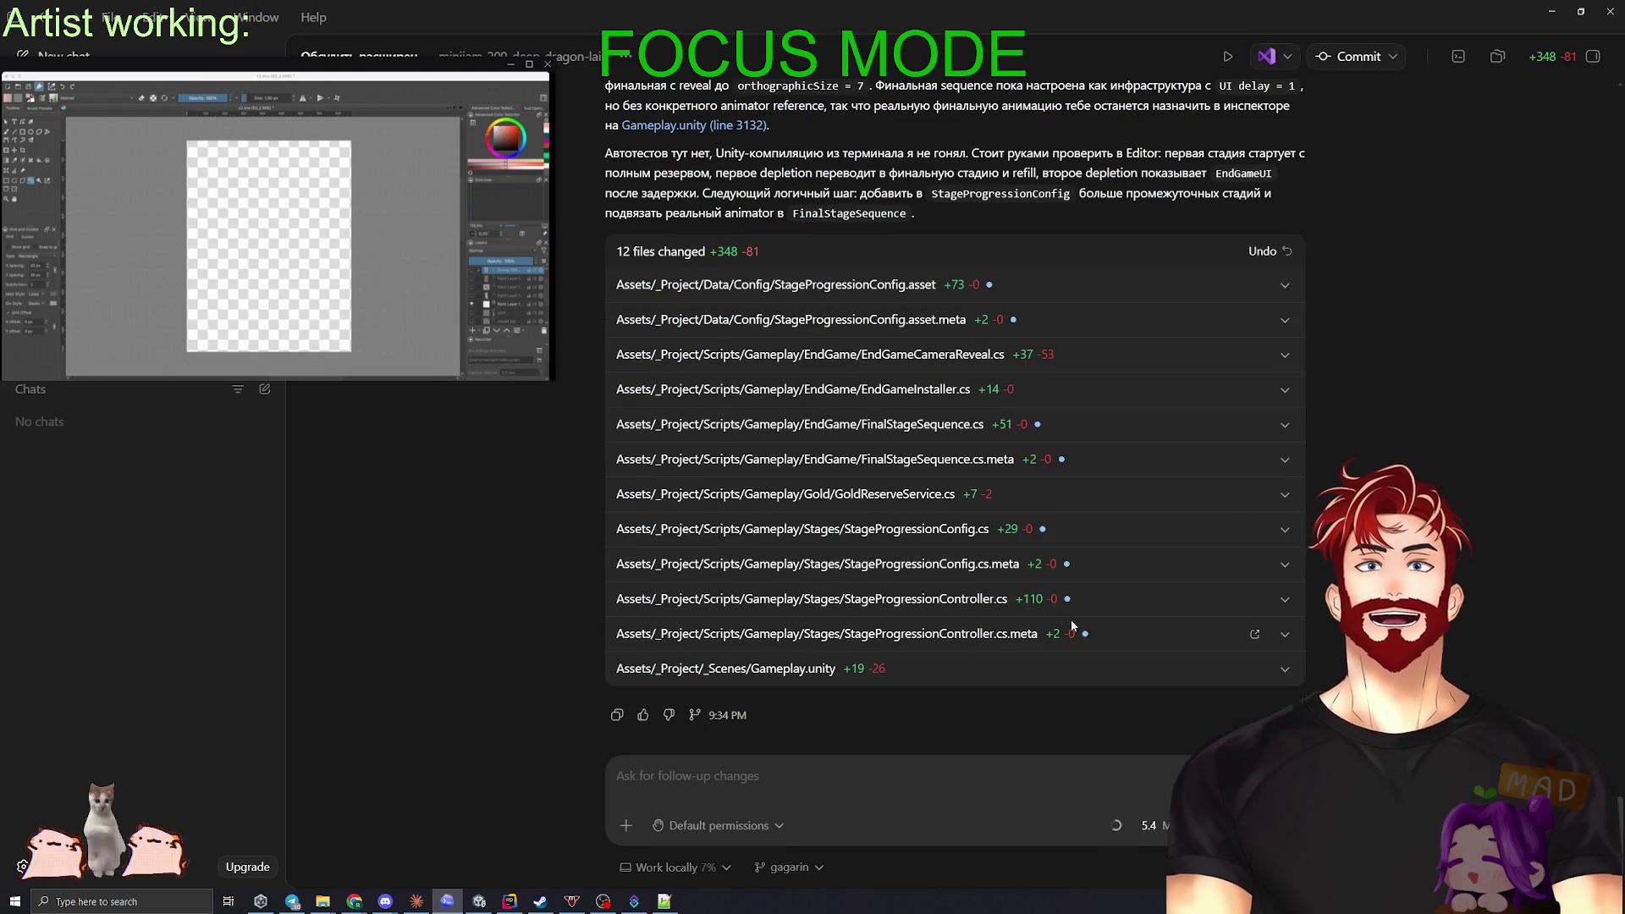
left_click(63, 53)
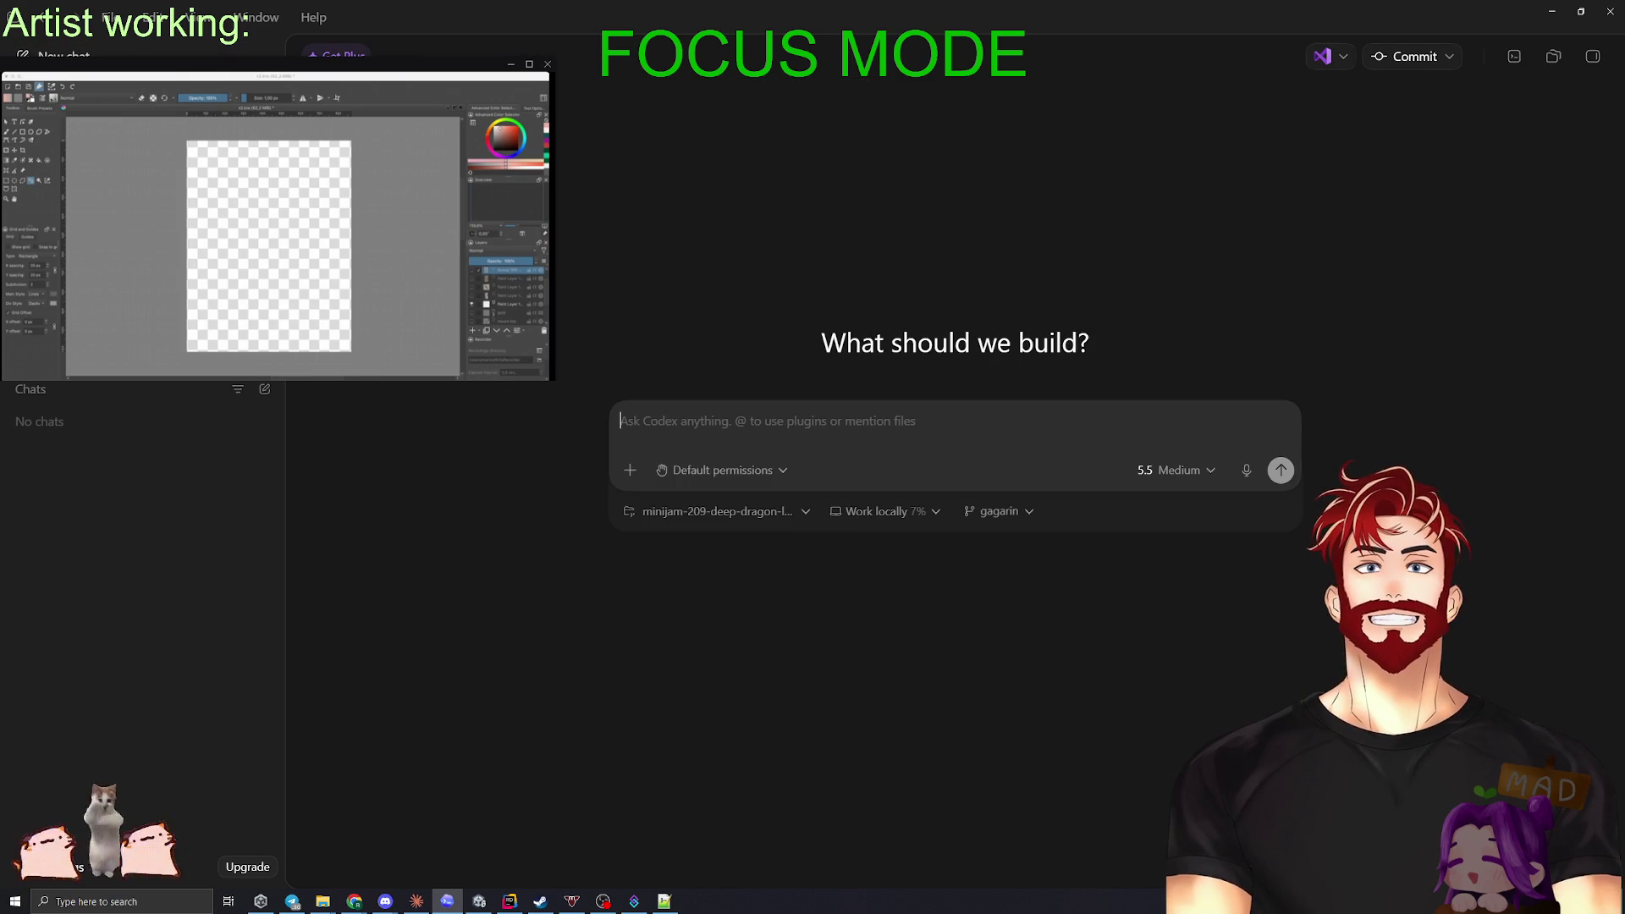
type("1")
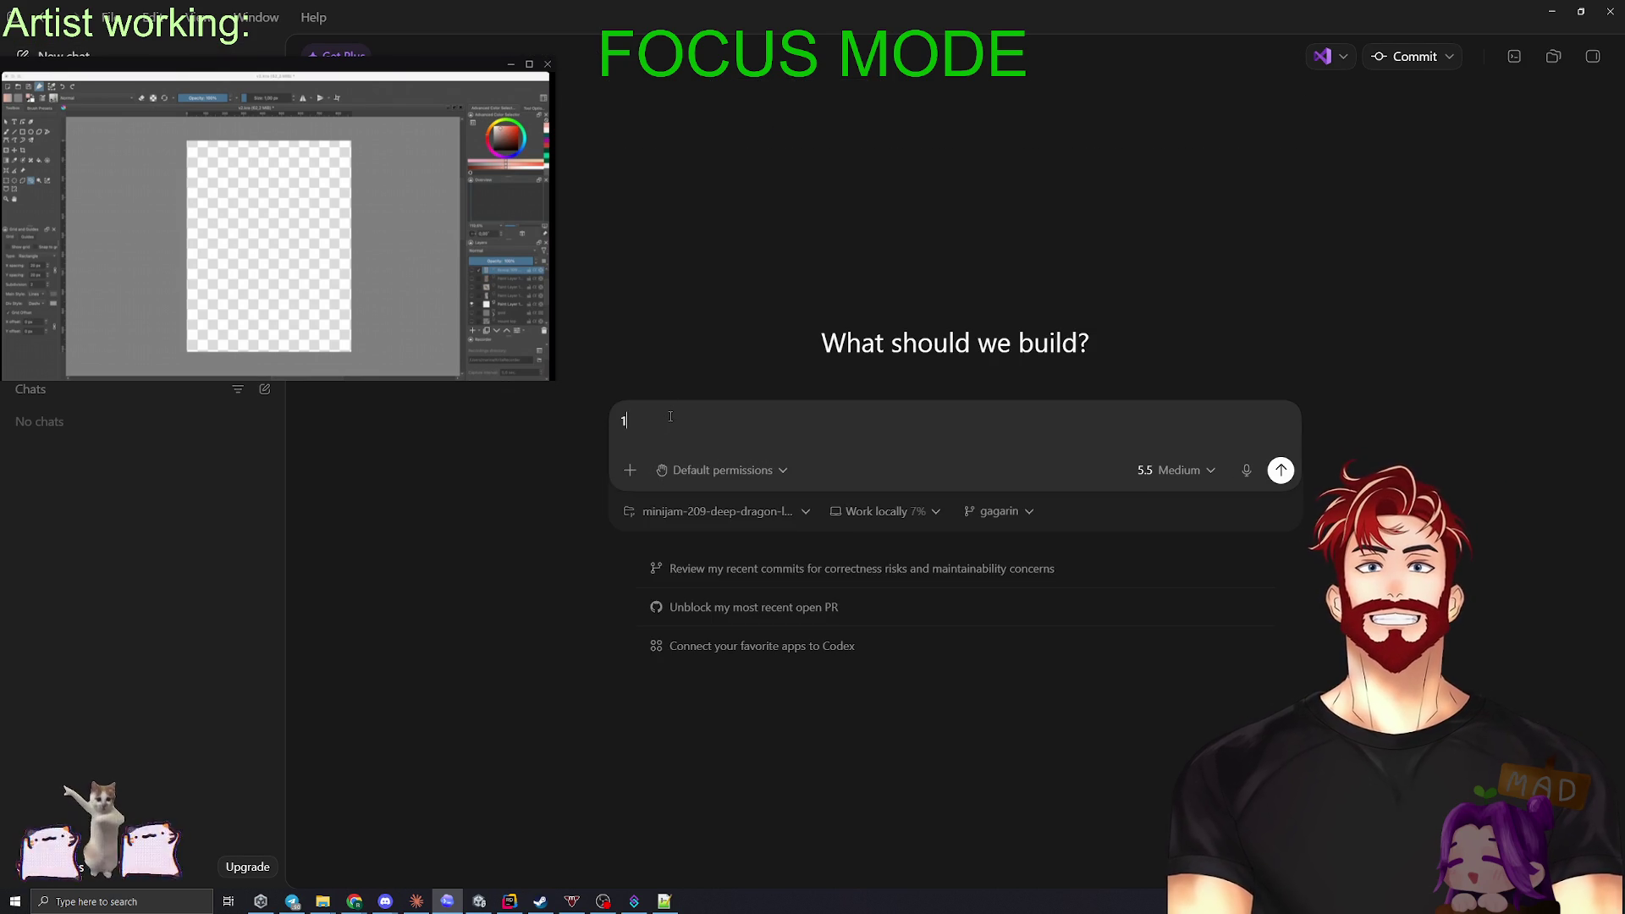
key("BackSpace")
key("BackSpace")
left_click(630, 470)
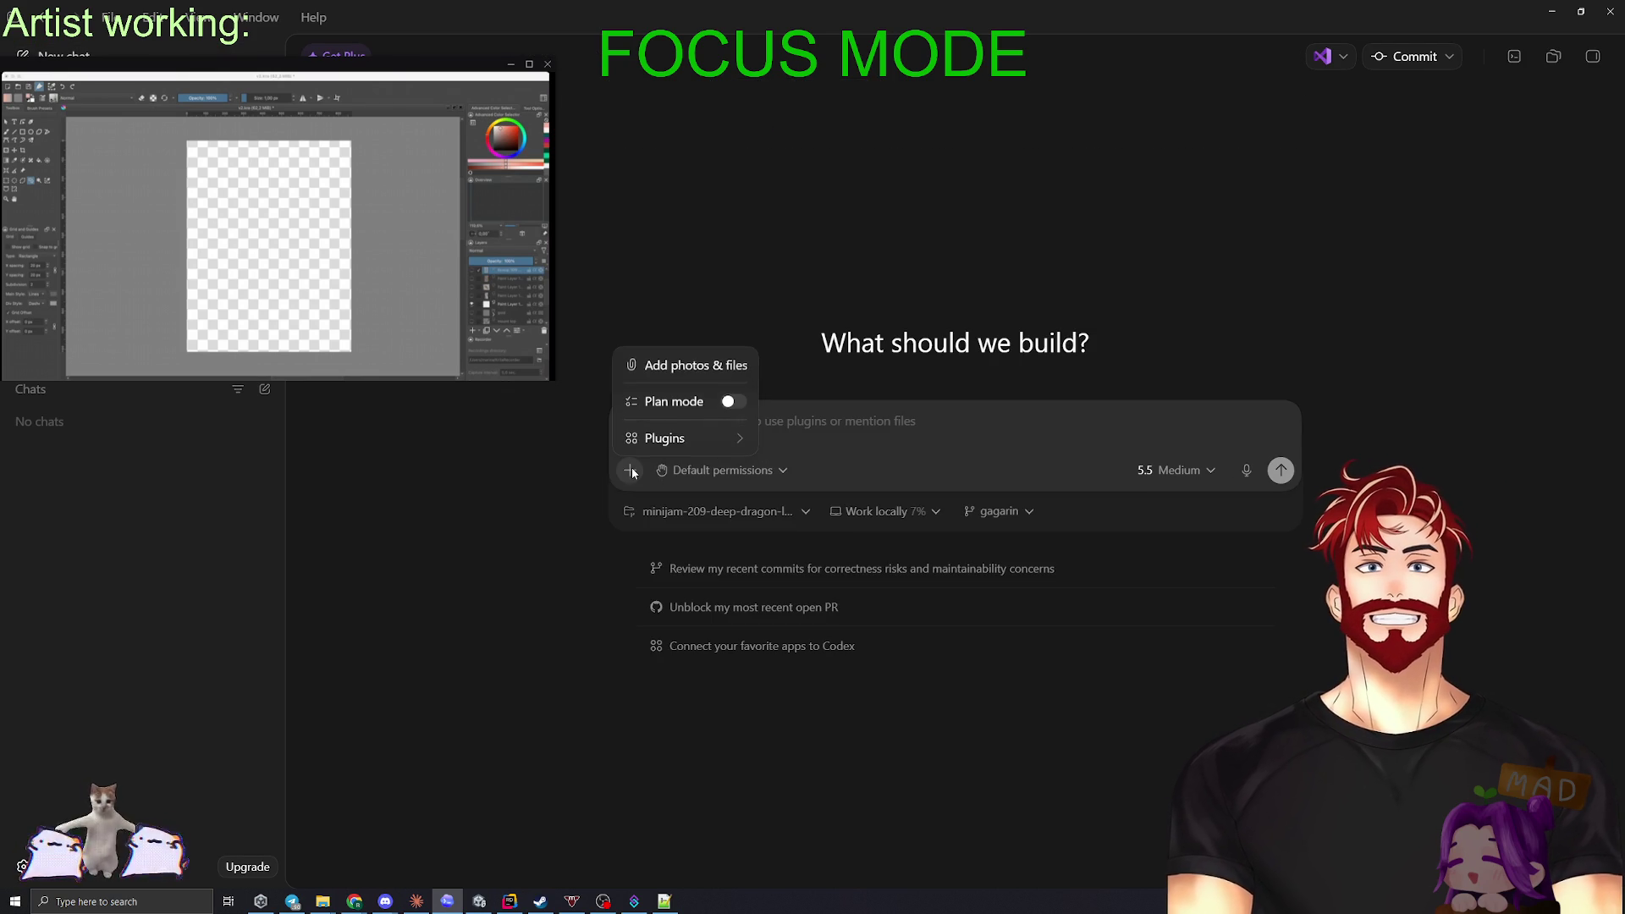
left_click(730, 402)
left_click(830, 419)
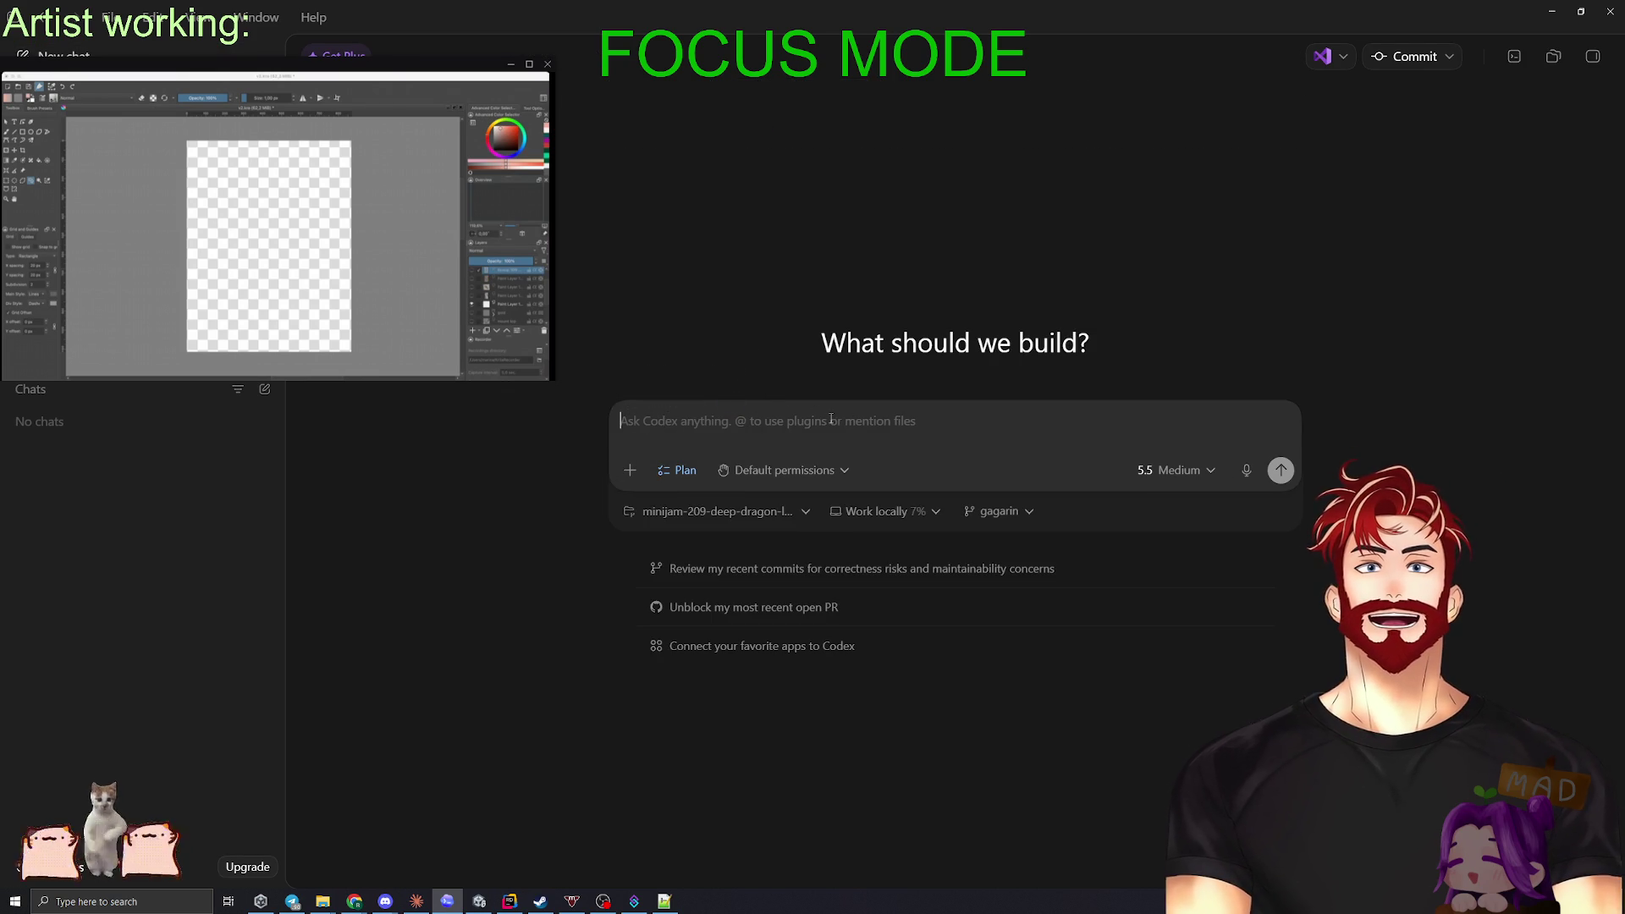
- Write a multi-line prompt about replacing the single shared gold pile with per-stage sprites and access points
type("1. У нас сейчас ")
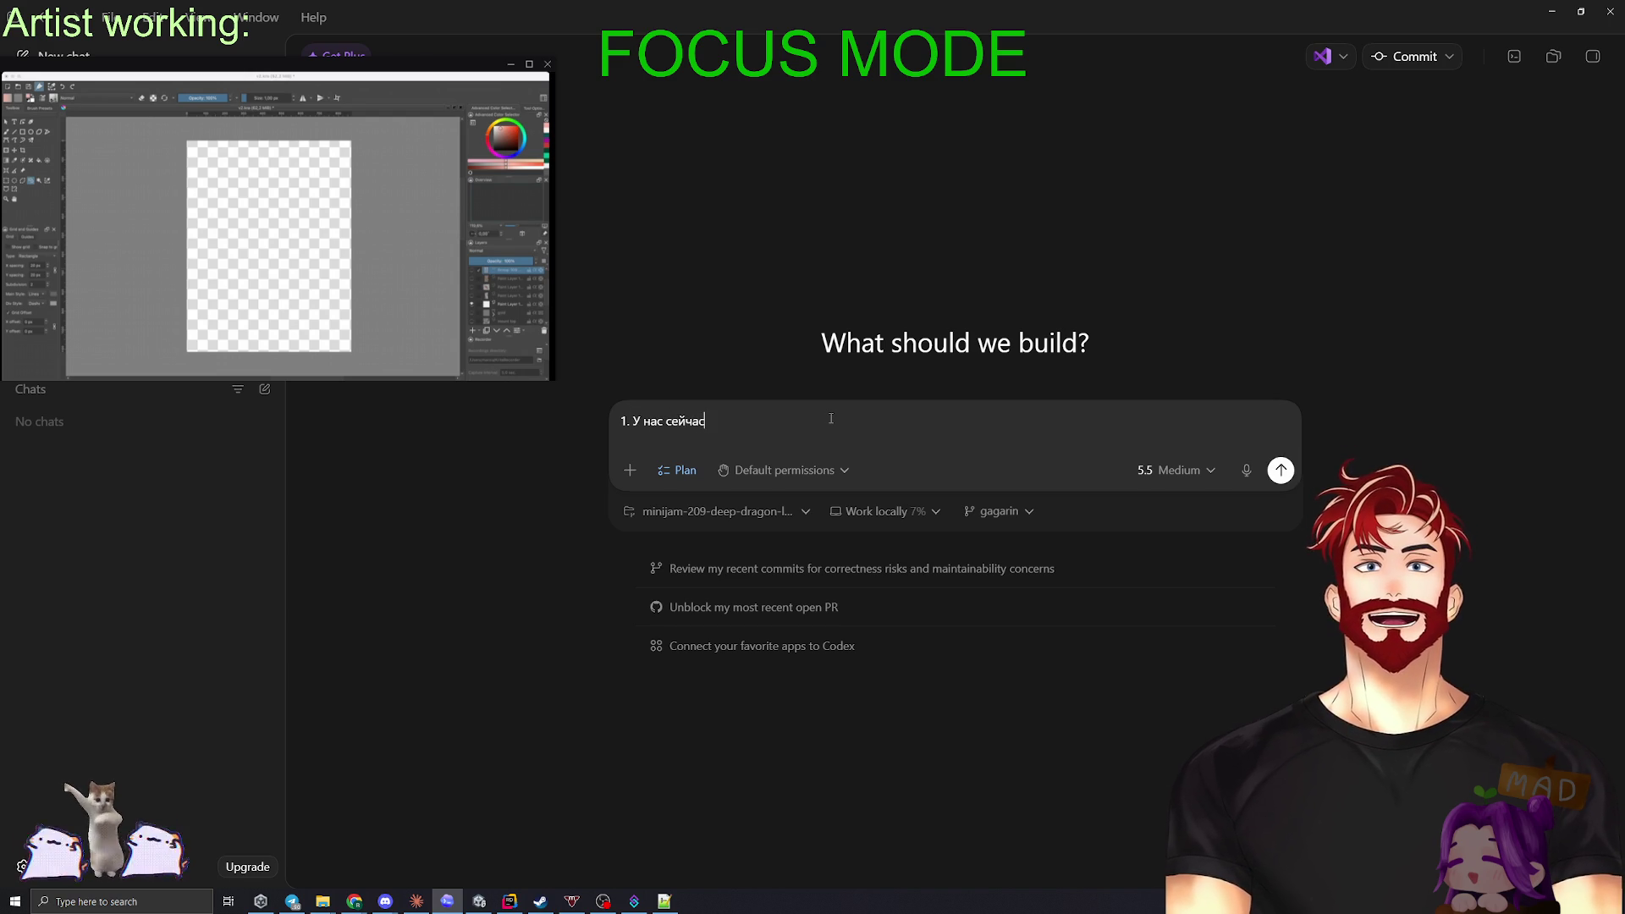
type("одна обща")
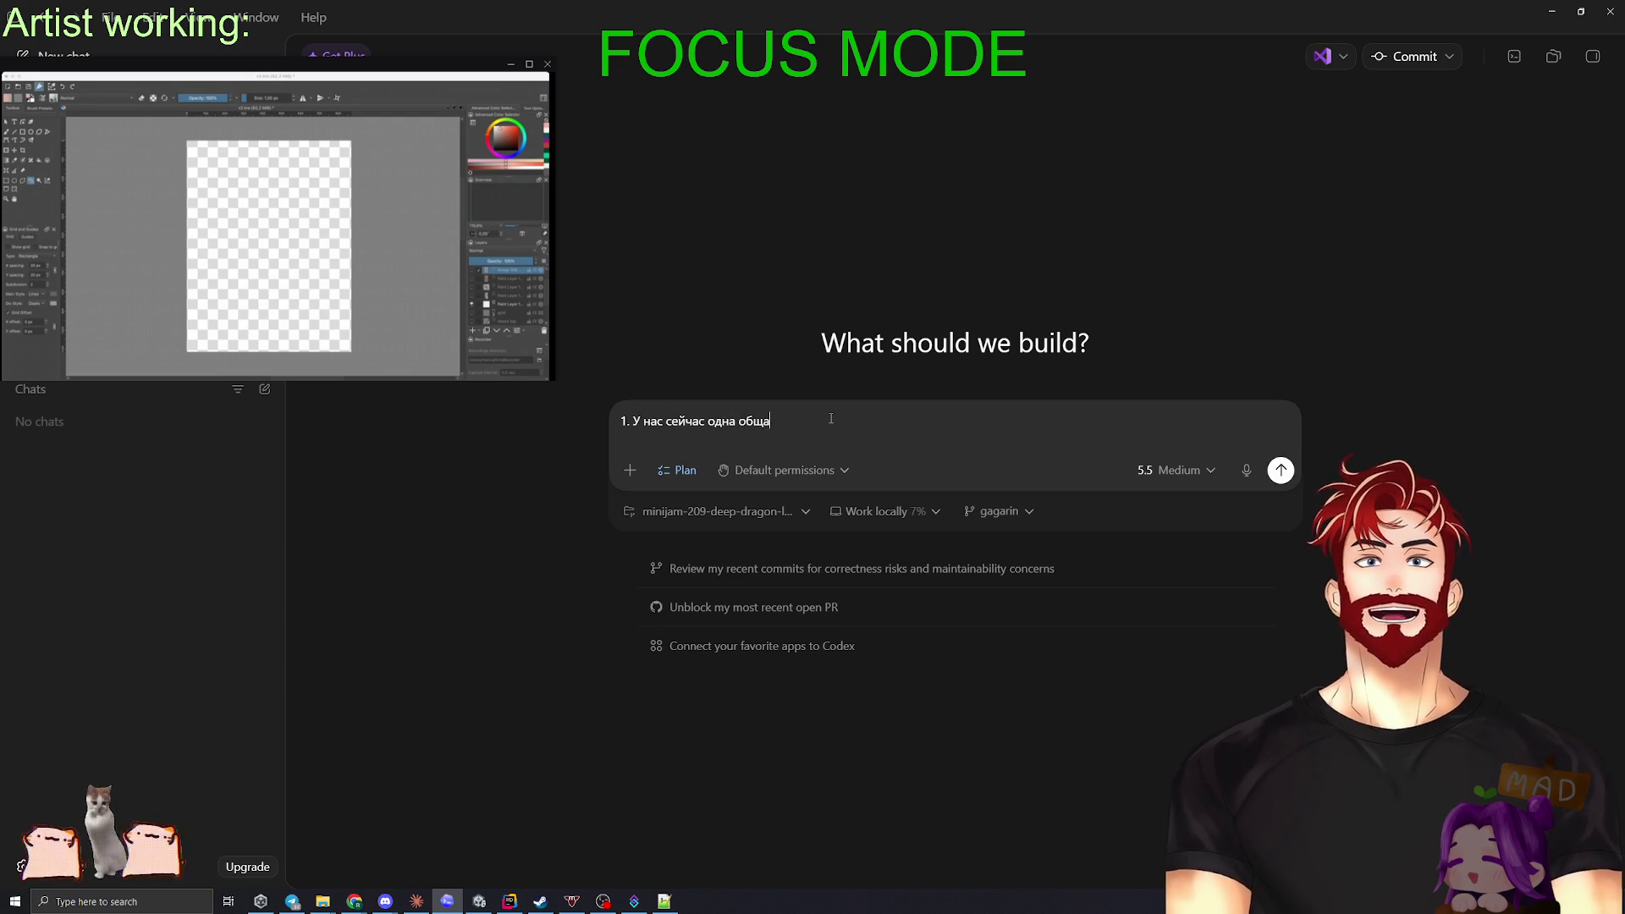
type("й куча золота,")
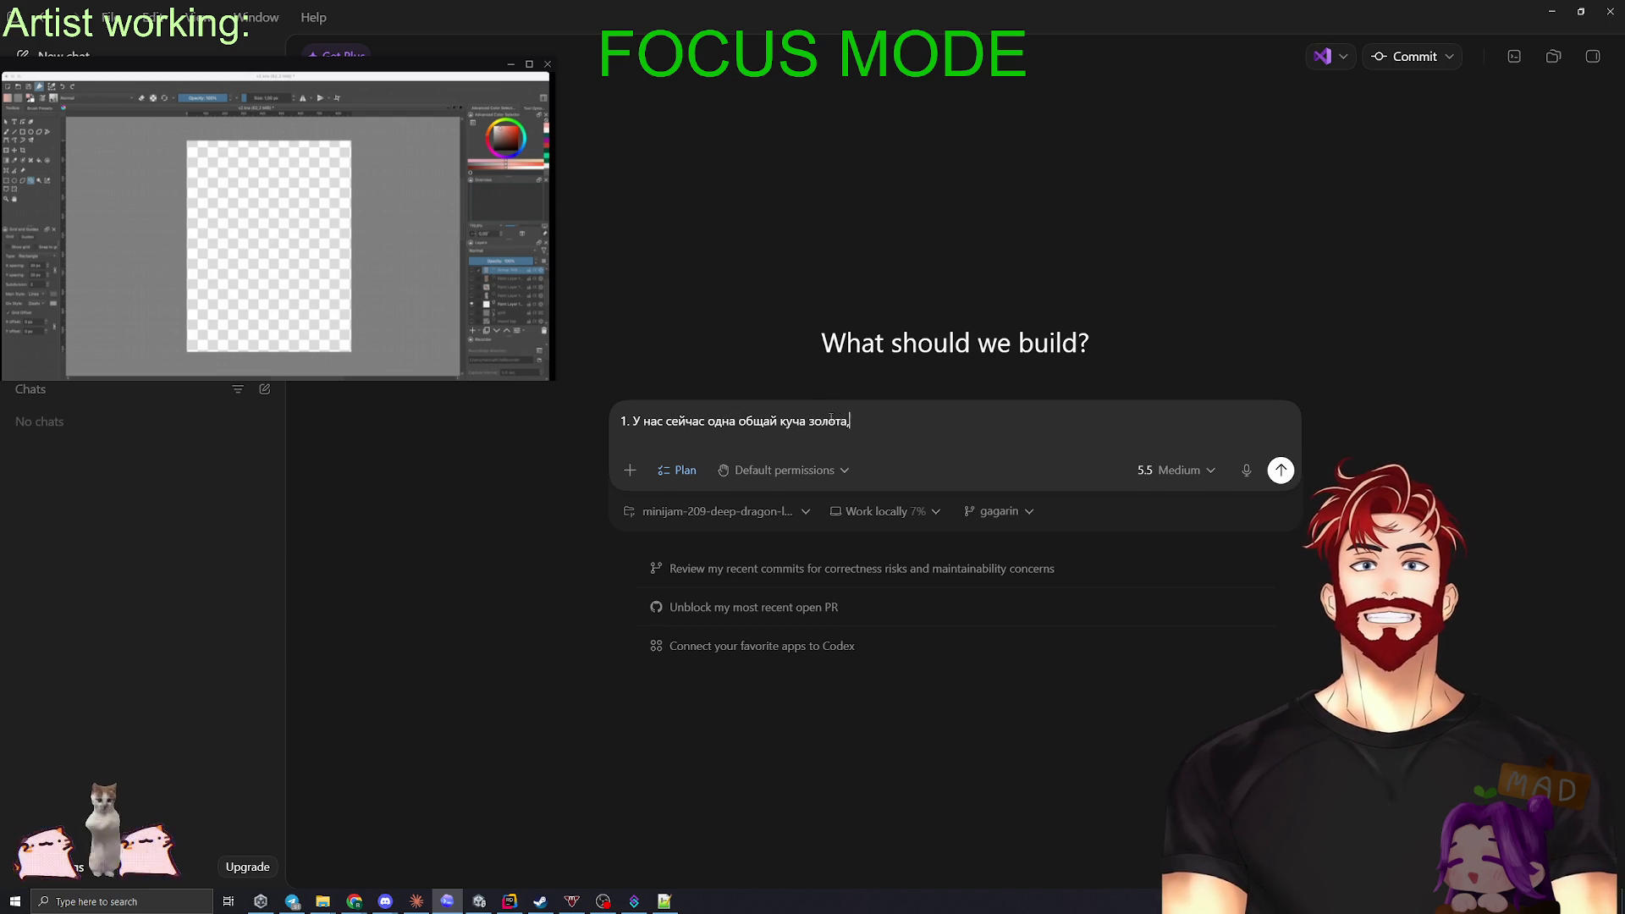
type(" Что надо поменять: при смене стадии игры, мы меняем спрайт и точку доступа к золоту.")
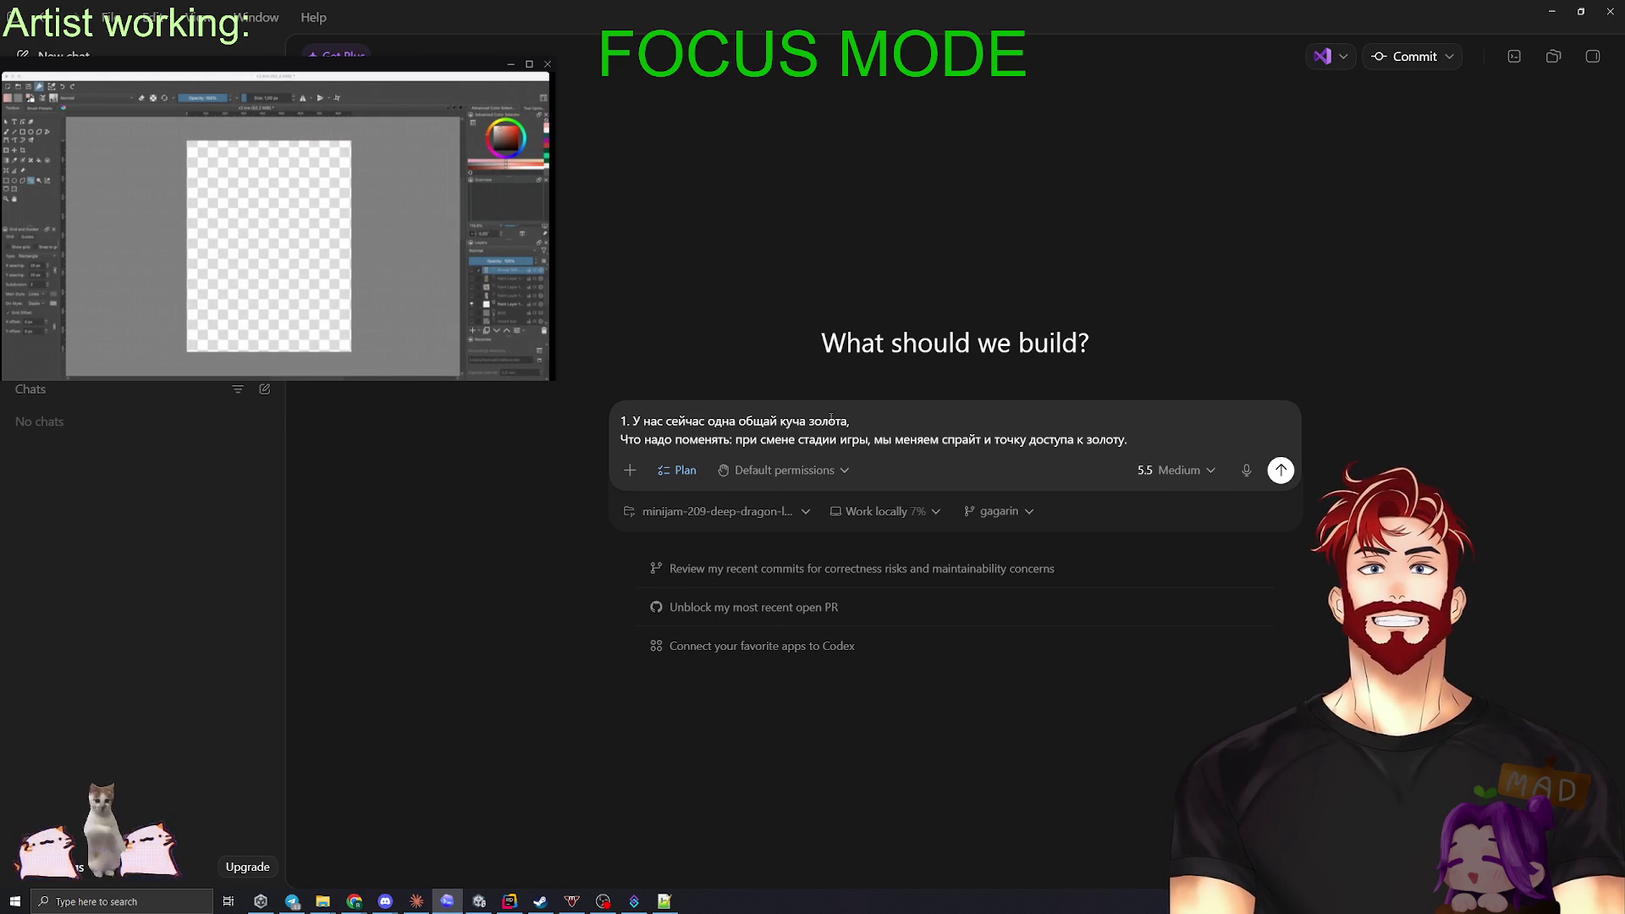
key("shift+Return")
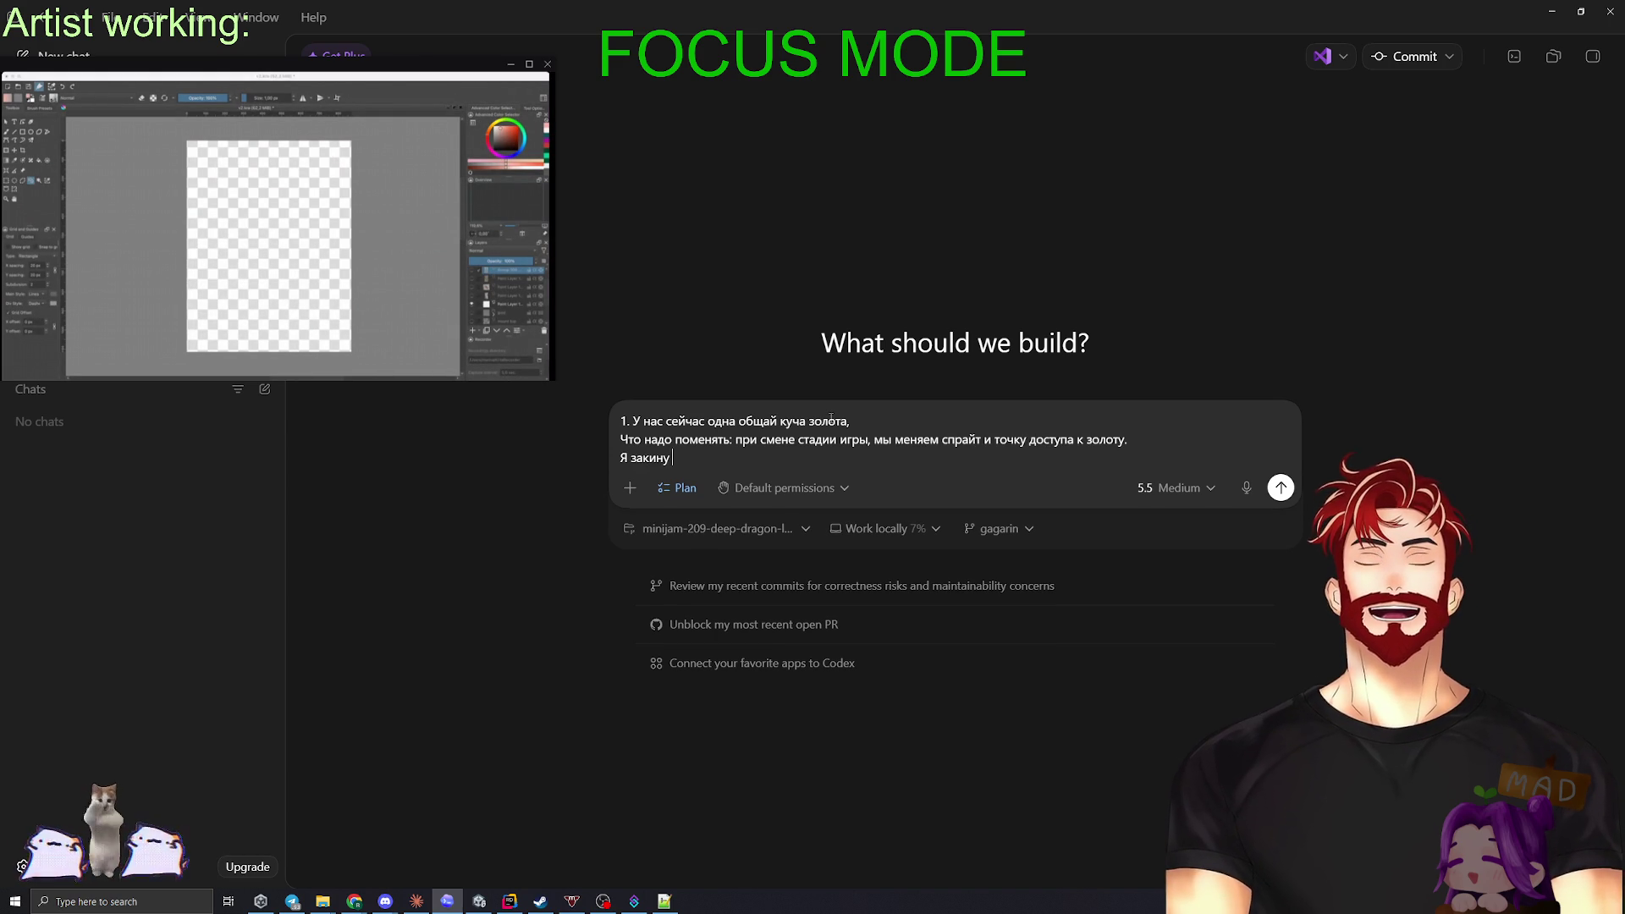
type("Я закину на сцену сейчас 5")
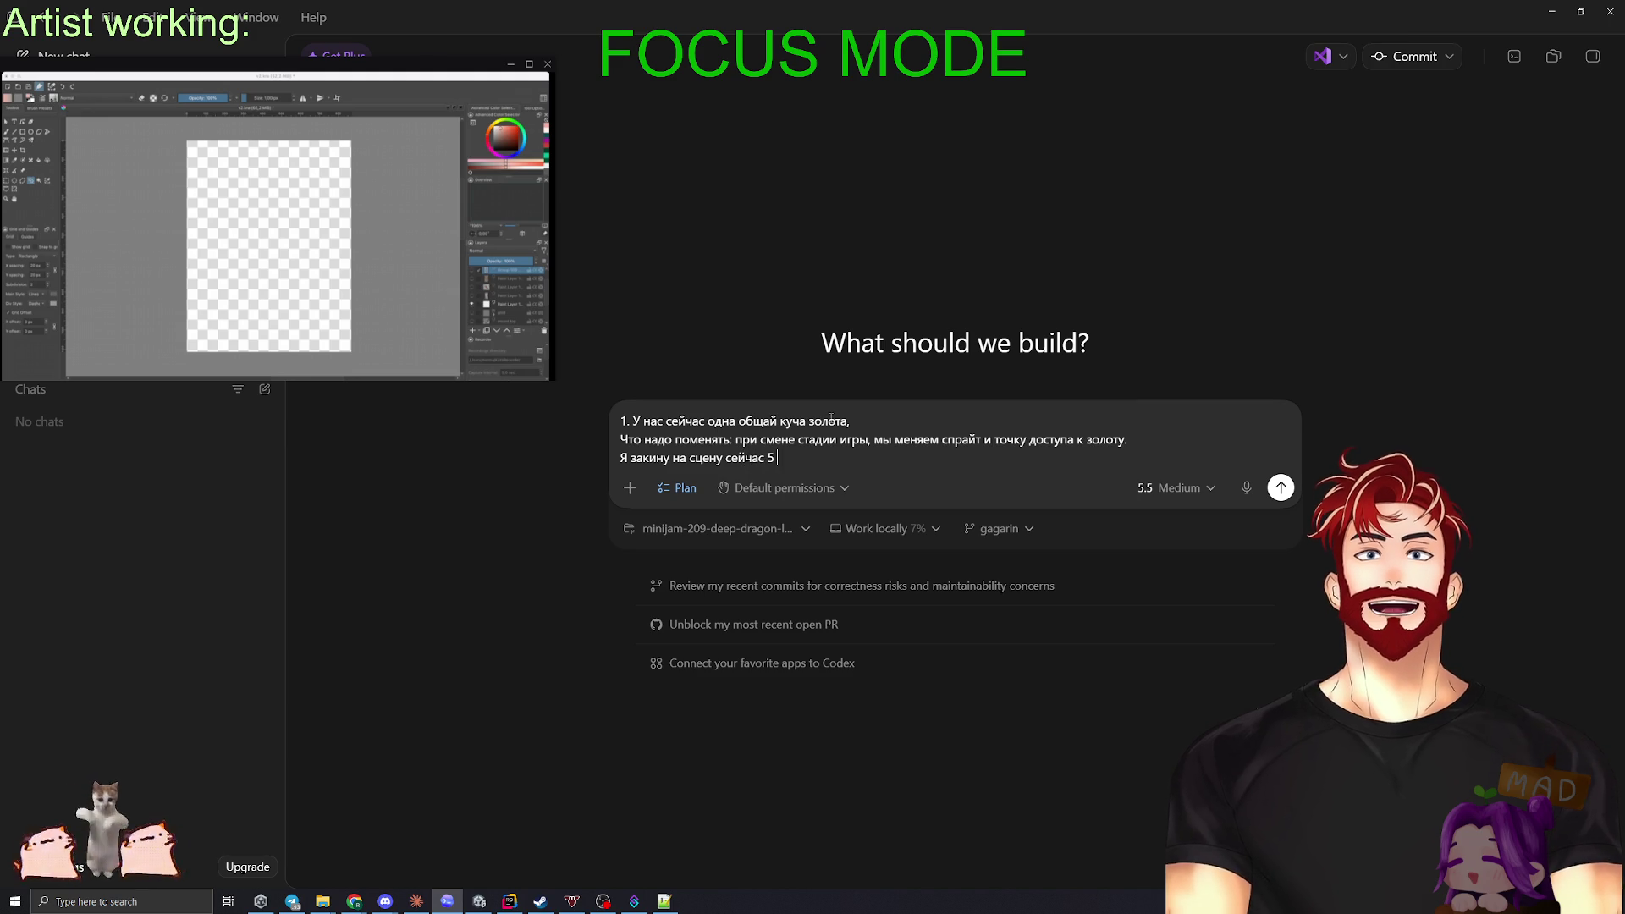
type("спрайтов, в них каждый")
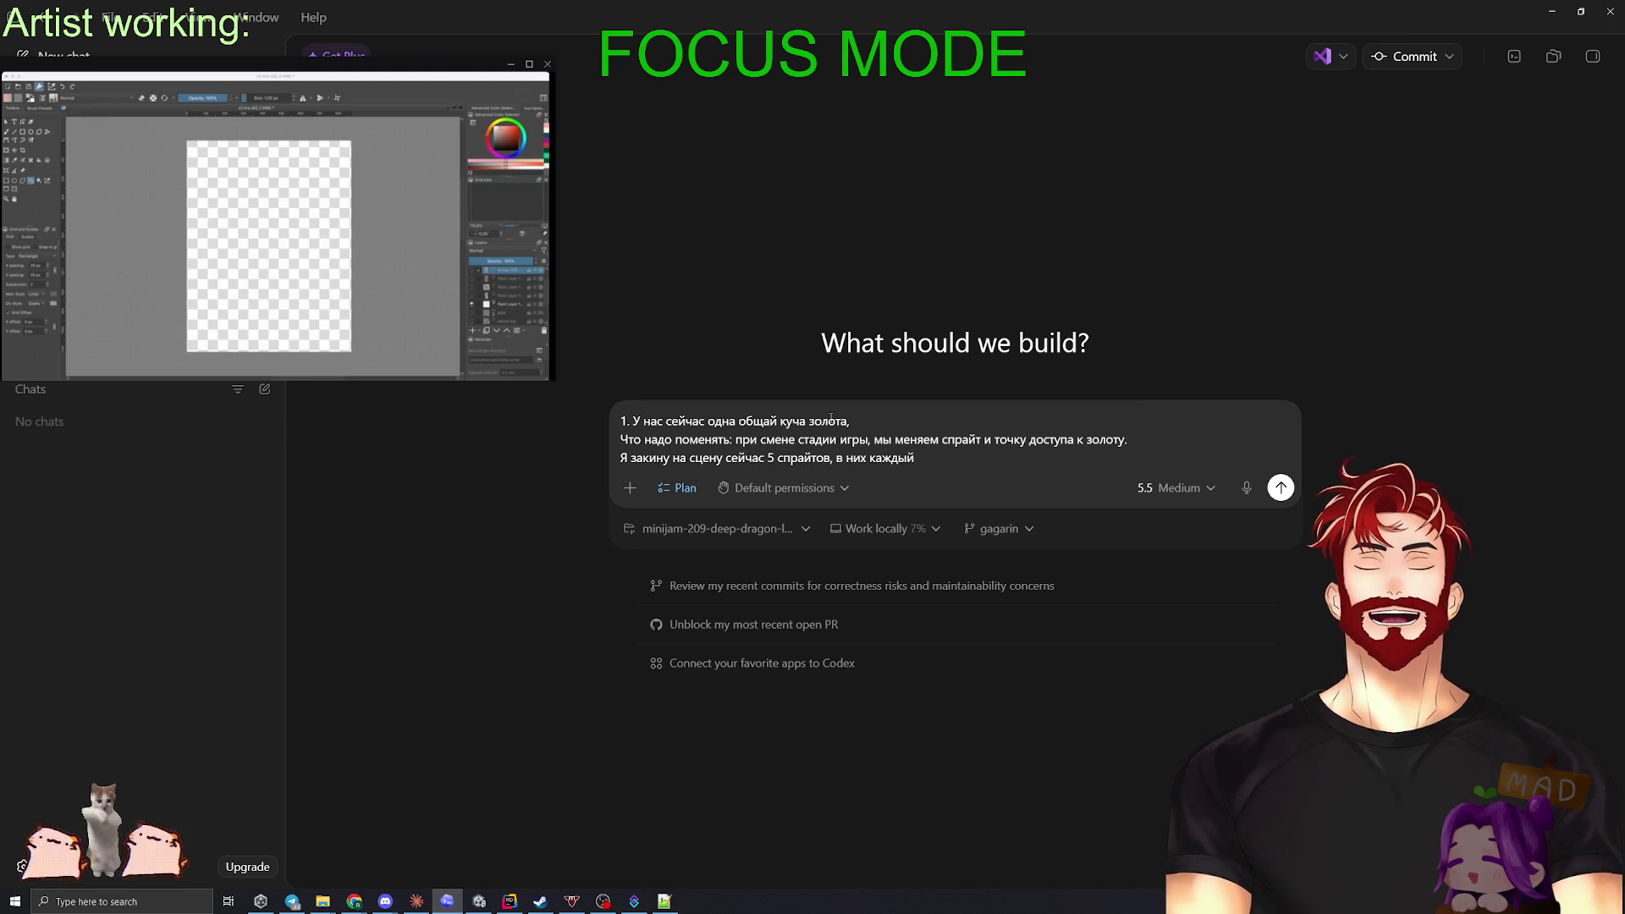
type("доступа, и надо это ")
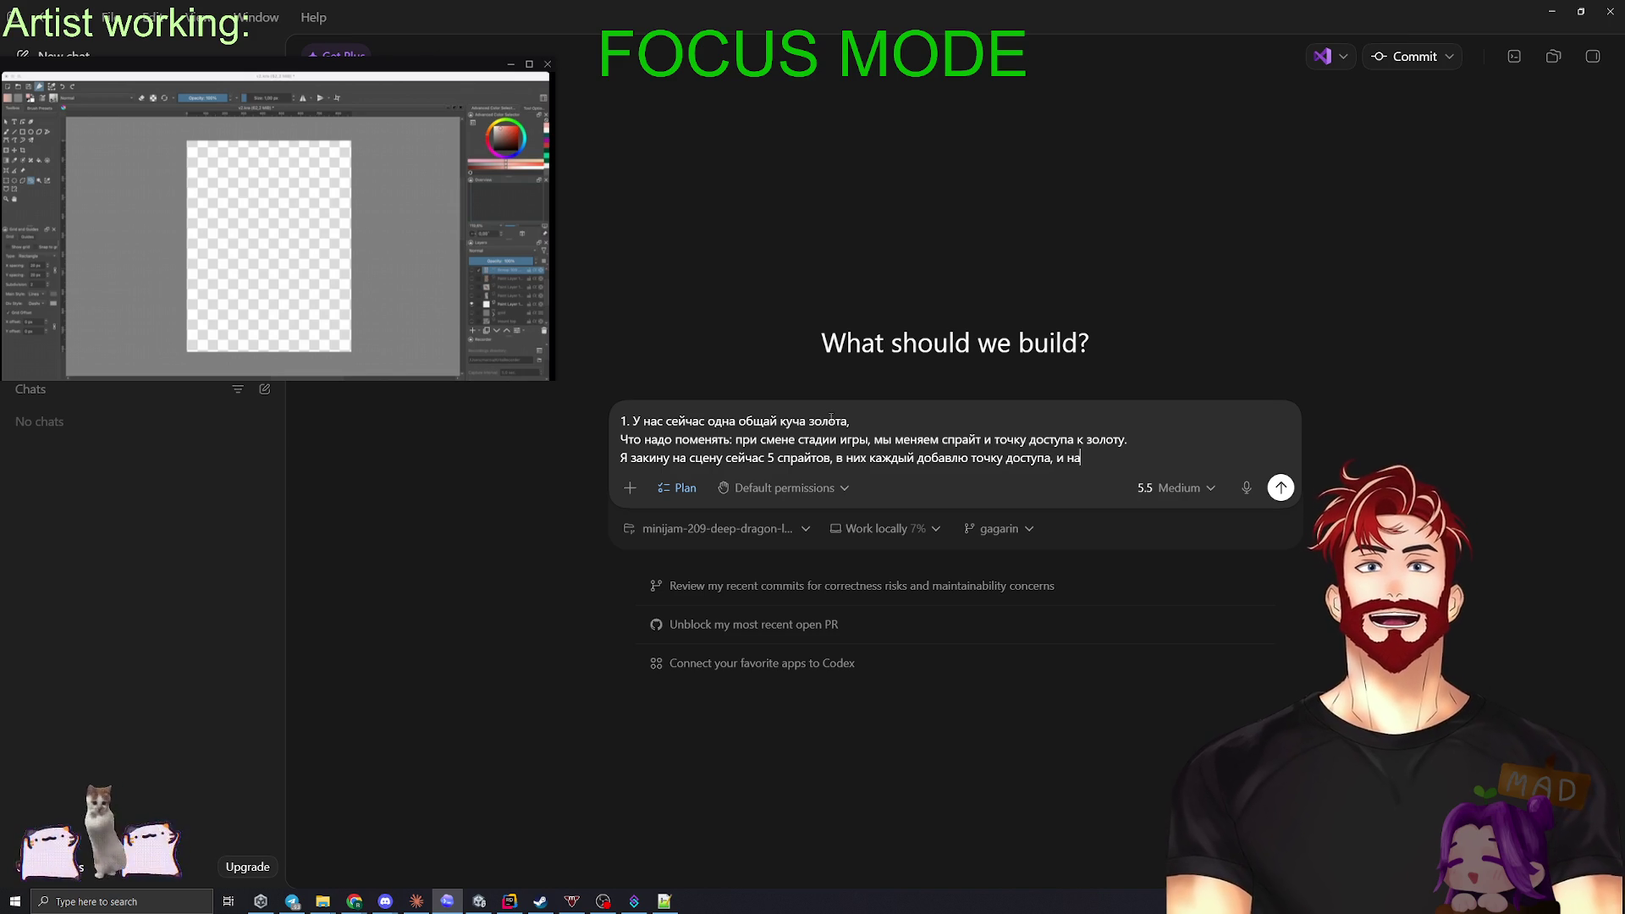
type("подхватить и обработать")
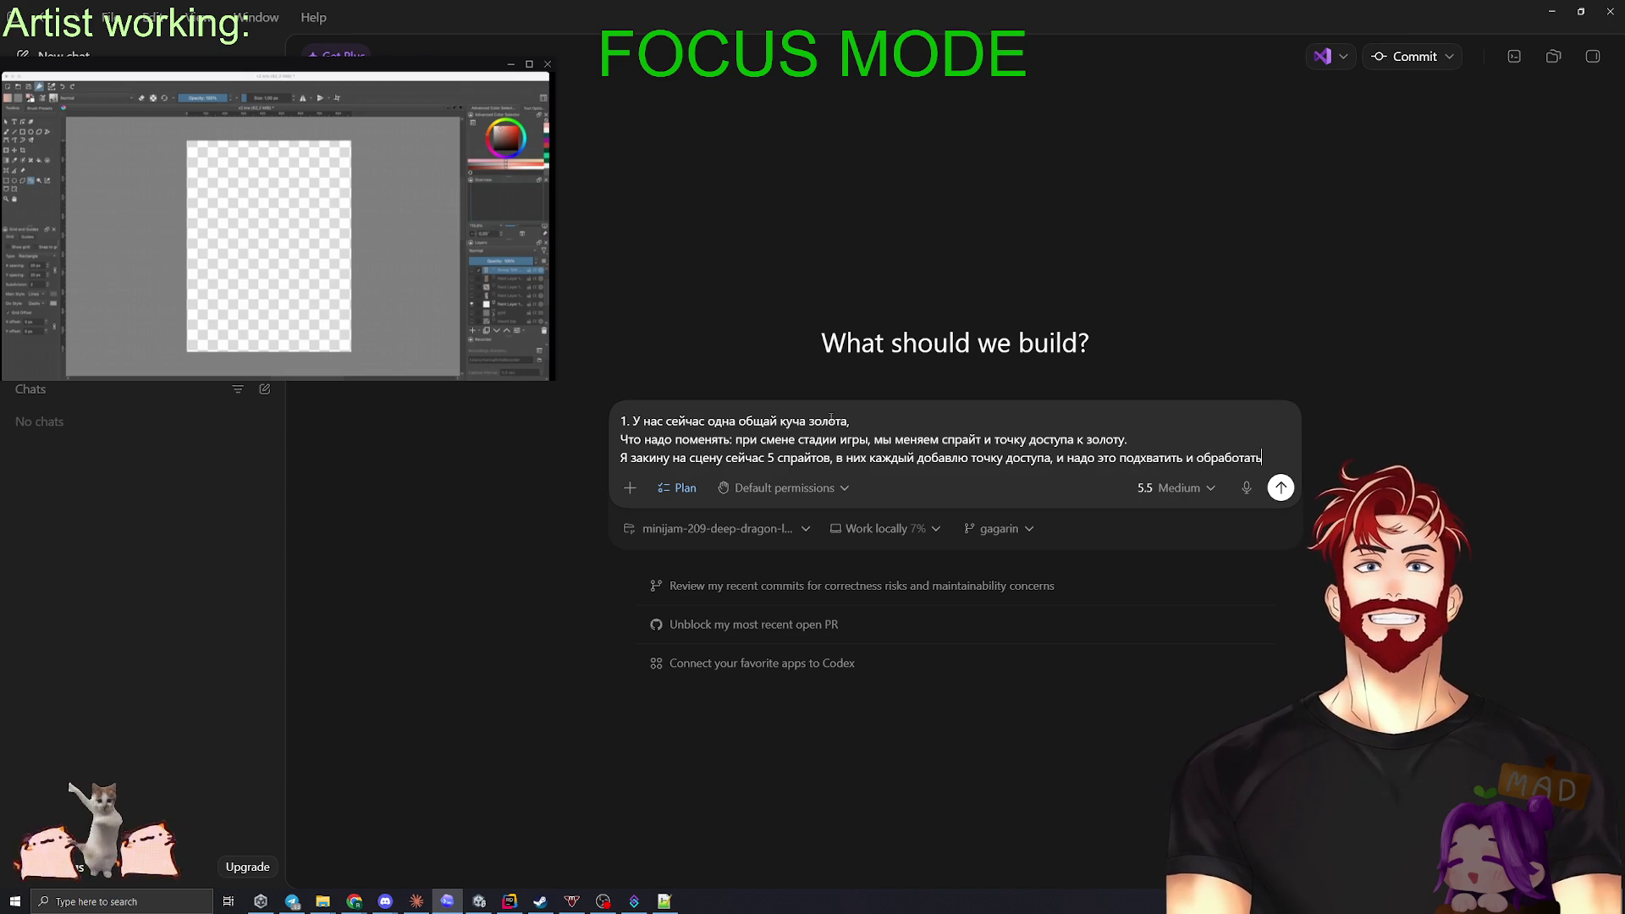
key("alt+Tab")
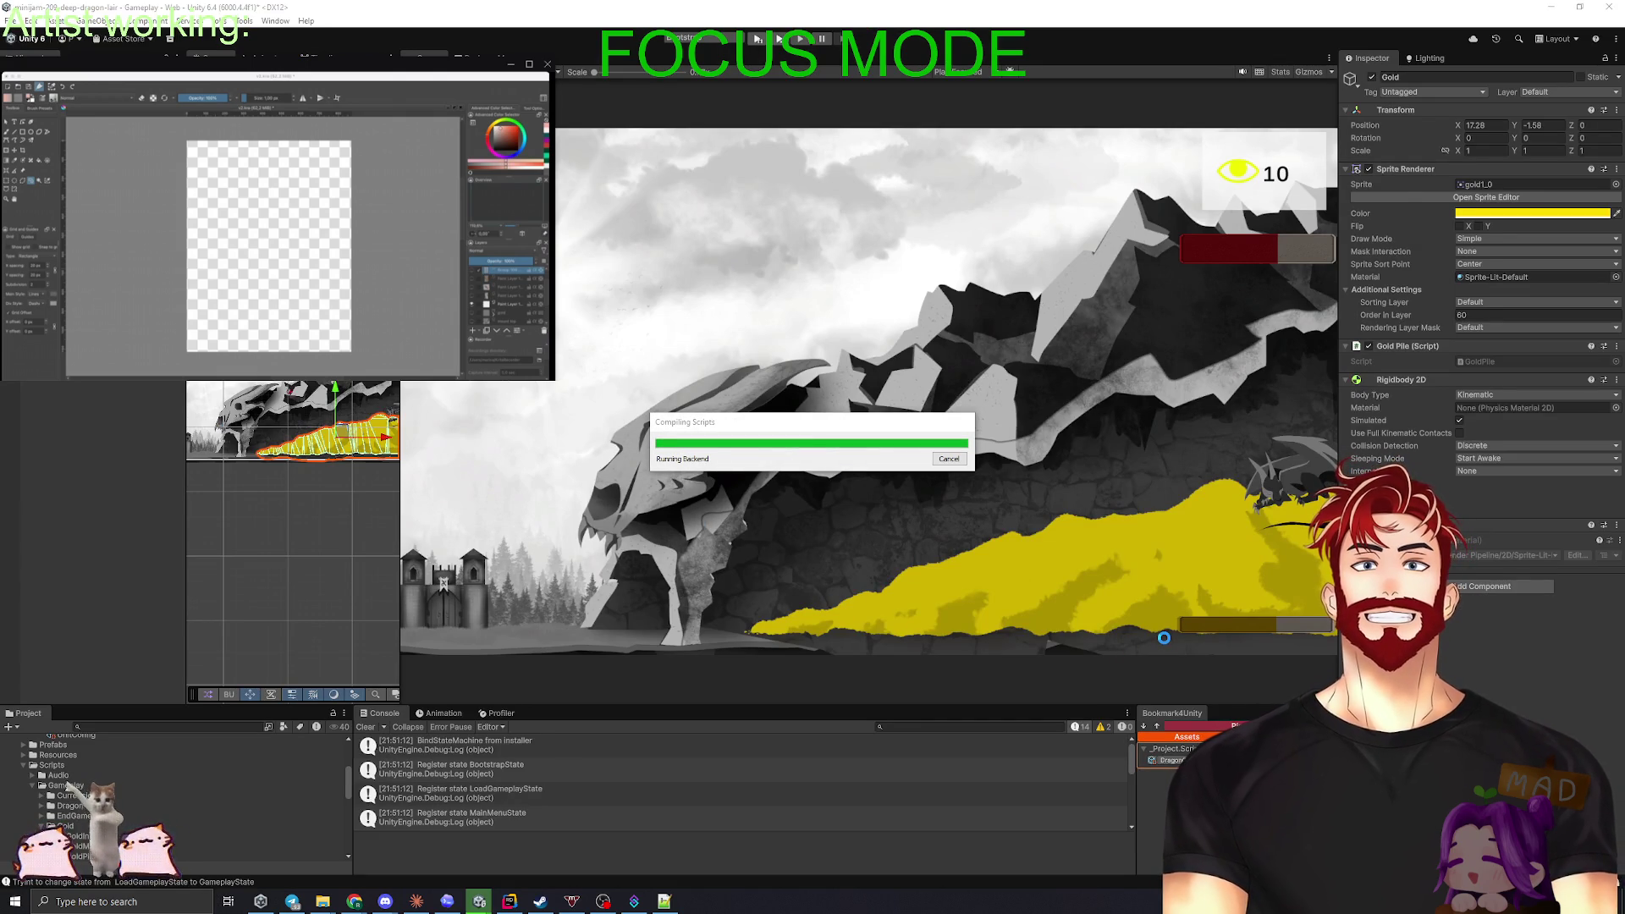
- Return to Unity, reselect the Gold object, and enlarge the Project panel
key("alt+Tab")
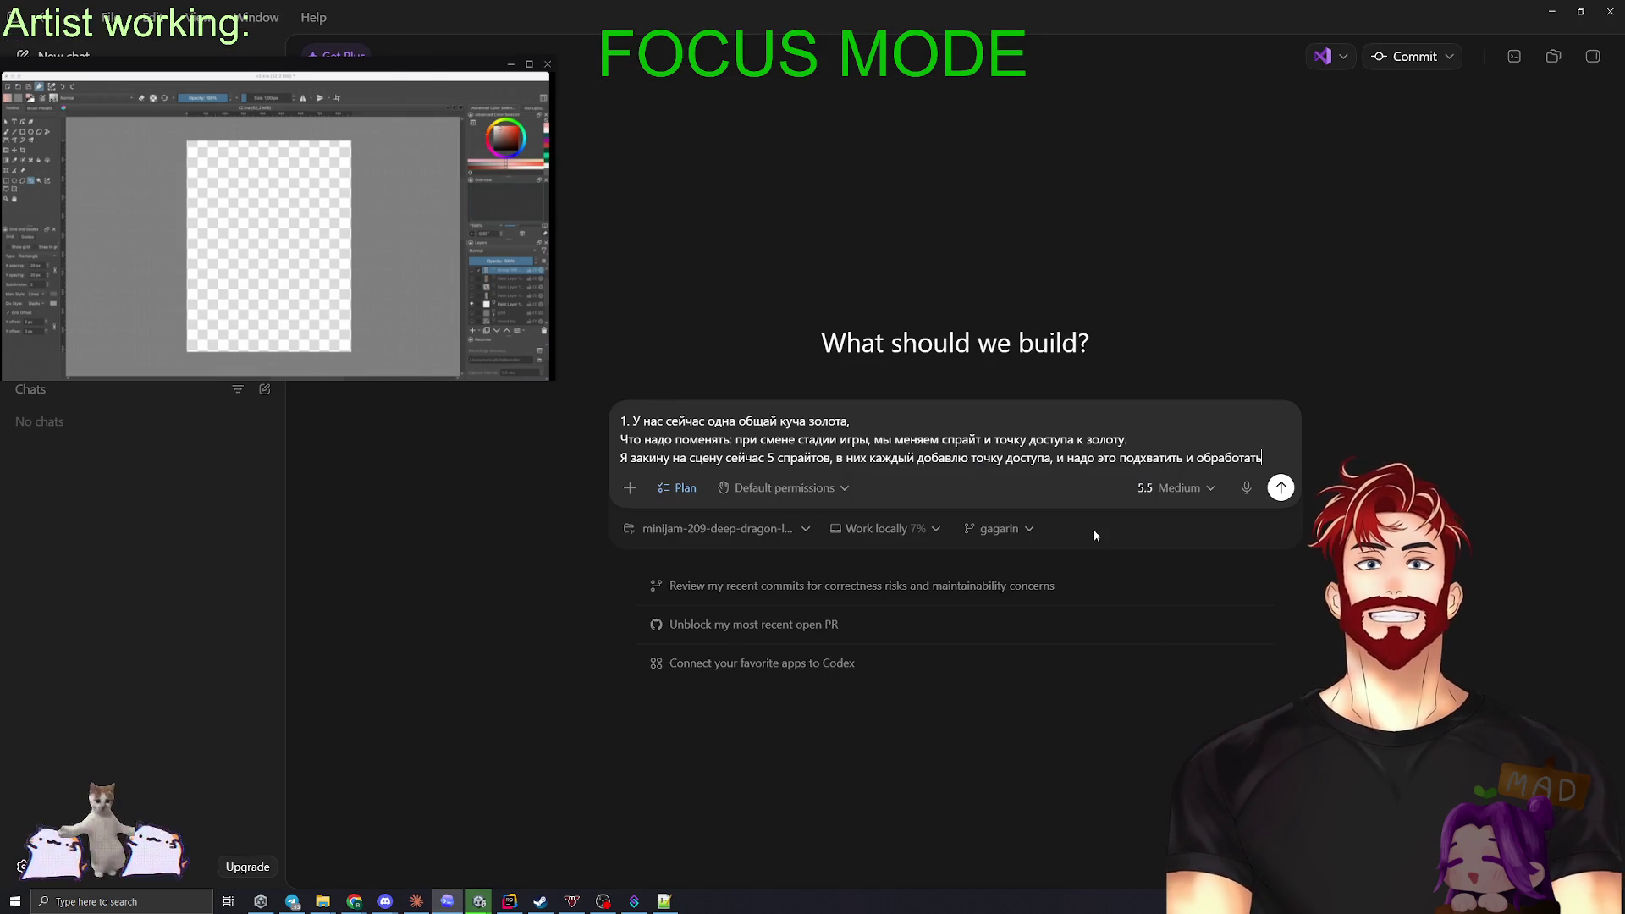
key("alt+Tab")
key("alt+Tab")
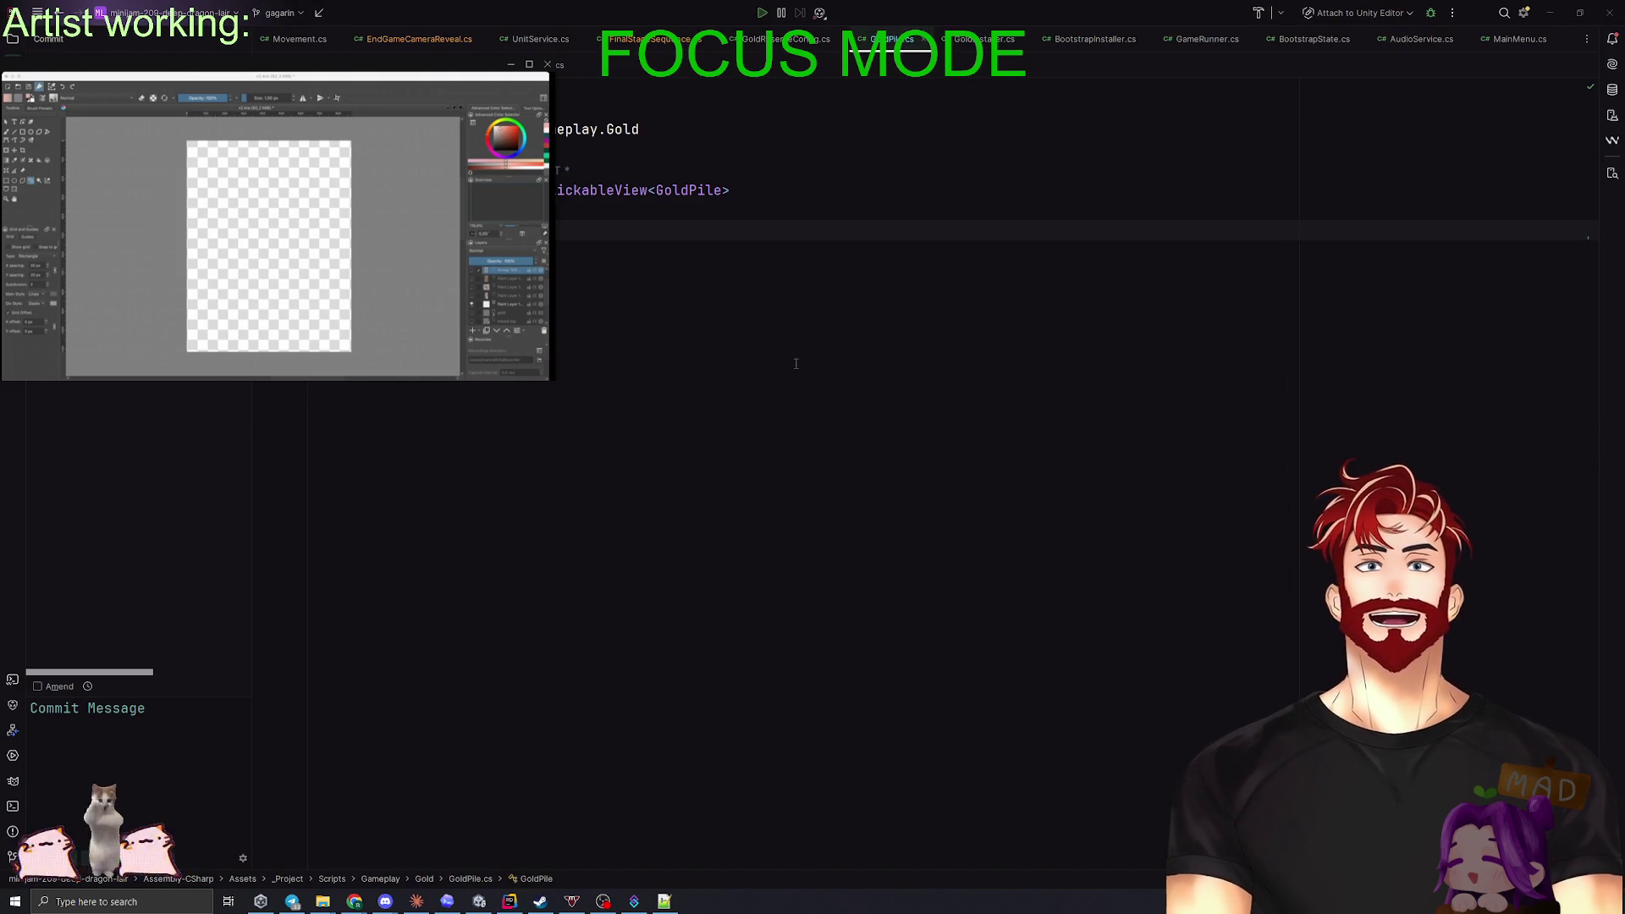
key("alt+Tab")
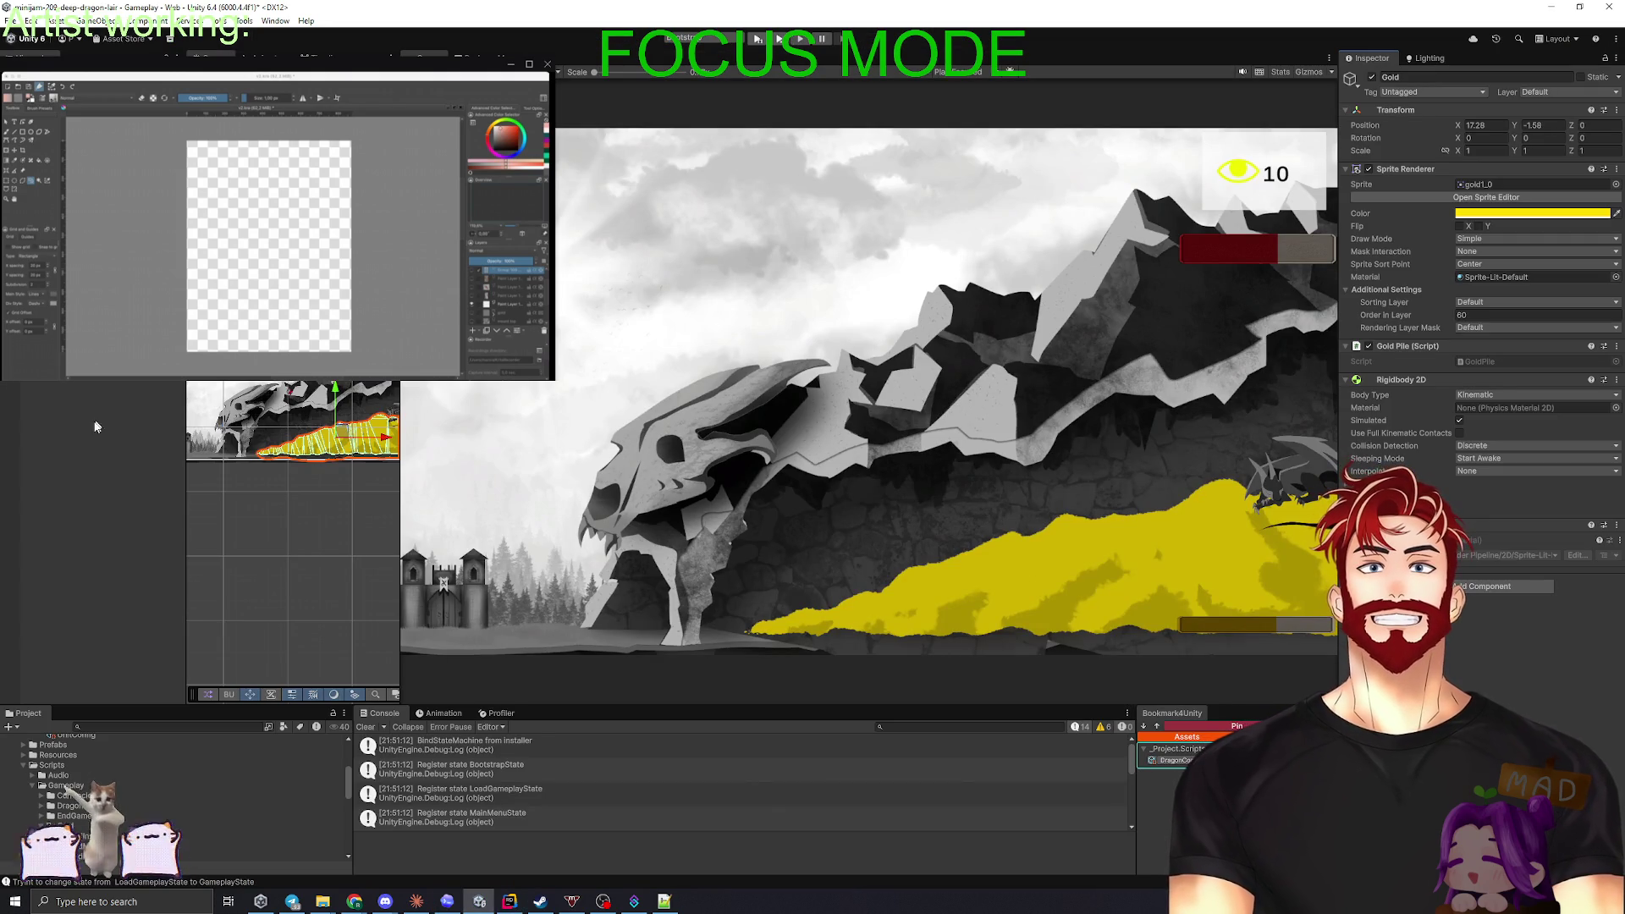
left_click(72, 440)
left_click(338, 432)
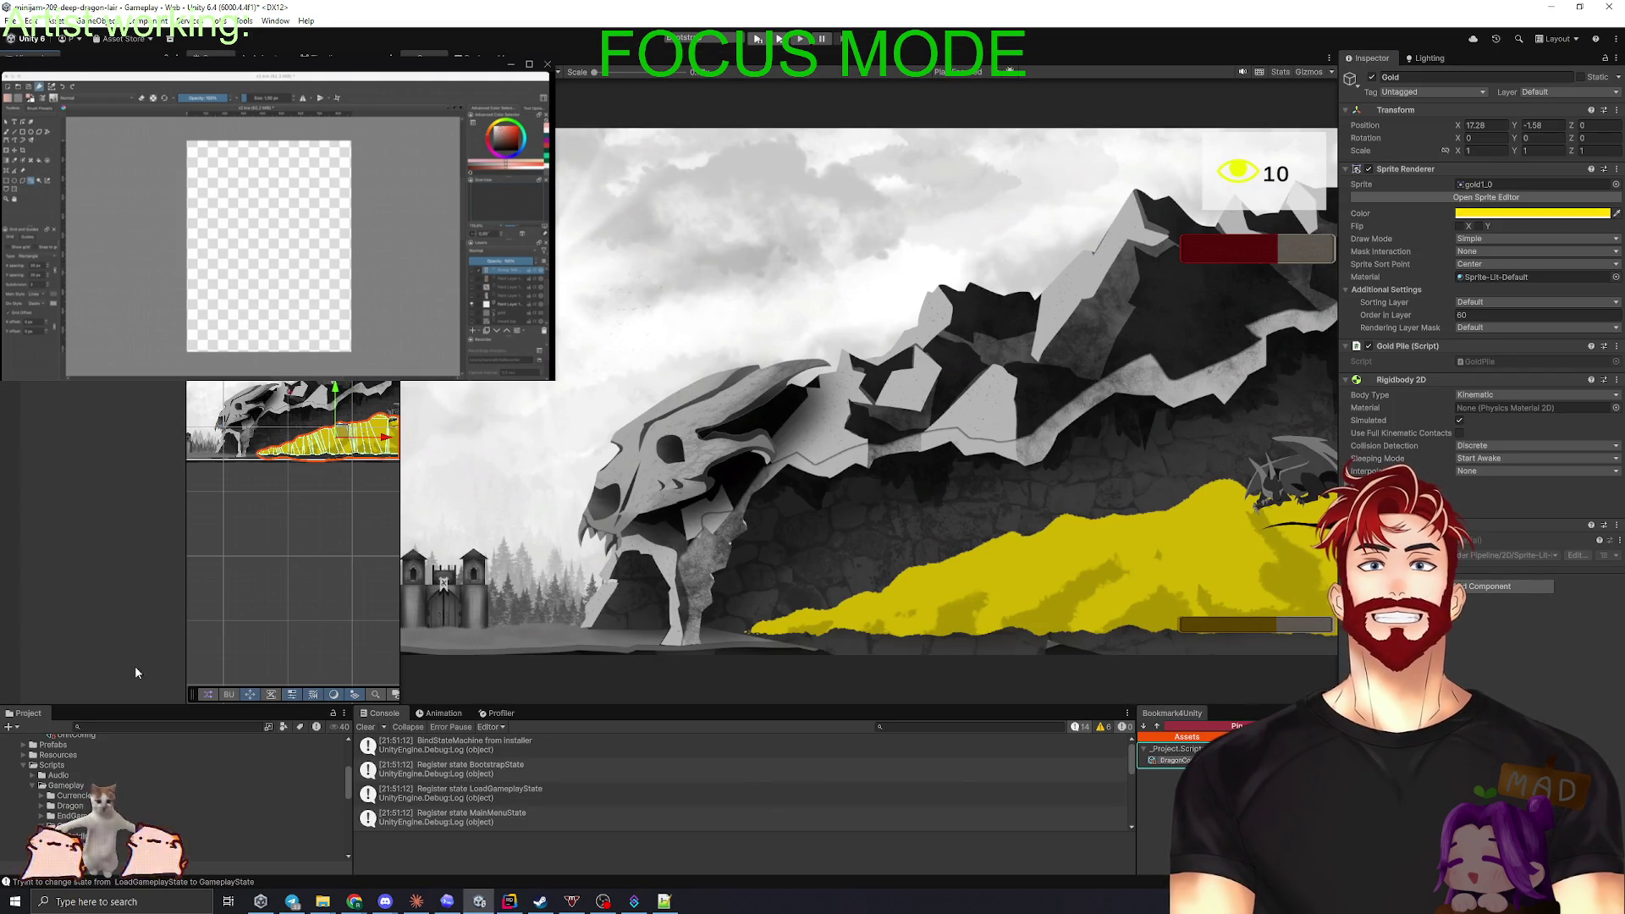
left_click_drag(121, 705, 120, 624)
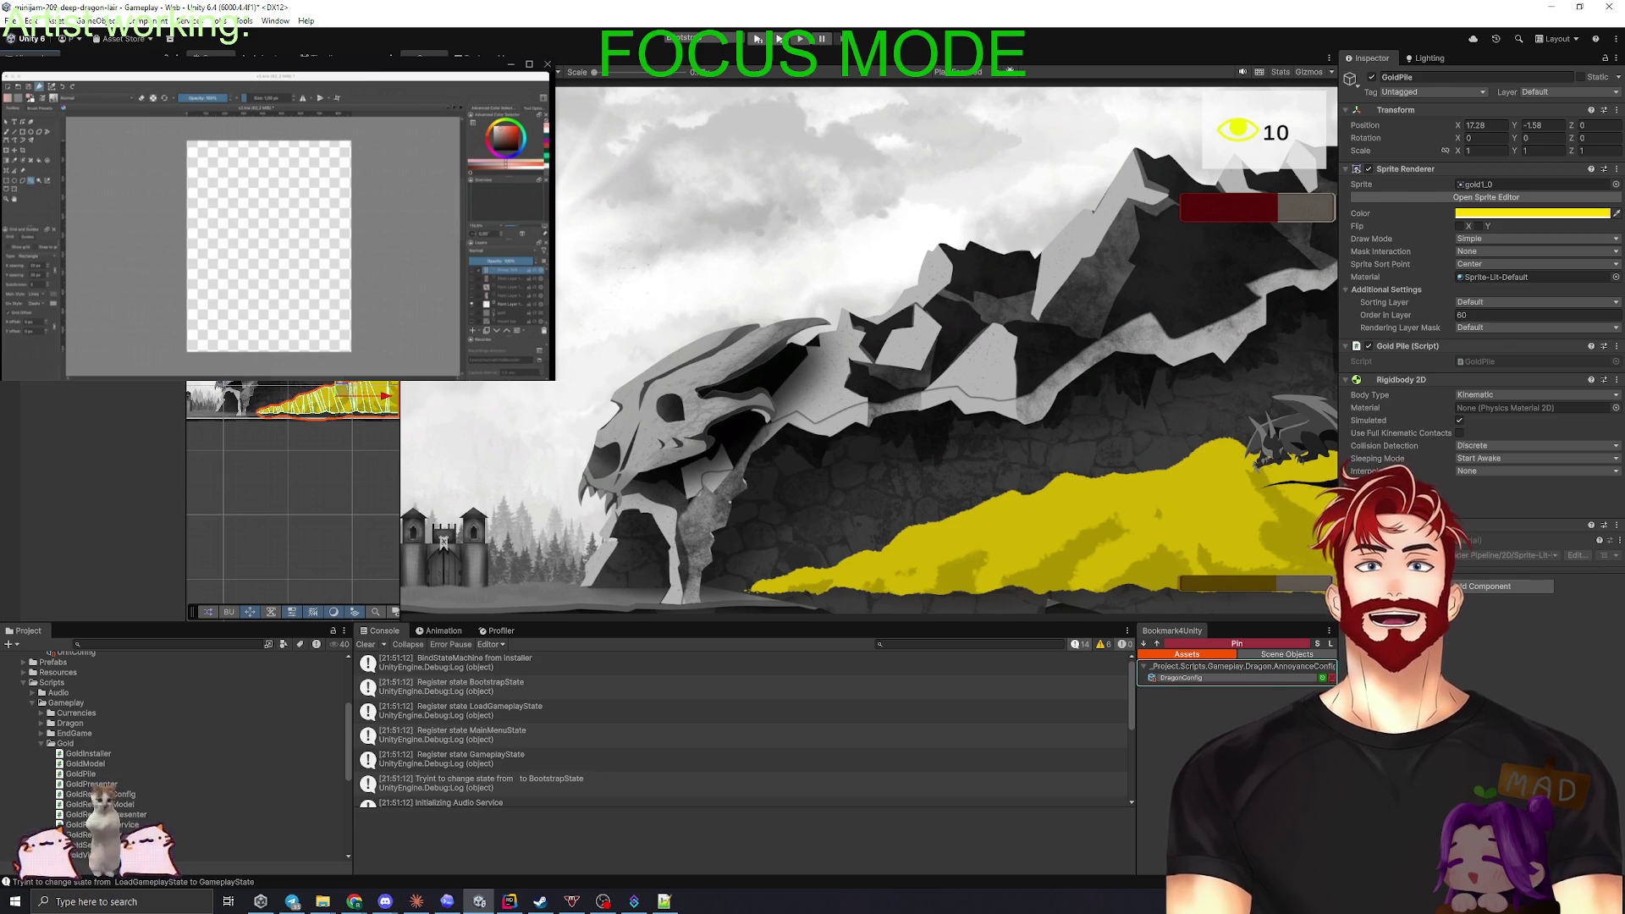
- Collapse Data and expand Prefabs > Gameplay in the Project window
scroll(88, 759, "up", 5)
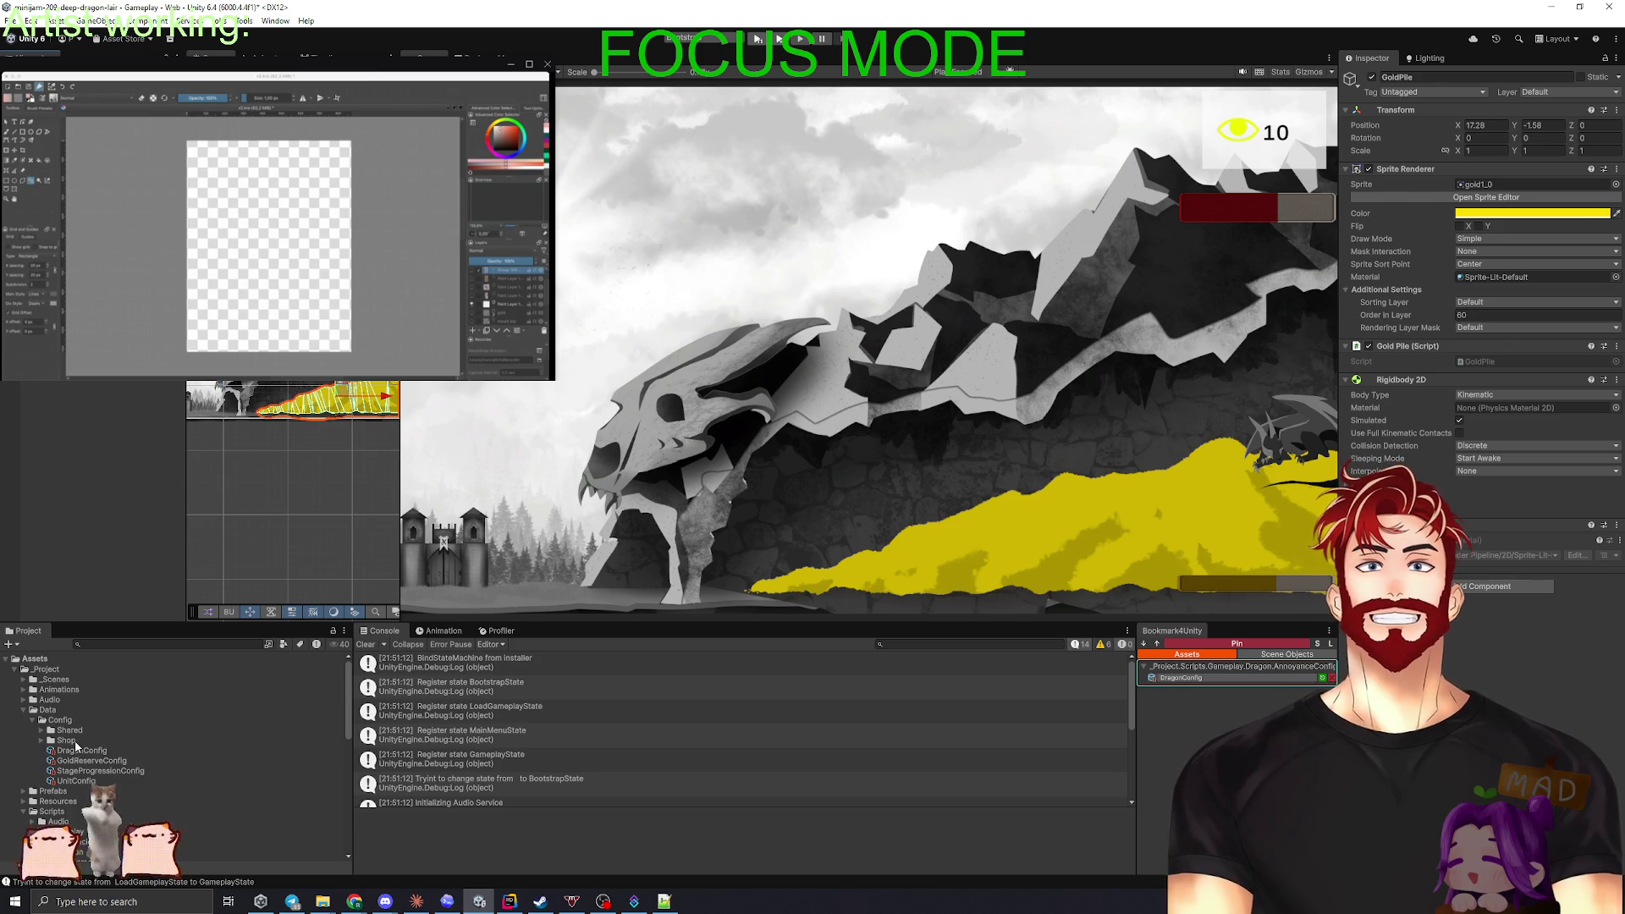
left_click(23, 709)
left_click(24, 721)
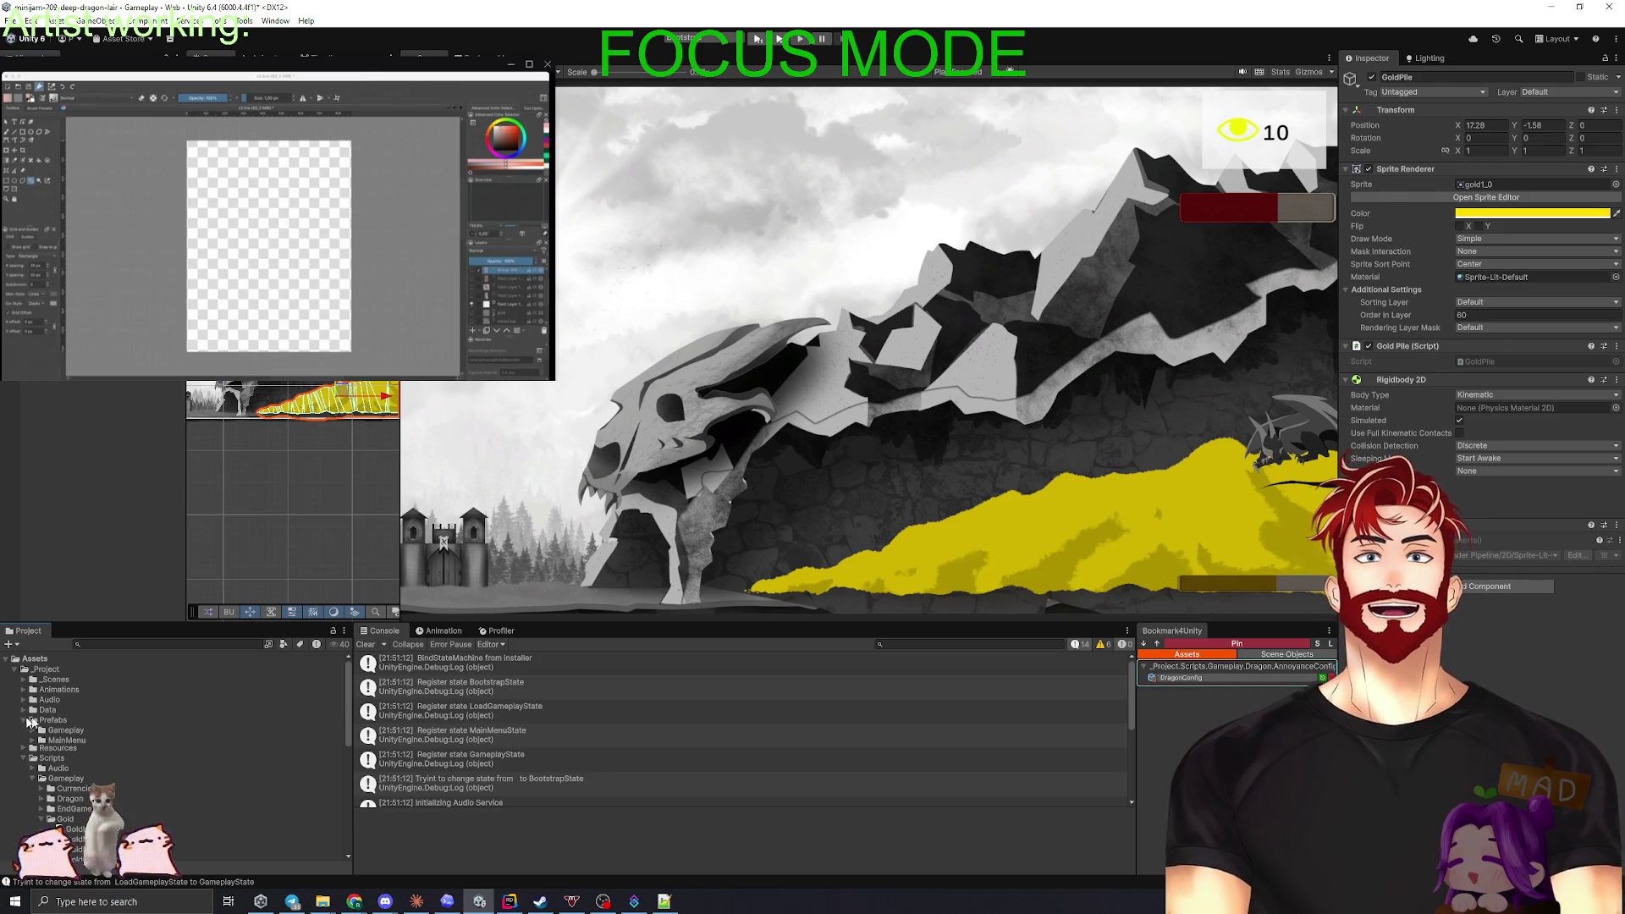
left_click(33, 730)
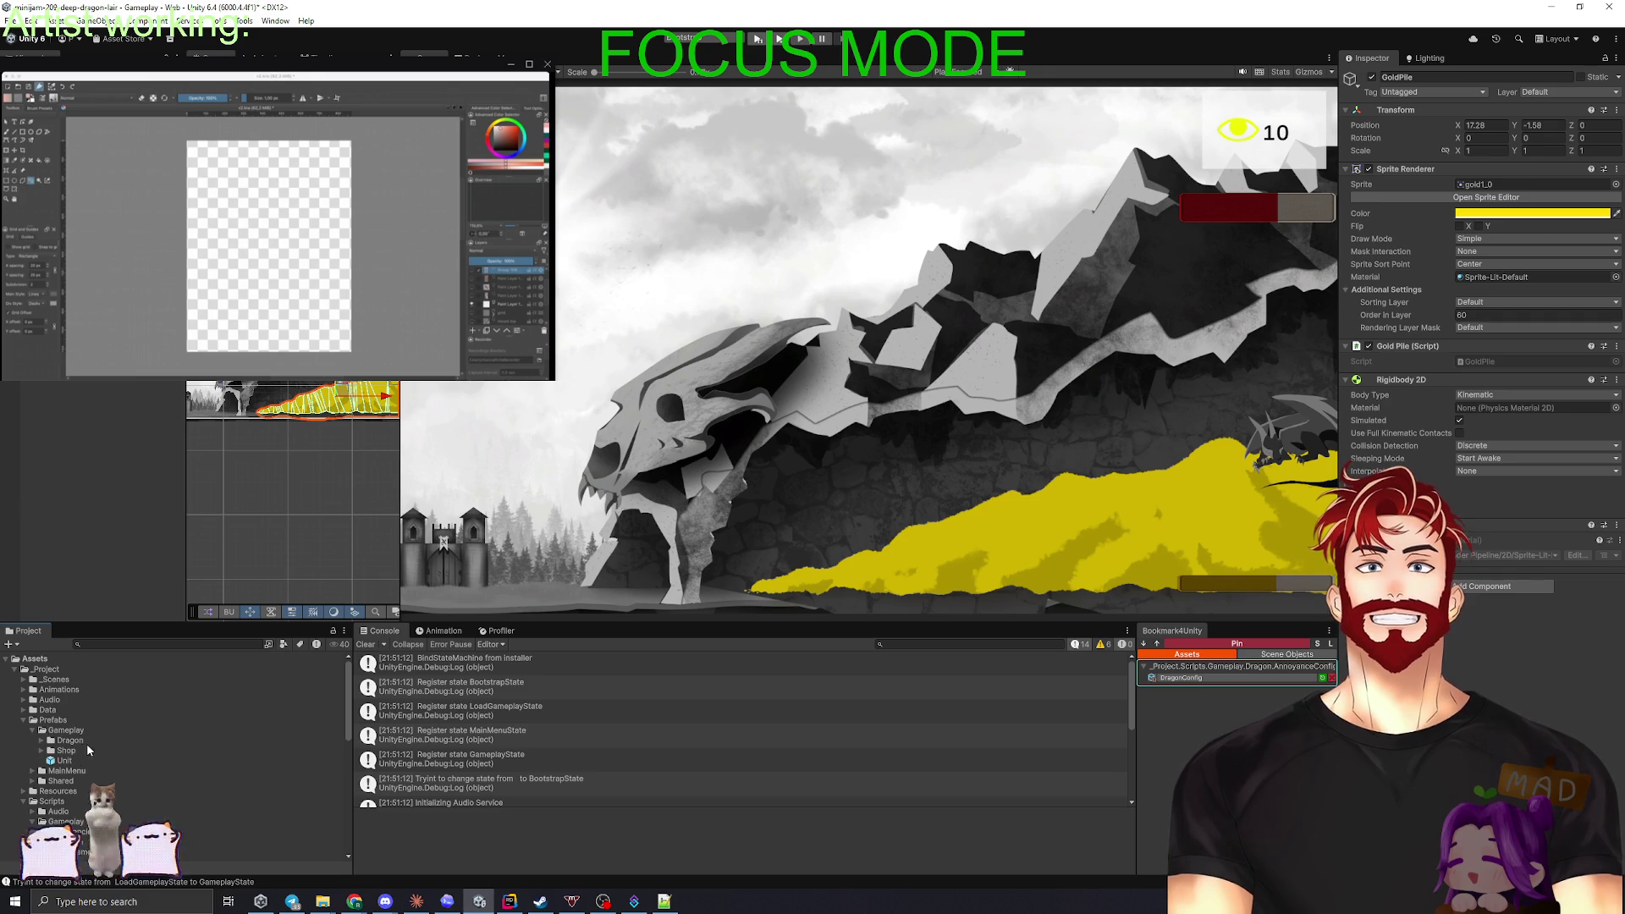
left_click(71, 762)
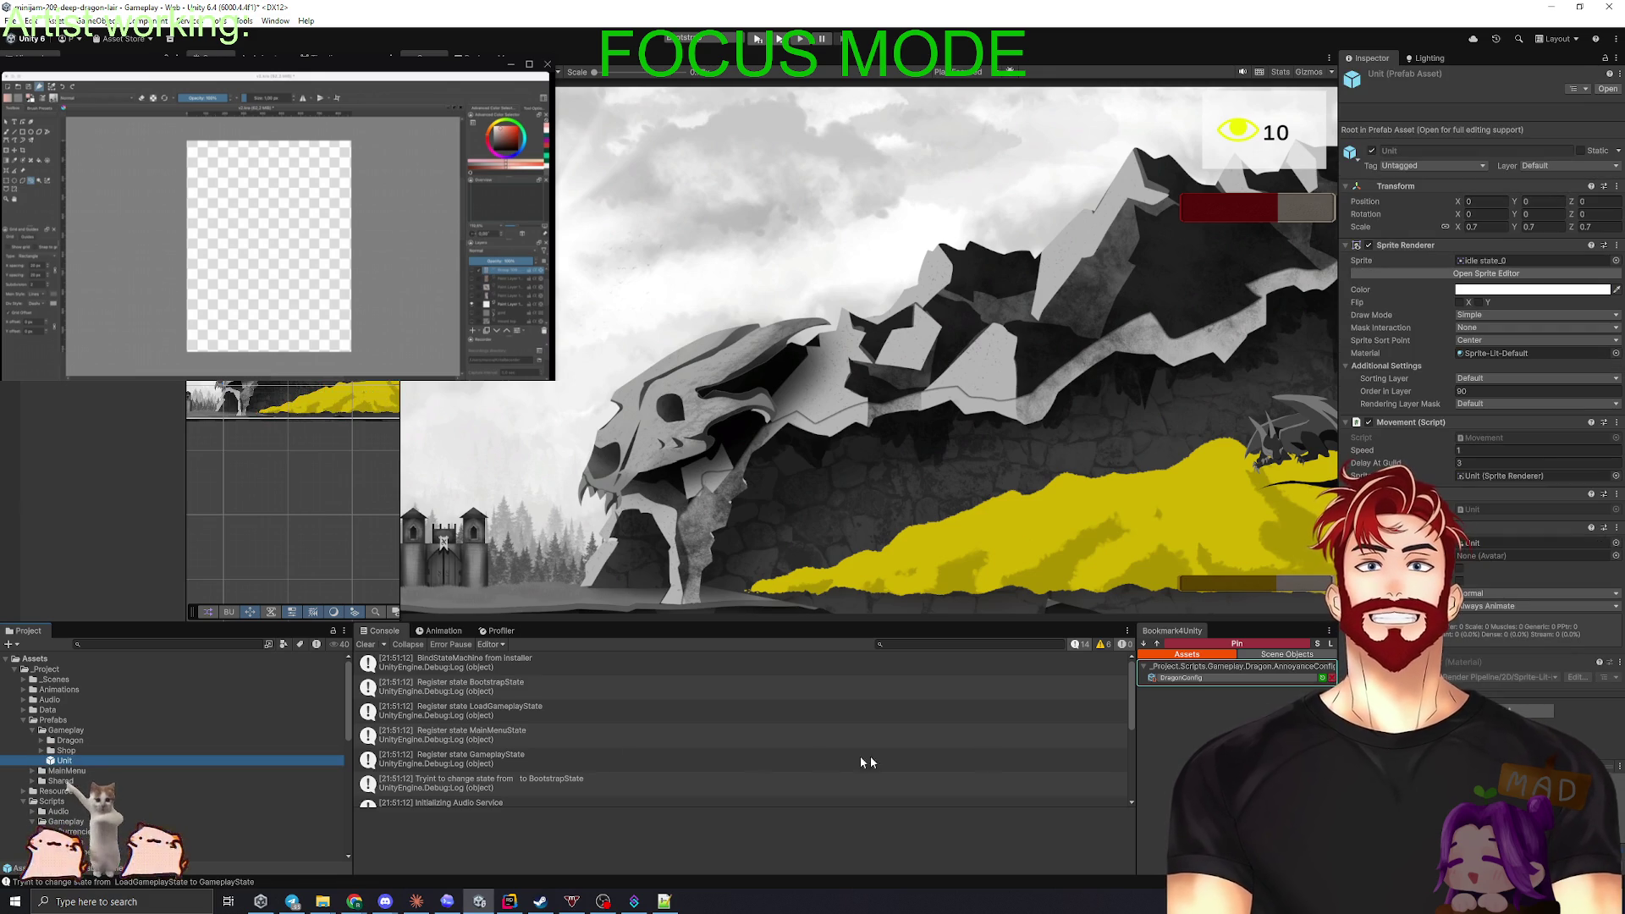
- Bookmark the Prefabs/Gameplay folder in Bookmark4Unity, test the bookmark, and cancel saving bookmarks
left_click(66, 731)
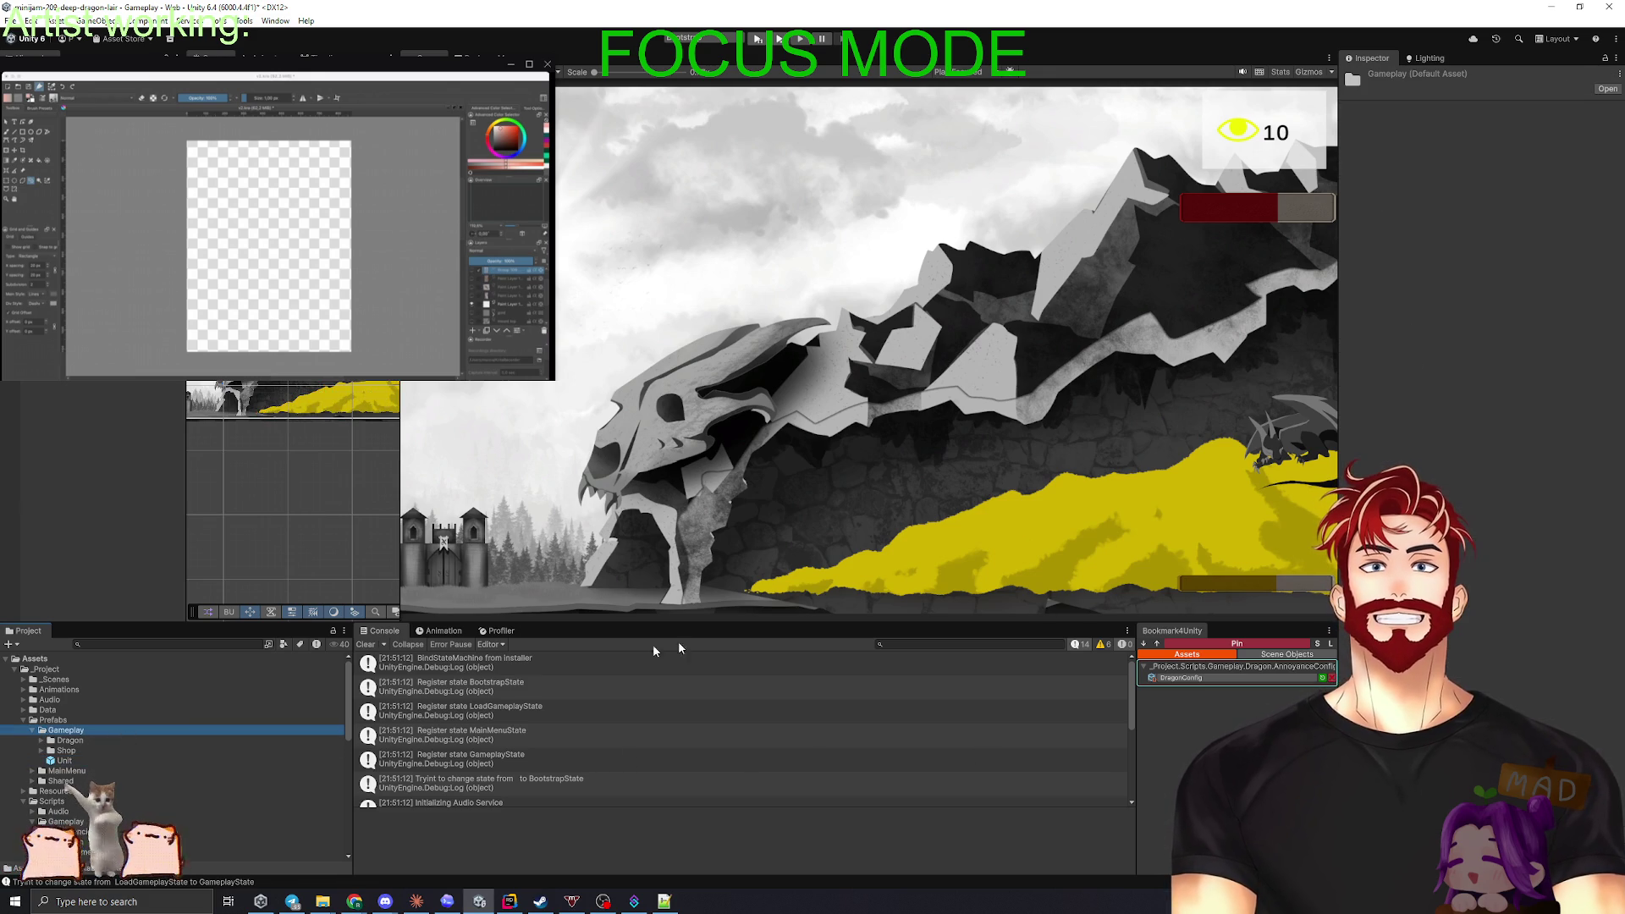
left_click(1237, 644)
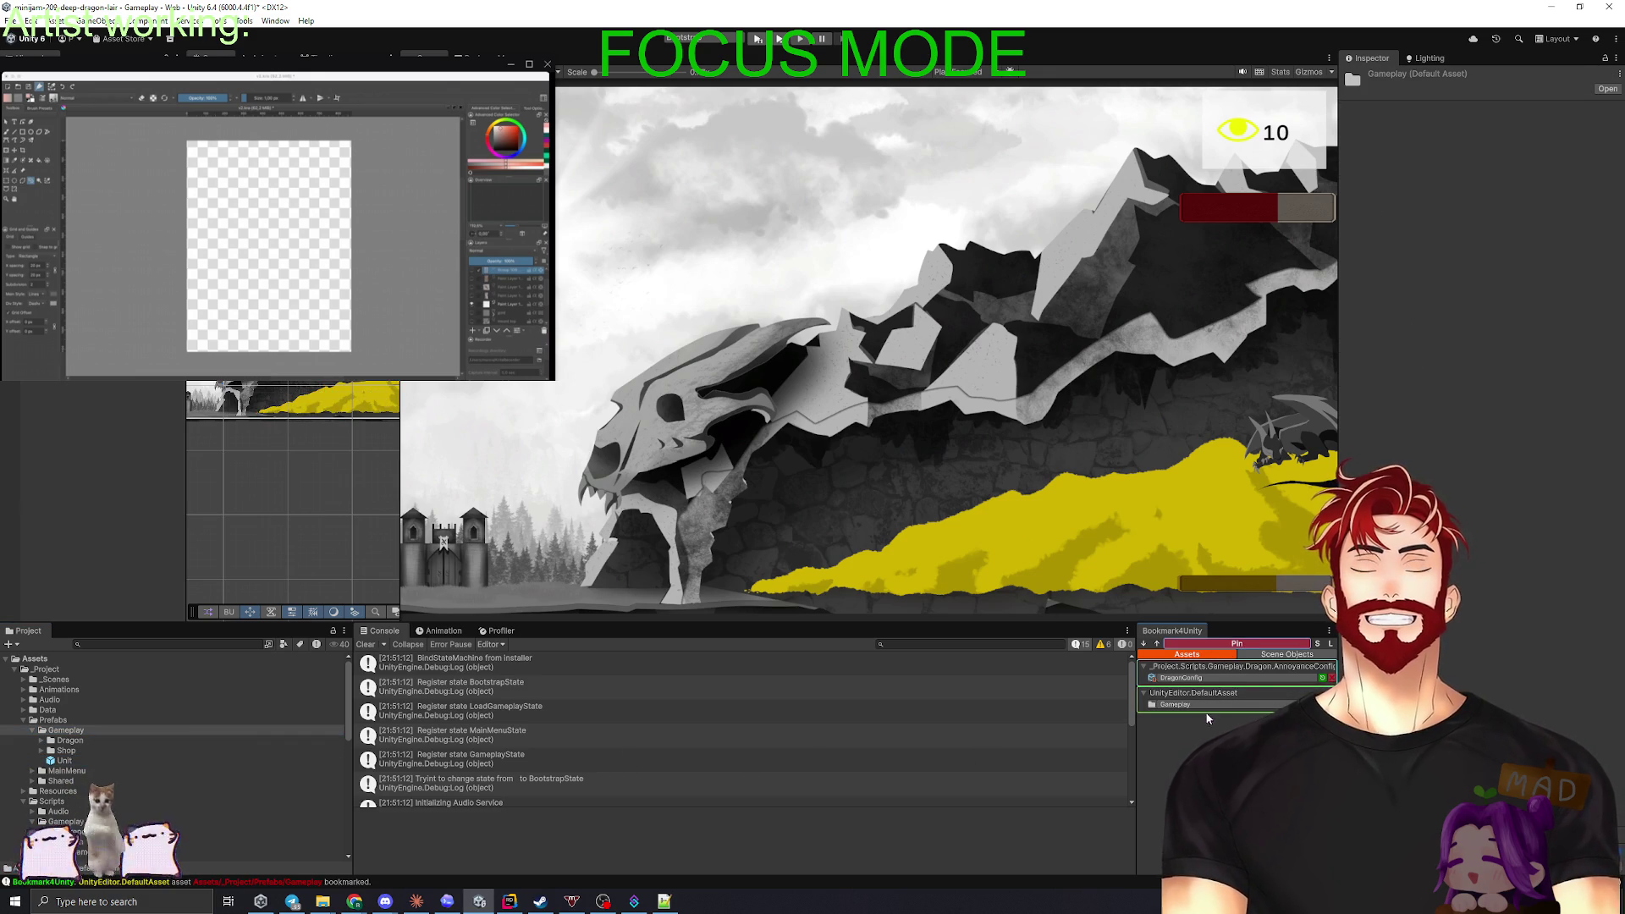
left_click(306, 680)
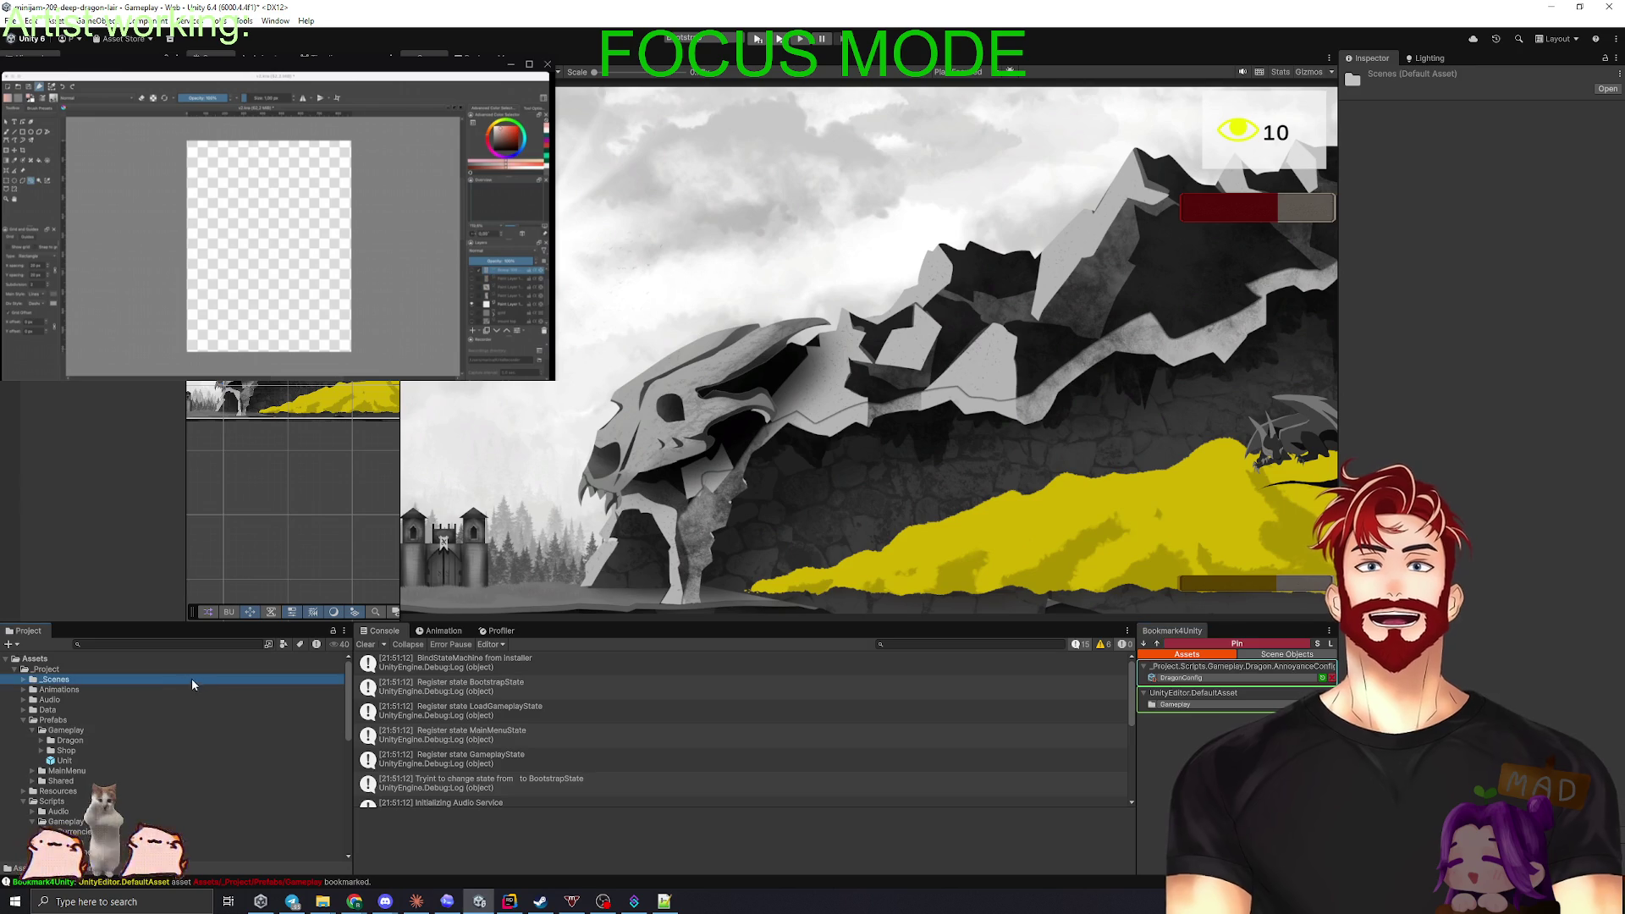
left_click(1228, 703)
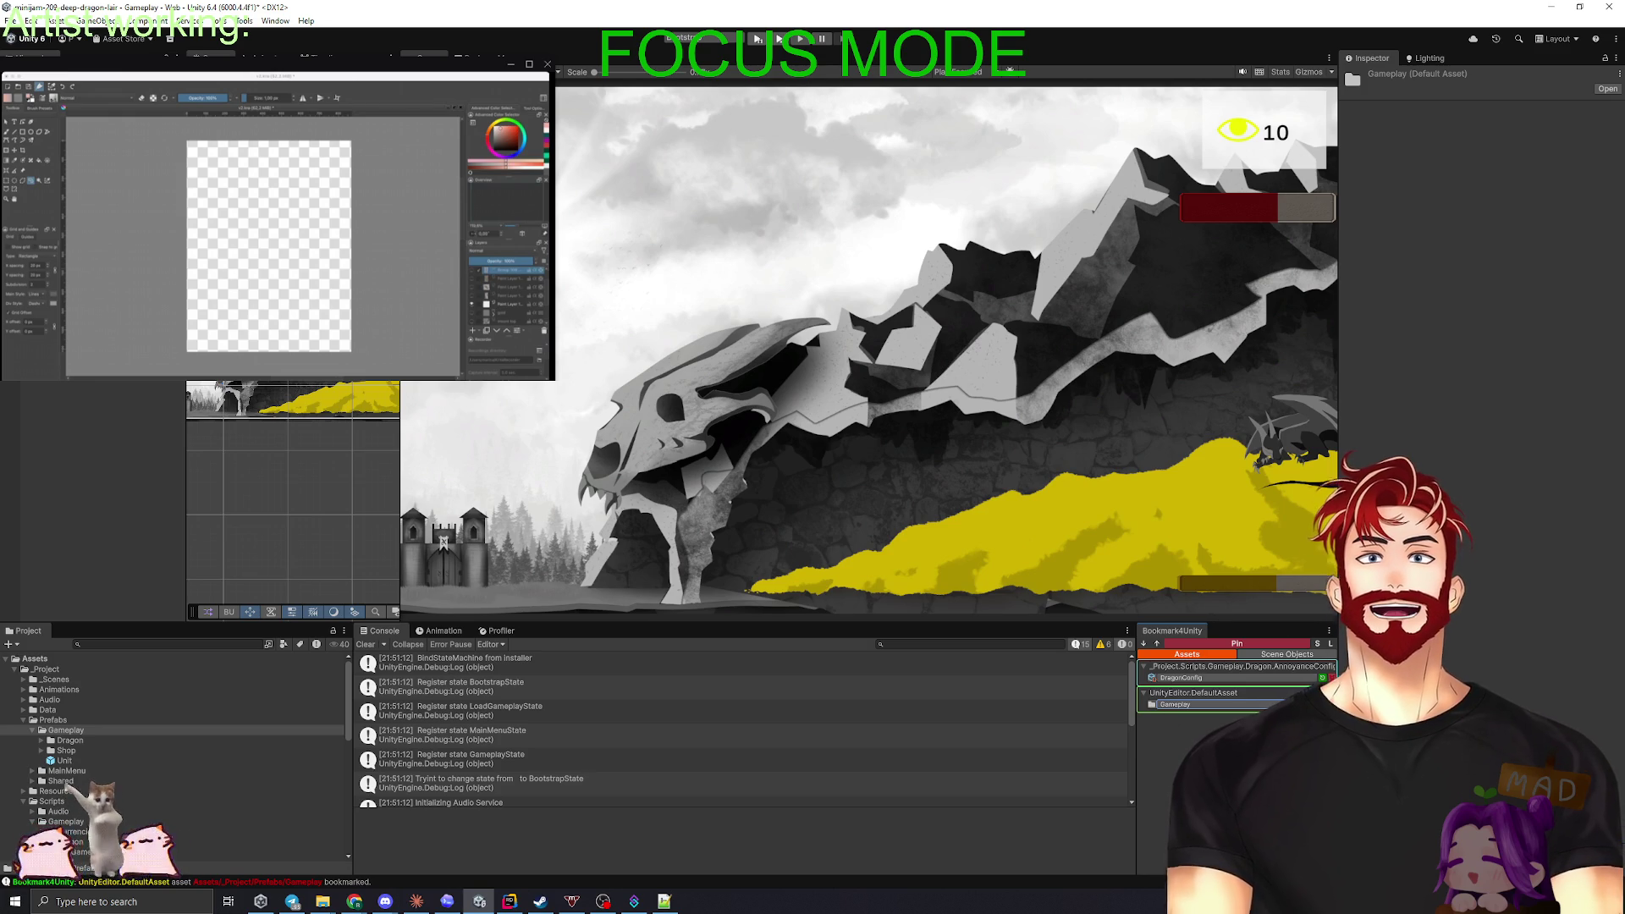
left_click(1318, 645)
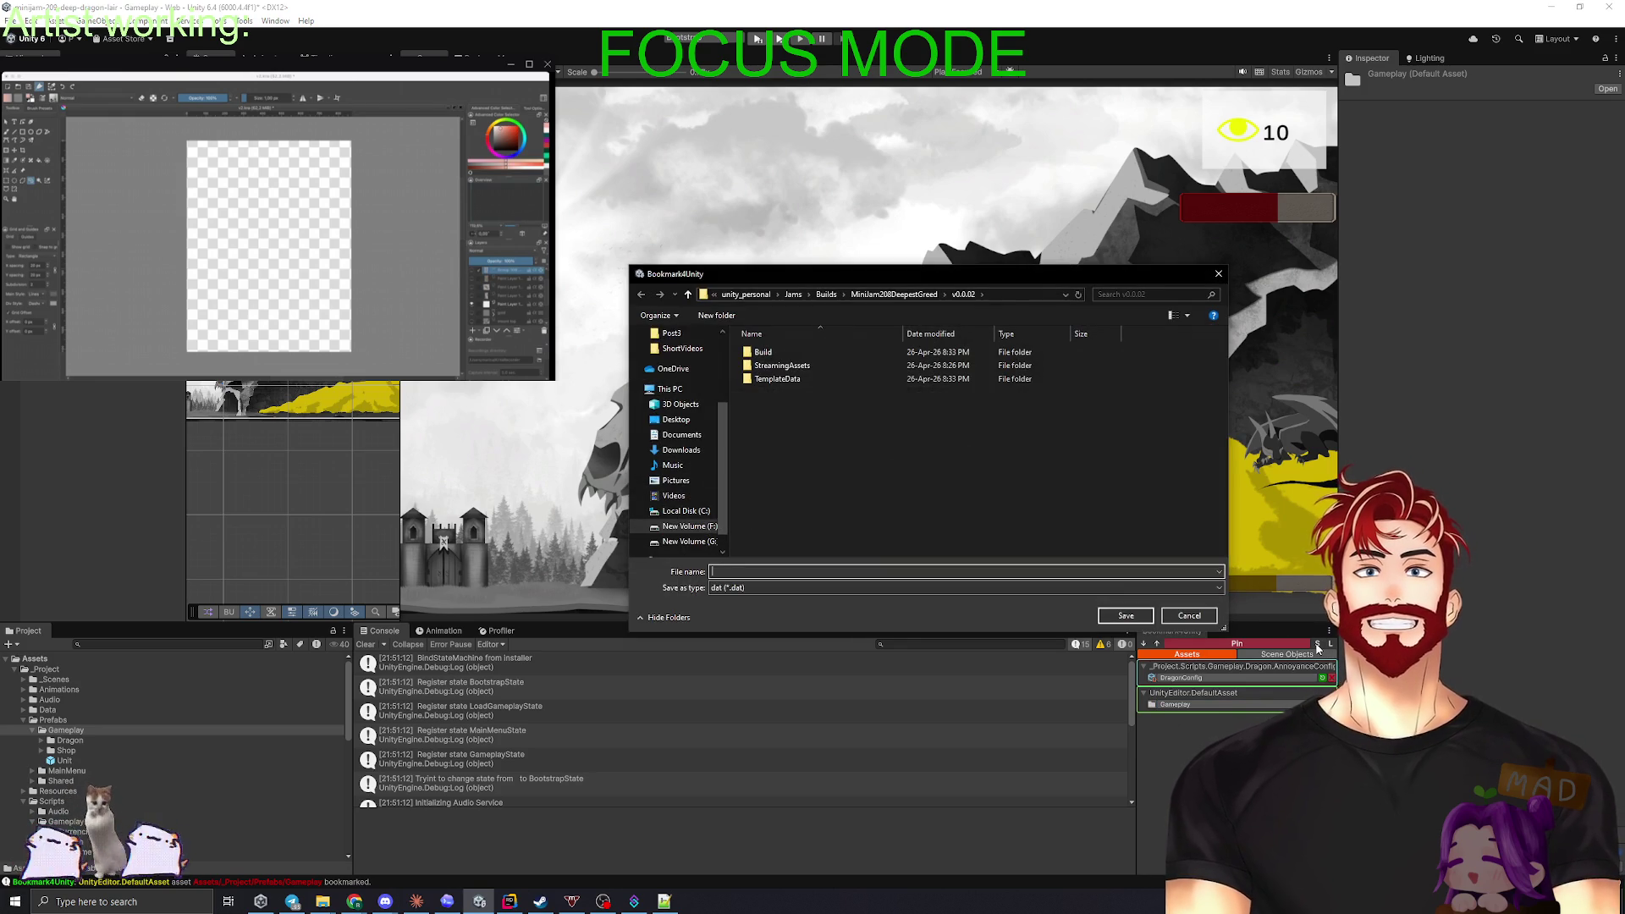
left_click(1211, 614)
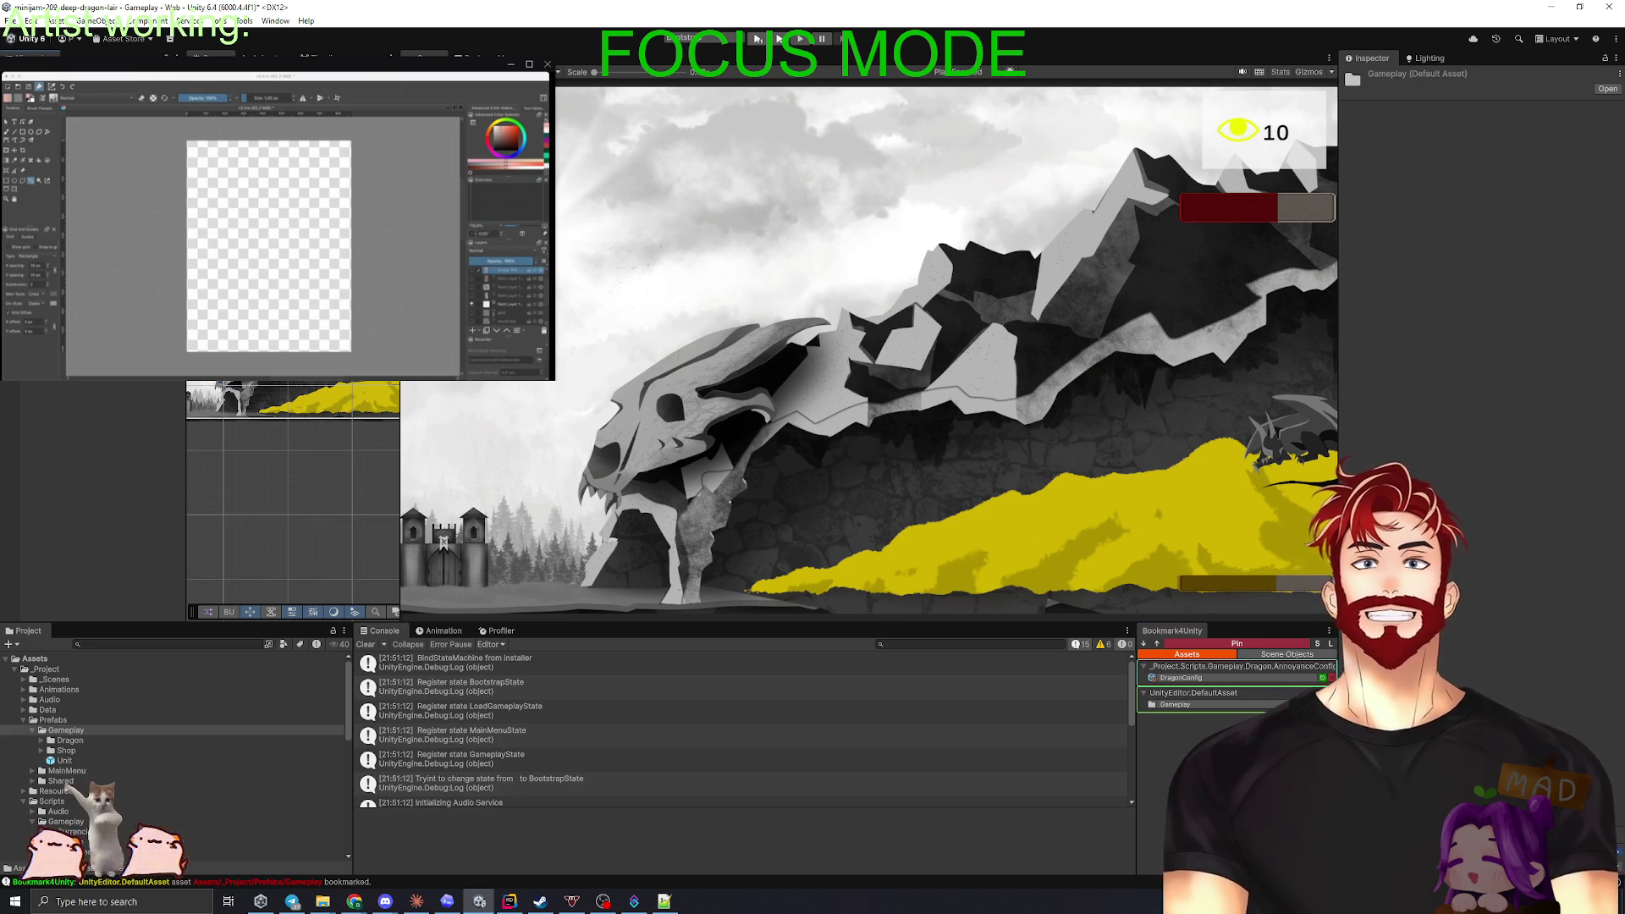
left_click(63, 731)
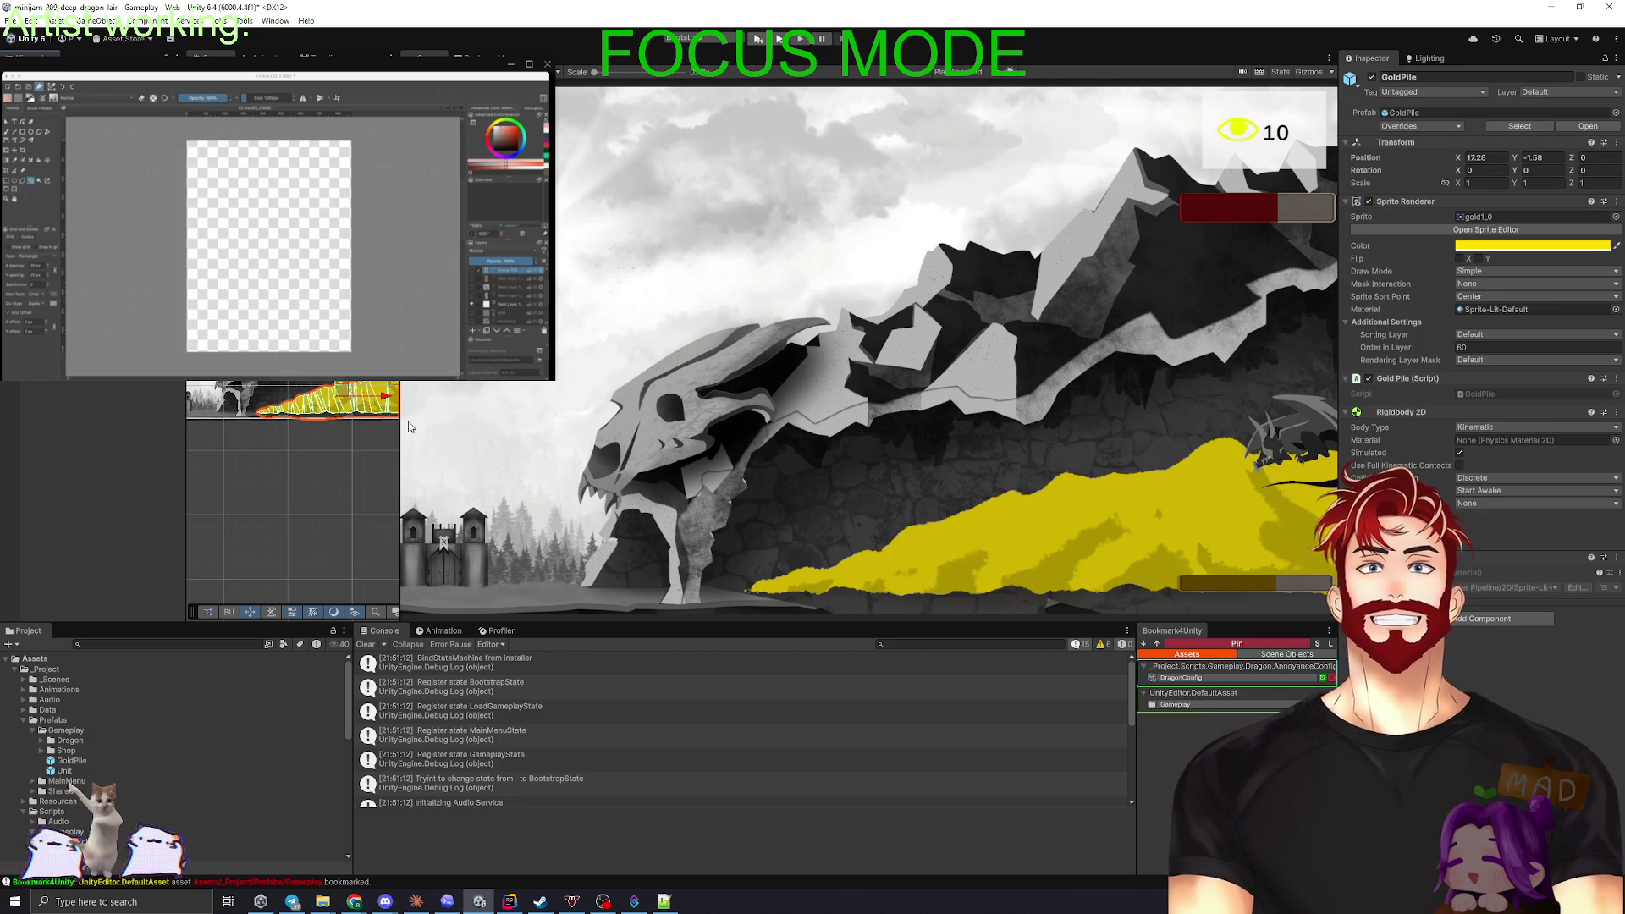
- Widen the Scene view, frame the gold pile, and try the gold2_1 sprite on GoldPile (1)
left_click_drag(402, 421, 971, 421)
left_click_drag(650, 439, 572, 381)
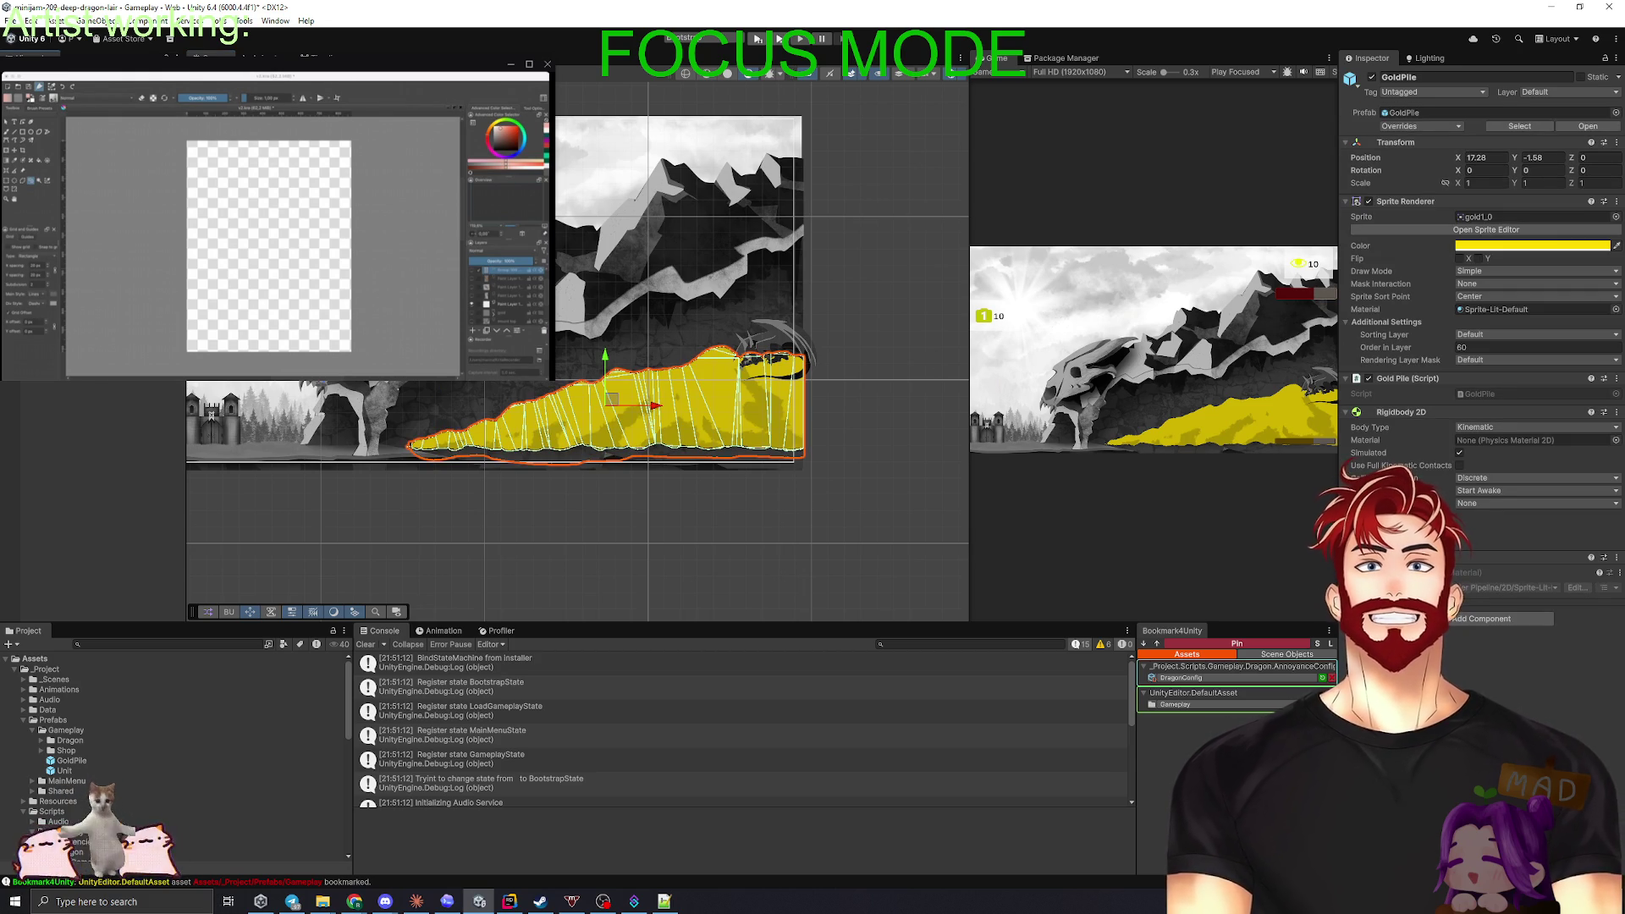
key("BackSpace")
key("BackSpace")
key("BackSpace")
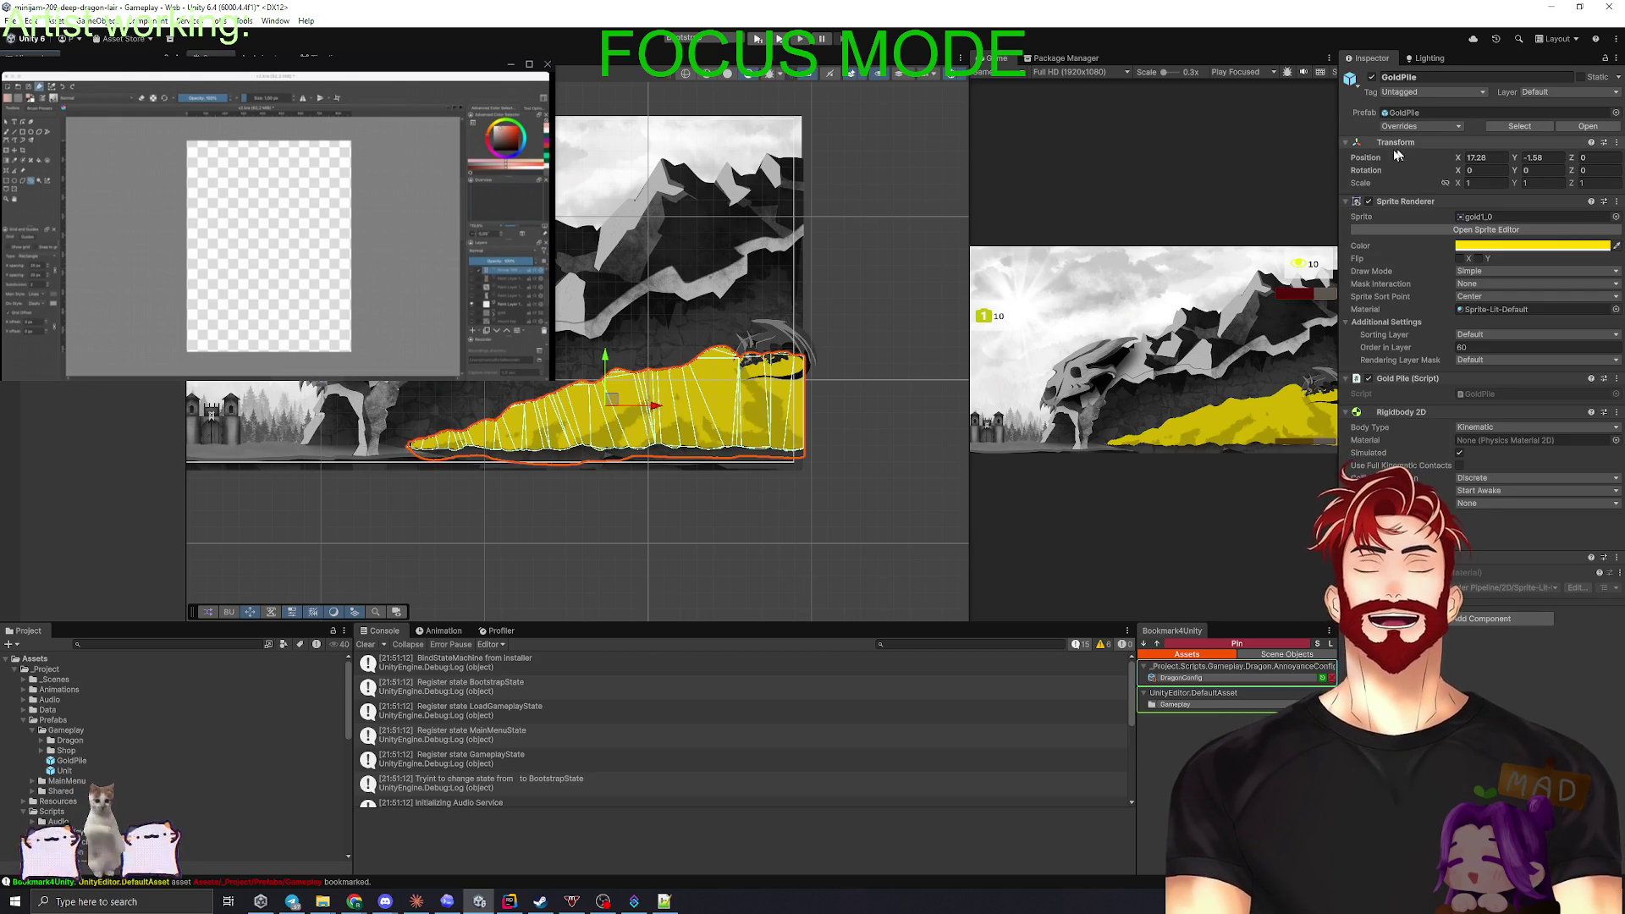
left_click(1373, 77)
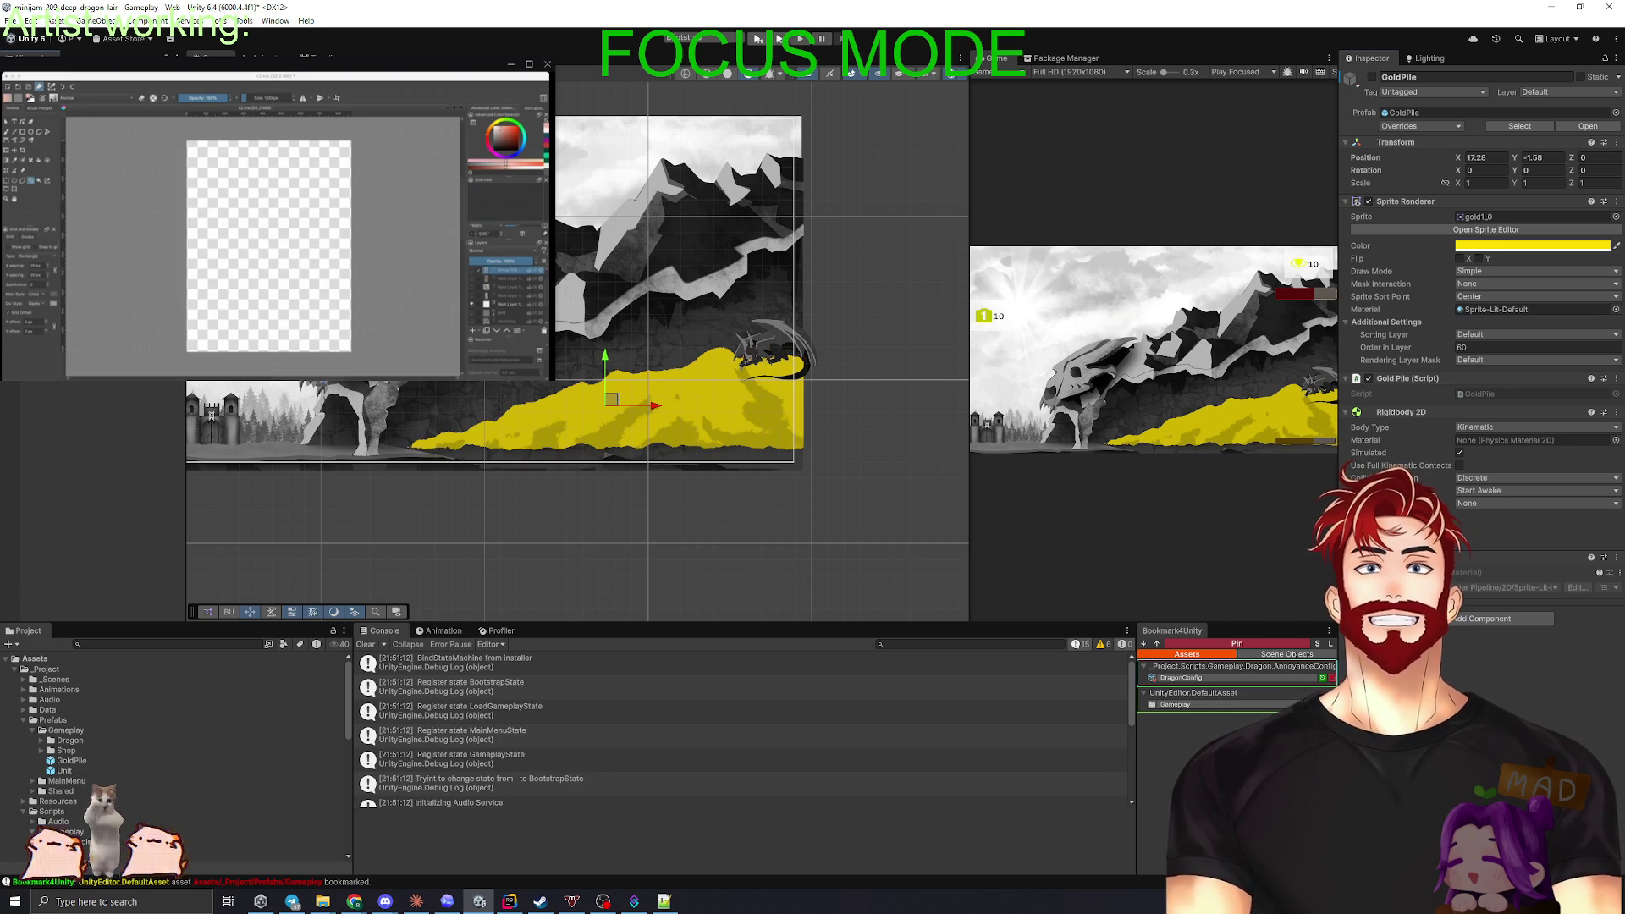
key("ctrl+z")
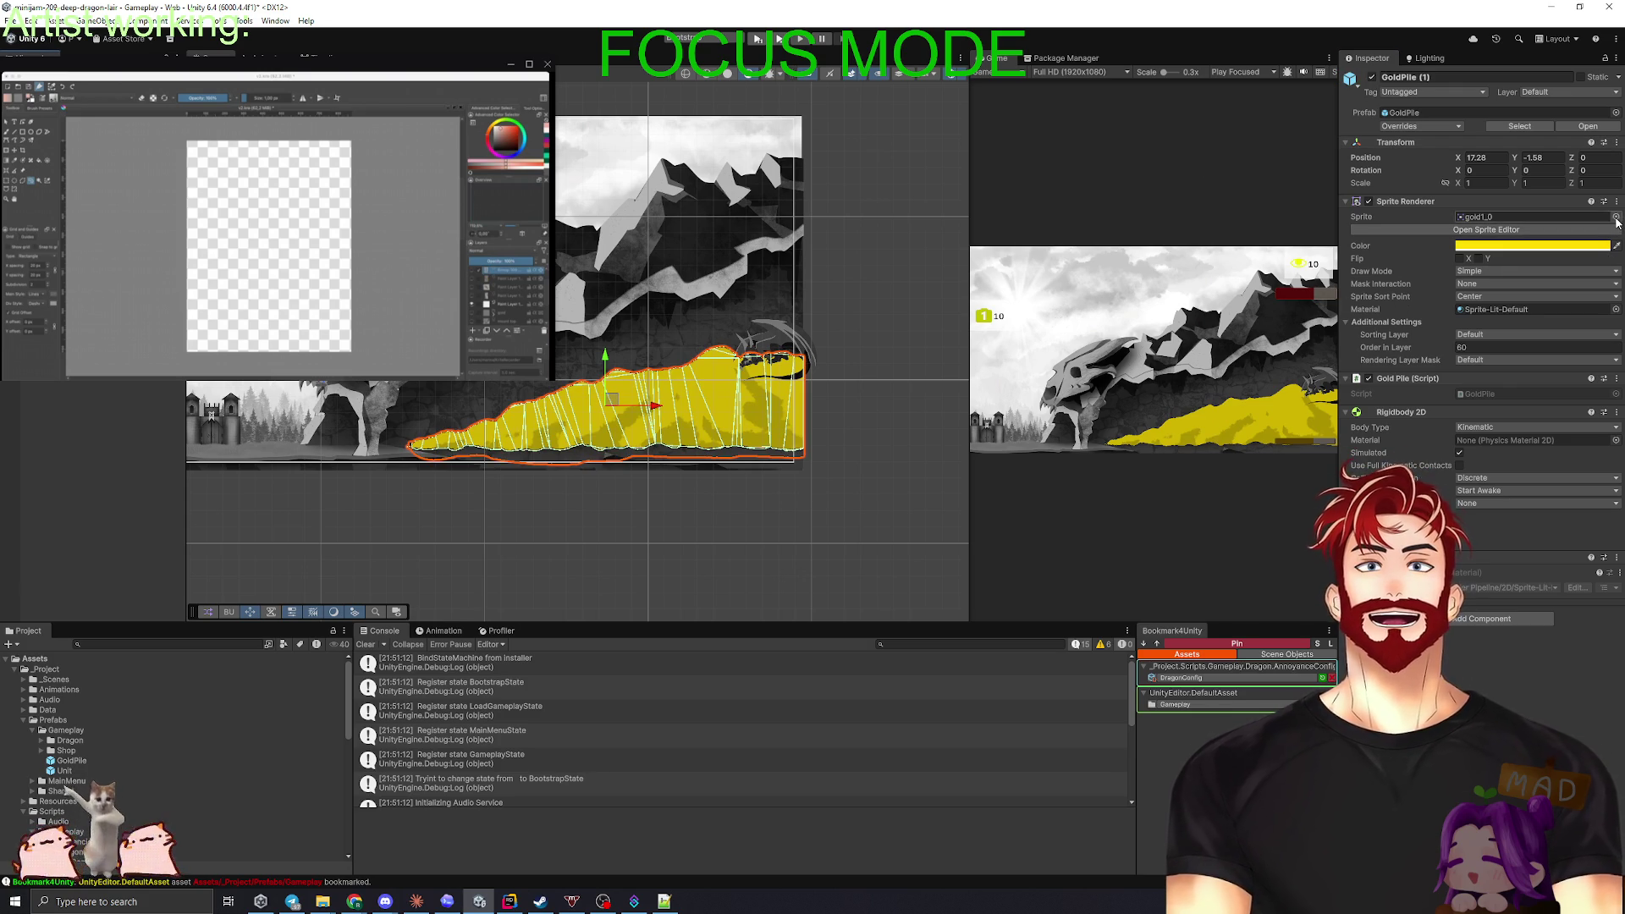
left_click(1615, 216)
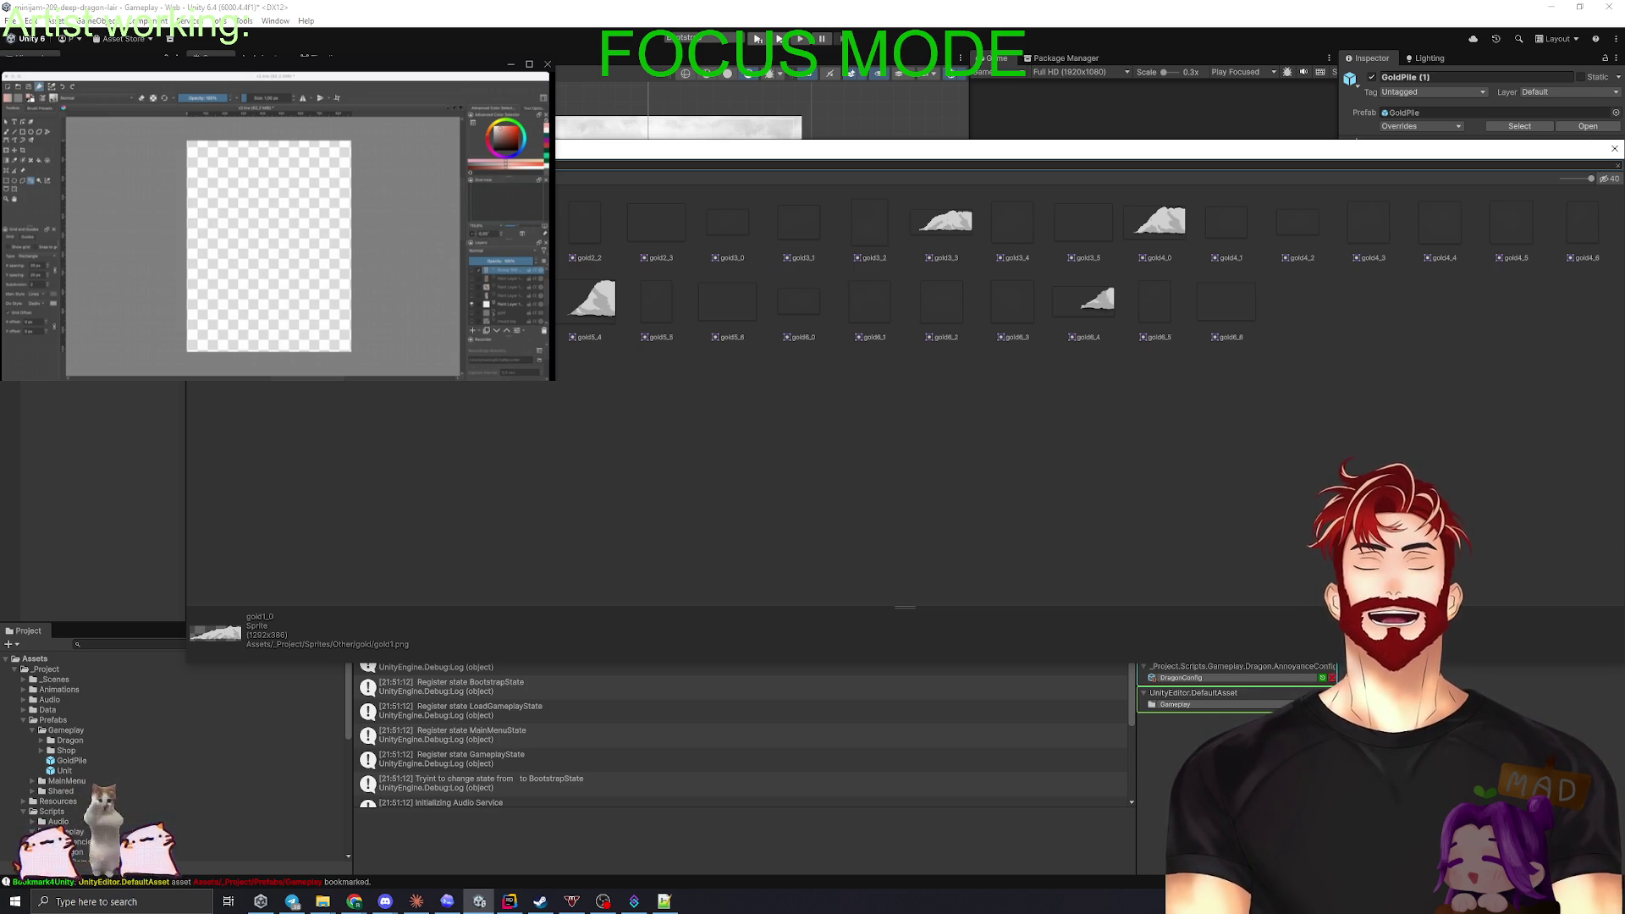
key("Escape")
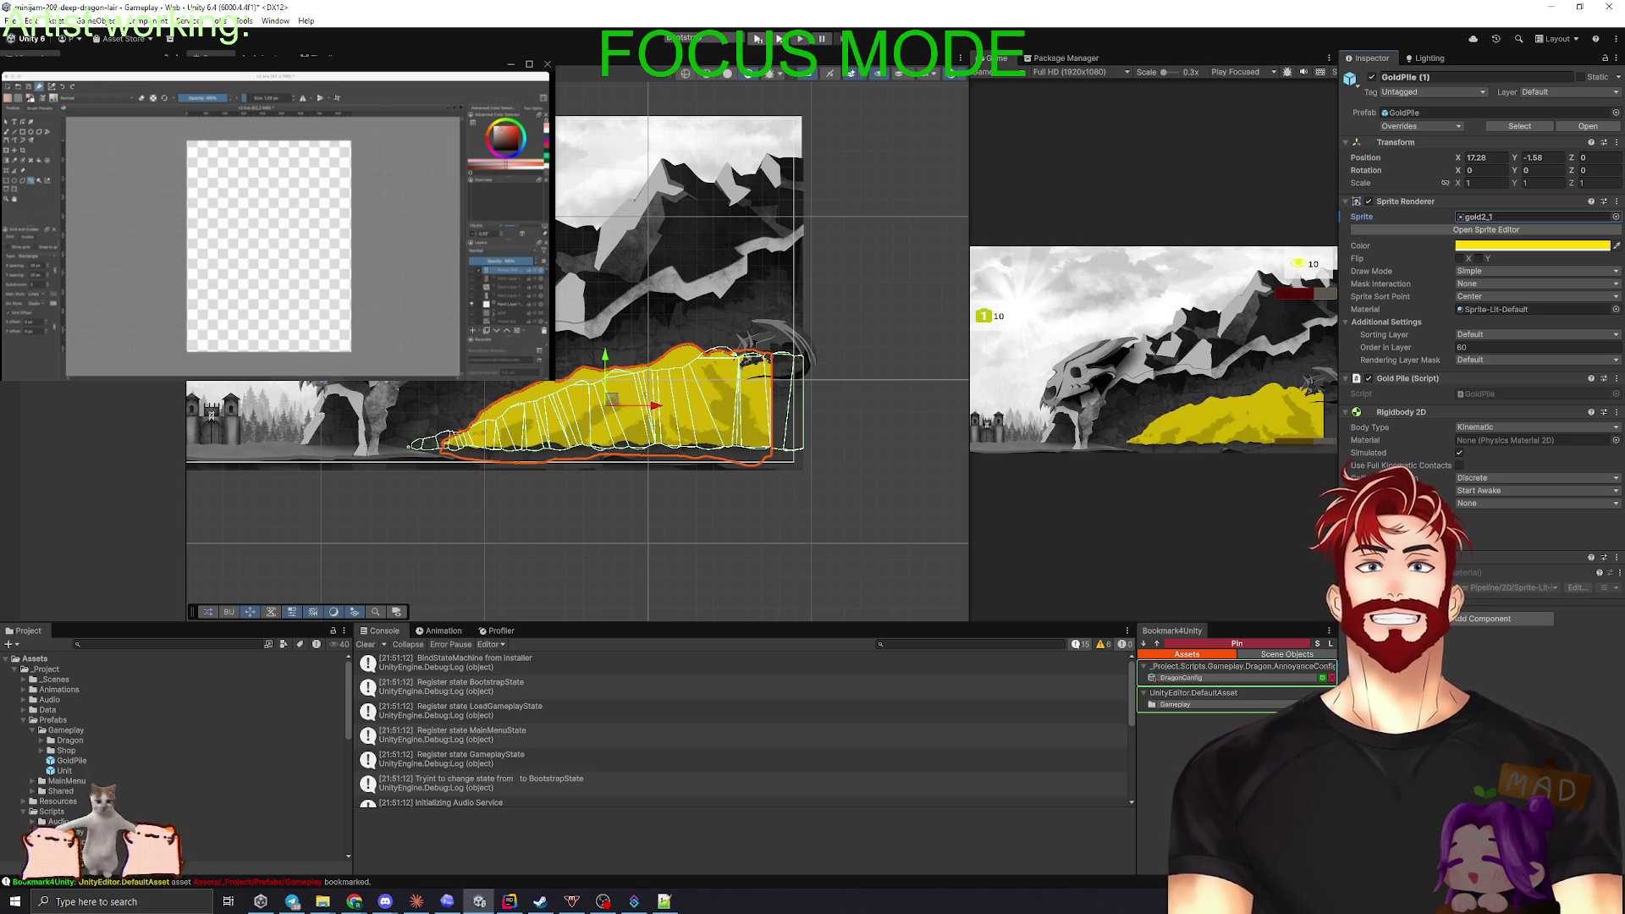
- Undo, redo, then undo the sprite swap so GoldPile (1) uses gold1_0
key("ctrl+z")
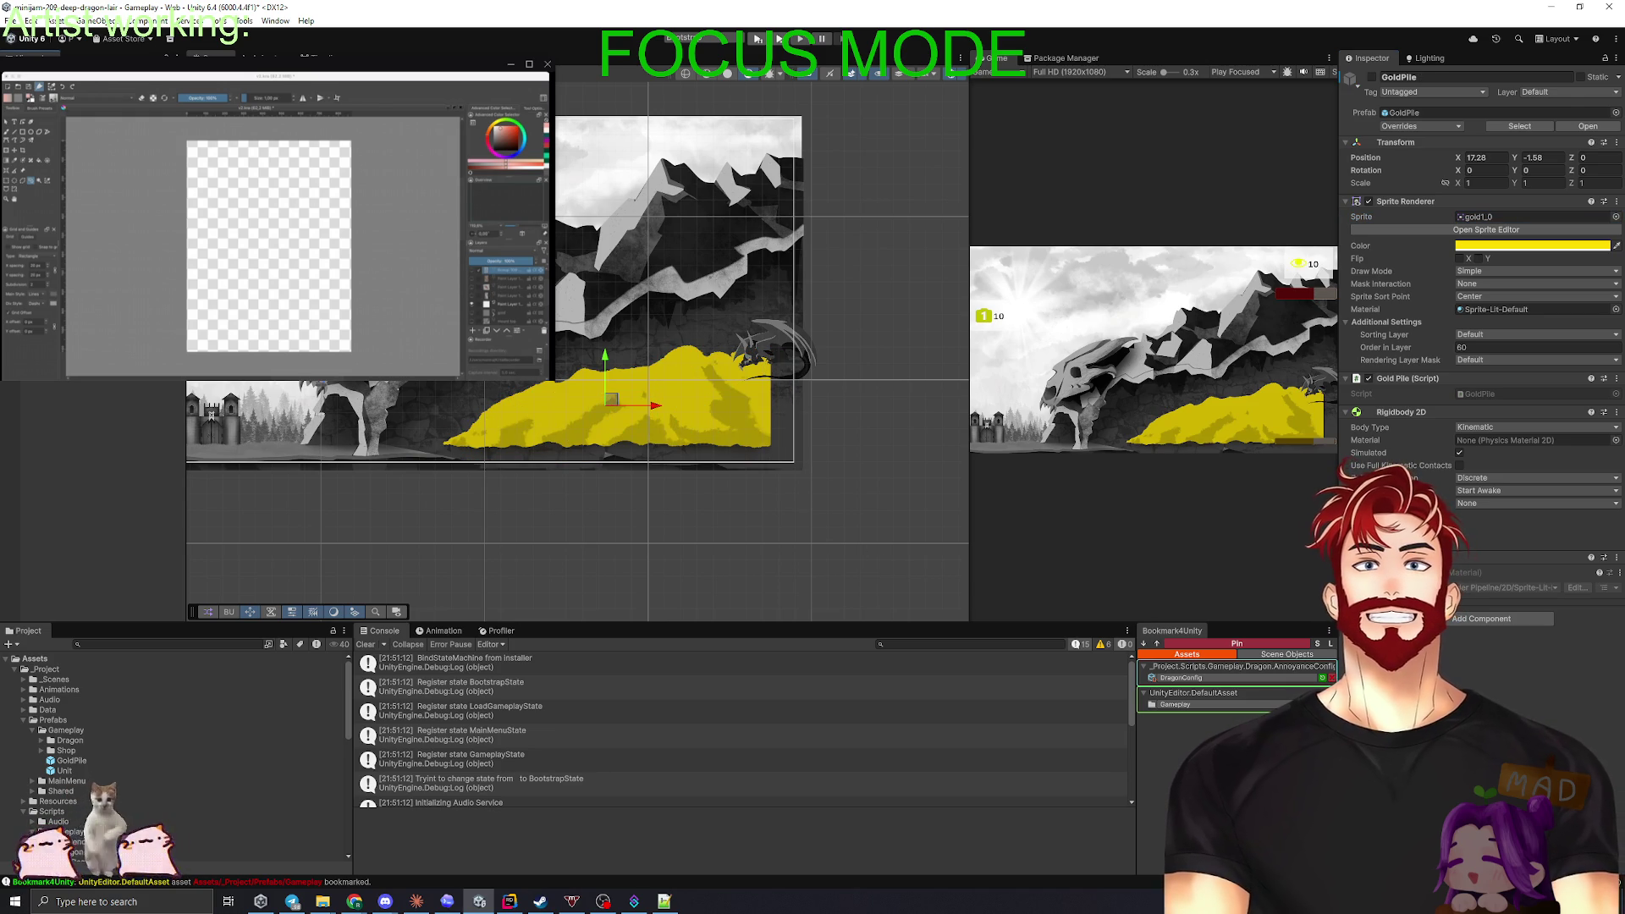
key("ctrl+y")
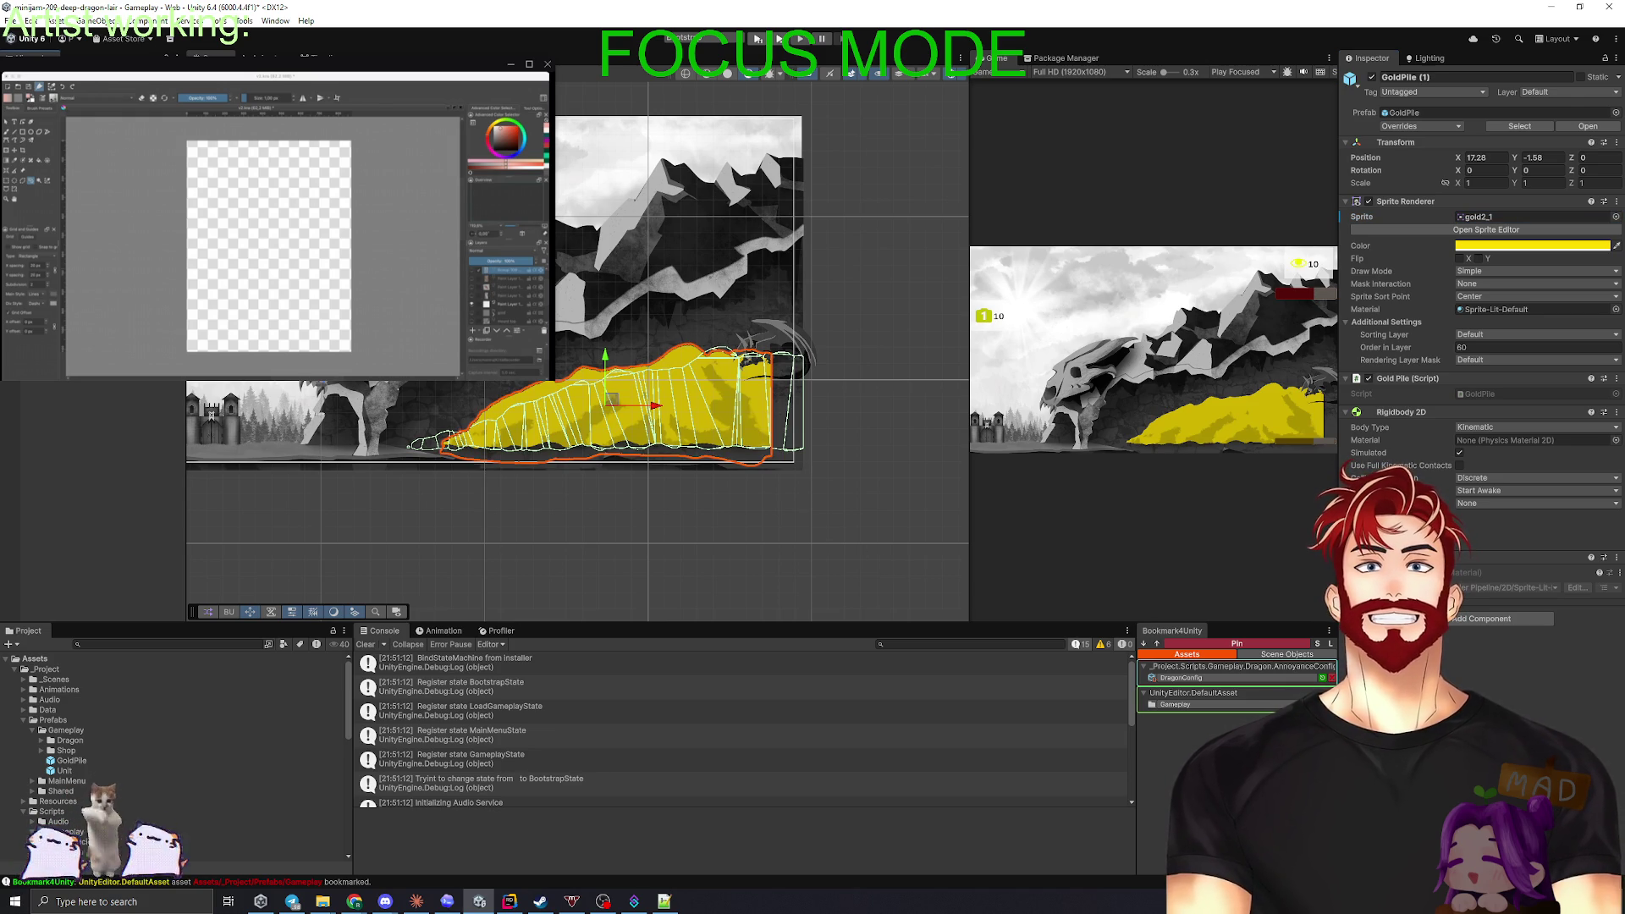
key("ctrl+z")
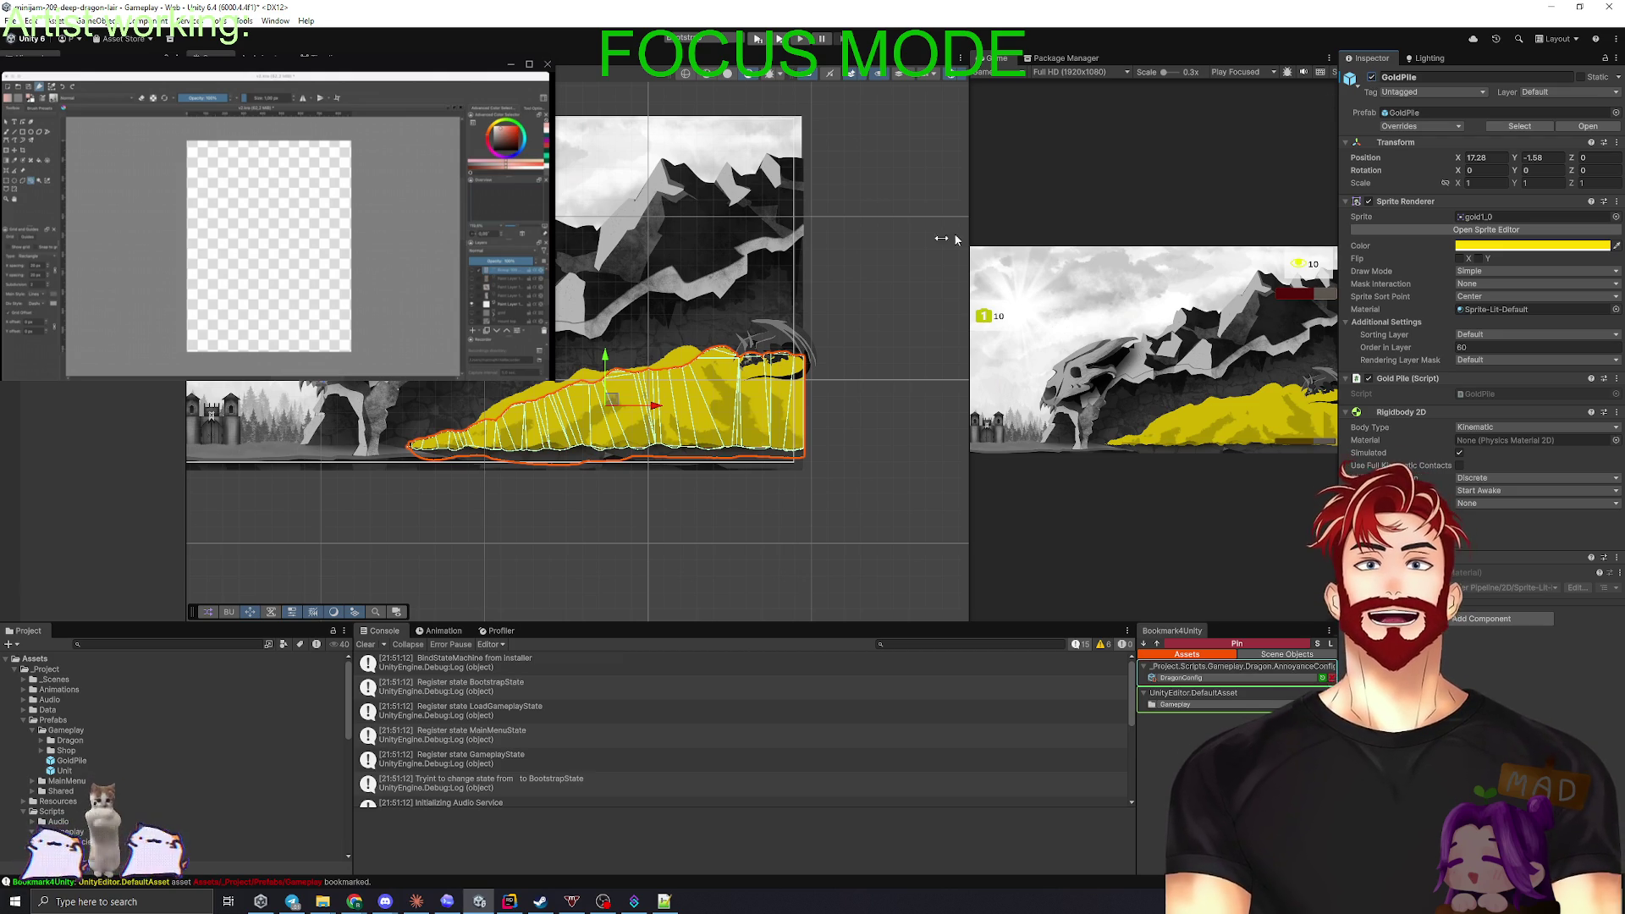
- Locate the gold1 texture from the Sprite field and preview it
left_click(1494, 218)
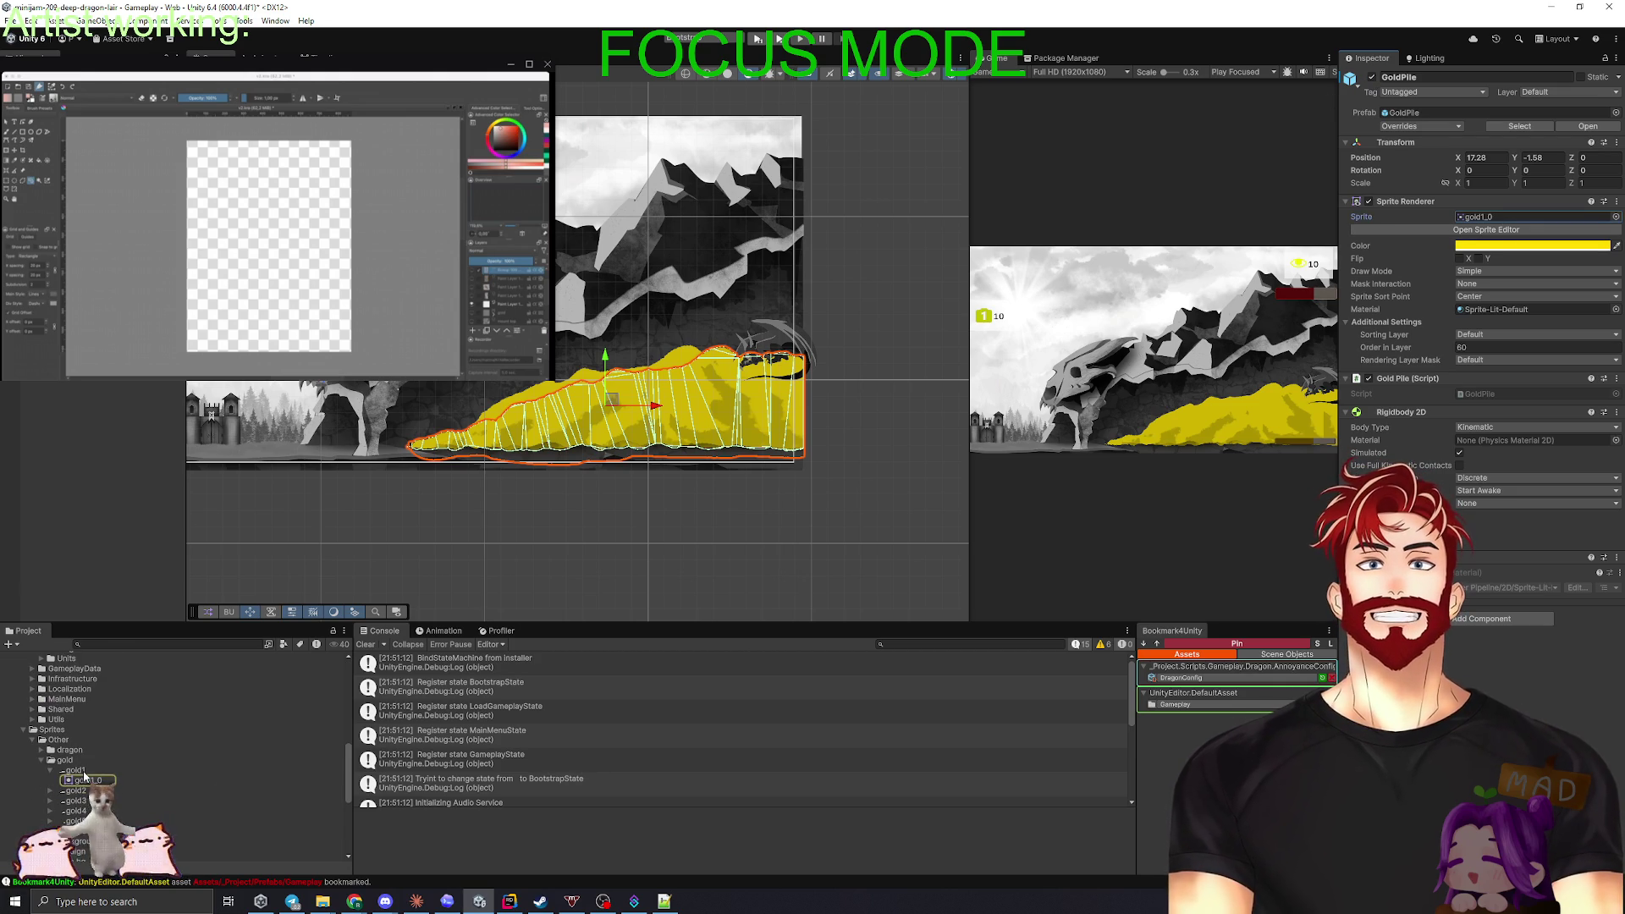
left_click(77, 772)
double_click(77, 772)
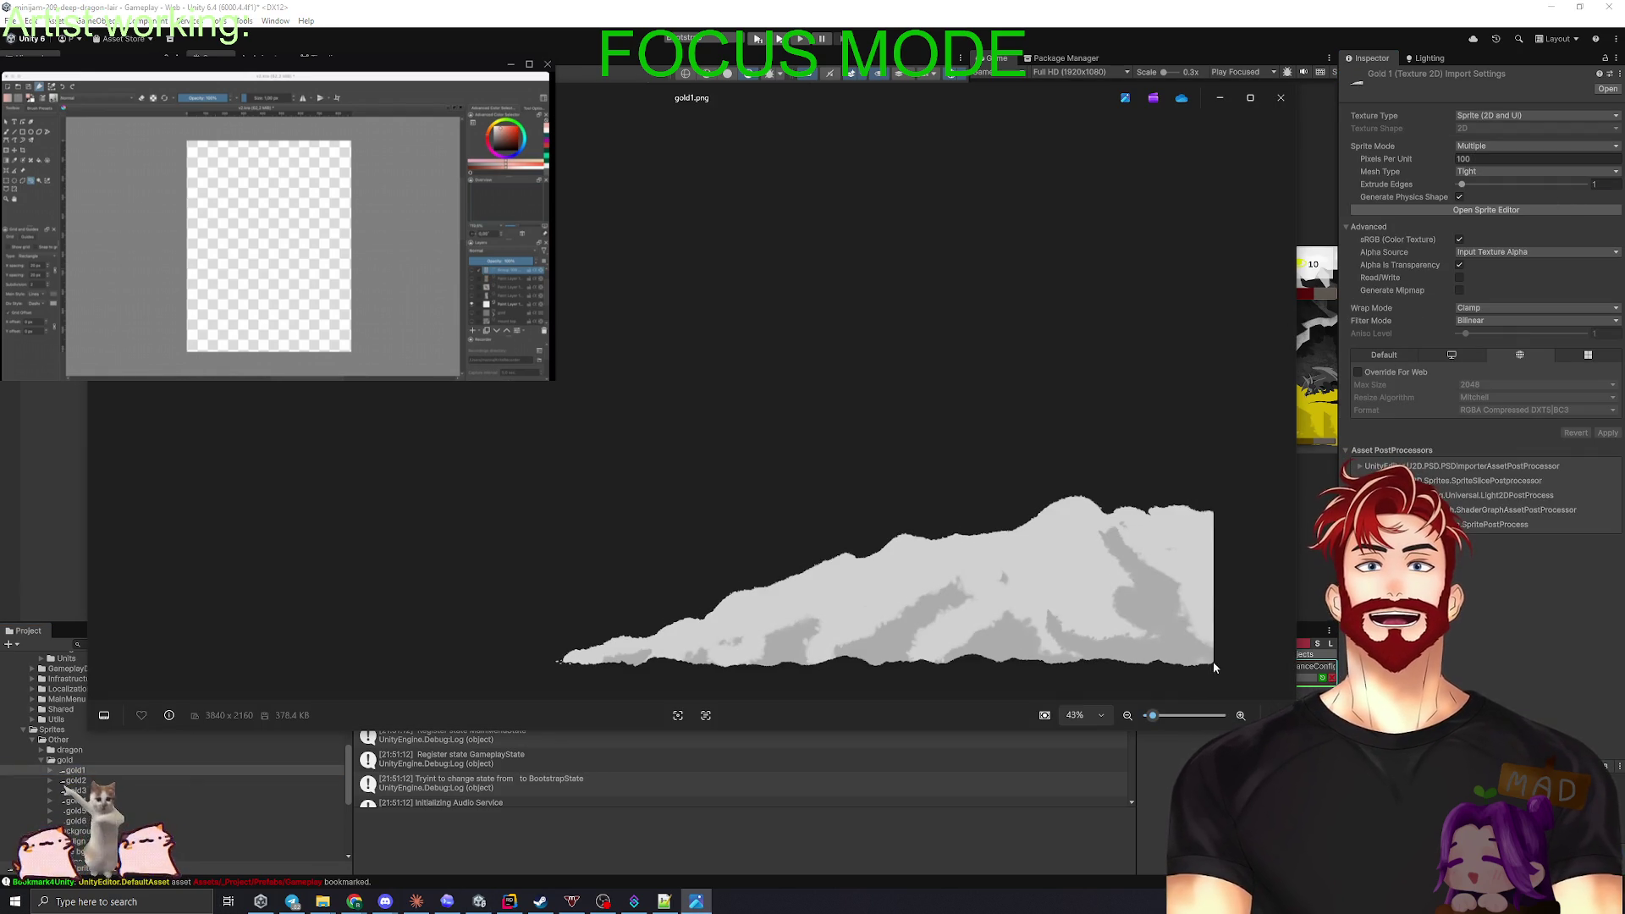
left_click(1281, 98)
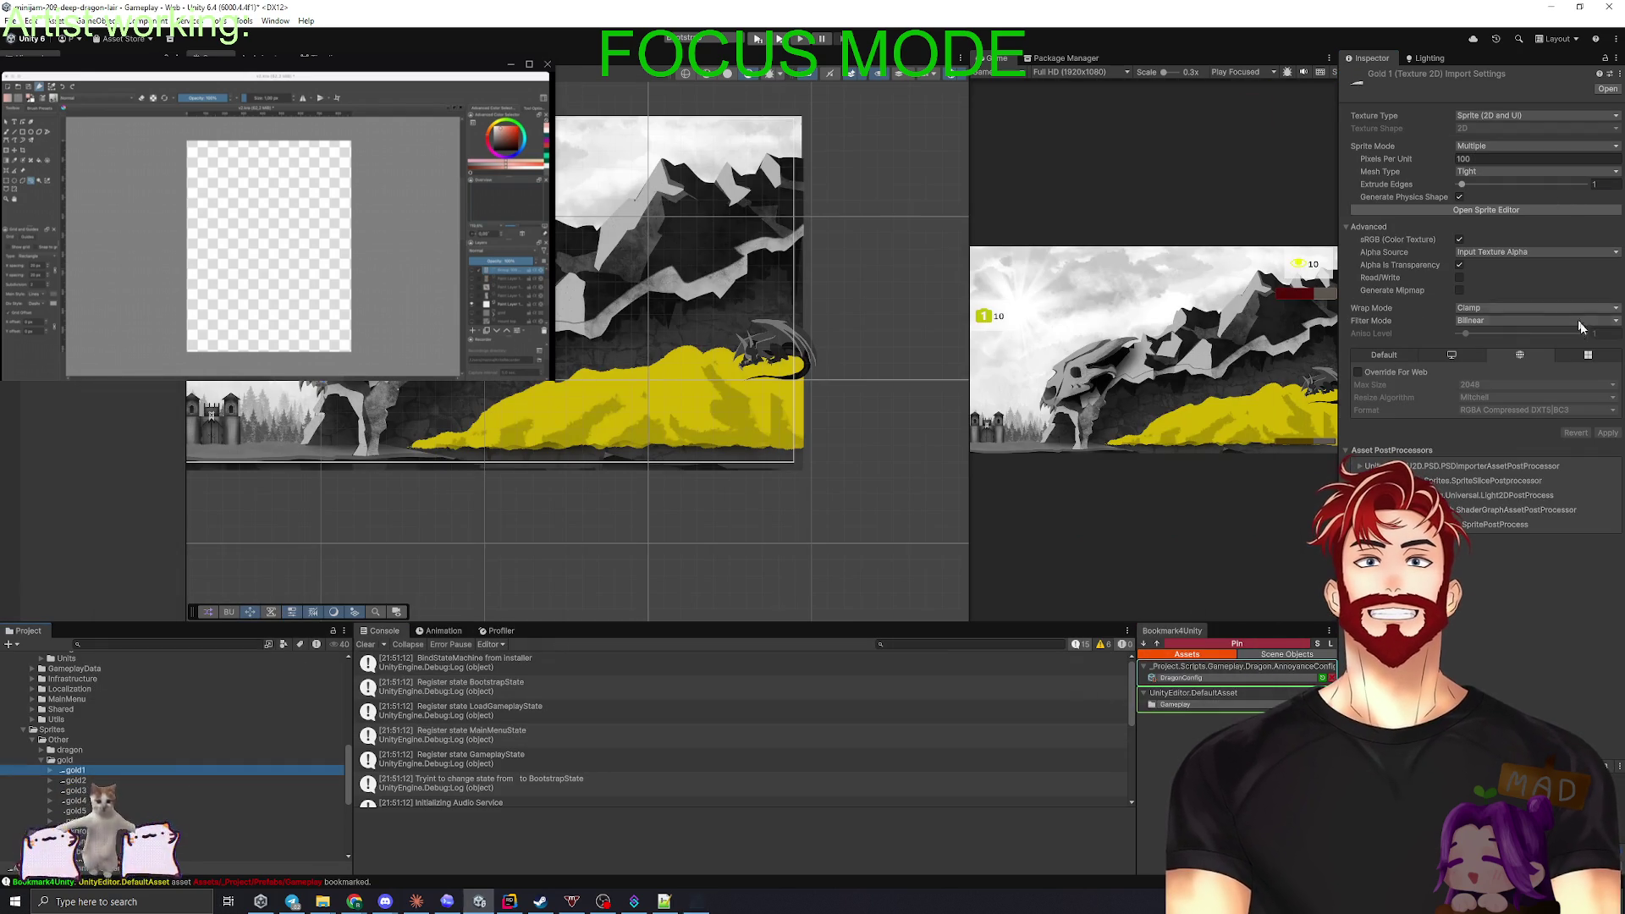
- Check gold1_0's custom pivot in the Sprite Editor and apply the changes
left_click(1481, 210)
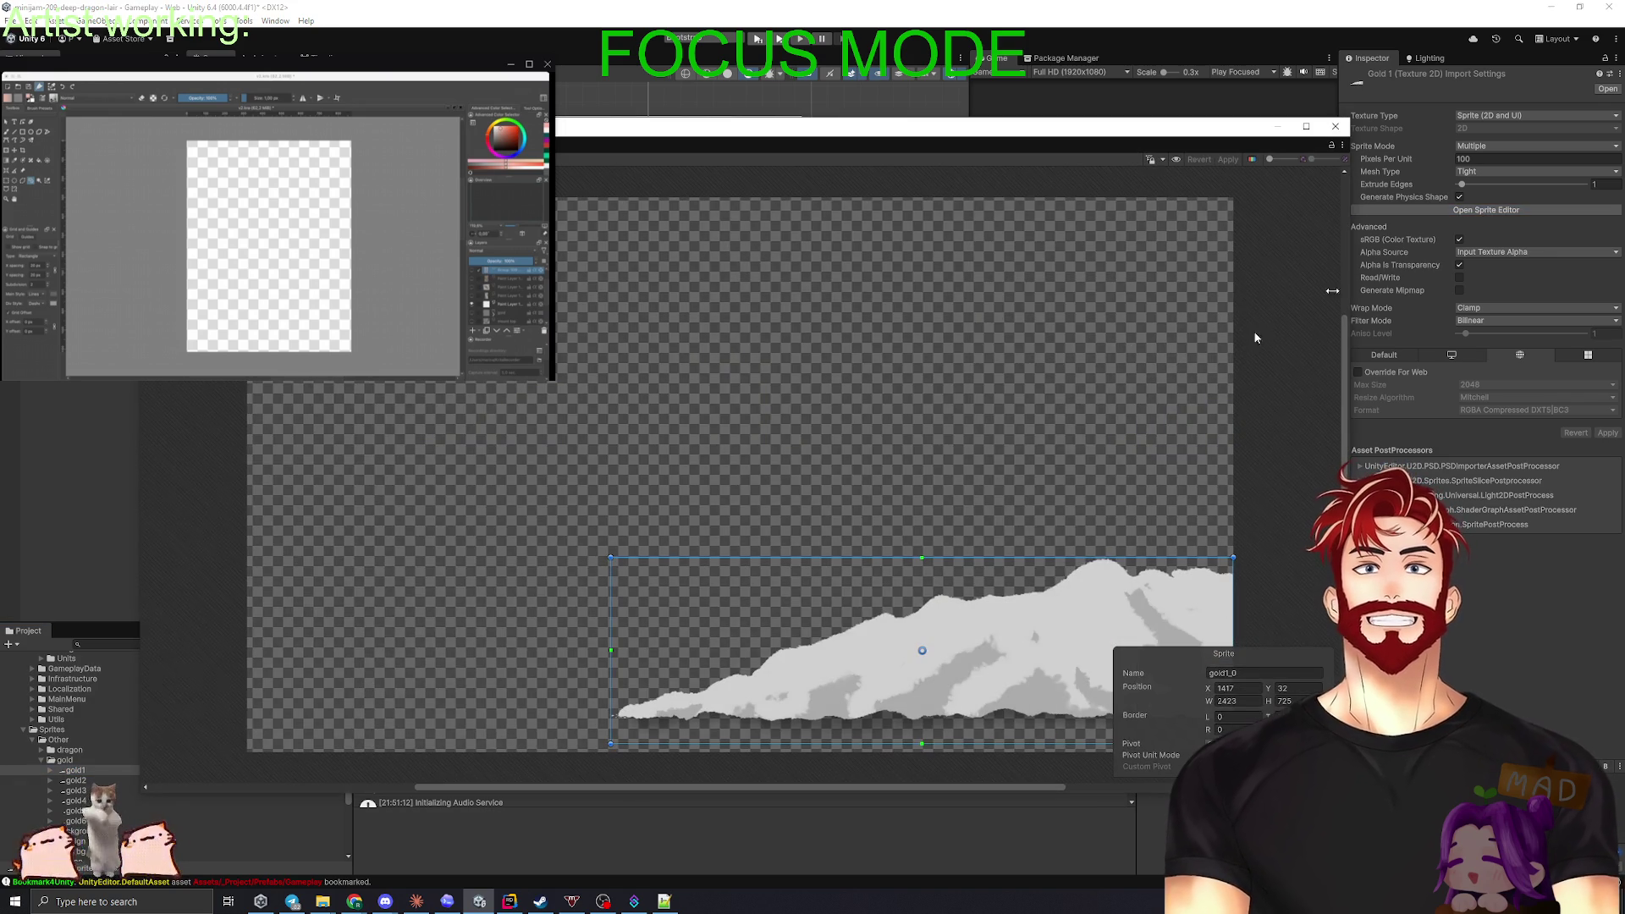
left_click(783, 566)
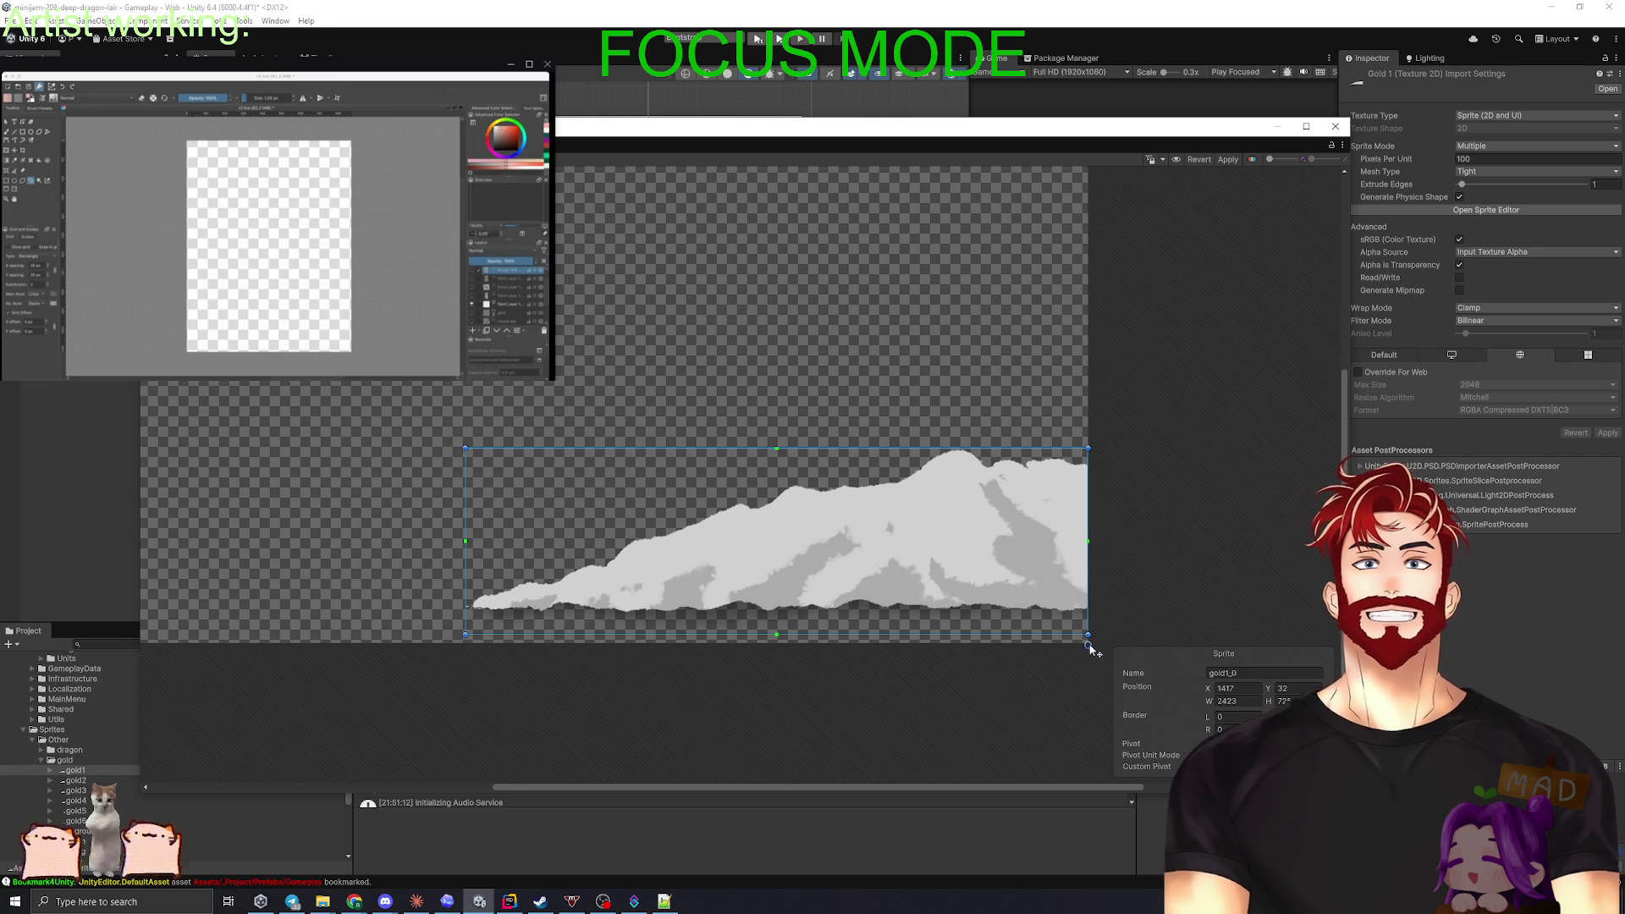
left_click(1241, 767)
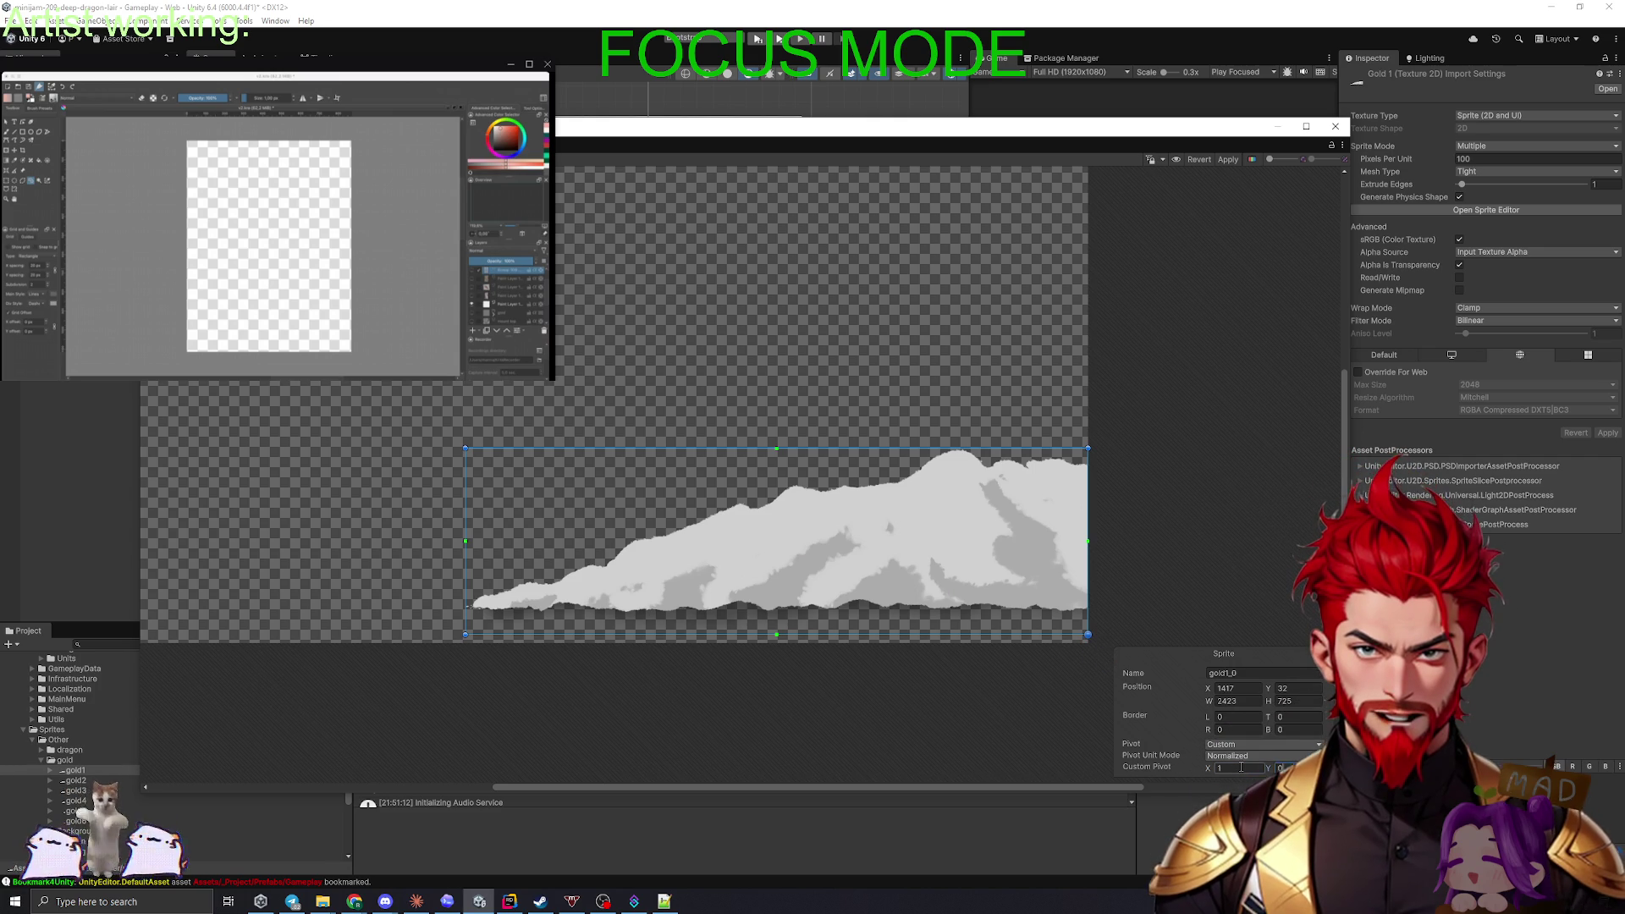
left_click(1150, 560)
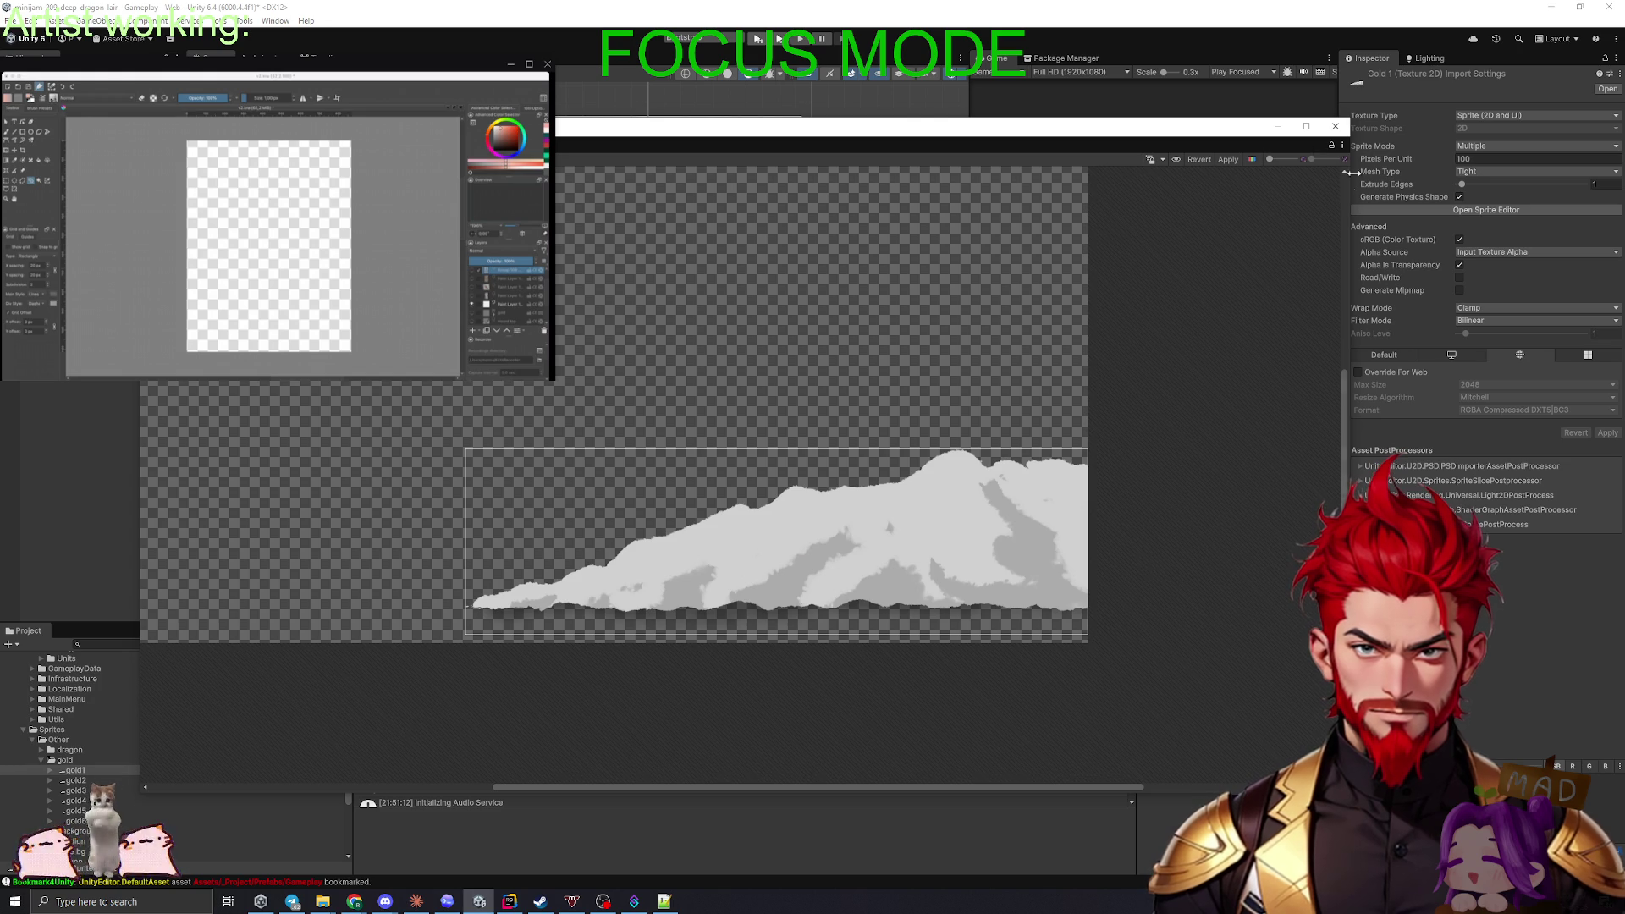
left_click(1226, 159)
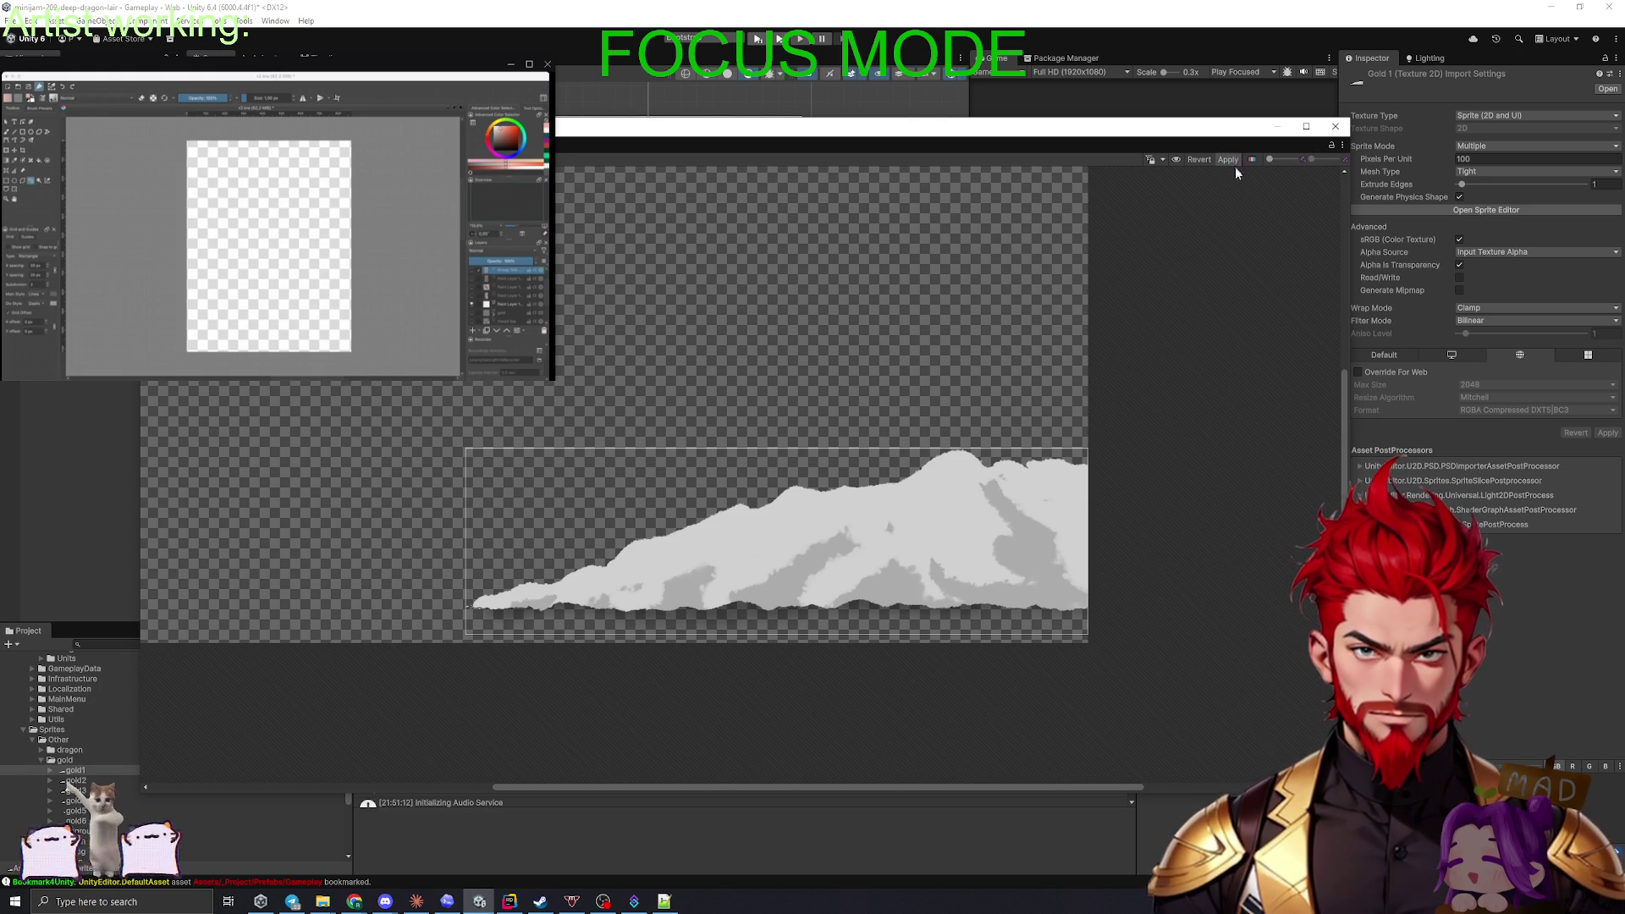
left_click(889, 529)
left_click(1333, 127)
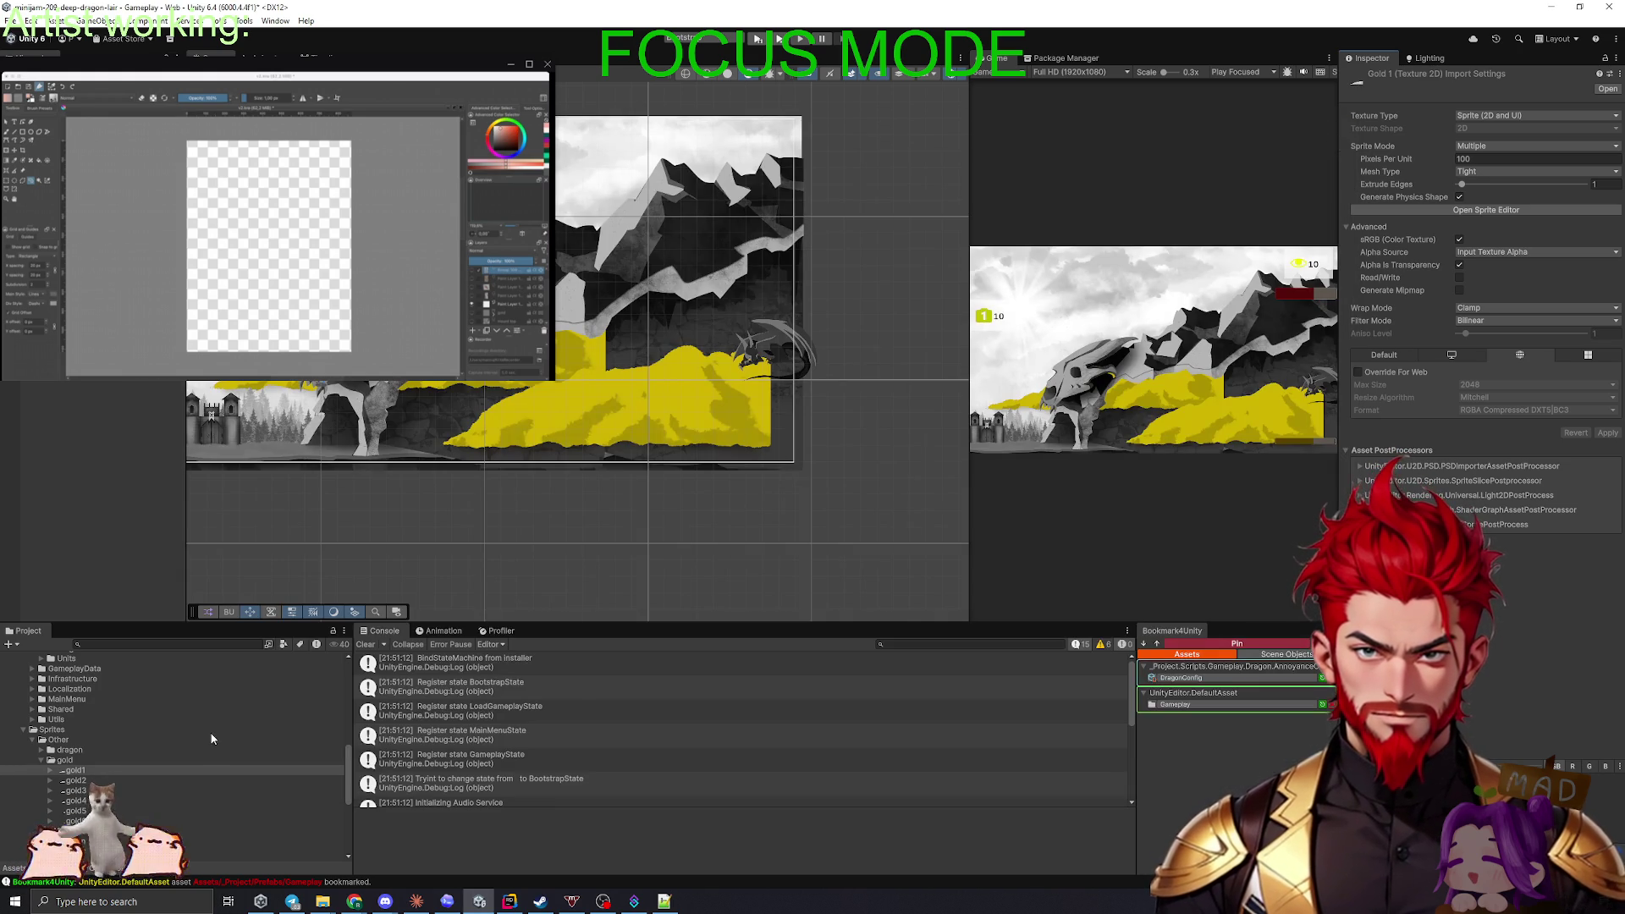
- Open gold2 in the Sprite Editor and draw a sprite rectangle over the pile
left_click(105, 780)
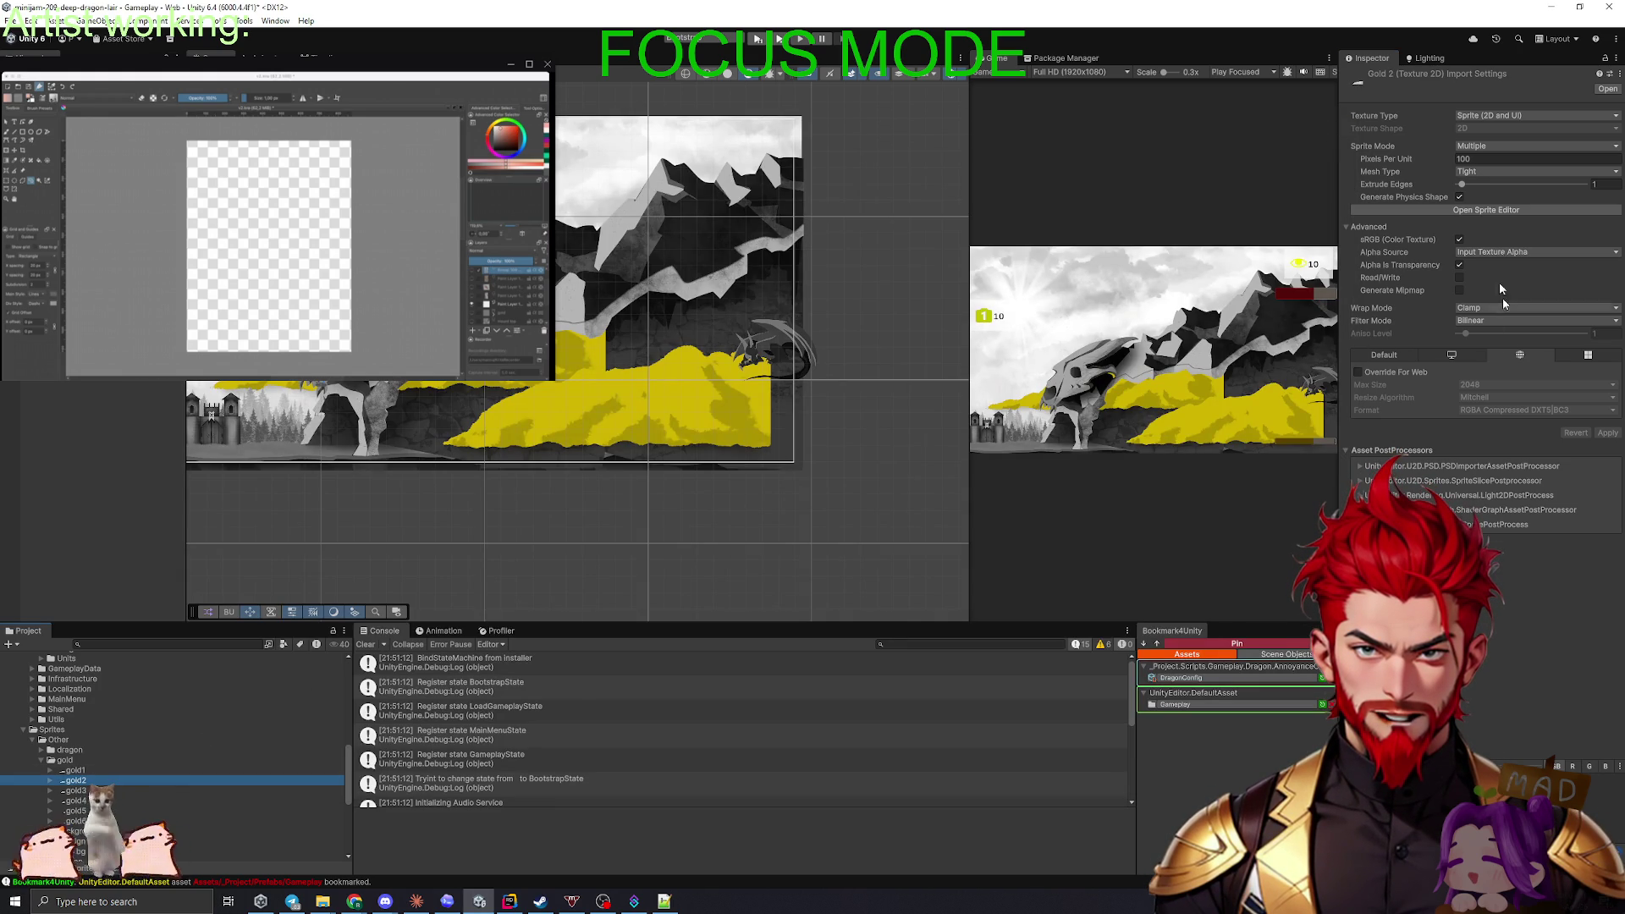
left_click(1486, 210)
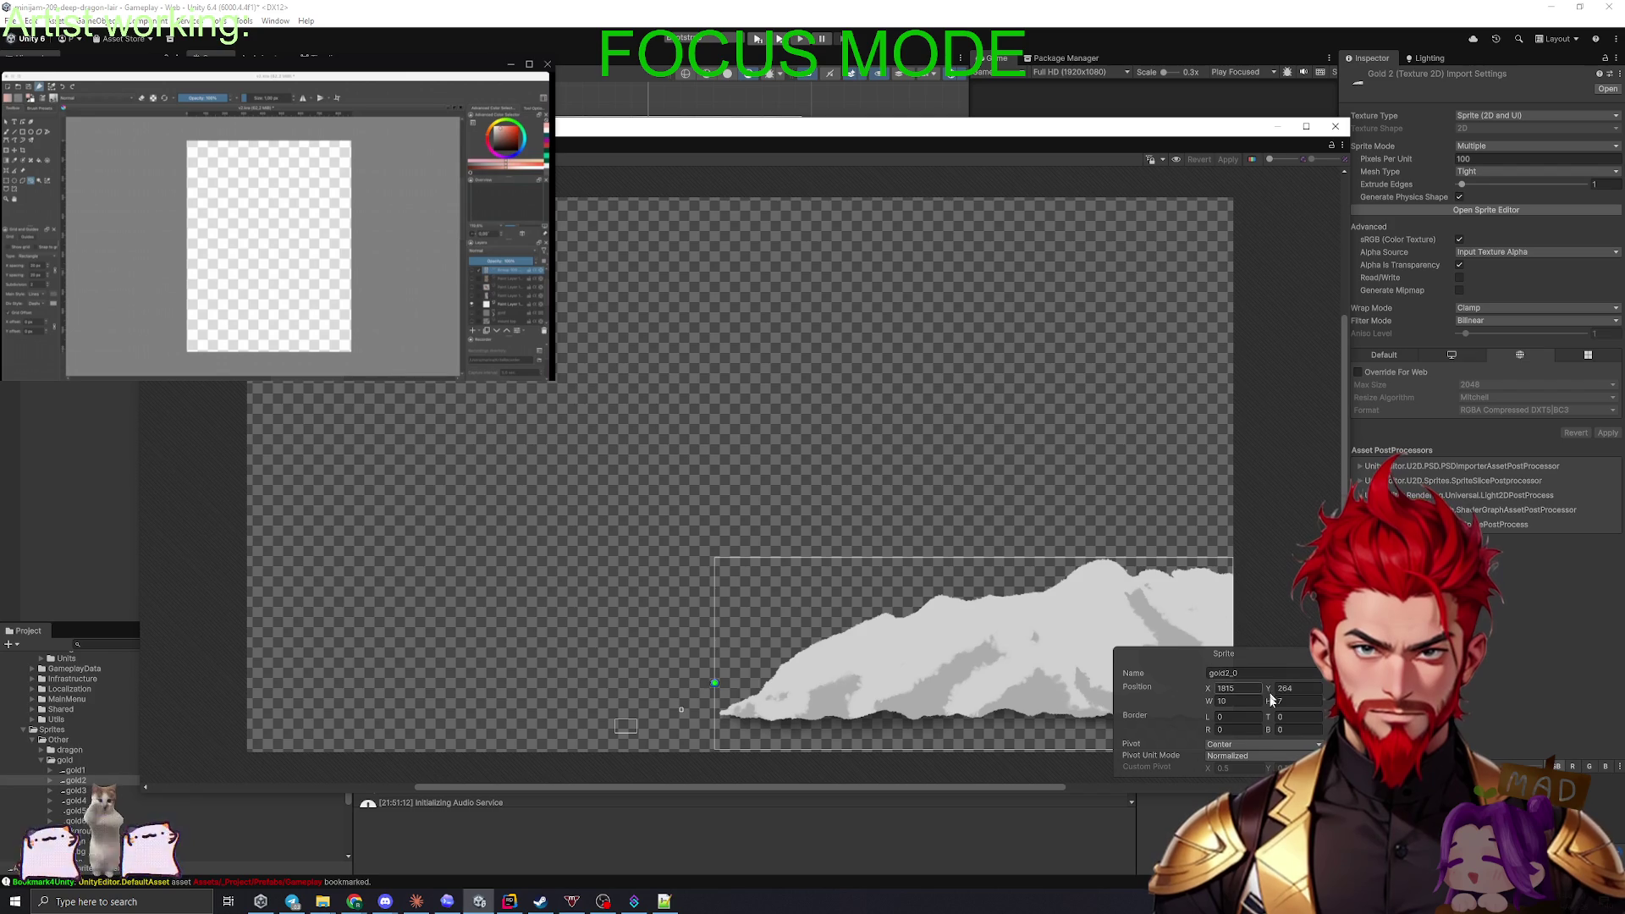
left_click_drag(982, 491, 606, 314)
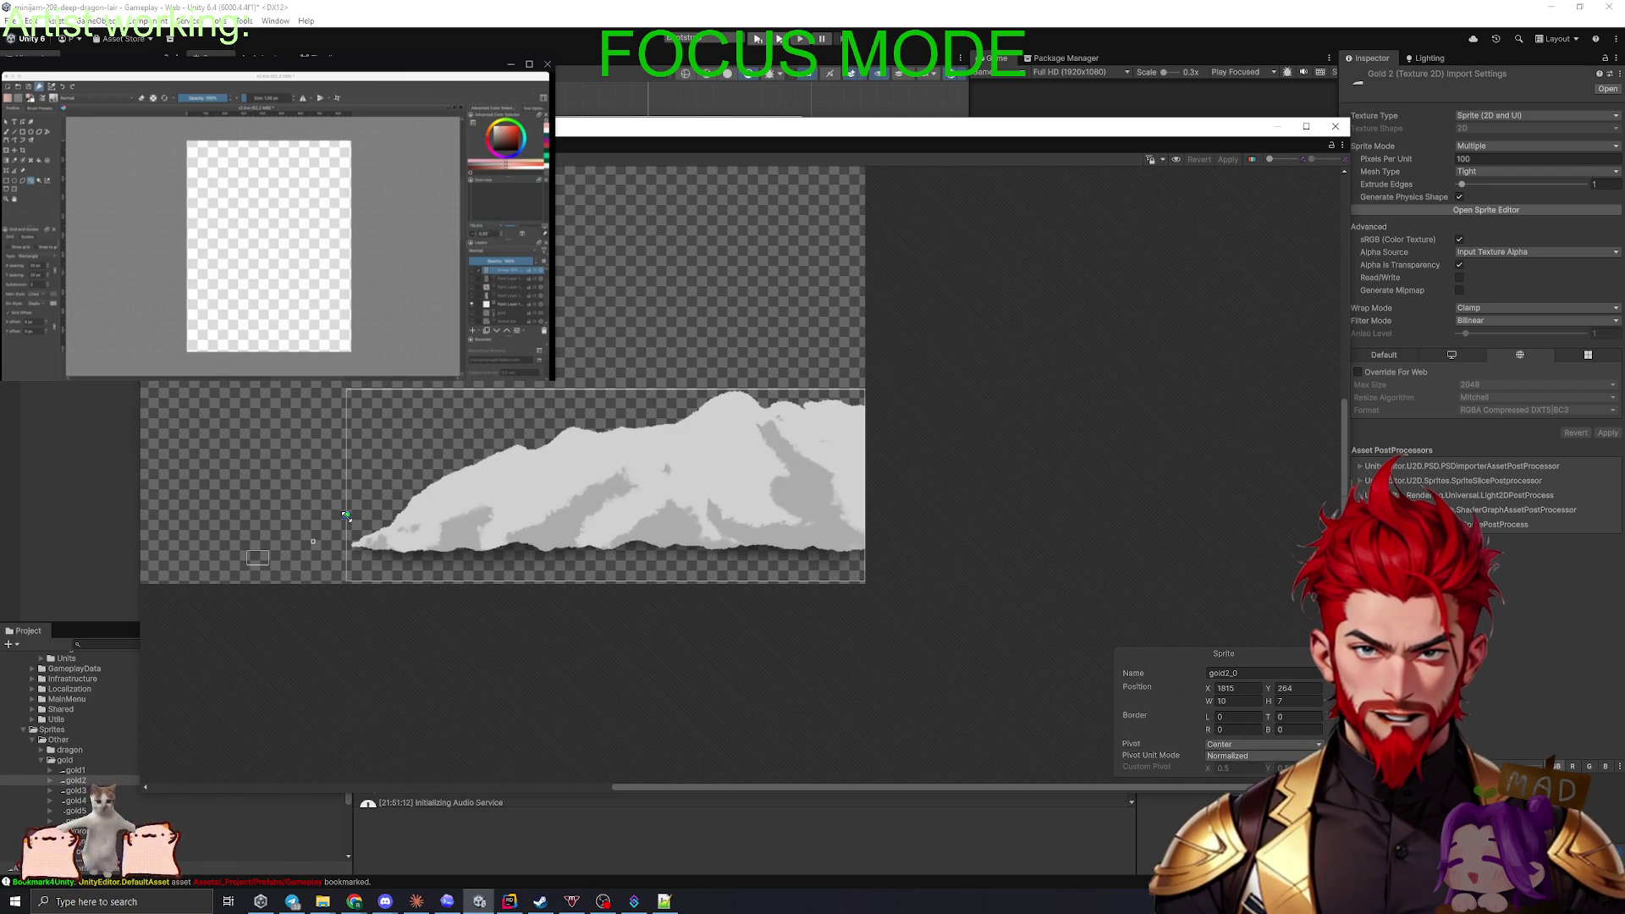
mouse_move(551, 516)
left_mouse_down()
mouse_move(539, 448)
mouse_move(428, 454)
mouse_move(482, 479)
mouse_move(347, 388)
left_mouse_up()
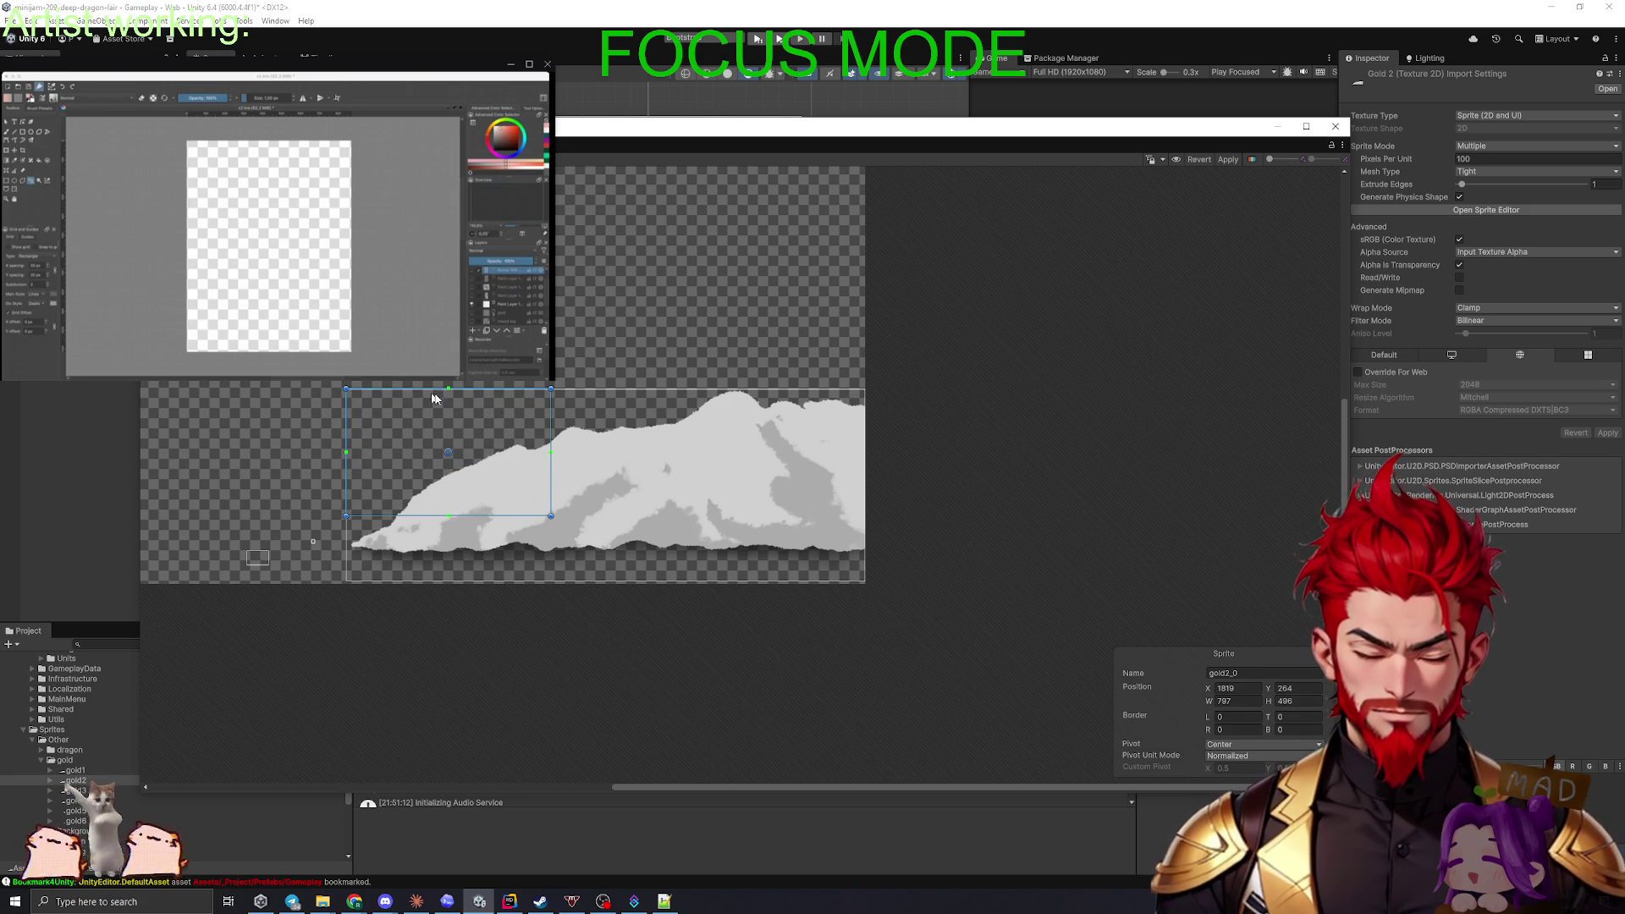
left_click_drag(551, 516, 891, 582)
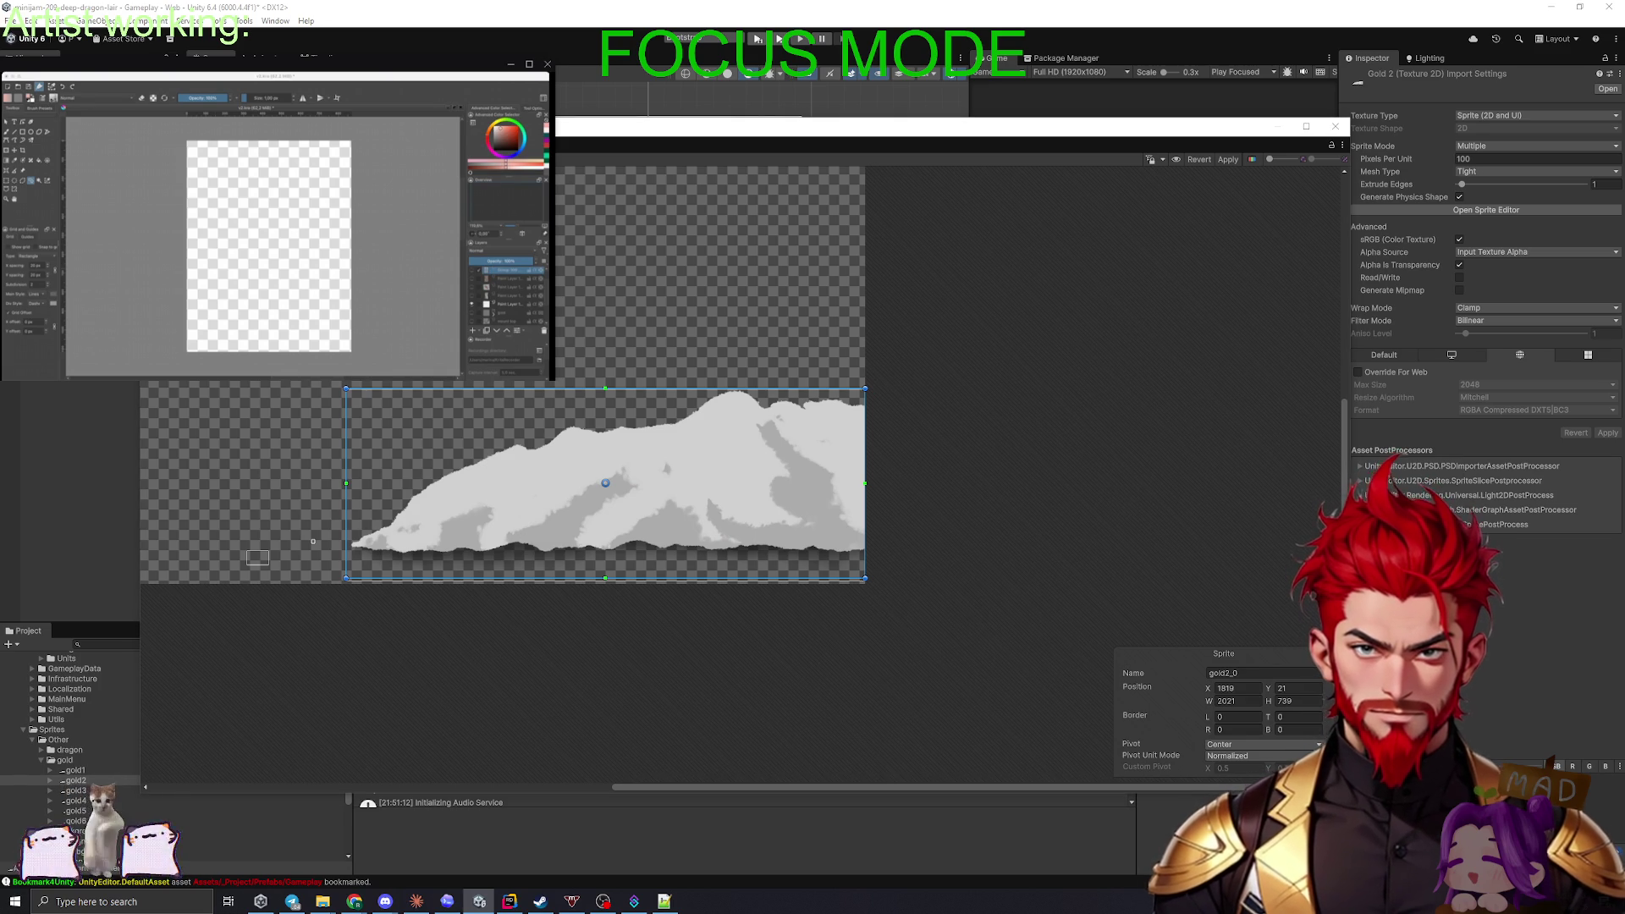
left_click_drag(246, 550, 141, 406)
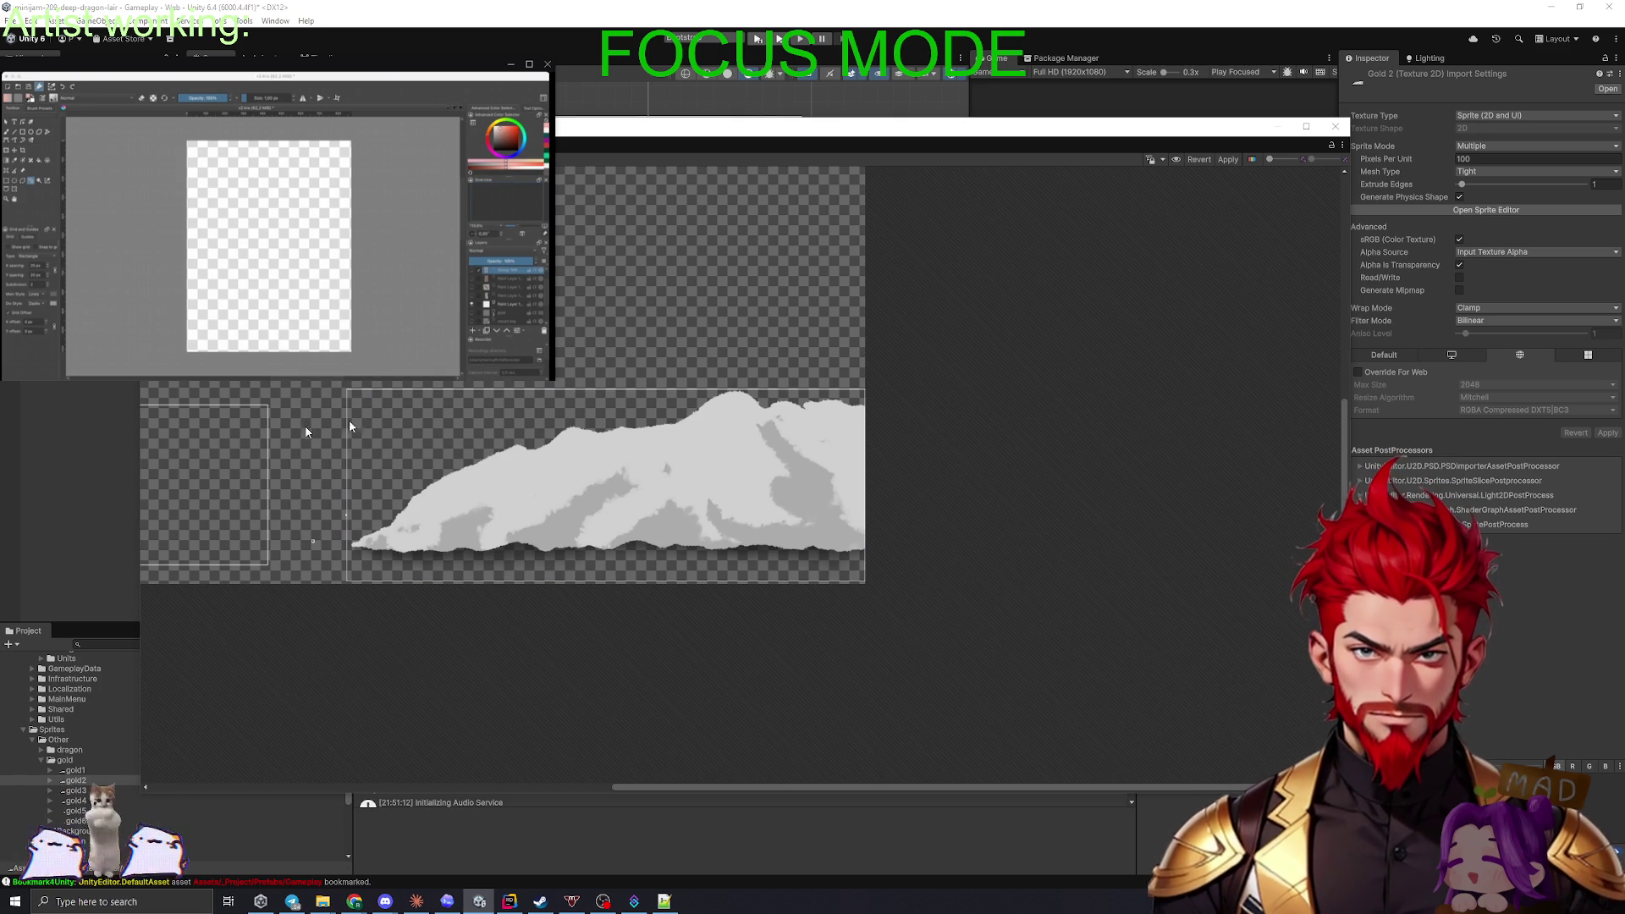
- Fit the gold2_0 rectangle around the whole pile with its pivot at the bottom-right corner
scroll(672, 363, "left", 5)
left_click(472, 473)
mouse_move(472, 472)
left_mouse_down()
mouse_move(946, 472)
mouse_move(929, 446)
left_mouse_up()
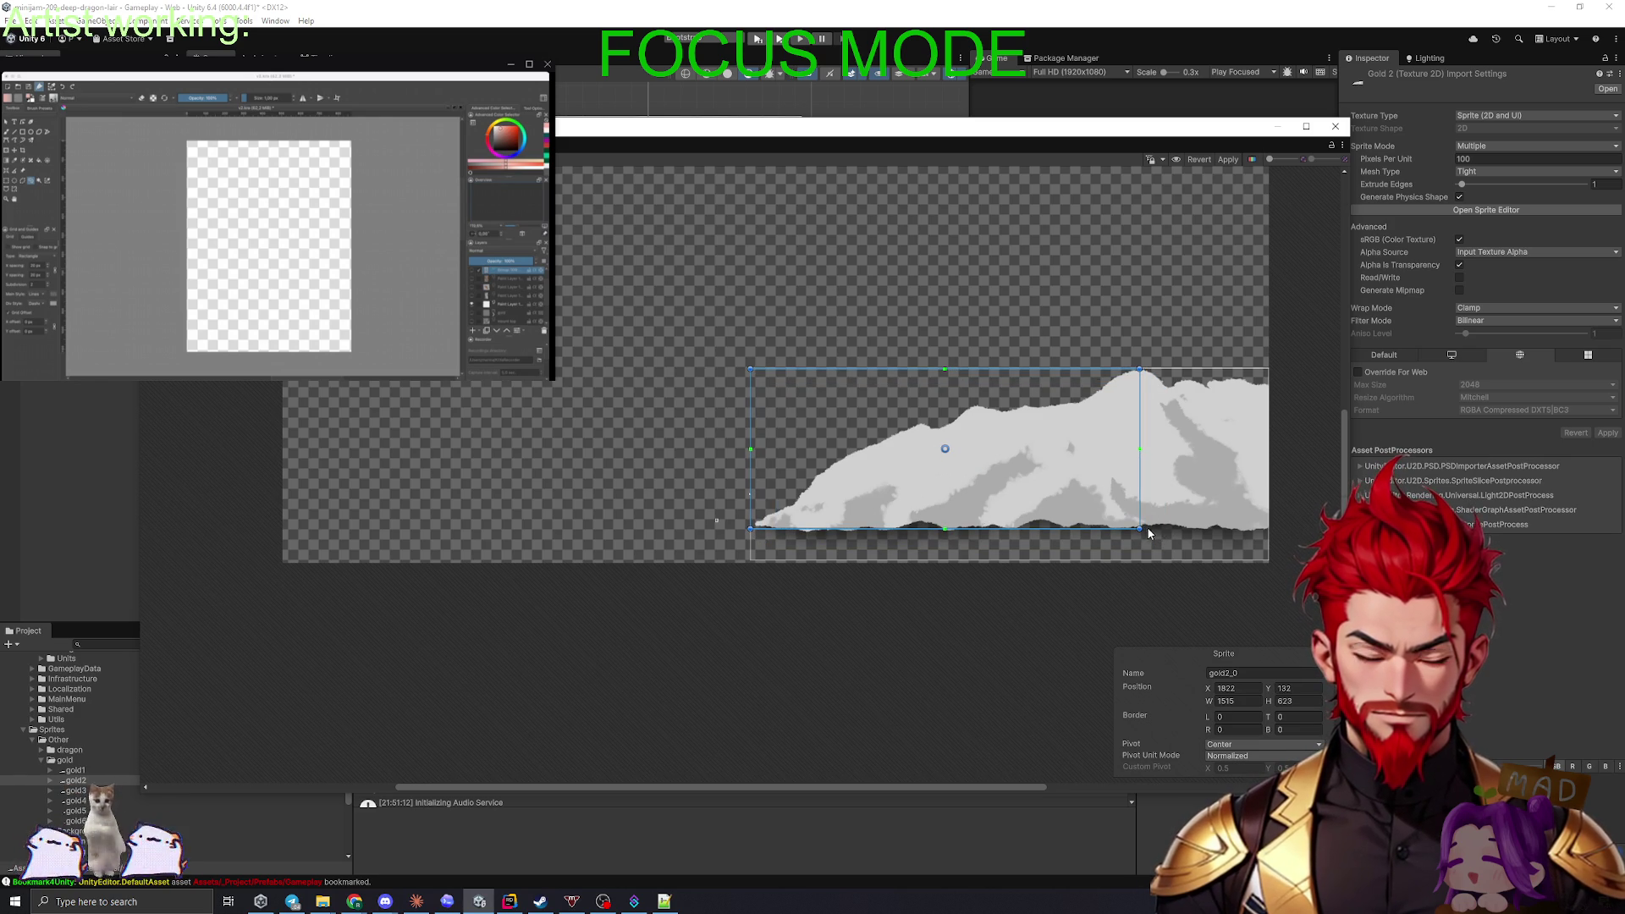
mouse_move(1140, 528)
left_mouse_down()
mouse_move(1265, 537)
mouse_move(1269, 560)
left_mouse_up()
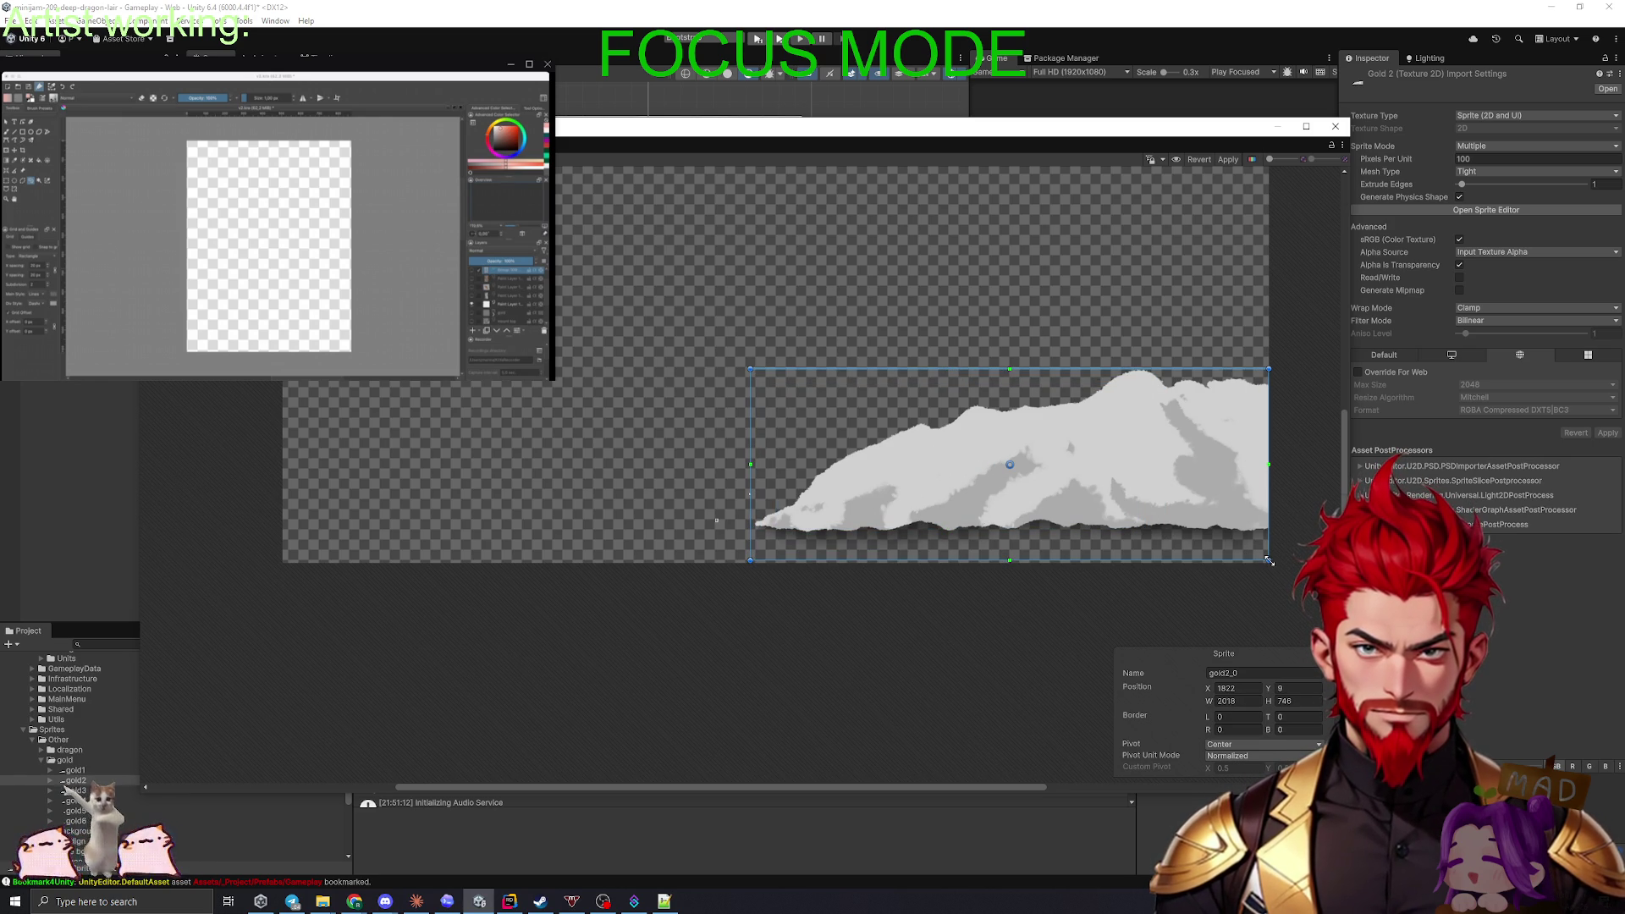
scroll(1007, 646, "right", 5)
left_click_drag(642, 408, 903, 506)
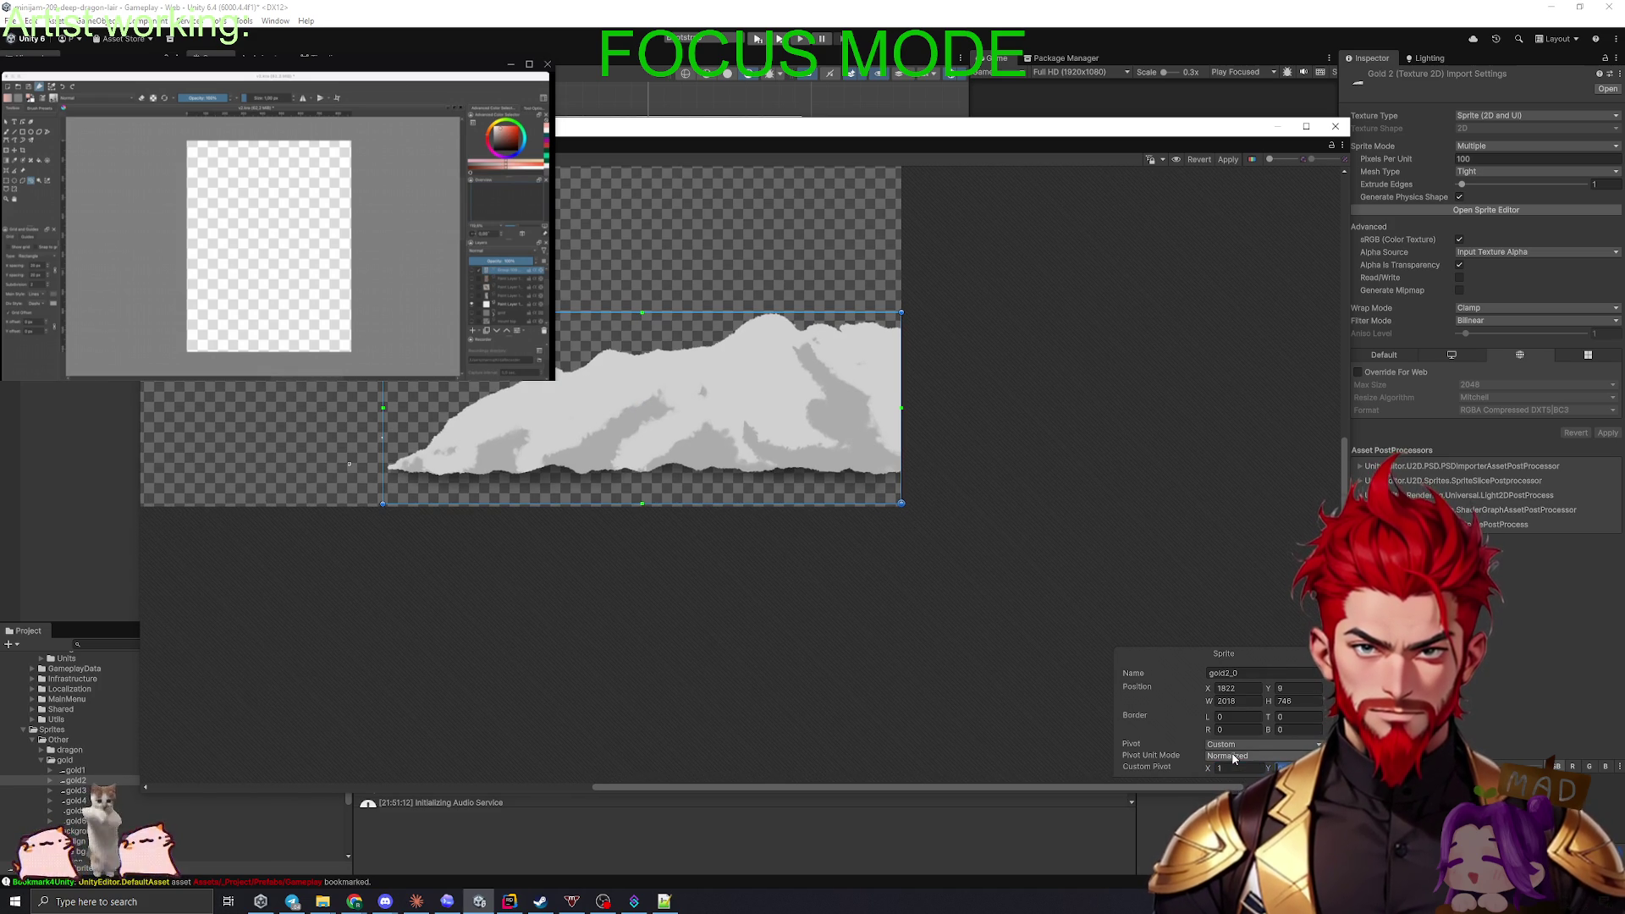
left_click(1139, 516)
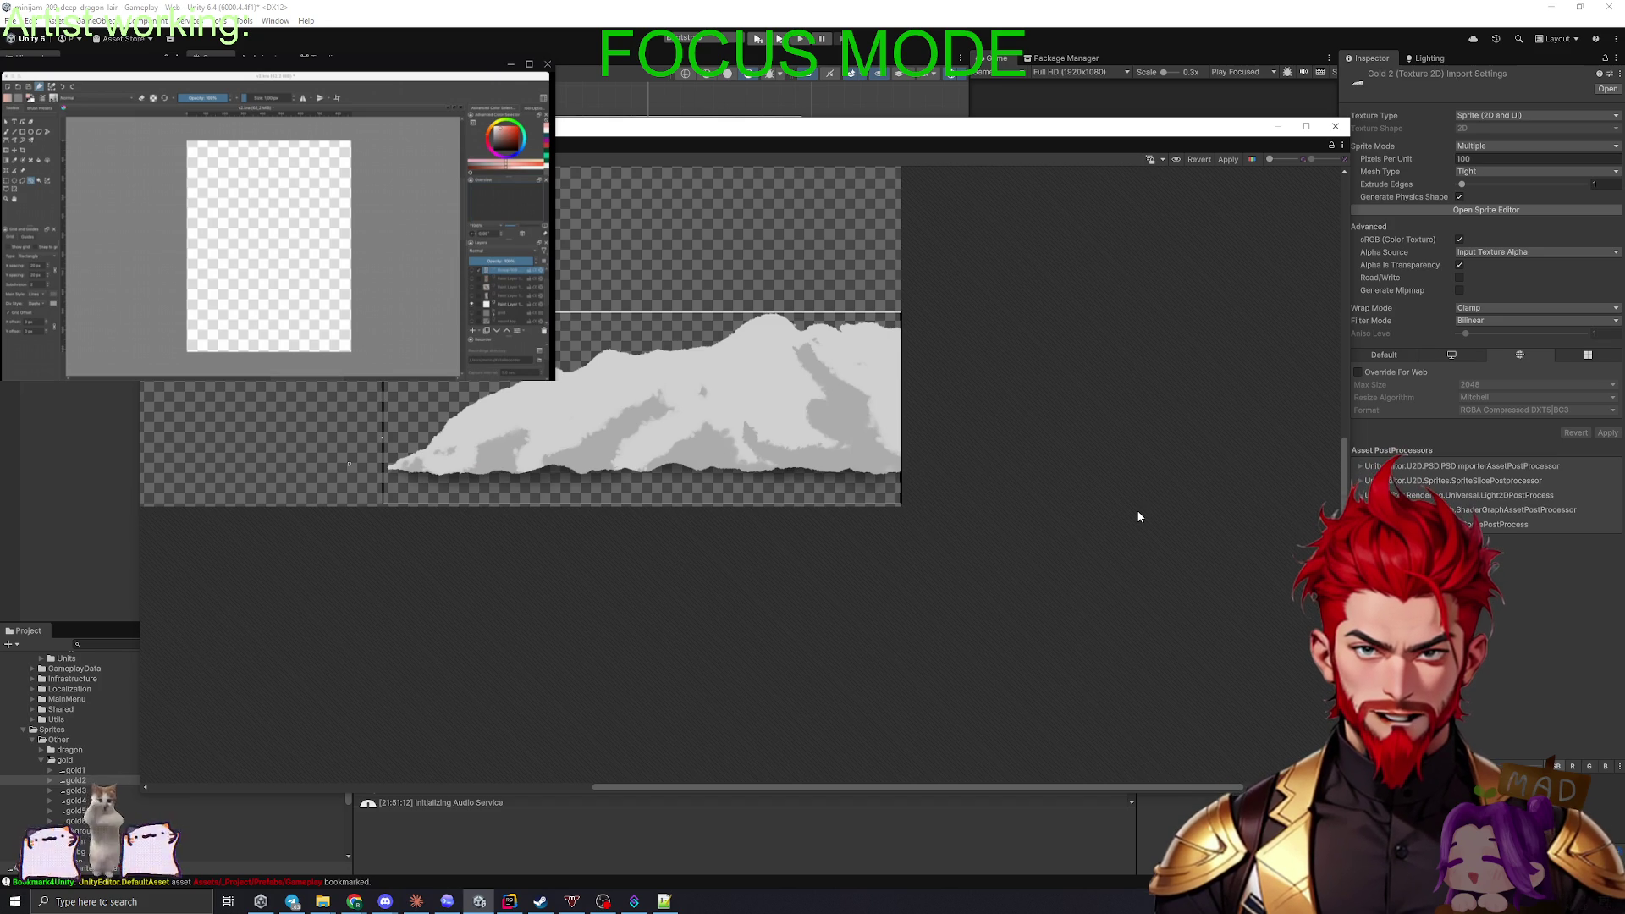
left_click(466, 439)
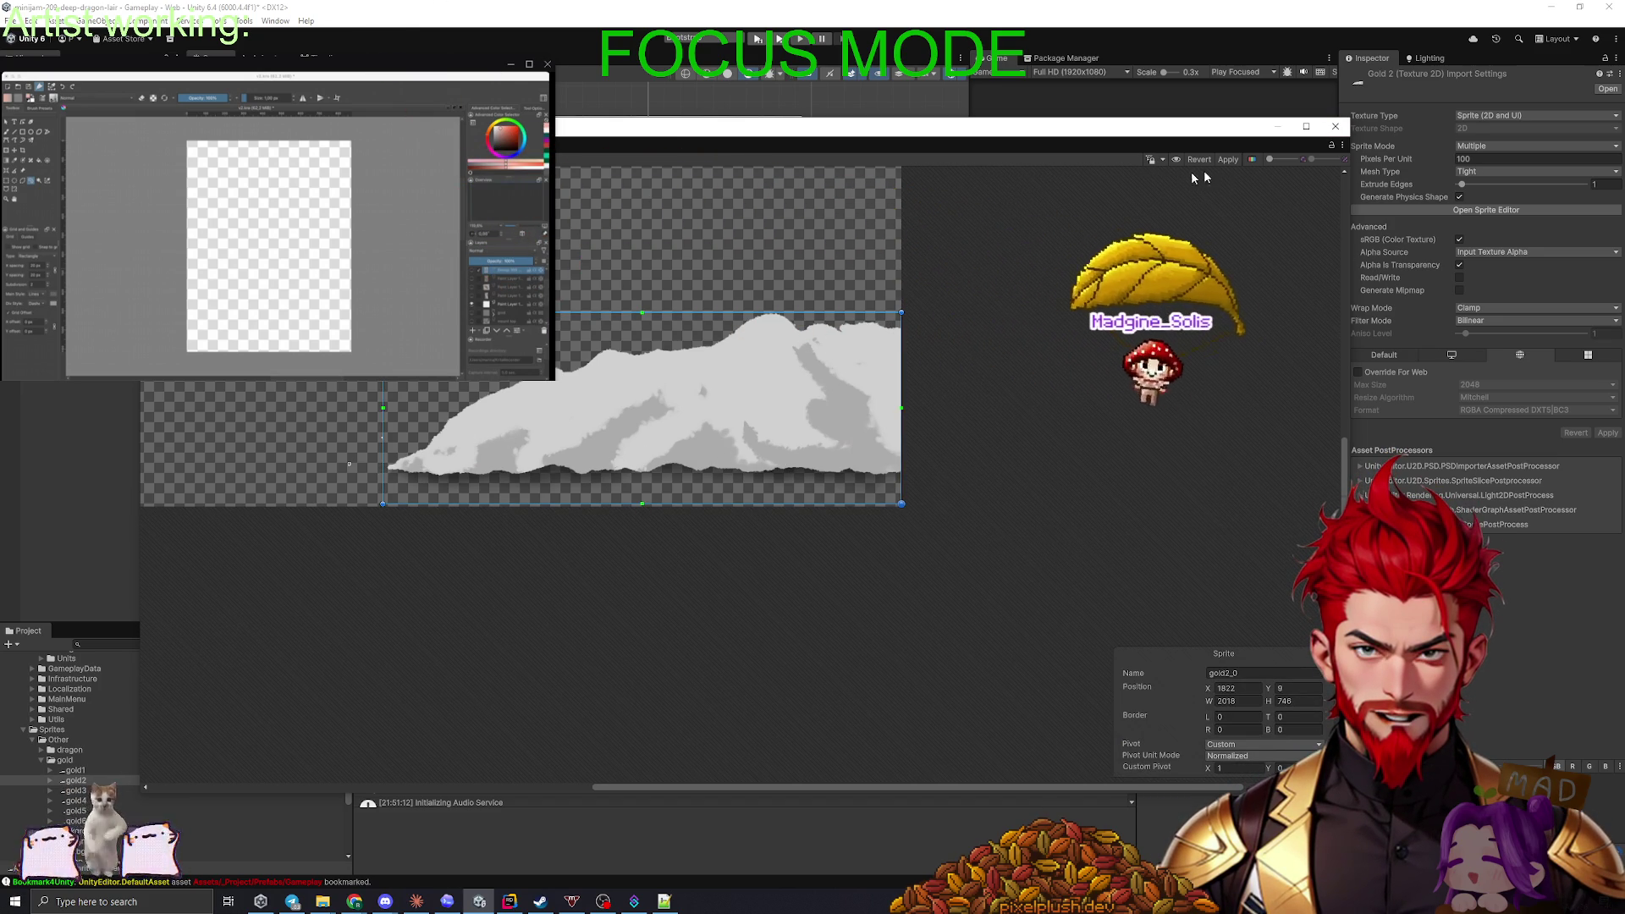
left_click(1335, 126)
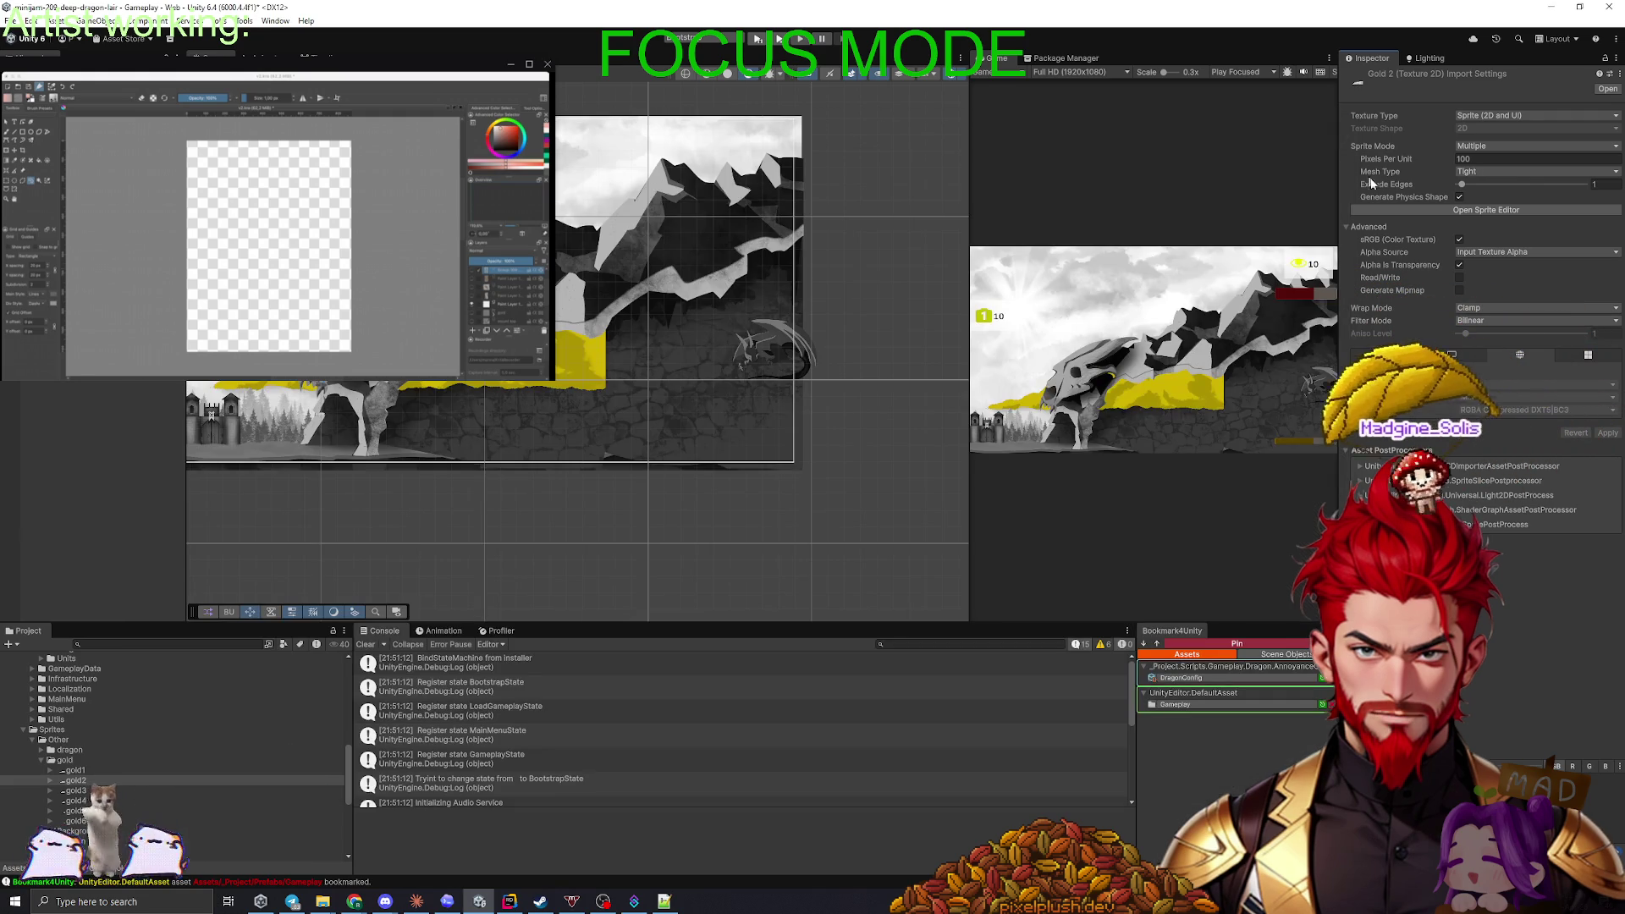
- Move gold3's pile sprite pivot to the bottom-right, Custom X 1, Y 0
left_click(133, 772)
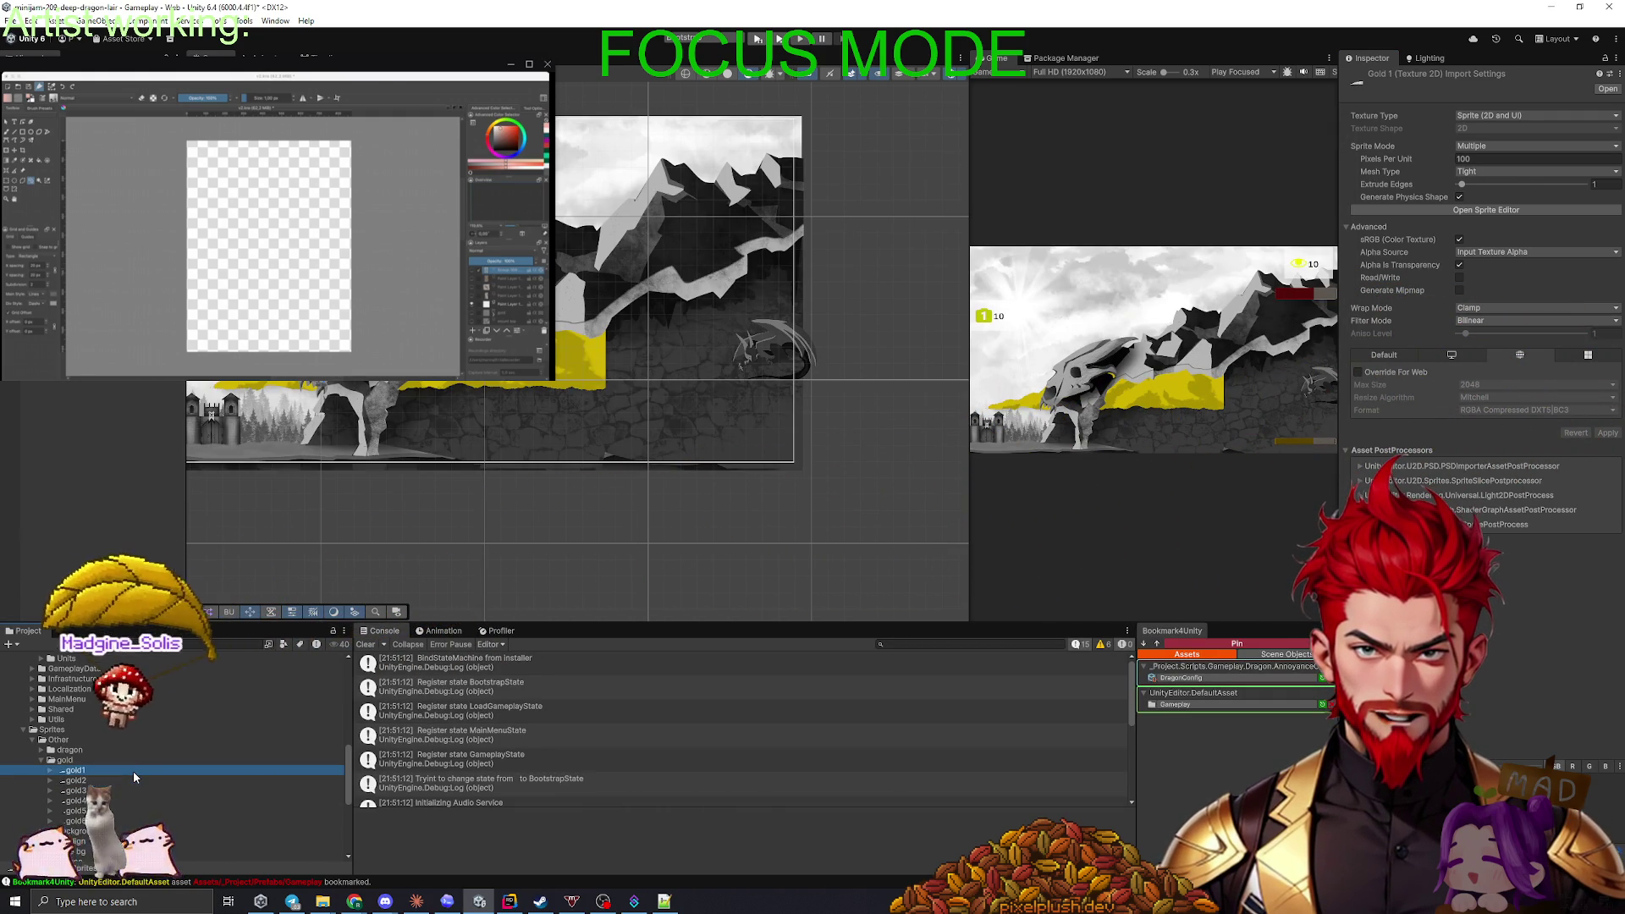
key("Down")
left_click(134, 770)
key("Down")
key("Down")
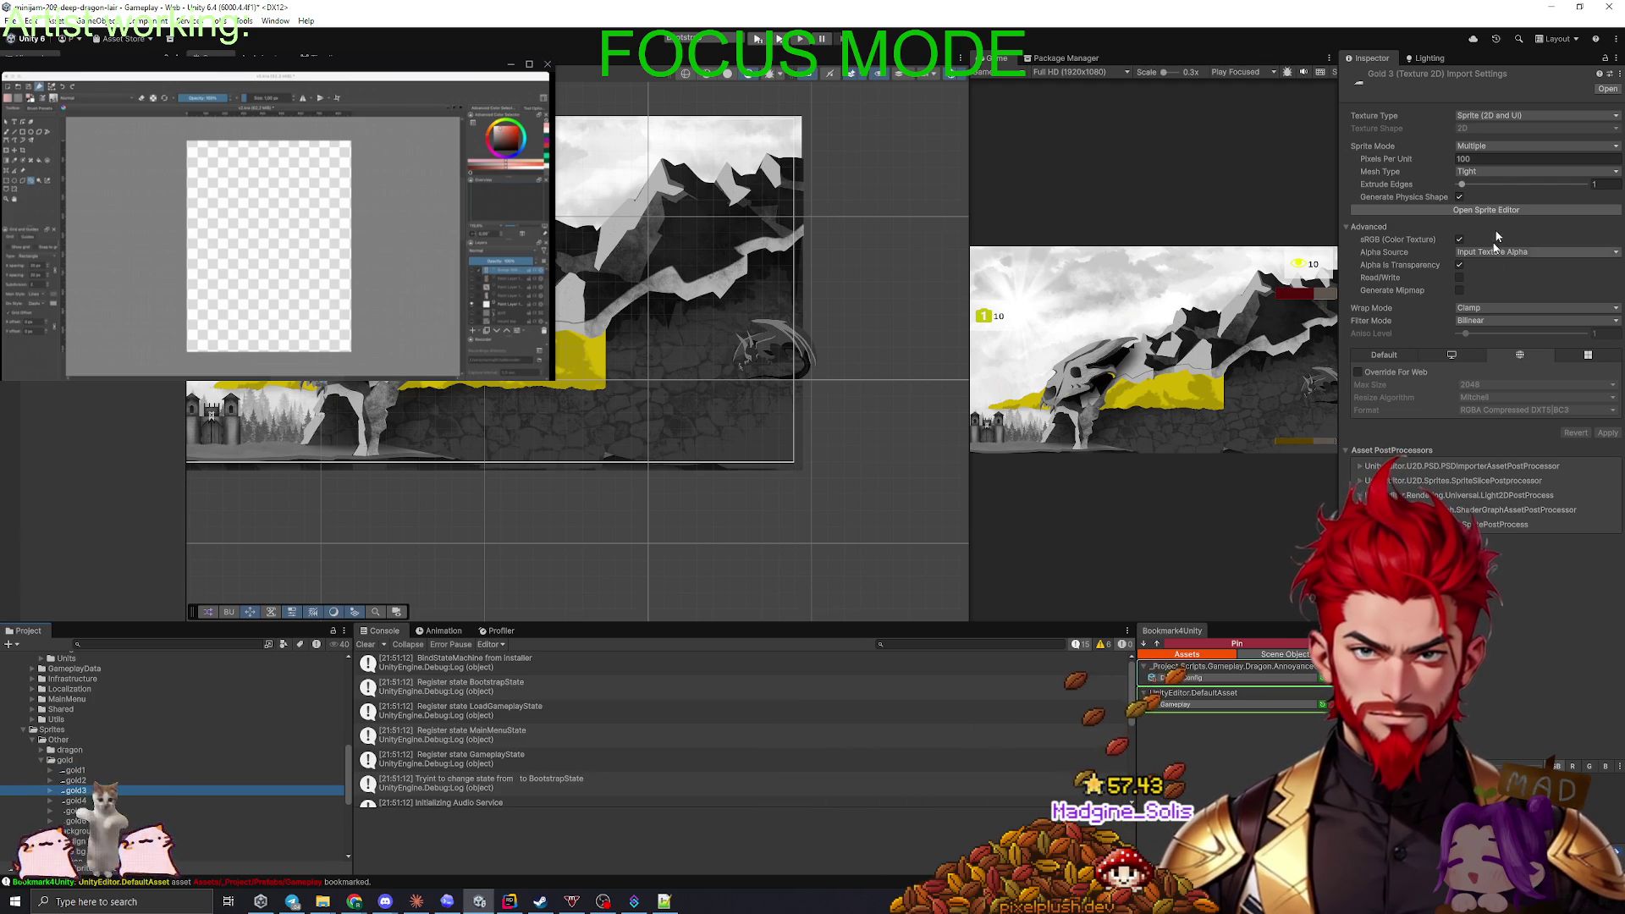
left_click(1481, 209)
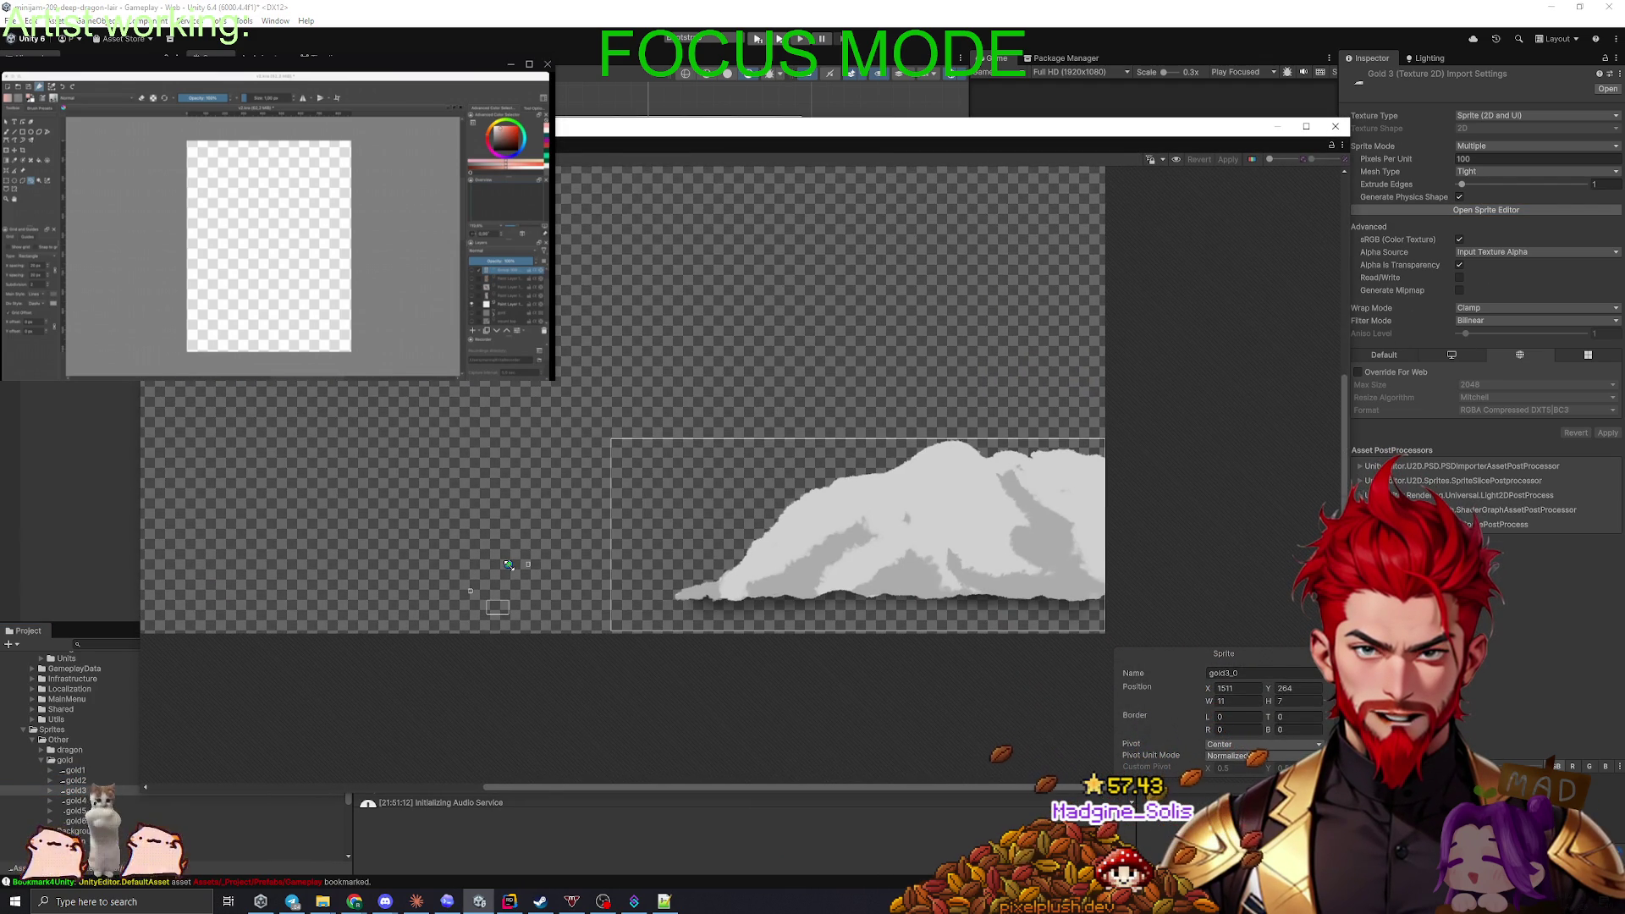
left_click(860, 540)
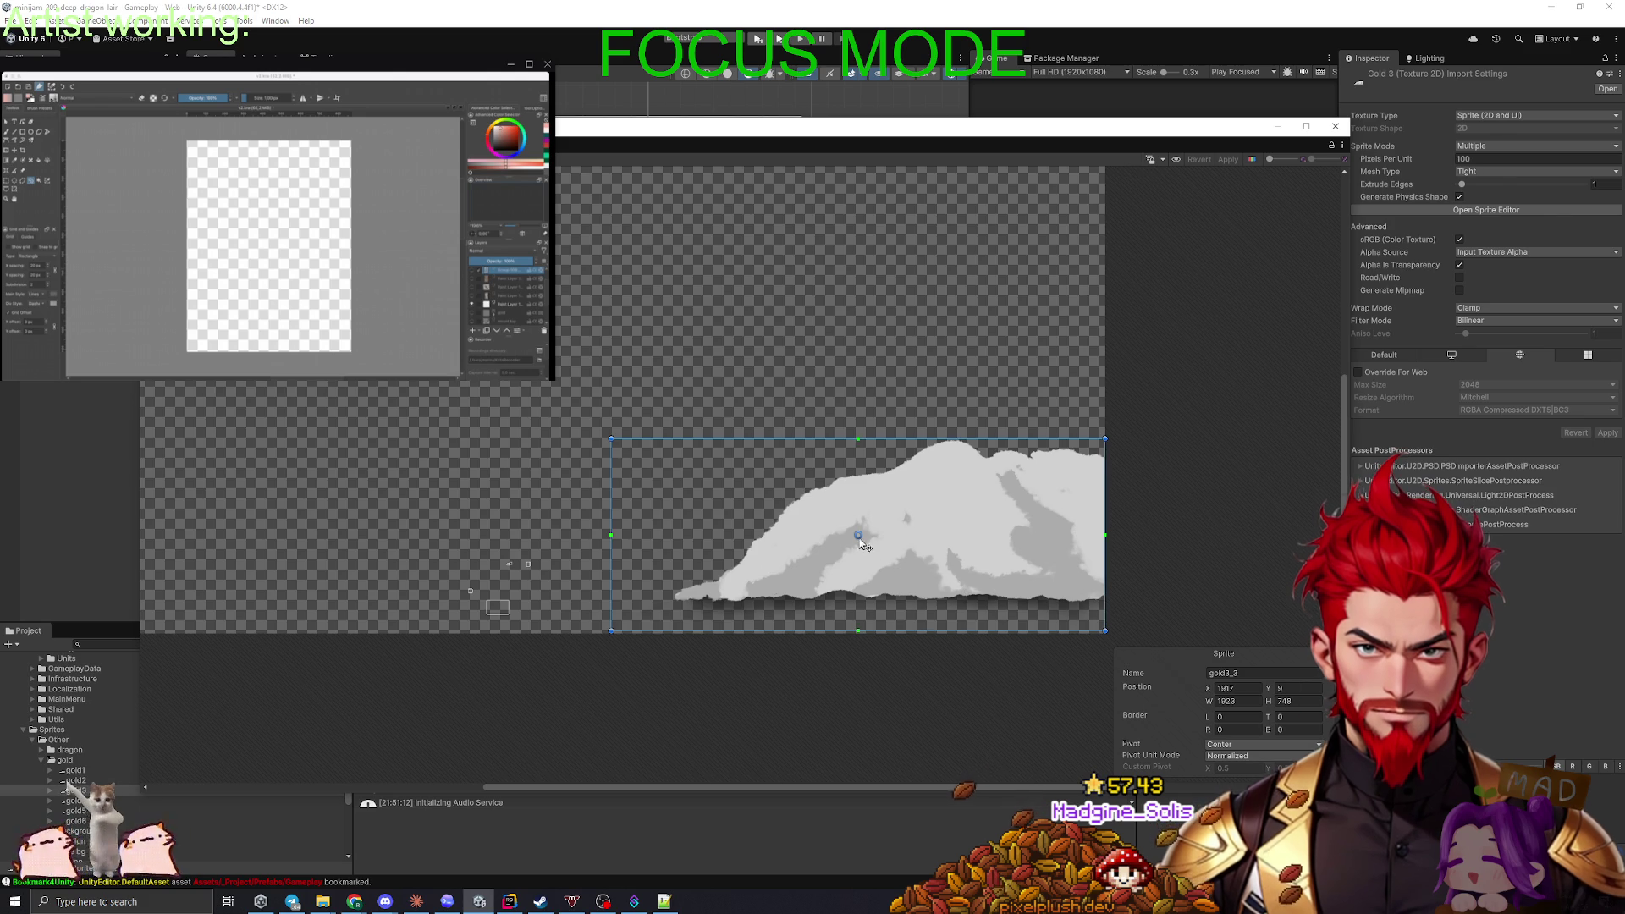
left_click_drag(858, 536, 1107, 637)
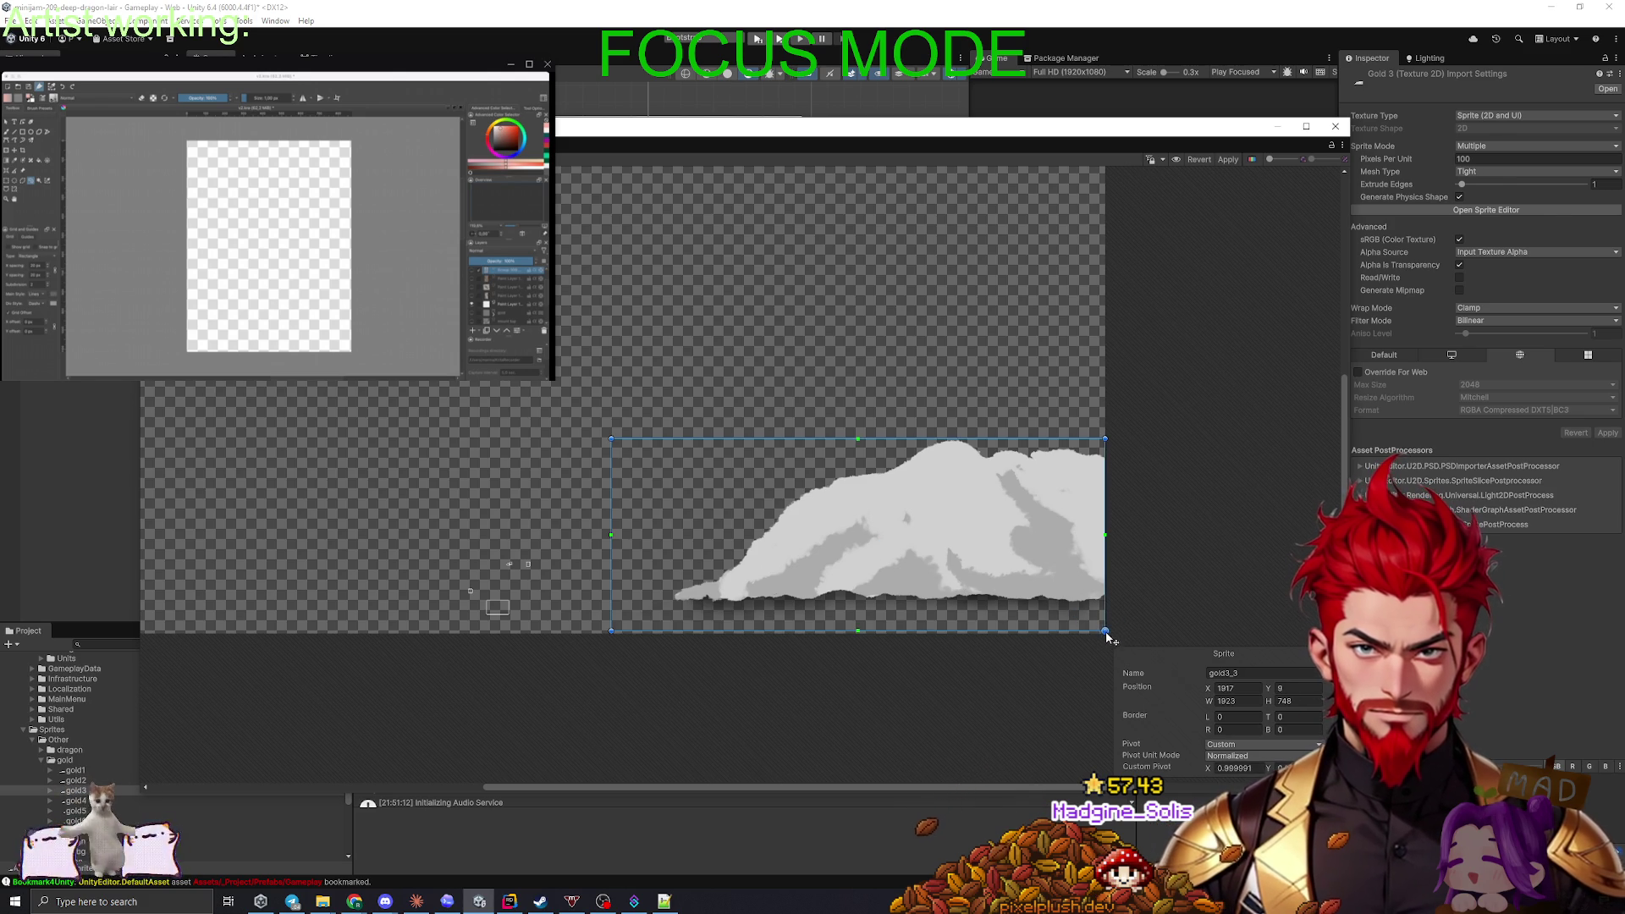
left_click(1241, 768)
type("1")
key("Tab")
type("0")
key("Return")
- Delete the accidental gold3_6 rectangle and apply gold3's pivot changes
left_click_drag(426, 514, 565, 633)
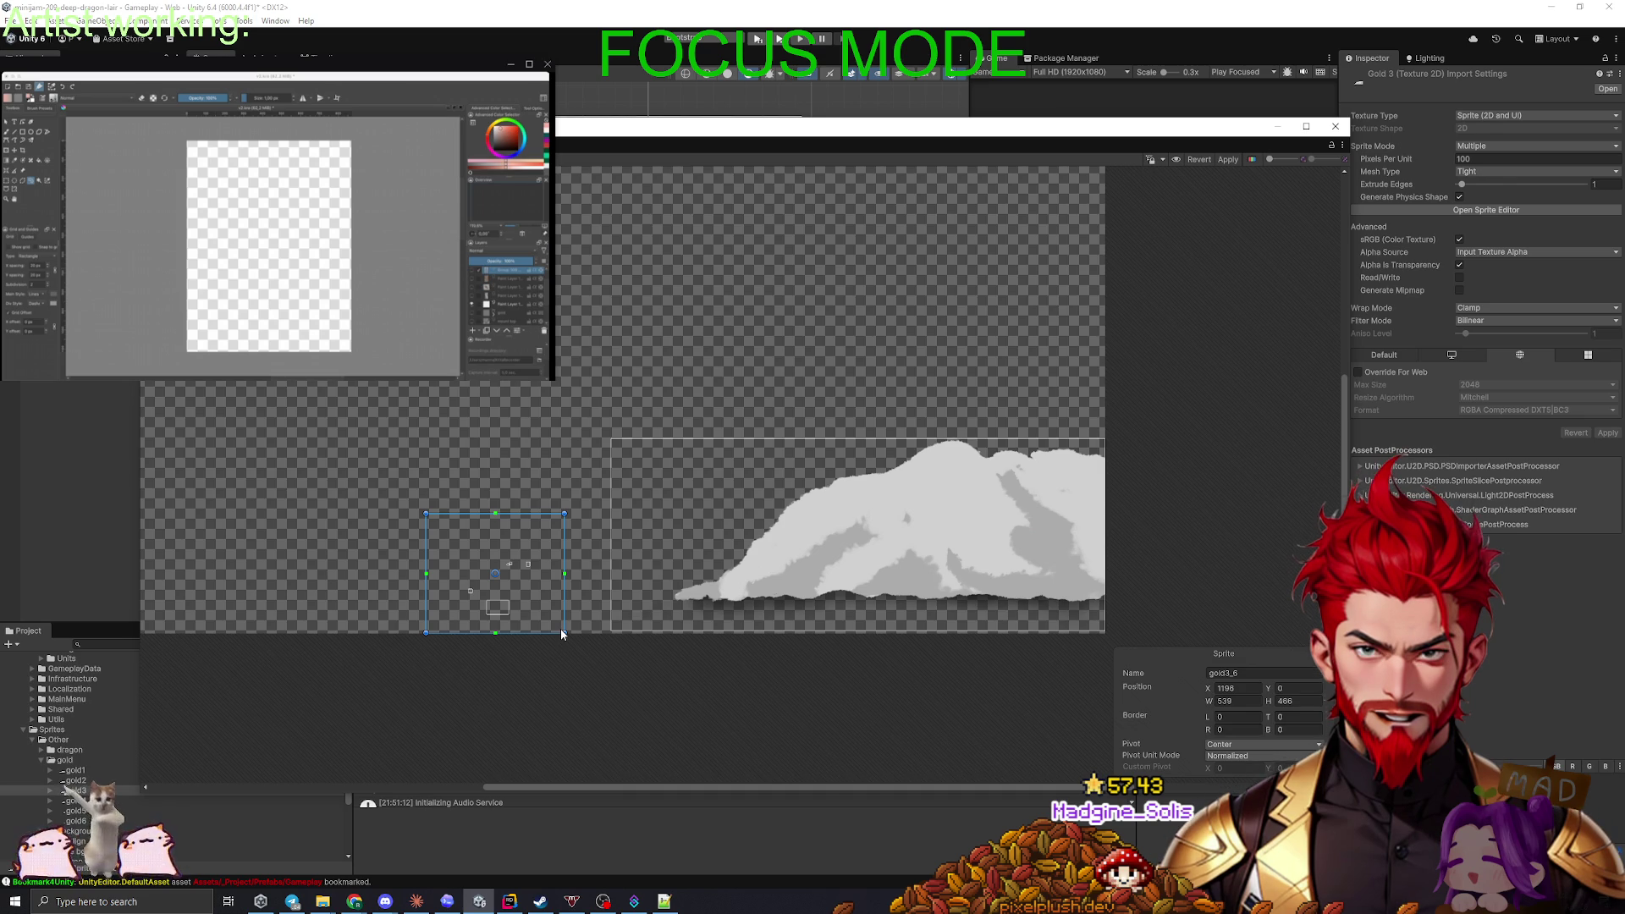
key("Delete")
left_click(940, 554)
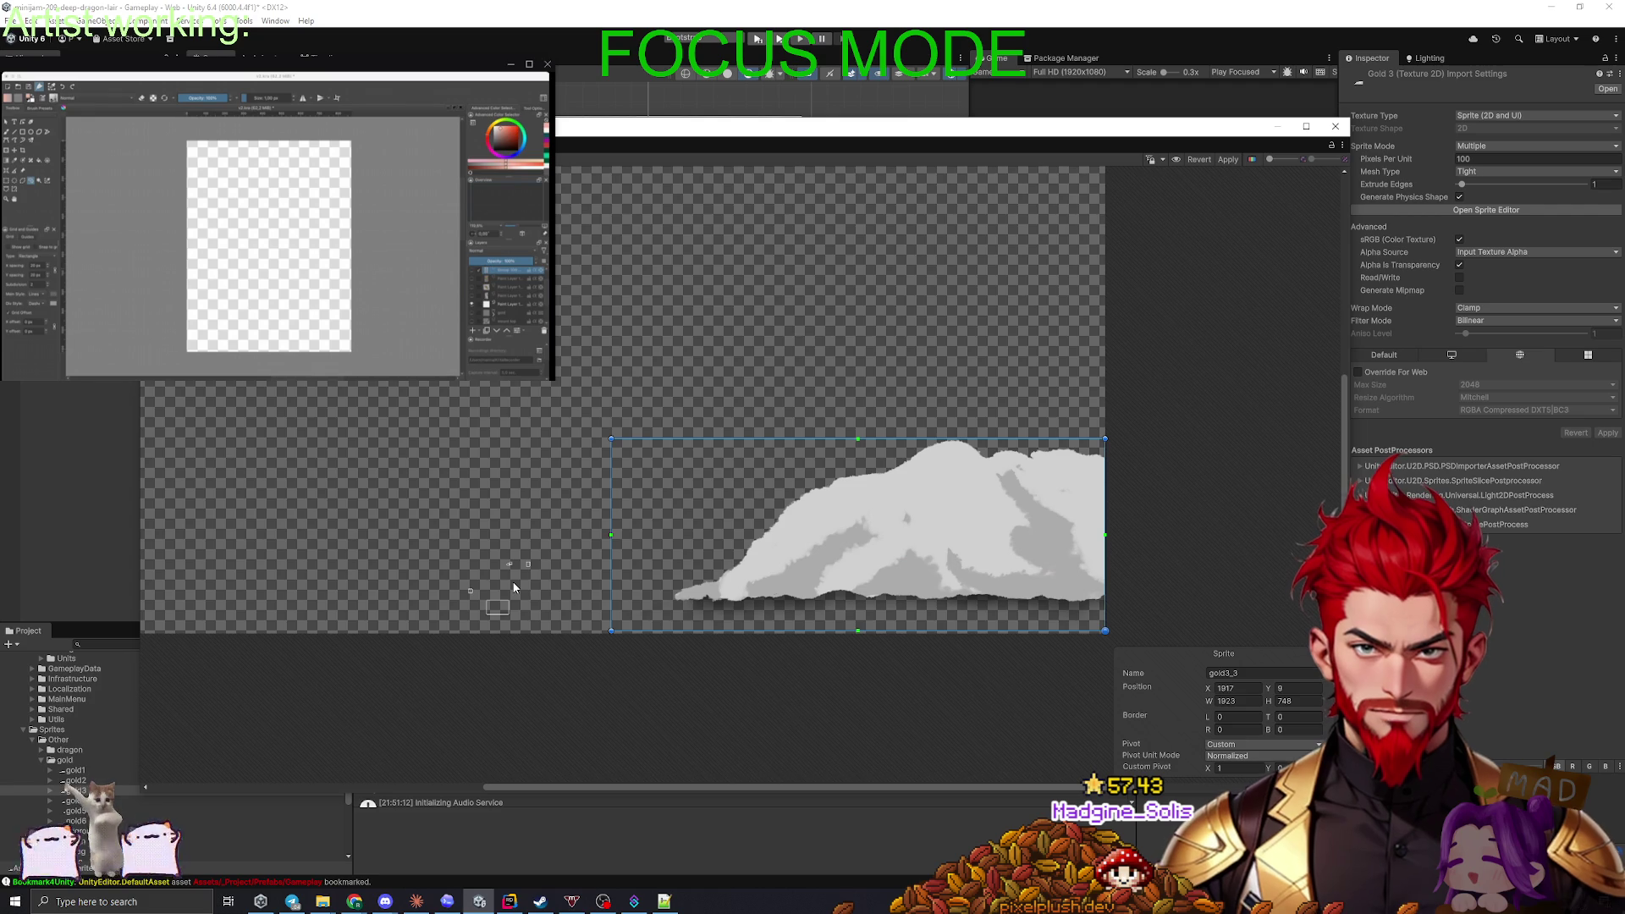
left_click(1225, 160)
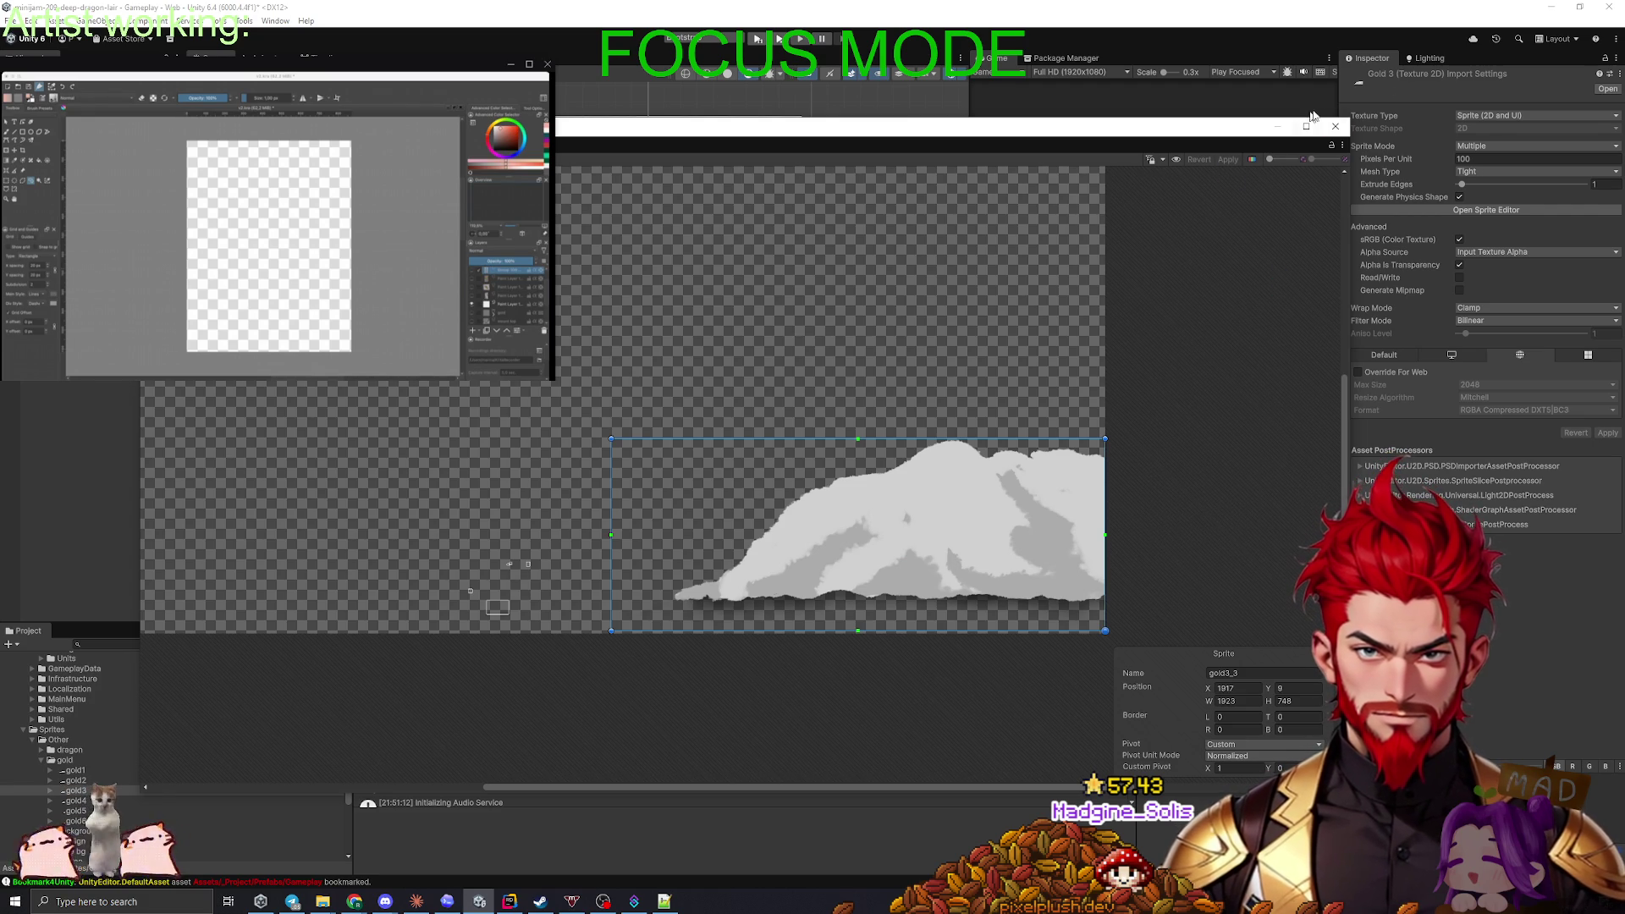
left_click(1336, 126)
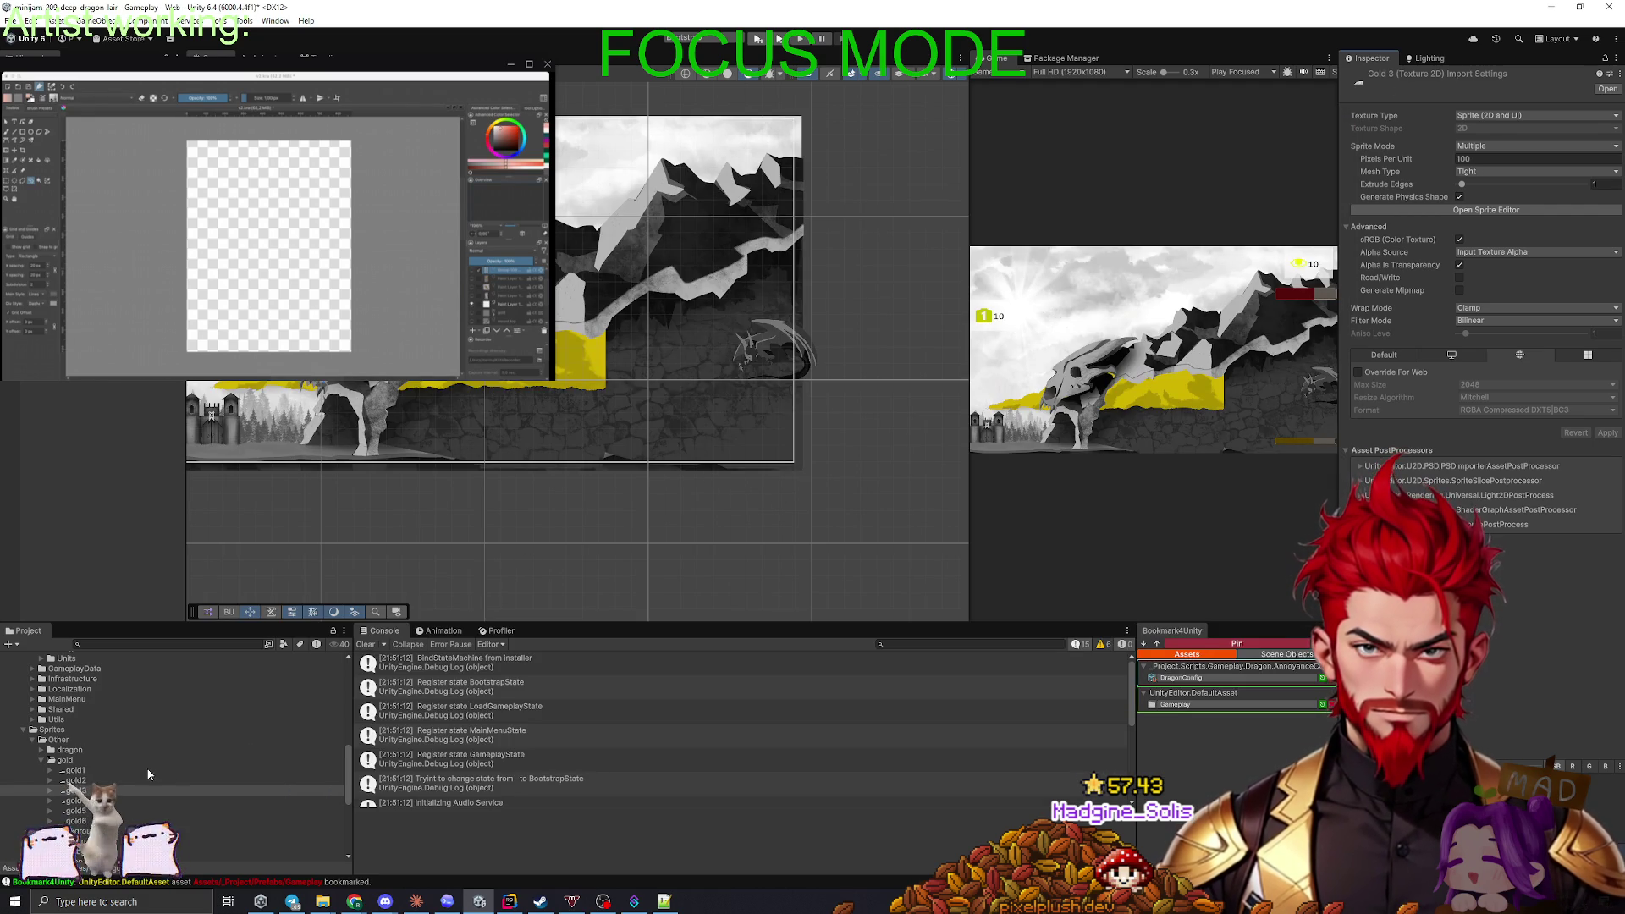
- Move gold4_0's pivot to the bottom-right with Custom X 1 and apply
left_click(74, 802)
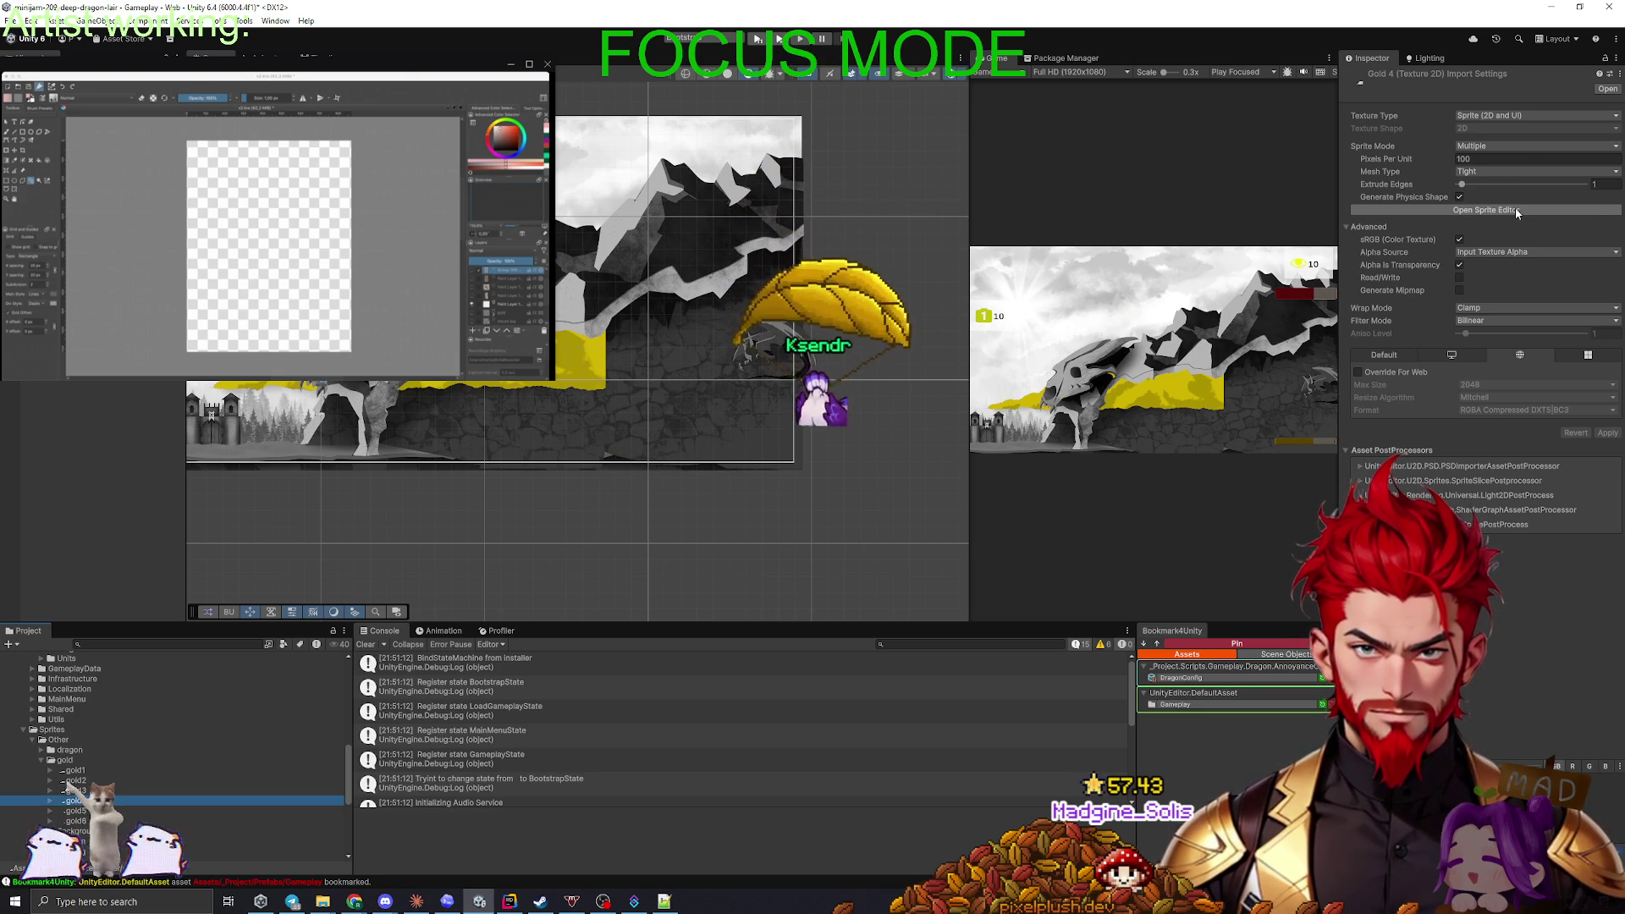
left_click(1516, 209)
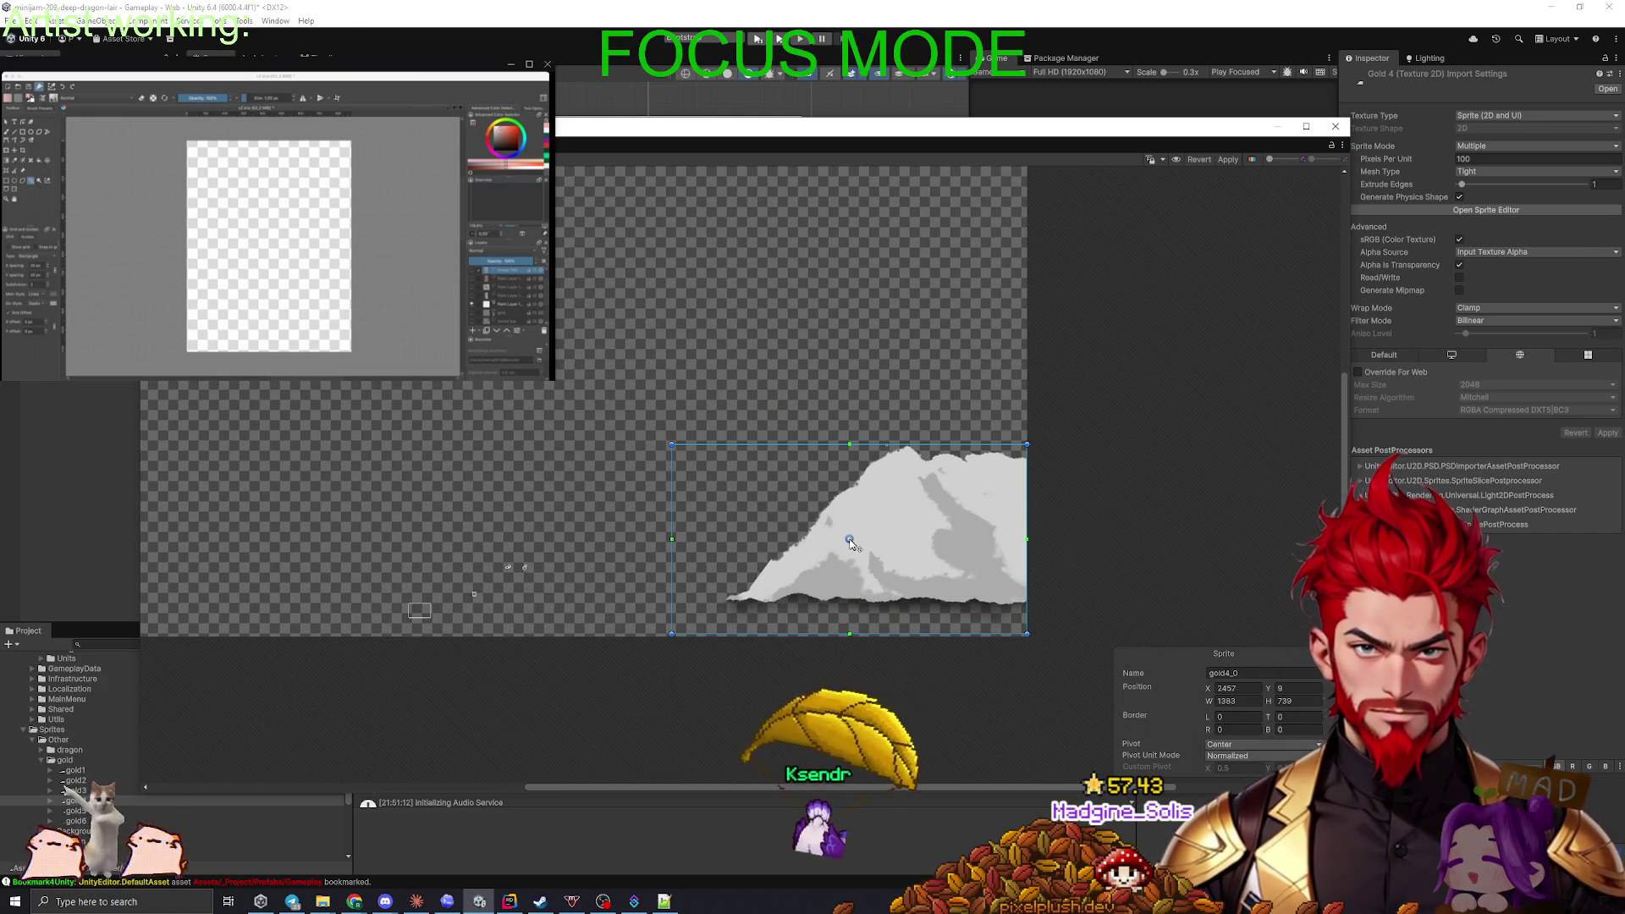
left_click_drag(849, 539, 988, 615)
left_click(1237, 768)
type("1")
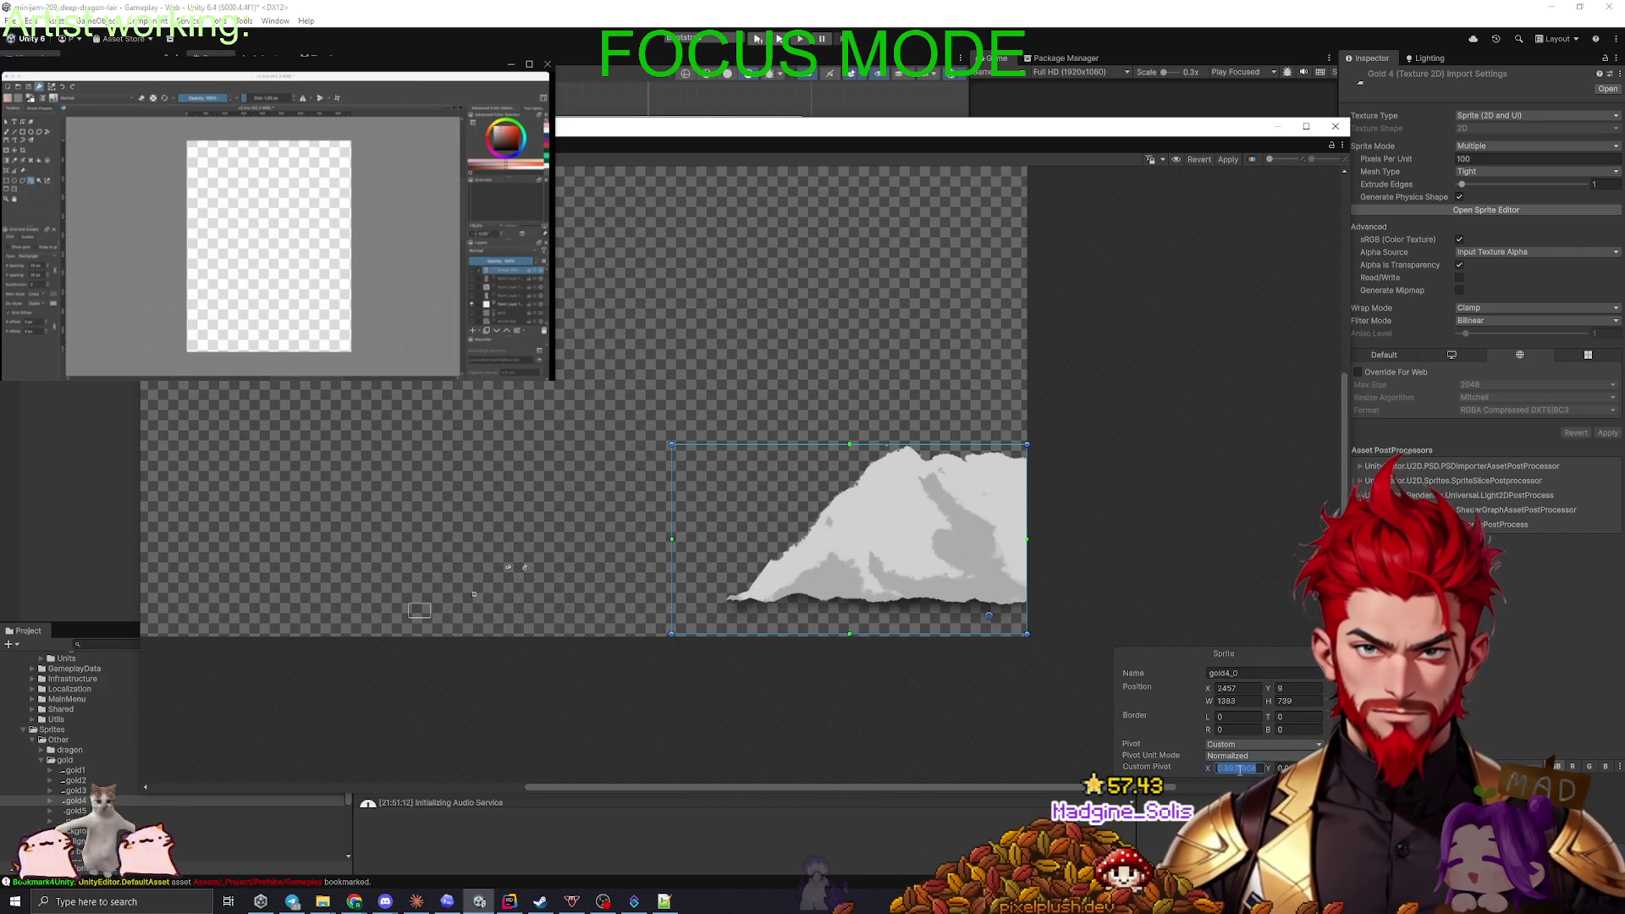
key("Return")
left_click(1228, 160)
left_click(1336, 127)
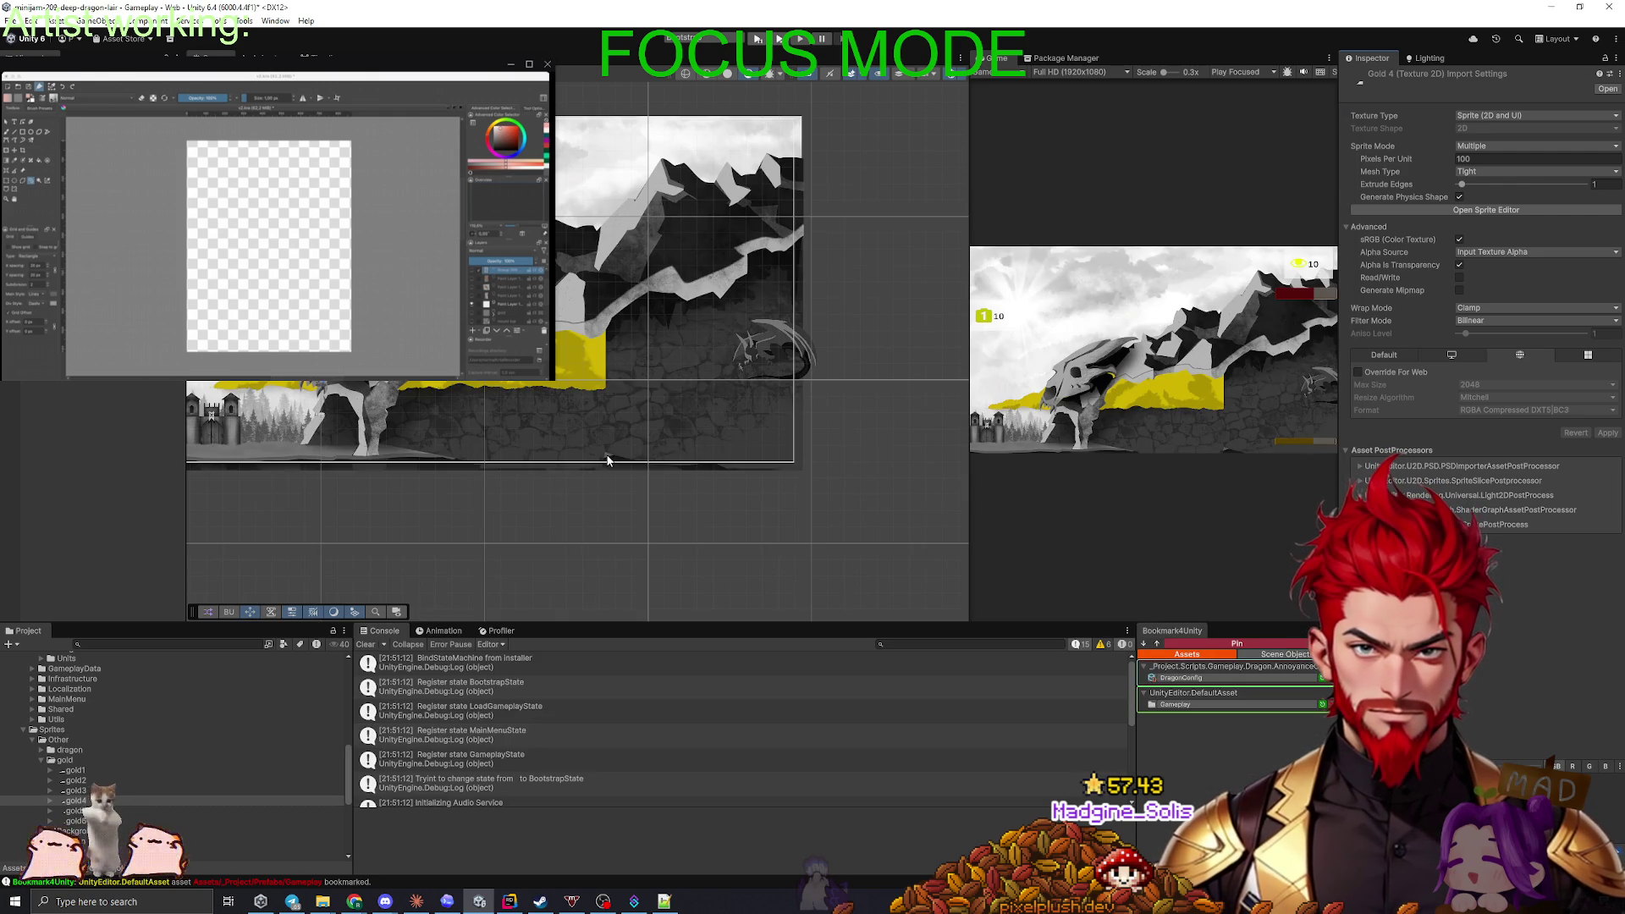
- Snap gold5_4's pivot to the lower-right edge and apply
left_click(75, 811)
left_click(1486, 210)
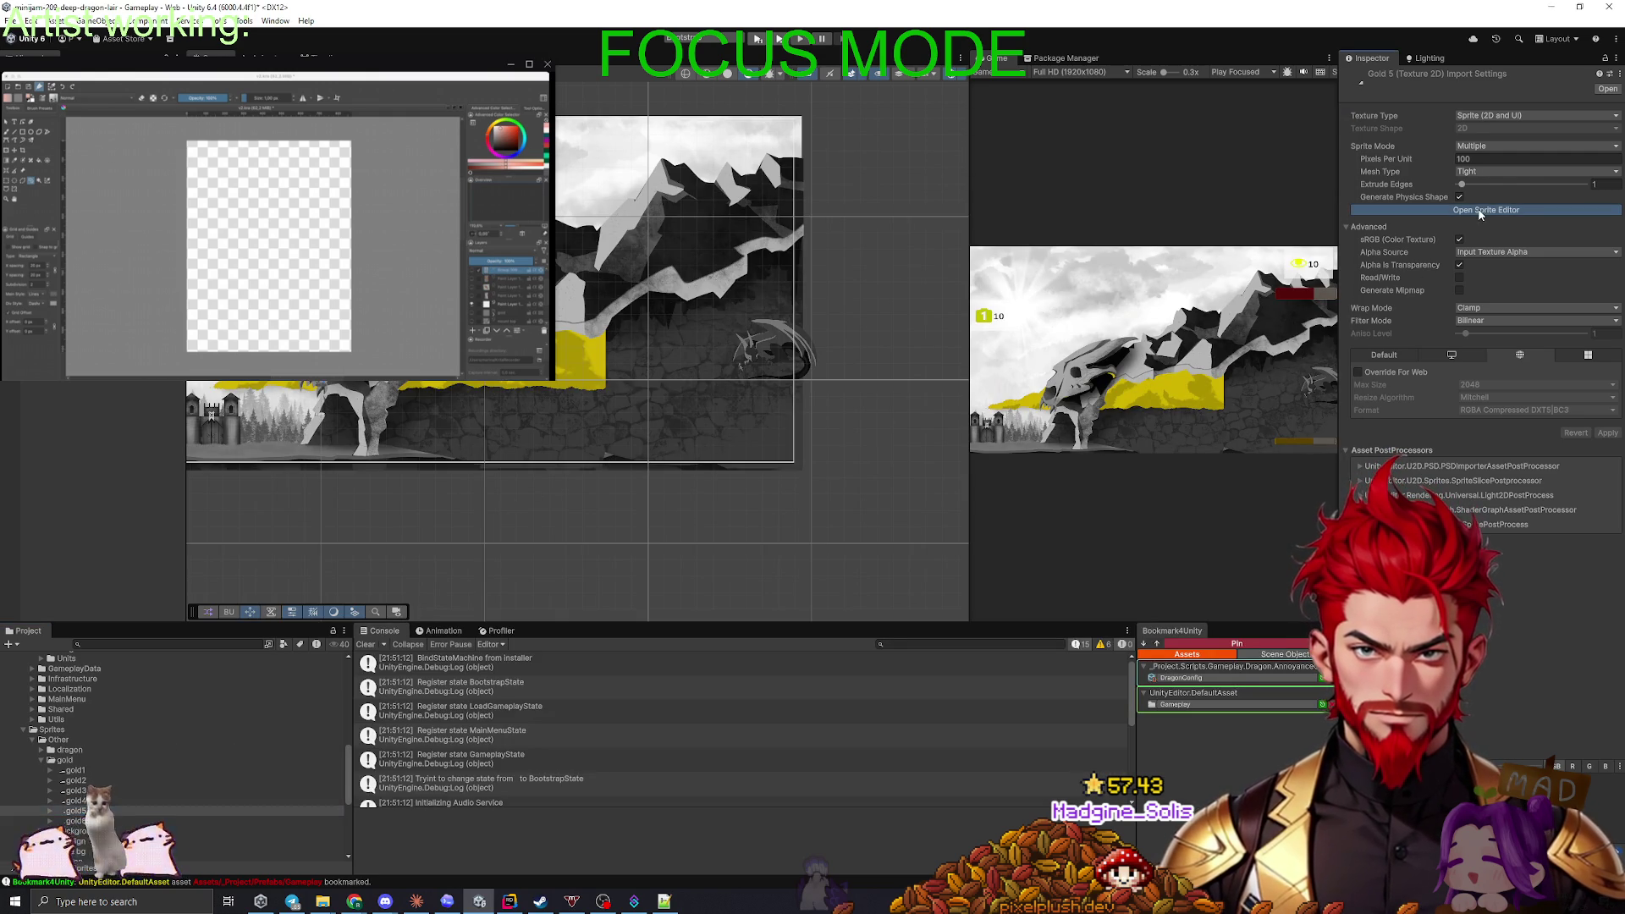
left_click(1016, 643)
scroll(1100, 562, "down", 2)
left_click_drag(931, 567, 1052, 627)
left_click(1232, 766)
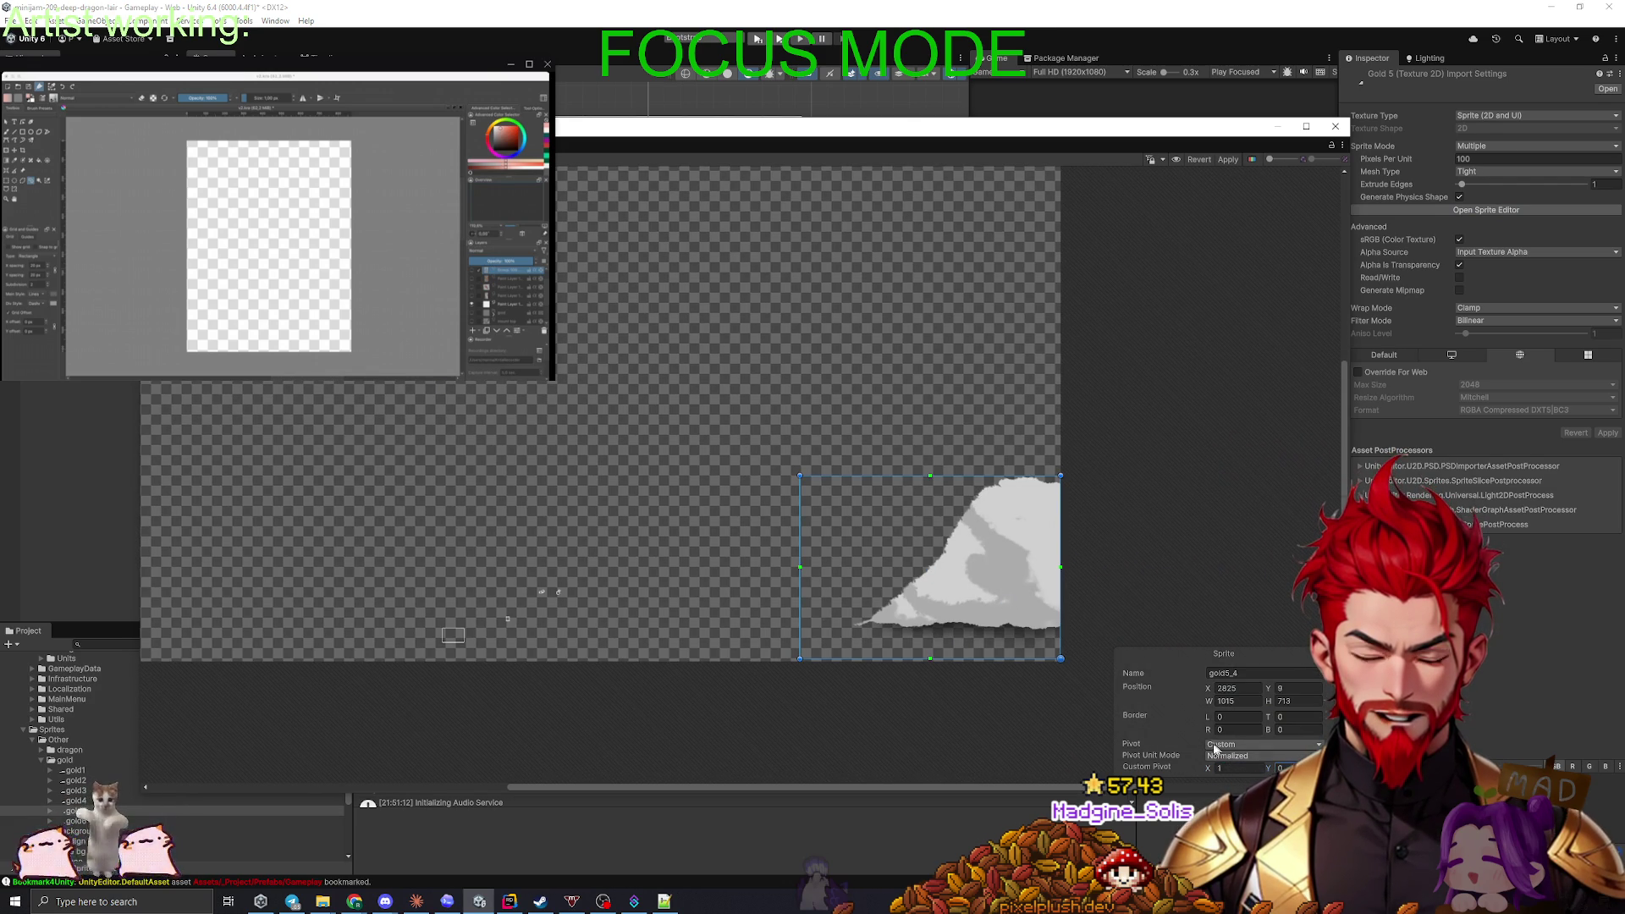
left_click(1226, 160)
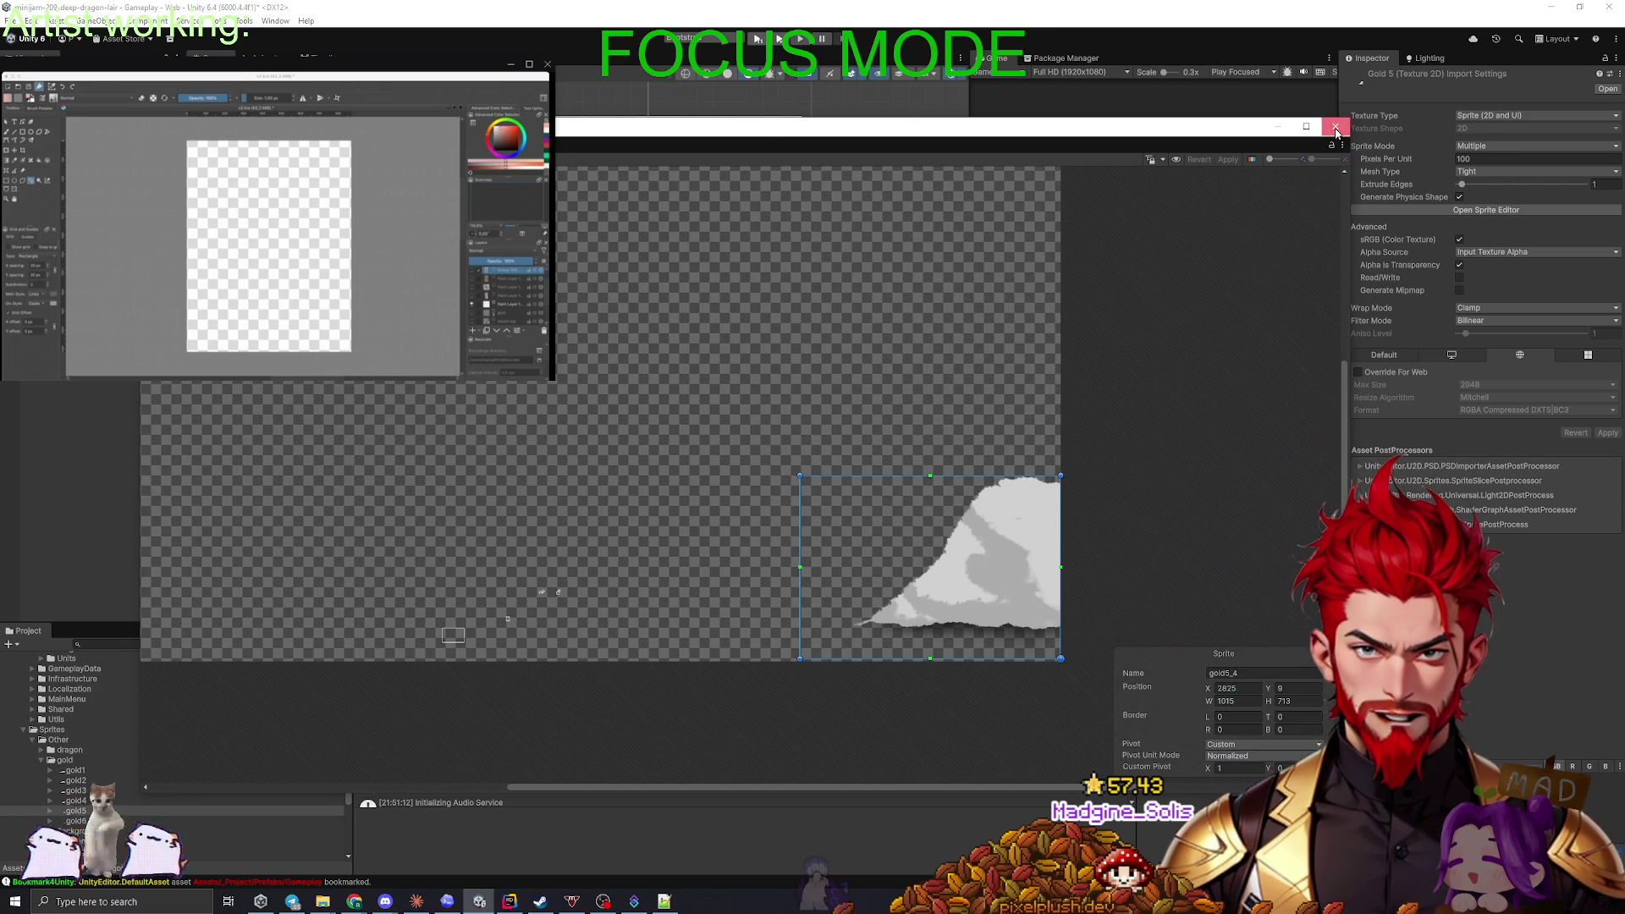
left_click(1335, 126)
- Move gold6_4's pivot to the bottom-right corner (X 1) and apply
key("Down")
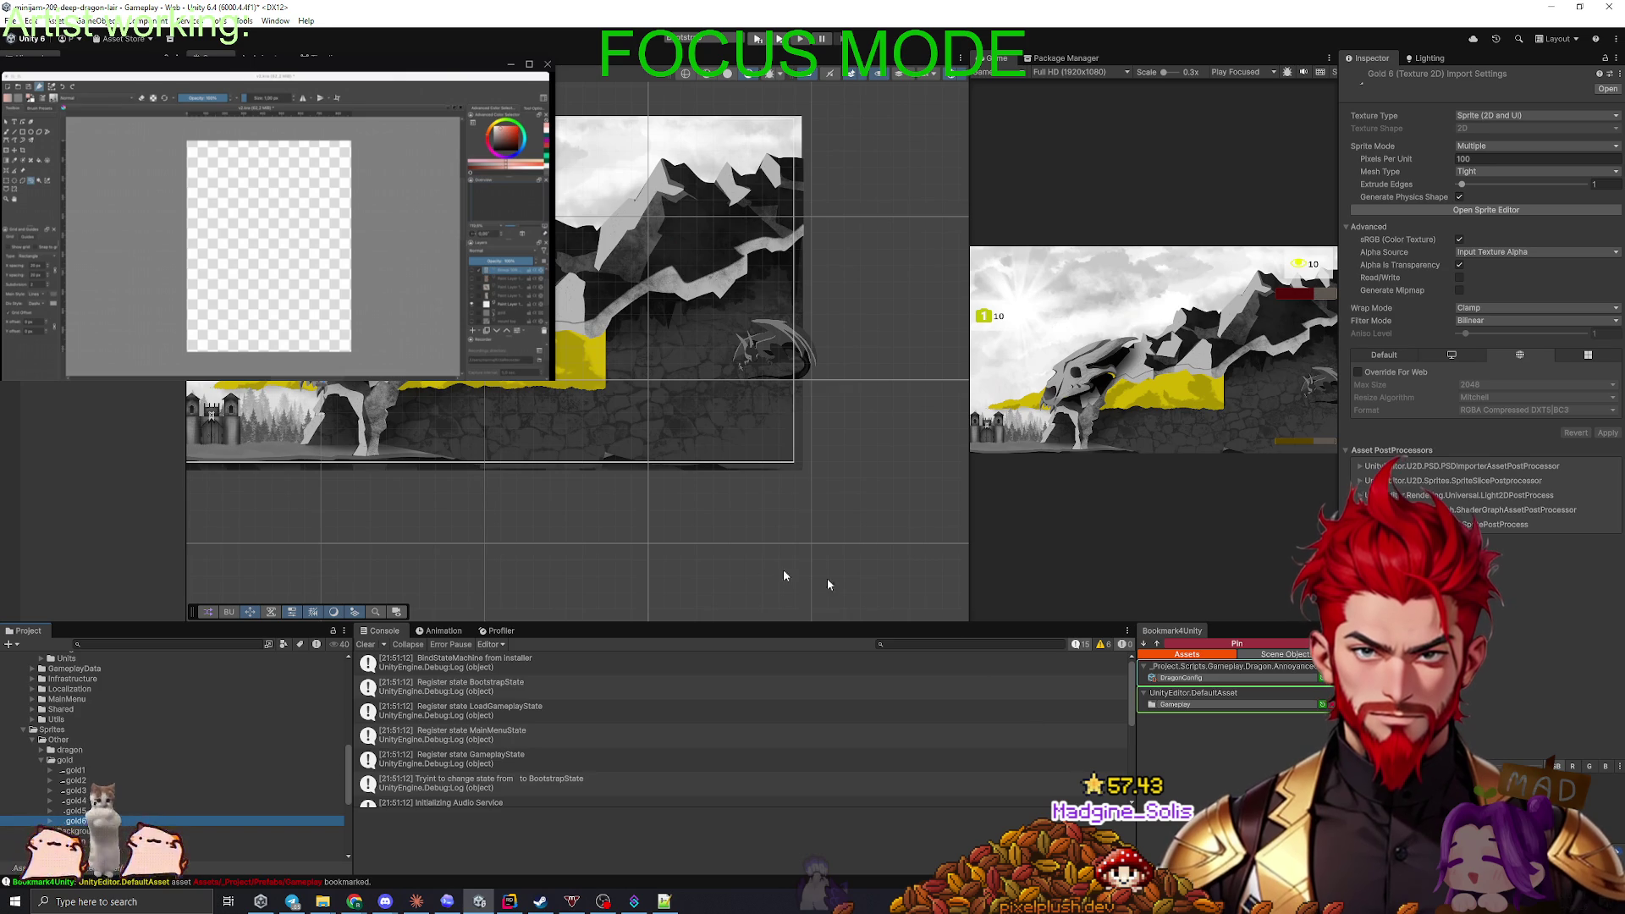
left_click(1486, 210)
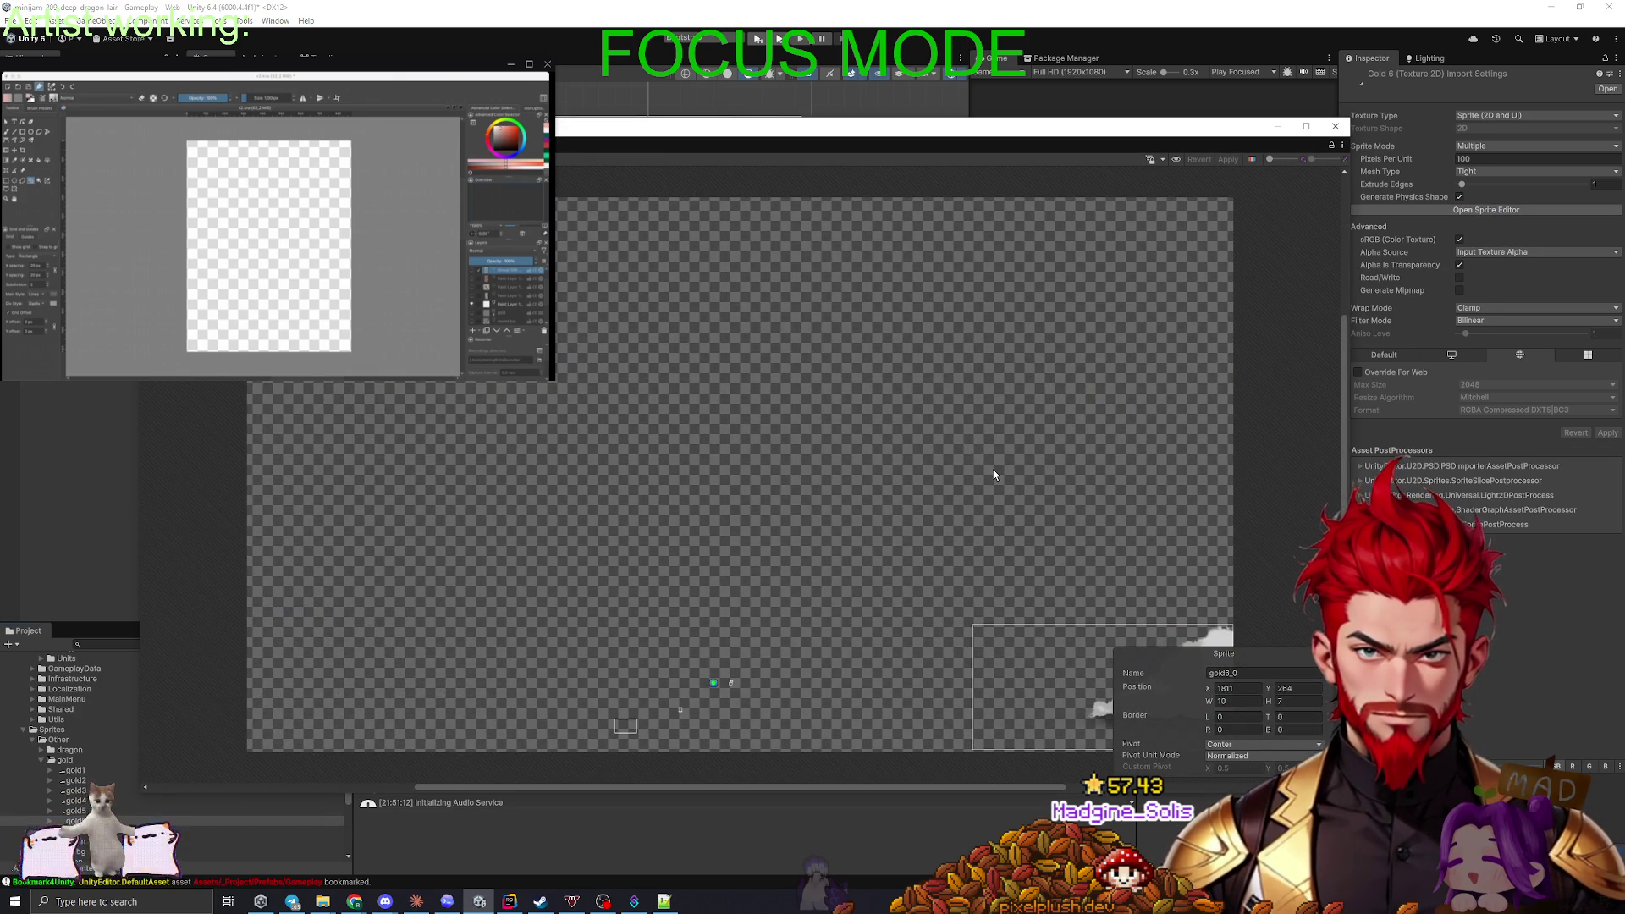
left_click_drag(994, 474, 851, 413)
left_click(885, 578)
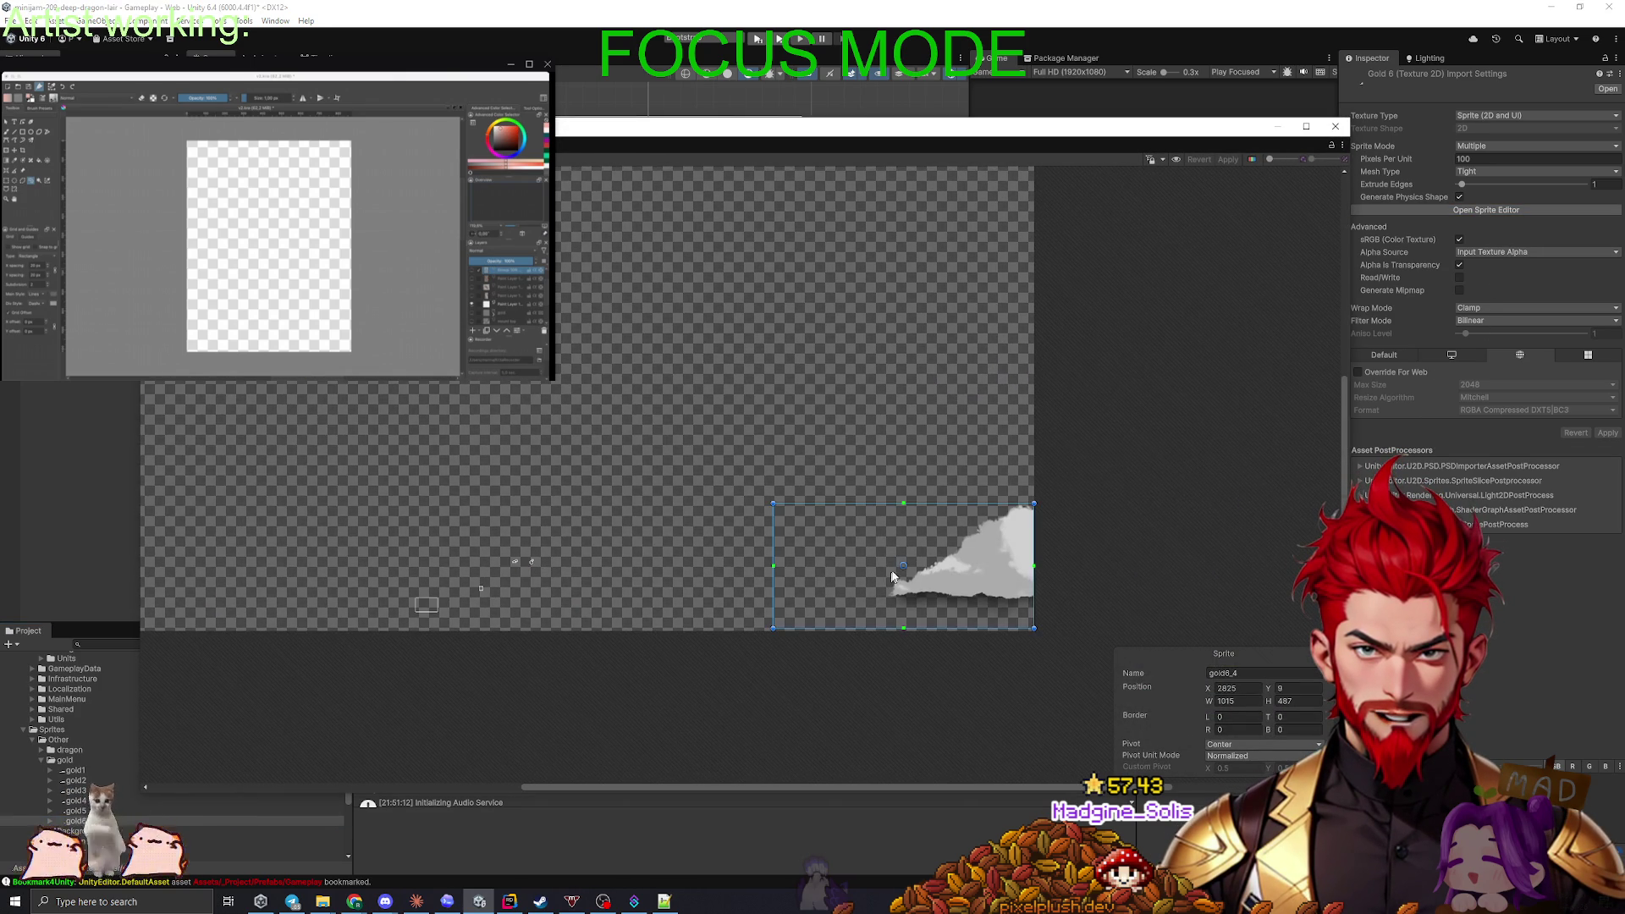
left_click_drag(903, 565, 1034, 632)
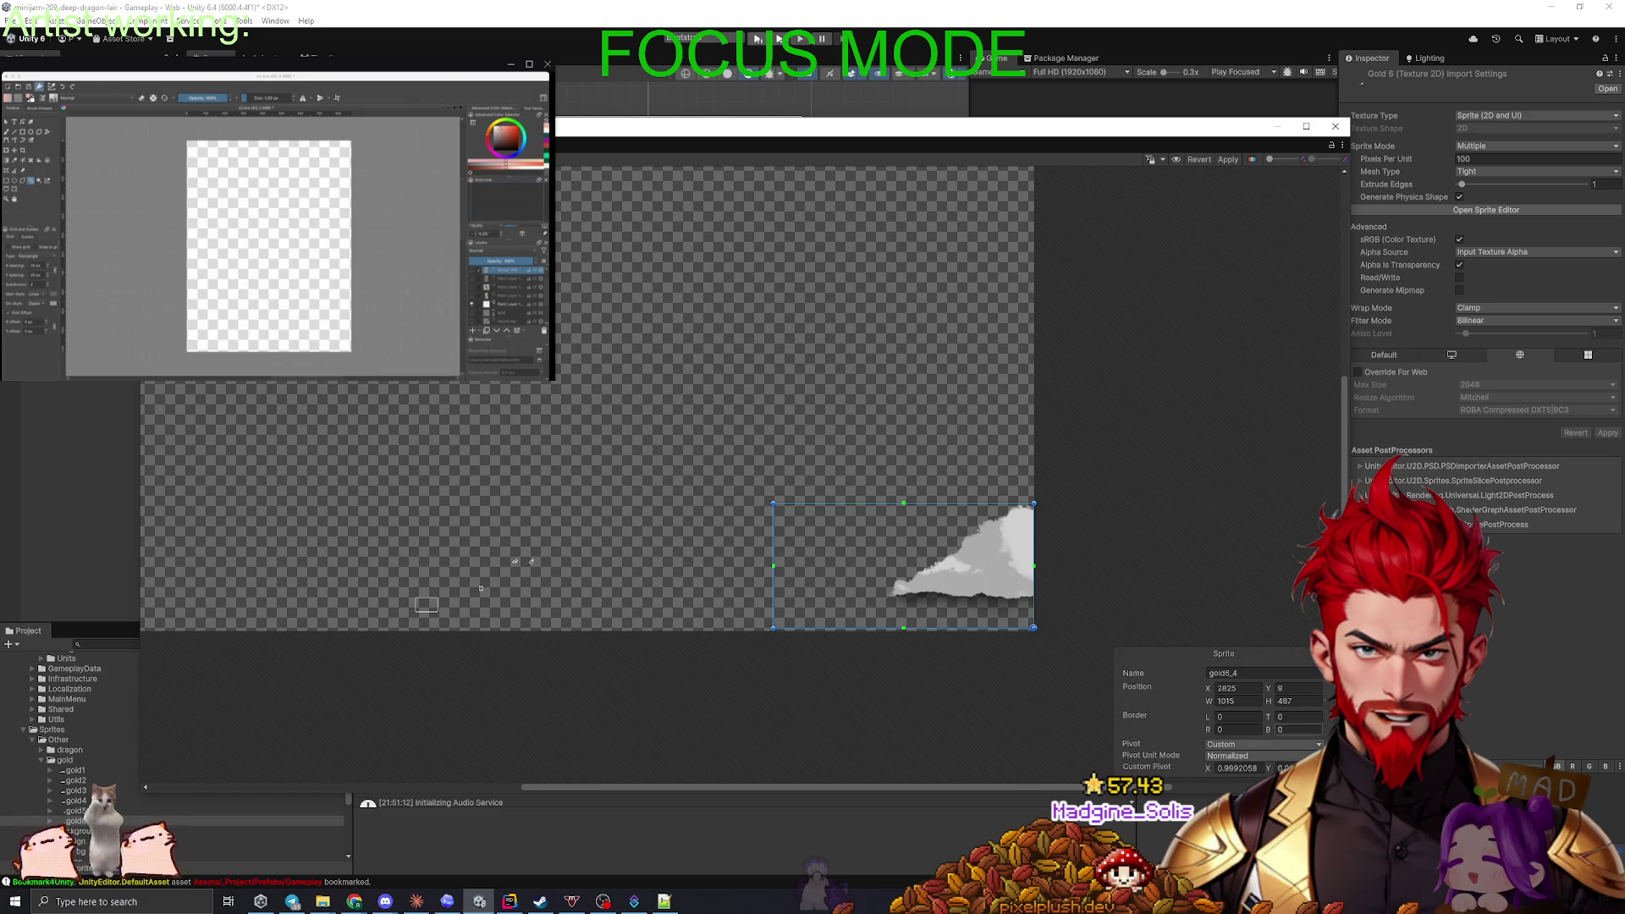
left_click(1242, 768)
type("1")
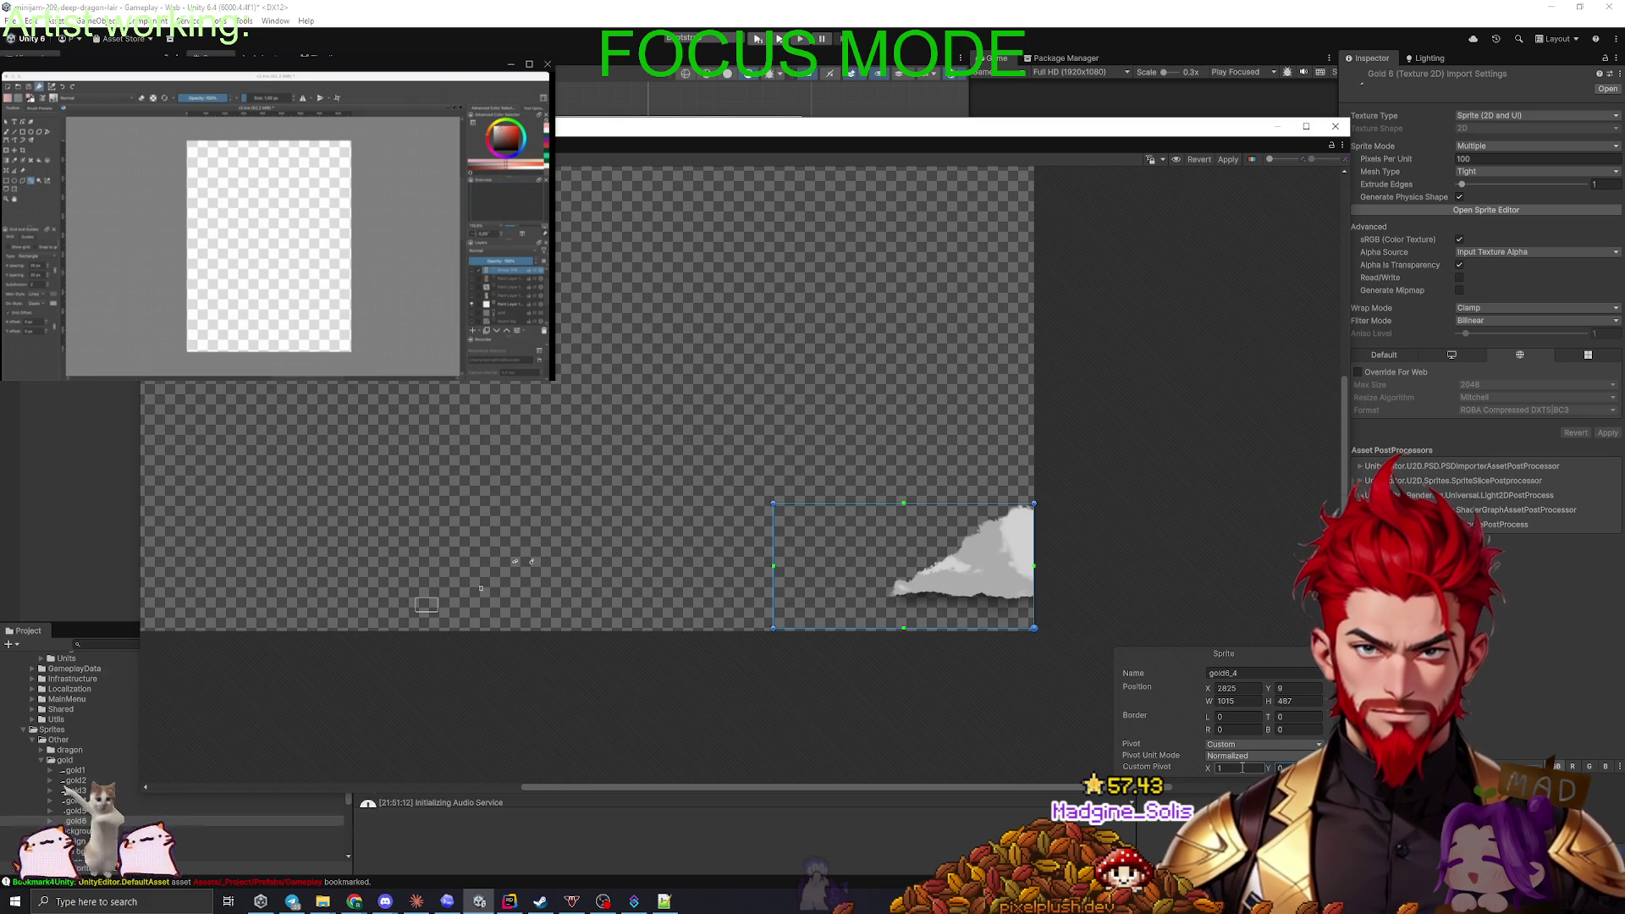
left_click(1225, 162)
left_click(1335, 126)
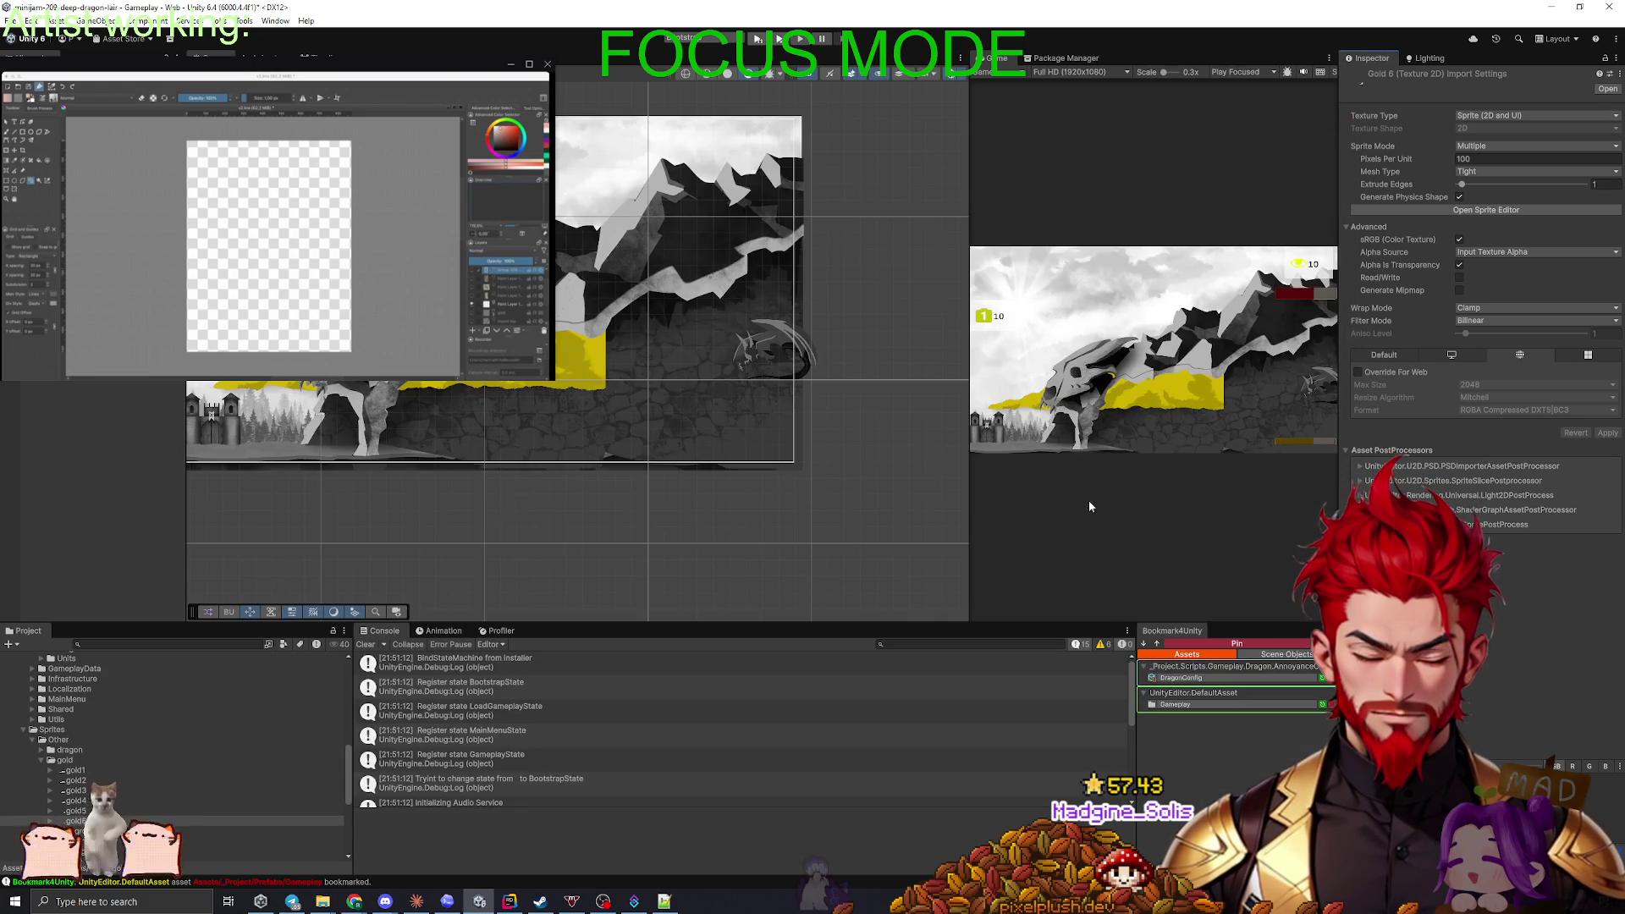
left_click_drag(690, 501, 805, 533)
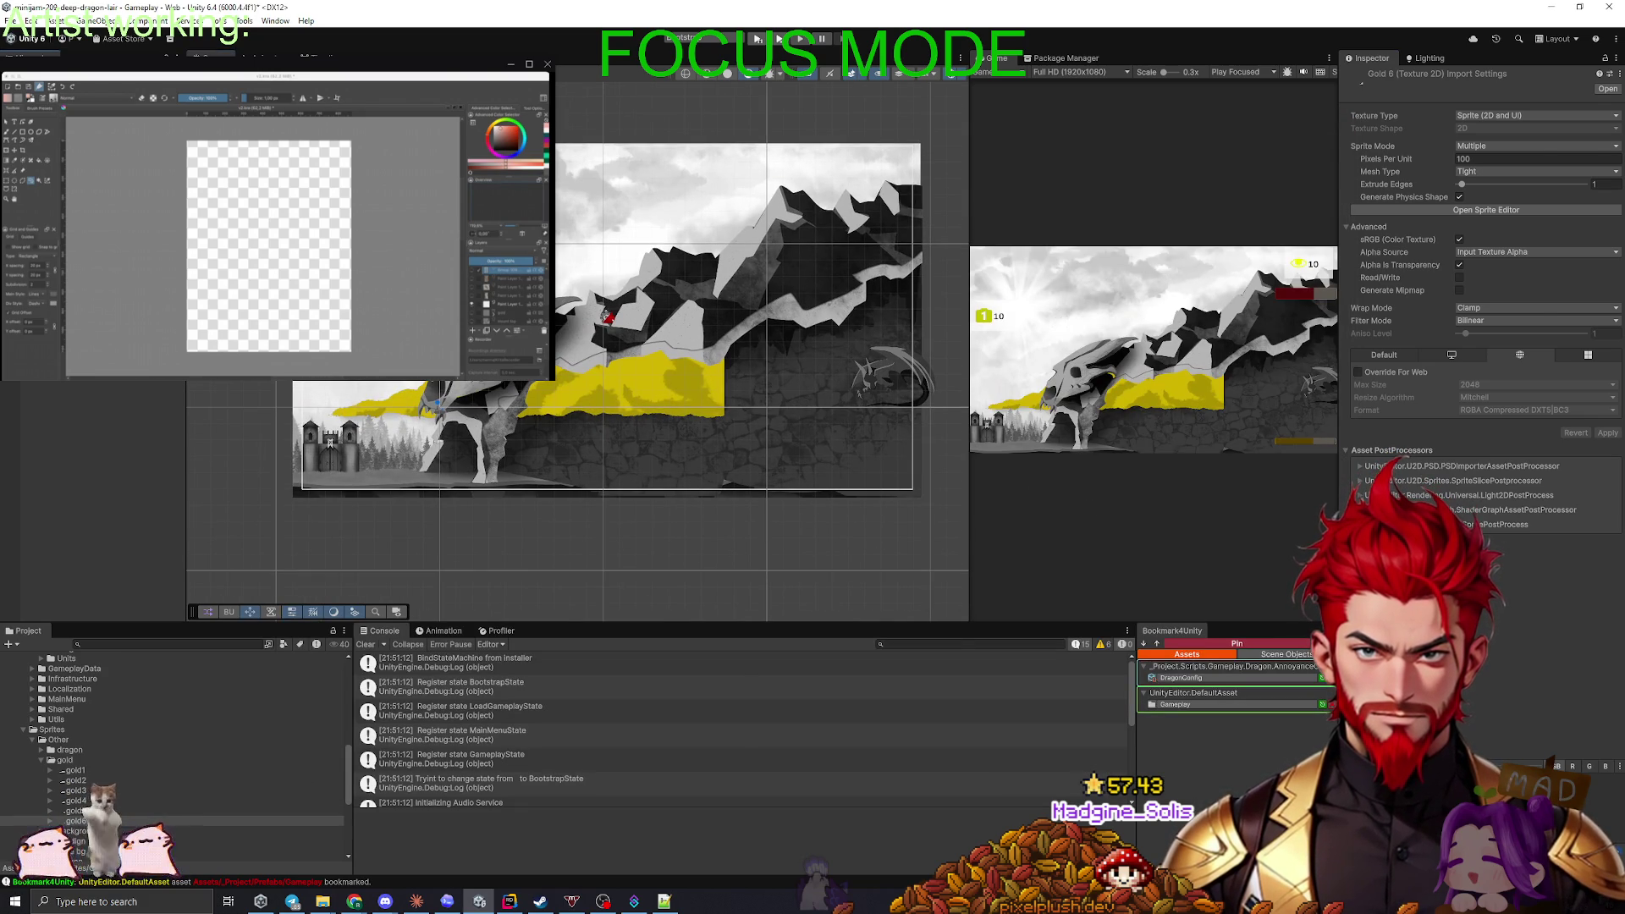
left_click(804, 436)
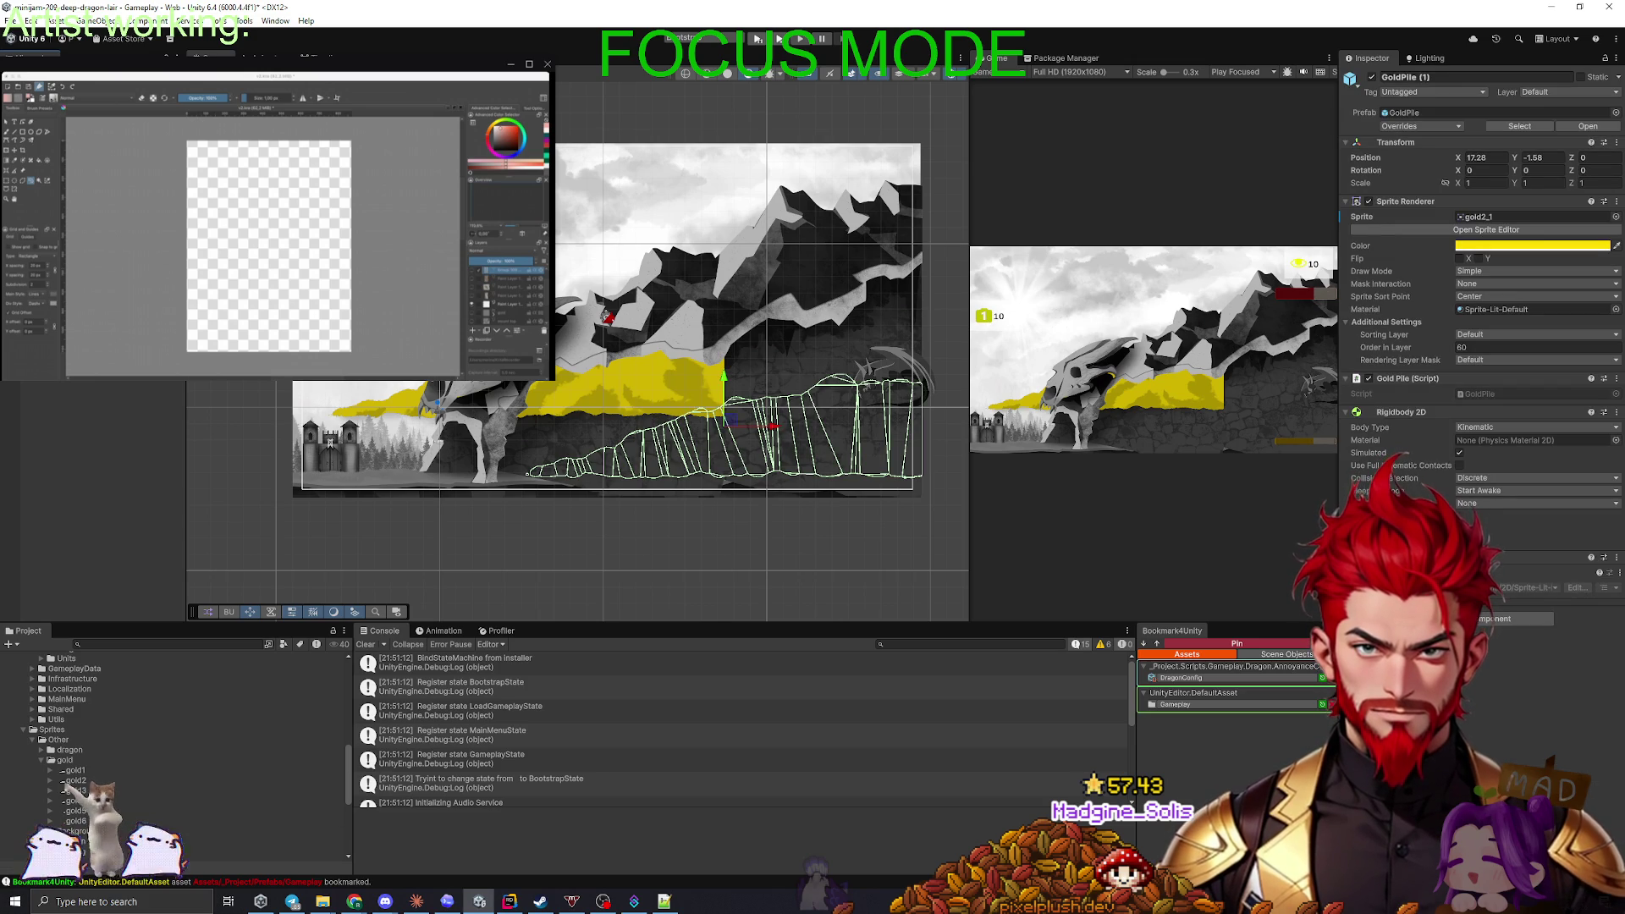
left_click(635, 381)
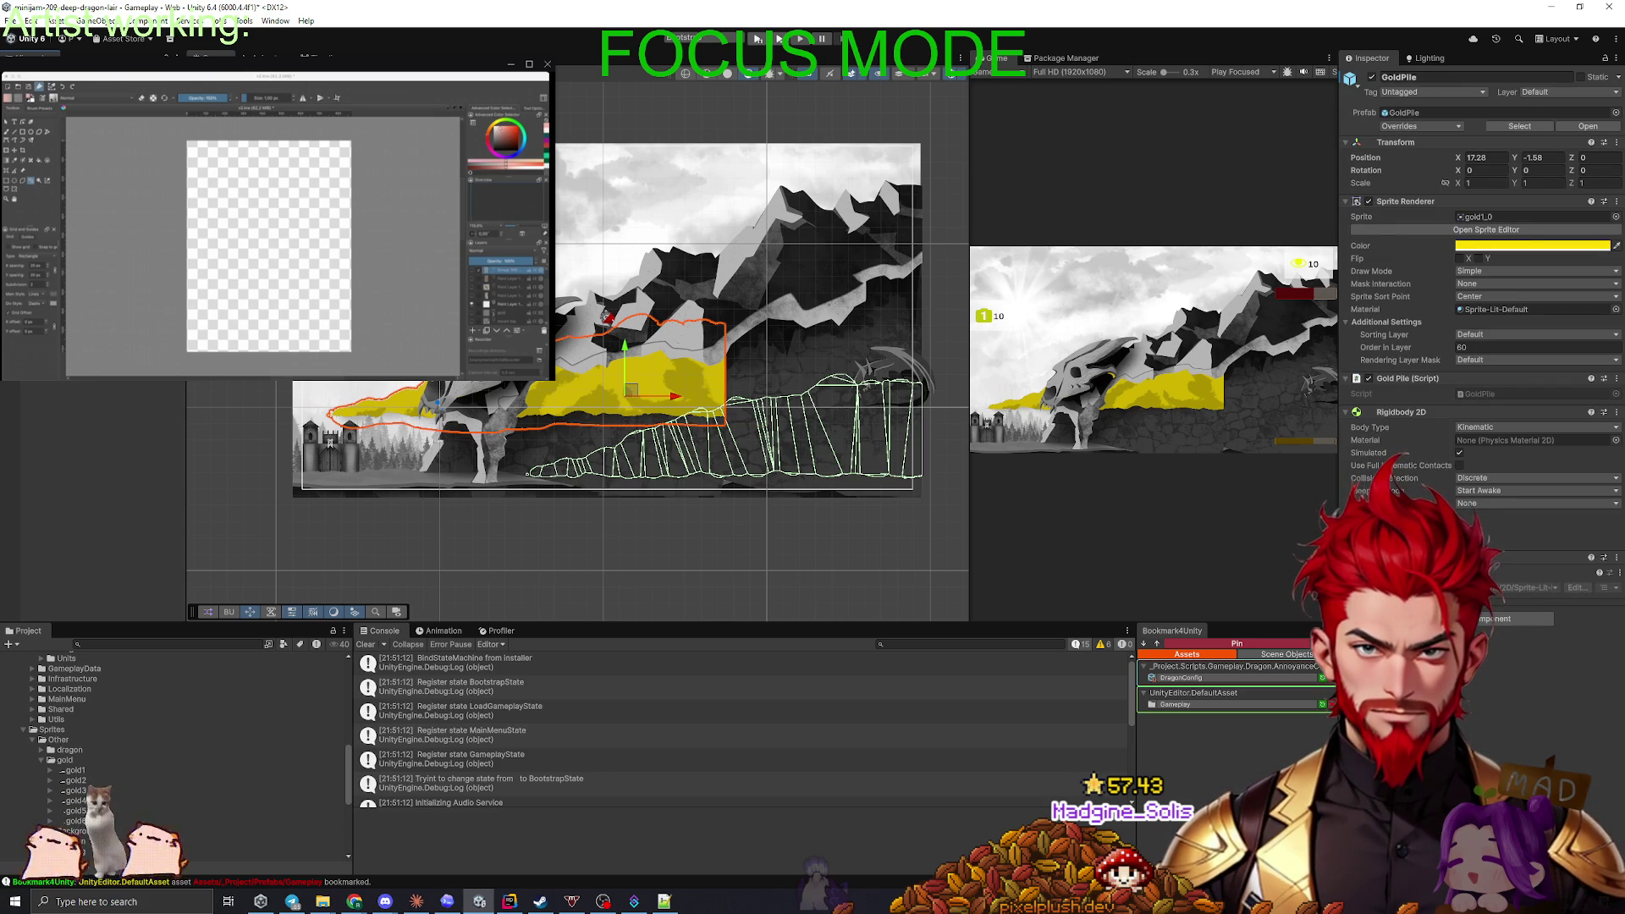
left_click(635, 381)
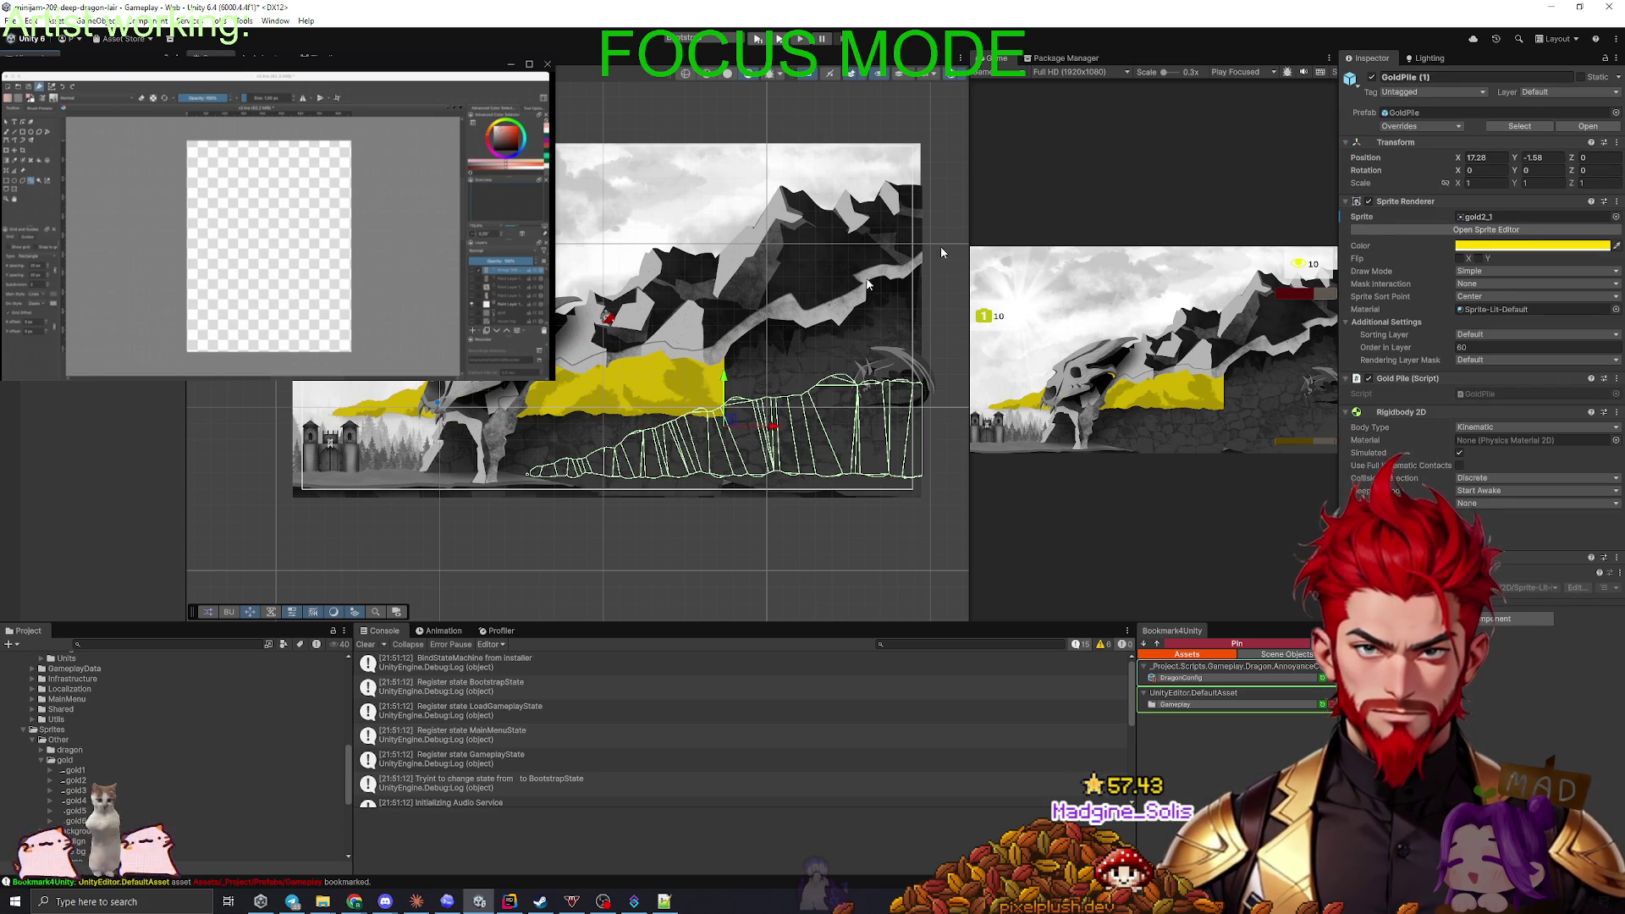
left_click(635, 381)
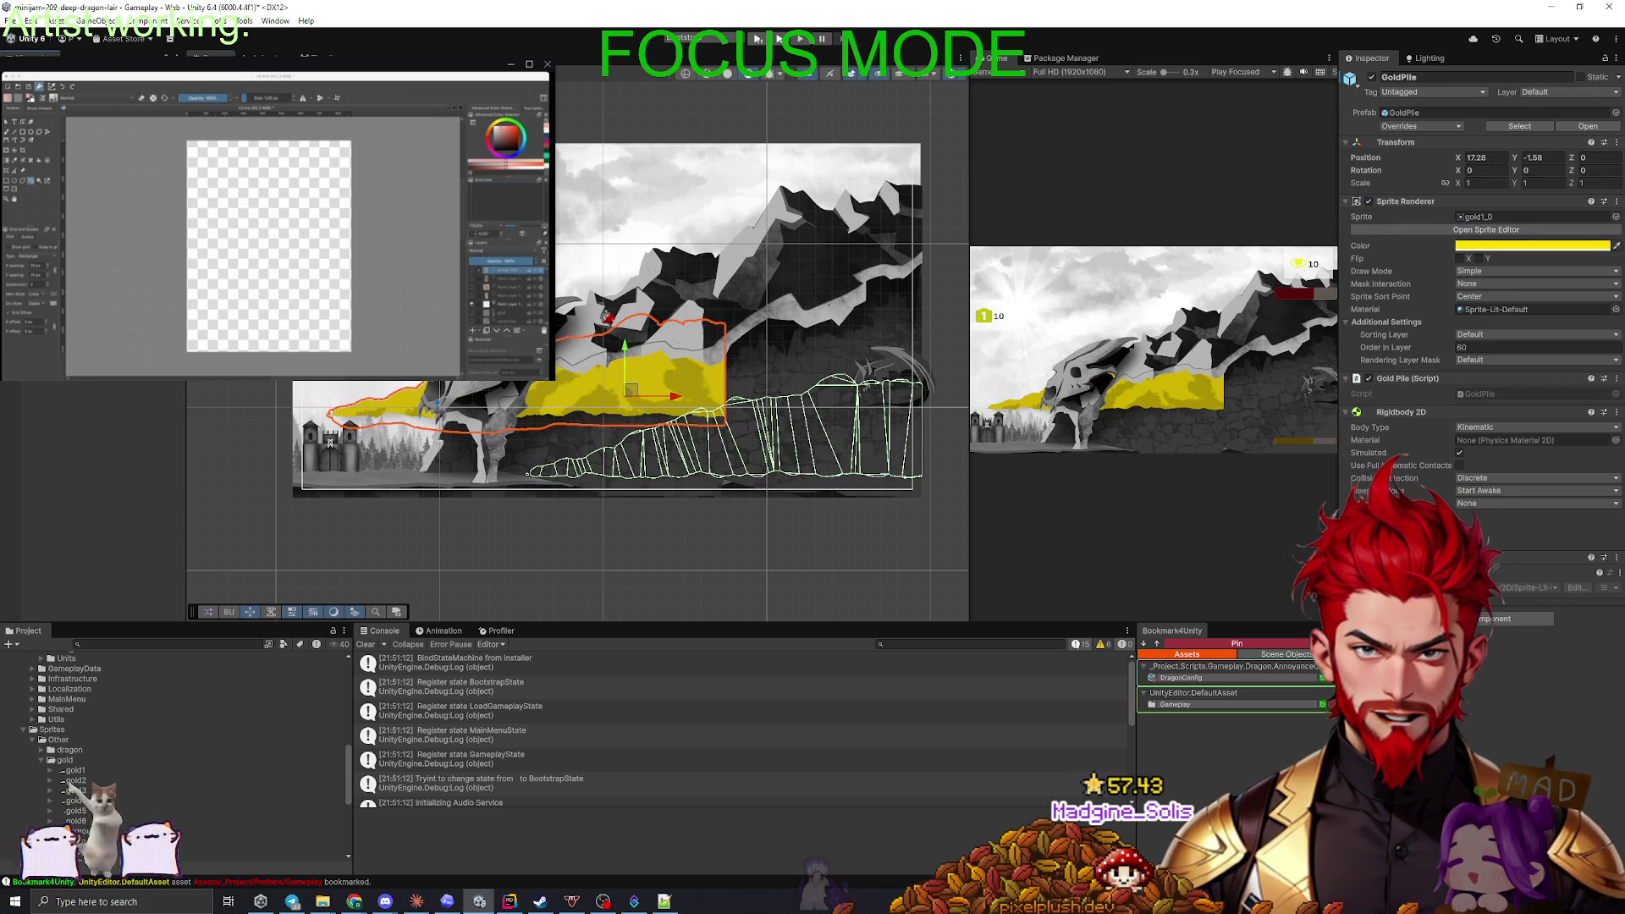
left_click_drag(631, 397, 816, 459)
scroll(584, 491, "up", 5)
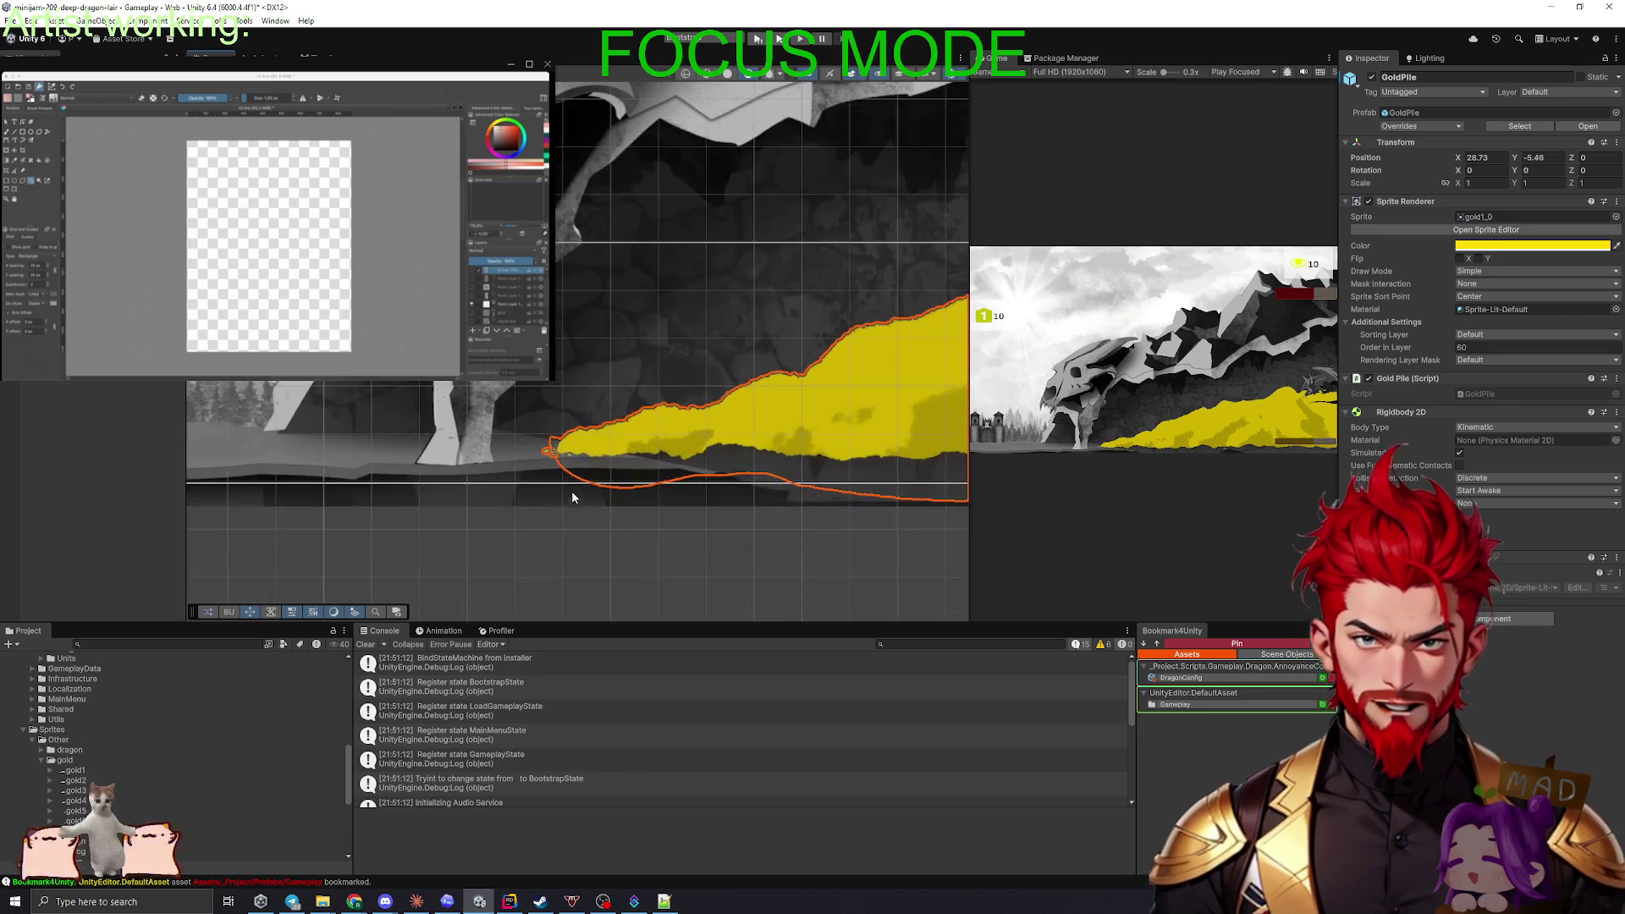
scroll(400, 487, "down", 3)
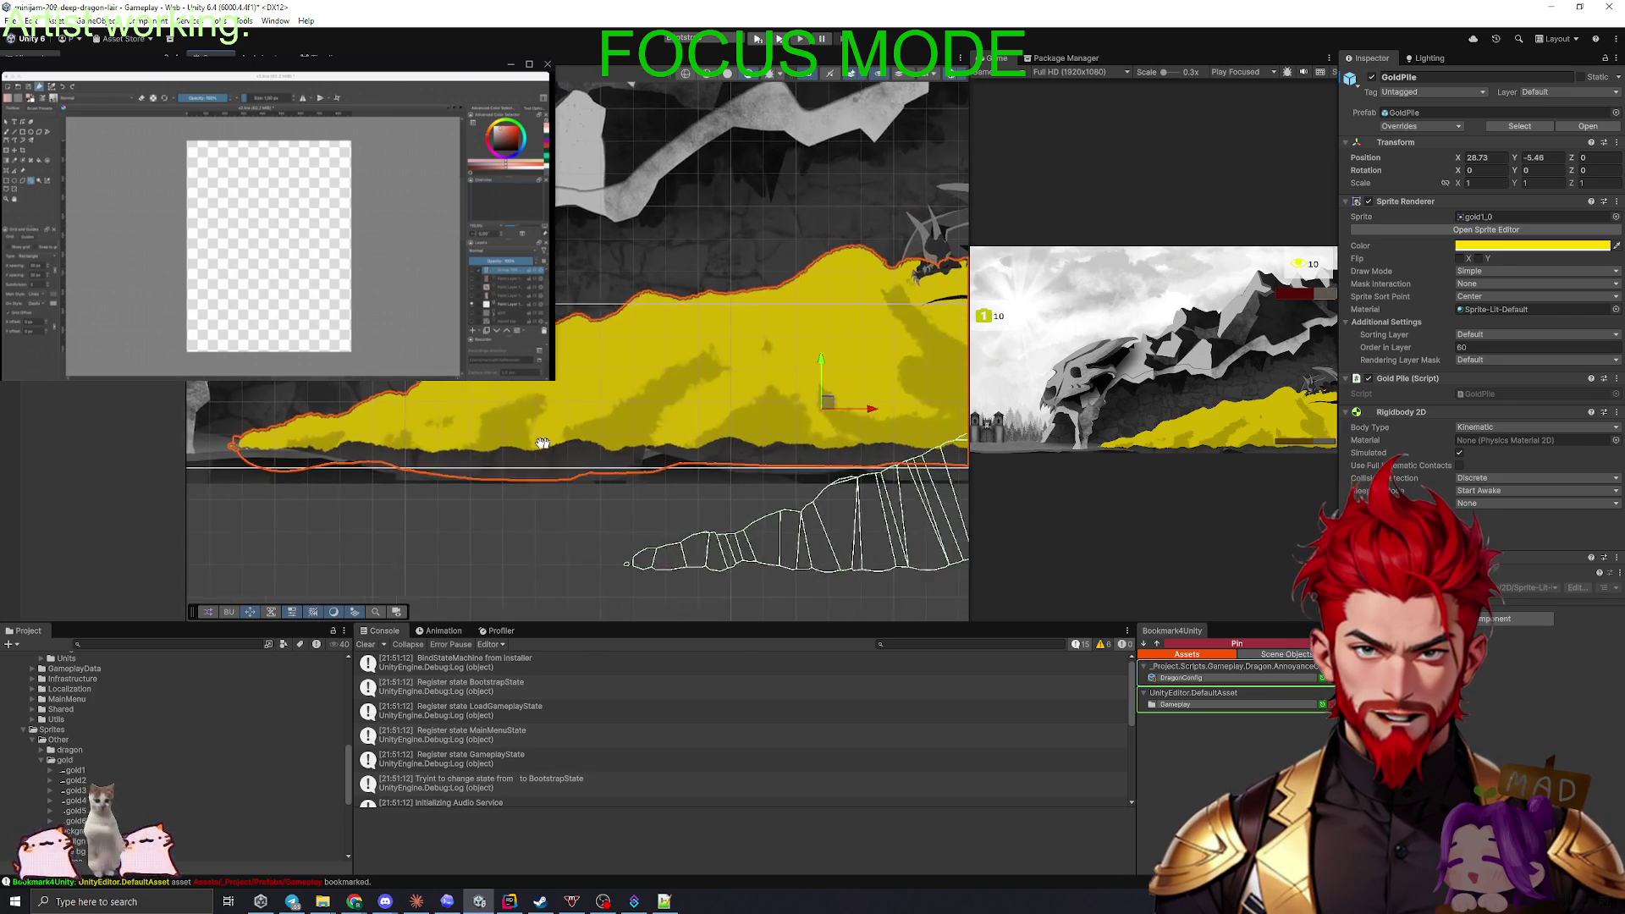
scroll(680, 415, "up", 5)
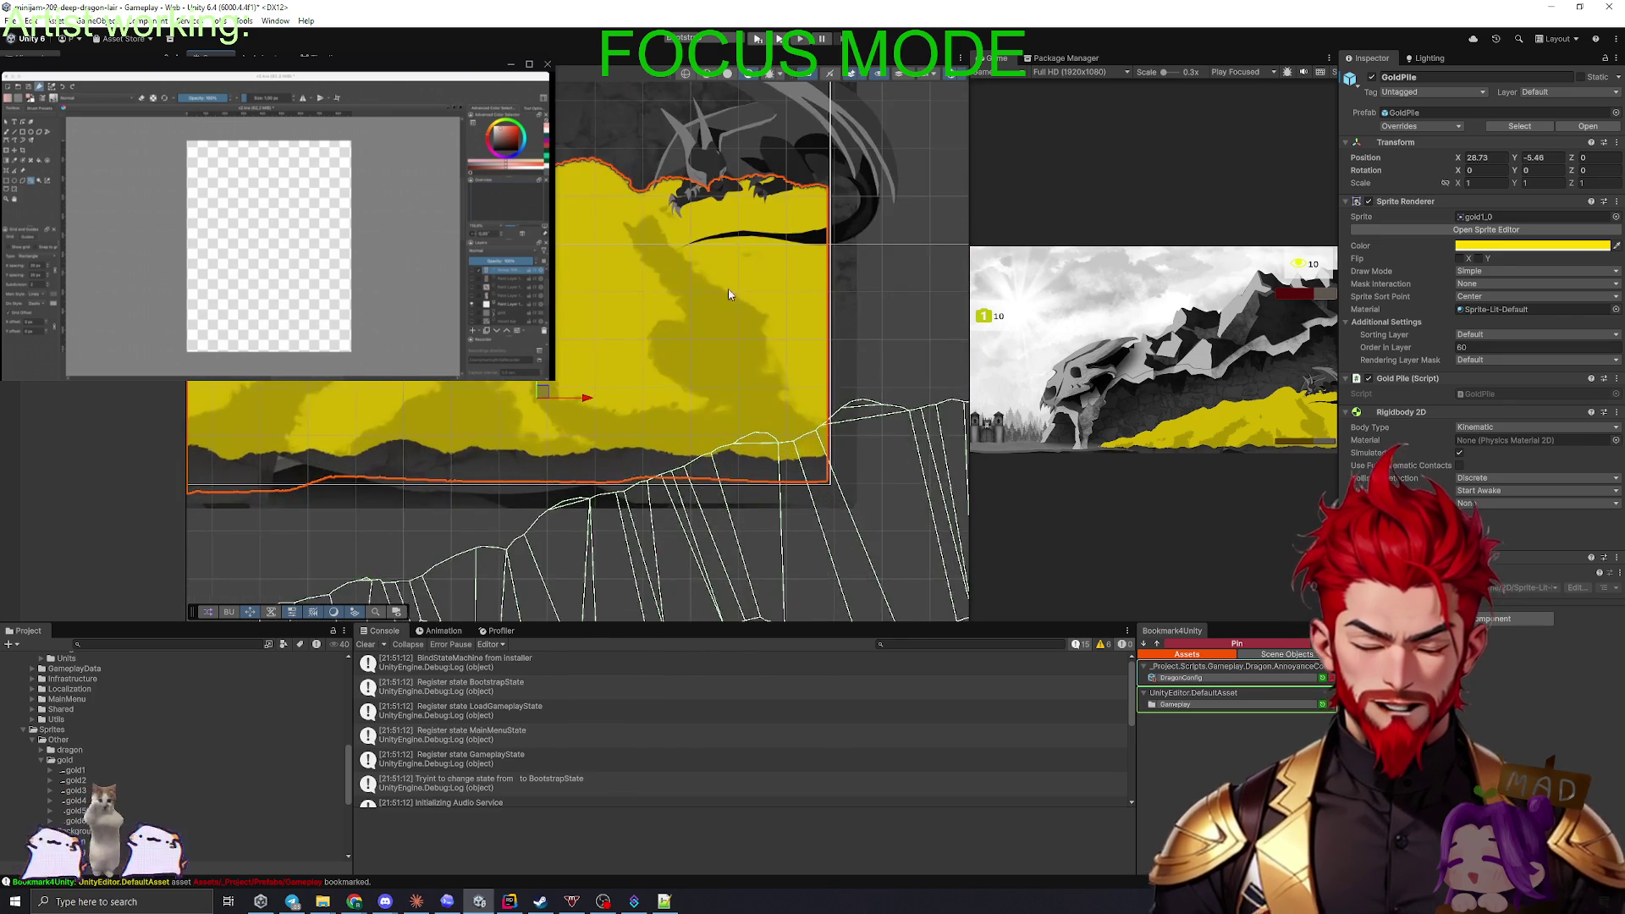
left_click(902, 381)
scroll(903, 380, "down", 3)
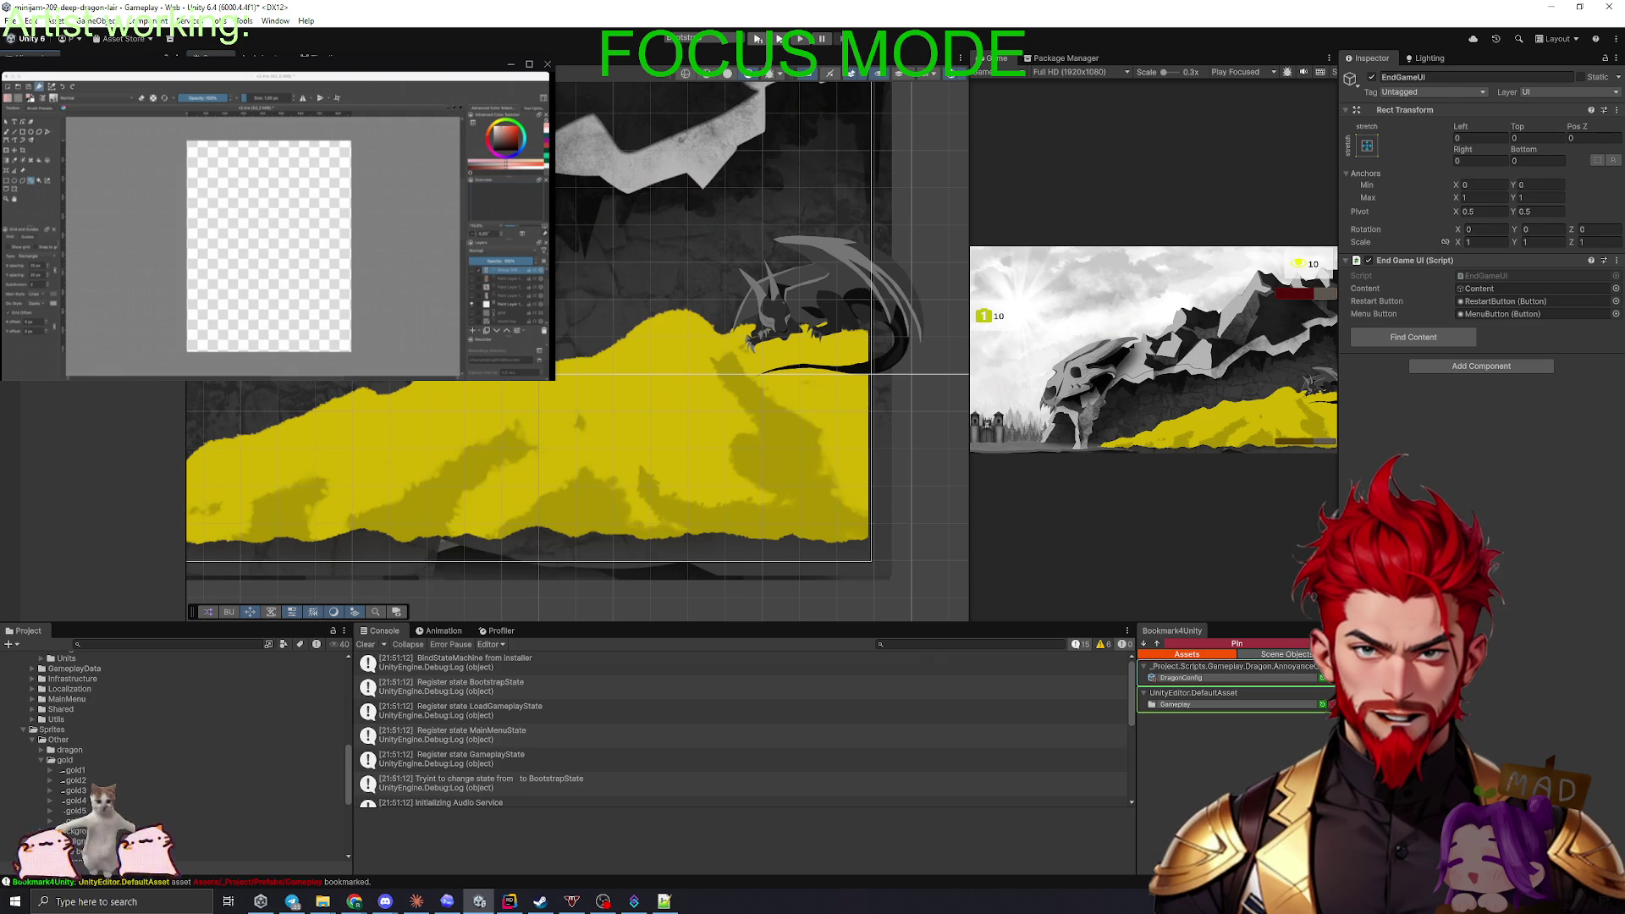
left_click(762, 423)
type("29")
key("Tab")
type("-5.5")
key("Return")
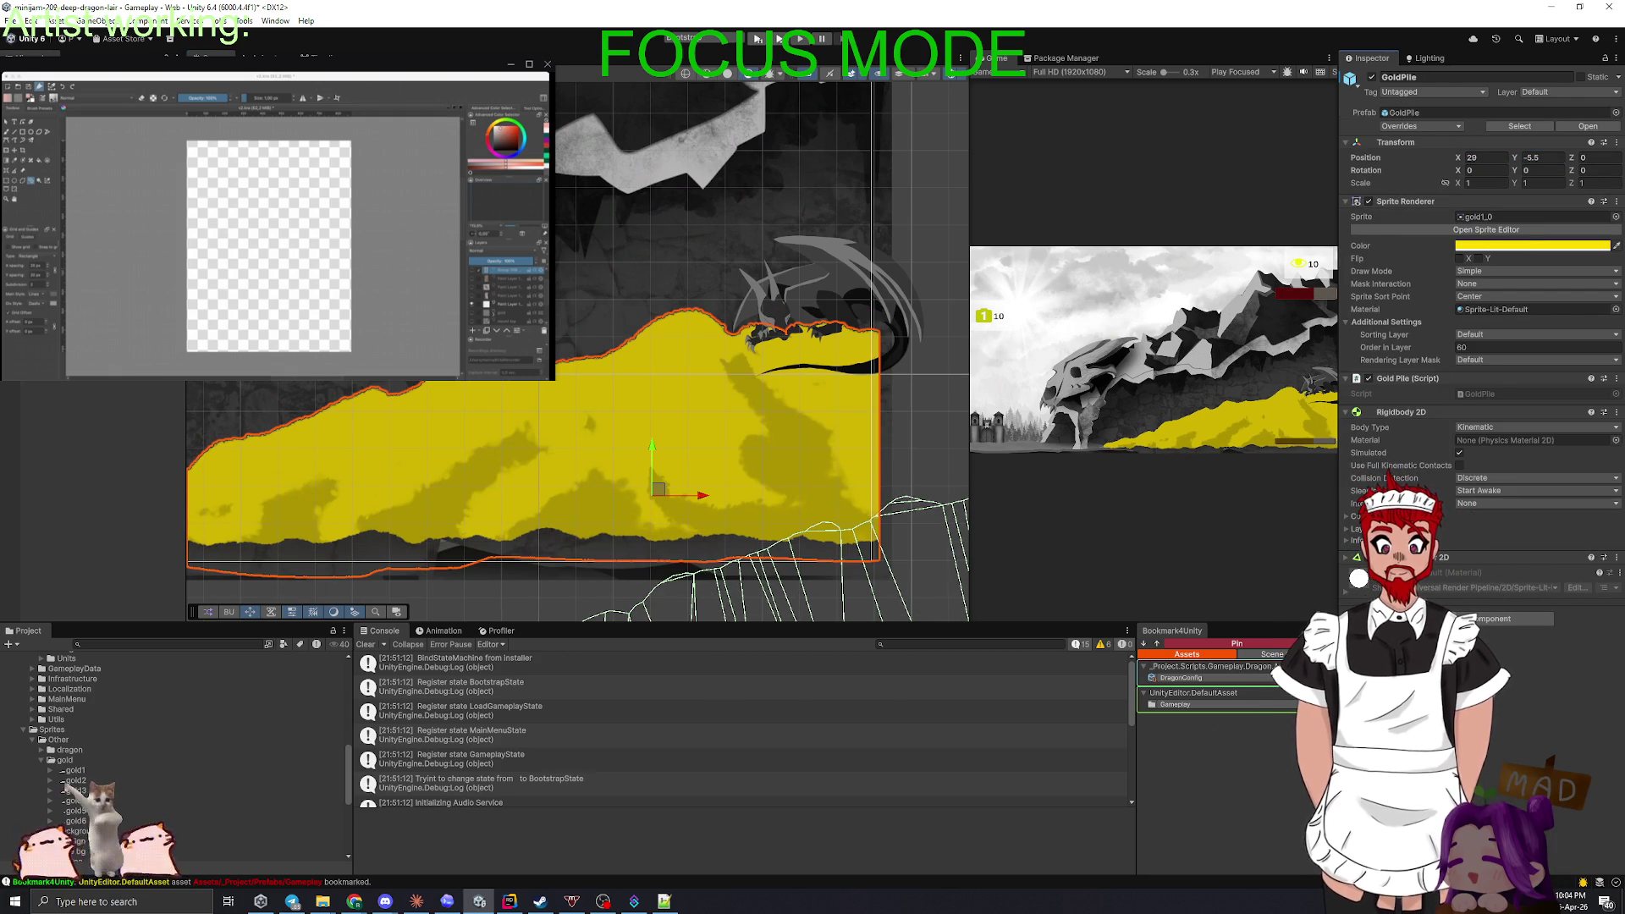
scroll(603, 368, "down", 2)
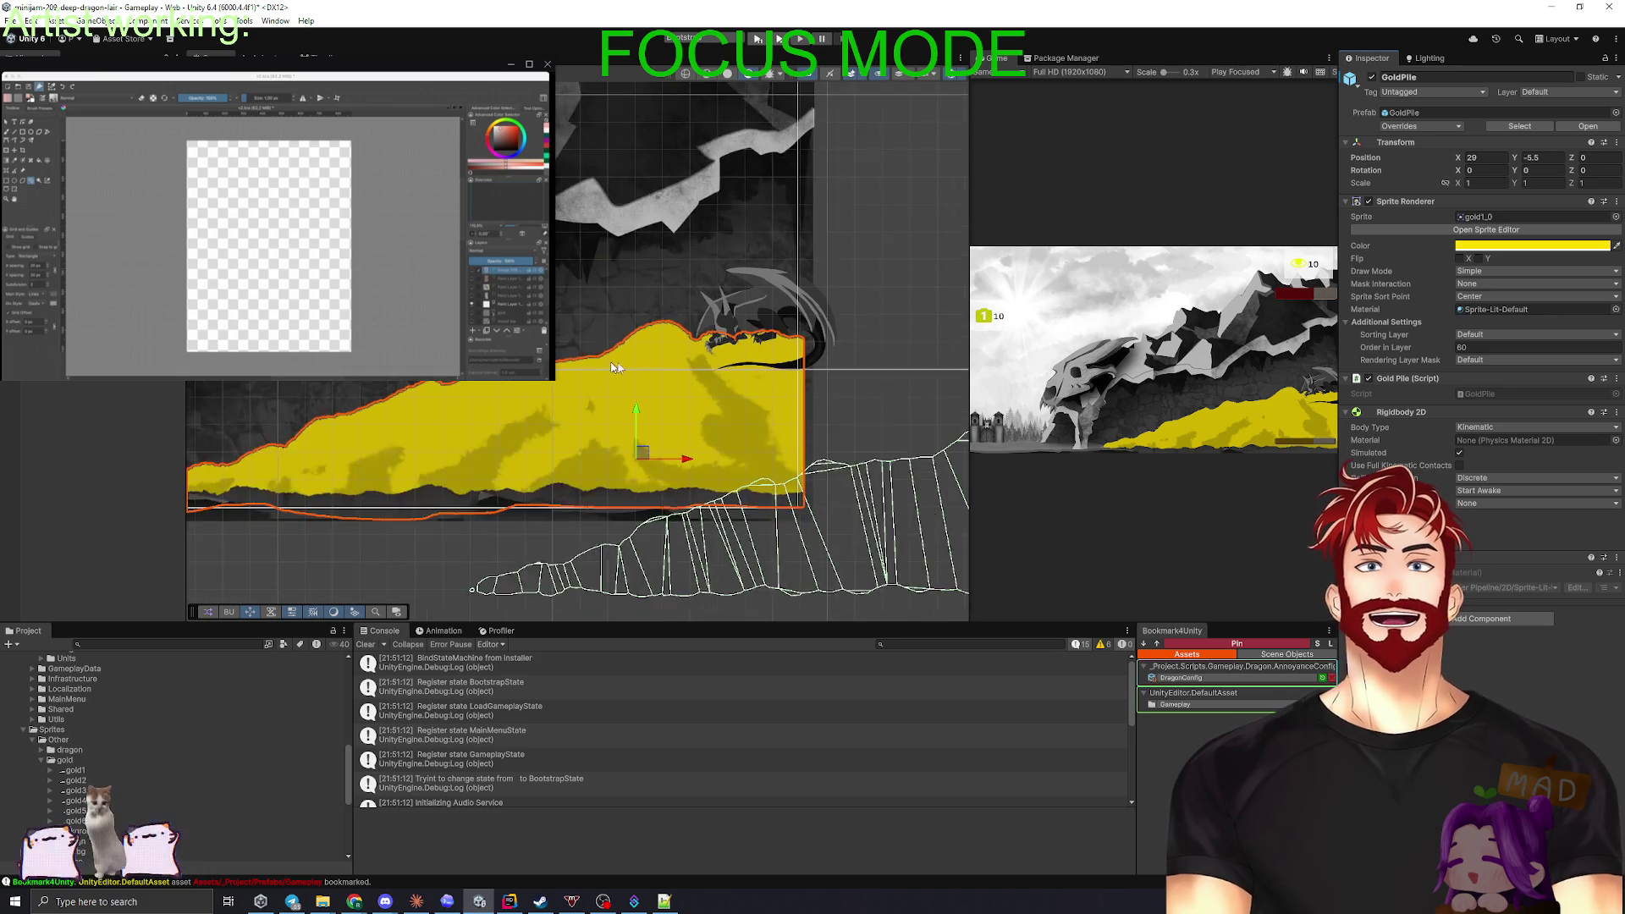
scroll(603, 368, "up", 5)
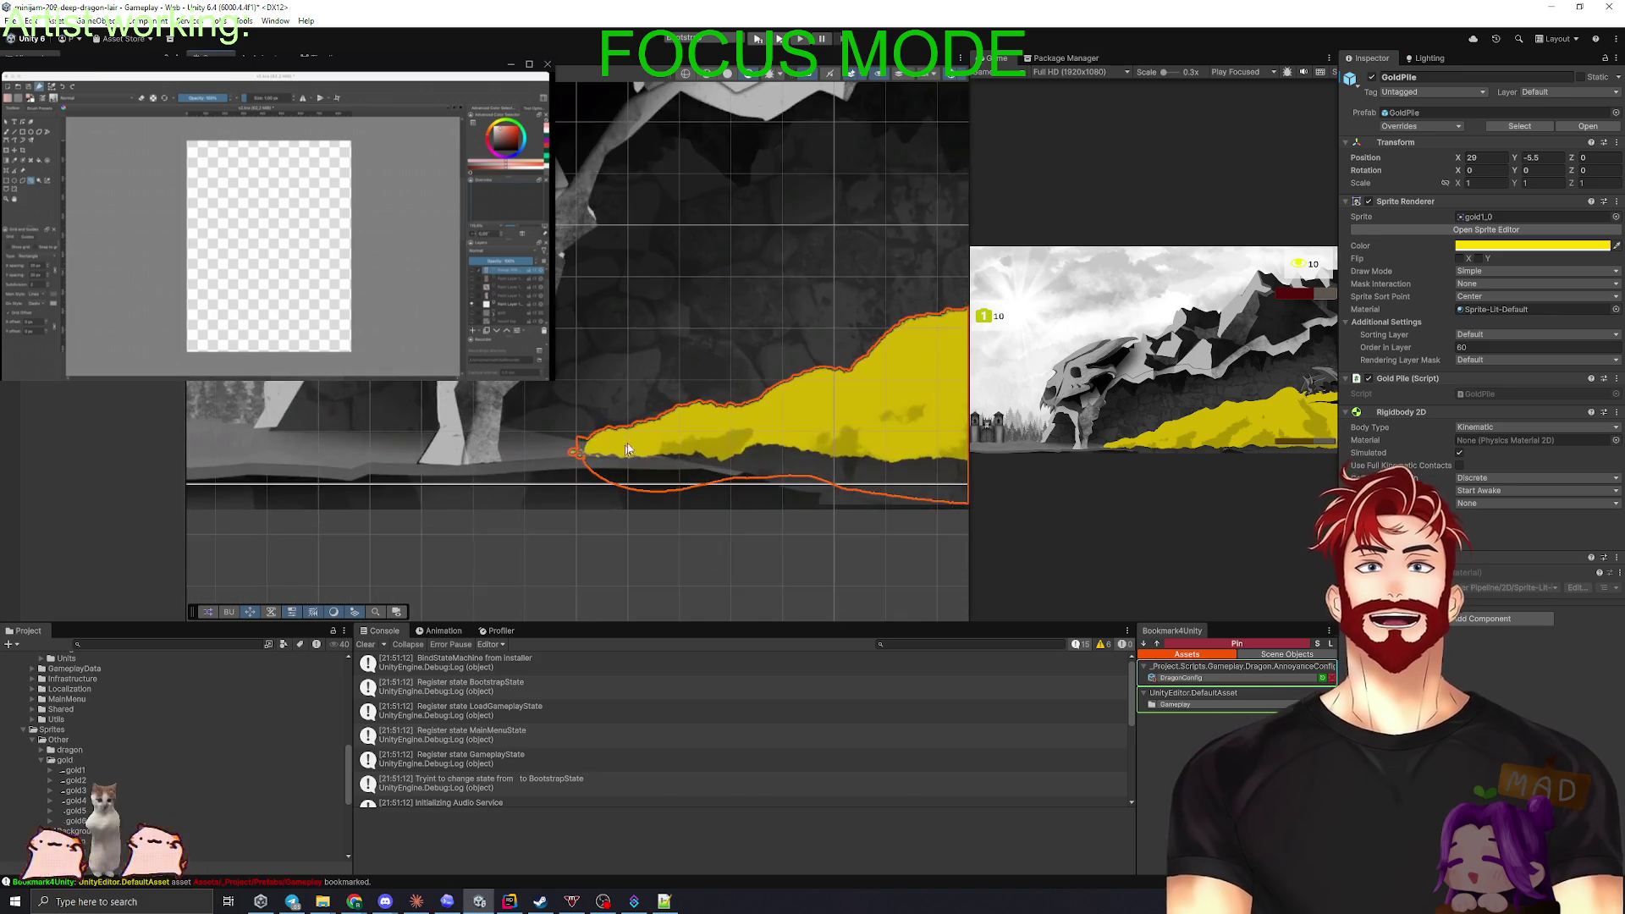
scroll(624, 452, "up", 2)
scroll(675, 465, "down", 4)
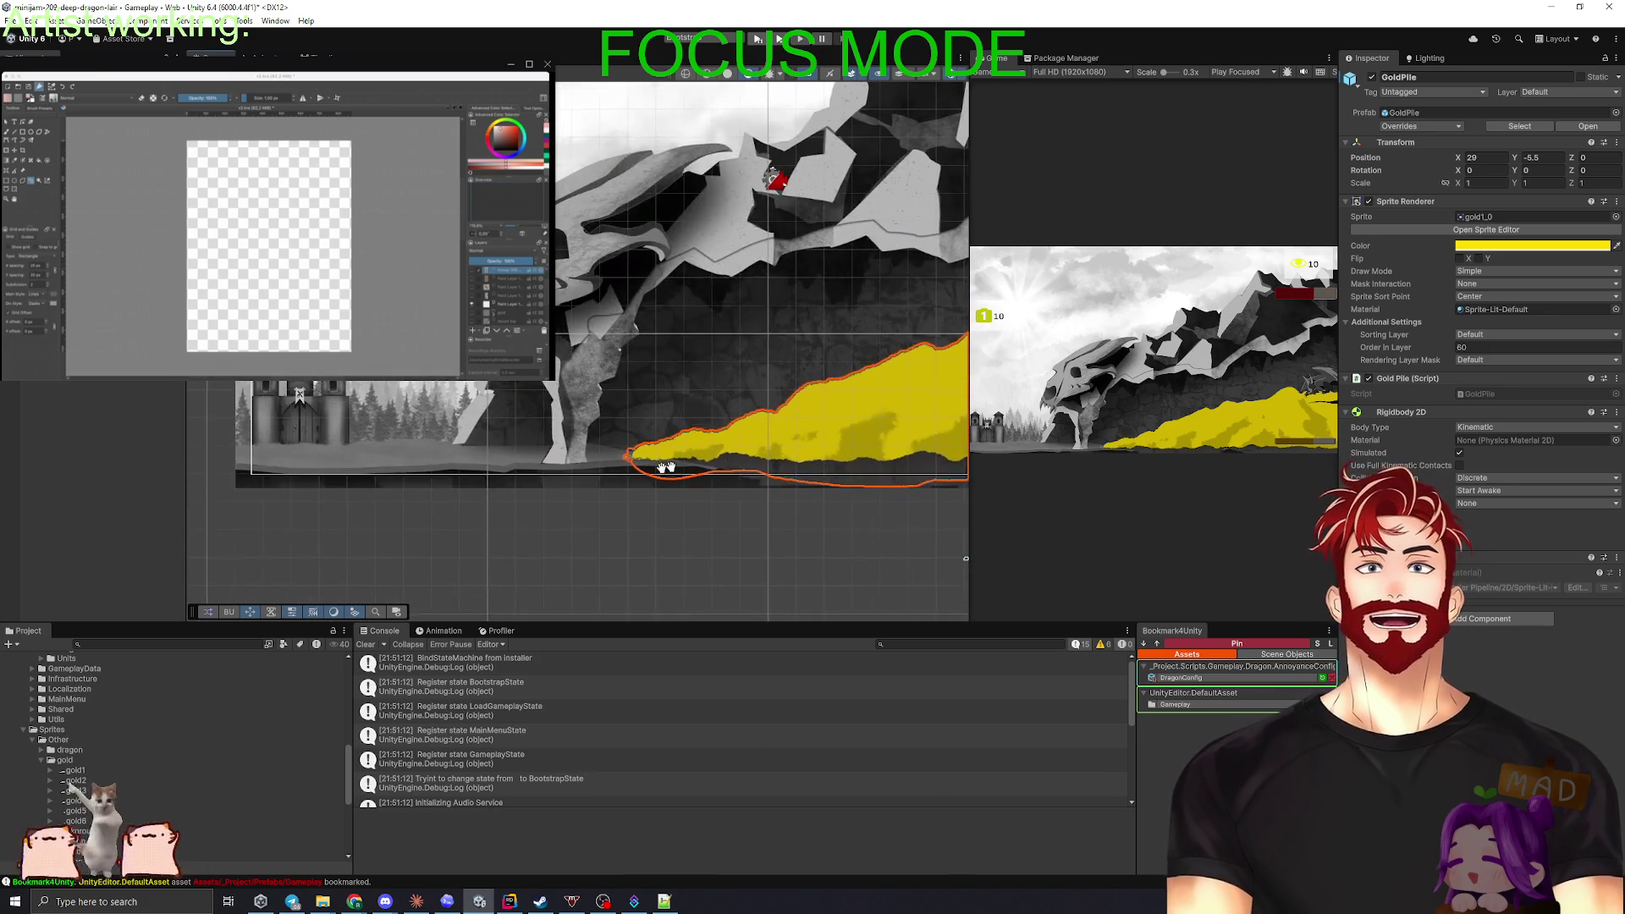
scroll(674, 466, "up", 6)
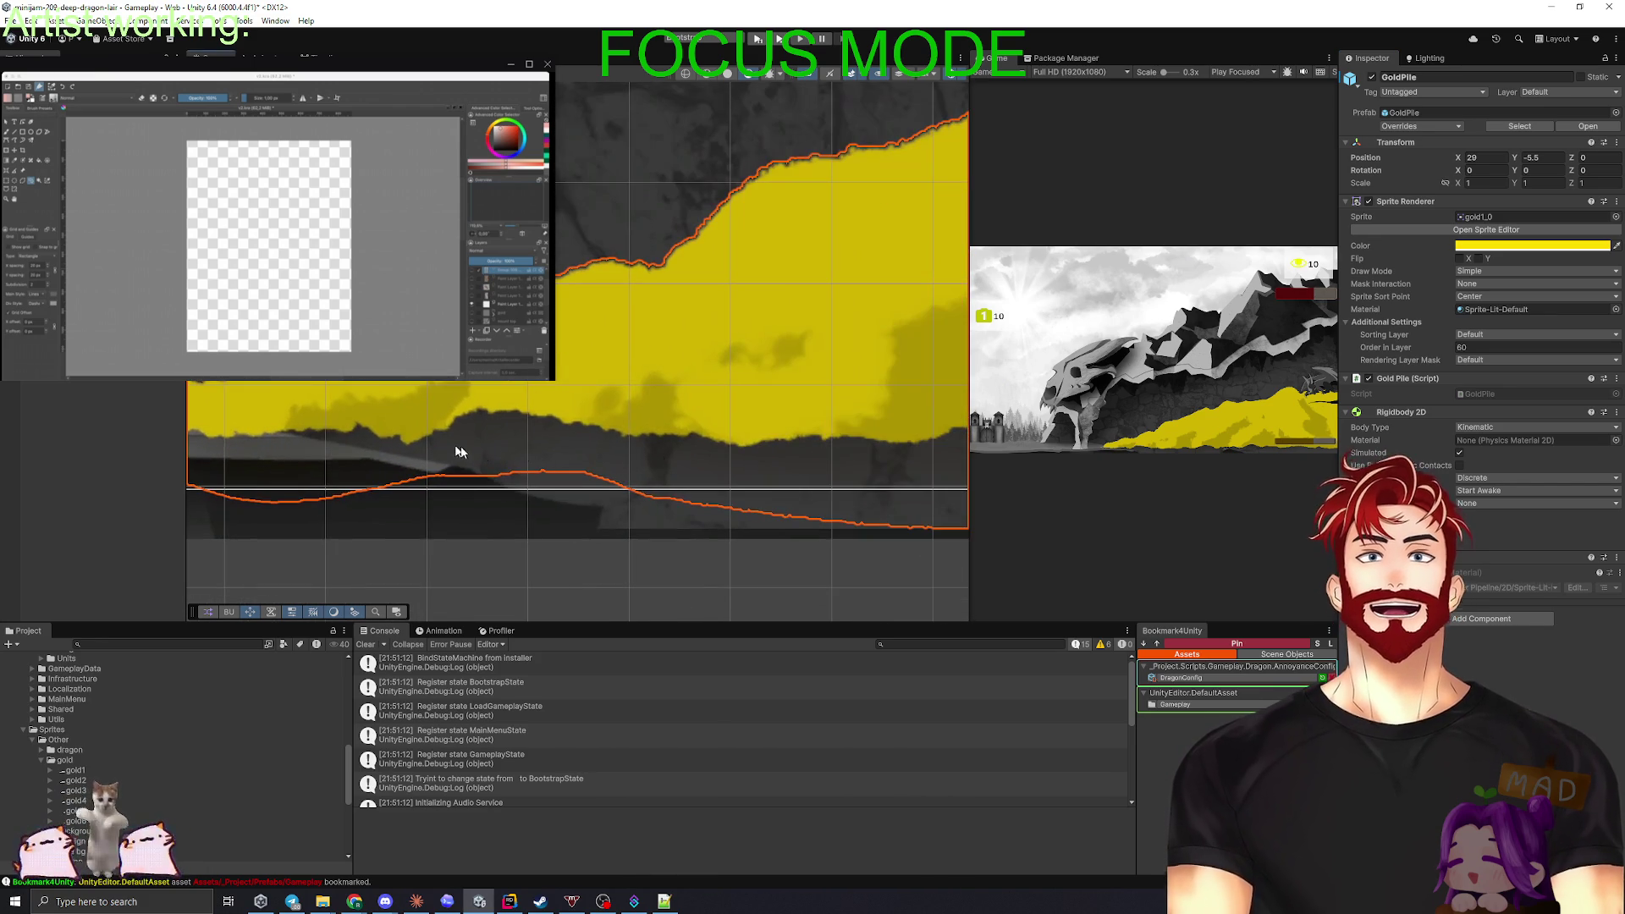
scroll(864, 436, "down", 4)
- Widen the Game view to check the lair, then widen the Scene view again around the gold pile
left_click_drag(966, 468, 227, 454)
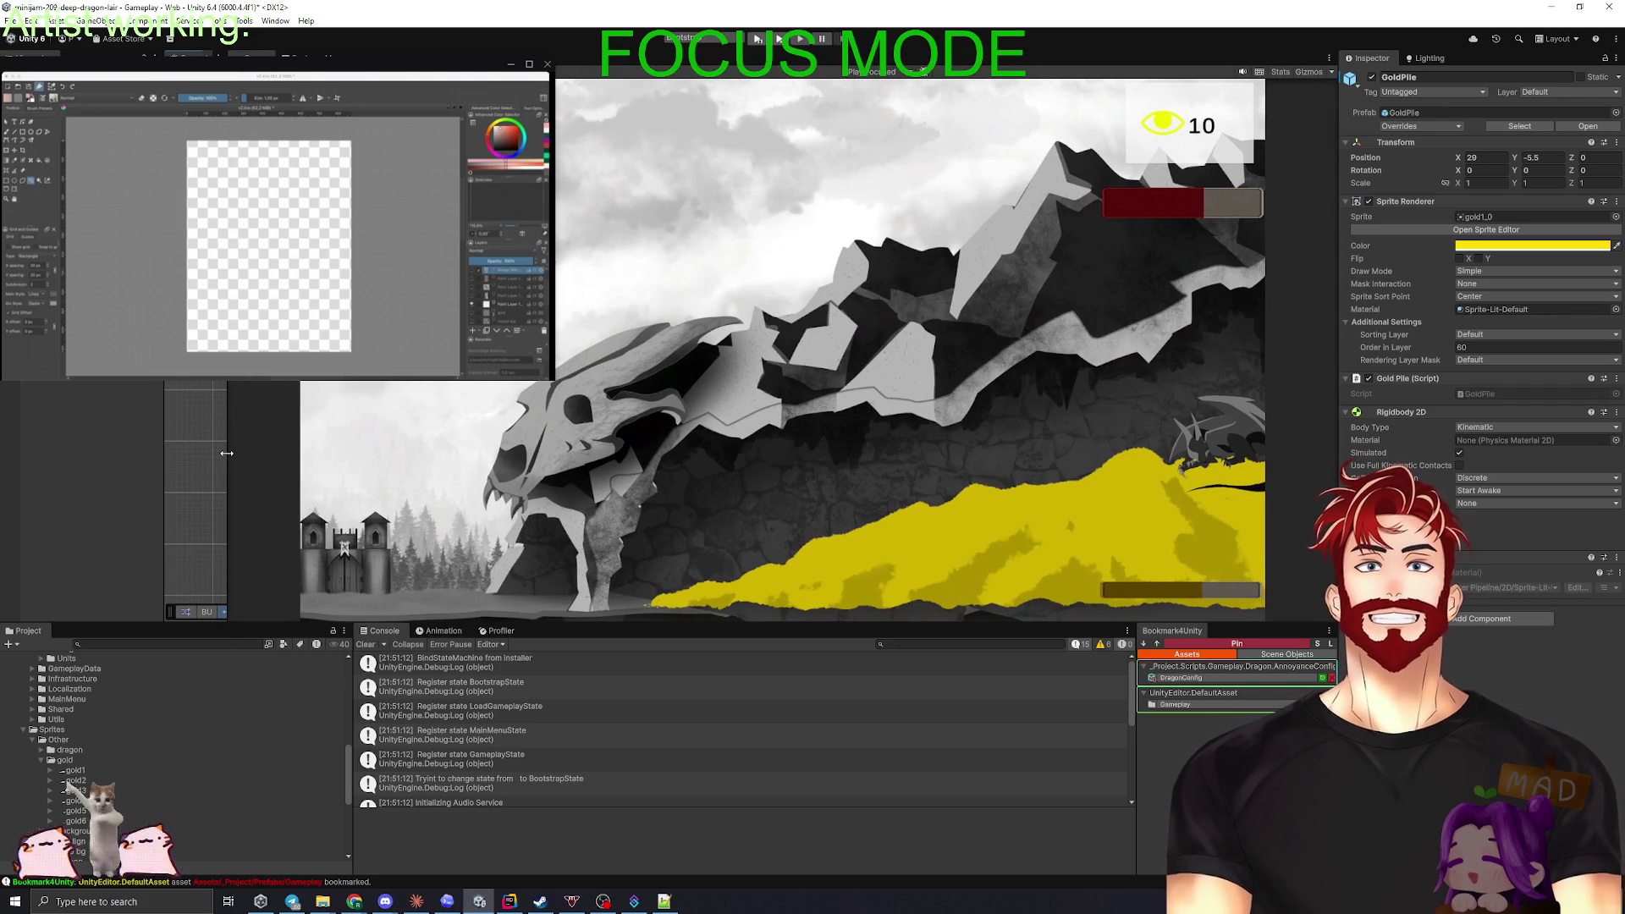
left_click_drag(227, 453, 235, 454)
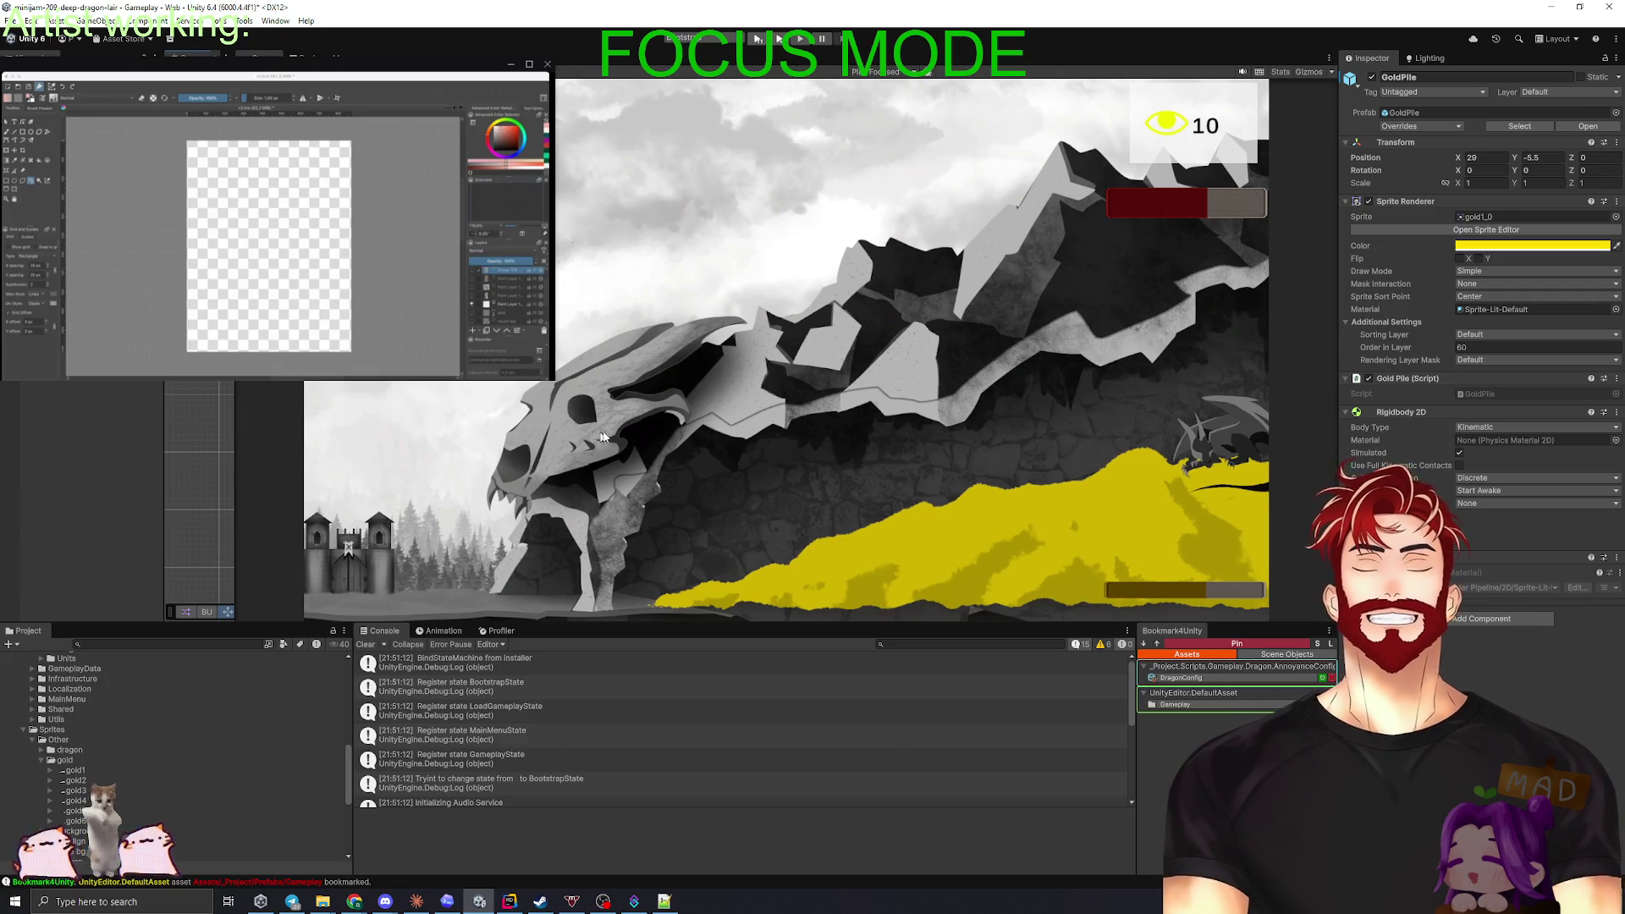
left_click_drag(232, 410, 1065, 409)
scroll(342, 395, "up", 3)
scroll(638, 378, "down", 2)
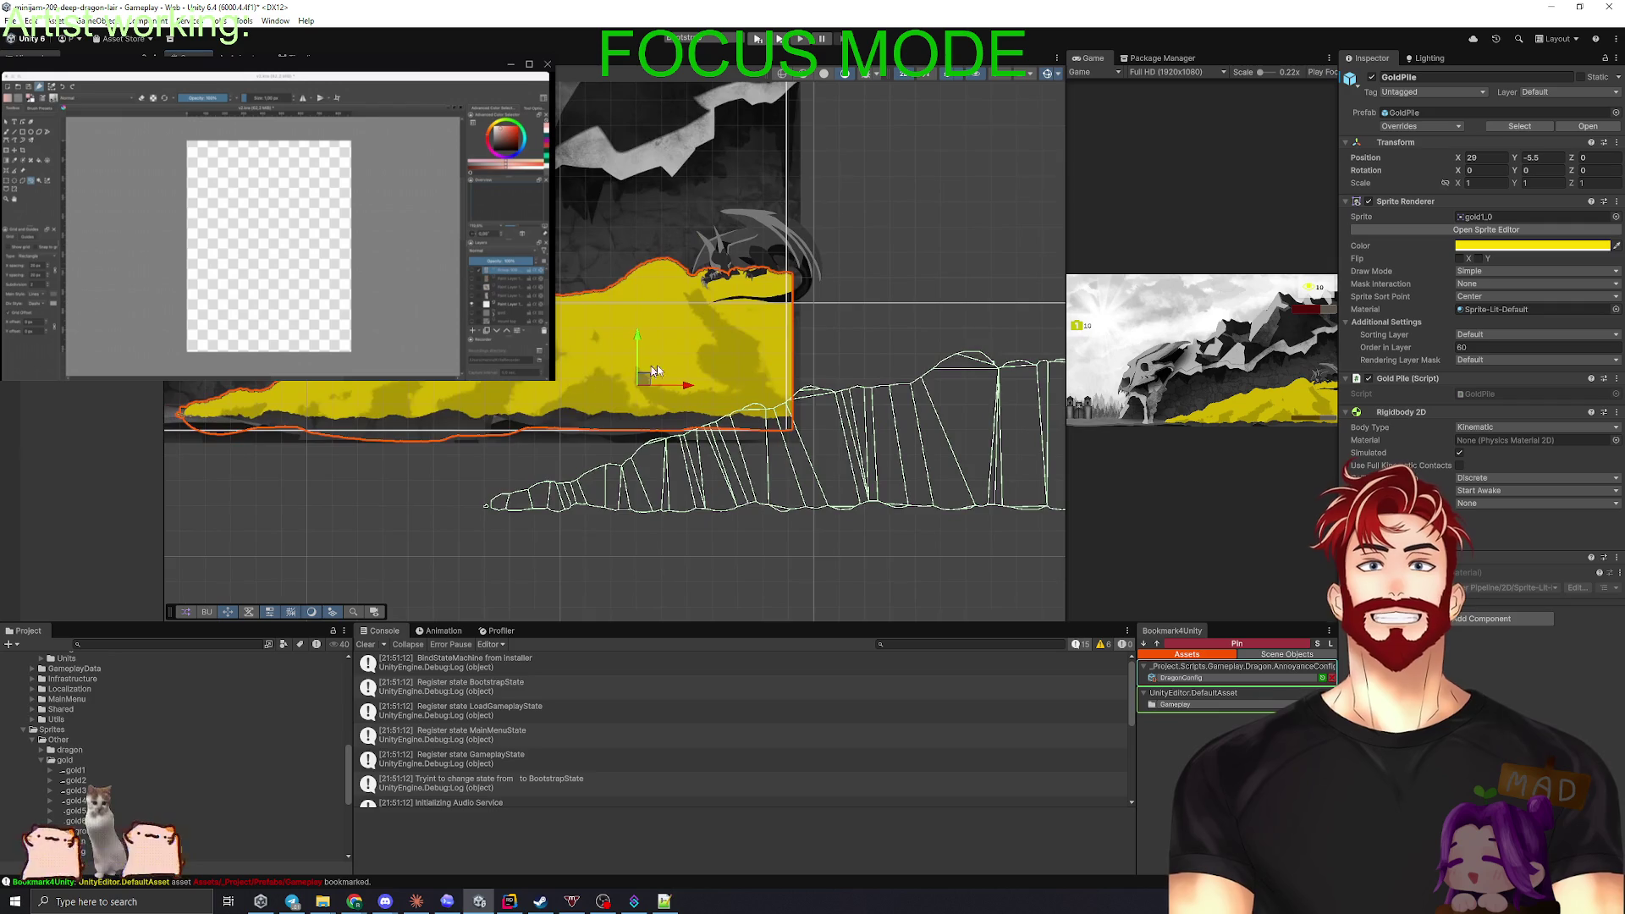
- Remove GoldPile's Polygon Collider 2D, restoring the accidentally removed Rigidbody 2D
scroll(624, 392, "down", 2)
scroll(699, 415, "down", 1)
scroll(699, 415, "down", 1)
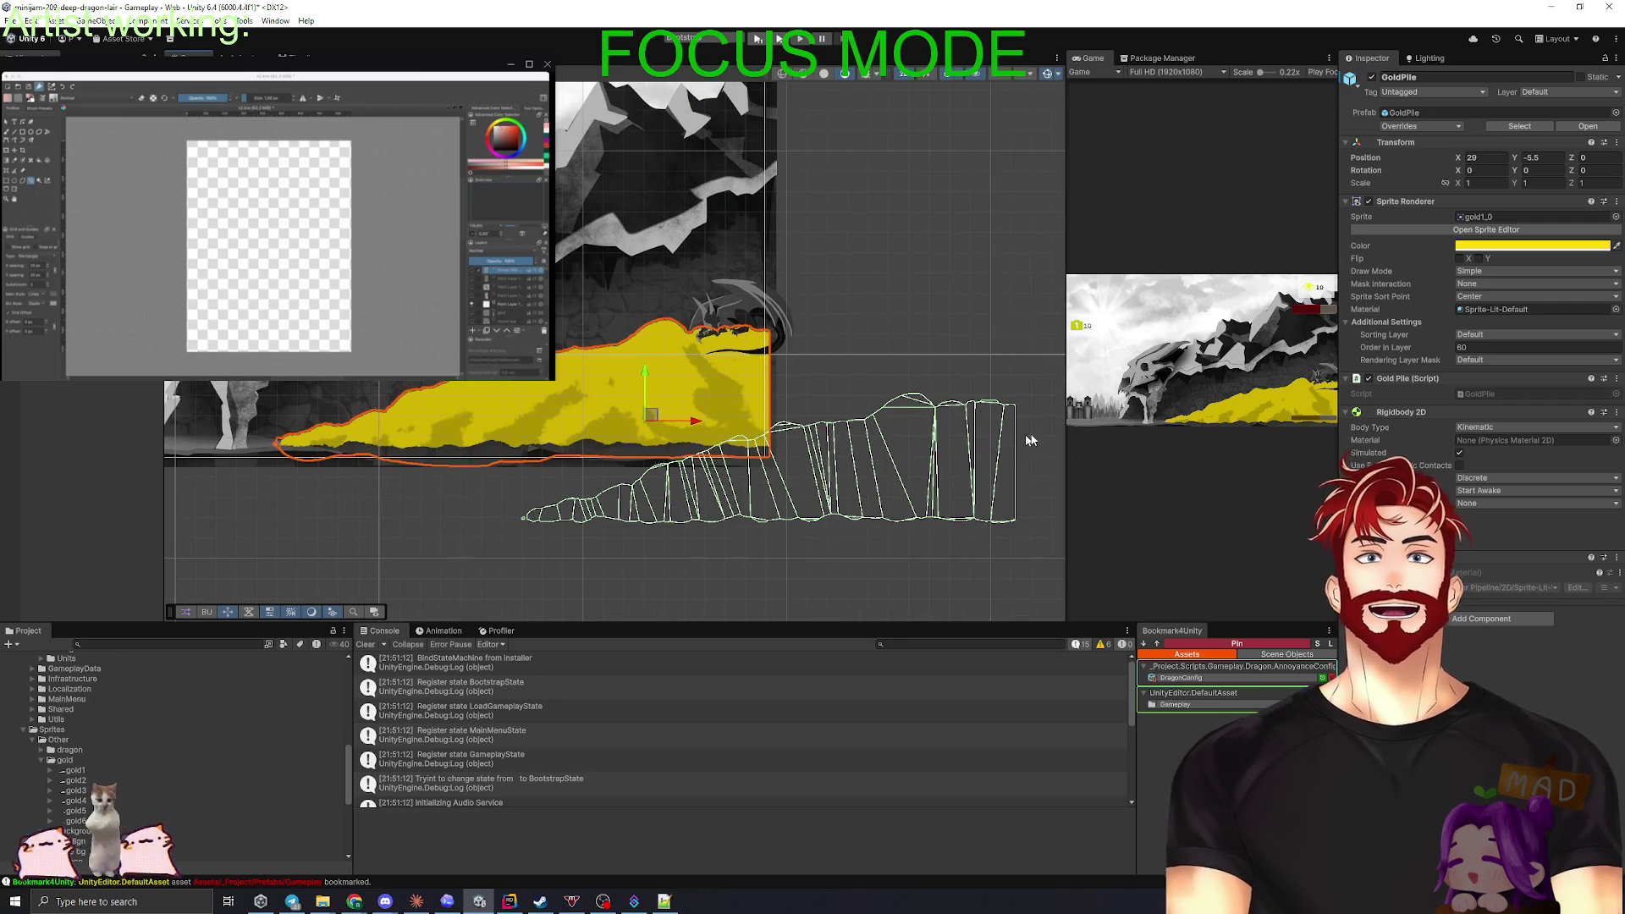
left_click(1617, 412)
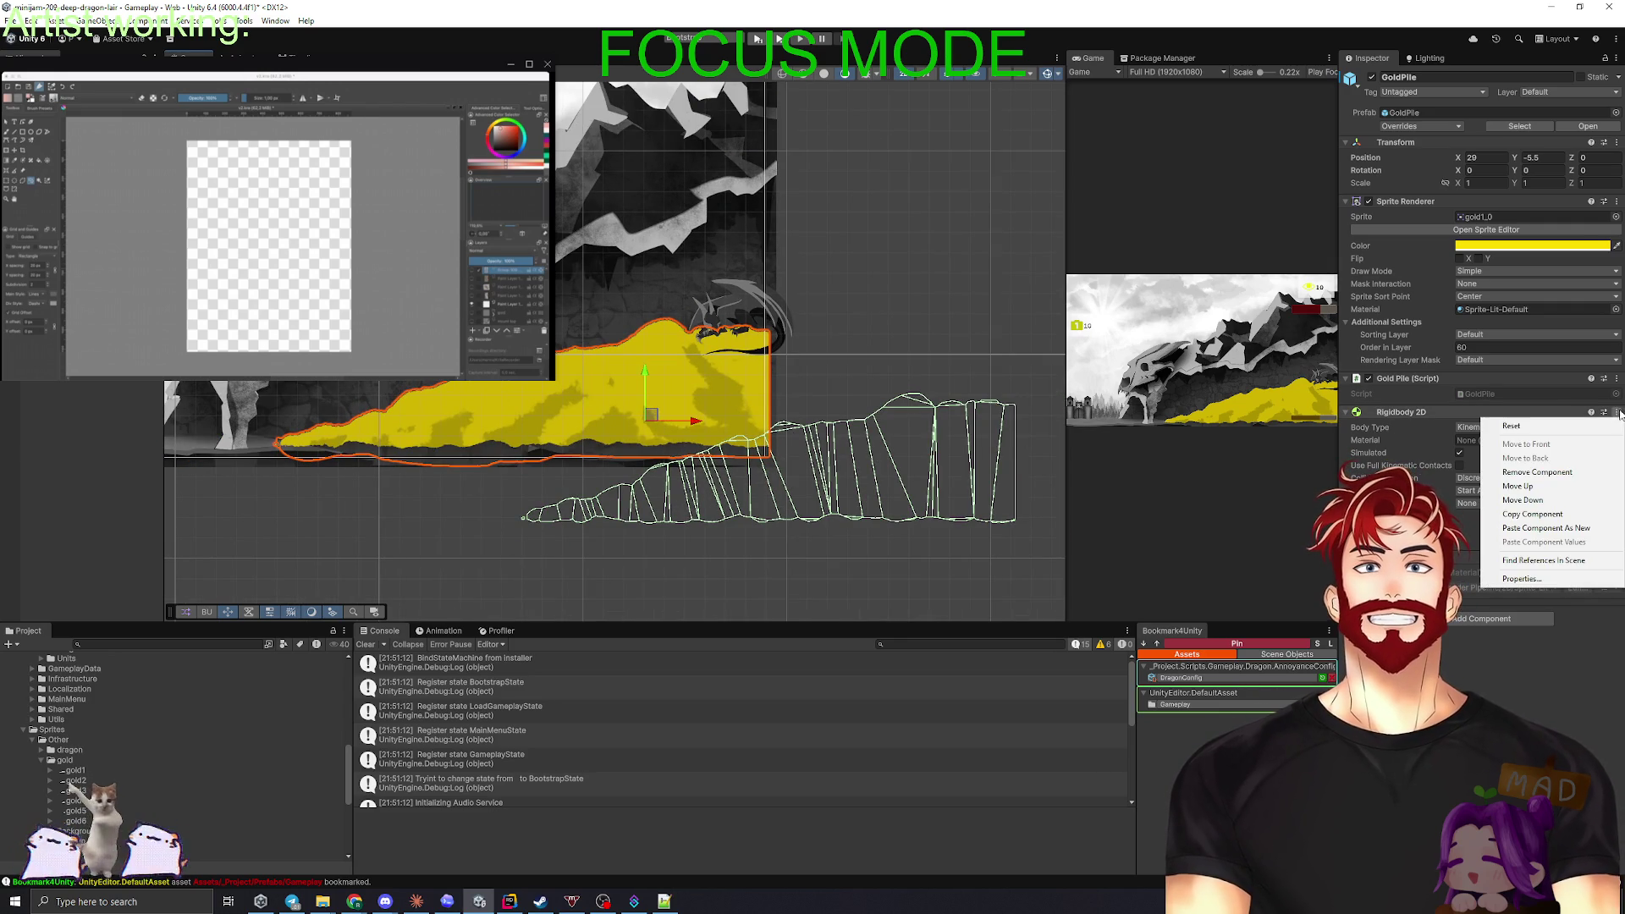
left_click(1524, 470)
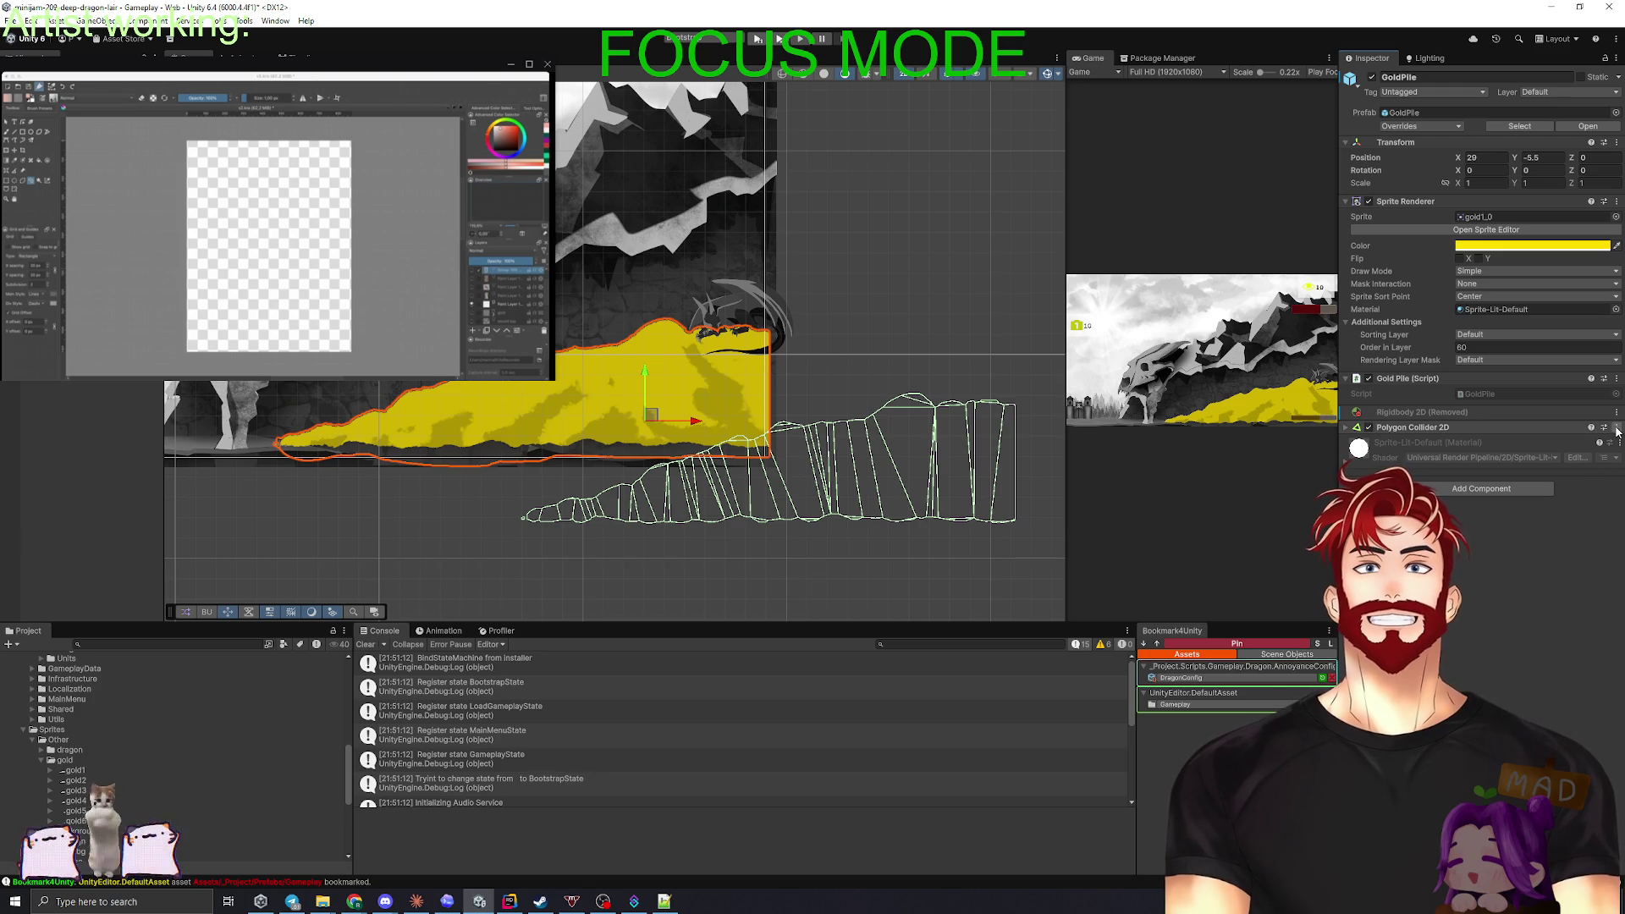
key("ctrl+z")
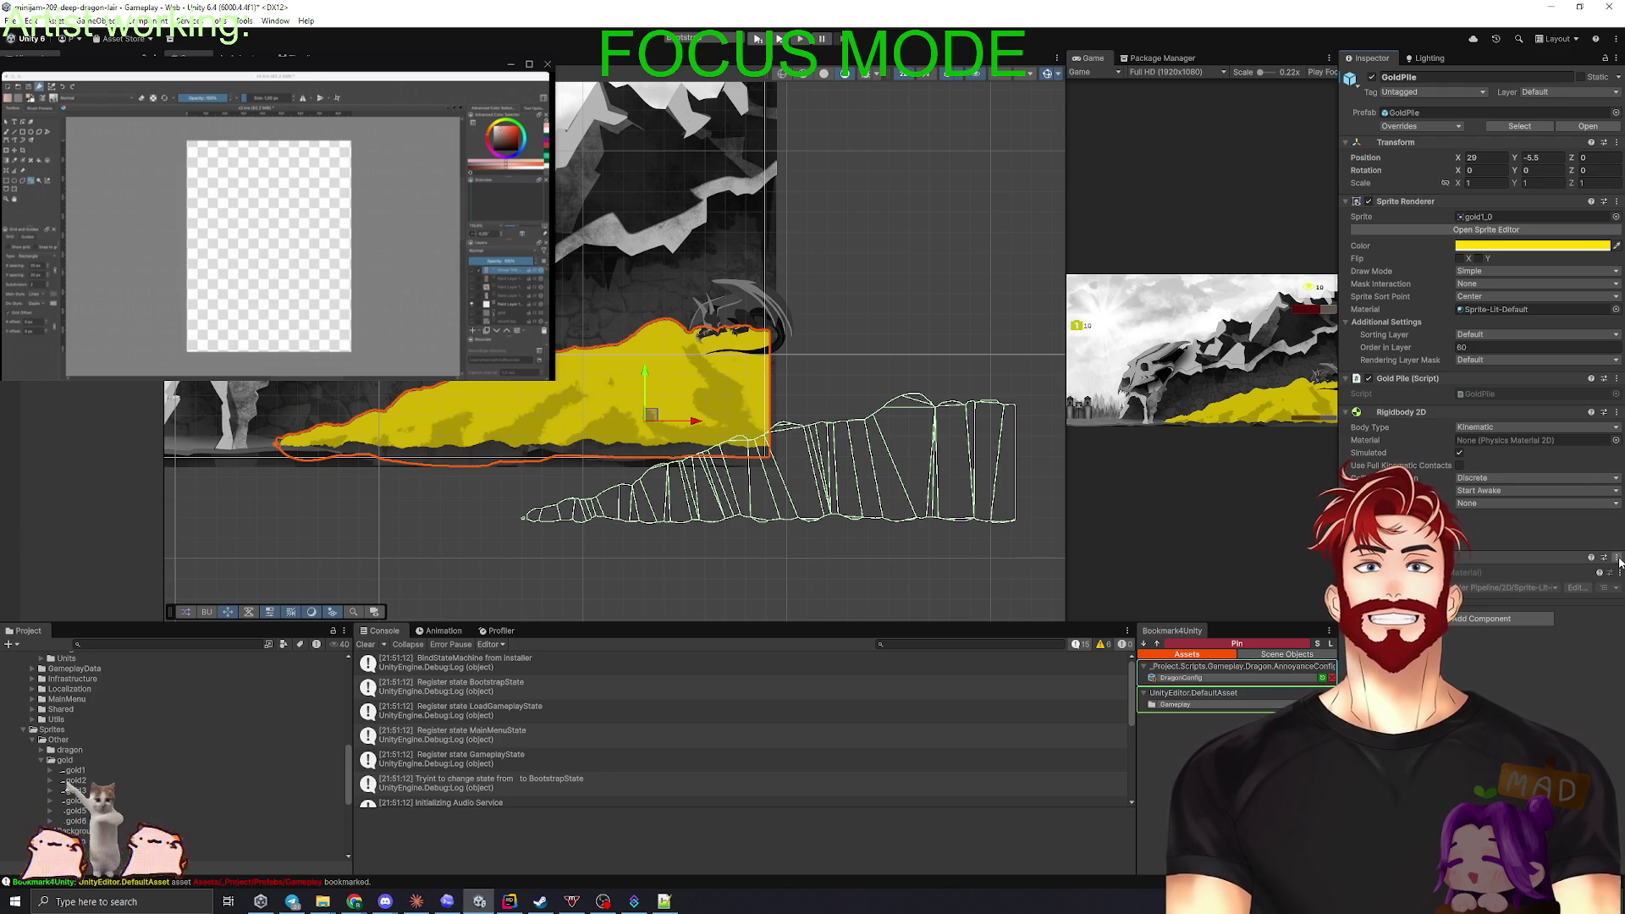
left_click(1617, 557)
left_click(1537, 617)
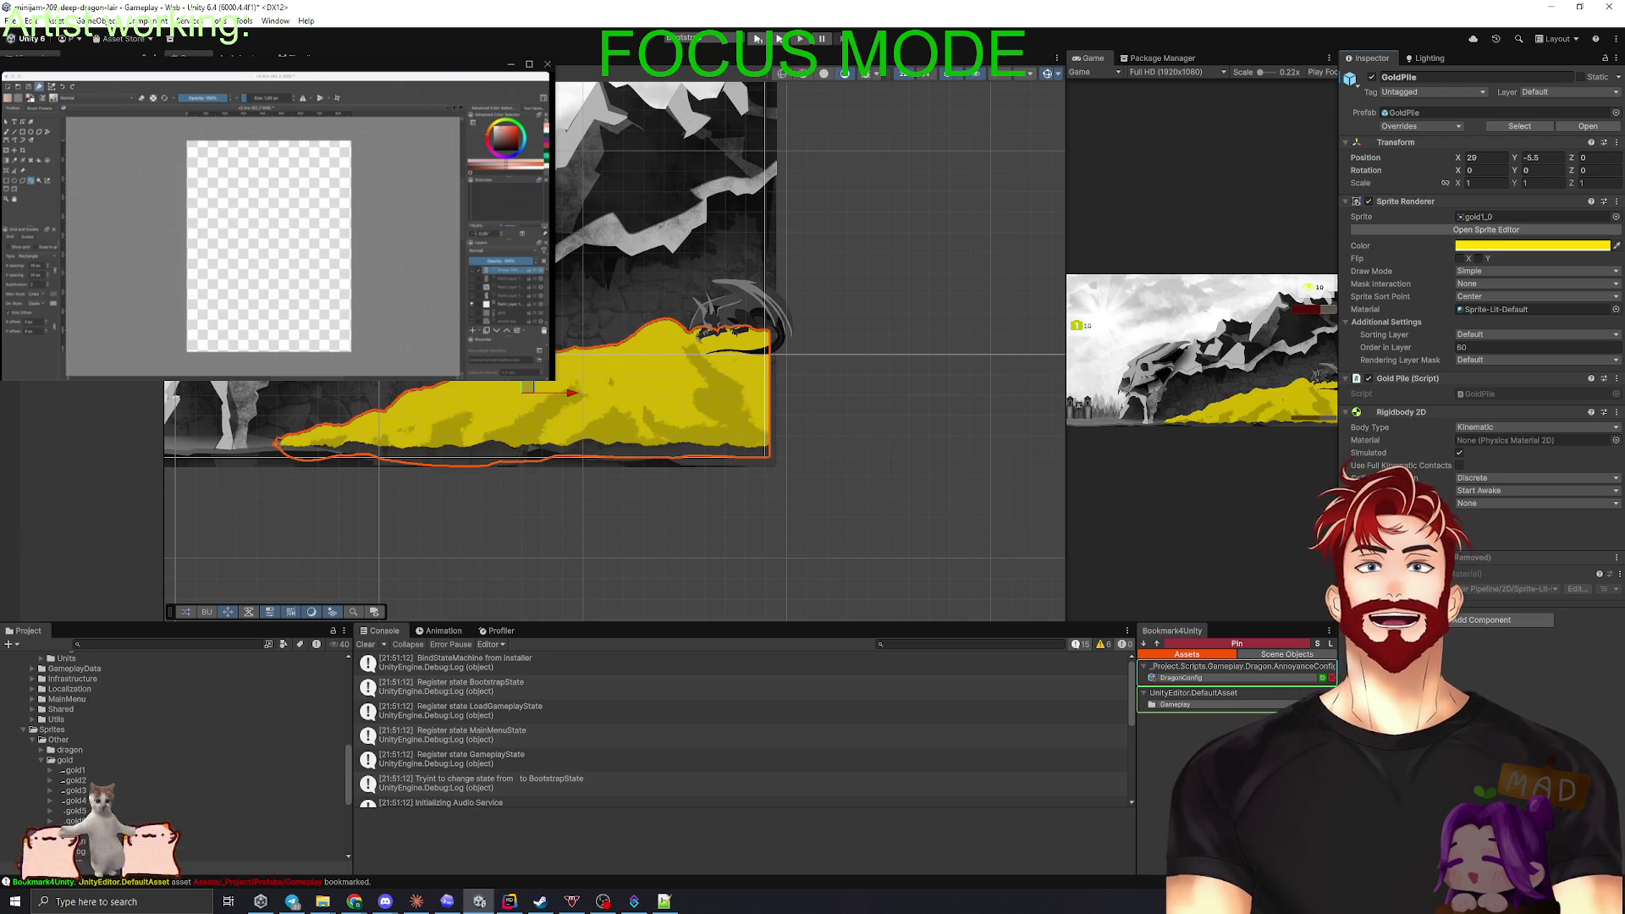
- Nudge the gold pile down slightly to Position Y -5.59, X 29
key("shift+d")
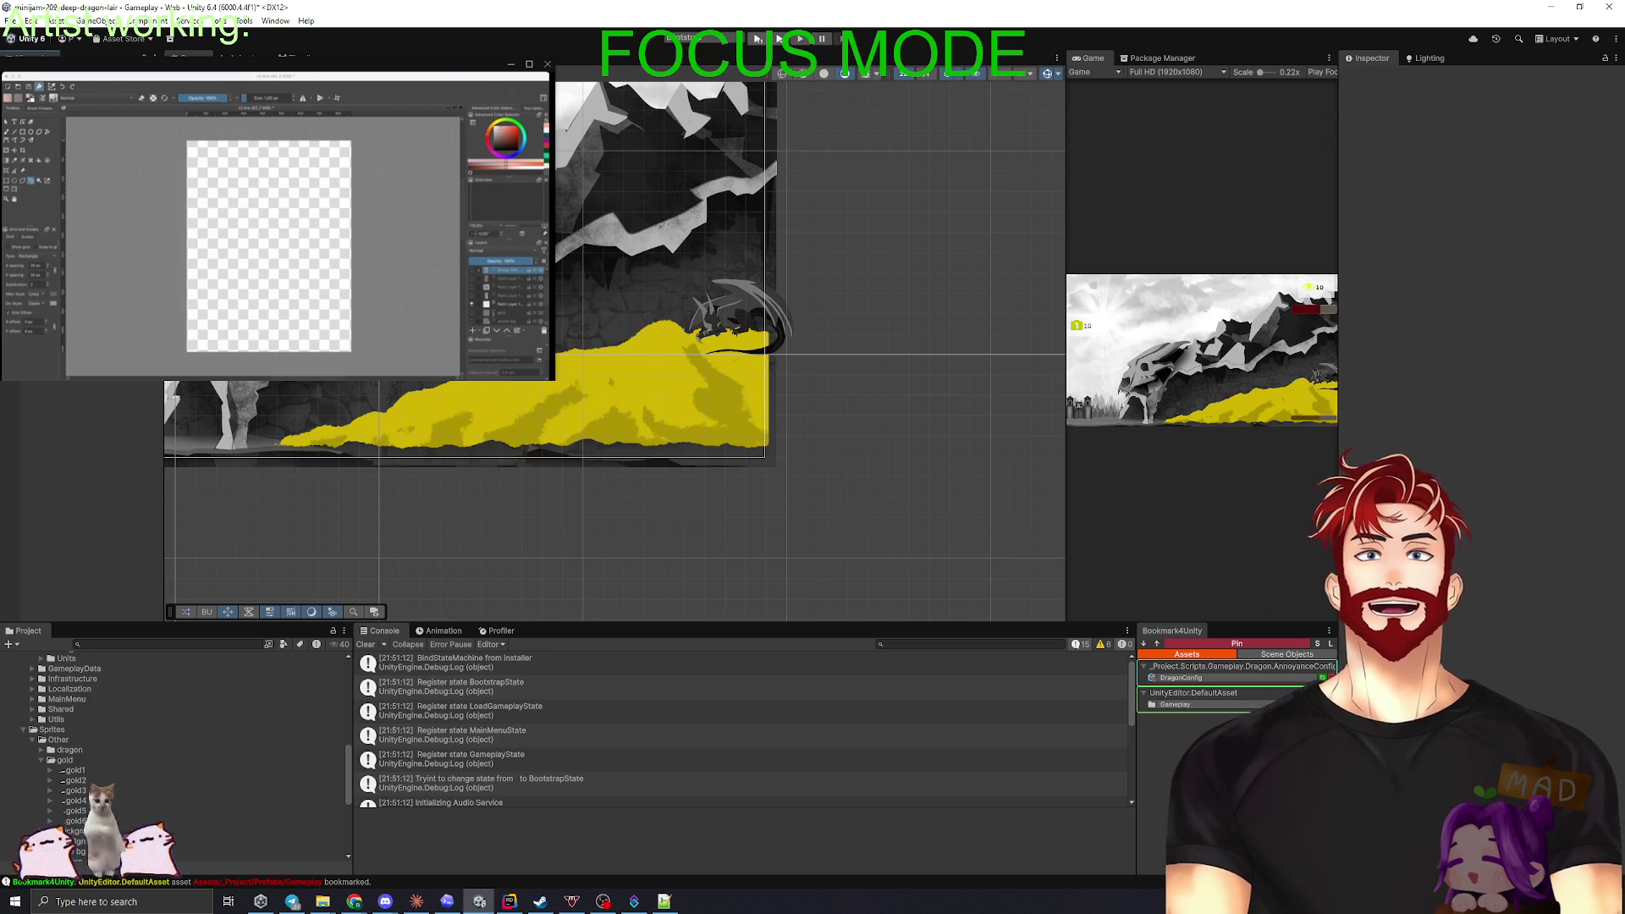
key("ctrl+z")
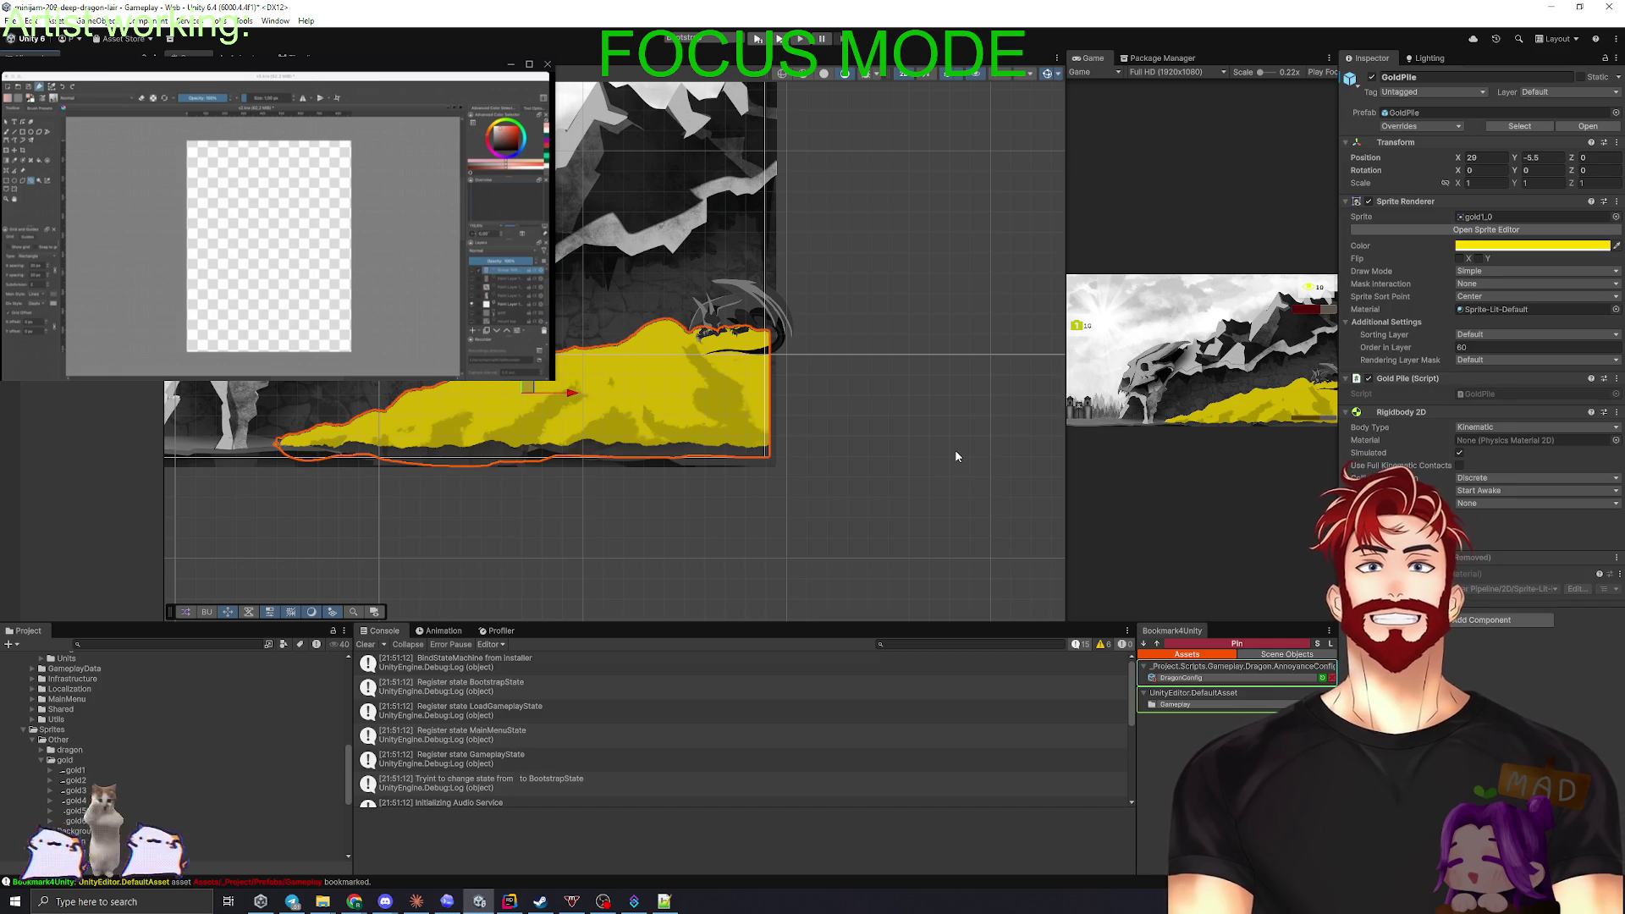
mouse_move(651, 372)
left_mouse_down()
mouse_move(652, 304)
mouse_move(652, 376)
left_mouse_up()
scroll(561, 449, "up", 10)
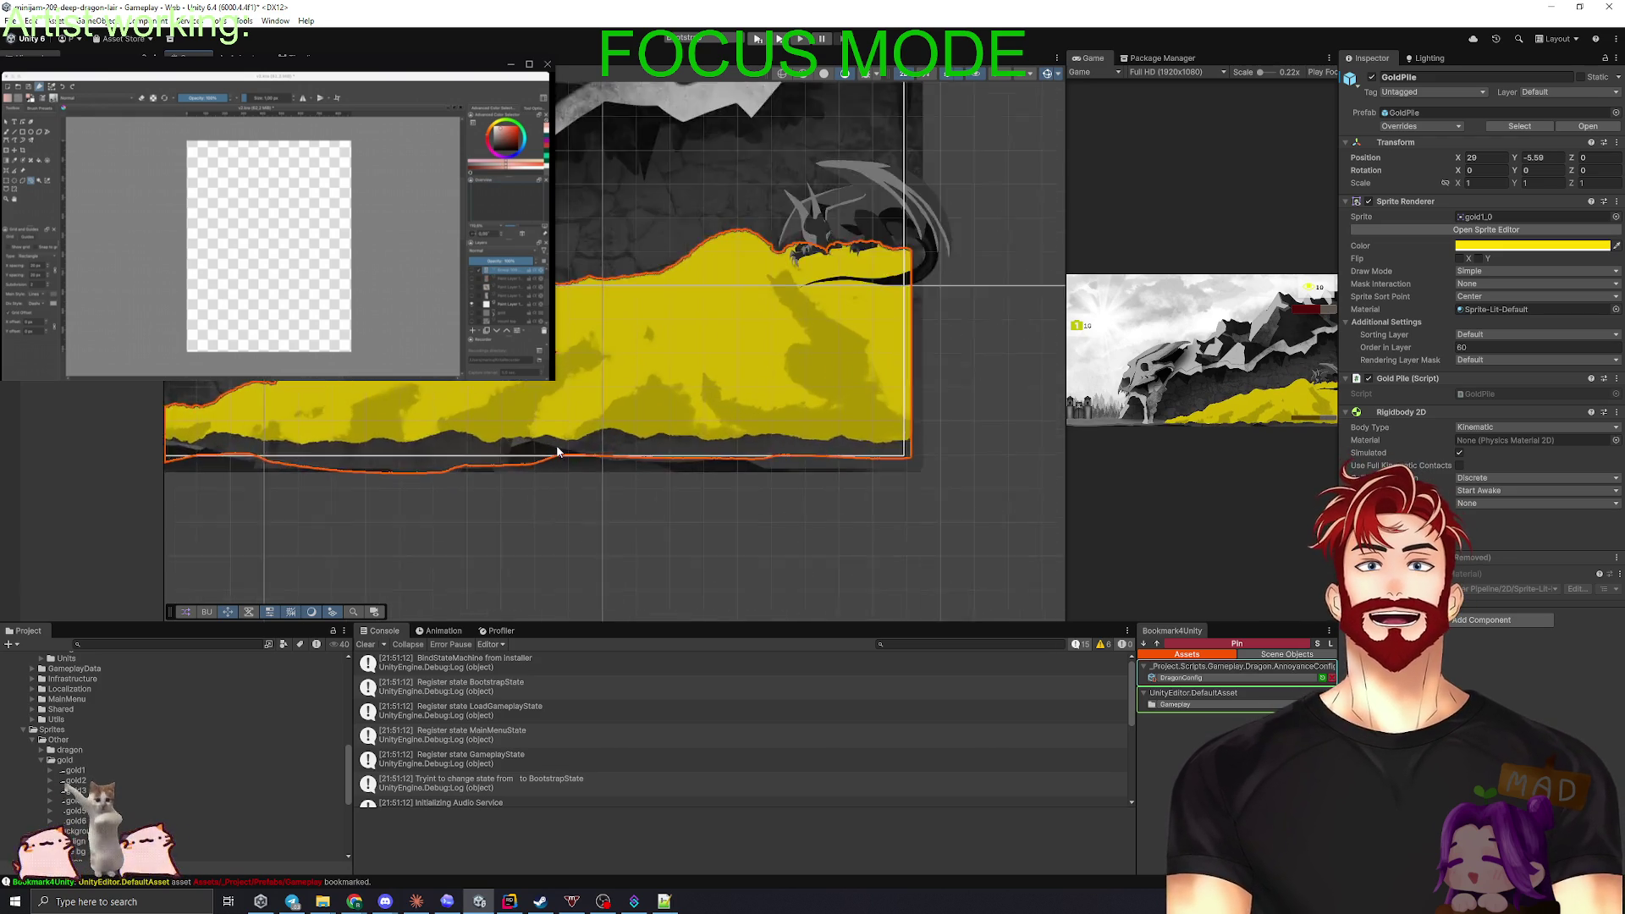
scroll(628, 446, "down", 8)
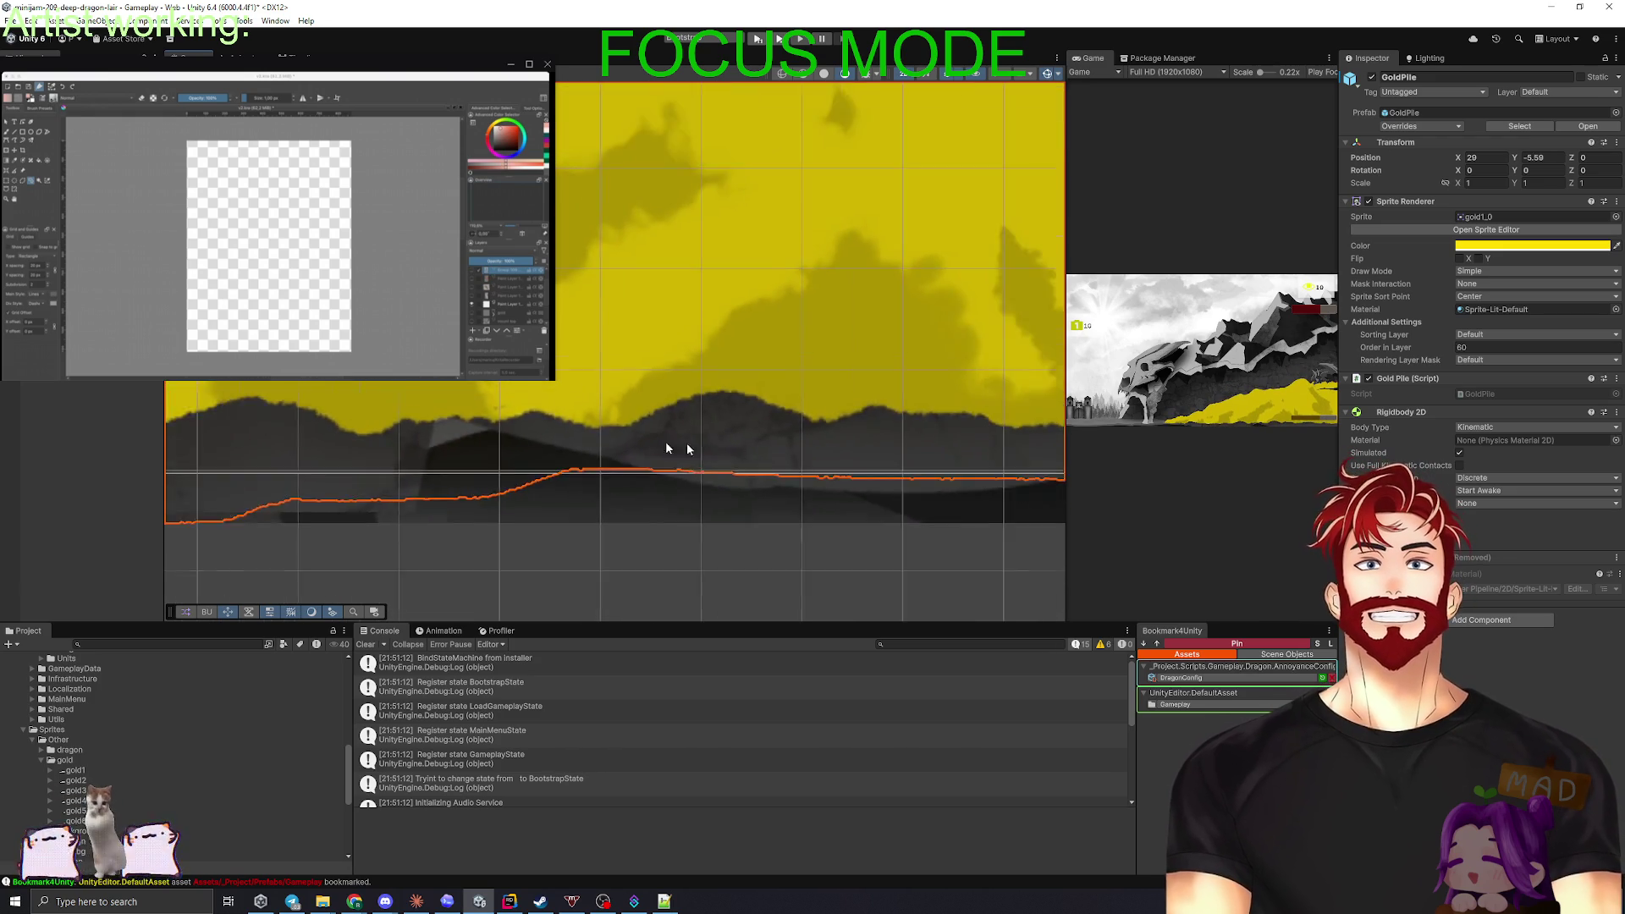
scroll(741, 447, "down", 5)
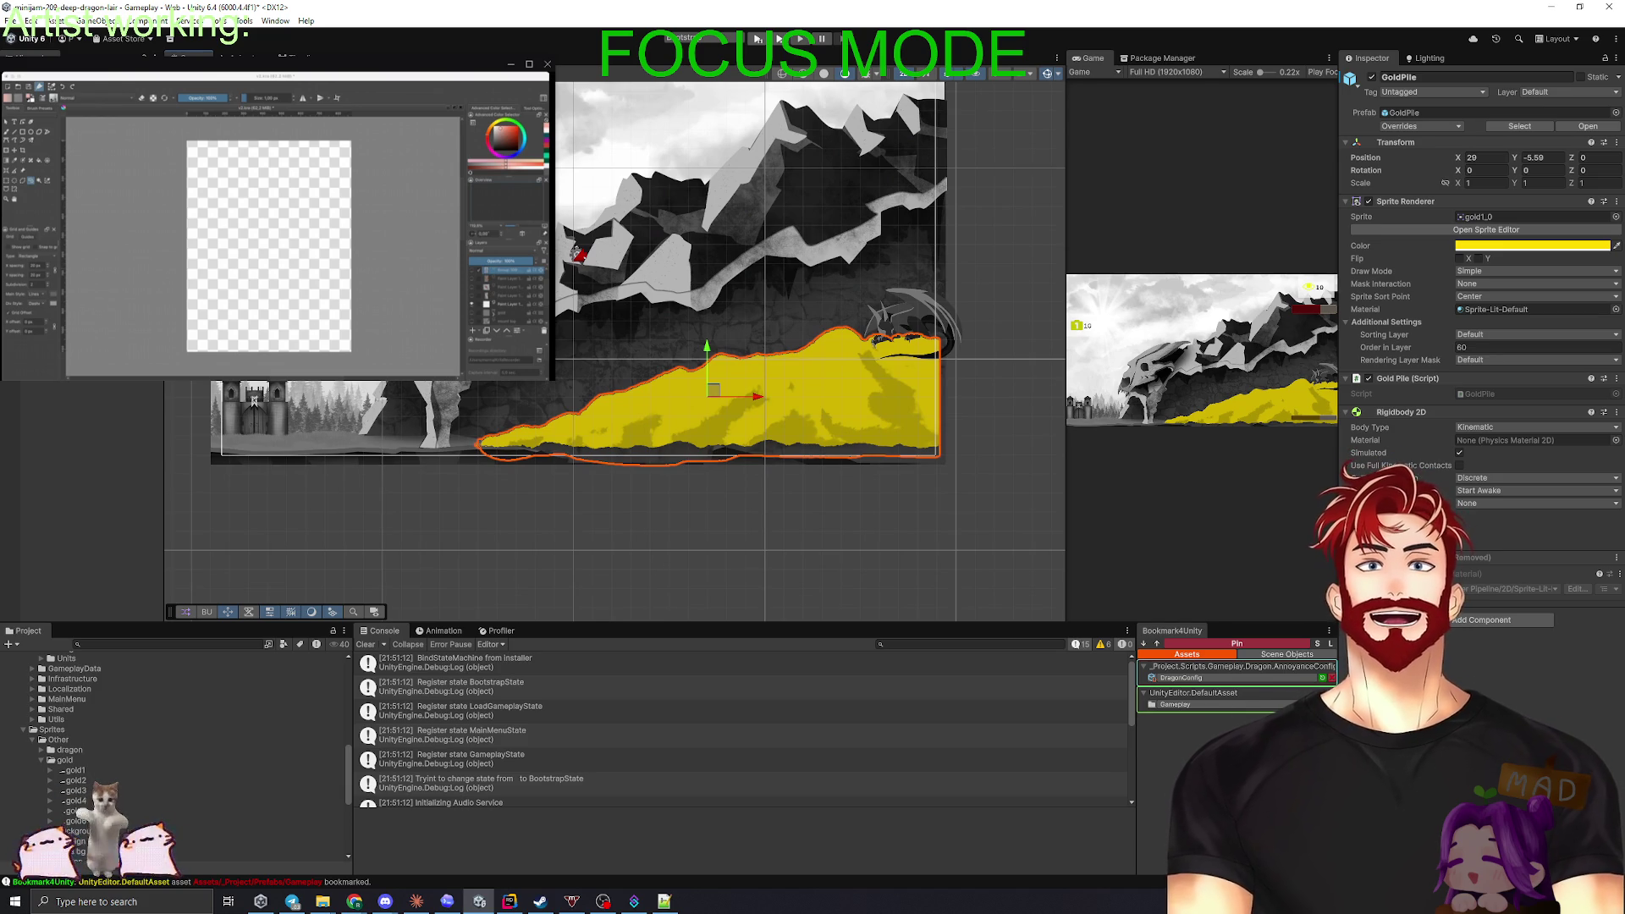
- Inspect the Road, TopObjects, bg_0, OuterElements, cave bg_0 and cave bg_top background objects
left_click(254, 400)
left_click(1372, 78)
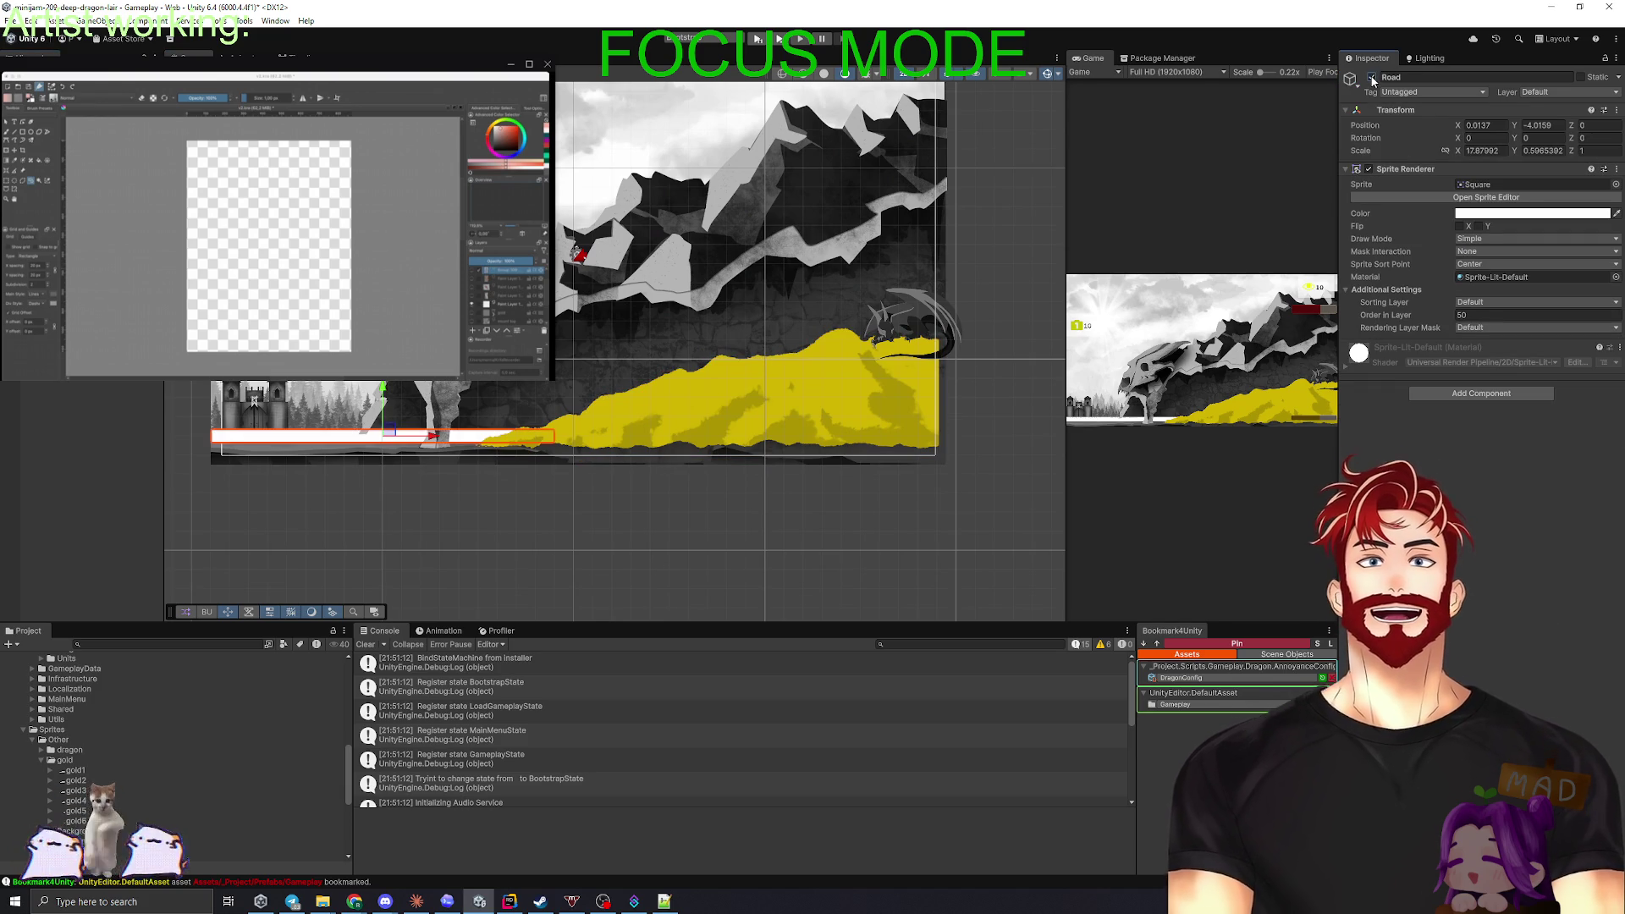
left_click(1373, 77)
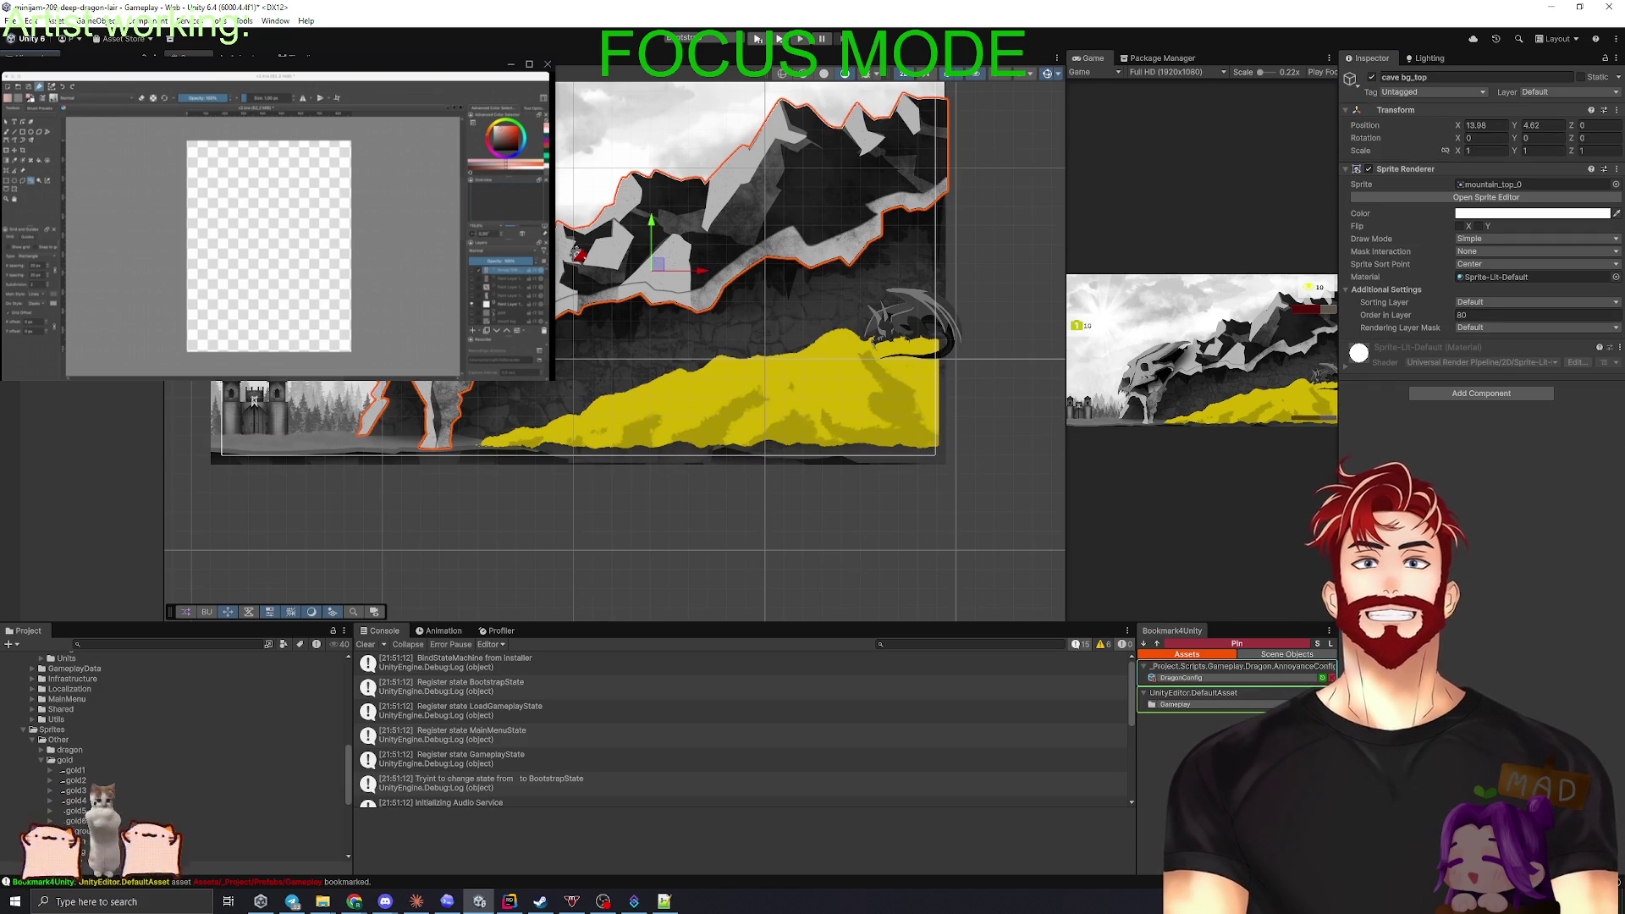
key("shift+d")
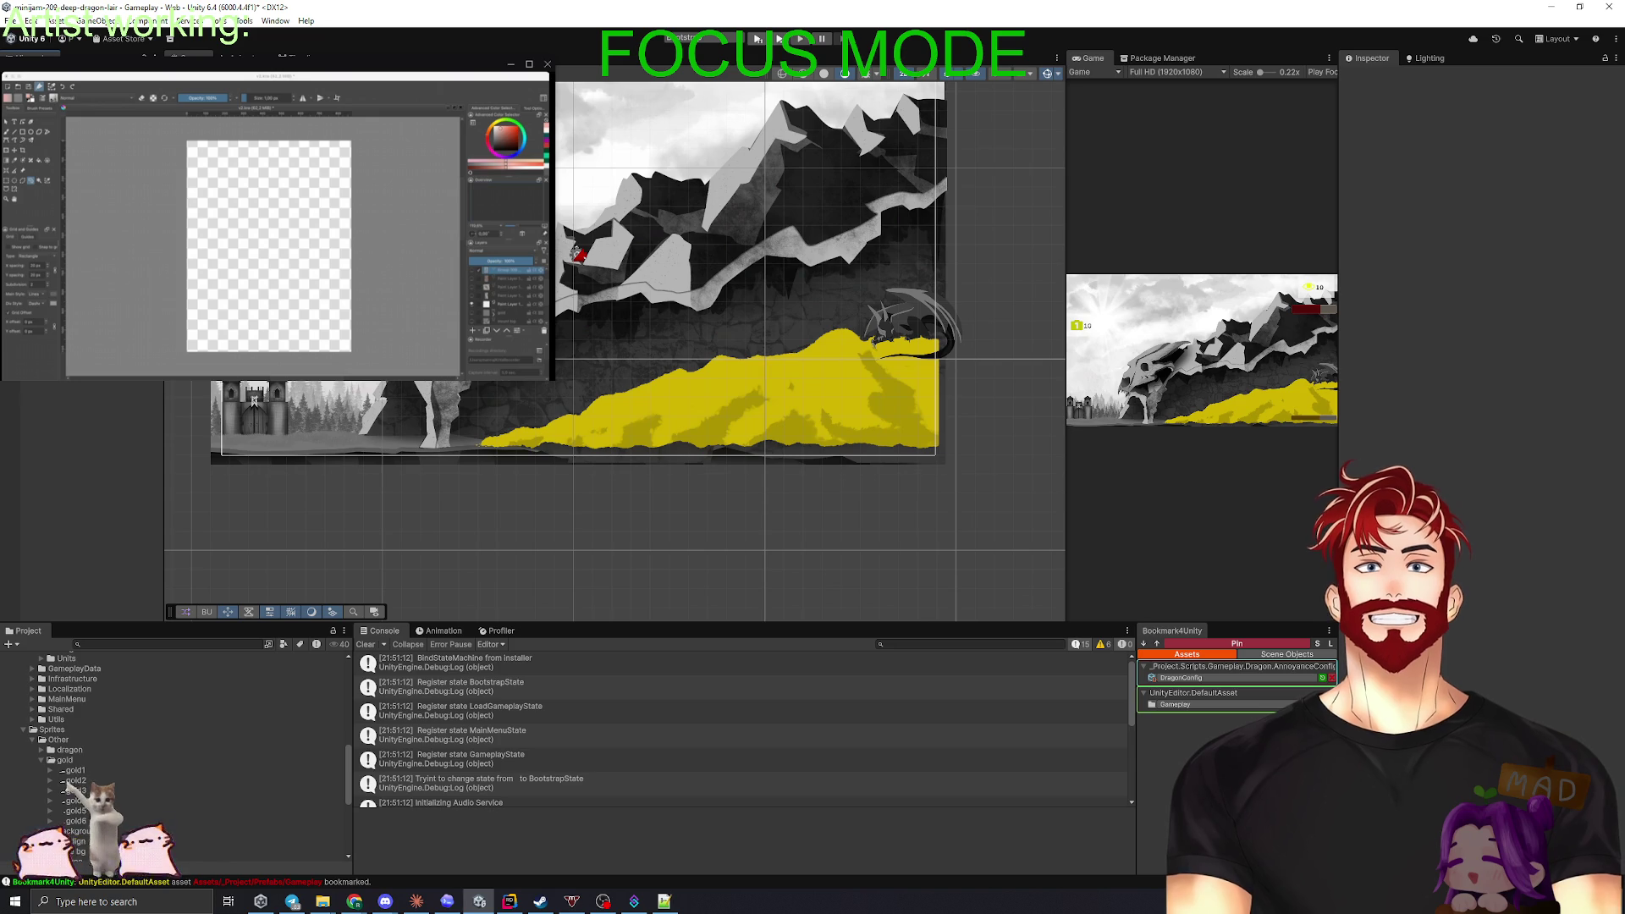
left_click(50, 102)
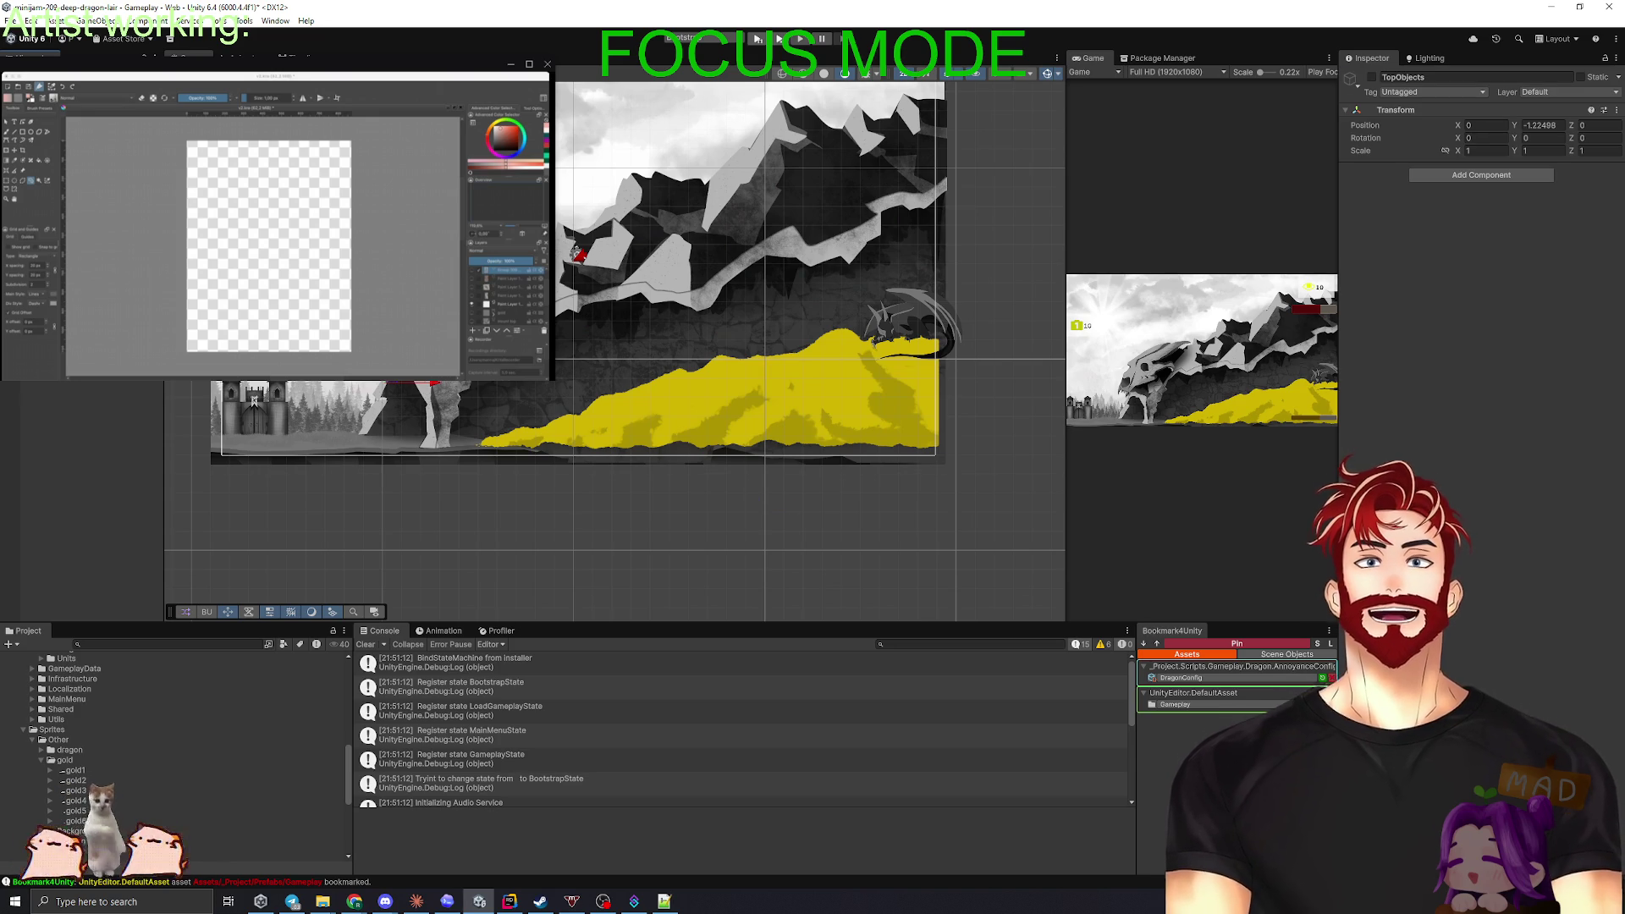
key("shift+d")
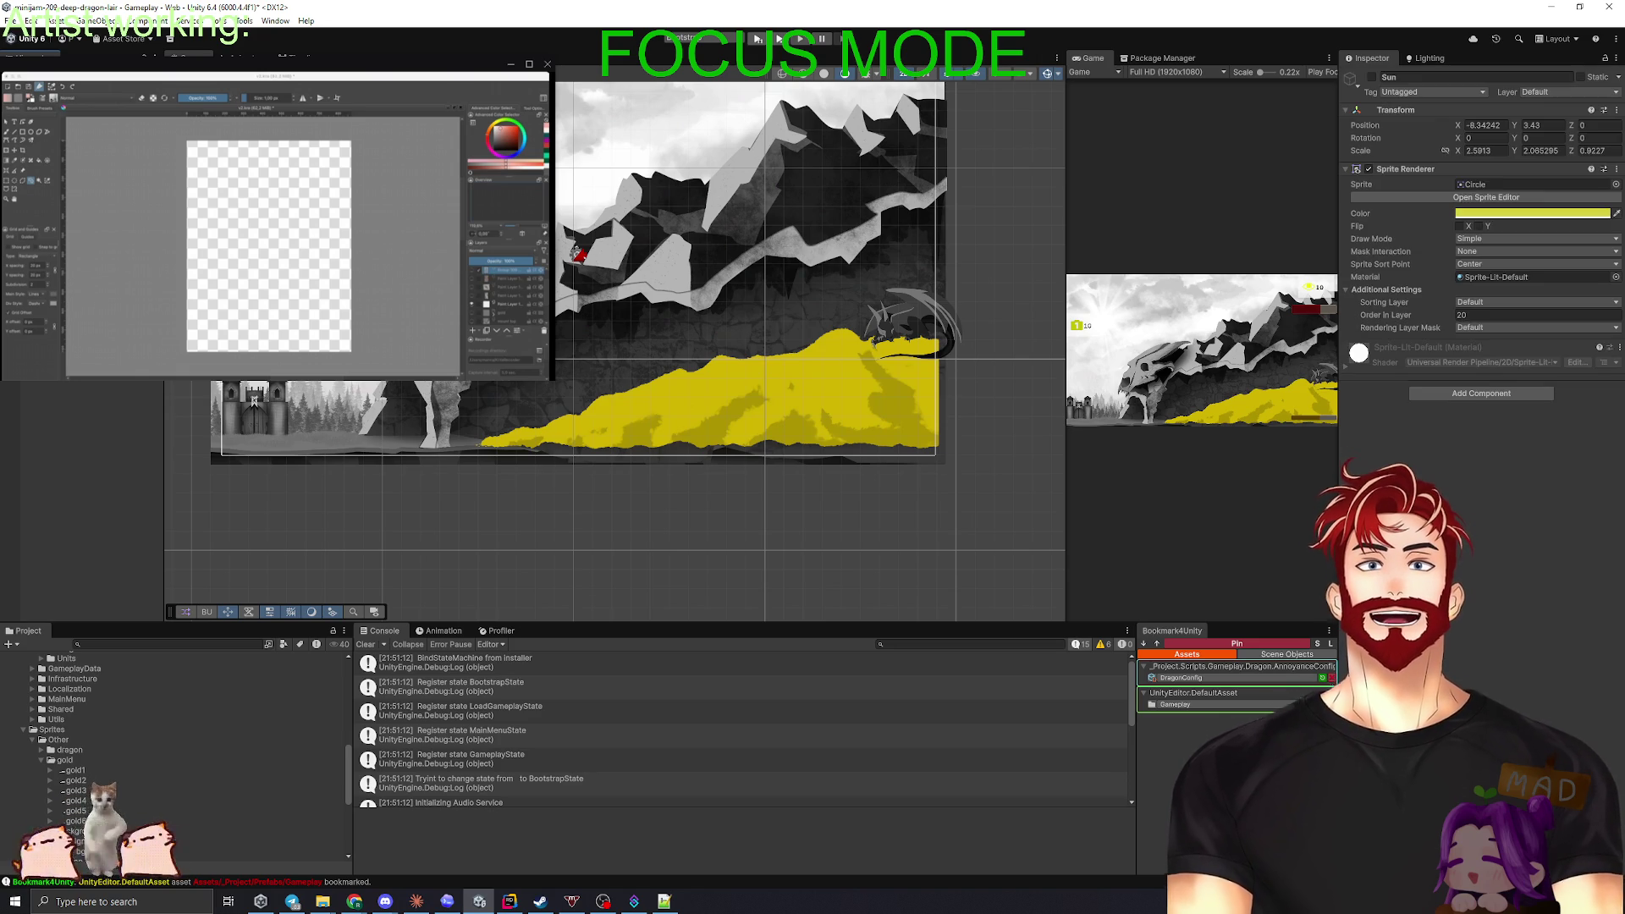
left_click(576, 252)
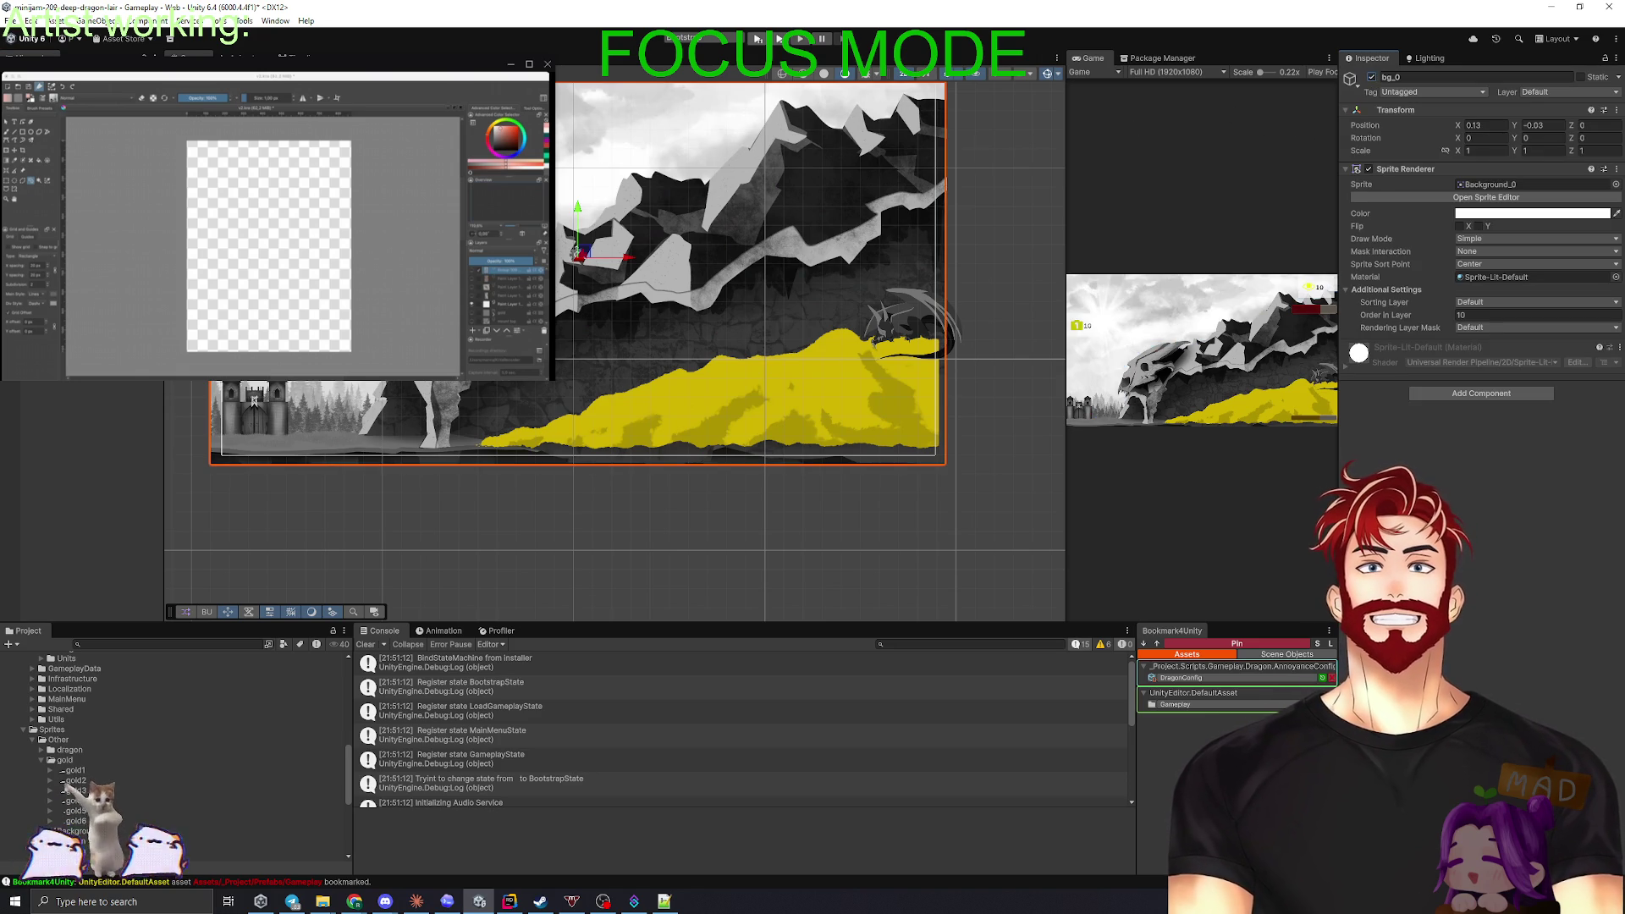
left_click(576, 252)
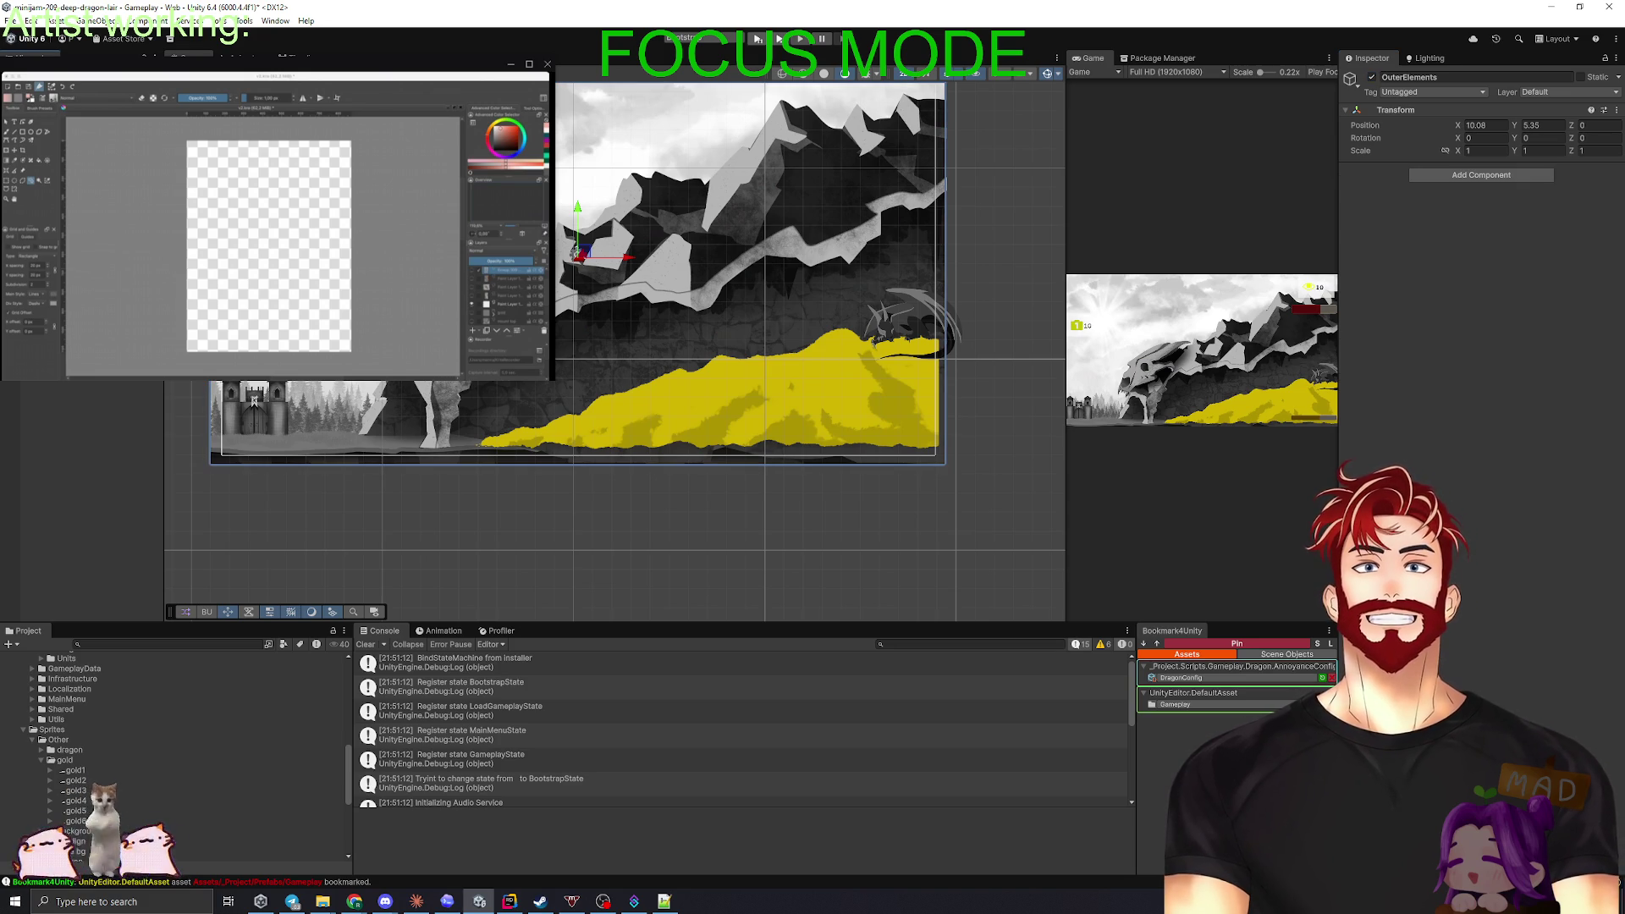
left_click(577, 253)
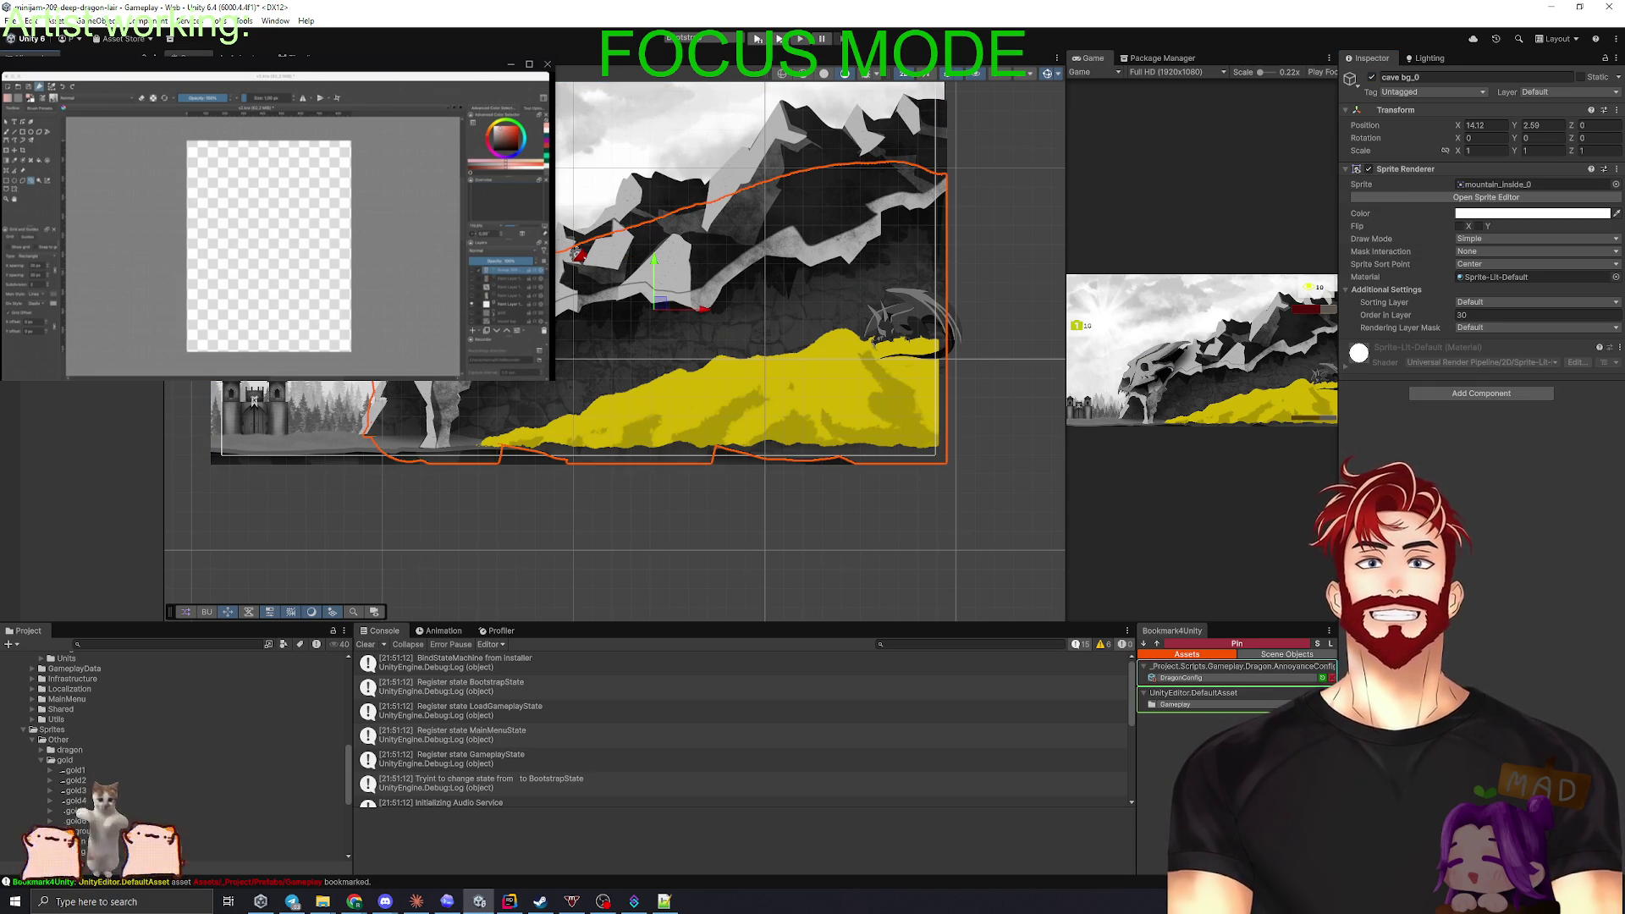
left_click(577, 252)
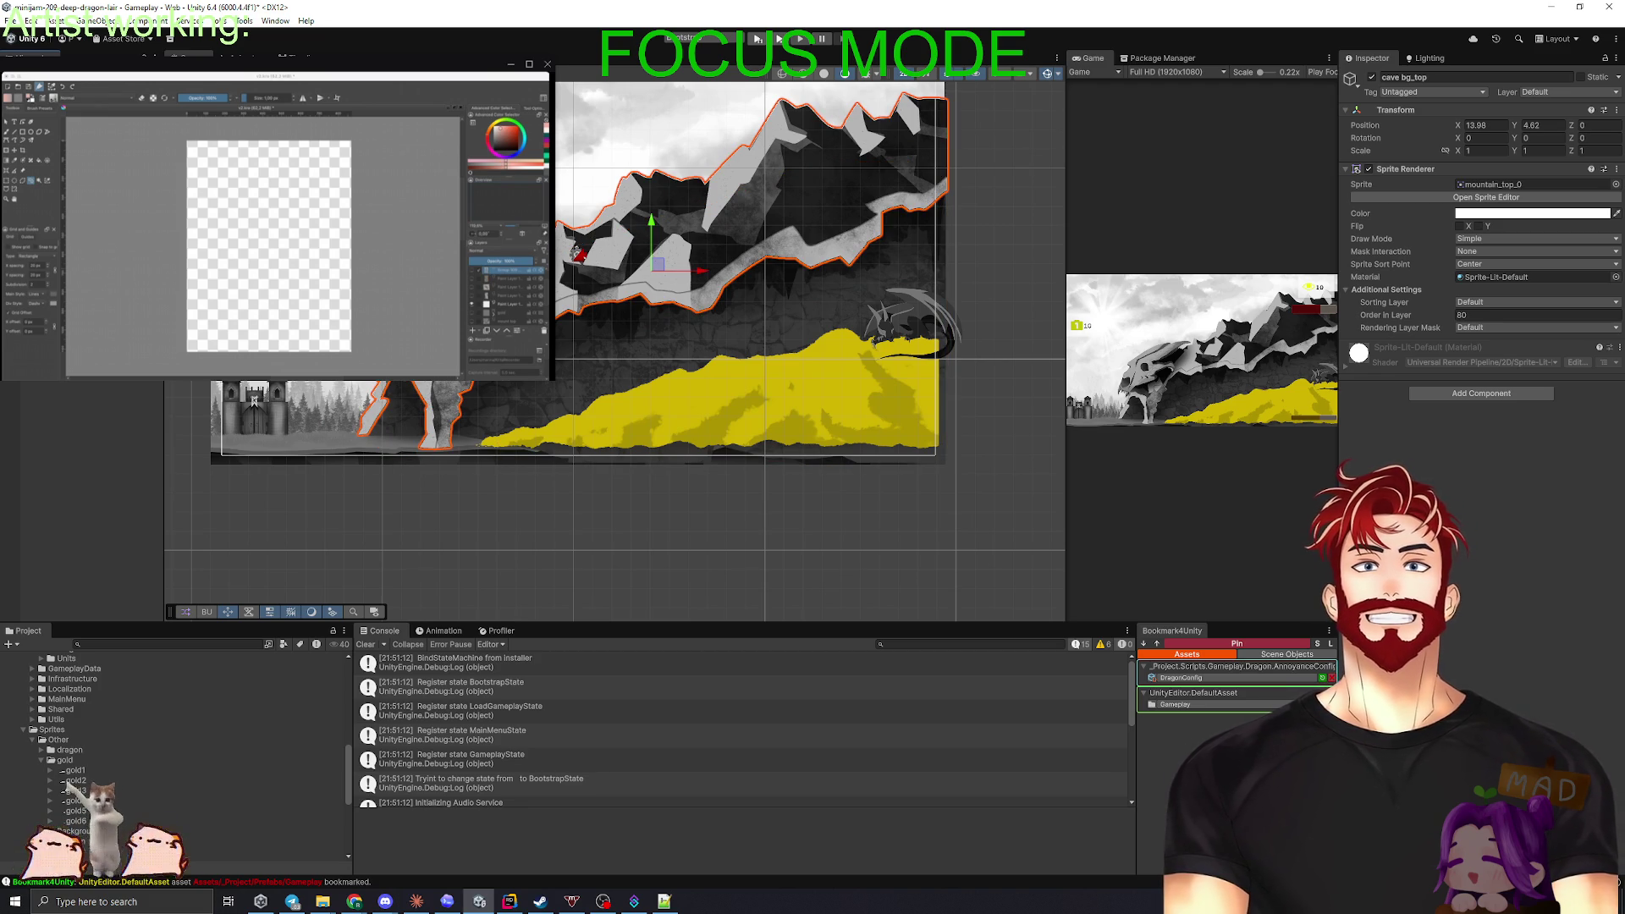
- Select the Ground strip and ping its road_0 sprite in the Project window
left_click(508, 445)
scroll(347, 446, "up", 3)
mouse_move(337, 450)
left_mouse_down()
mouse_move(474, 446)
mouse_move(169, 467)
left_mouse_up()
scroll(474, 445, "up", 5)
left_click_drag(661, 480, 499, 446)
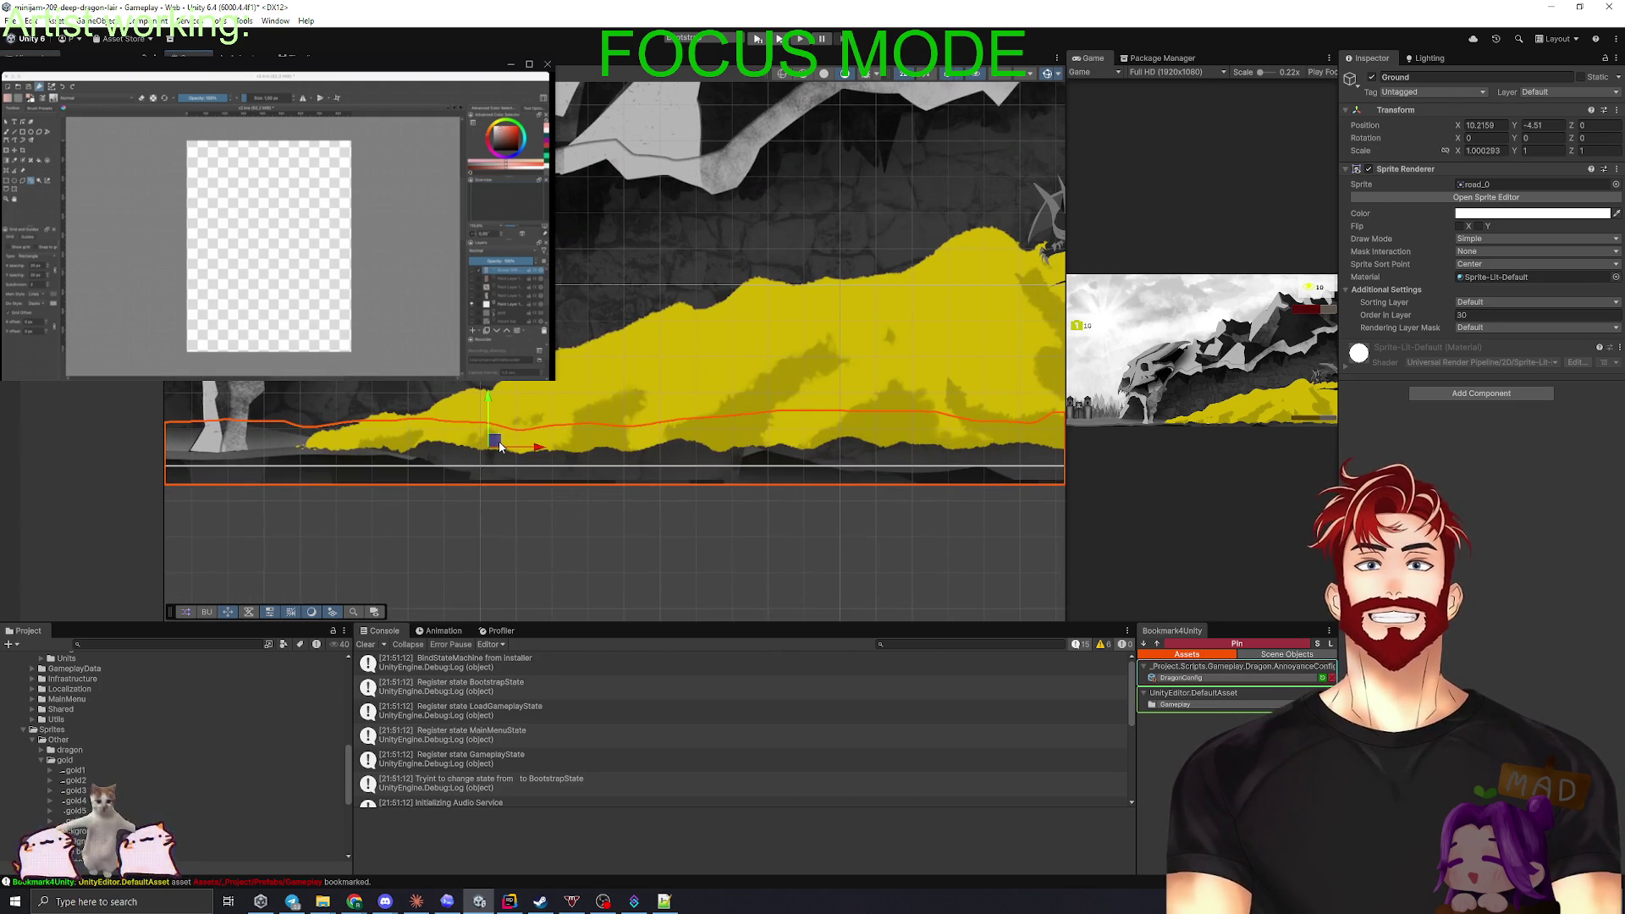
scroll(500, 446, "down", 2)
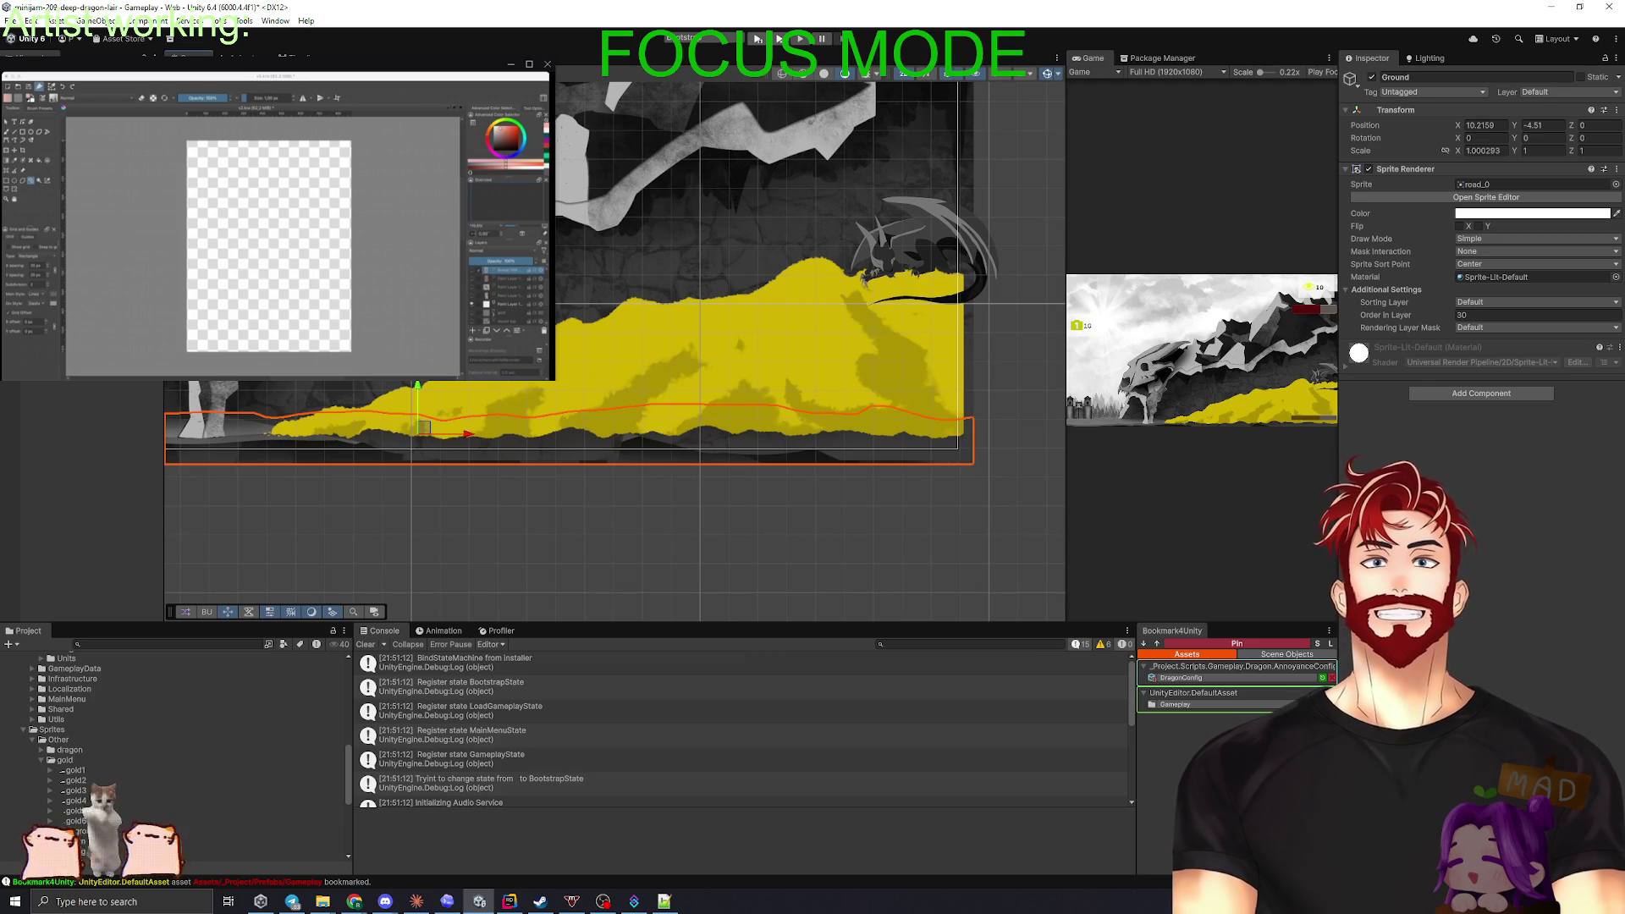
left_click(499, 436)
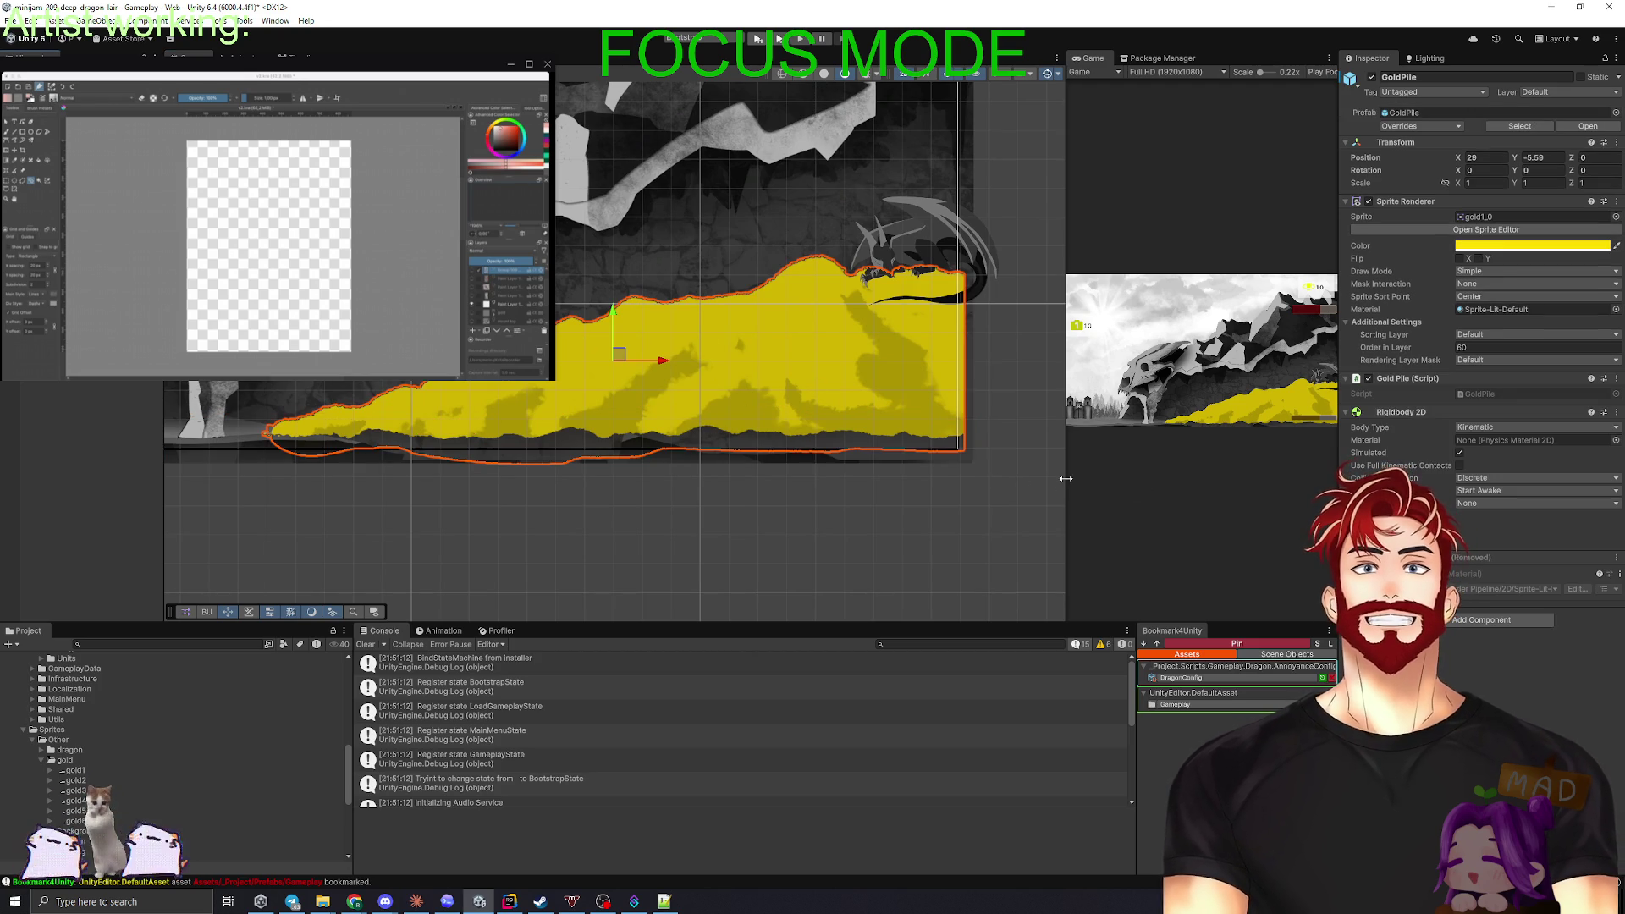
left_click(592, 455)
left_click(1473, 185)
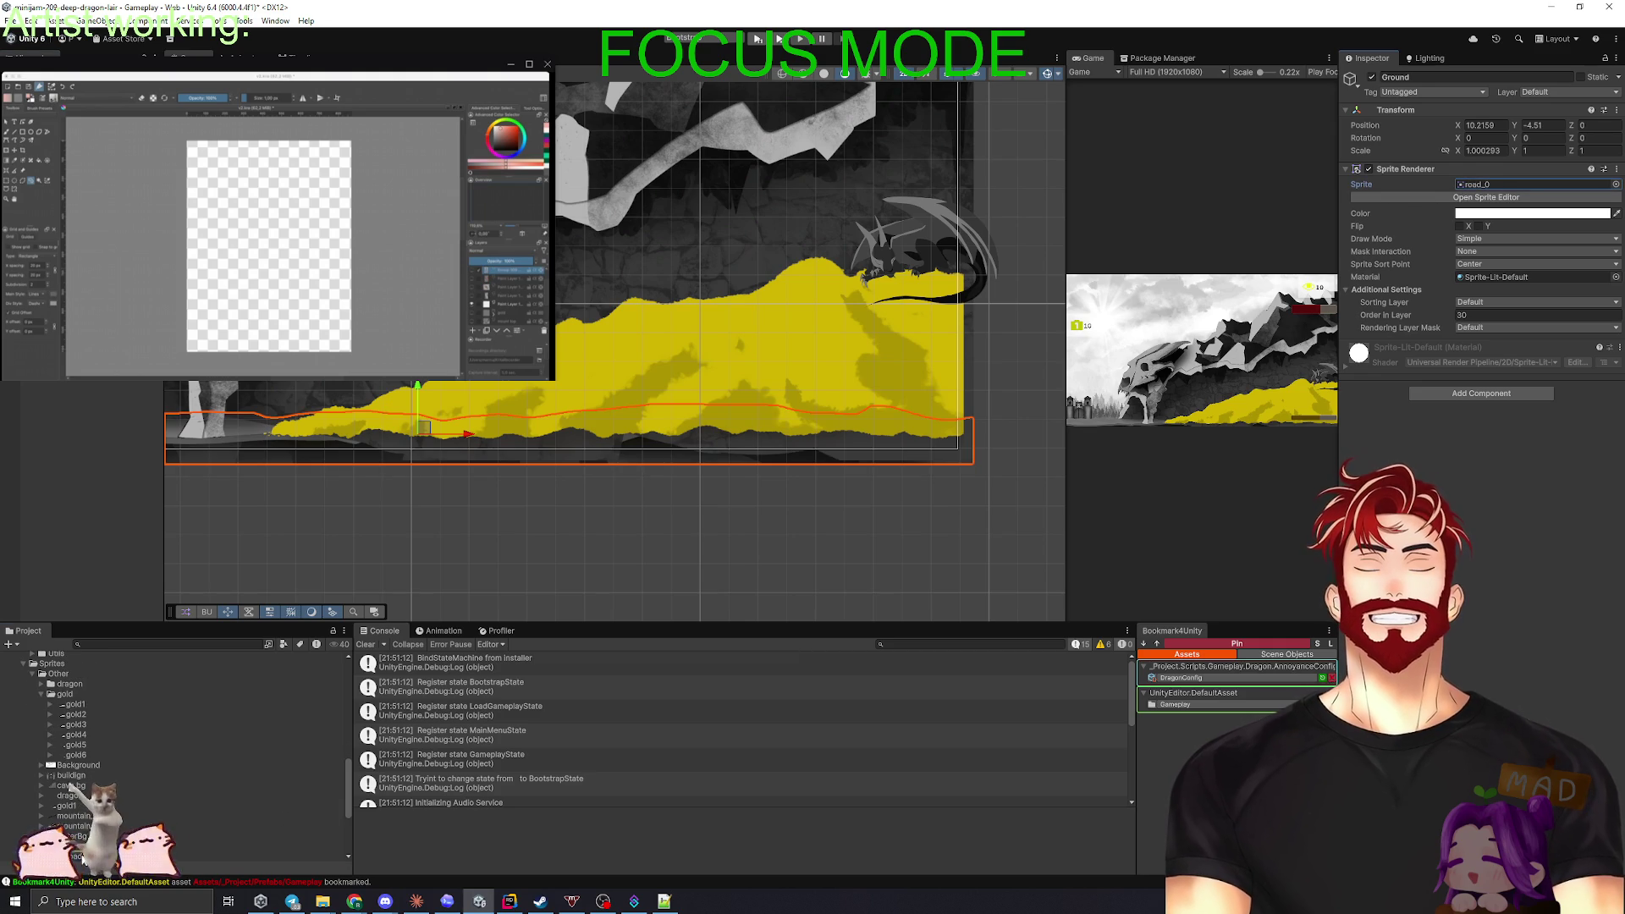
- View the road.png image, close it, and return to the gold pile on the Ground strip
double_click(1489, 185)
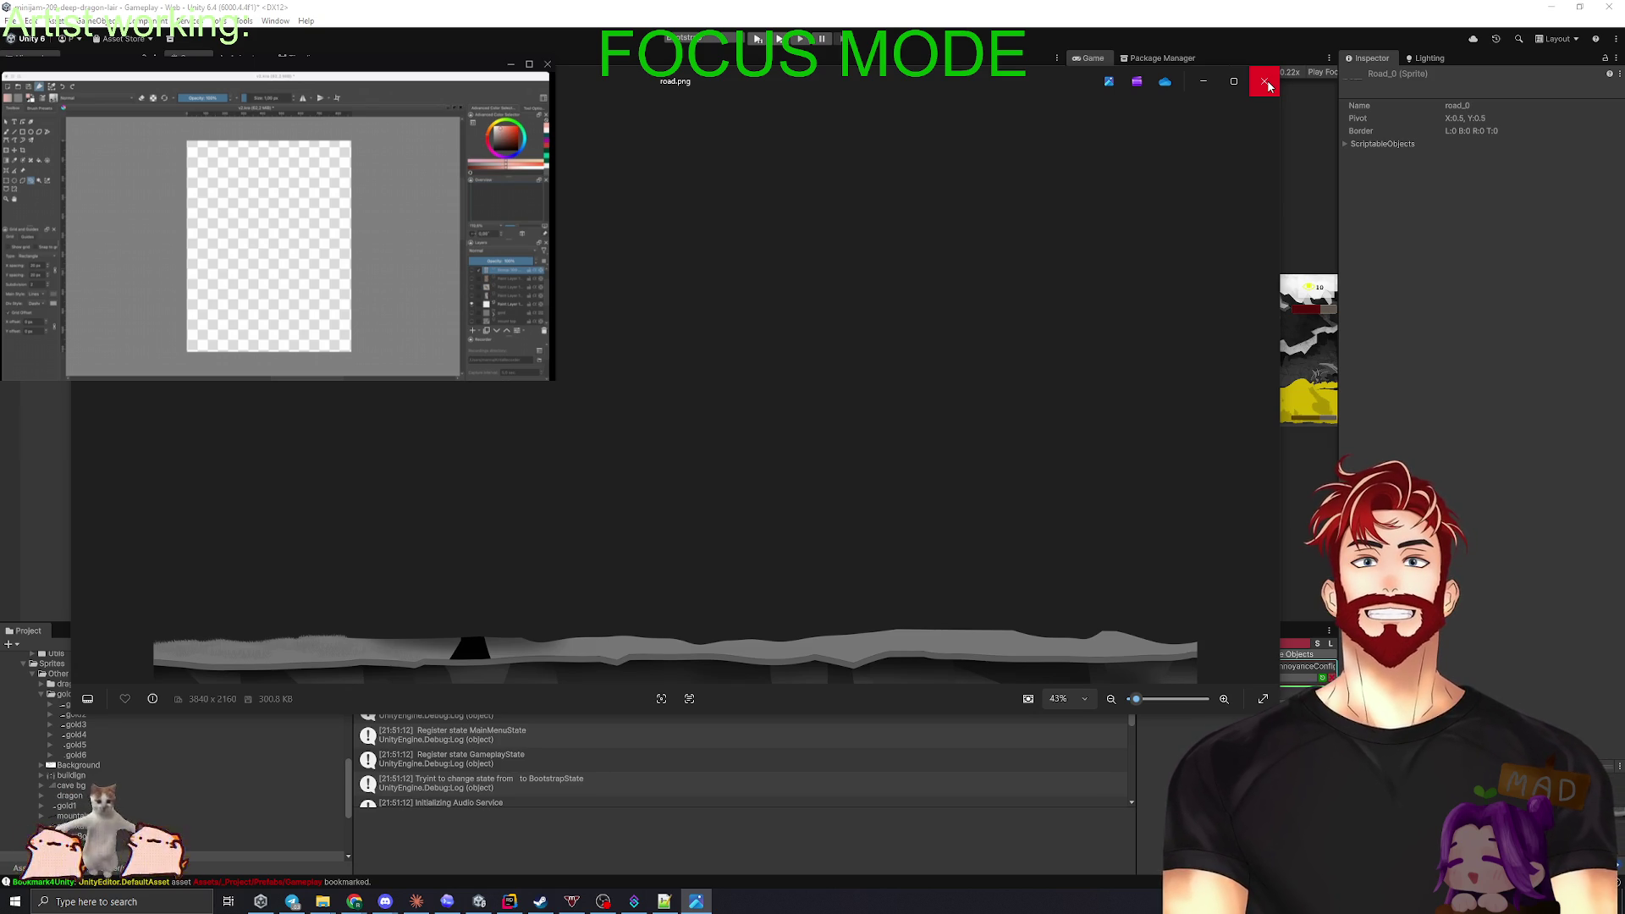
left_click(1265, 82)
left_click_drag(646, 460, 759, 499)
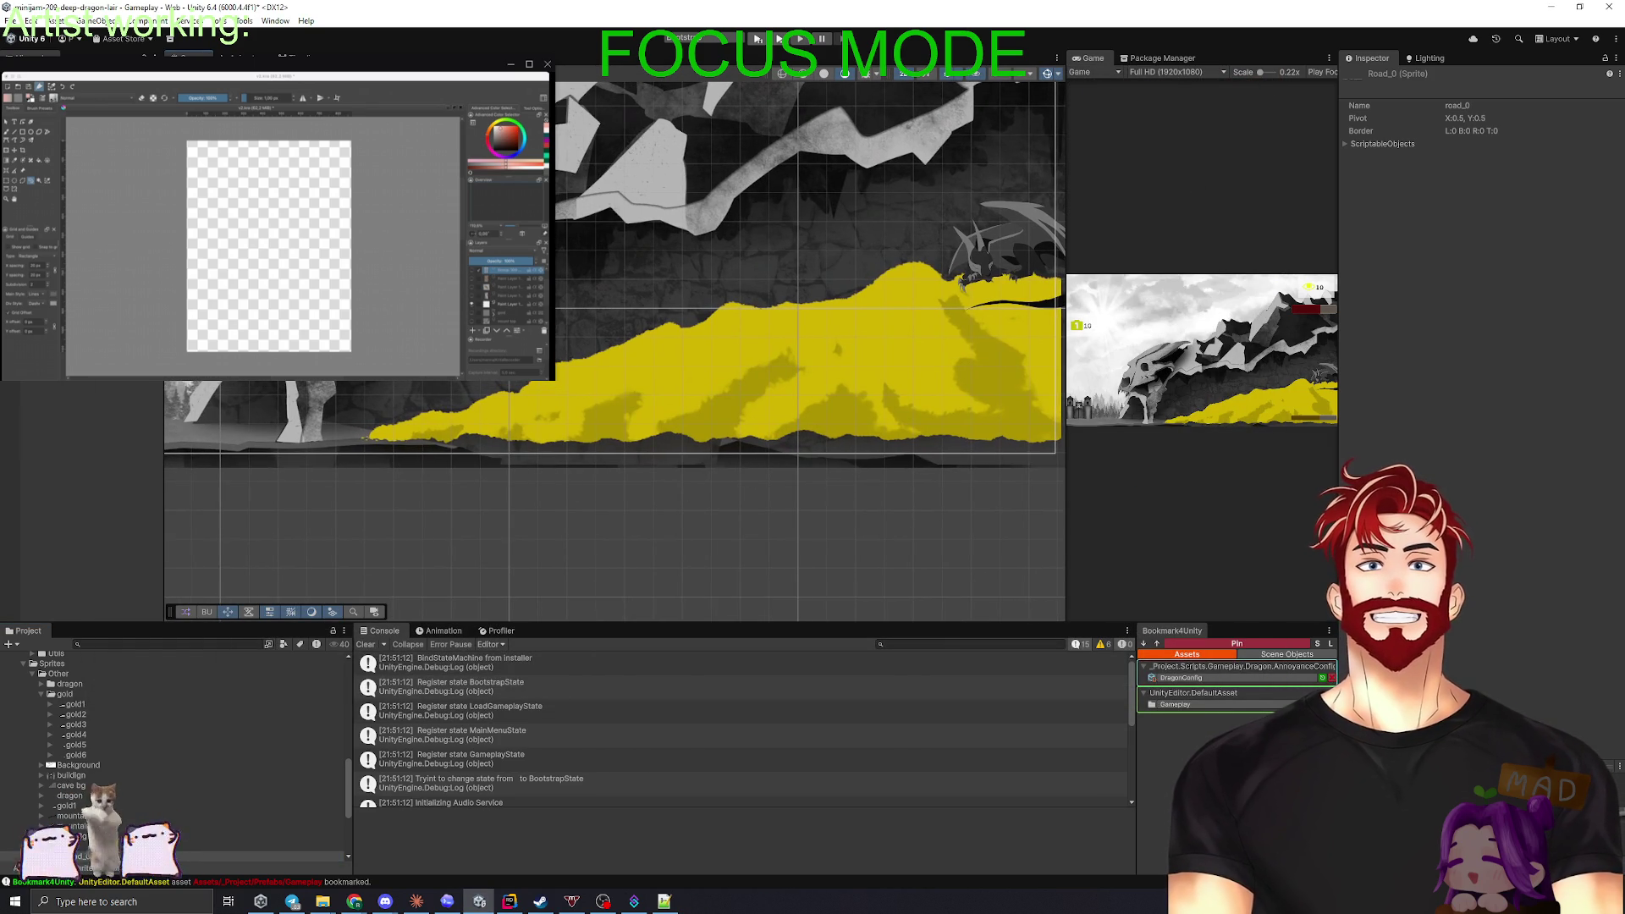
left_click(525, 423)
- Try Order in Layer 100 on the Ground, then revert it
left_click(1469, 314)
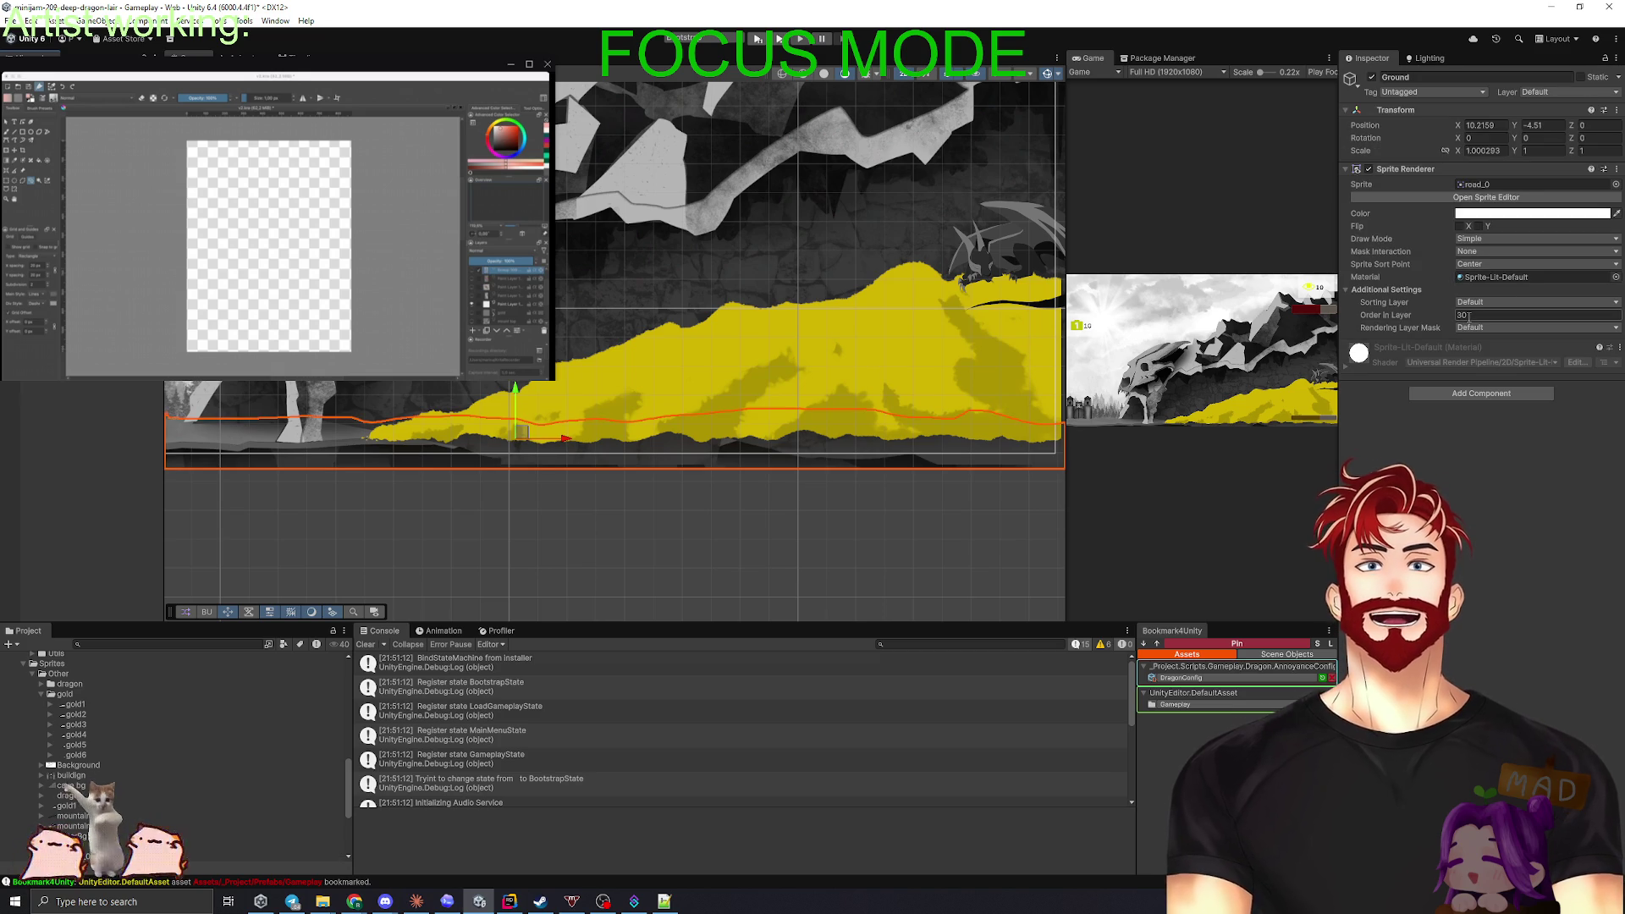
type("100")
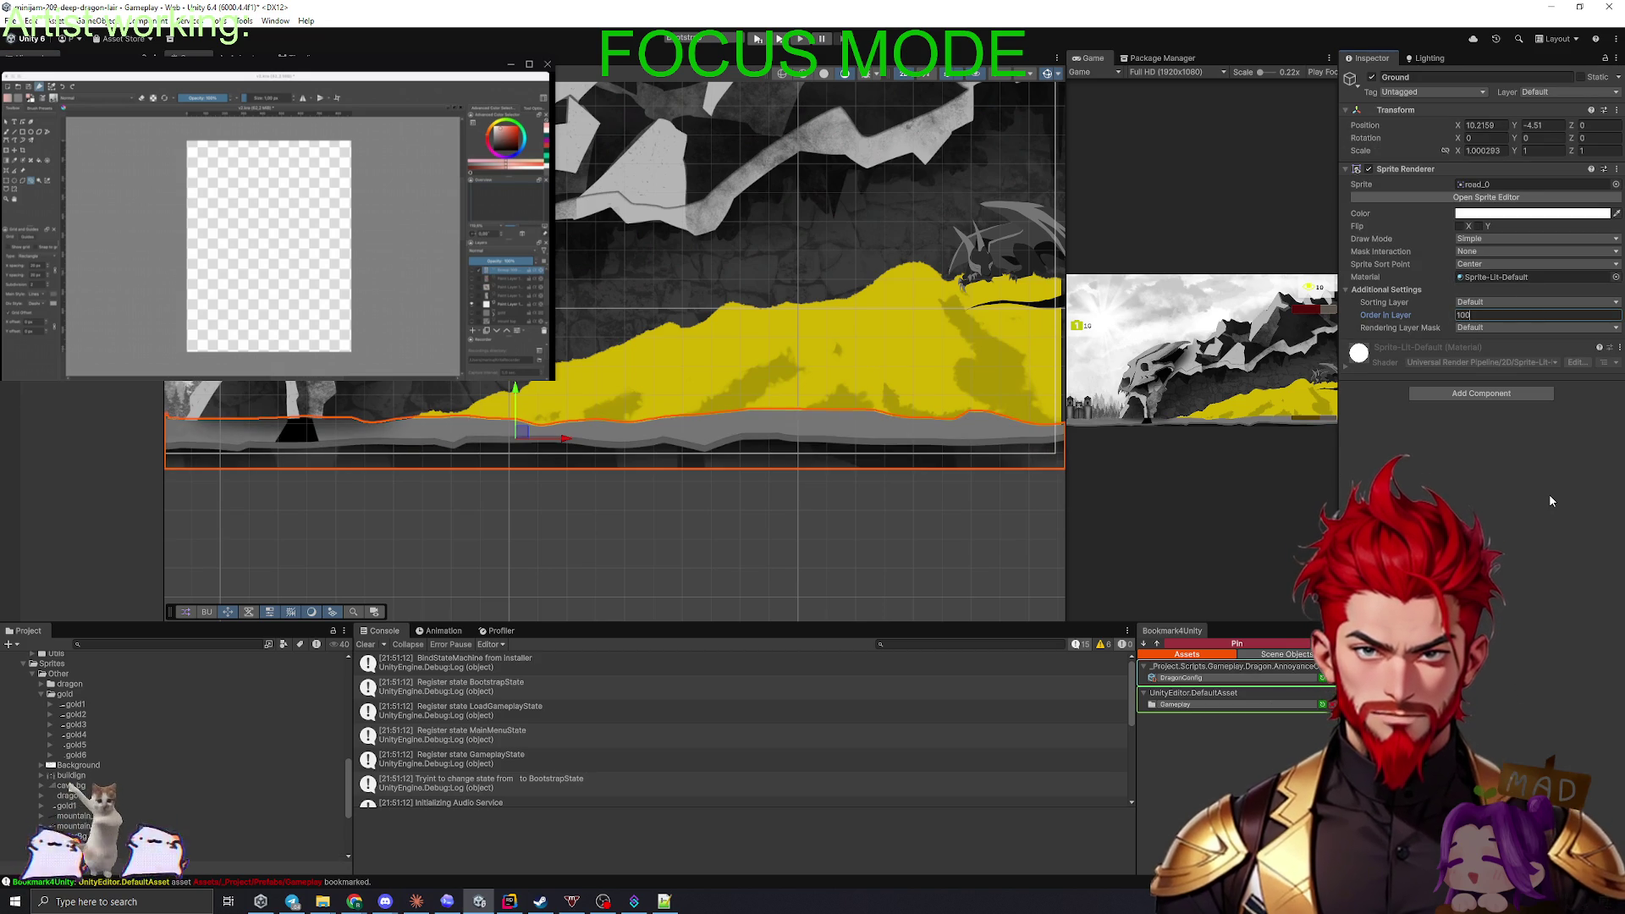
key("Escape")
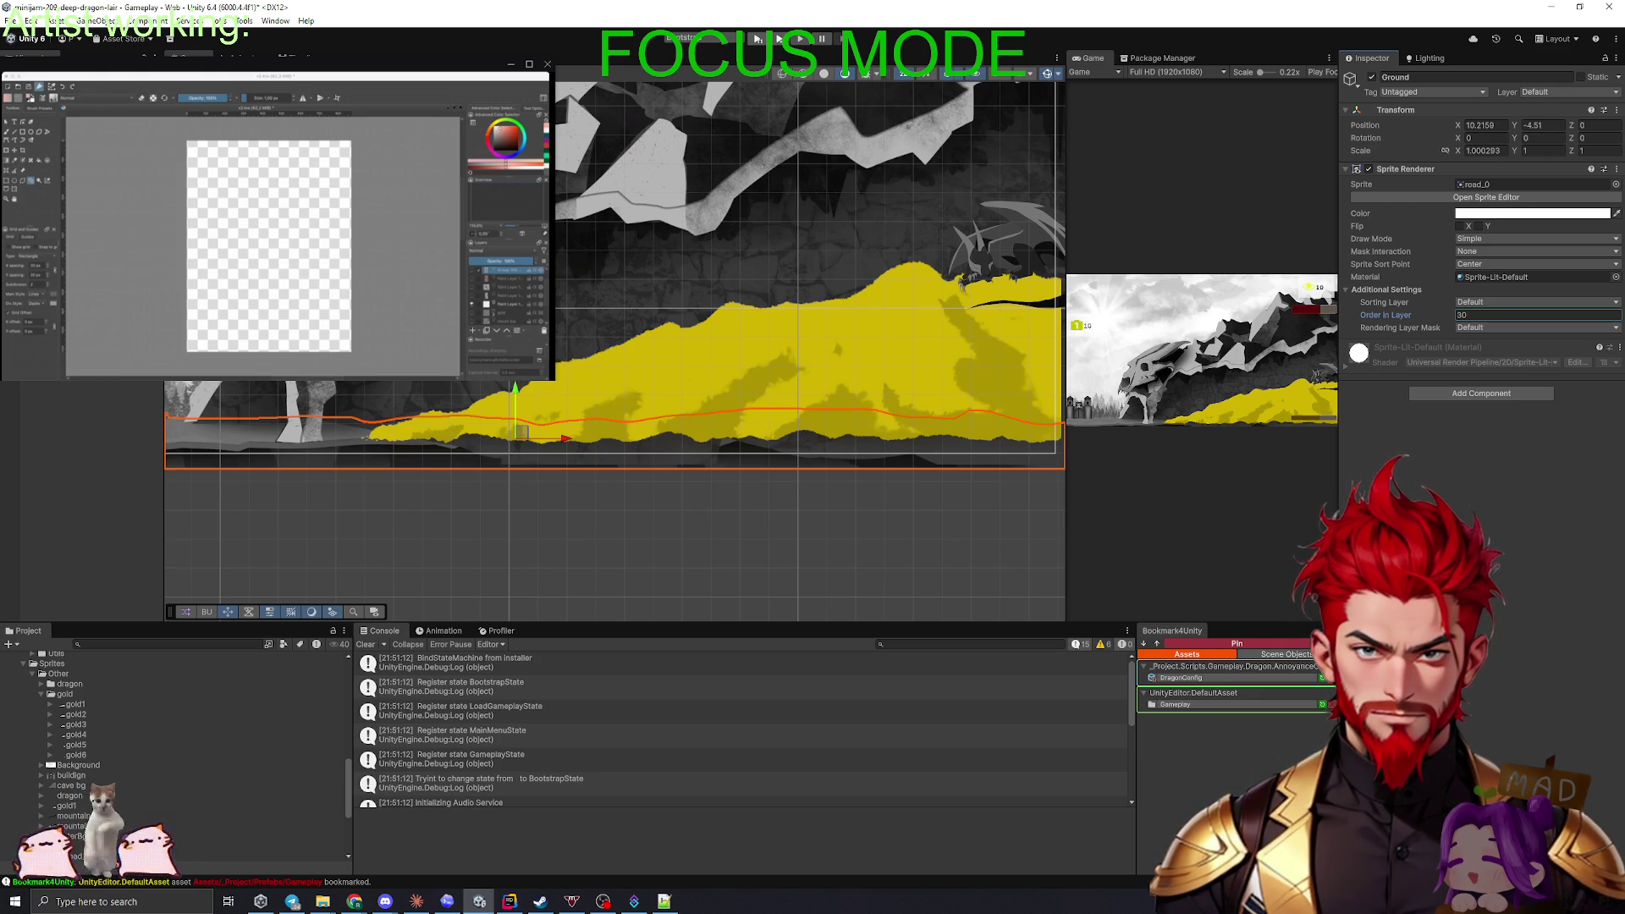
key("ctrl+z")
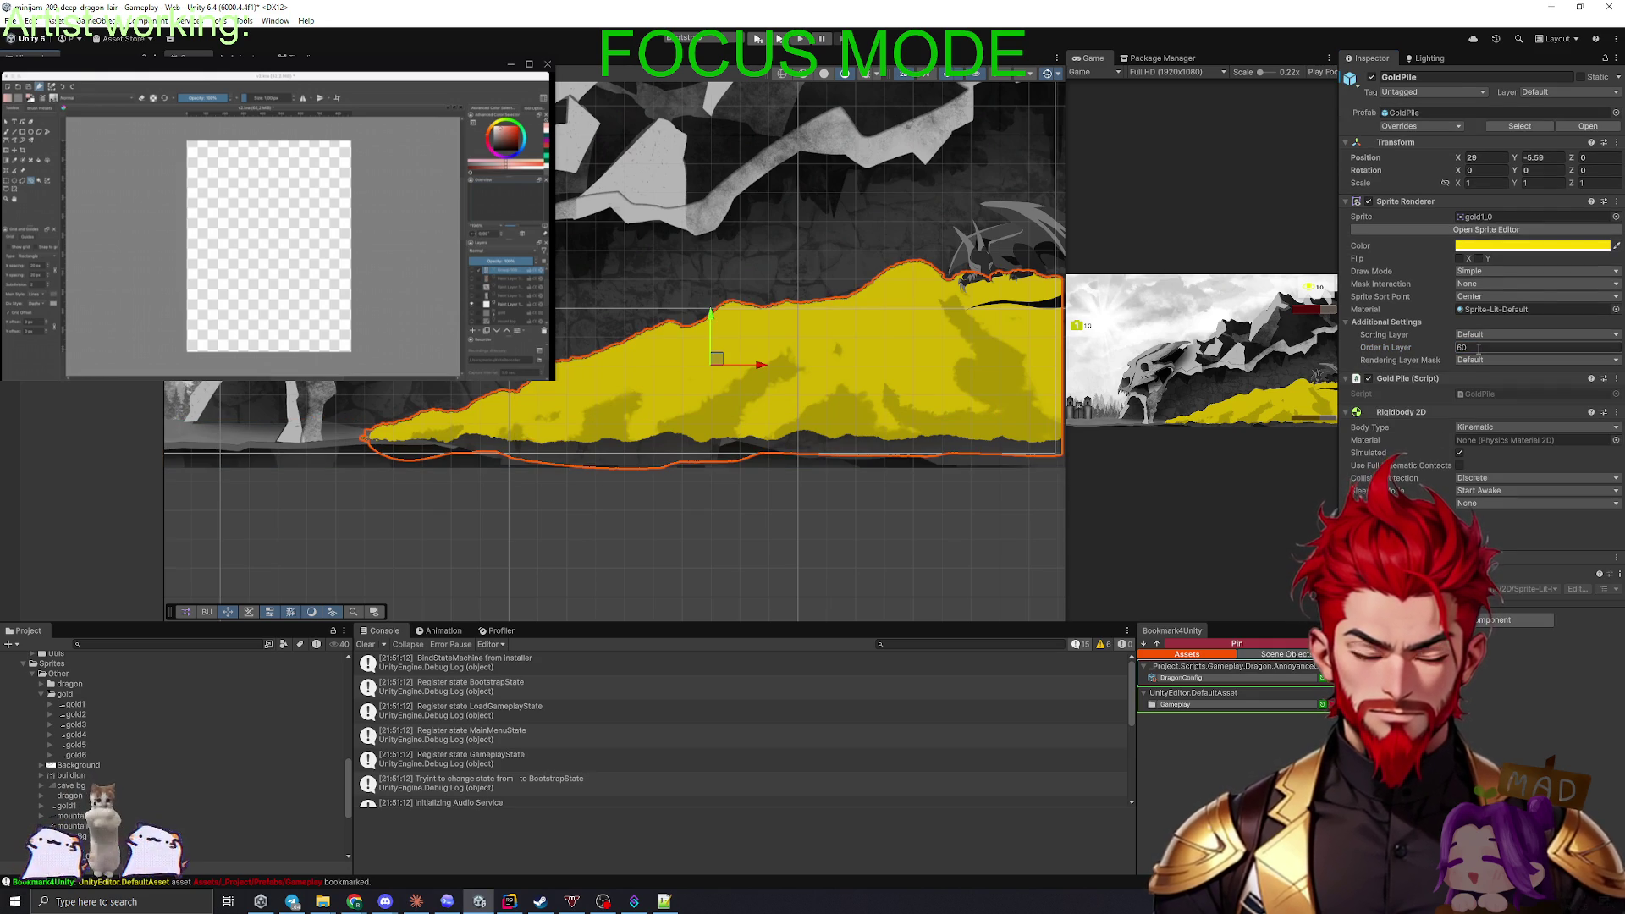
- Set the cave bg_0 mountain's Order in Layer to 25
left_click_drag(376, 328, 685, 350)
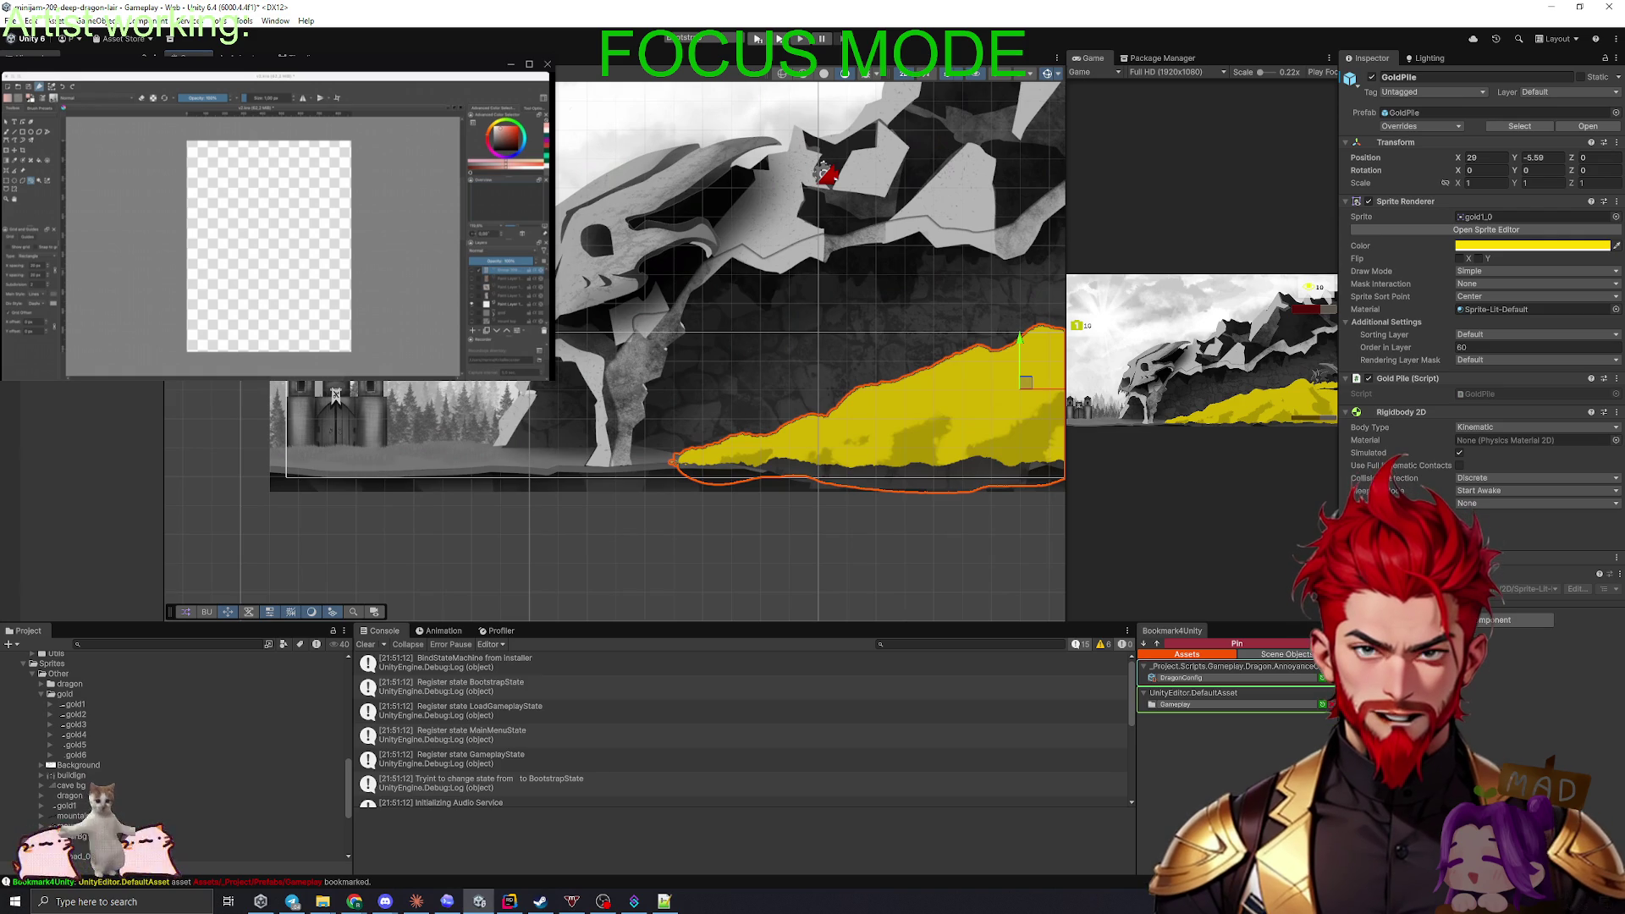
key("ctrl+z")
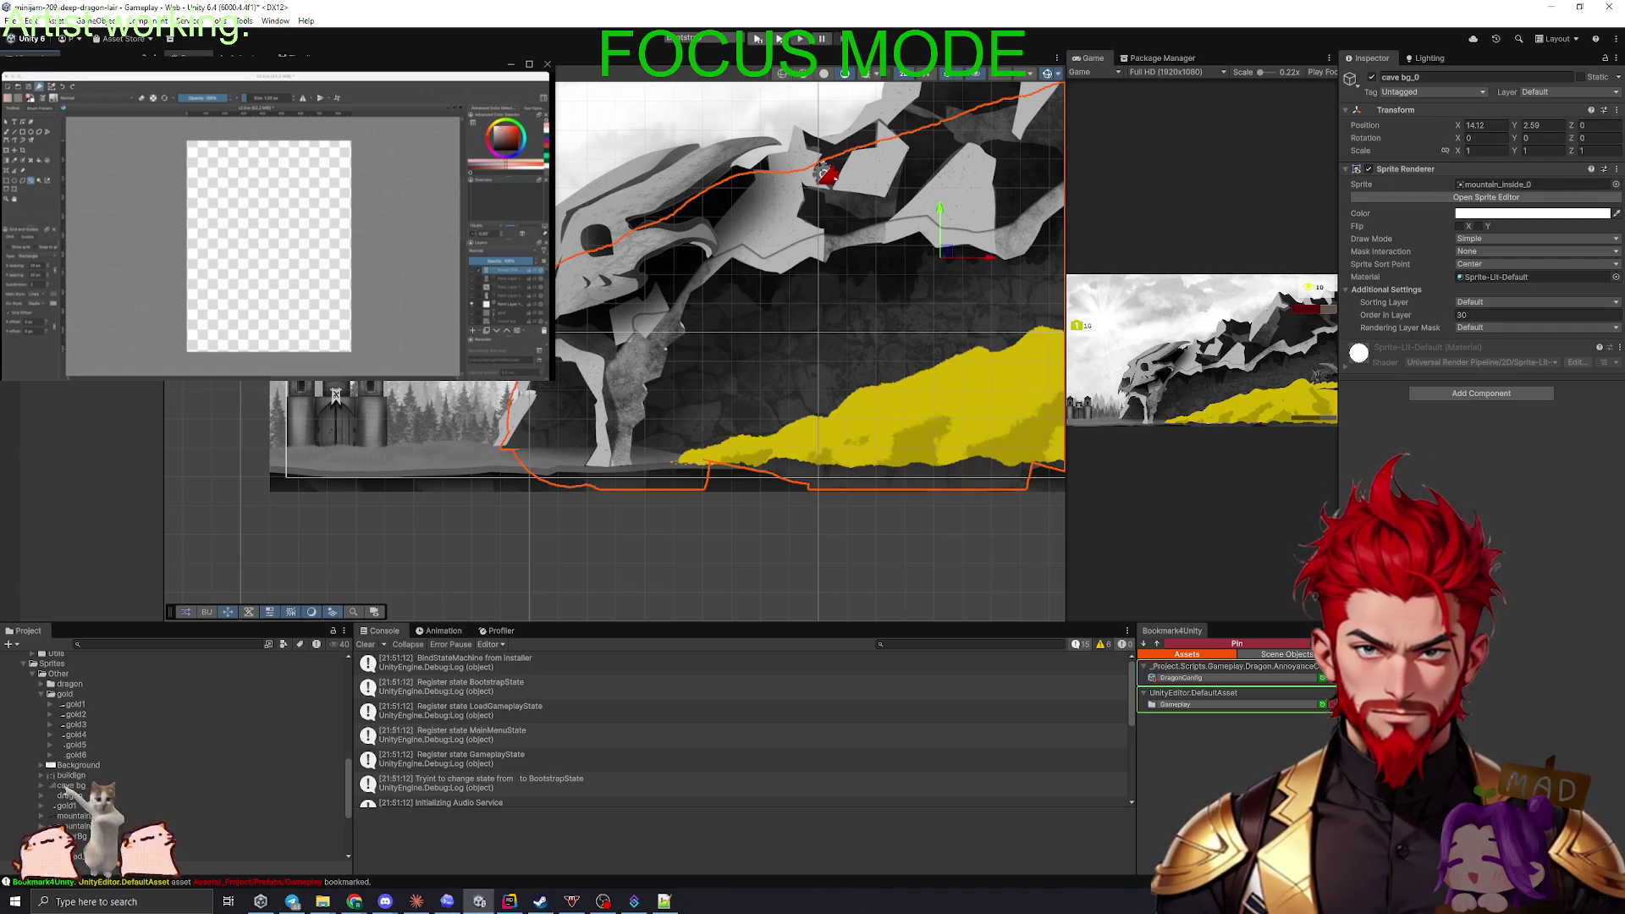
scroll(737, 275, "right", 5)
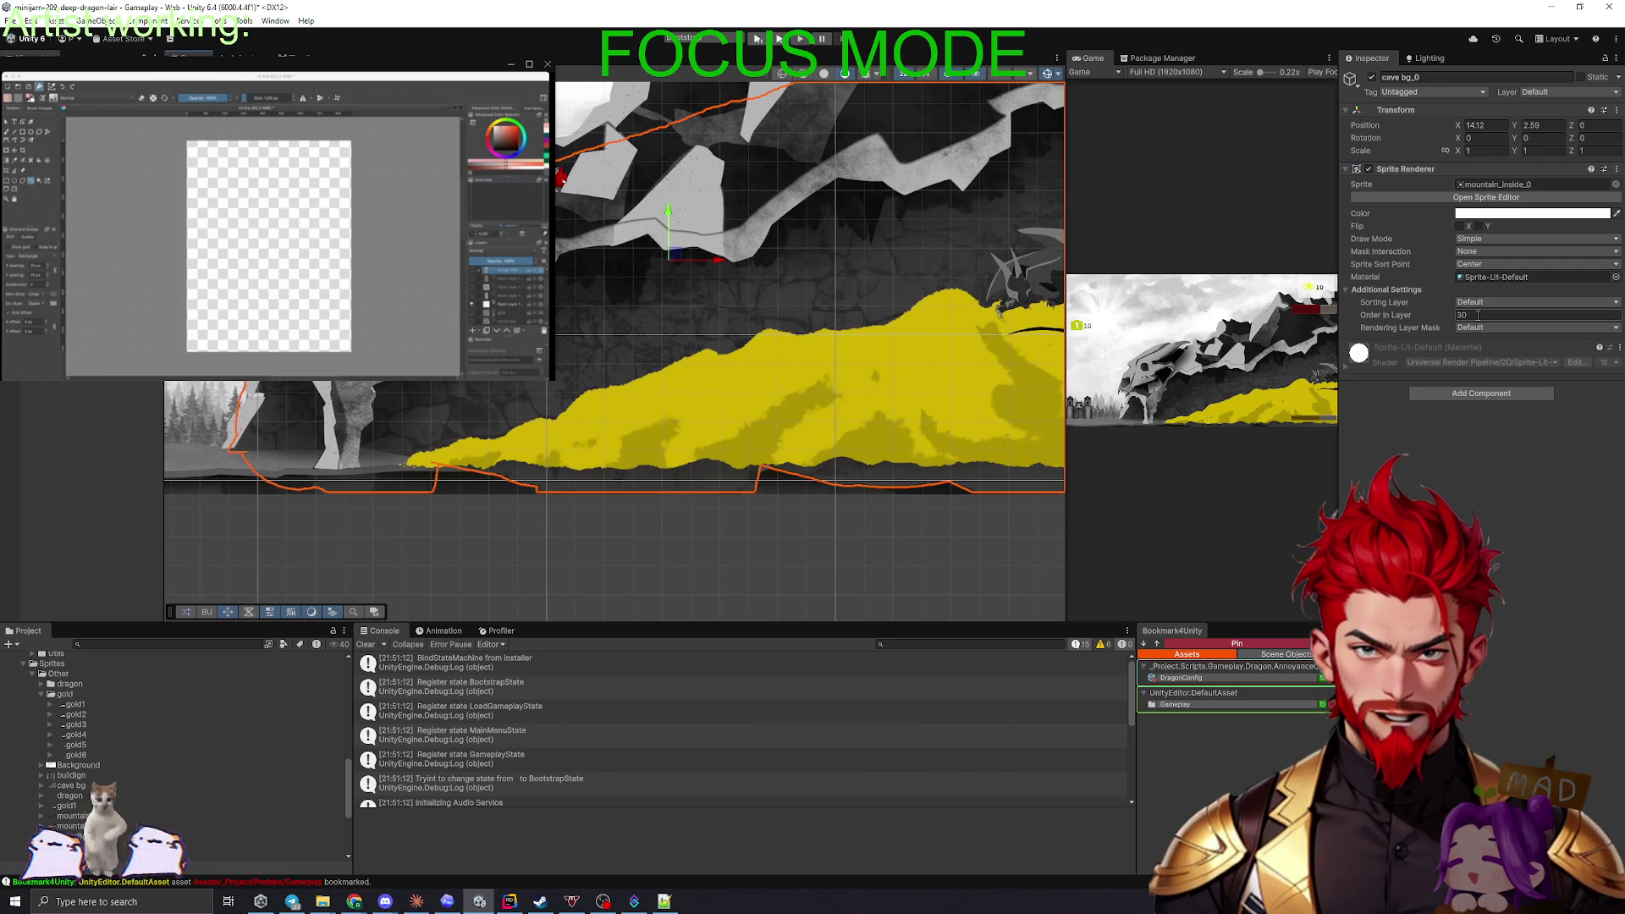
type("25")
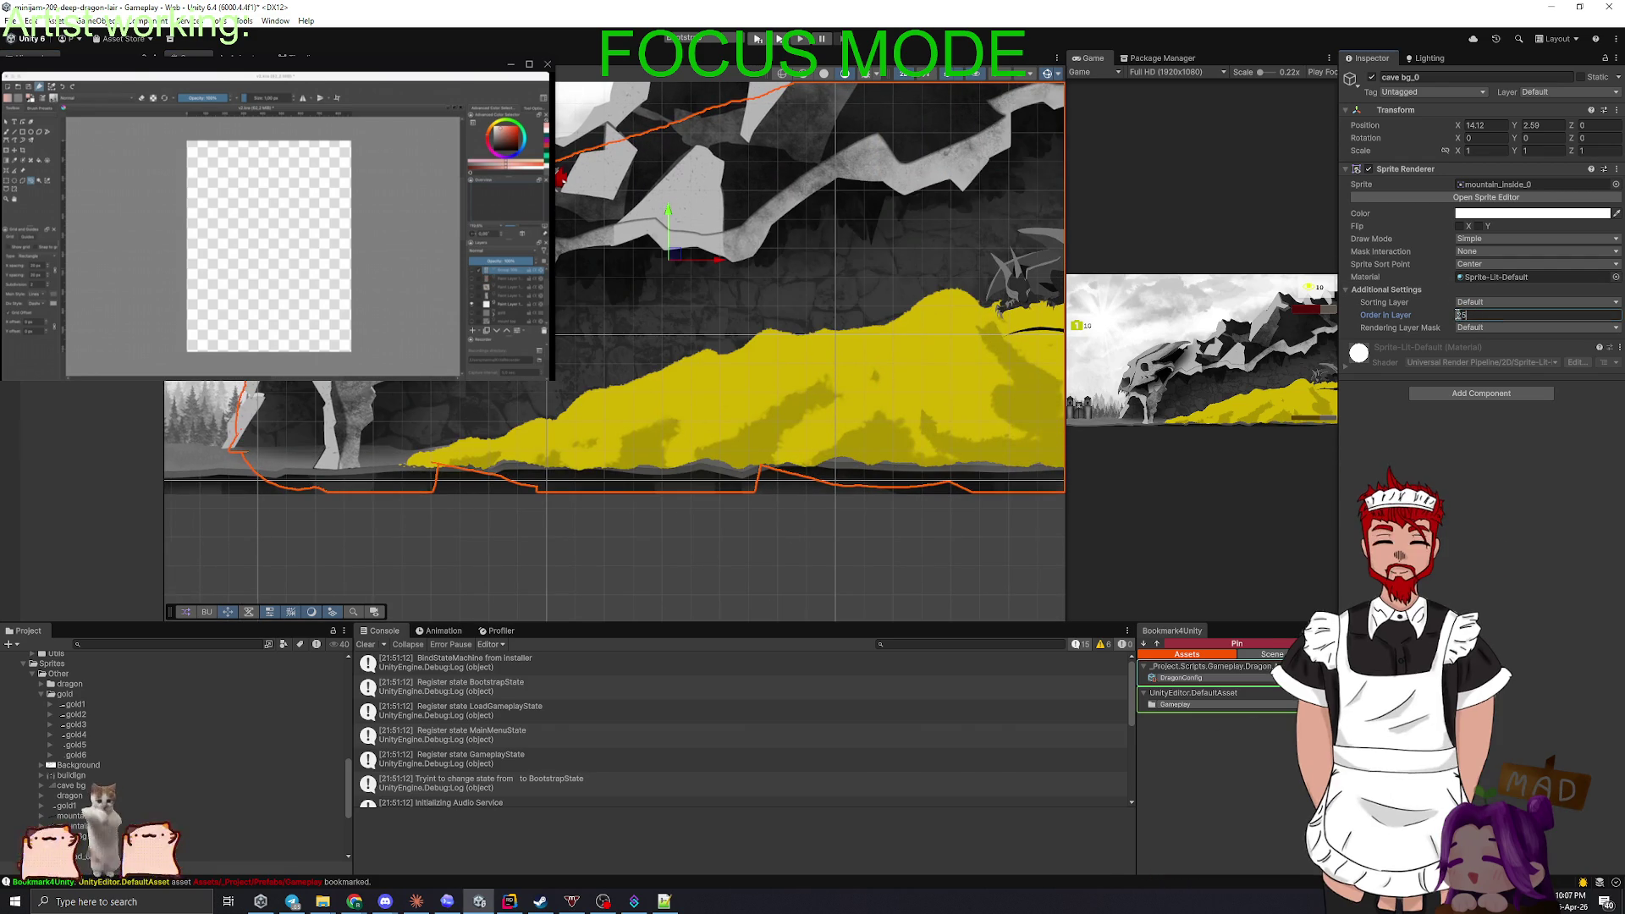
key("Return")
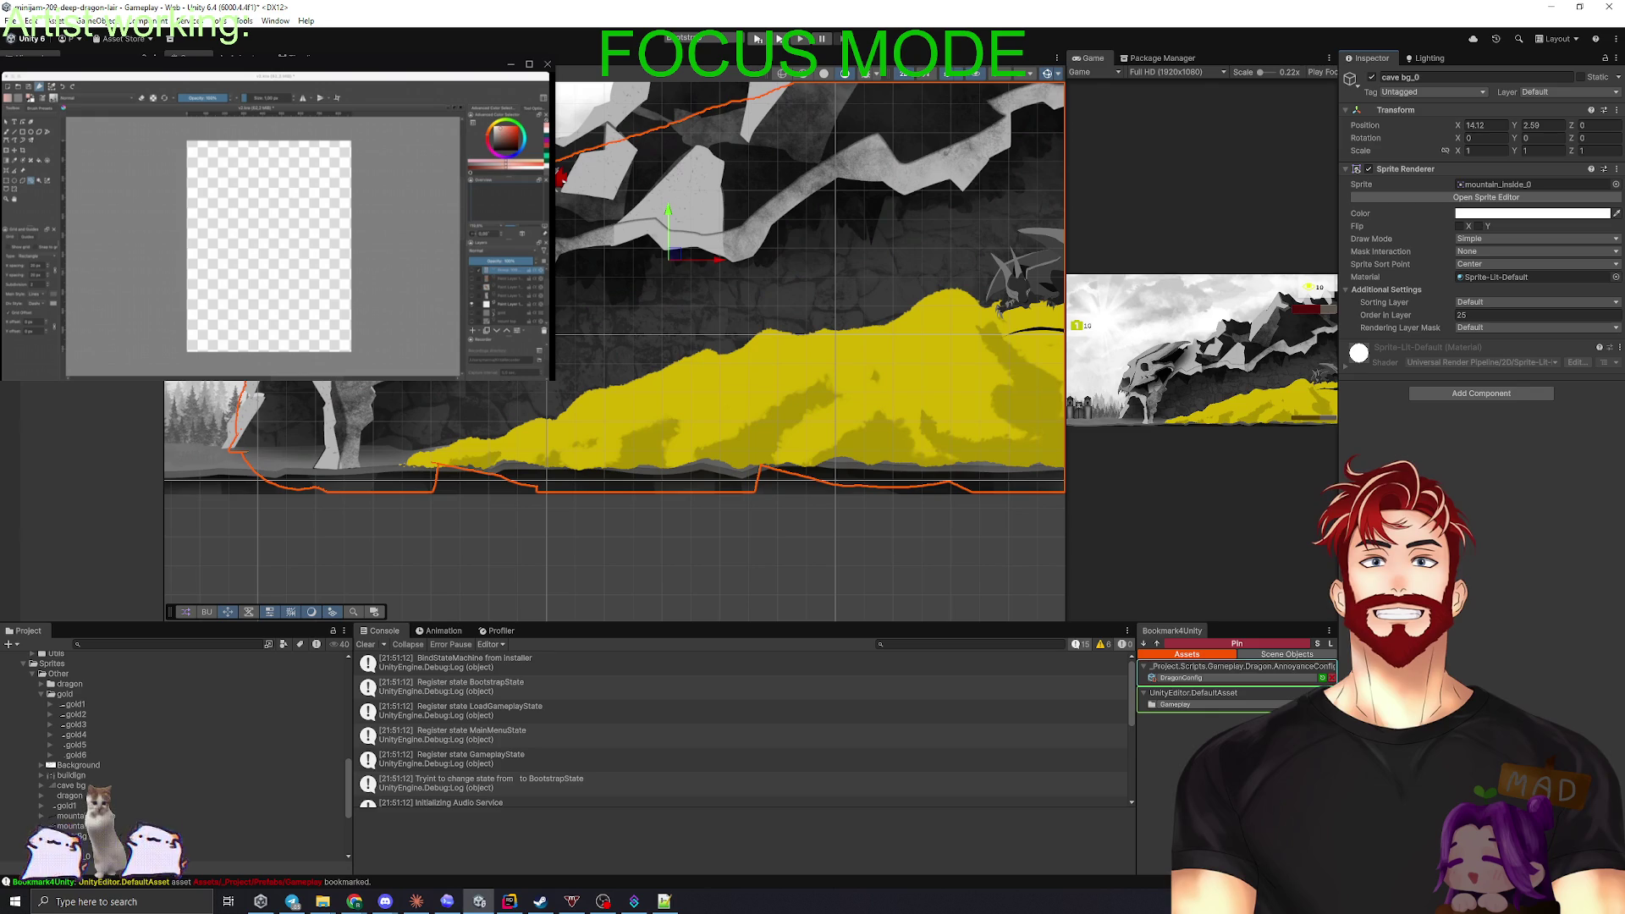
left_click(593, 483)
scroll(528, 442, "up", 3)
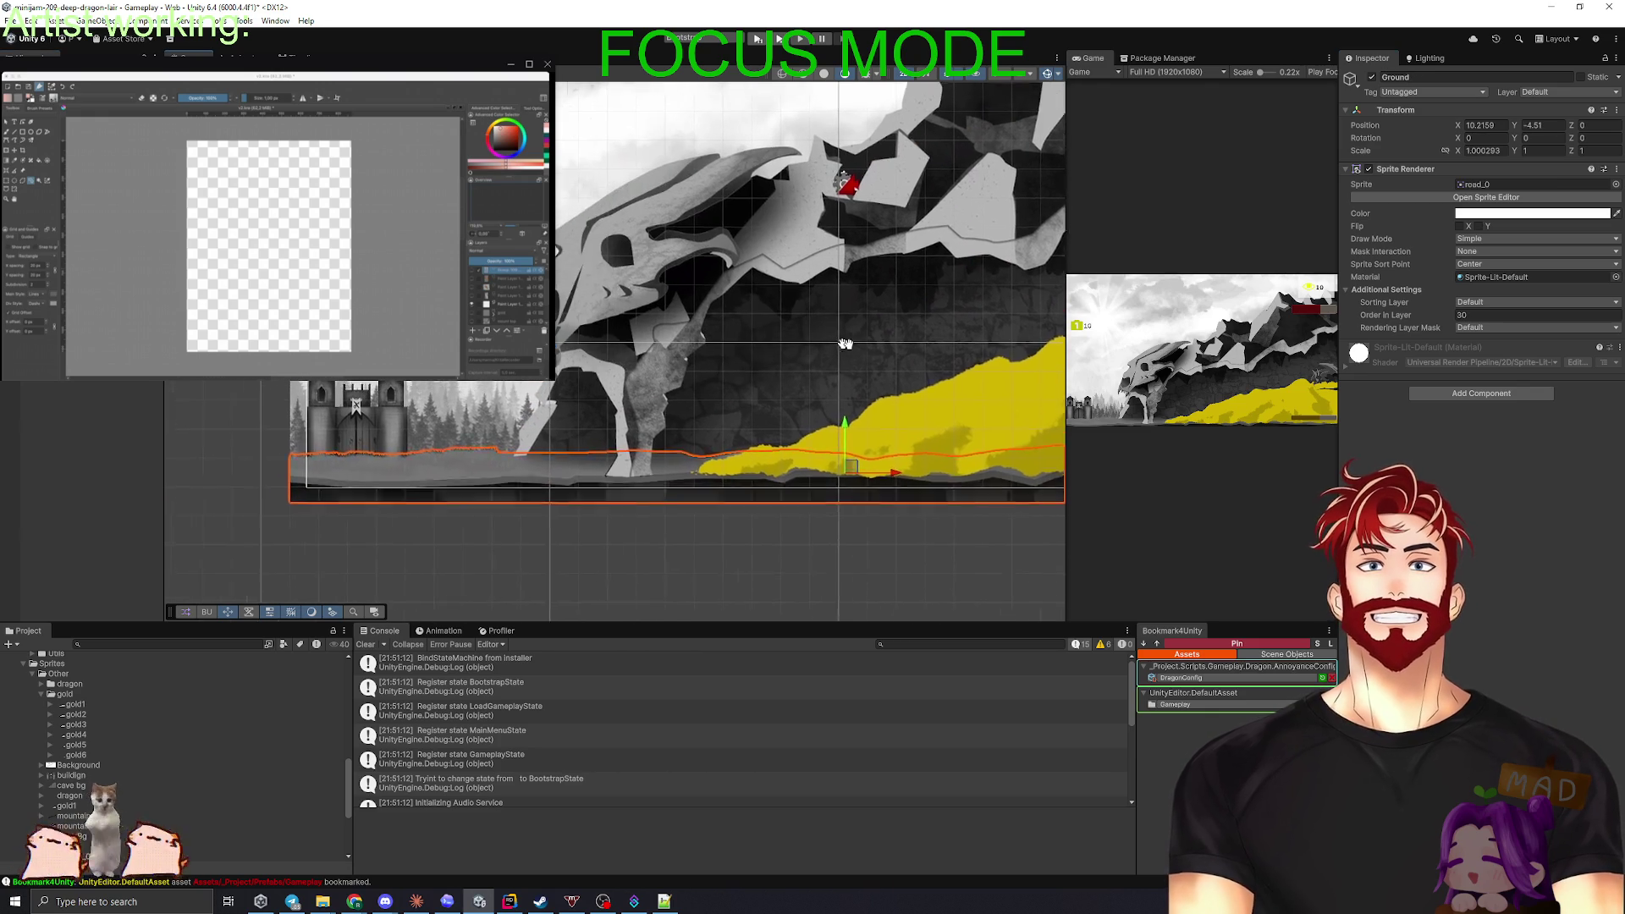
- Toggle GoldPile inactive and active again, then widen the Game view over the lair
scroll(528, 441, "down", 4)
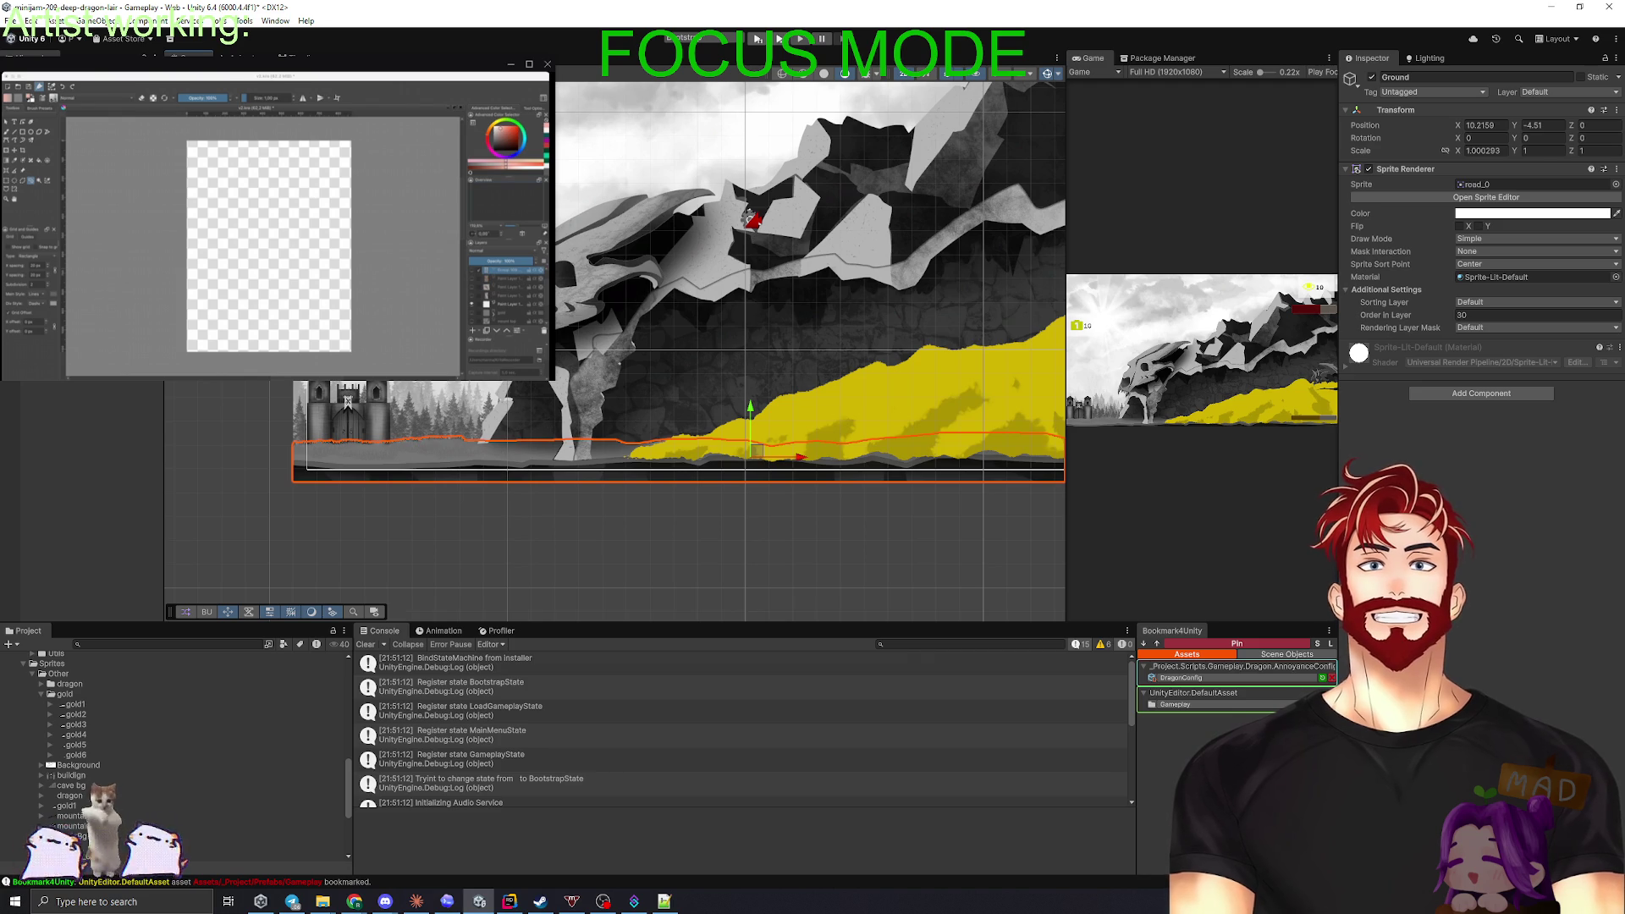
left_click(837, 463)
key("alt+shift+a")
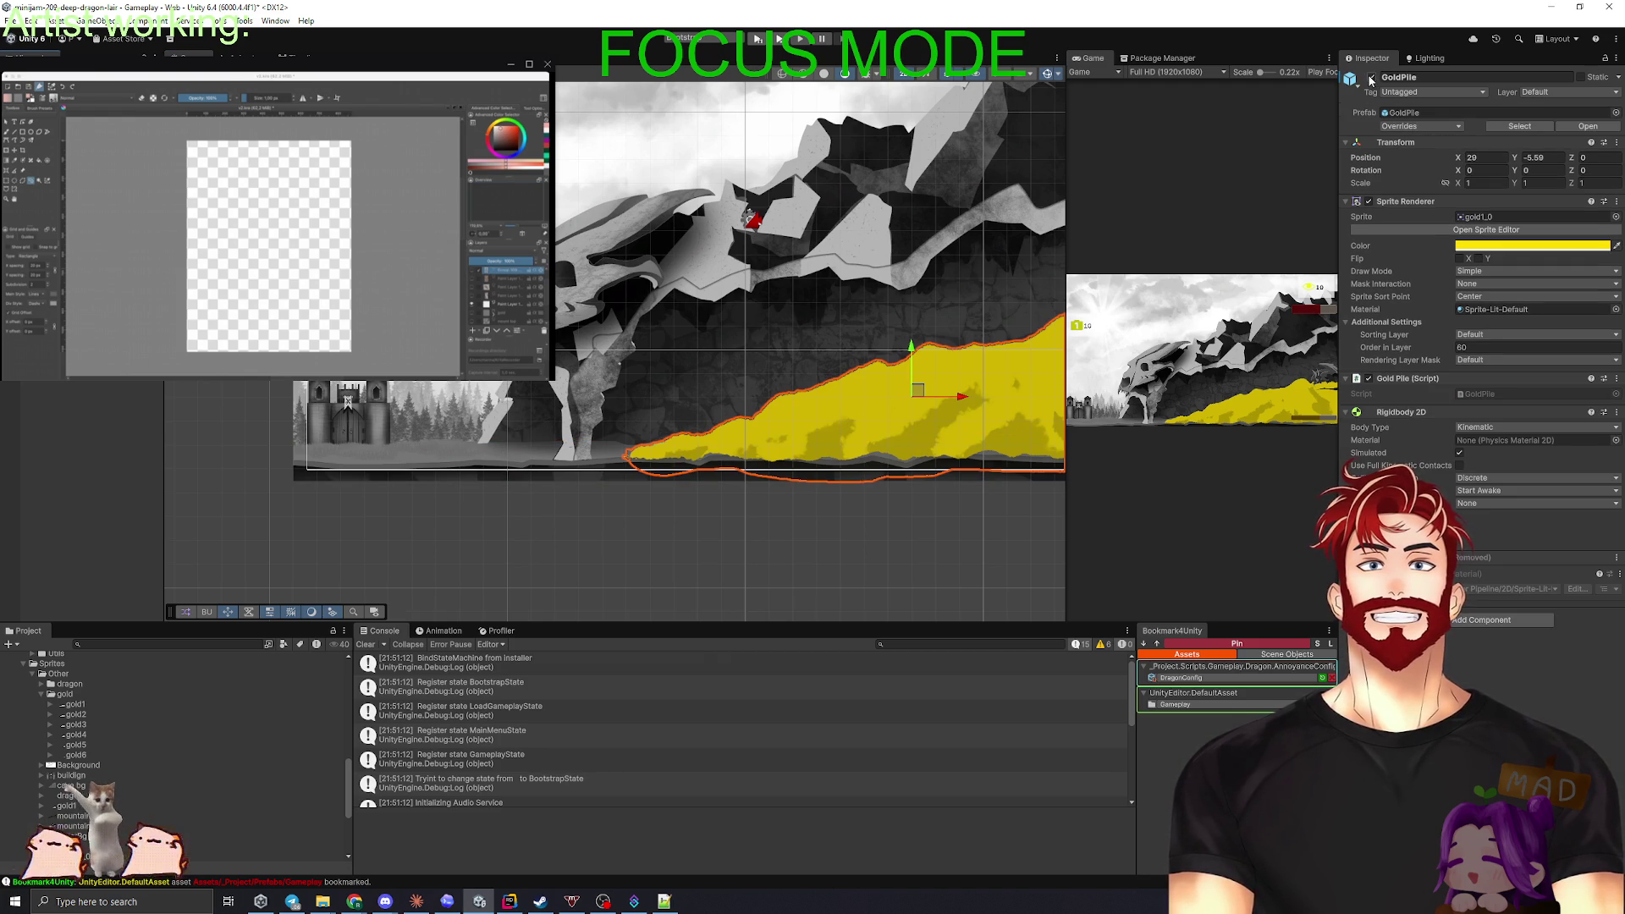
mouse_move(837, 463)
left_mouse_down()
mouse_move(564, 404)
mouse_move(647, 440)
left_mouse_up()
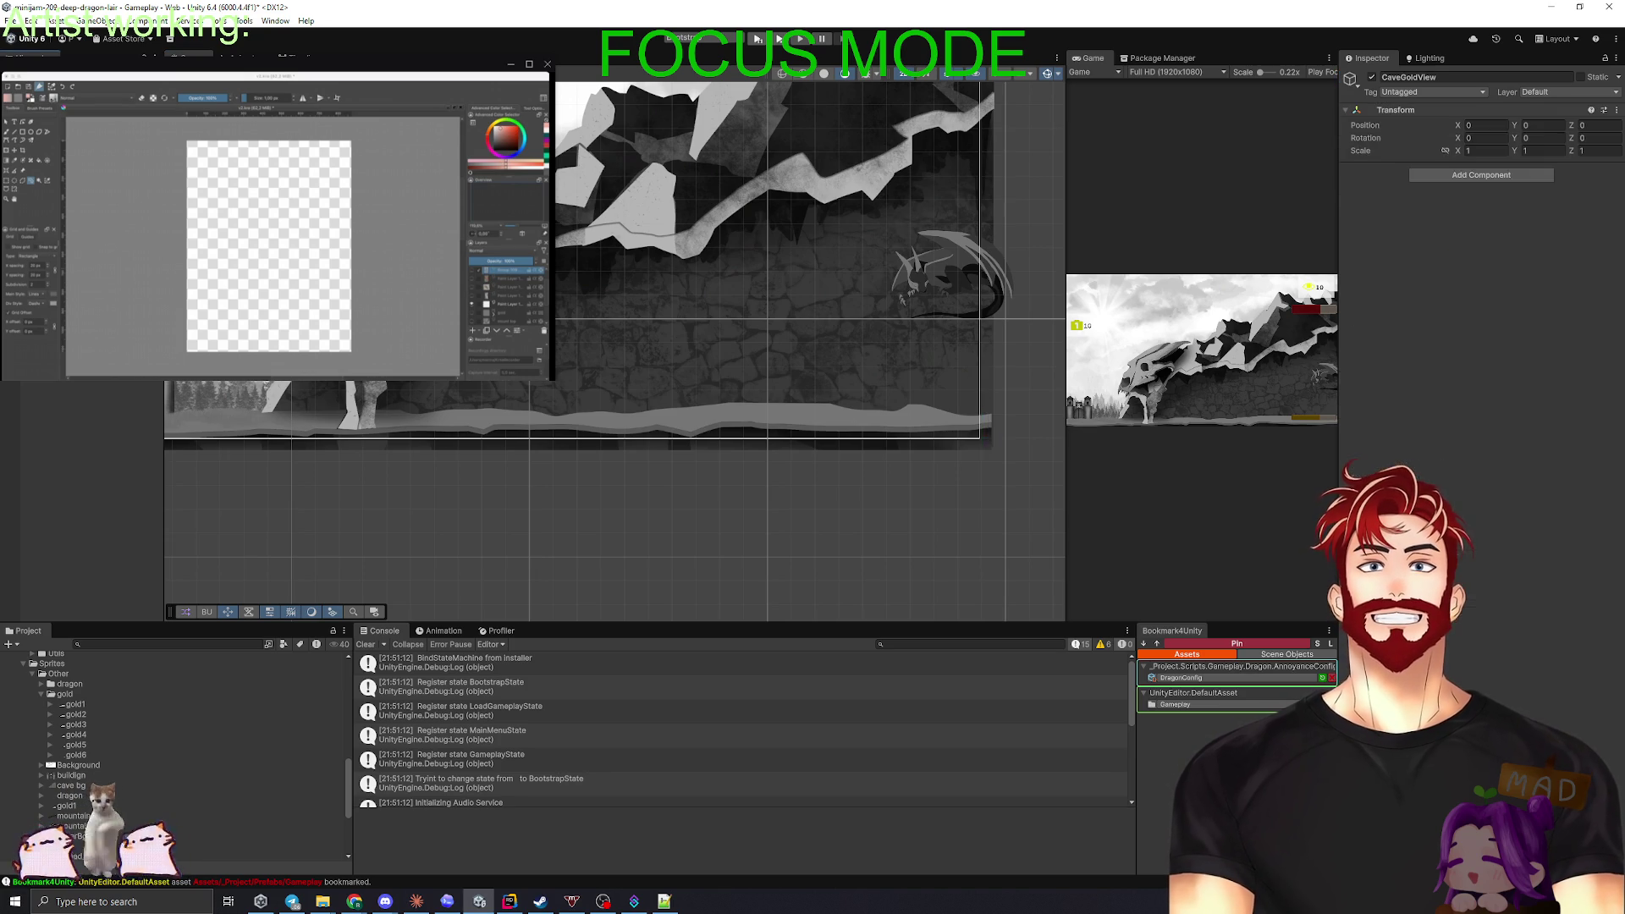
left_click(1372, 77)
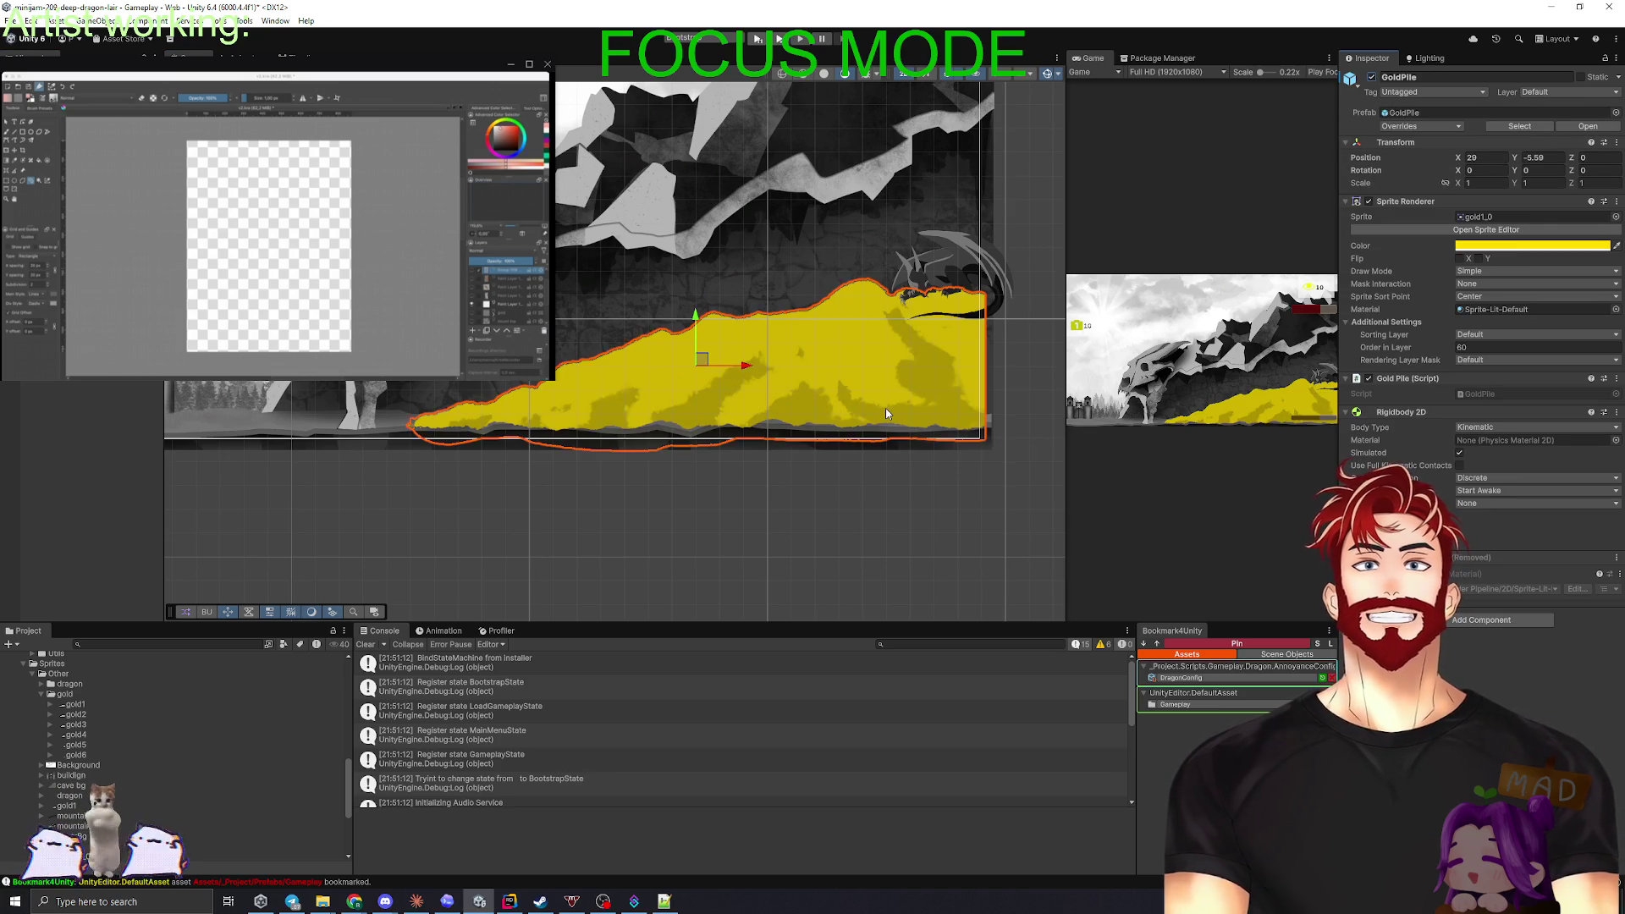
mouse_move(1067, 463)
left_mouse_down()
mouse_move(374, 453)
mouse_move(495, 446)
left_mouse_up()
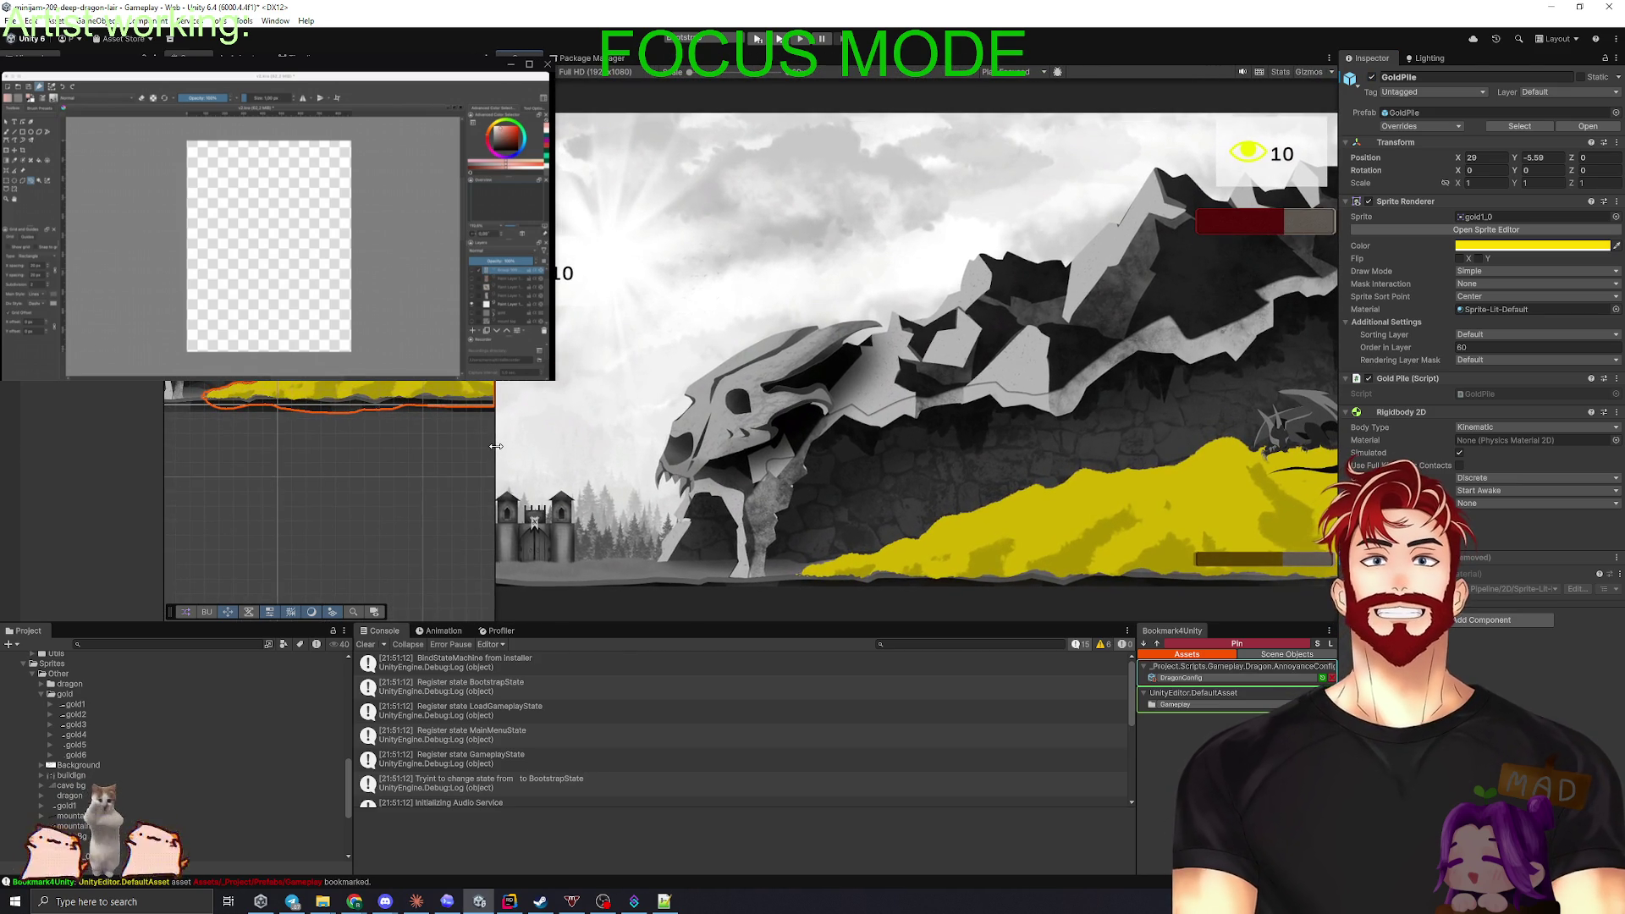
- Try the gold pile's Position Y at -5 in the Inspector
left_click_drag(495, 446, 631, 446)
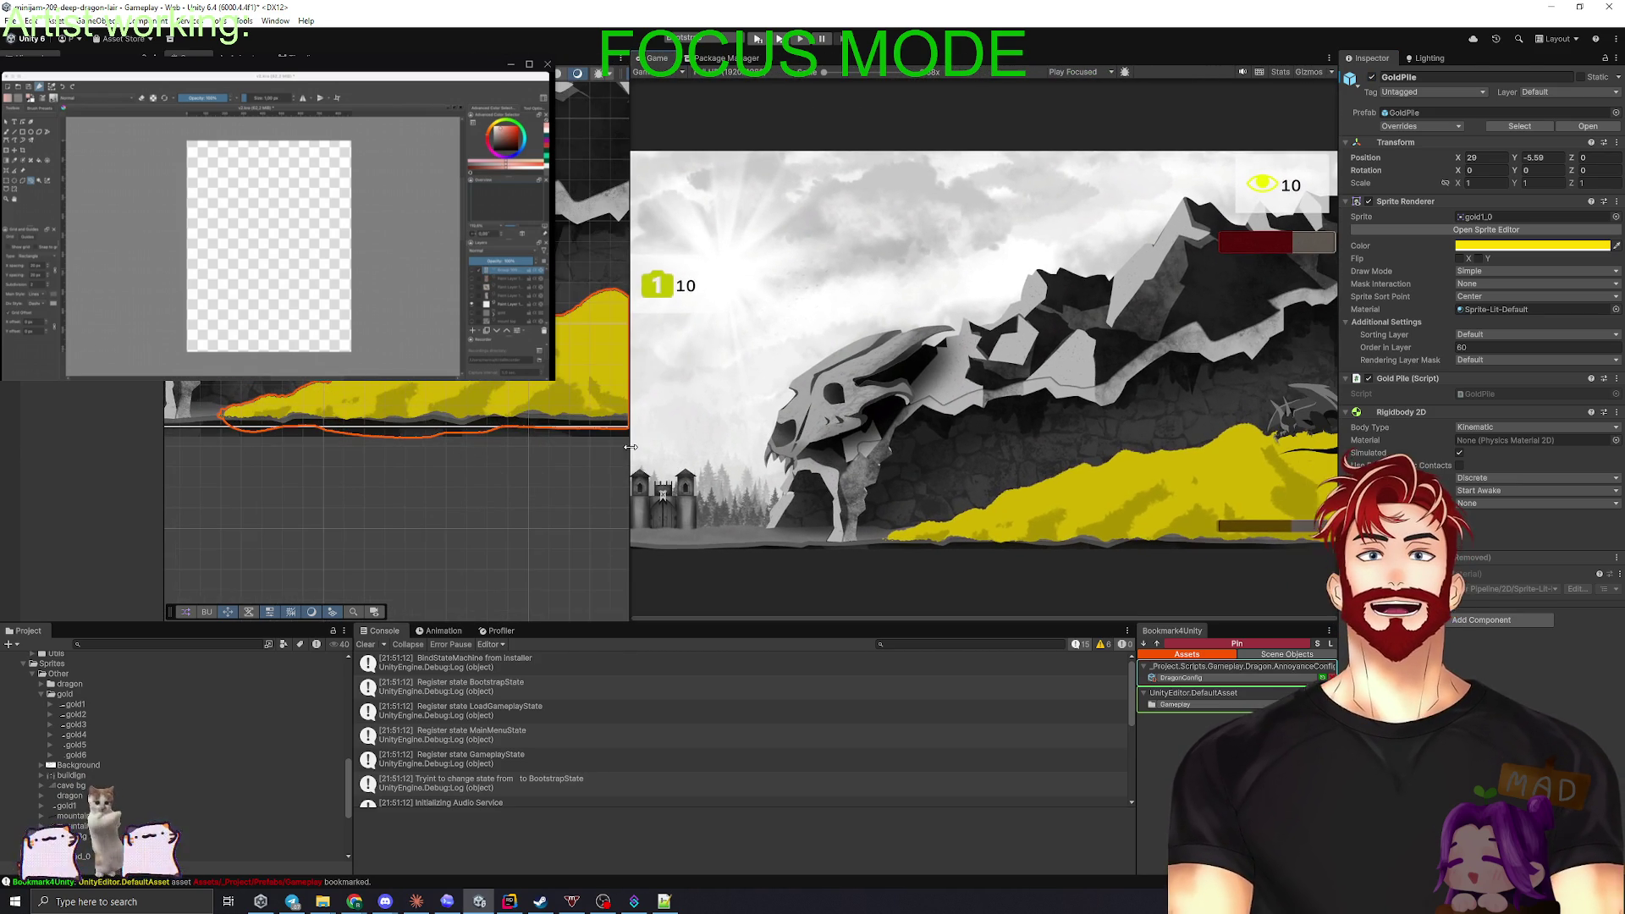
left_click(1542, 157)
left_click(1554, 161)
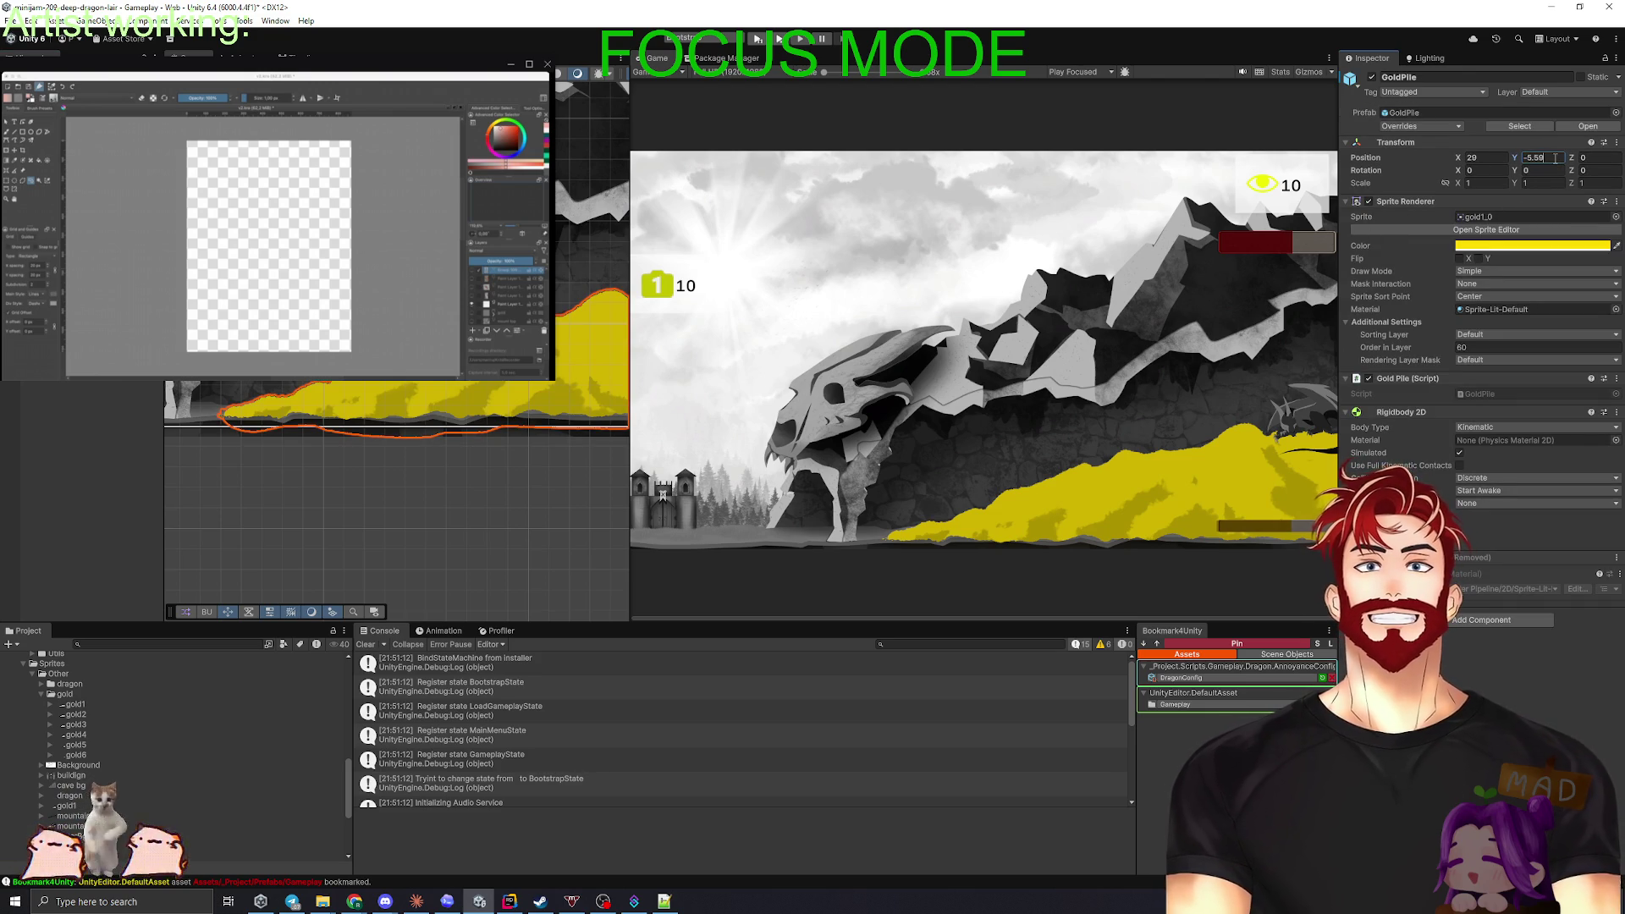
key("BackSpace")
type("0")
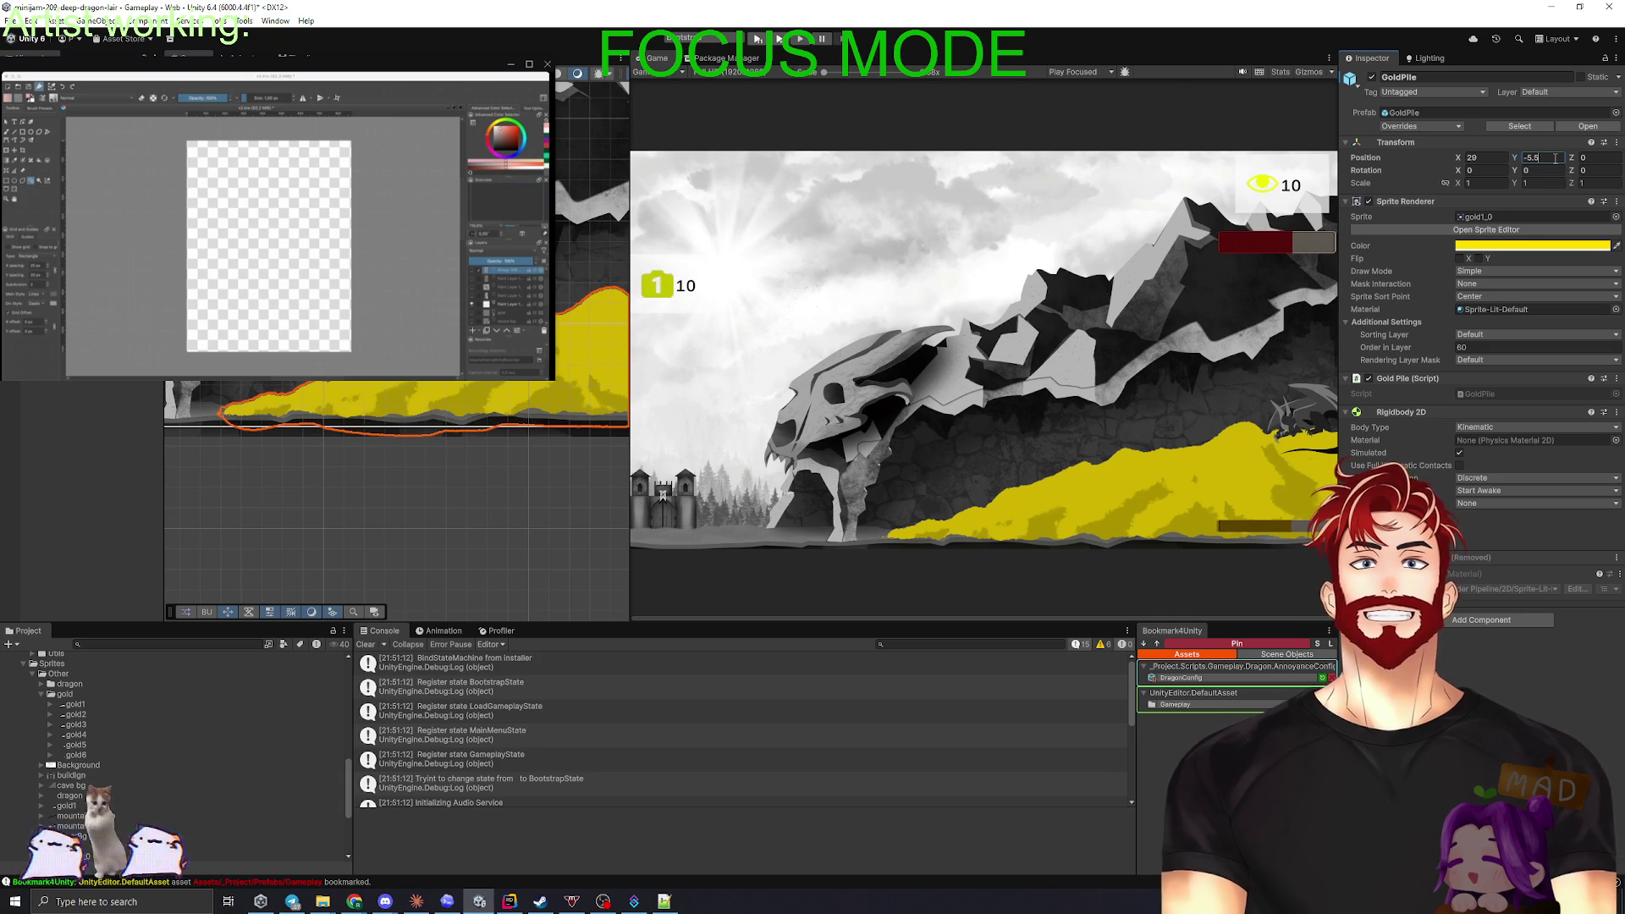
key("BackSpace")
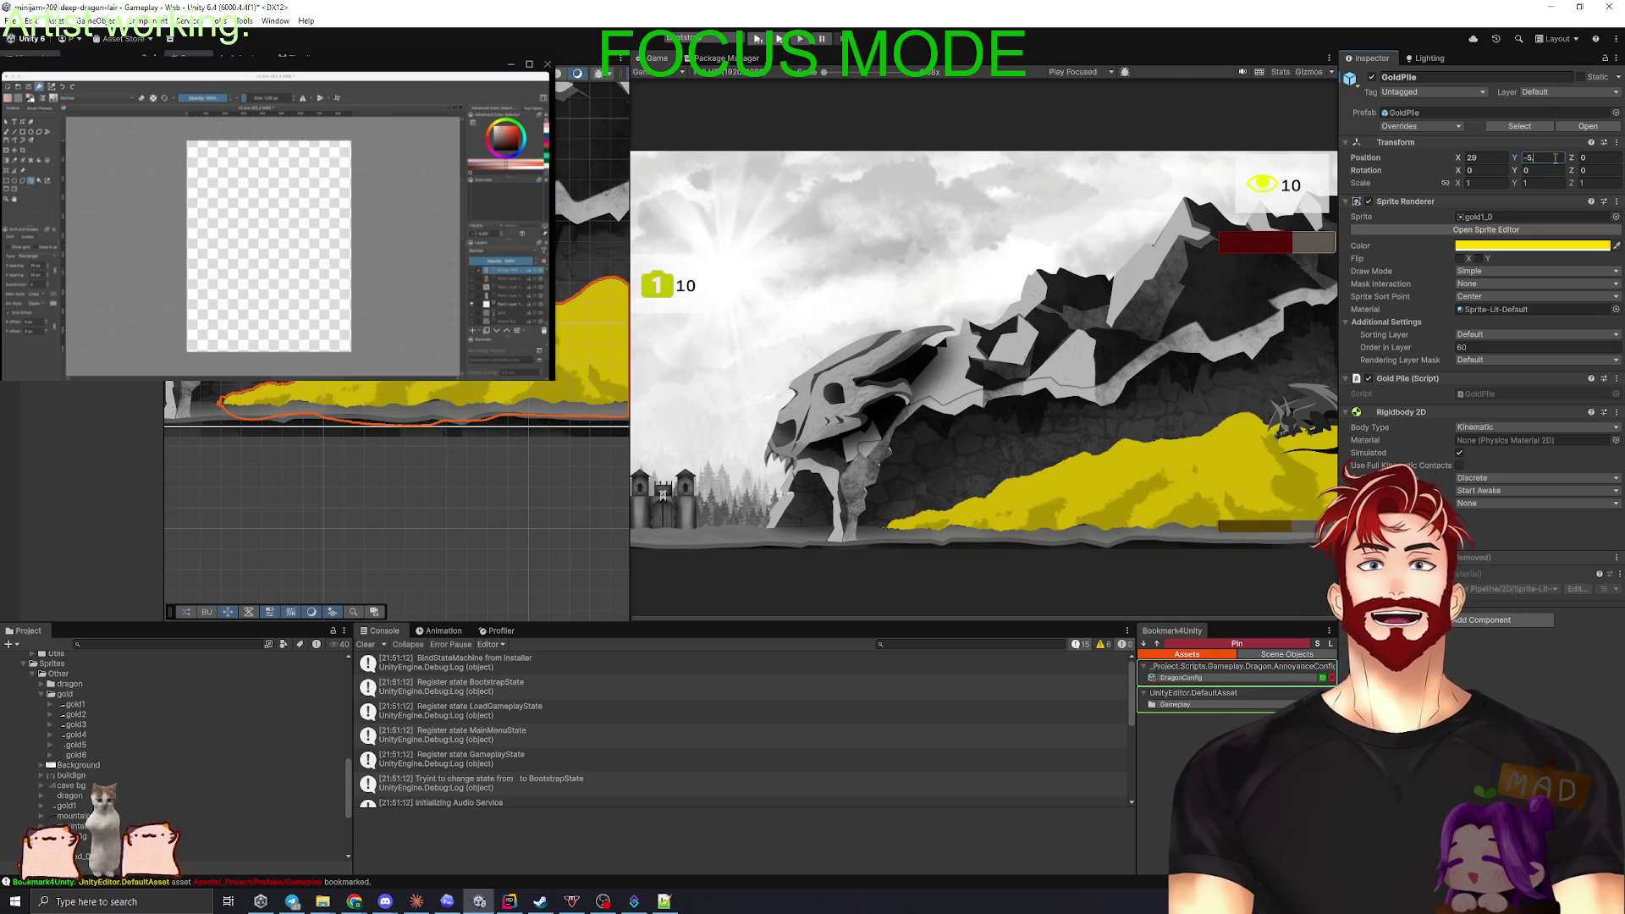
key("Return")
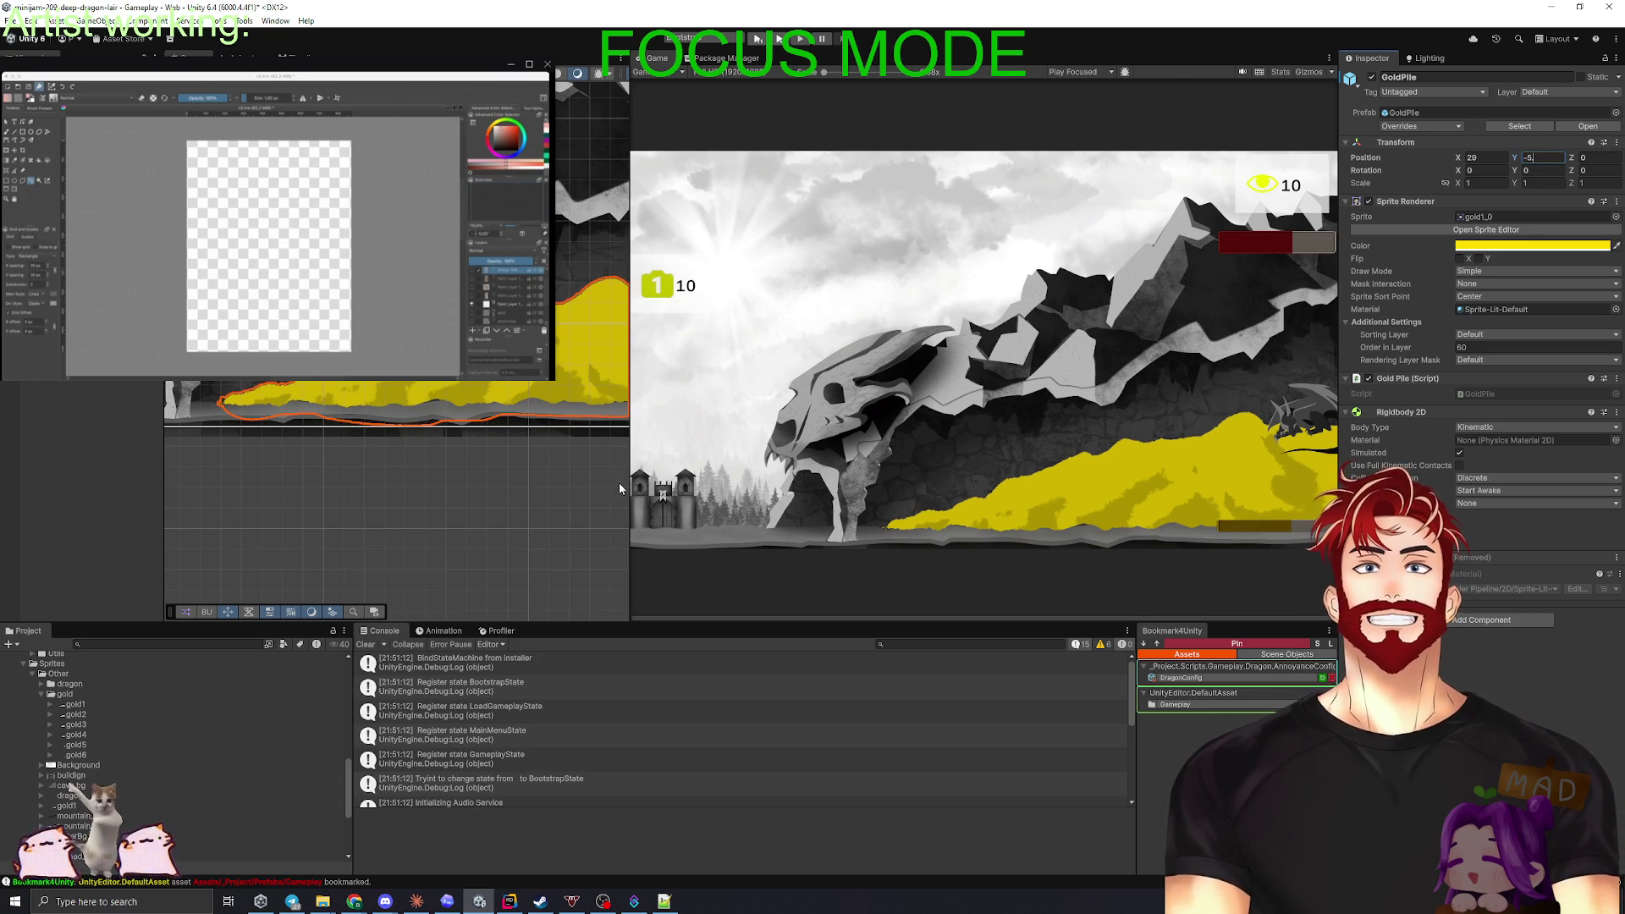
- Set the gold pile's Position Y to -5.2 instead of -5.59
left_click_drag(627, 479, 340, 453)
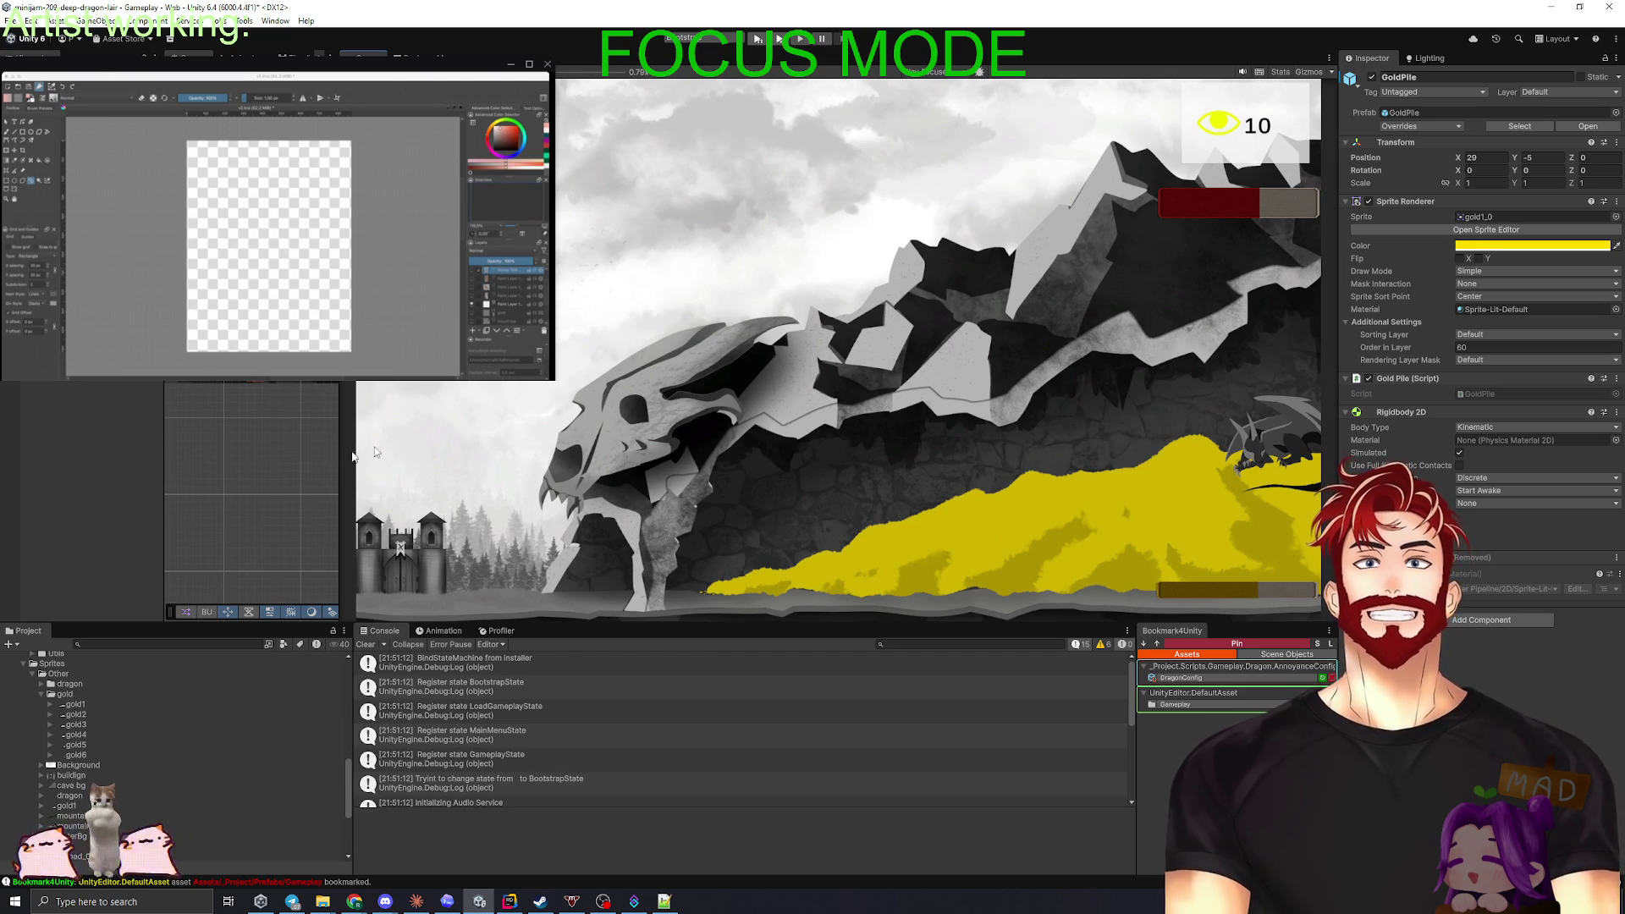
left_click_drag(1514, 158, 1359, 334)
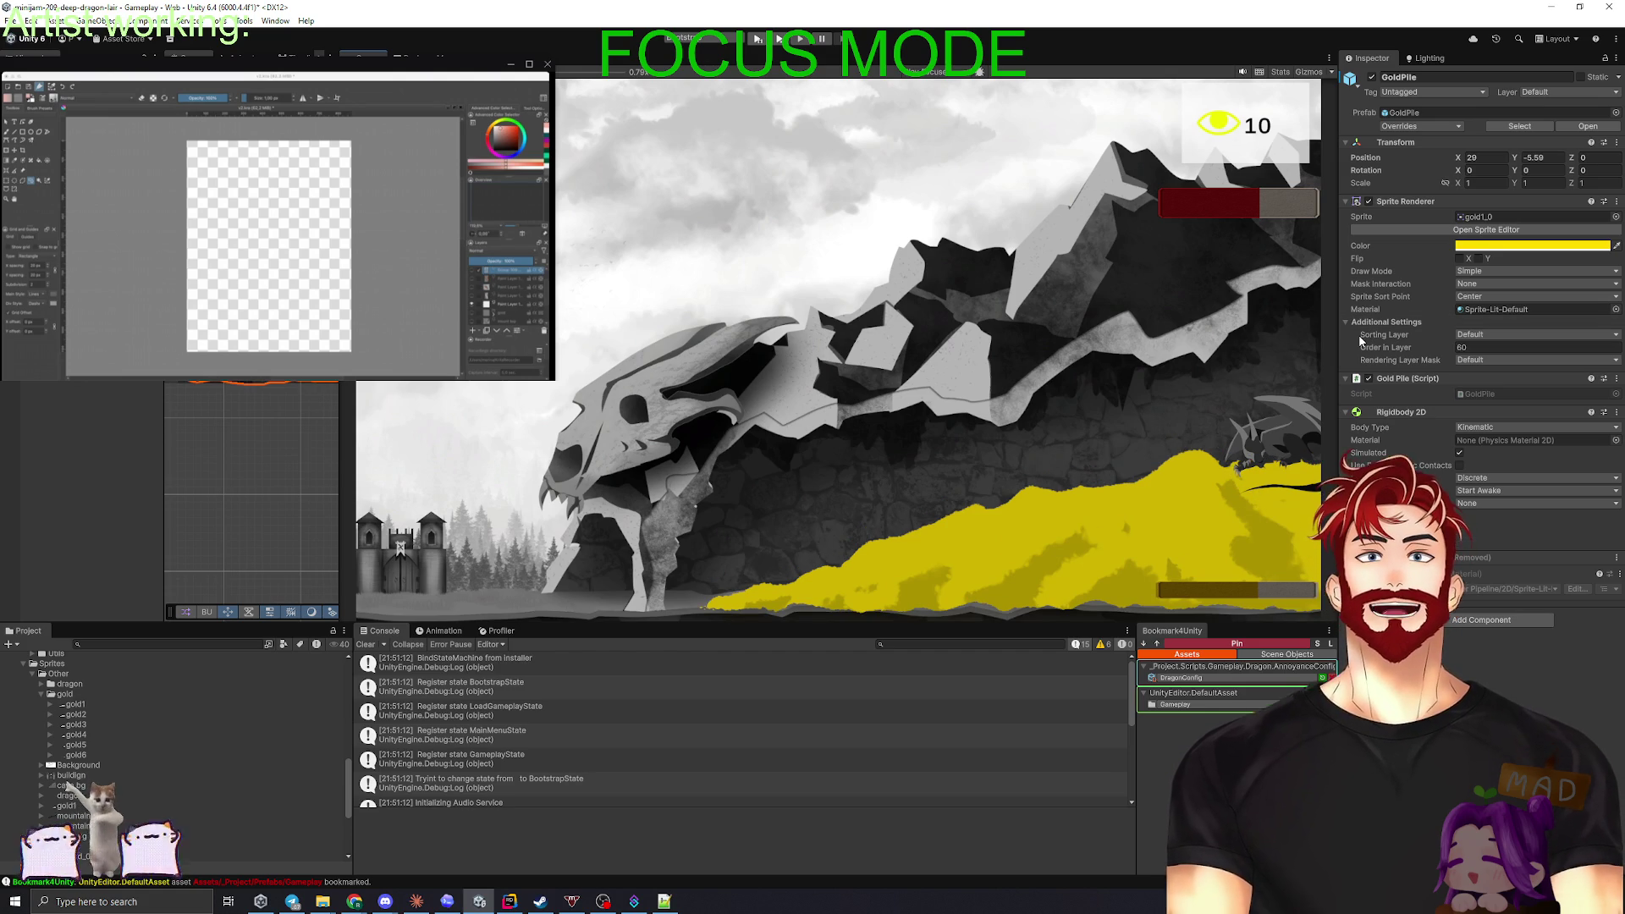
key("ctrl+z")
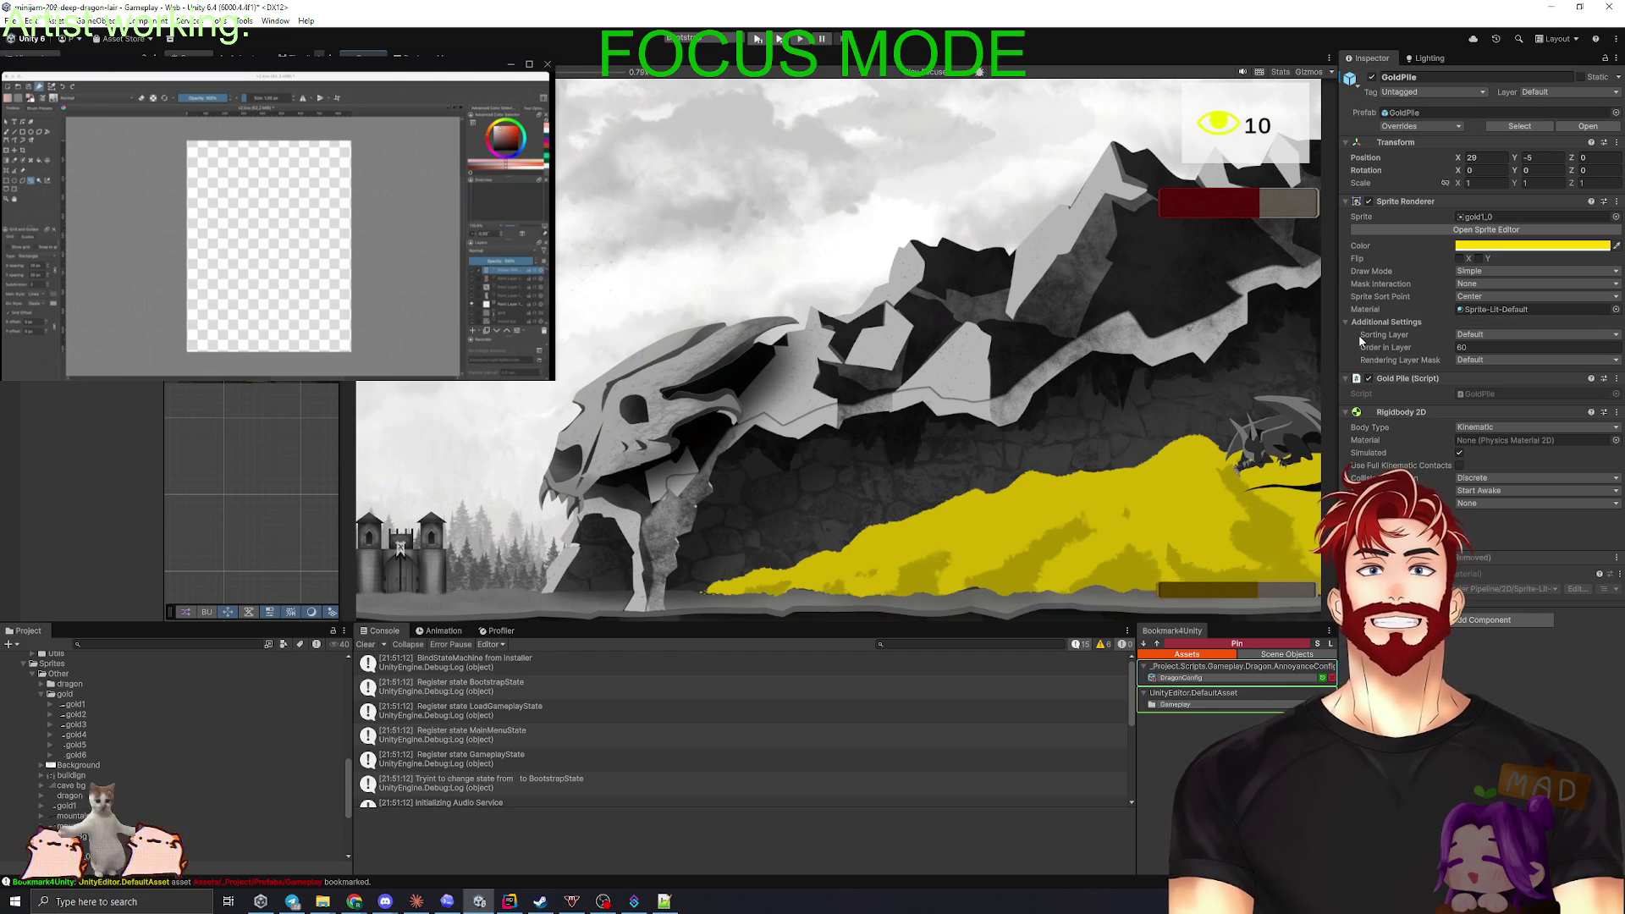
left_click(1542, 157)
type("-5.59")
double_click(1542, 158)
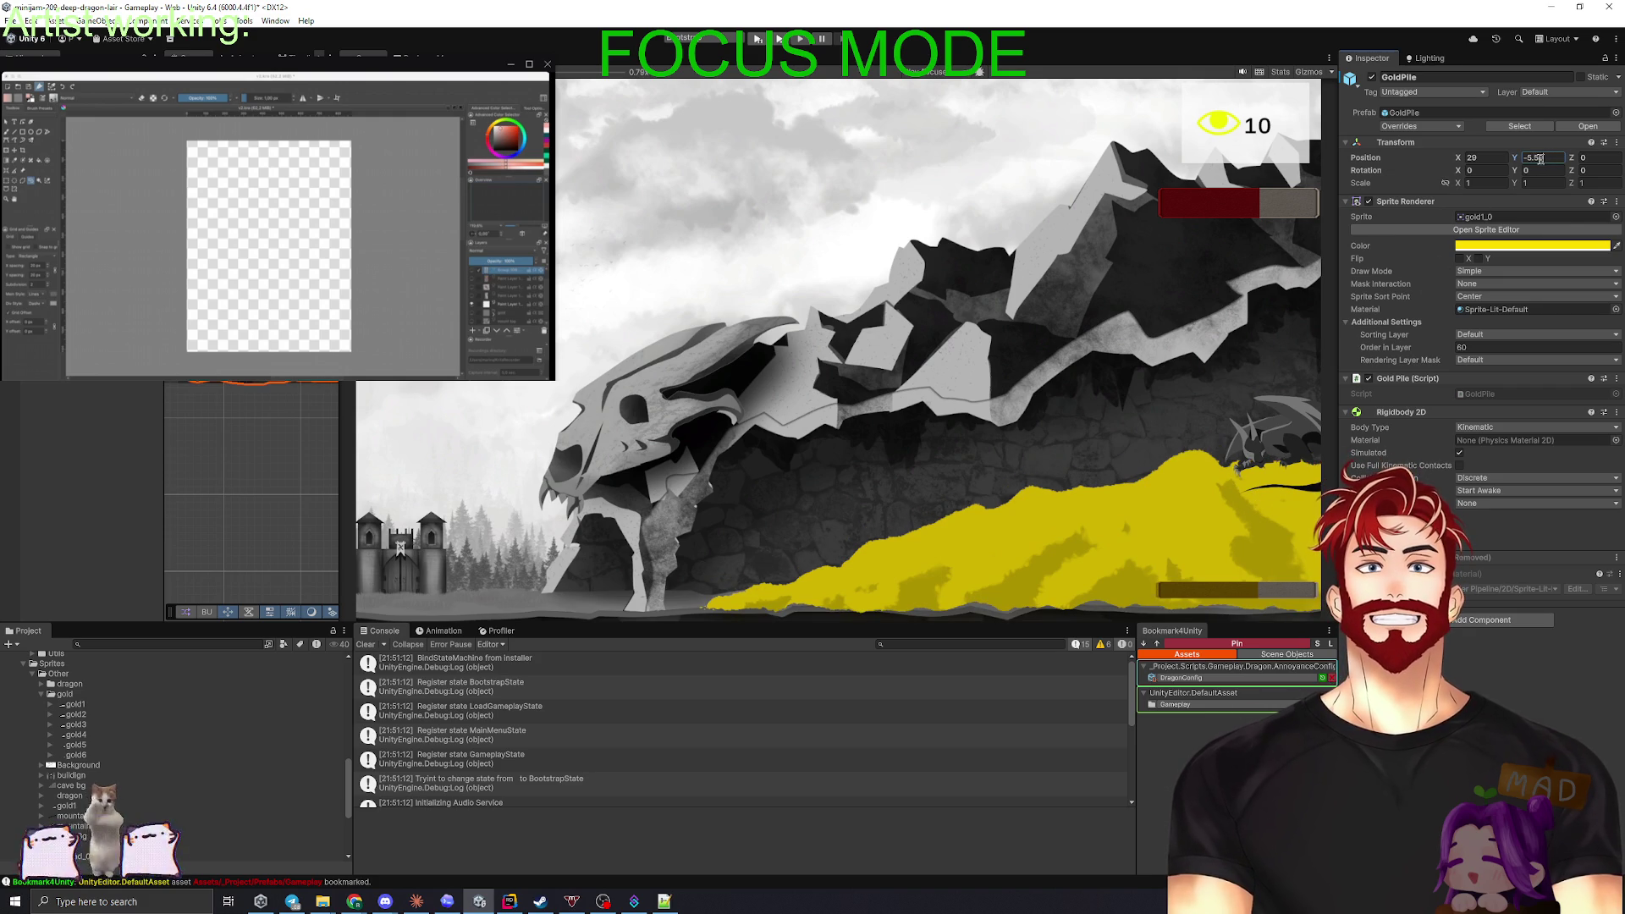
type("-5.2")
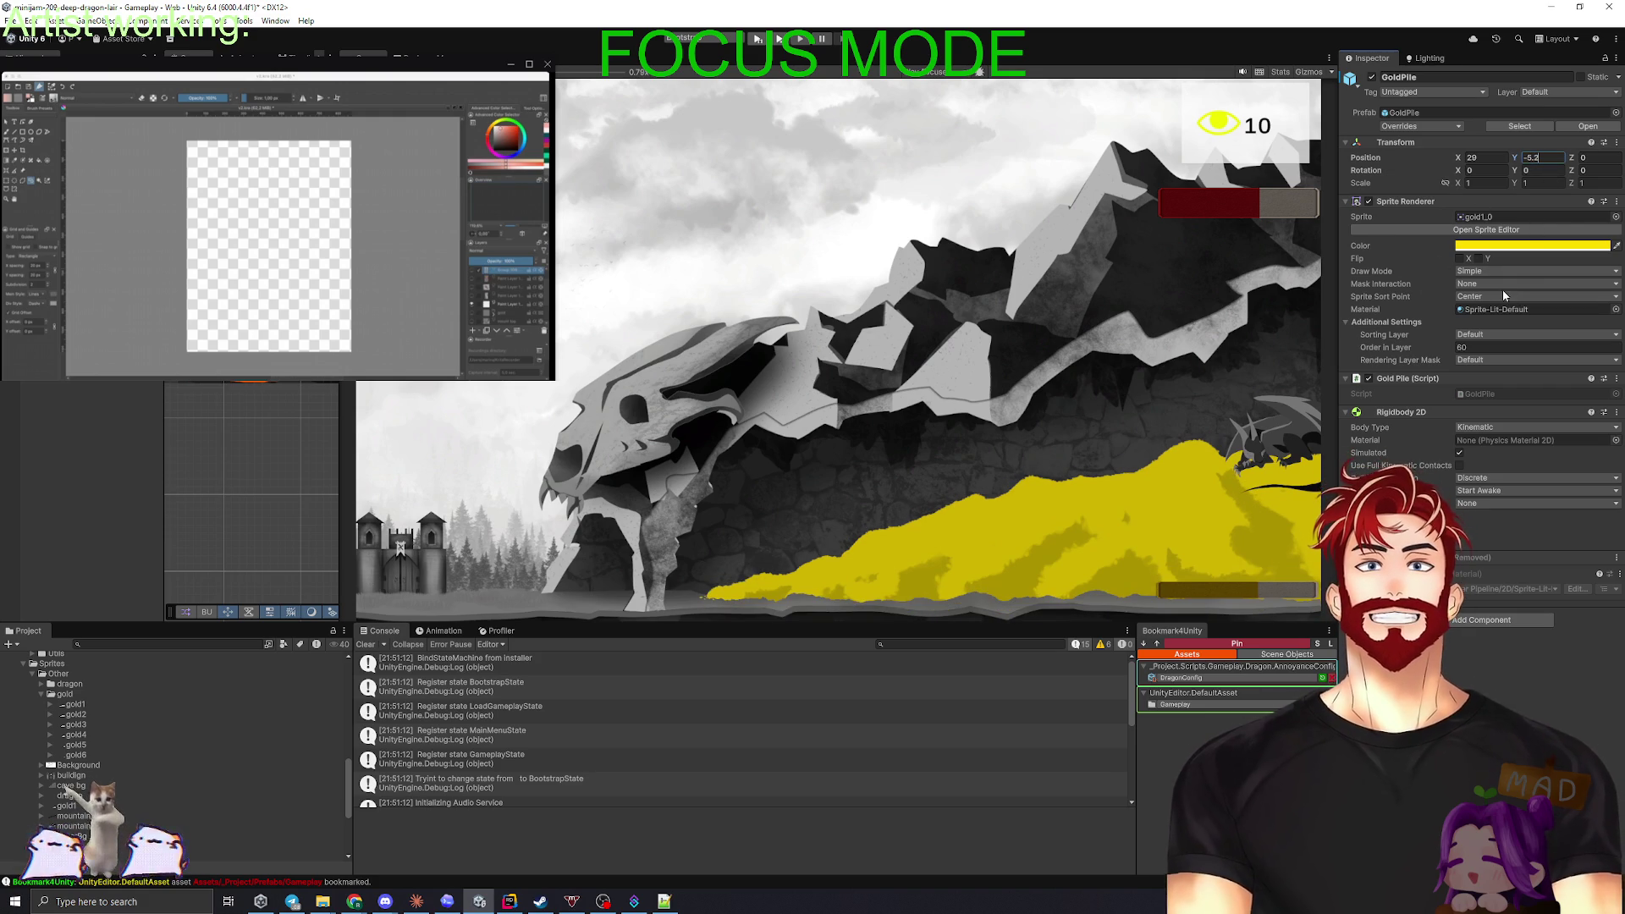
key("Return")
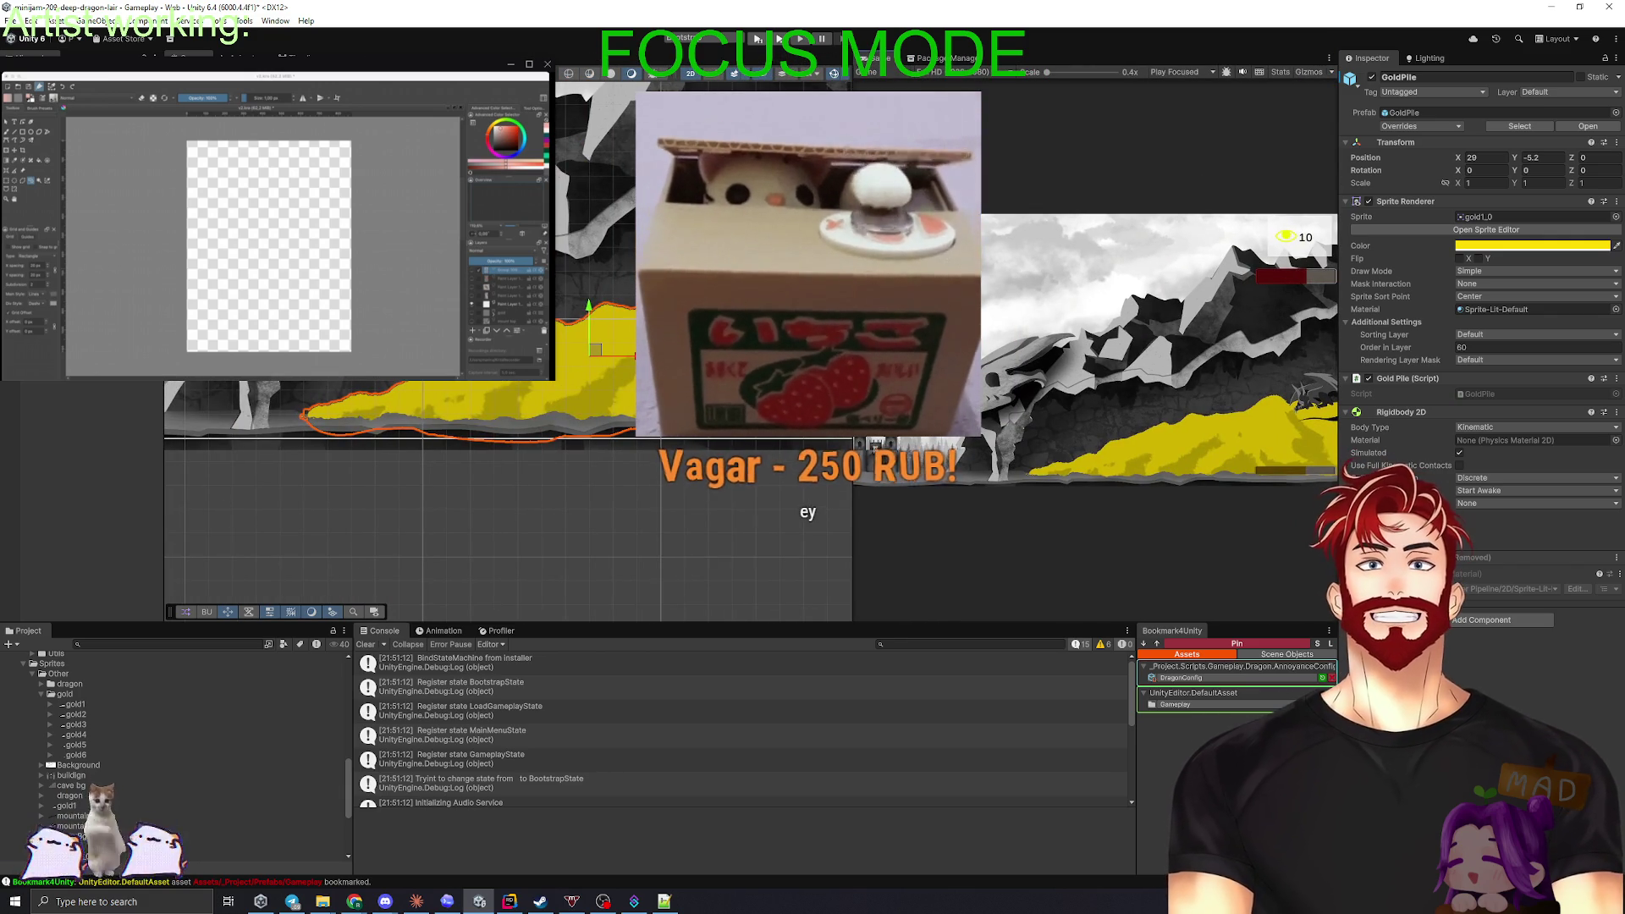
left_click(643, 491)
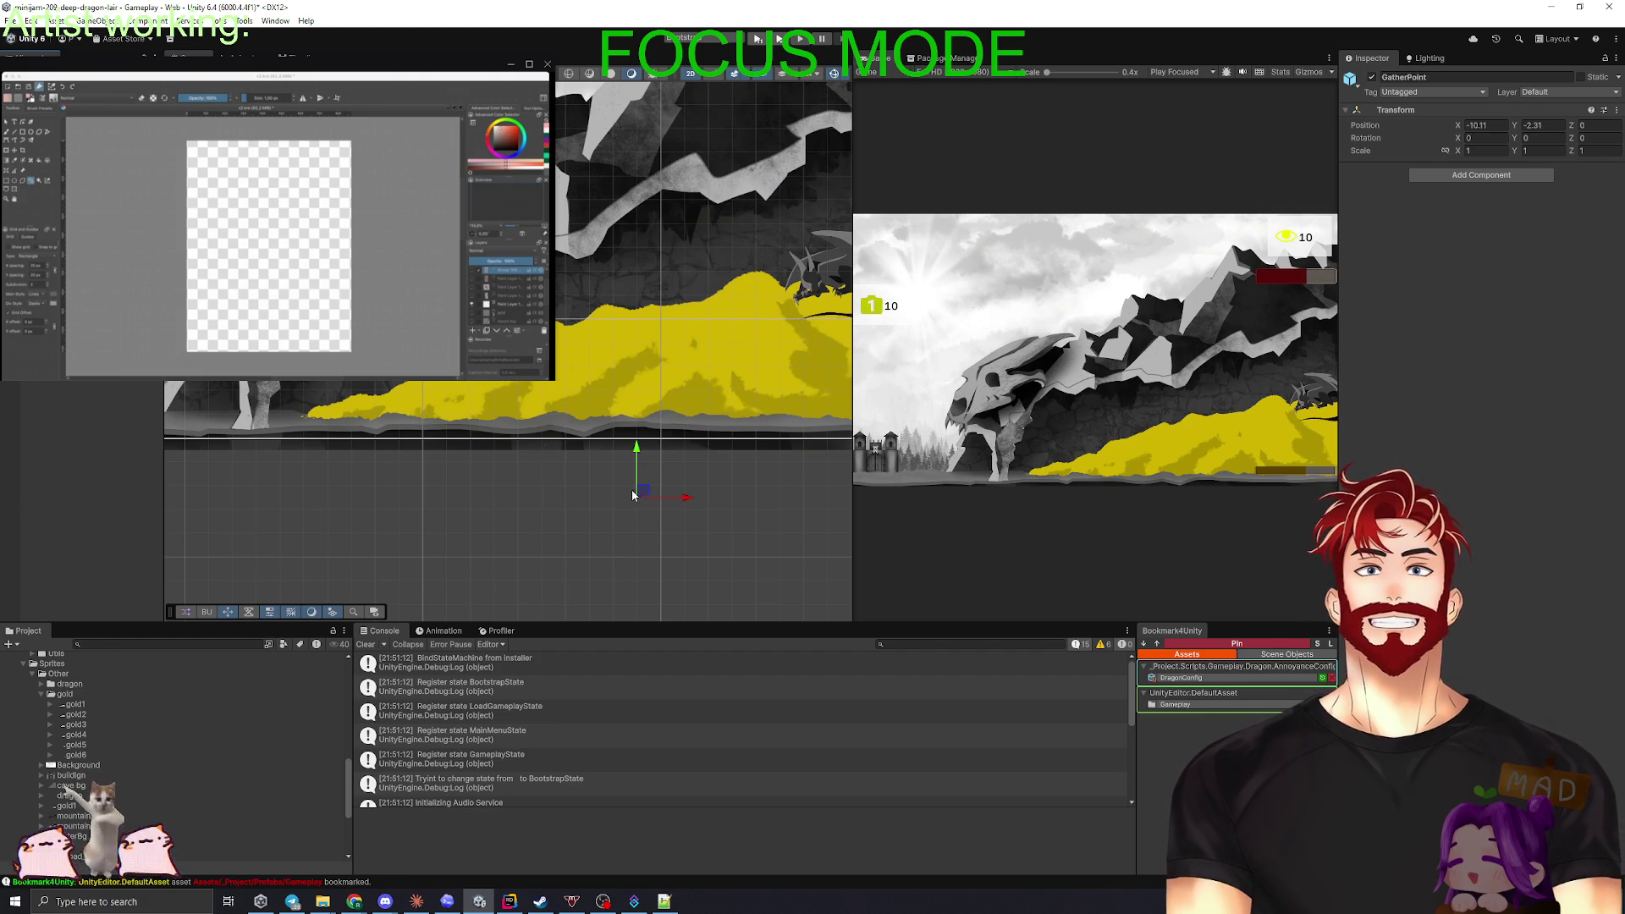
- Move the GatherPoint up-left, deselect it, and make the Scene view wide beside a narrow Game strip
left_click_drag(643, 491, 370, 407)
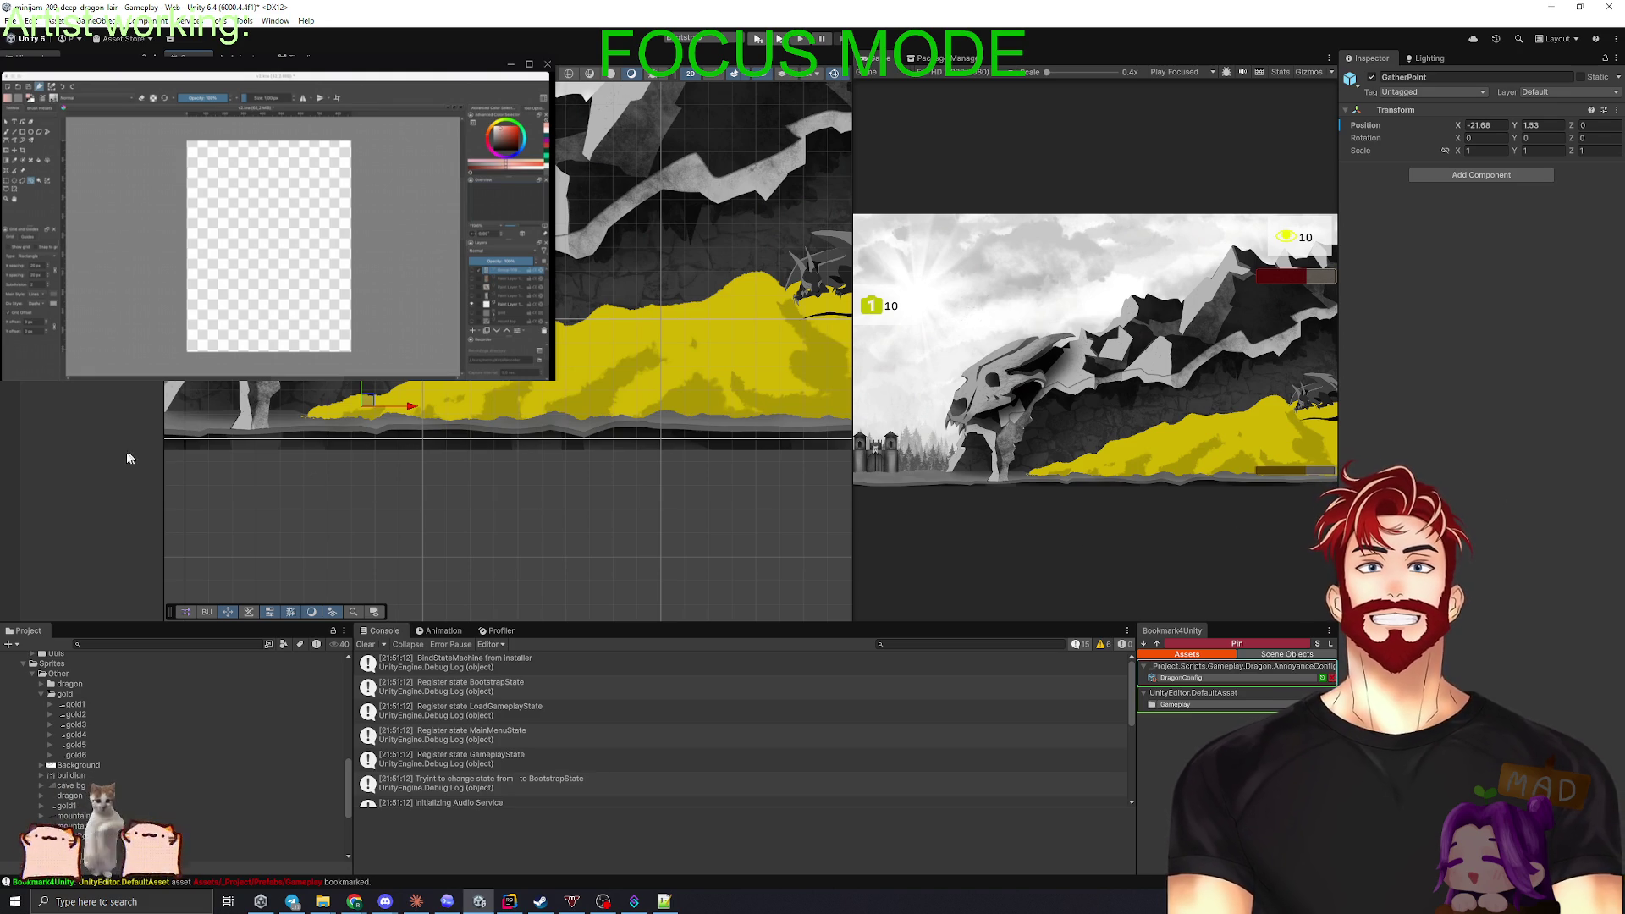
left_click(87, 458)
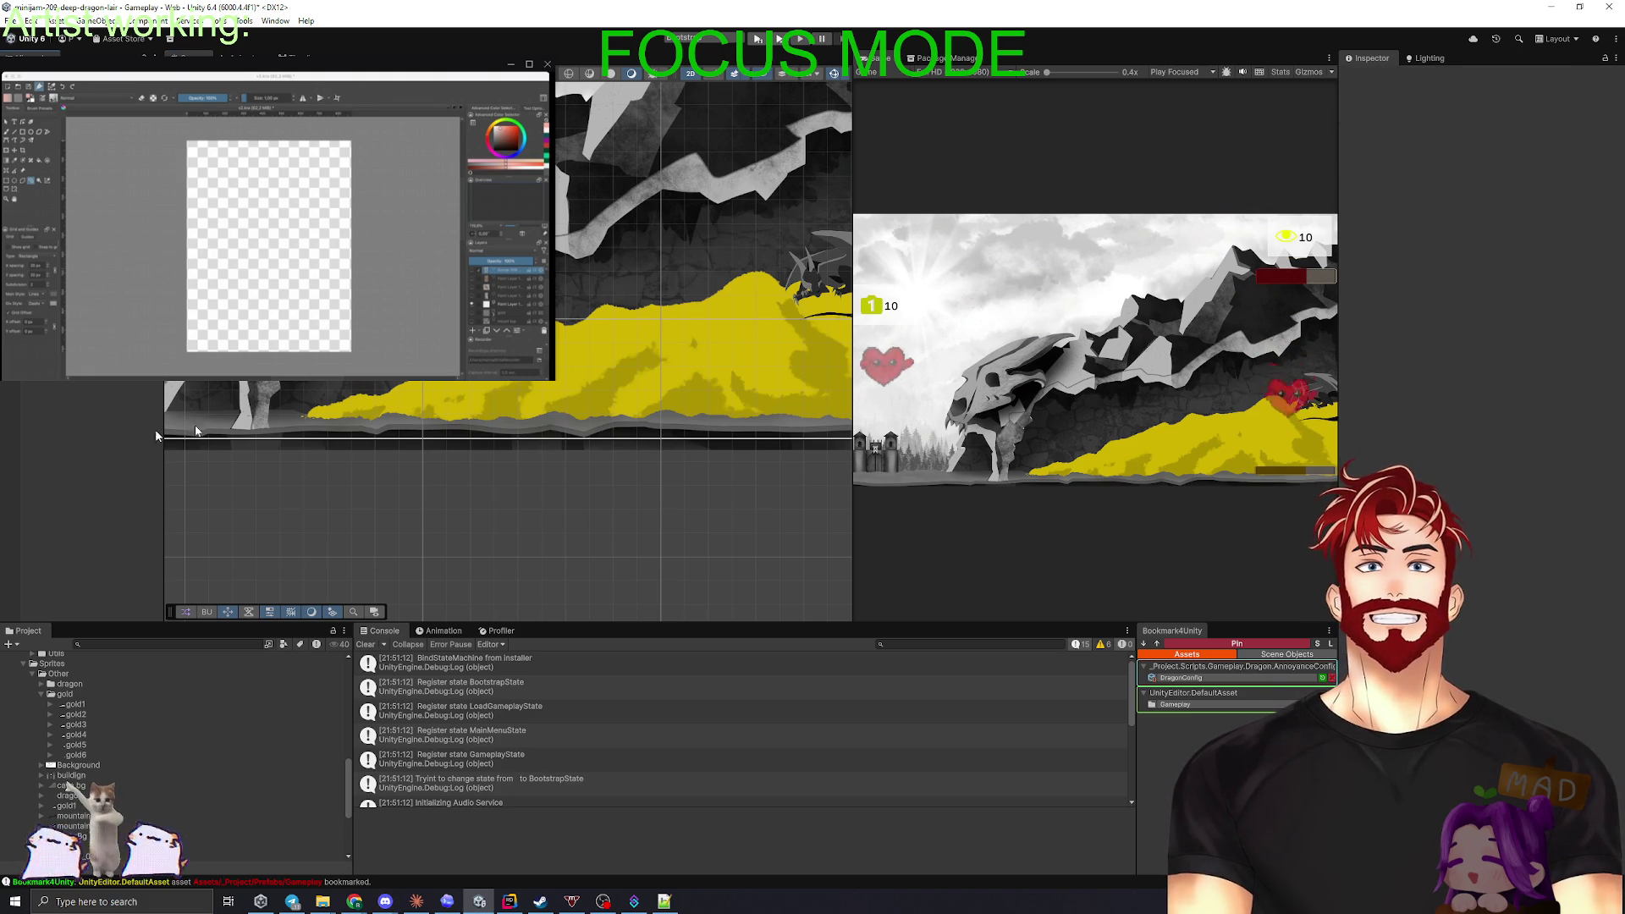
left_click_drag(851, 402, 331, 402)
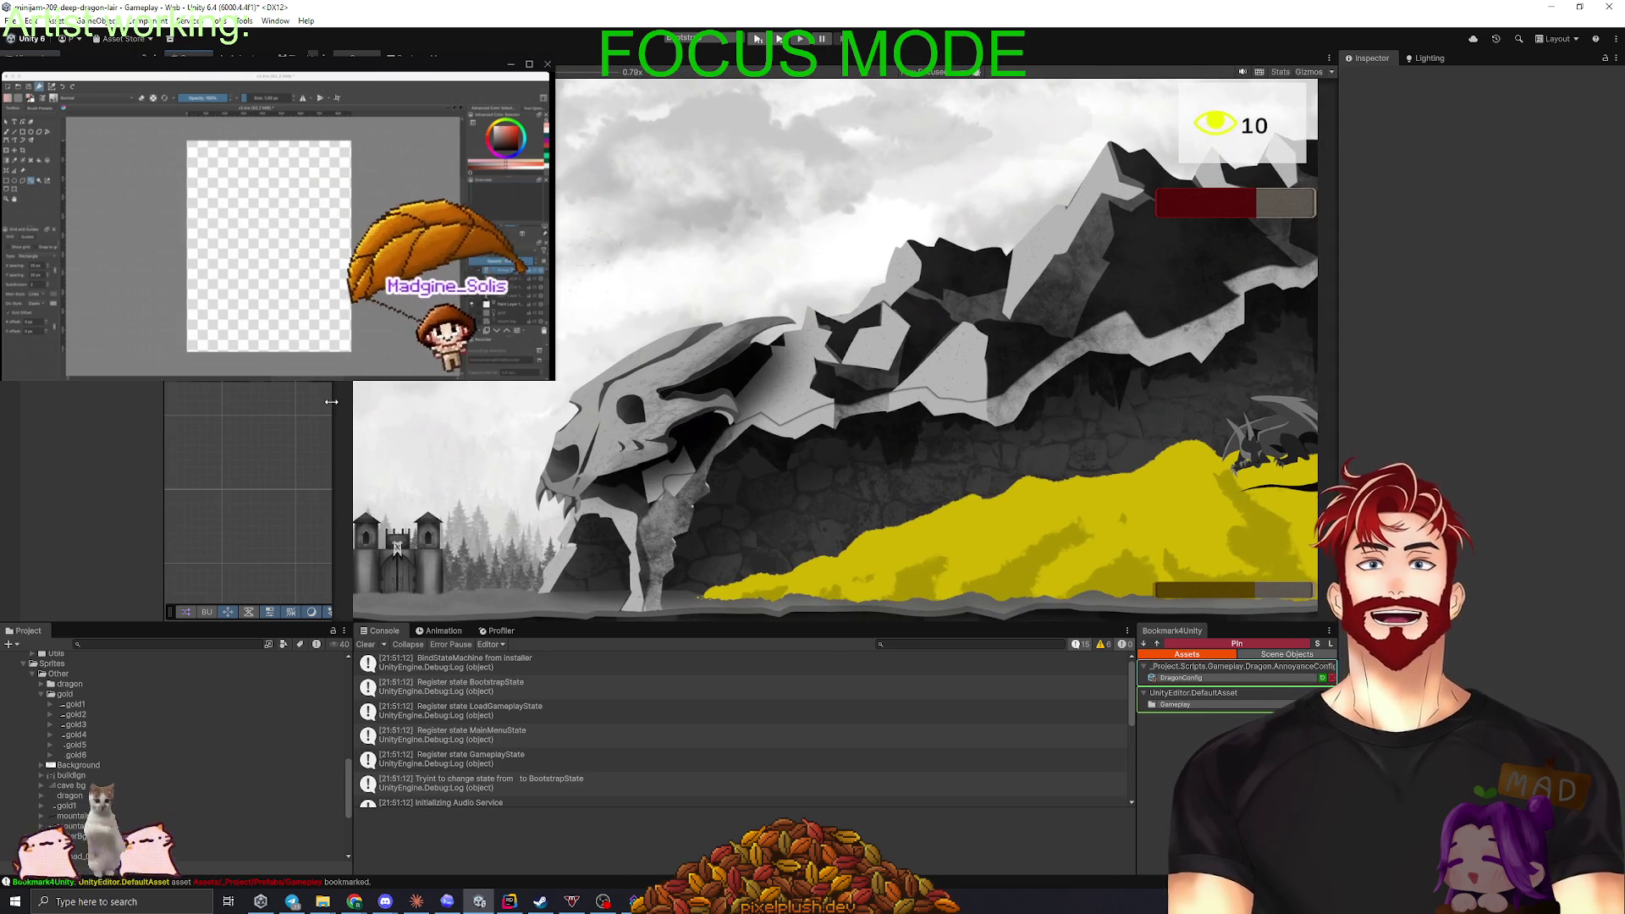
mouse_move(331, 402)
left_mouse_down()
mouse_move(1157, 465)
mouse_move(328, 471)
mouse_move(1173, 472)
left_mouse_up()
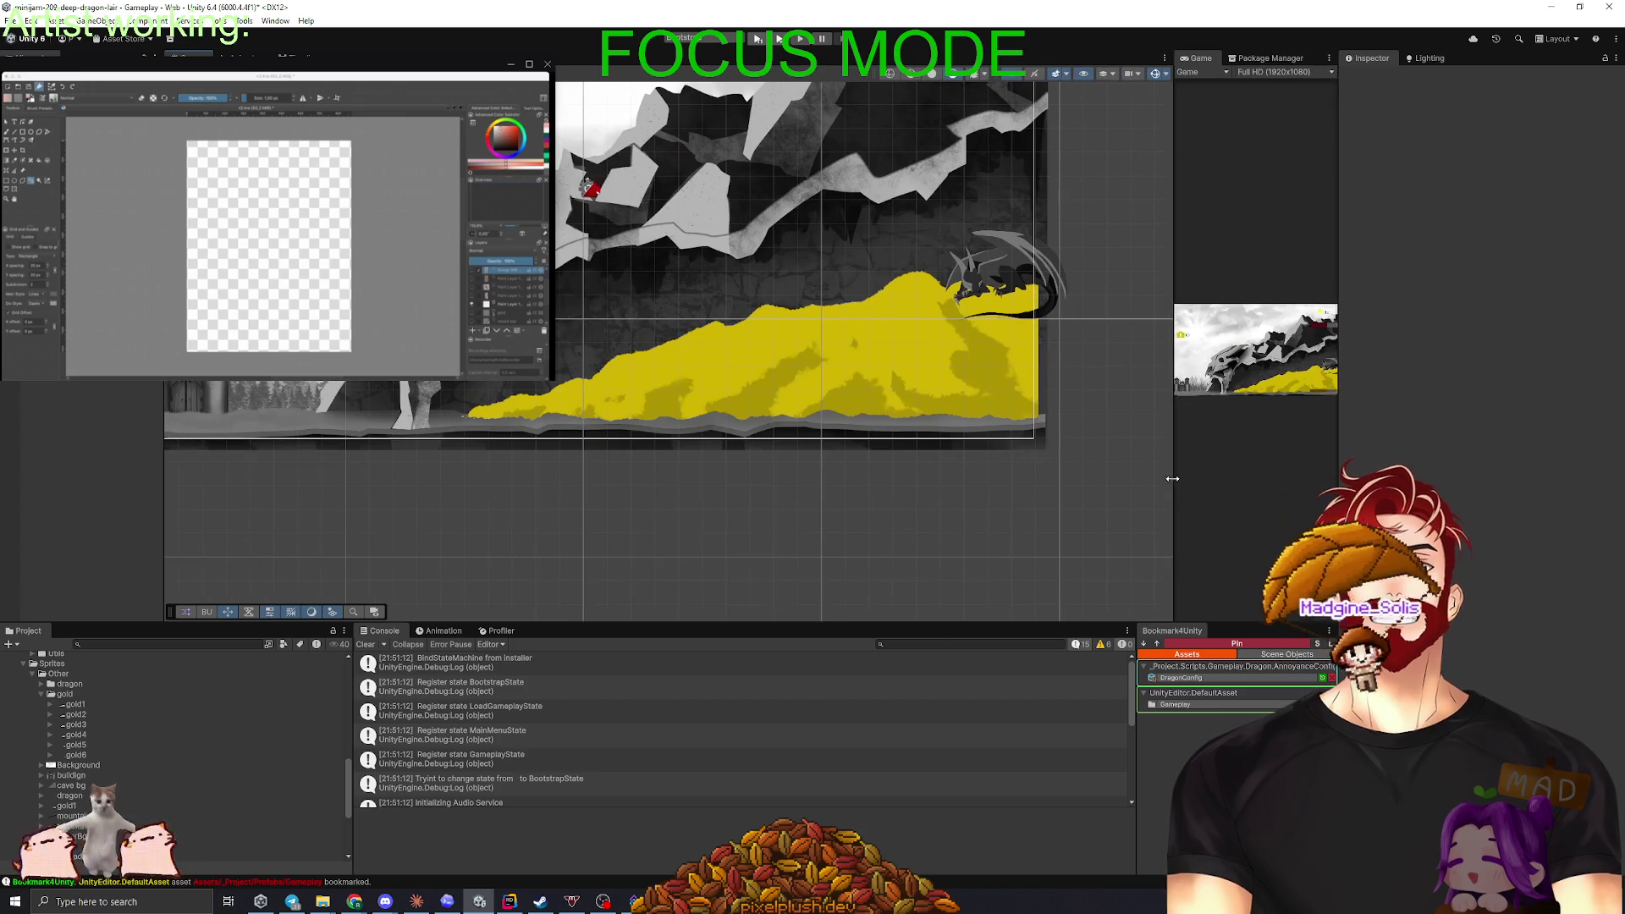
- Zoom out and pan the Scene view to frame the whole level, then select the gold pile
scroll(792, 434, "down", 4)
left_click_drag(793, 432, 793, 477)
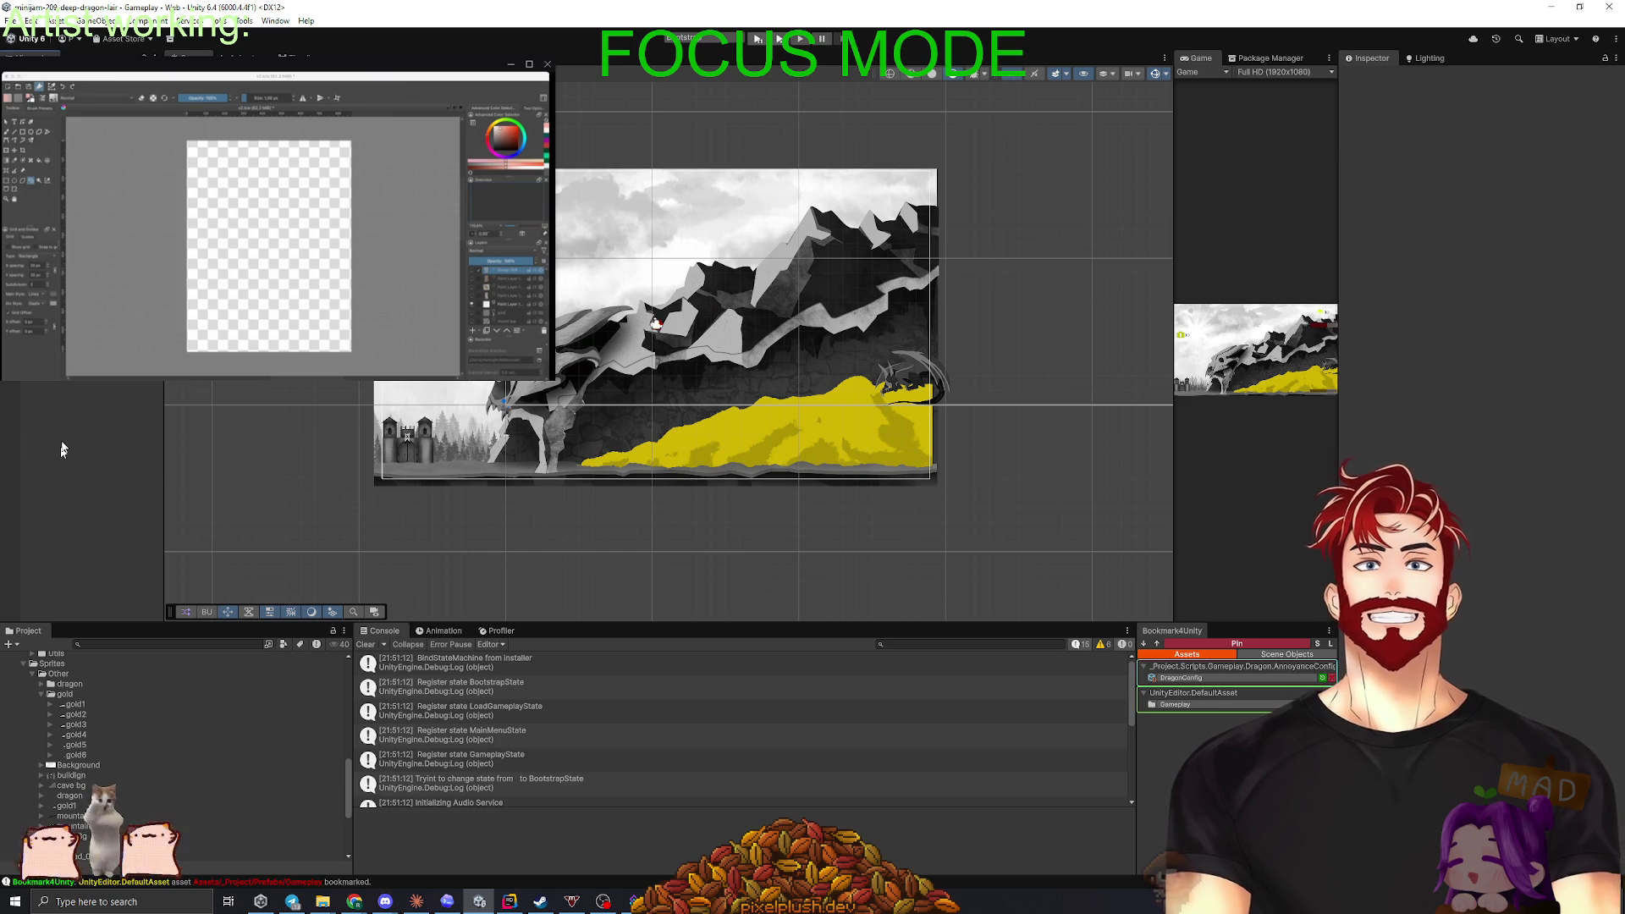
left_click(761, 432)
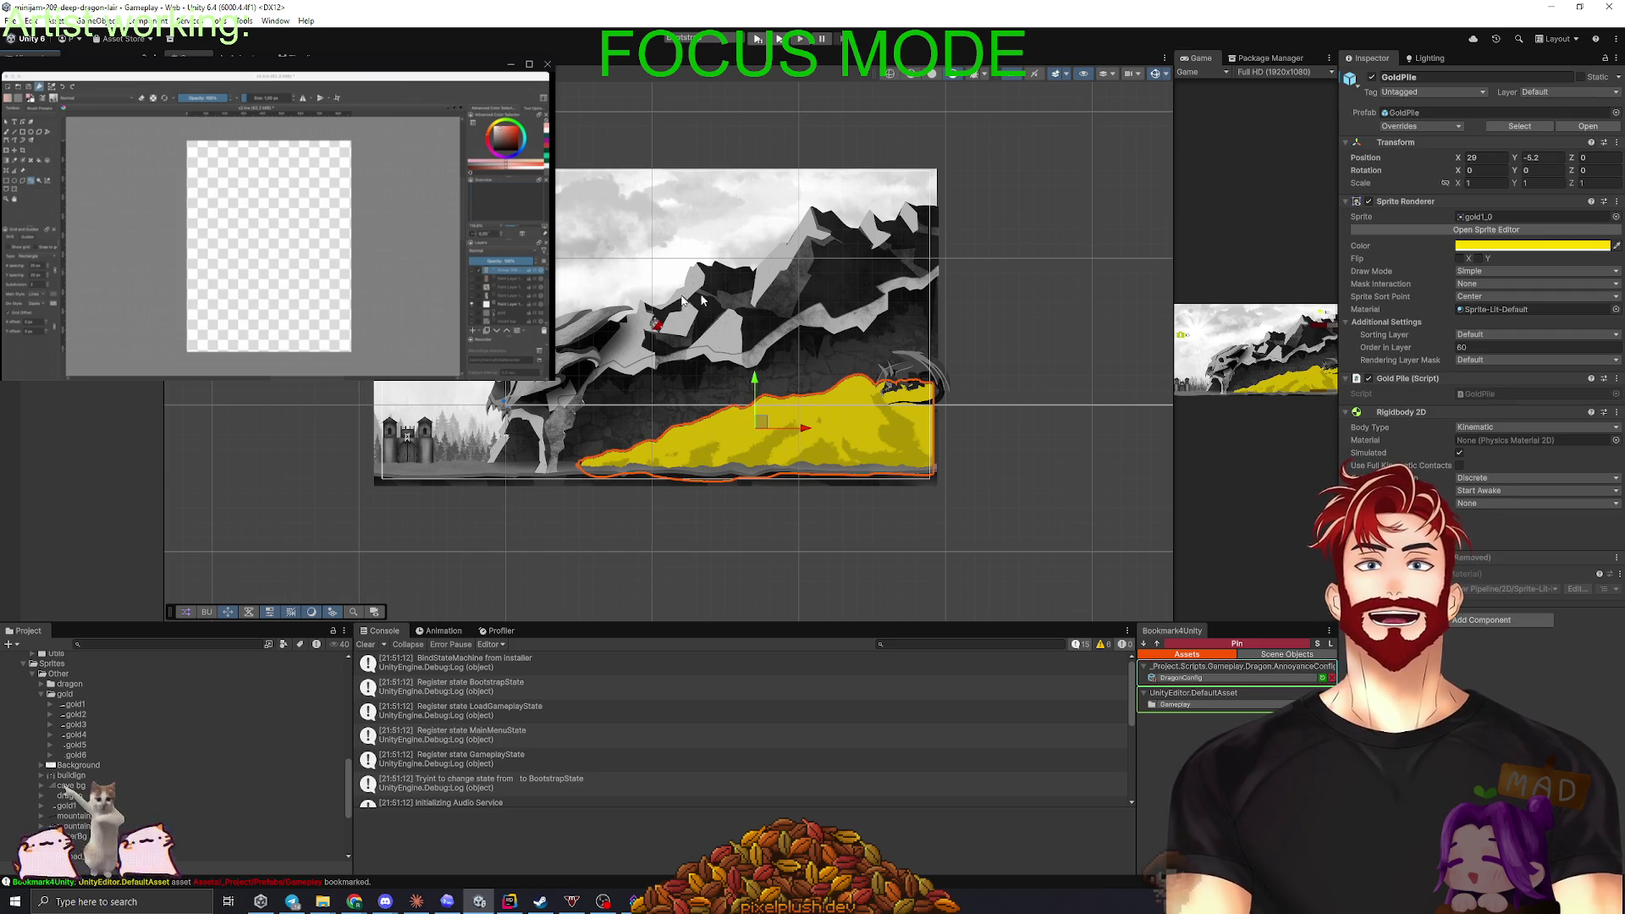
- Try gold2_0 on the original GoldPile, undo it, and disable that GoldPile object
left_click(620, 455)
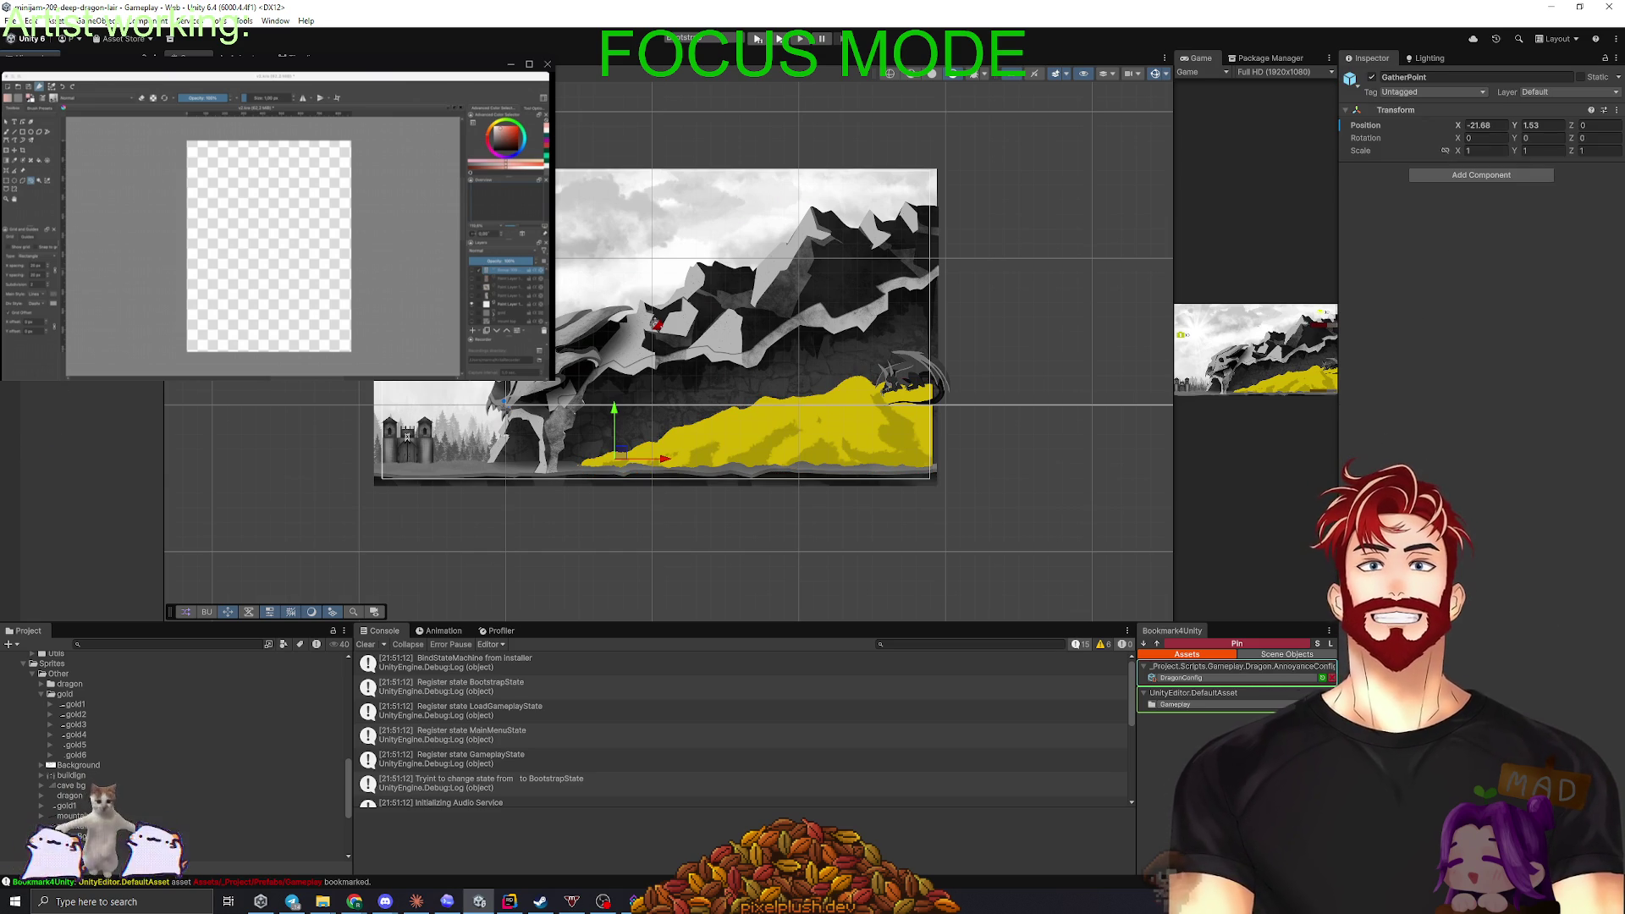
left_click(762, 427)
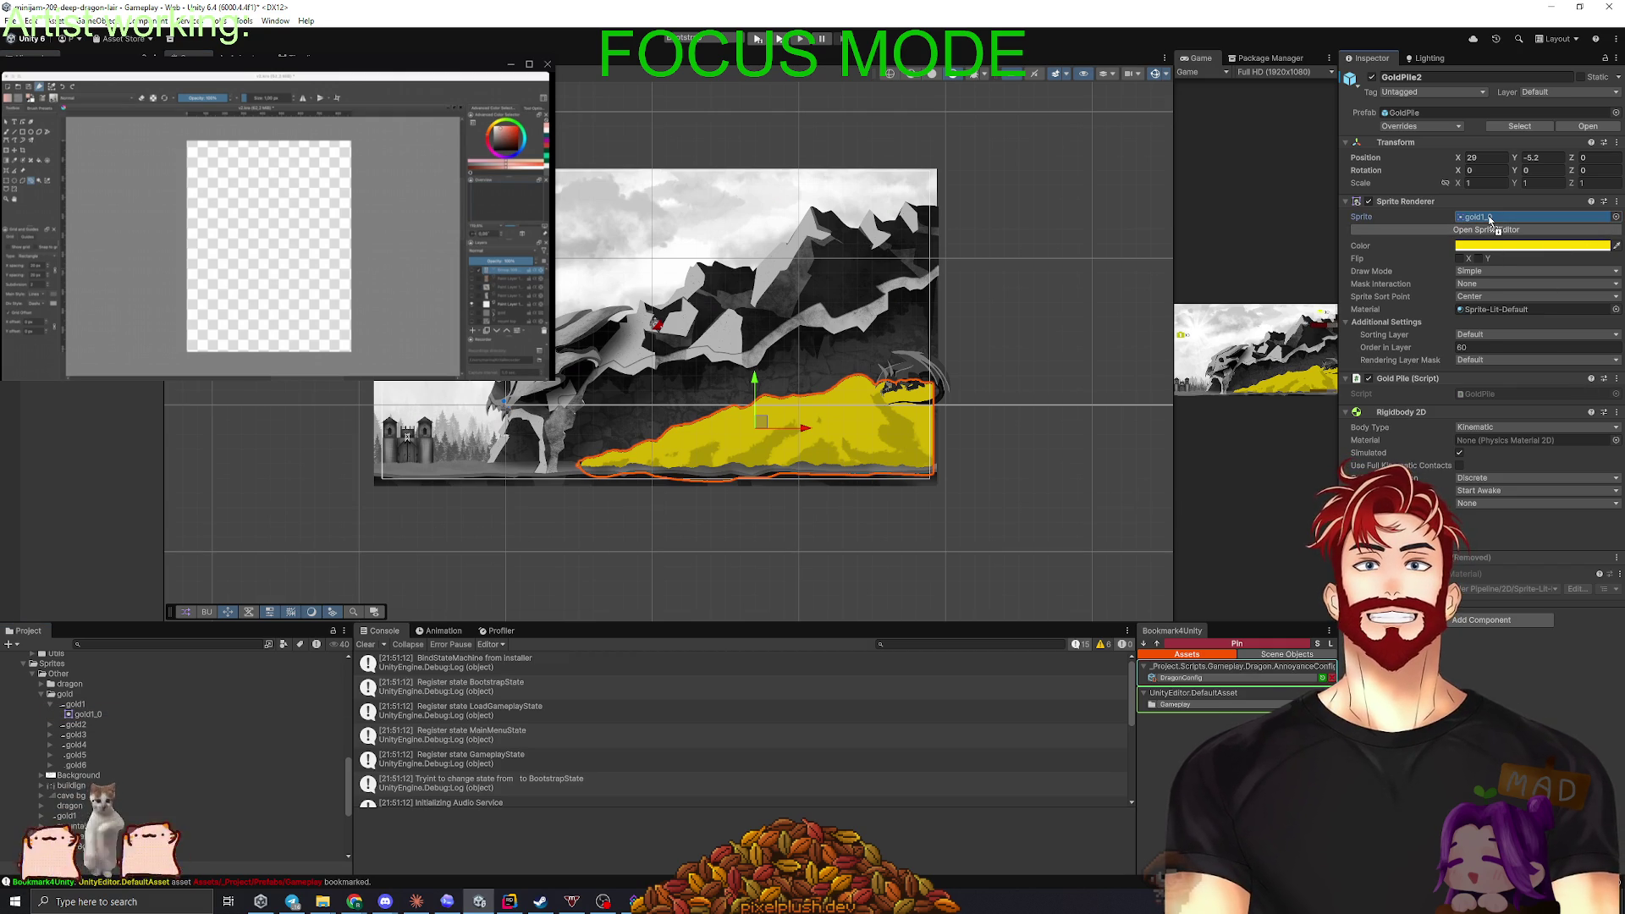
left_click_drag(1490, 218, 1491, 219)
key("ctrl+z")
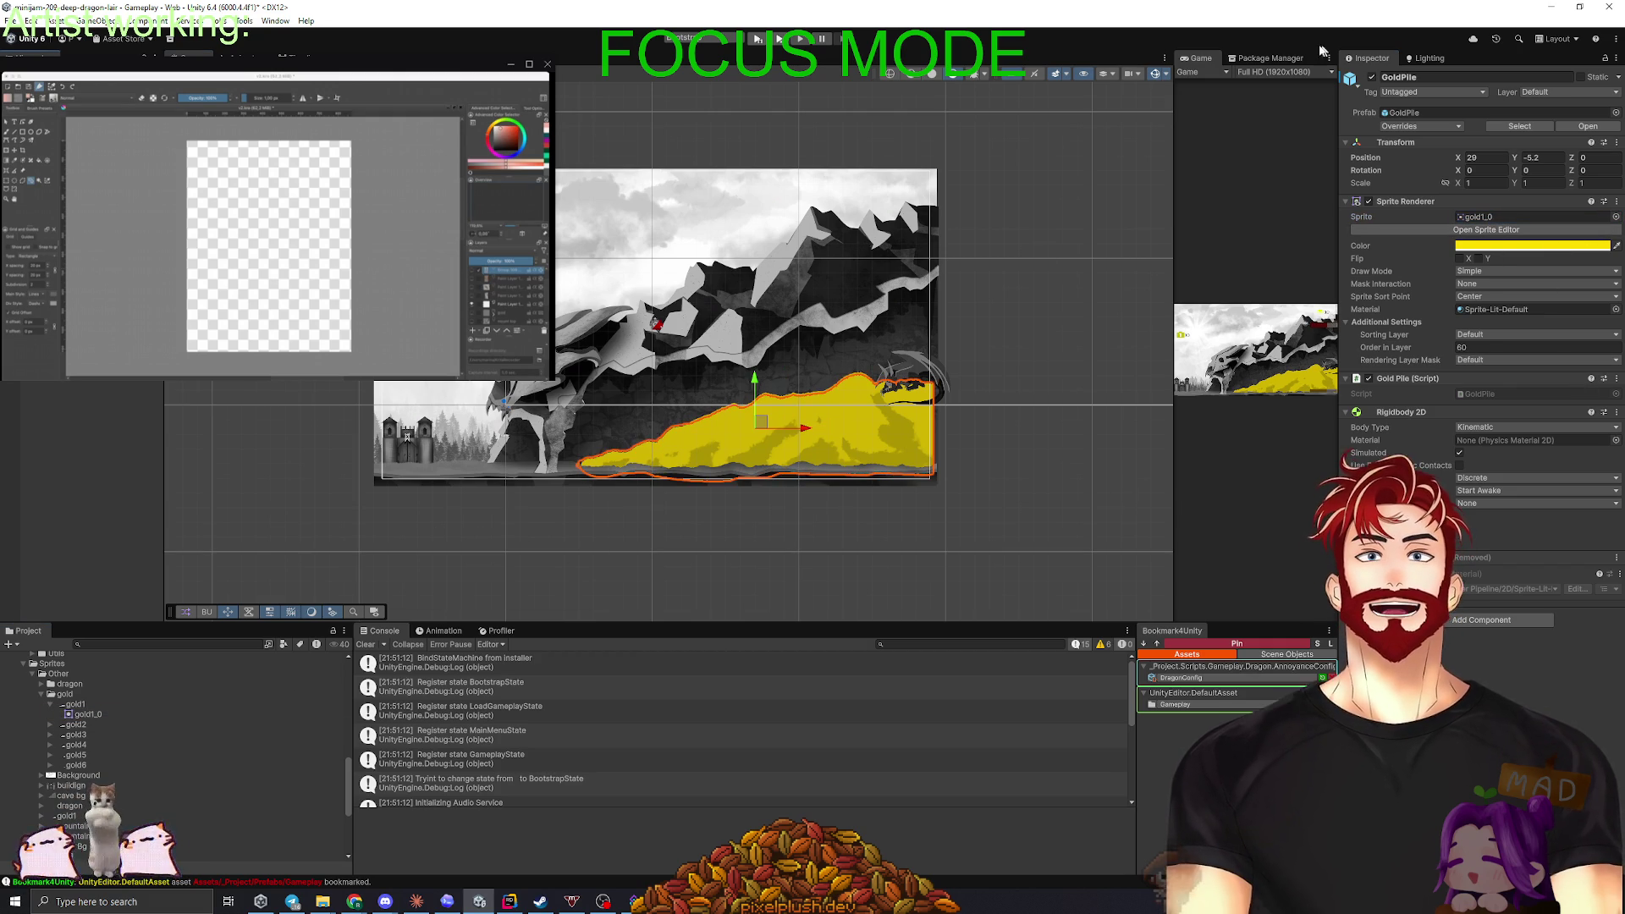
left_click(1373, 78)
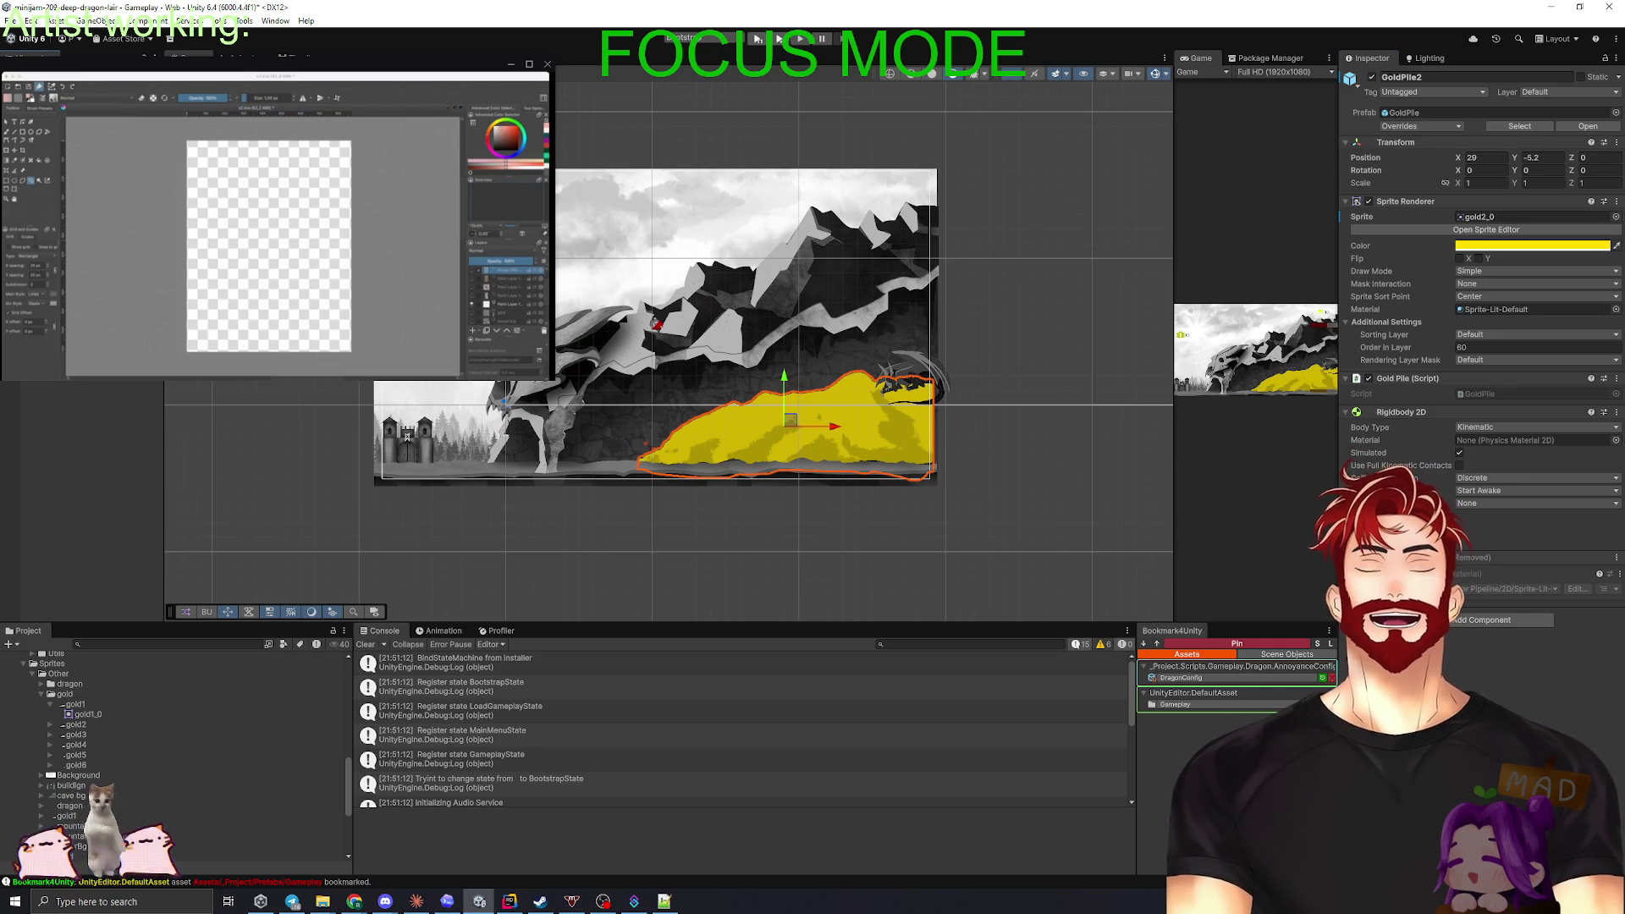
left_click(718, 440)
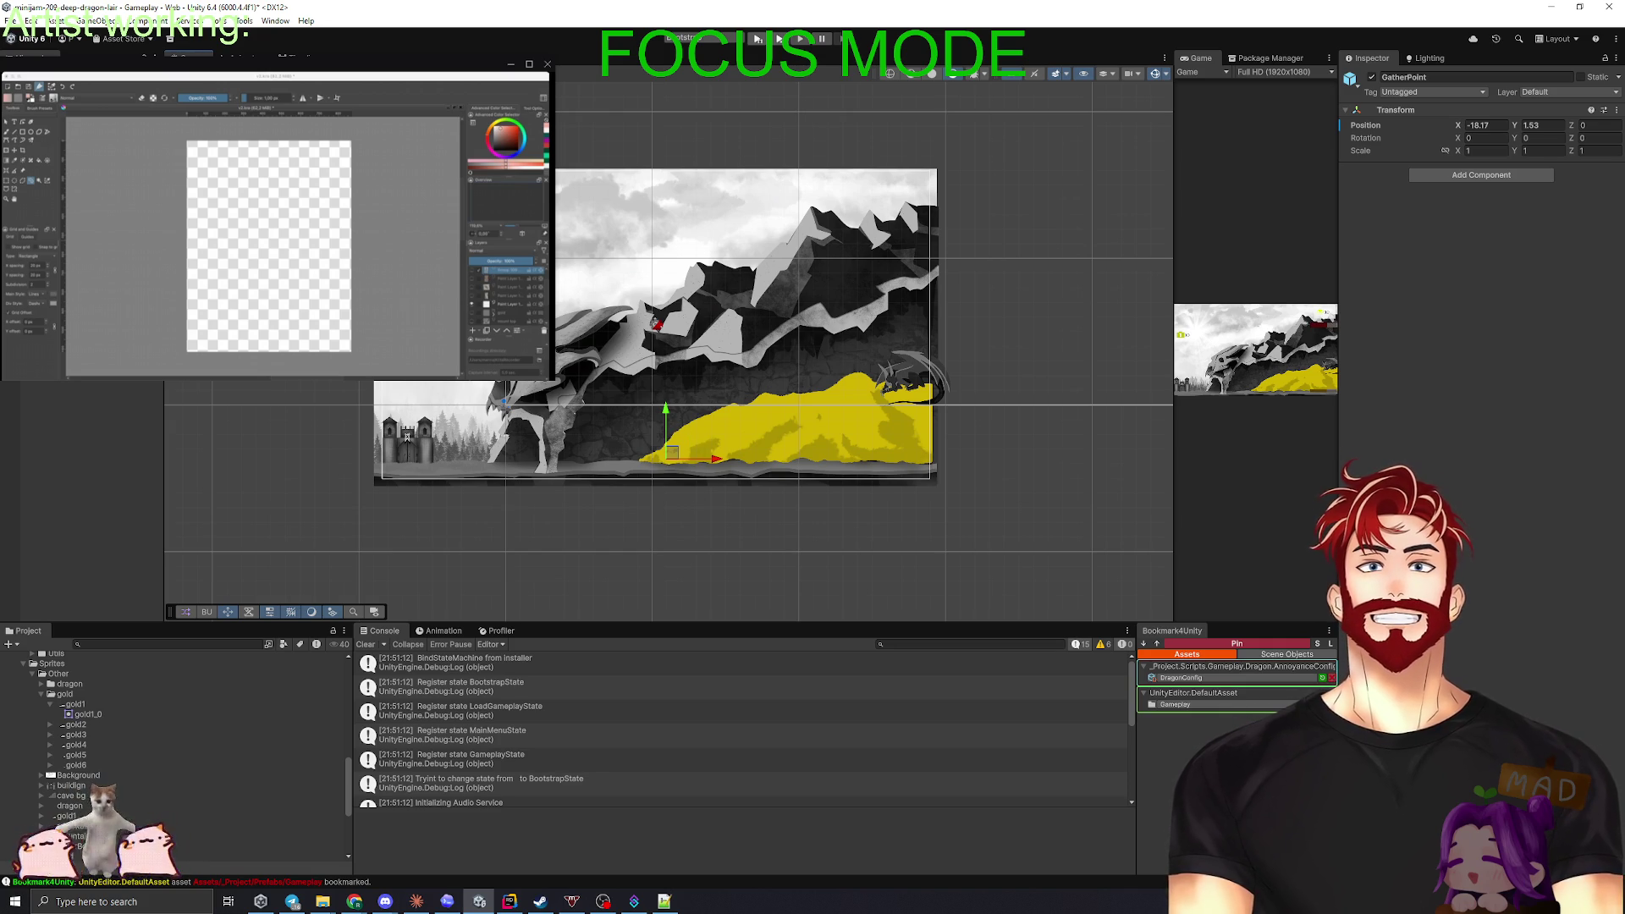
left_click(787, 428)
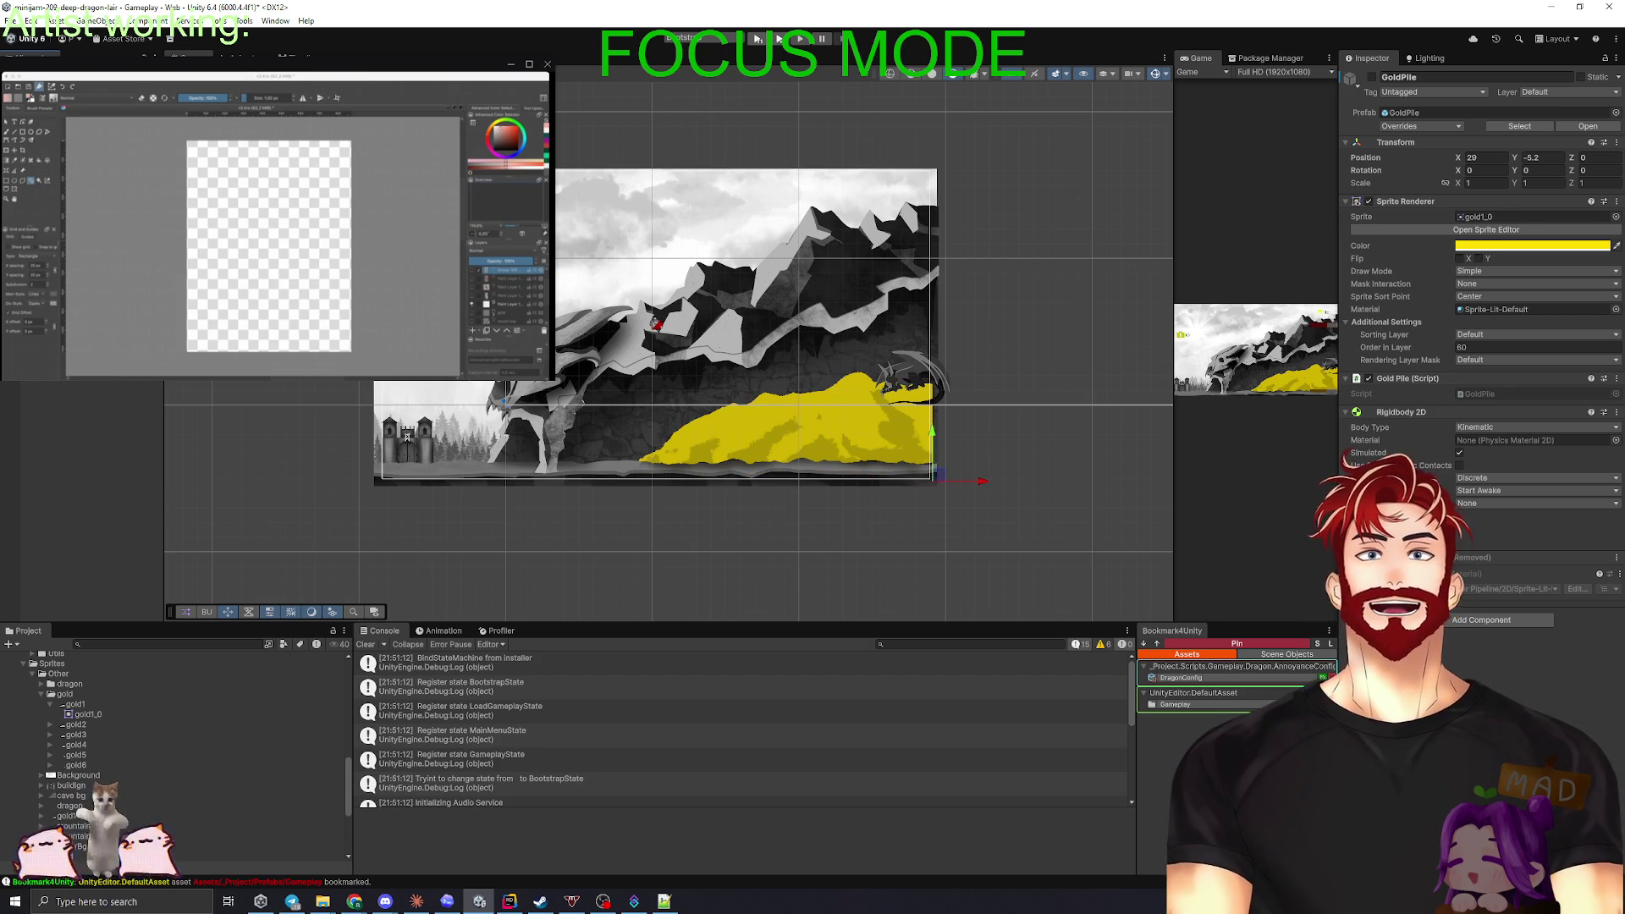
- Assign the gold3_0 sprite to GoldPileStage3's Sprite Renderer
left_click(787, 423)
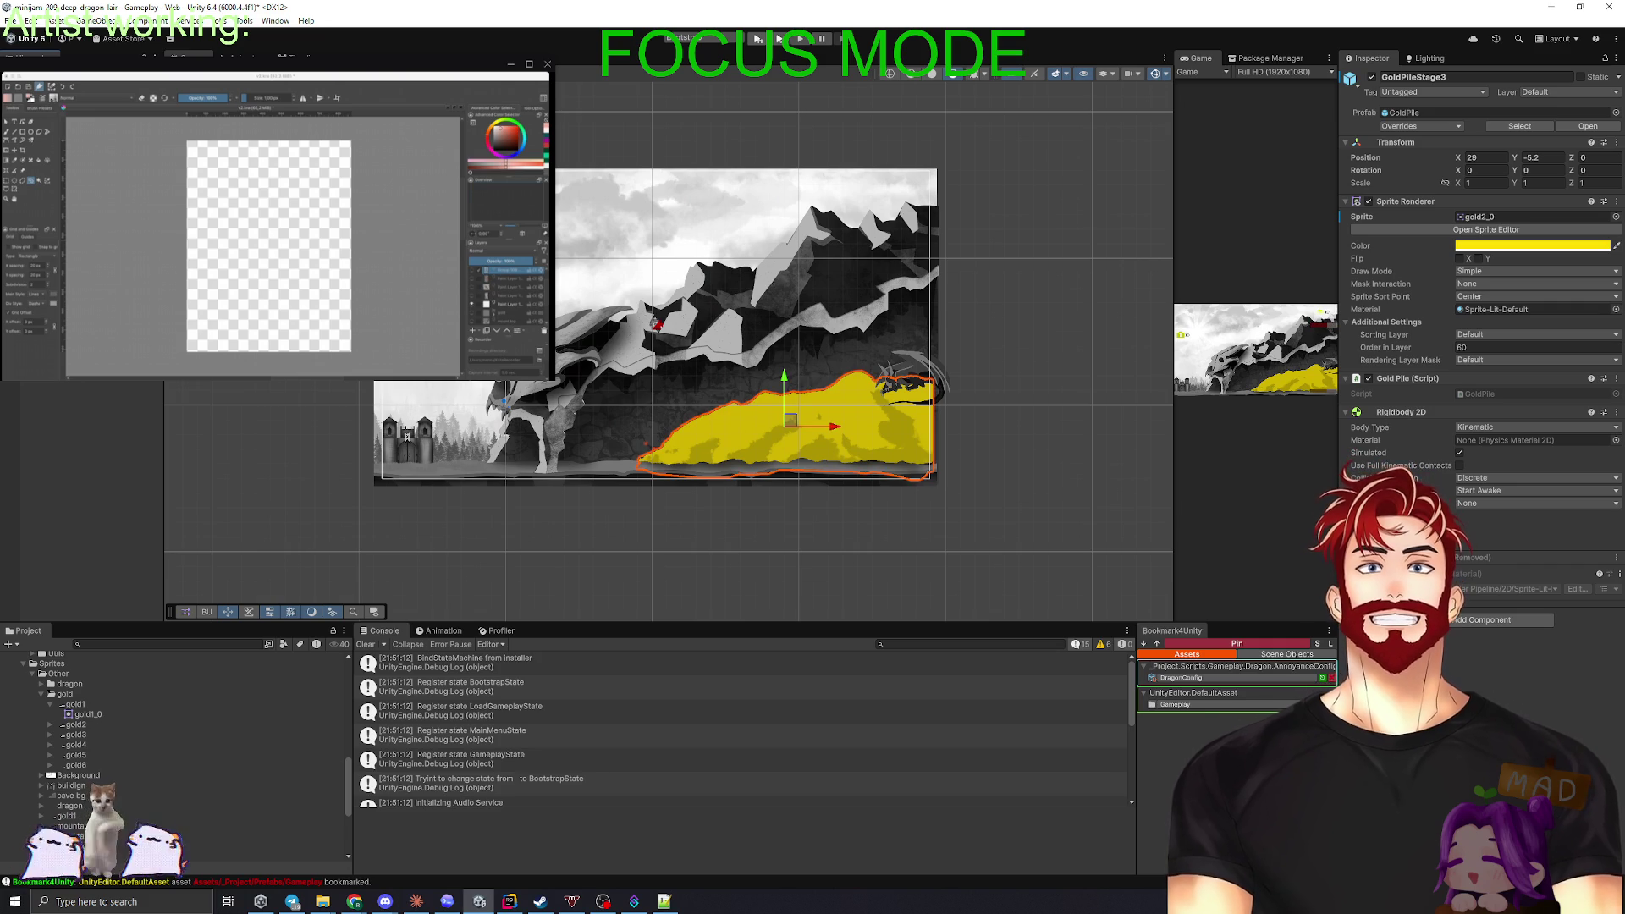
left_click(1524, 217)
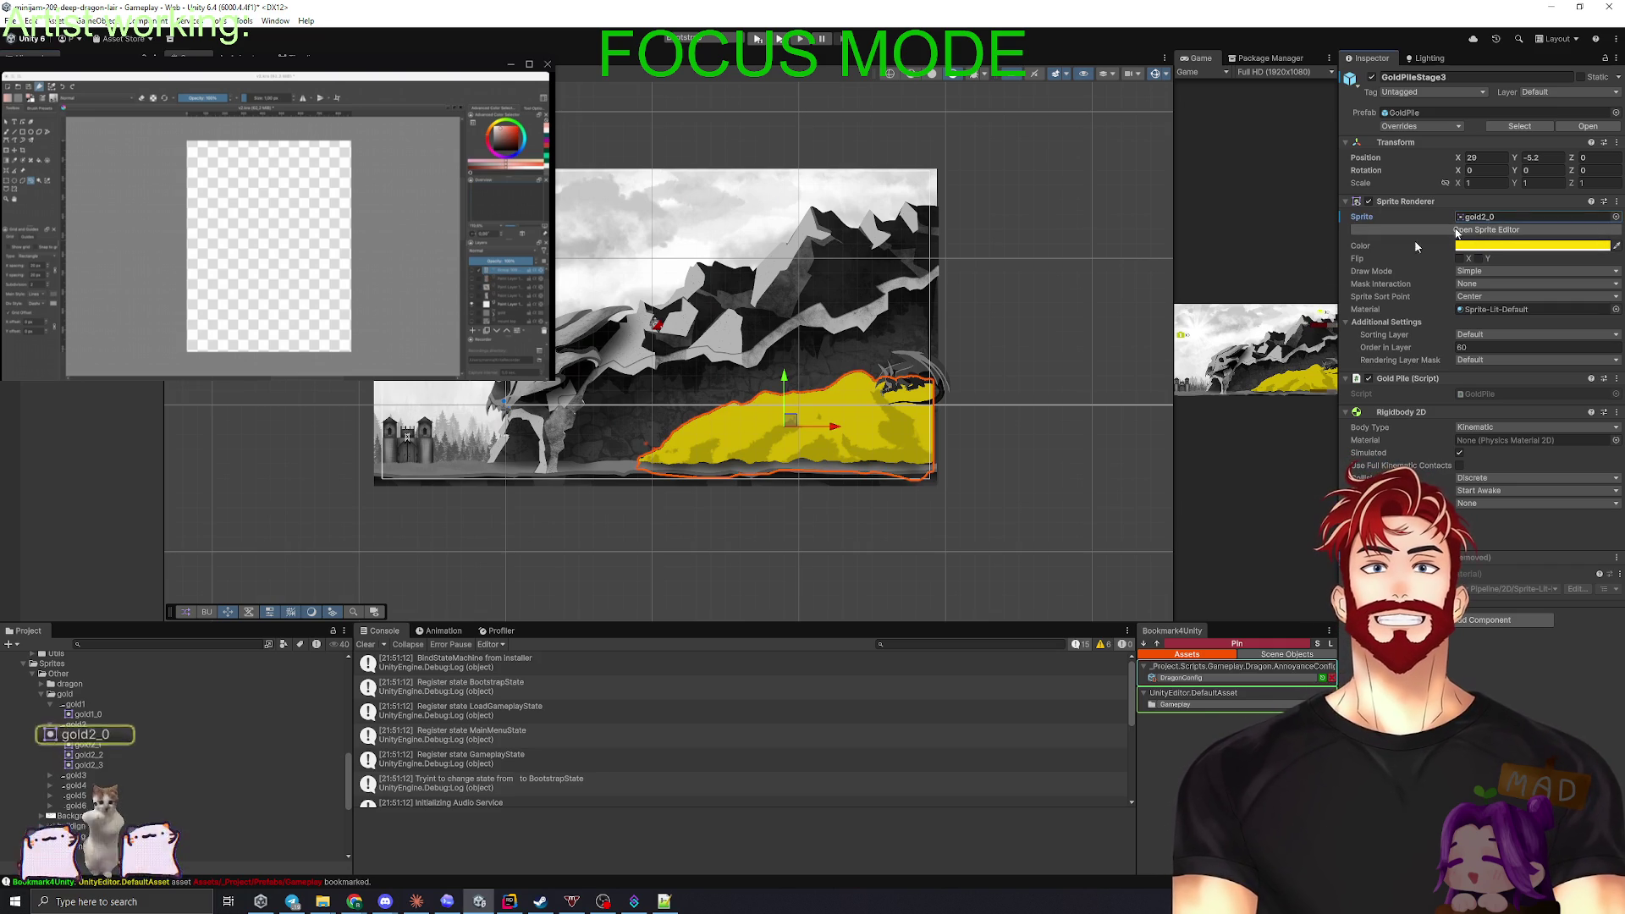
left_click(51, 725)
left_click_drag(83, 739, 1489, 218)
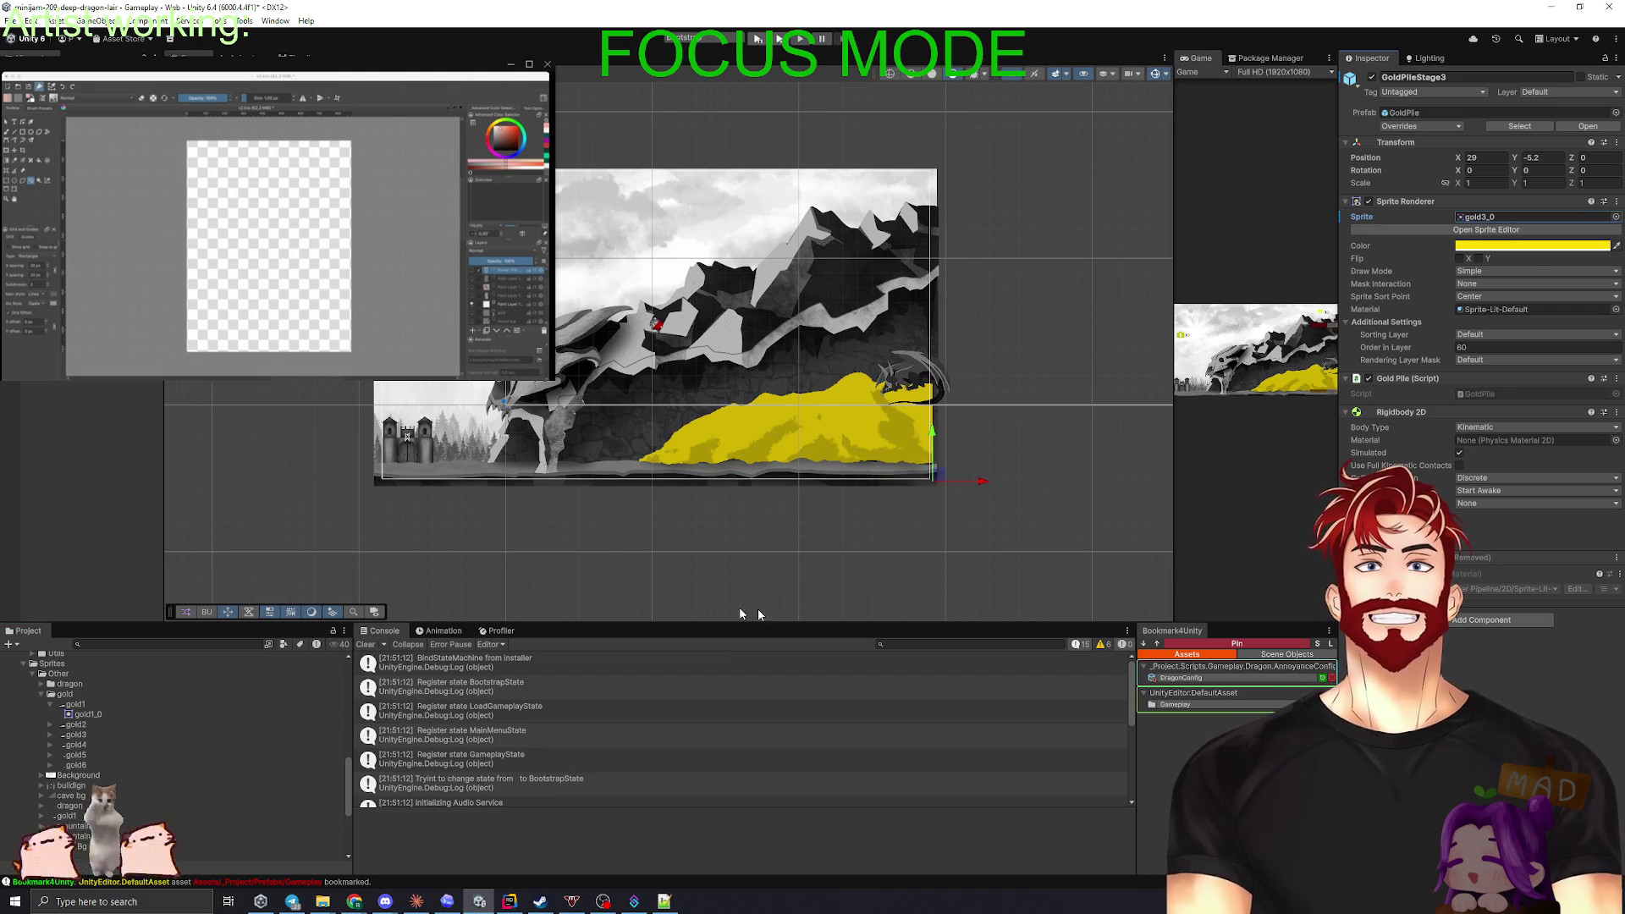
left_click(49, 724)
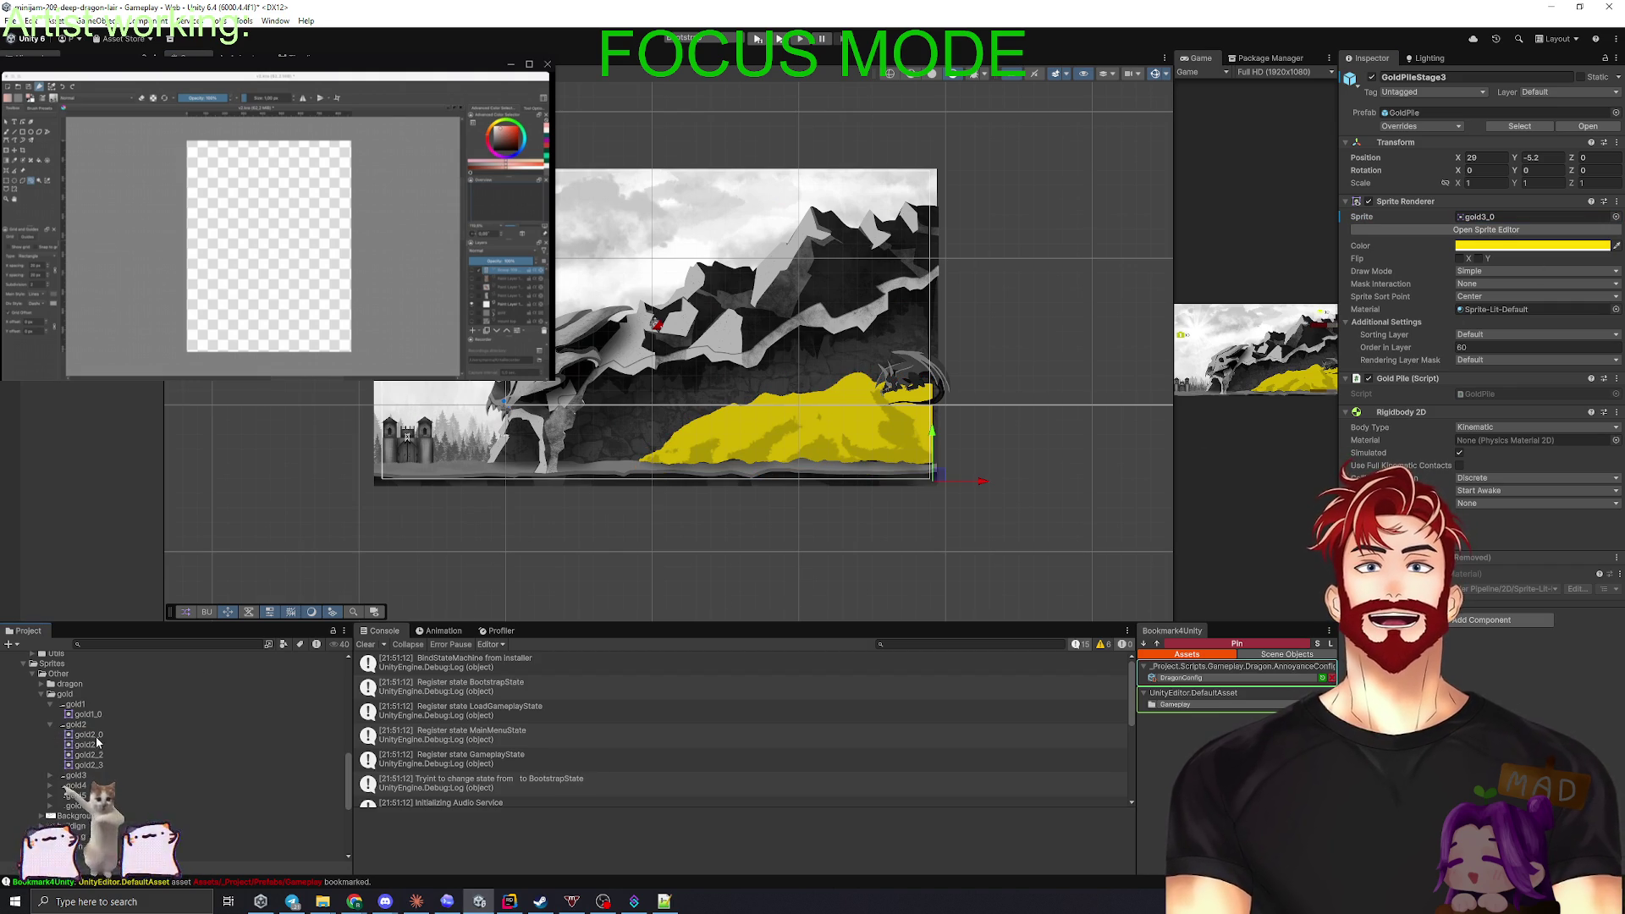
- Inspect each of the gold2_0 through gold2_3 sprite slices in the Project window
left_click(95, 735)
left_click(99, 749)
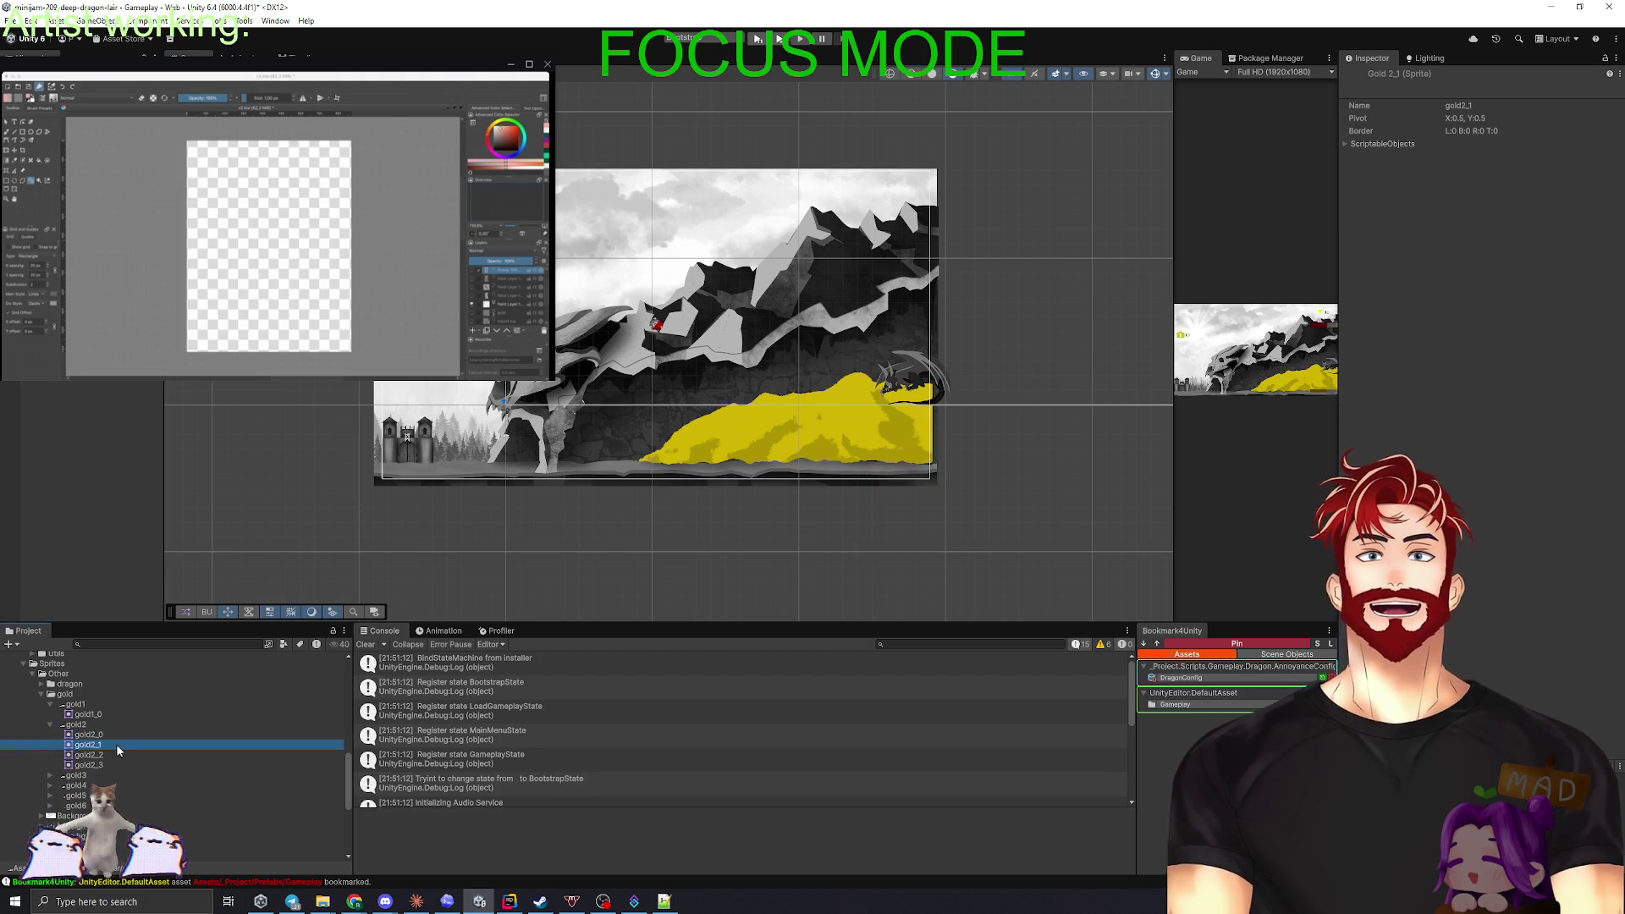
left_click(108, 755)
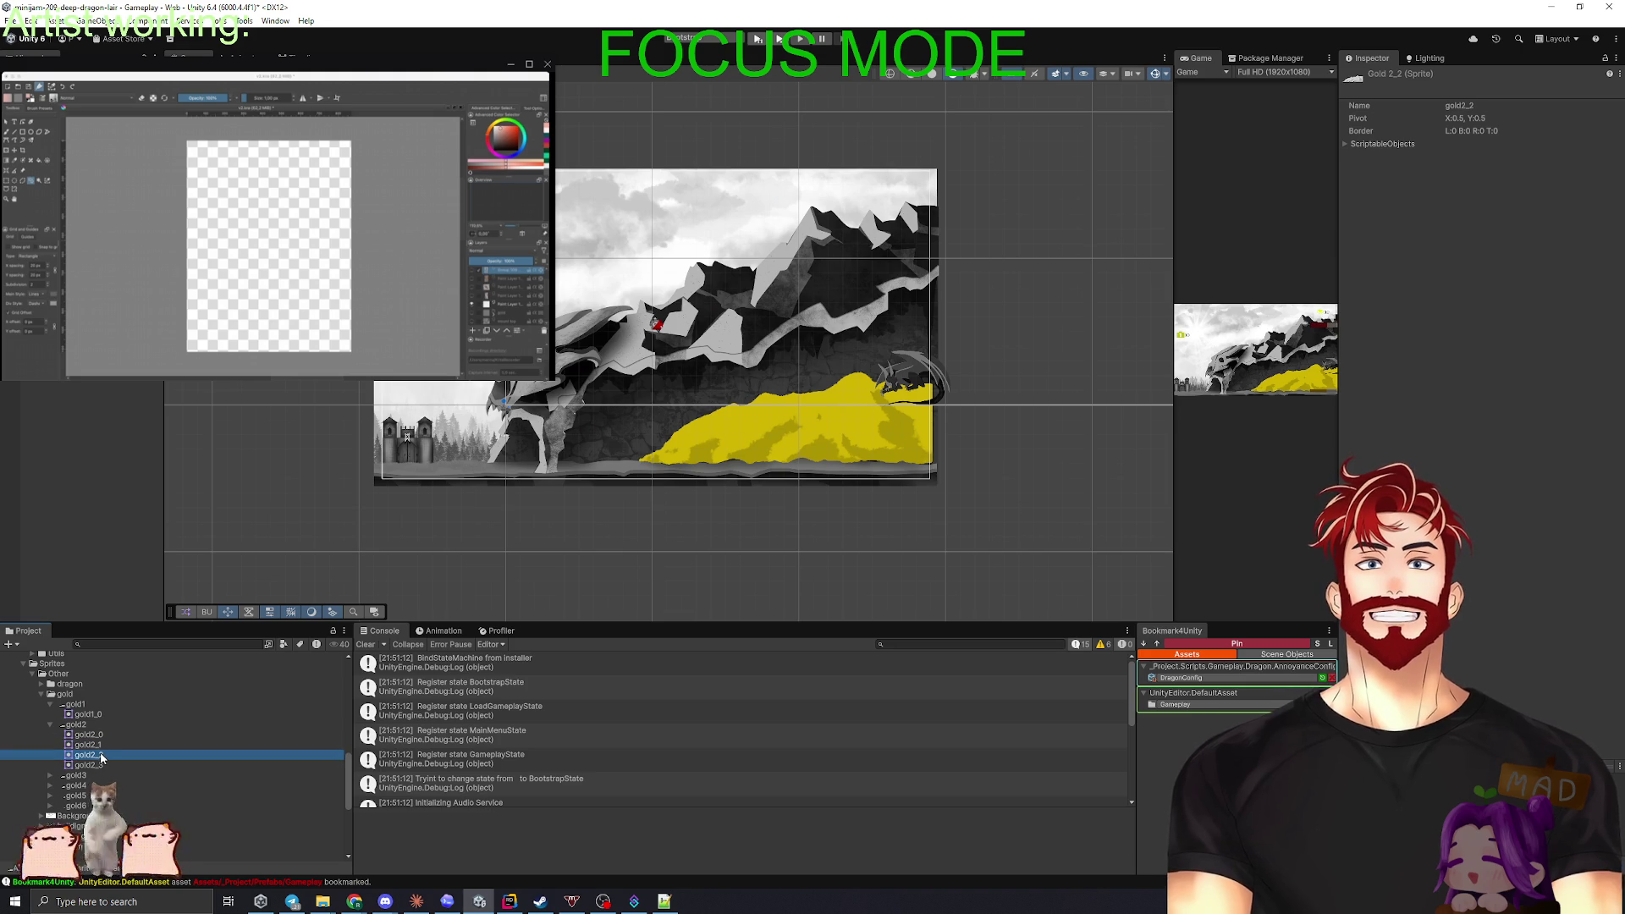
left_click(107, 765)
left_click(106, 755)
left_click(105, 747)
left_click(103, 737)
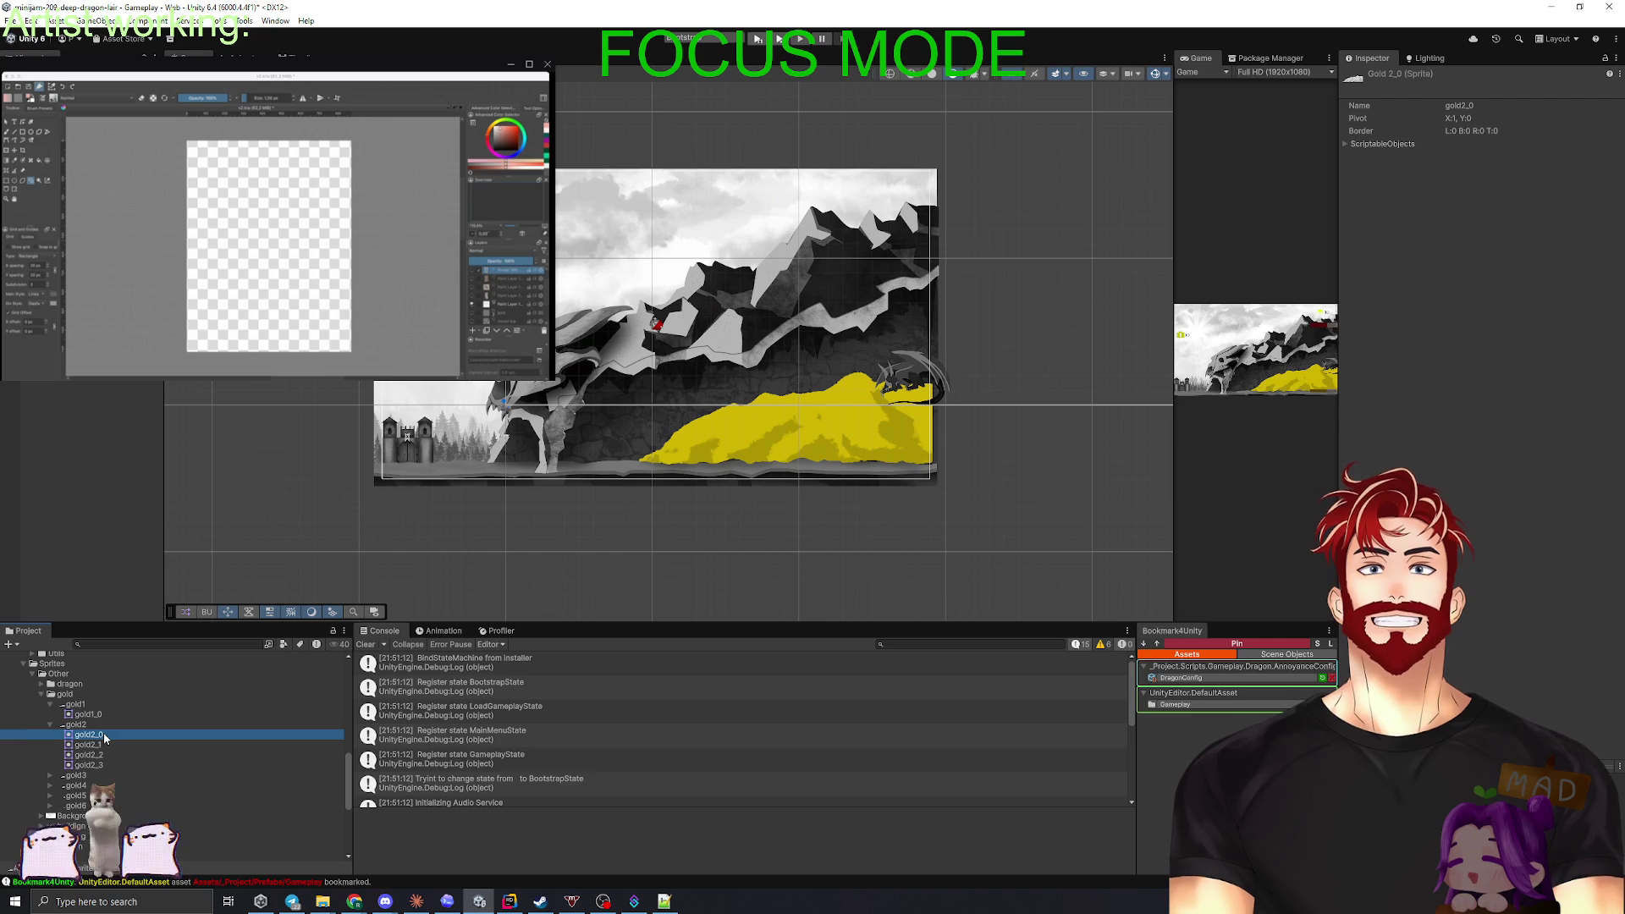
- Review gold2's Texture Import Settings and Sprite Mode options, stepping through its slices again
left_click(87, 726)
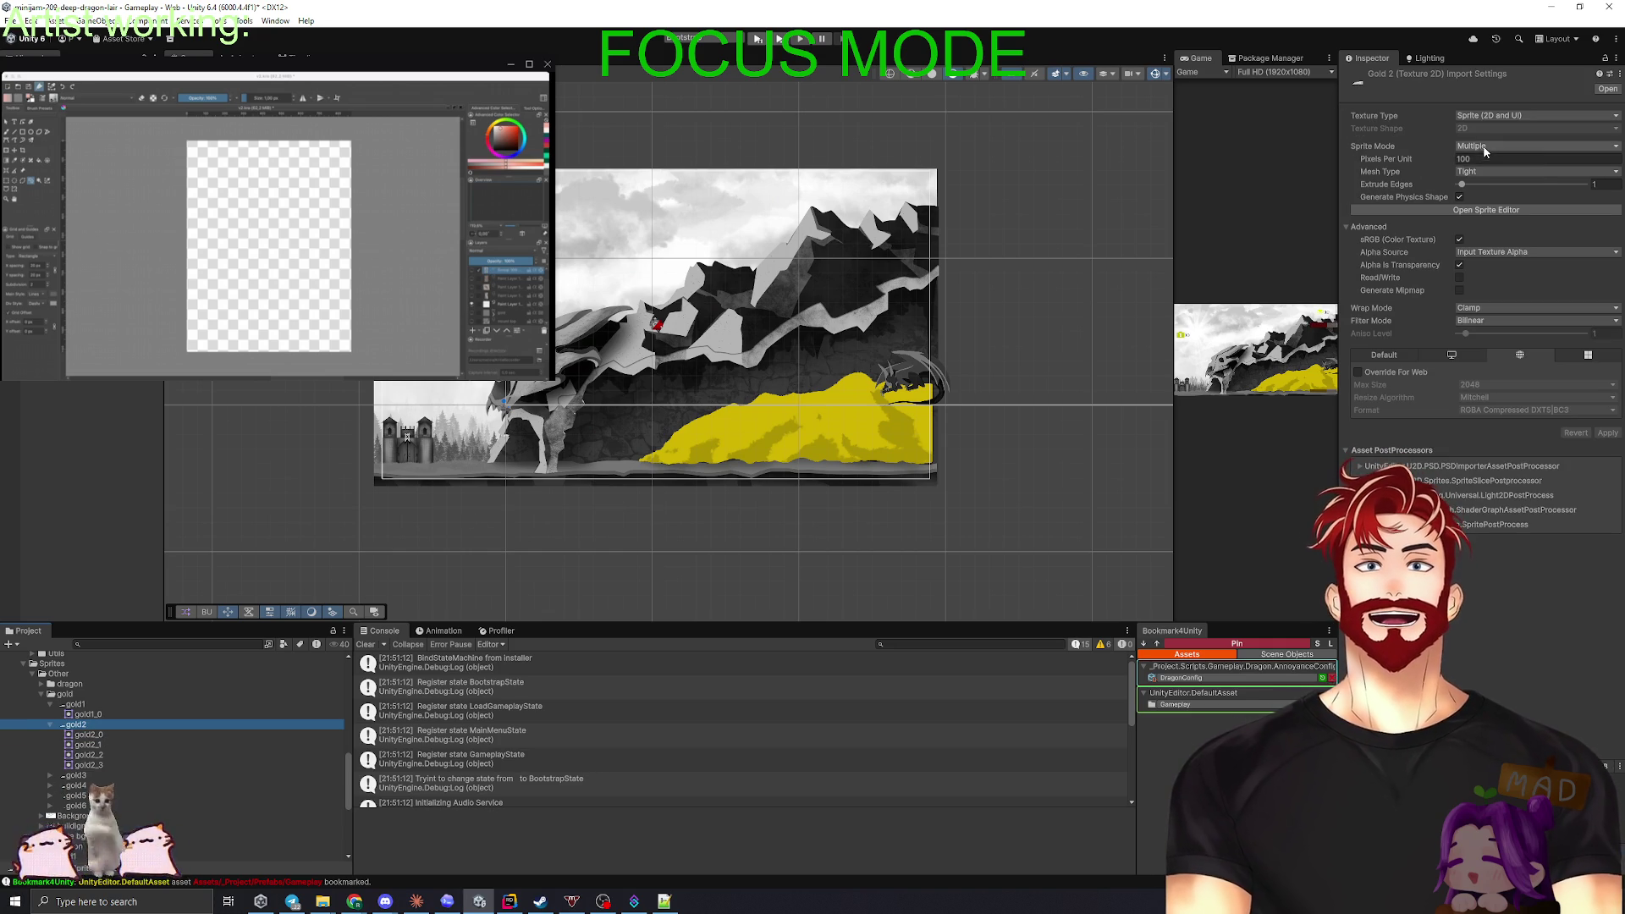
left_click(1506, 146)
left_click(88, 735)
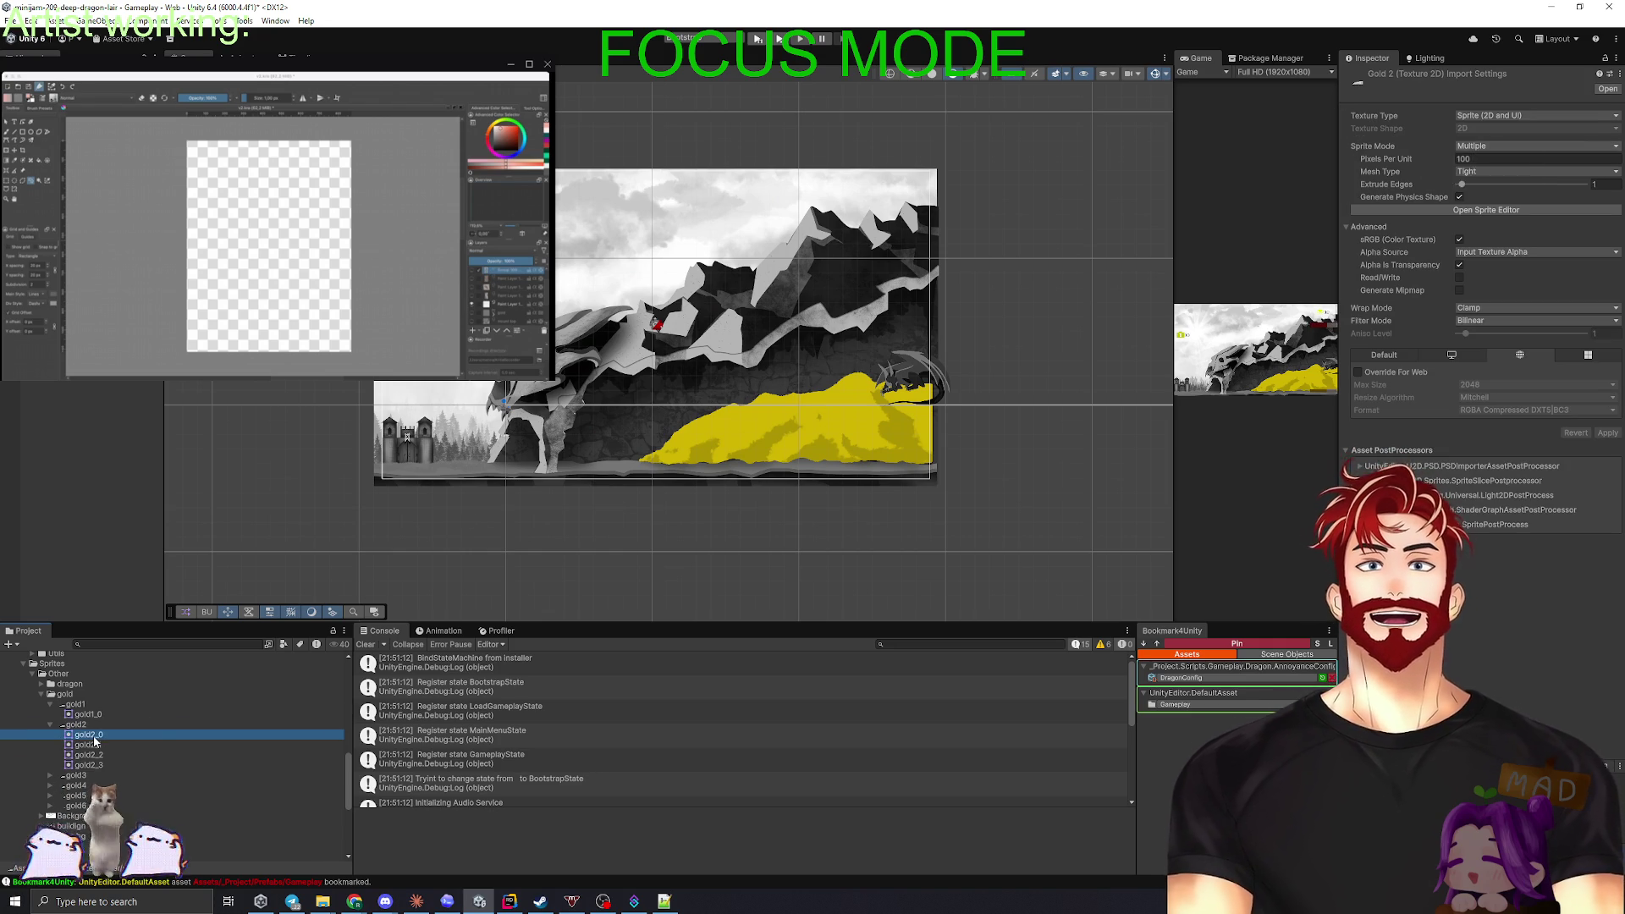
key("Down")
key("Down")
key("Down")
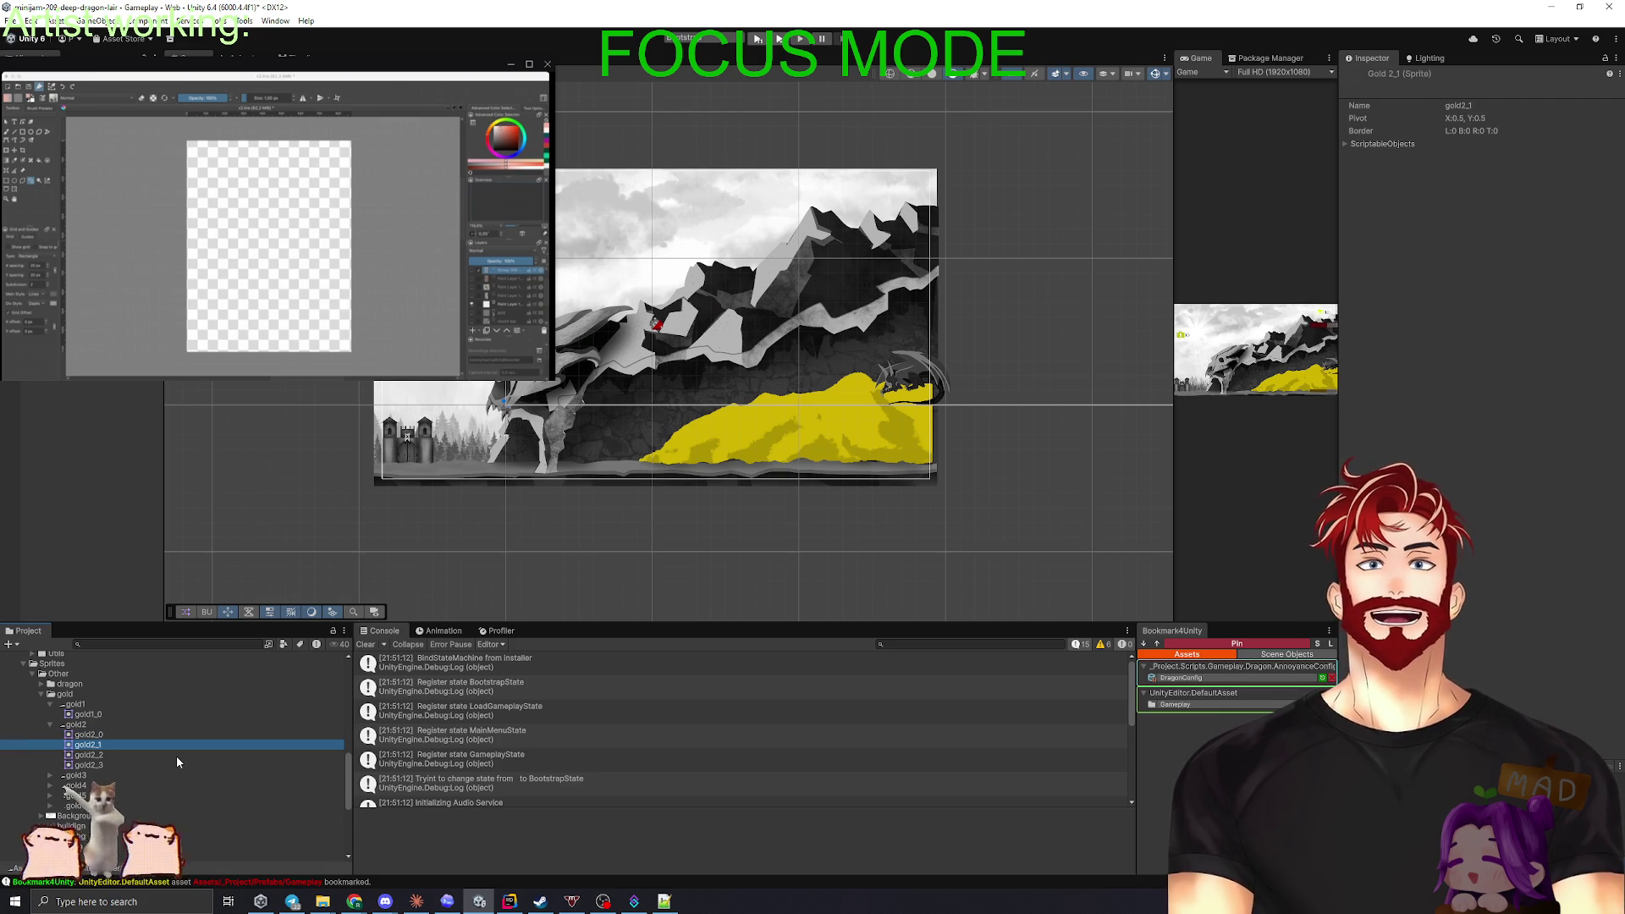
key("Up")
key("Up")
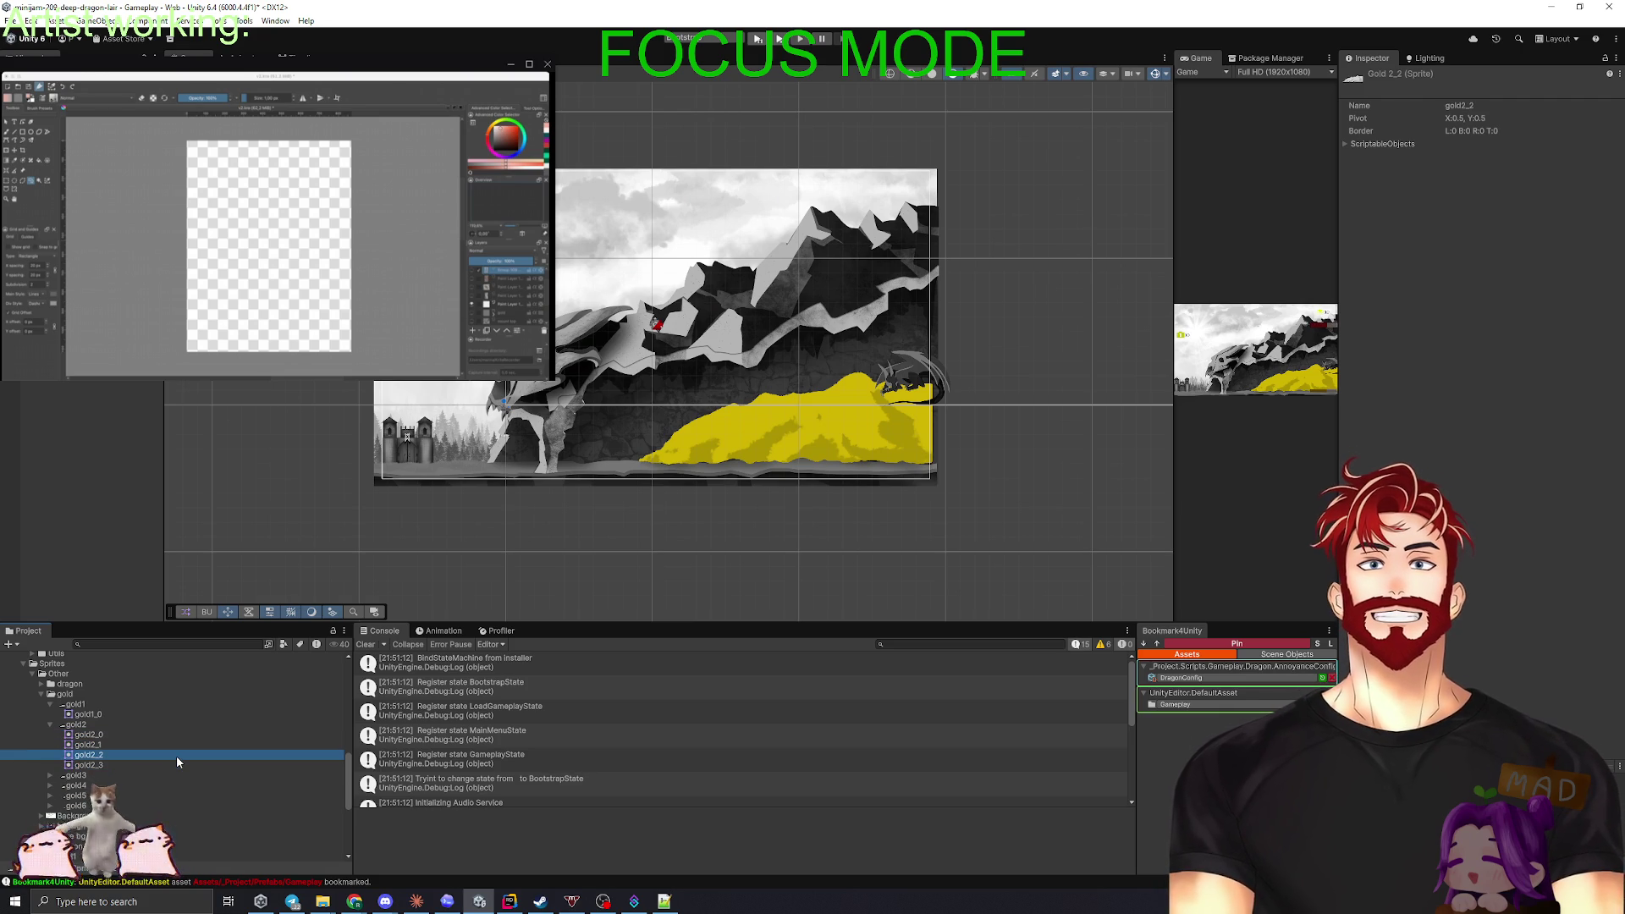
key("Up")
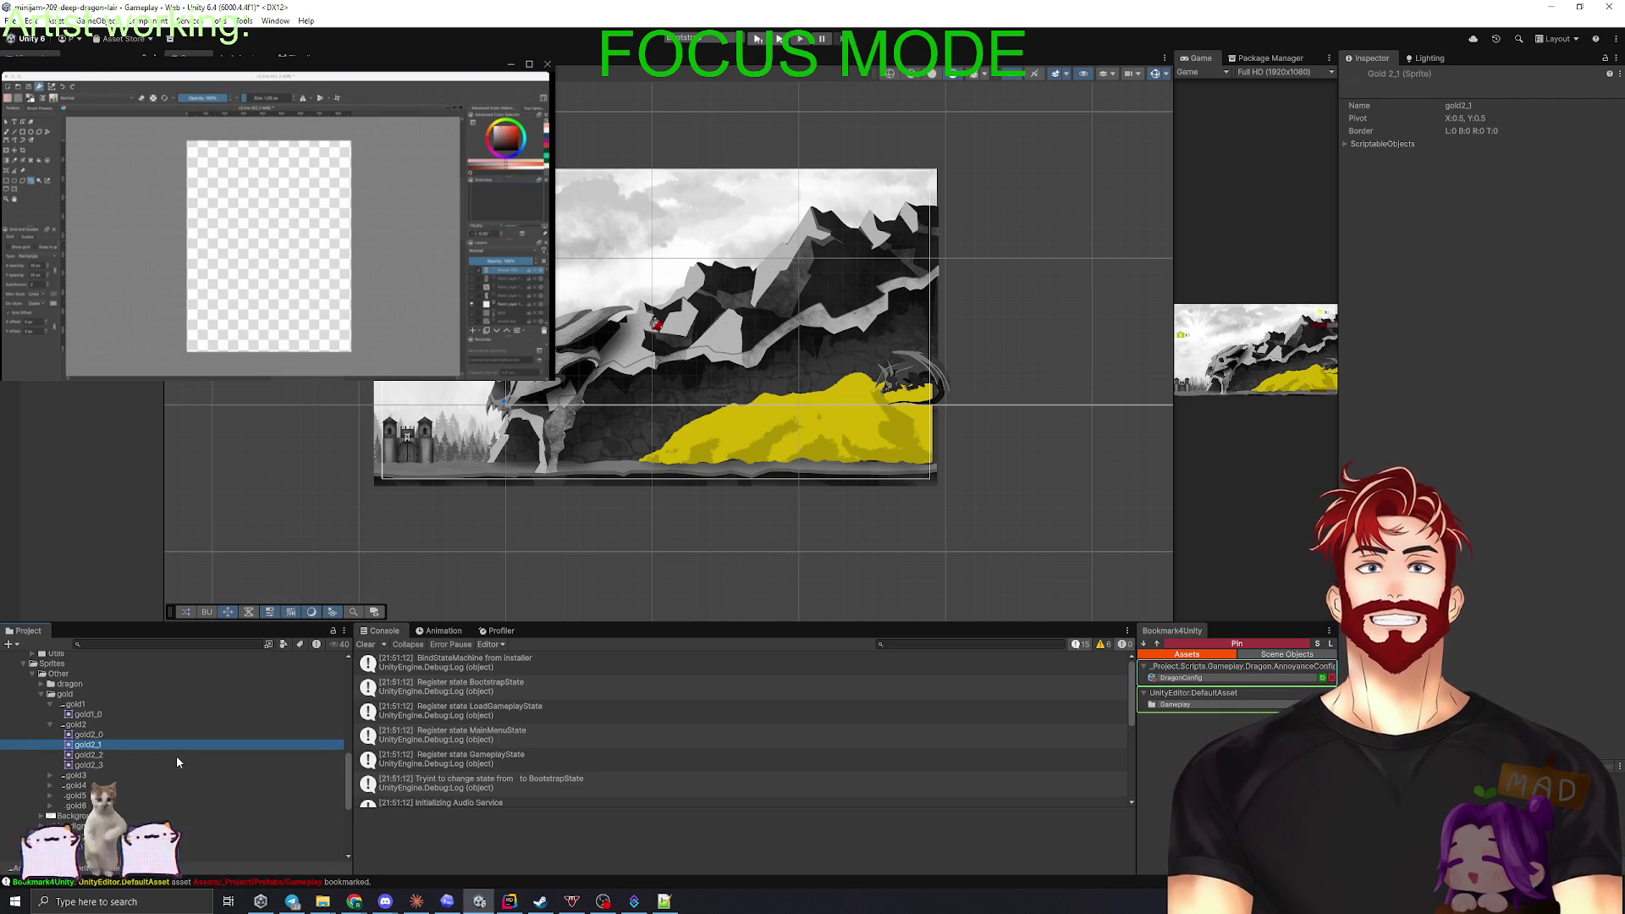
key("Up")
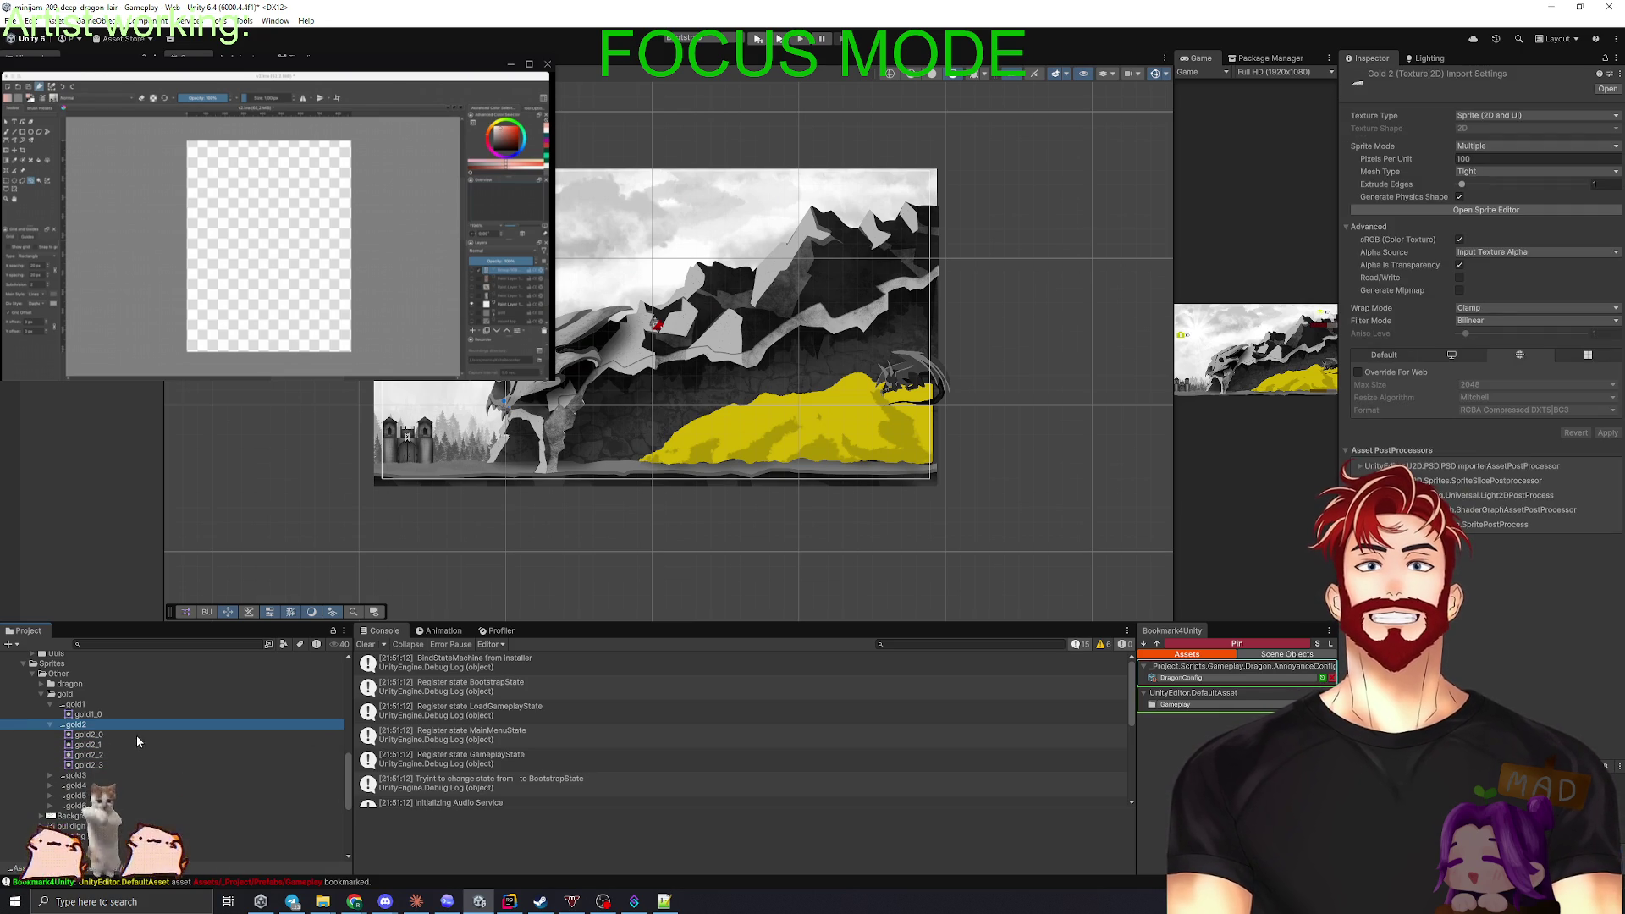
left_click(1490, 146)
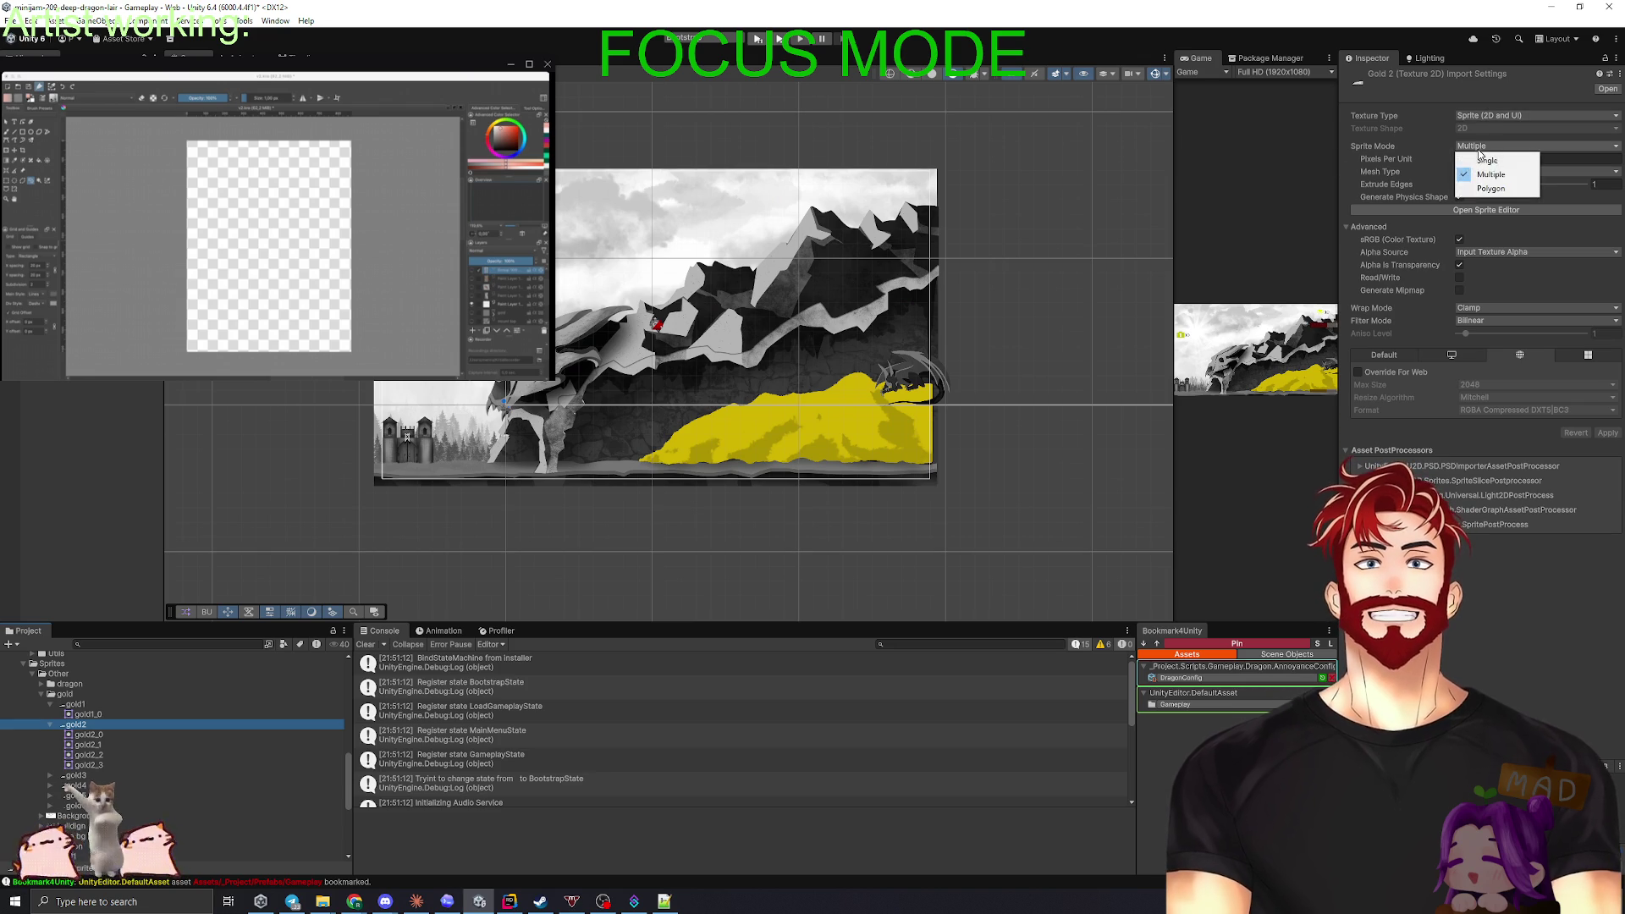
- Switch gold2 to Single sprite mode, apply it, and view then close it in the Sprite Editor
left_click(1492, 161)
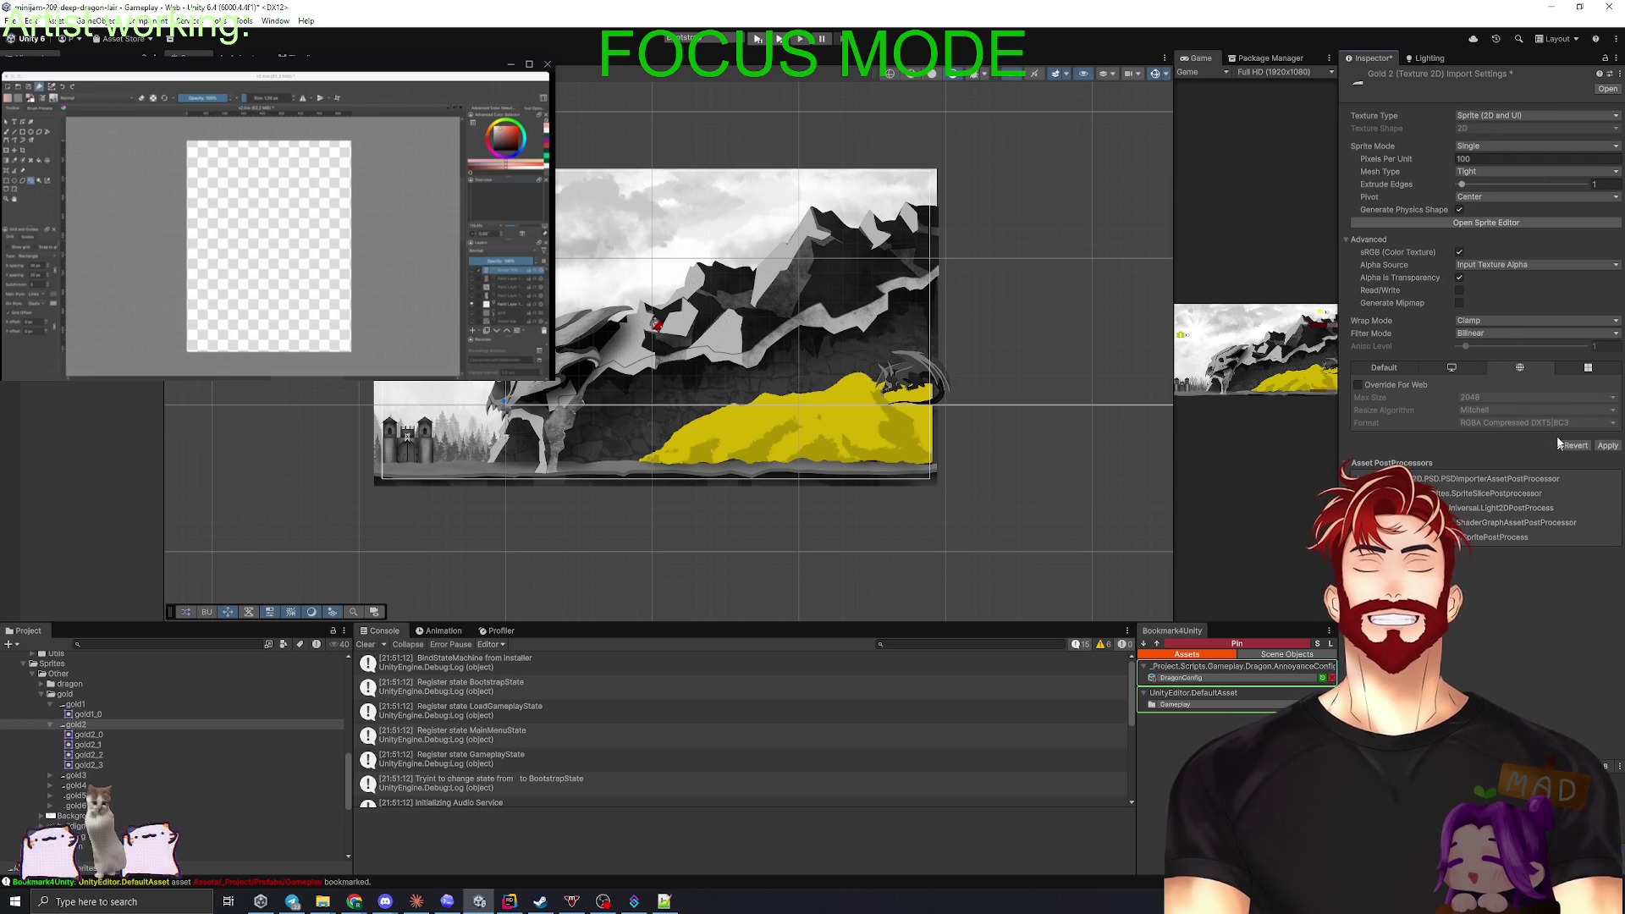
left_click(1611, 447)
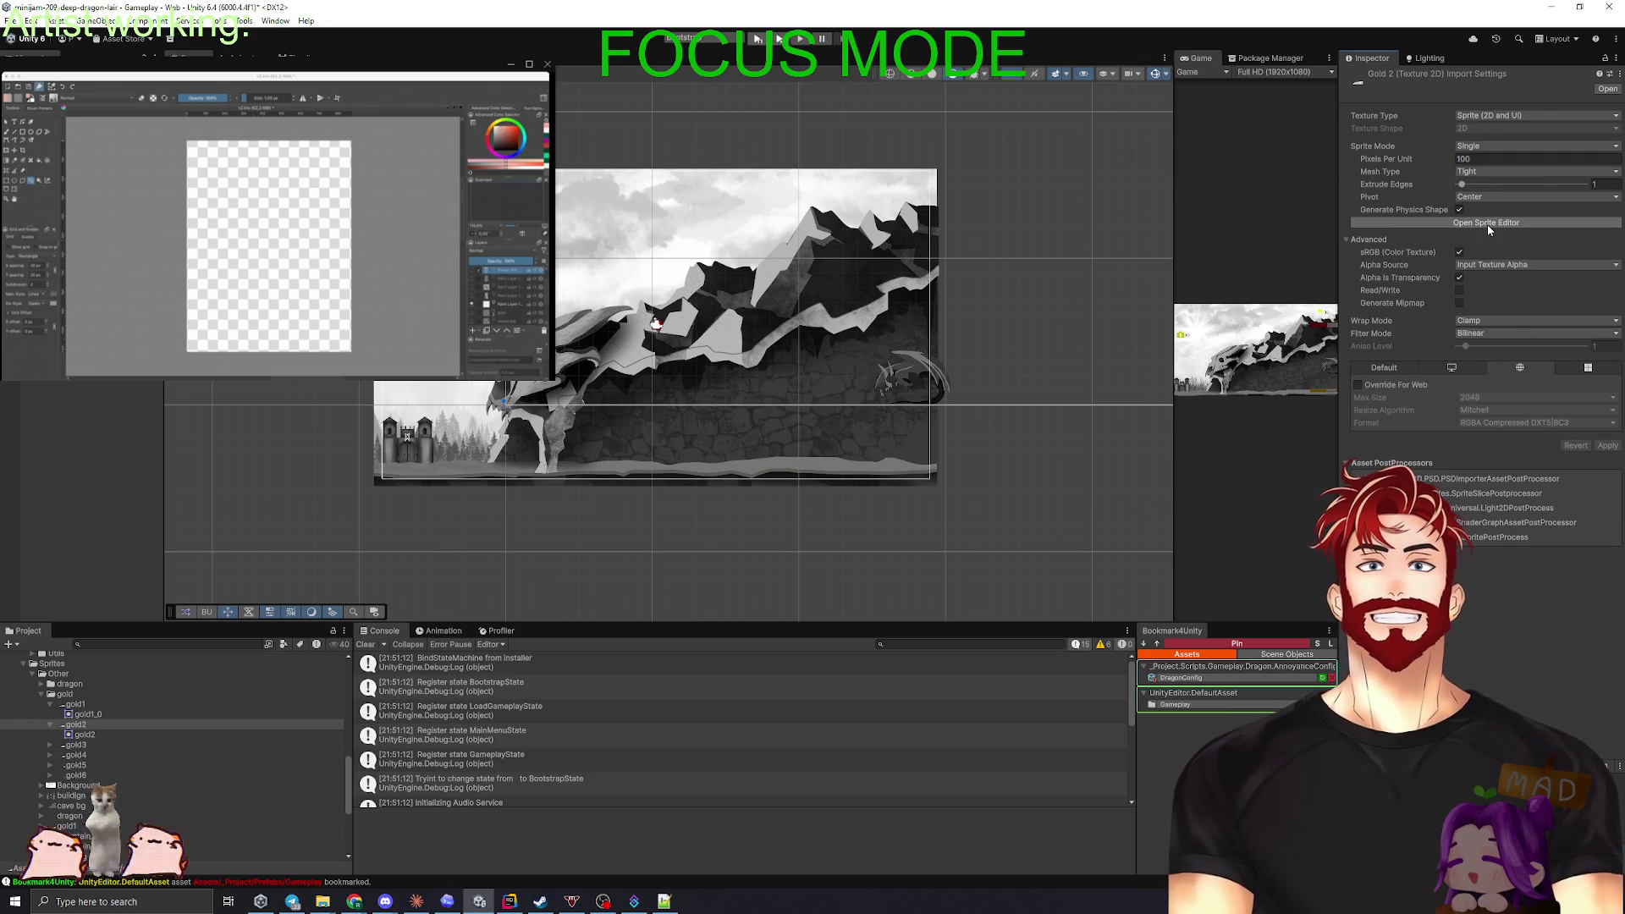
left_click(1487, 224)
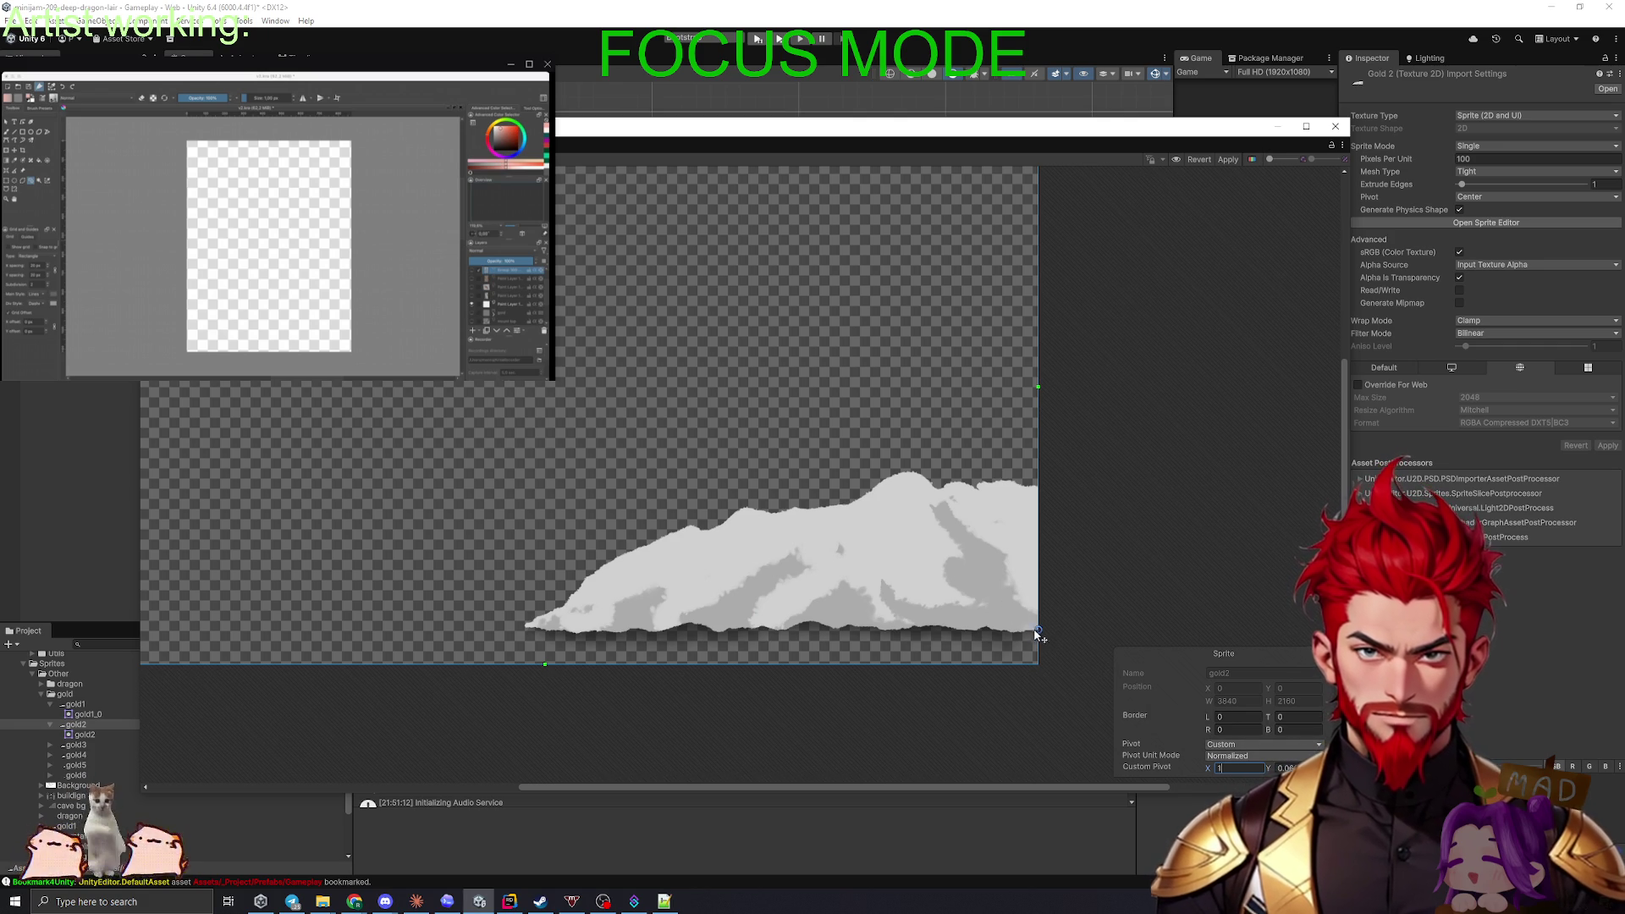
left_click(1336, 126)
left_click(844, 469)
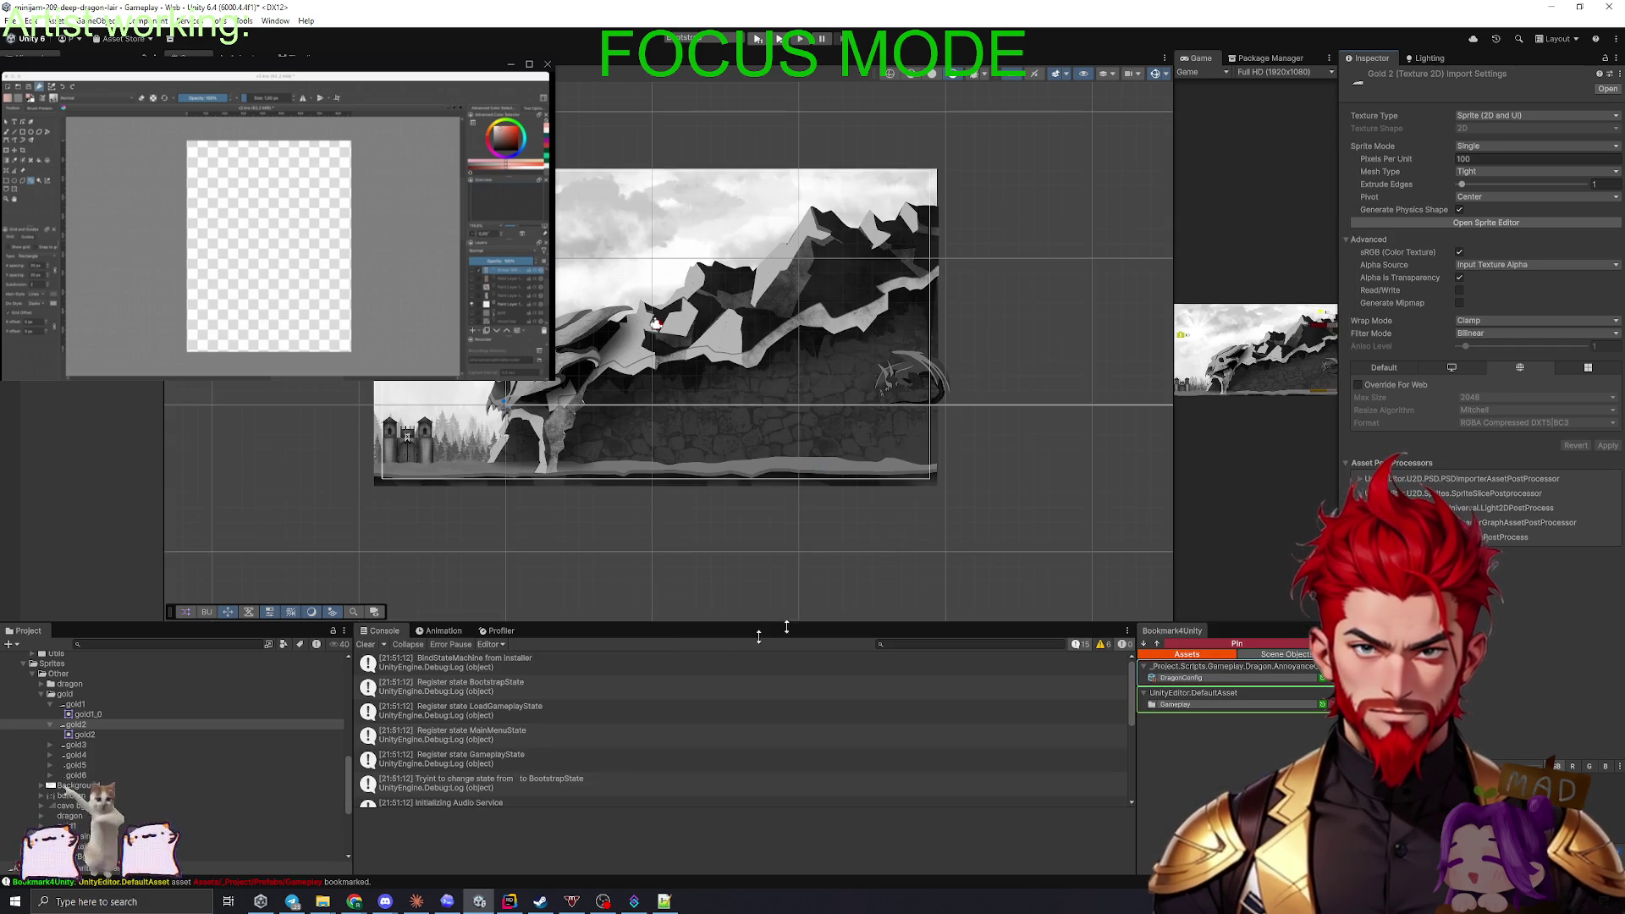
- Check the gold1 texture's import settings, leaving it in Multiple sprite mode
left_click(90, 708)
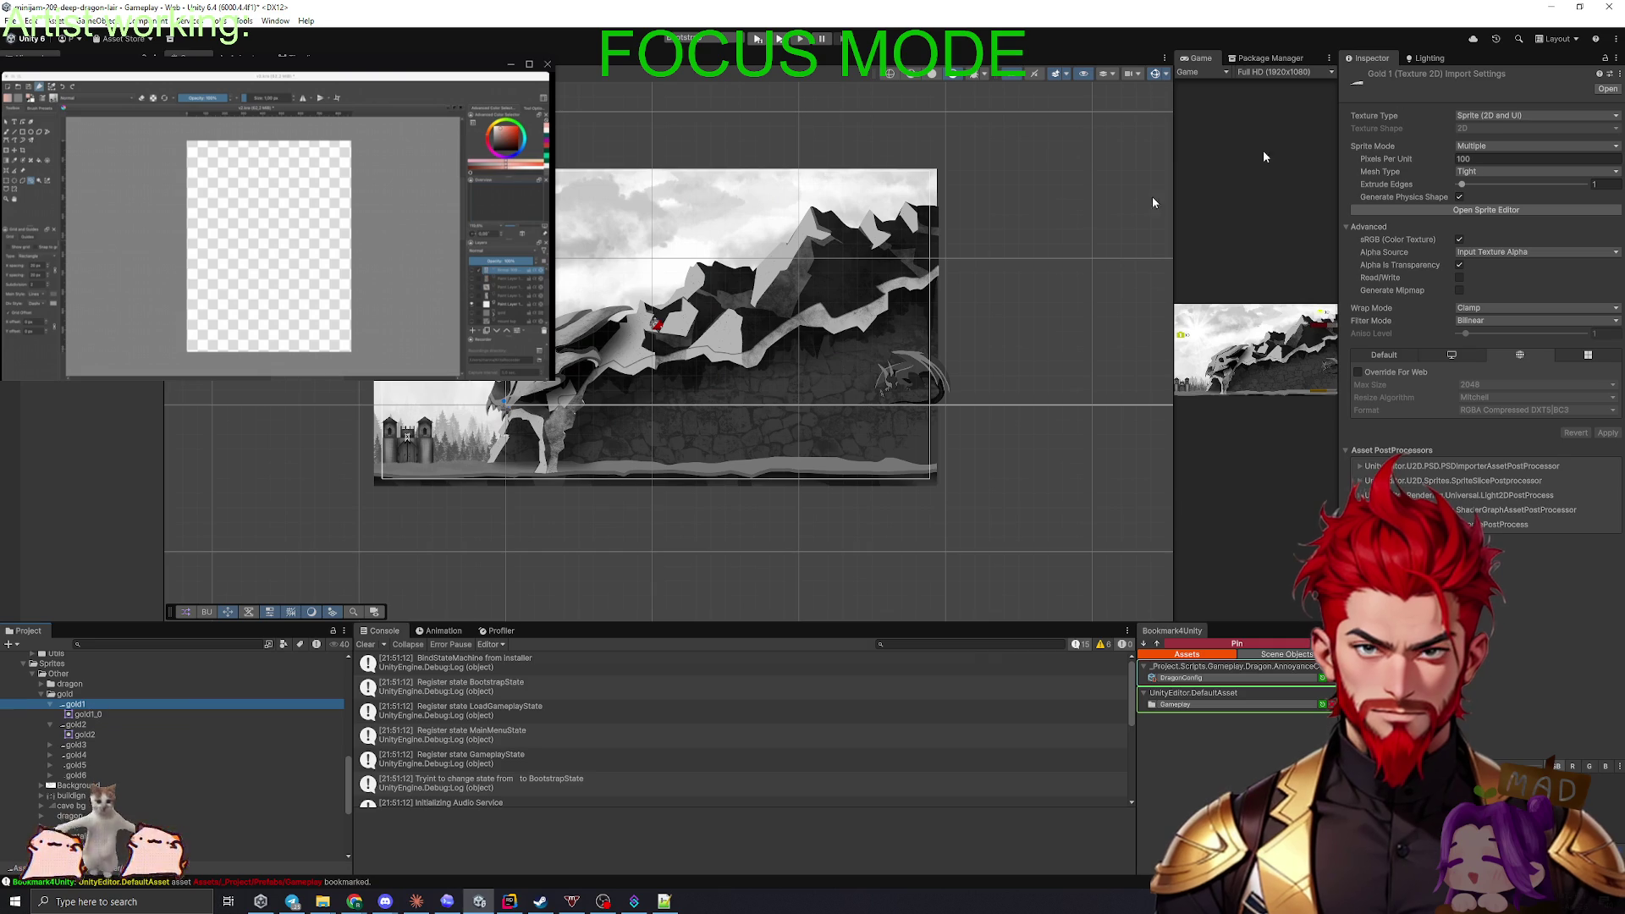
left_click(1478, 148)
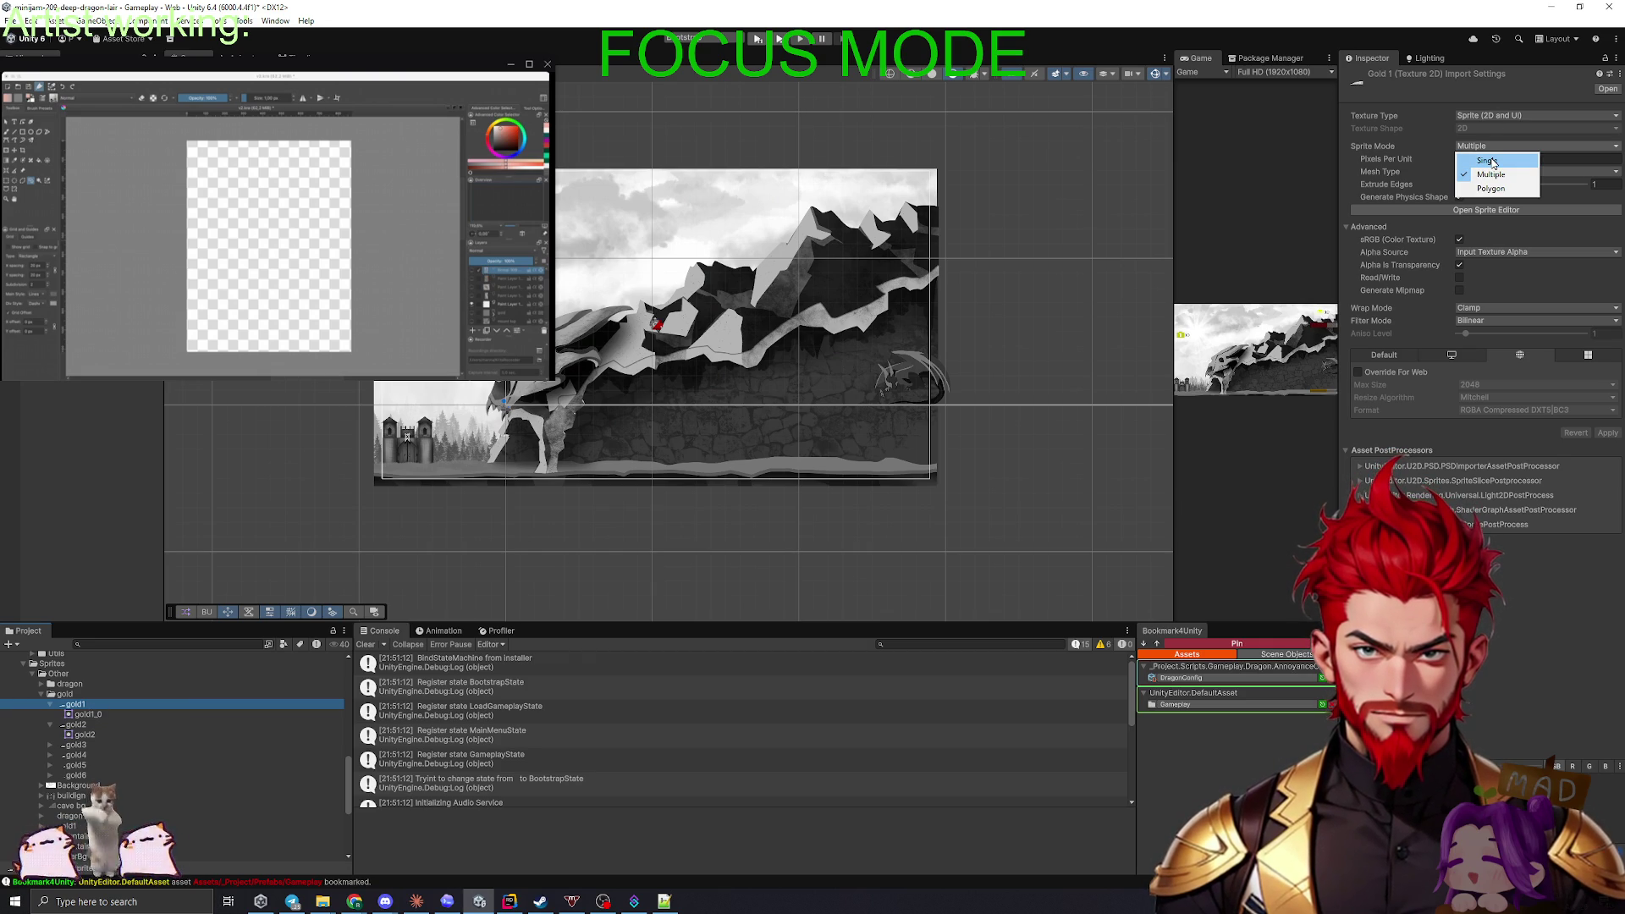
left_click(1491, 175)
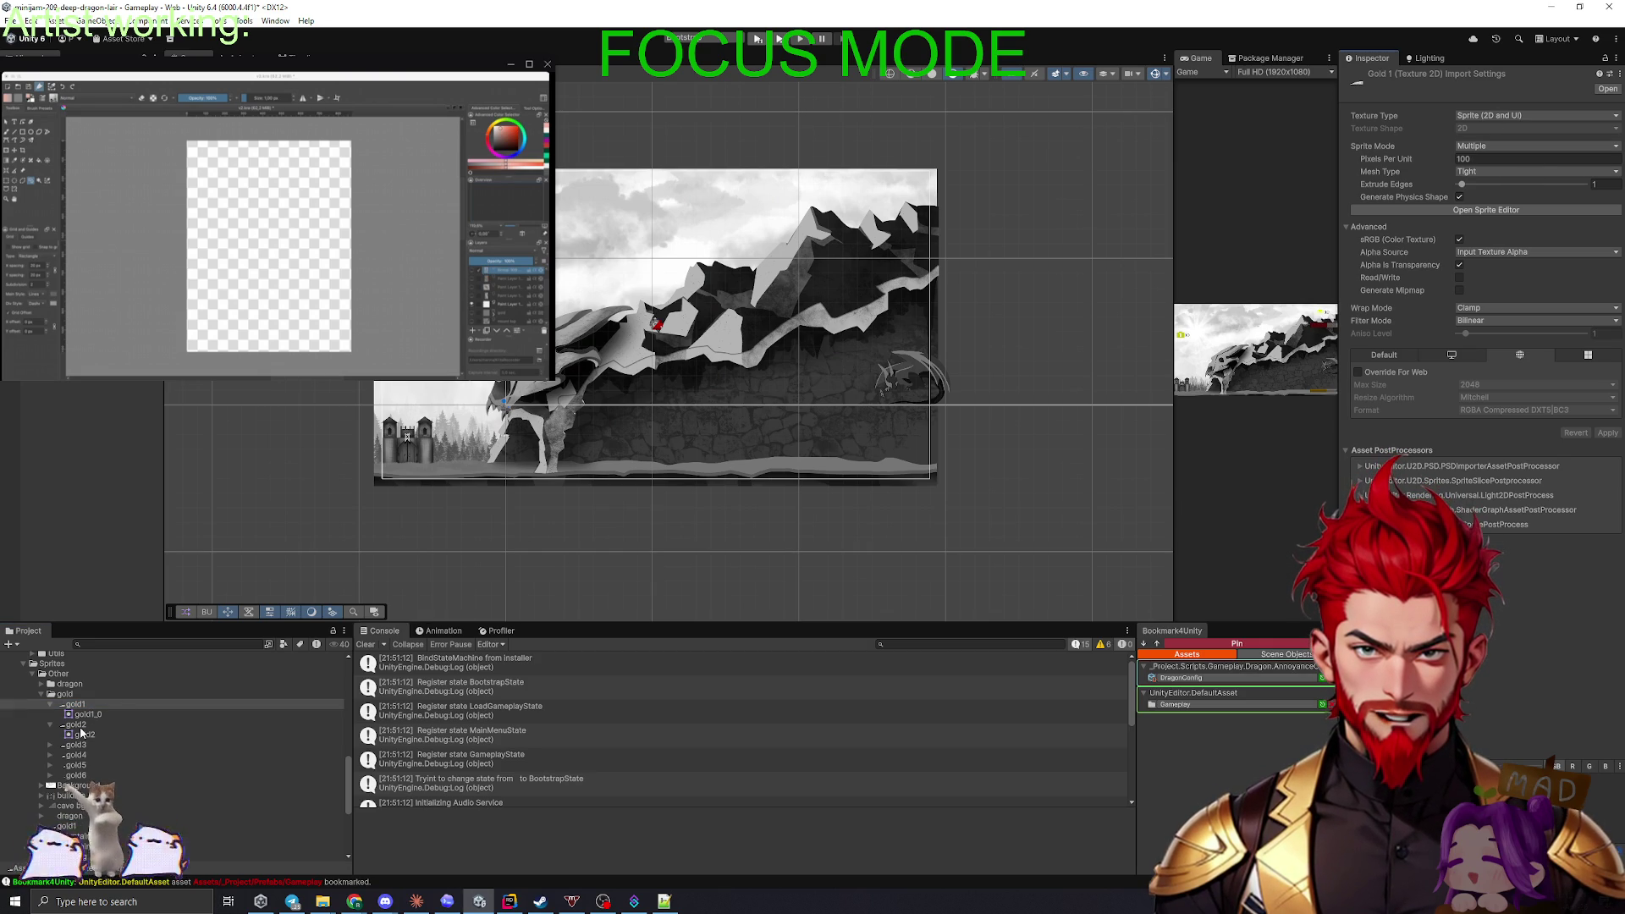
- Set gold2's Sprite Mode to Multiple and save the import settings change
left_click(85, 734)
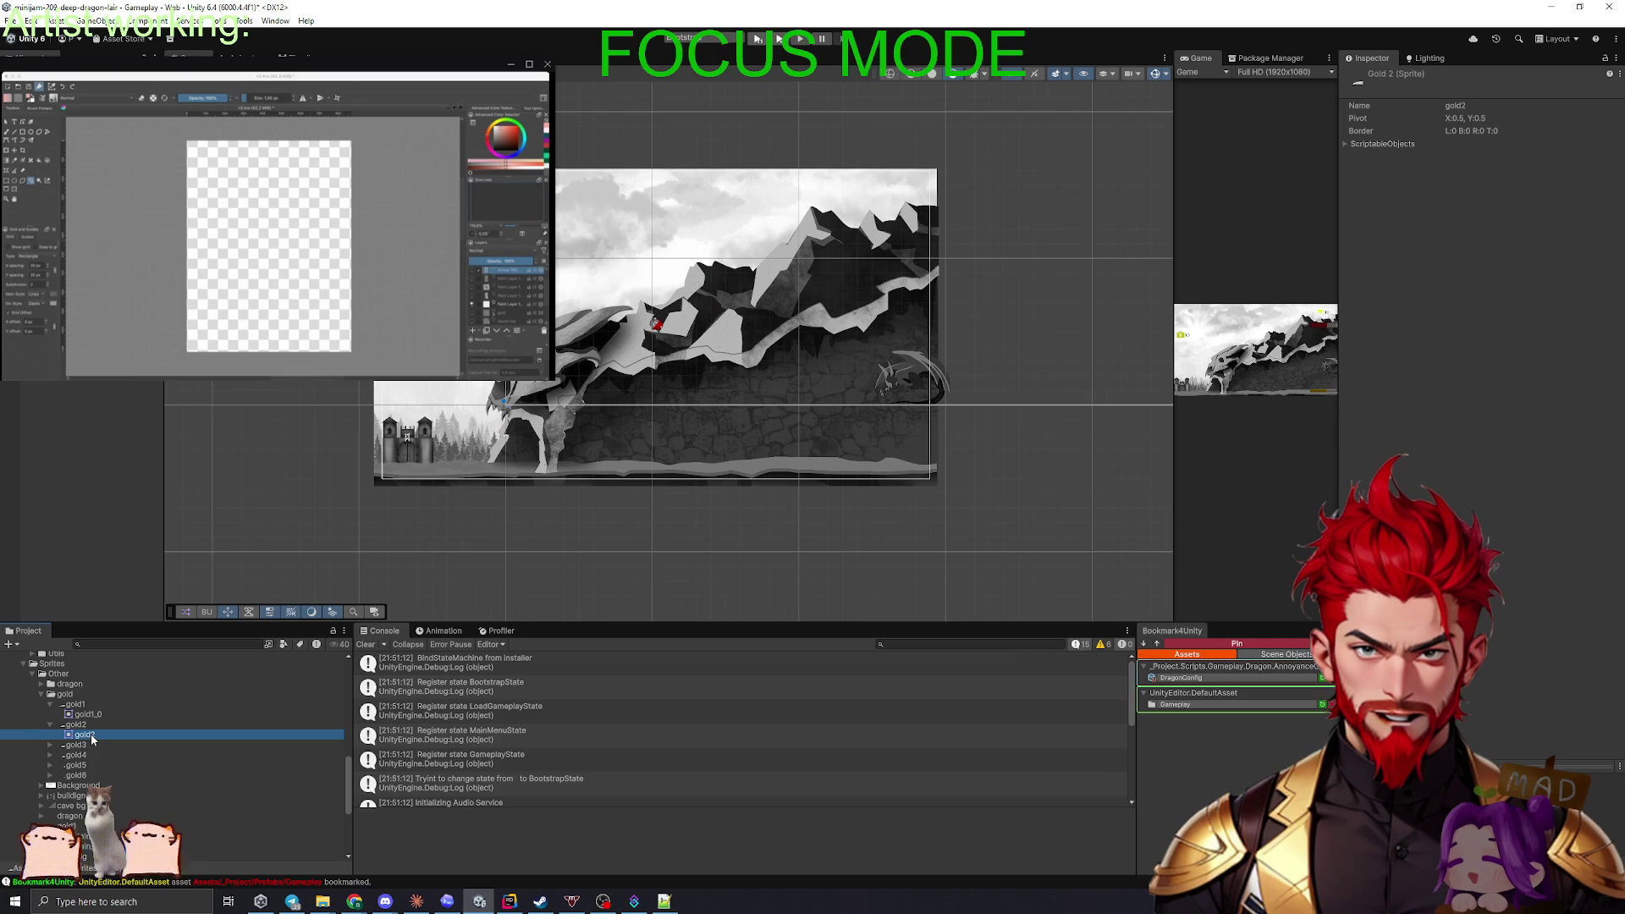
left_click(78, 725)
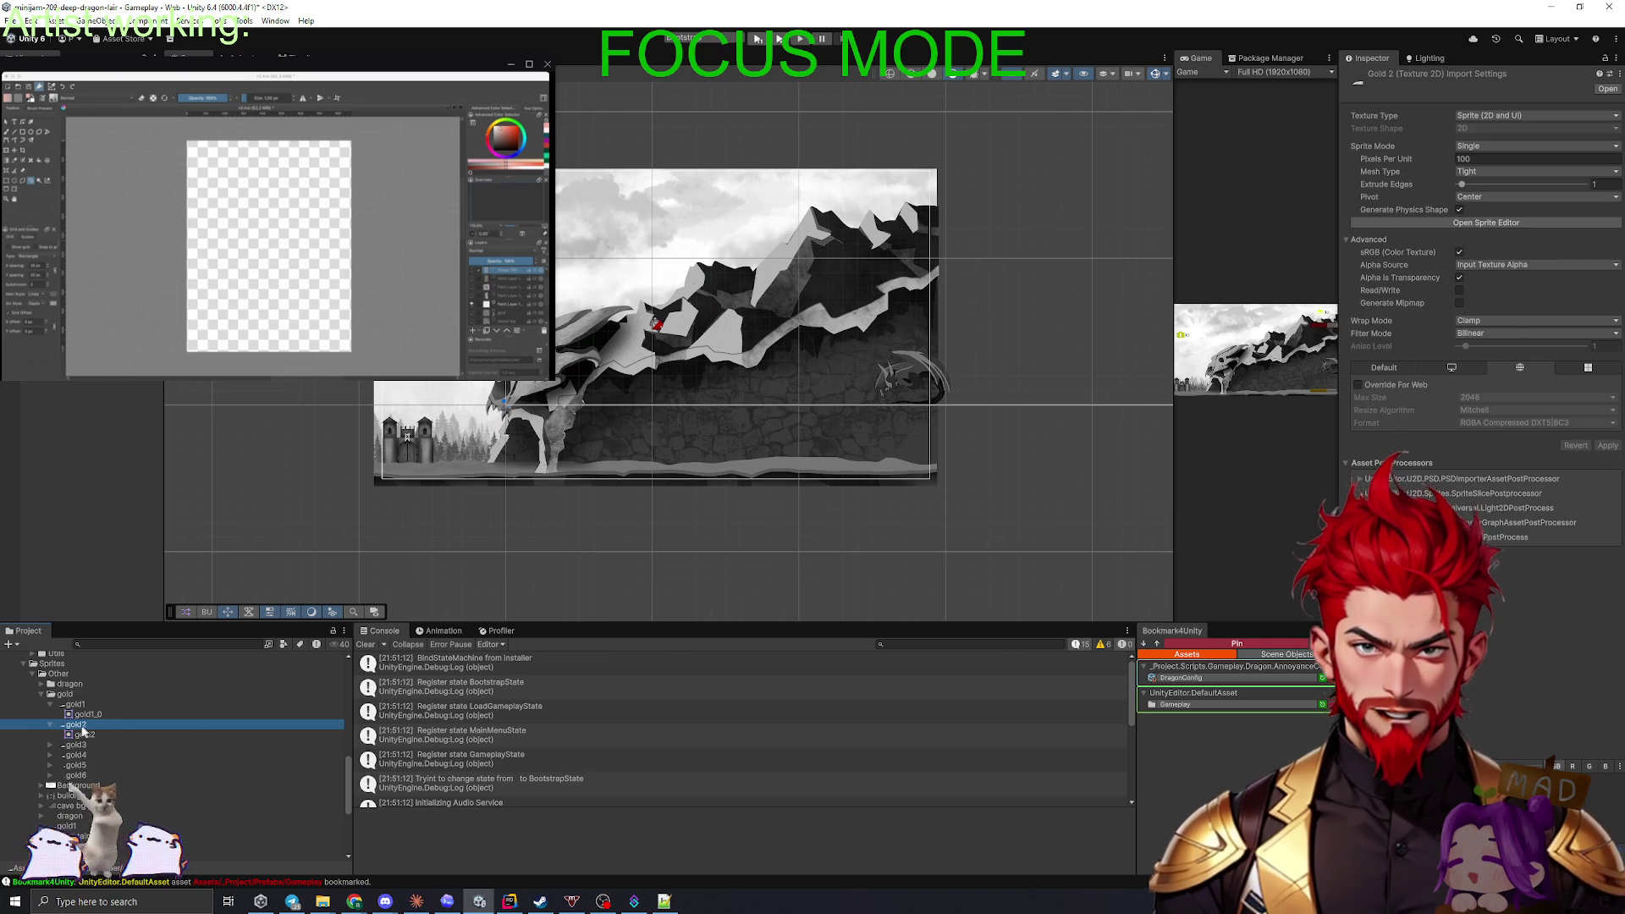
left_click(1476, 145)
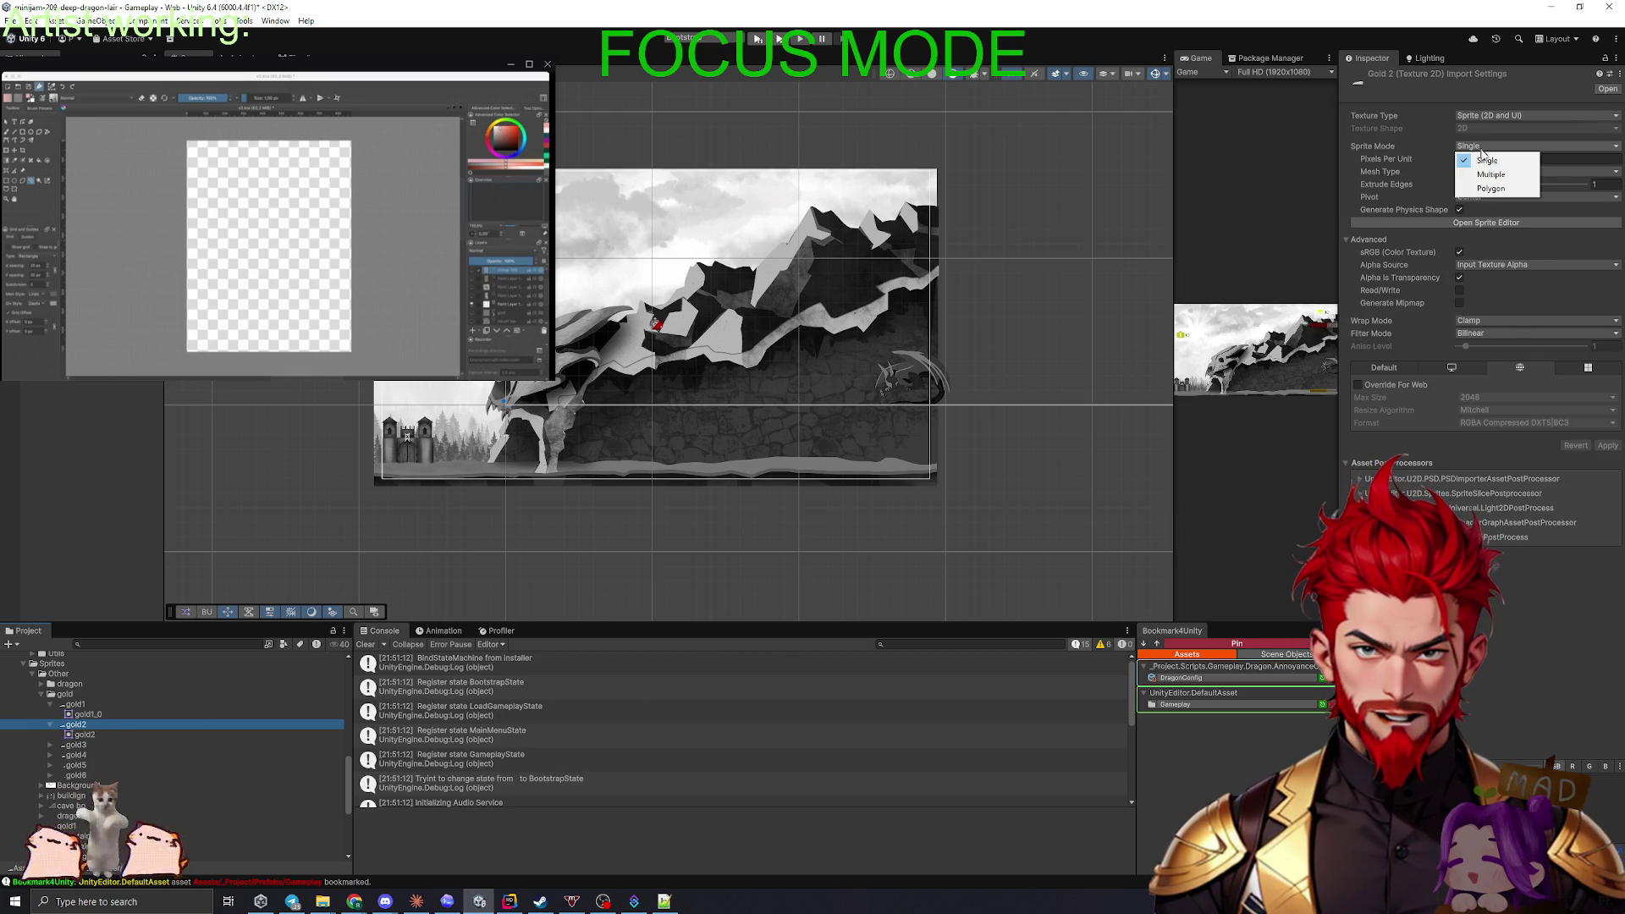
left_click(1477, 167)
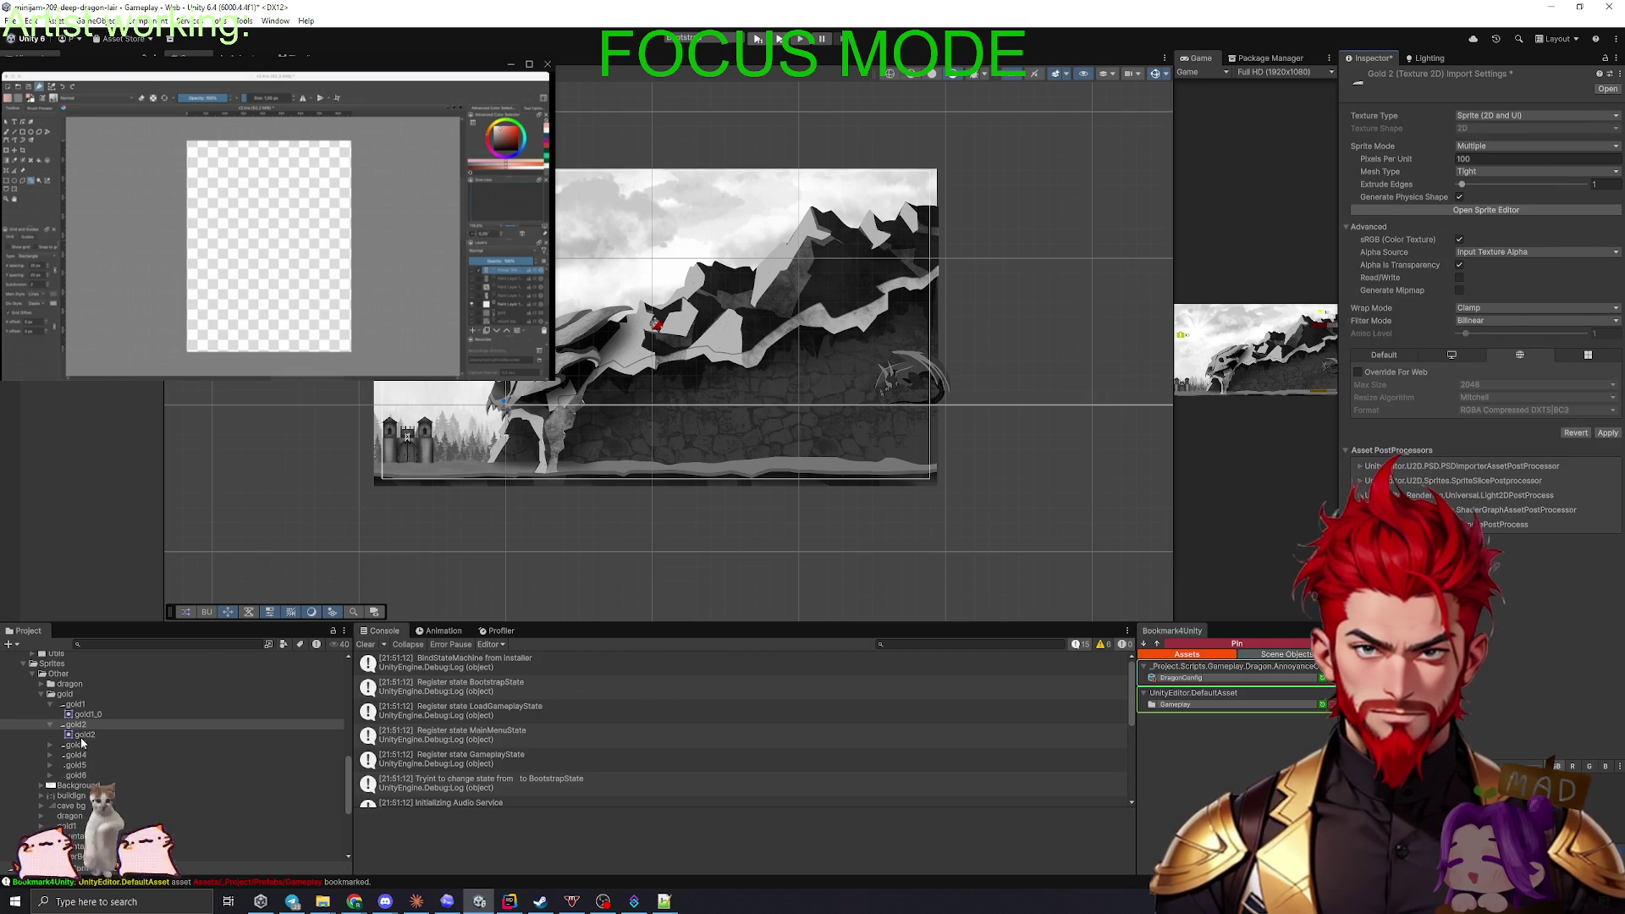
left_click(84, 734)
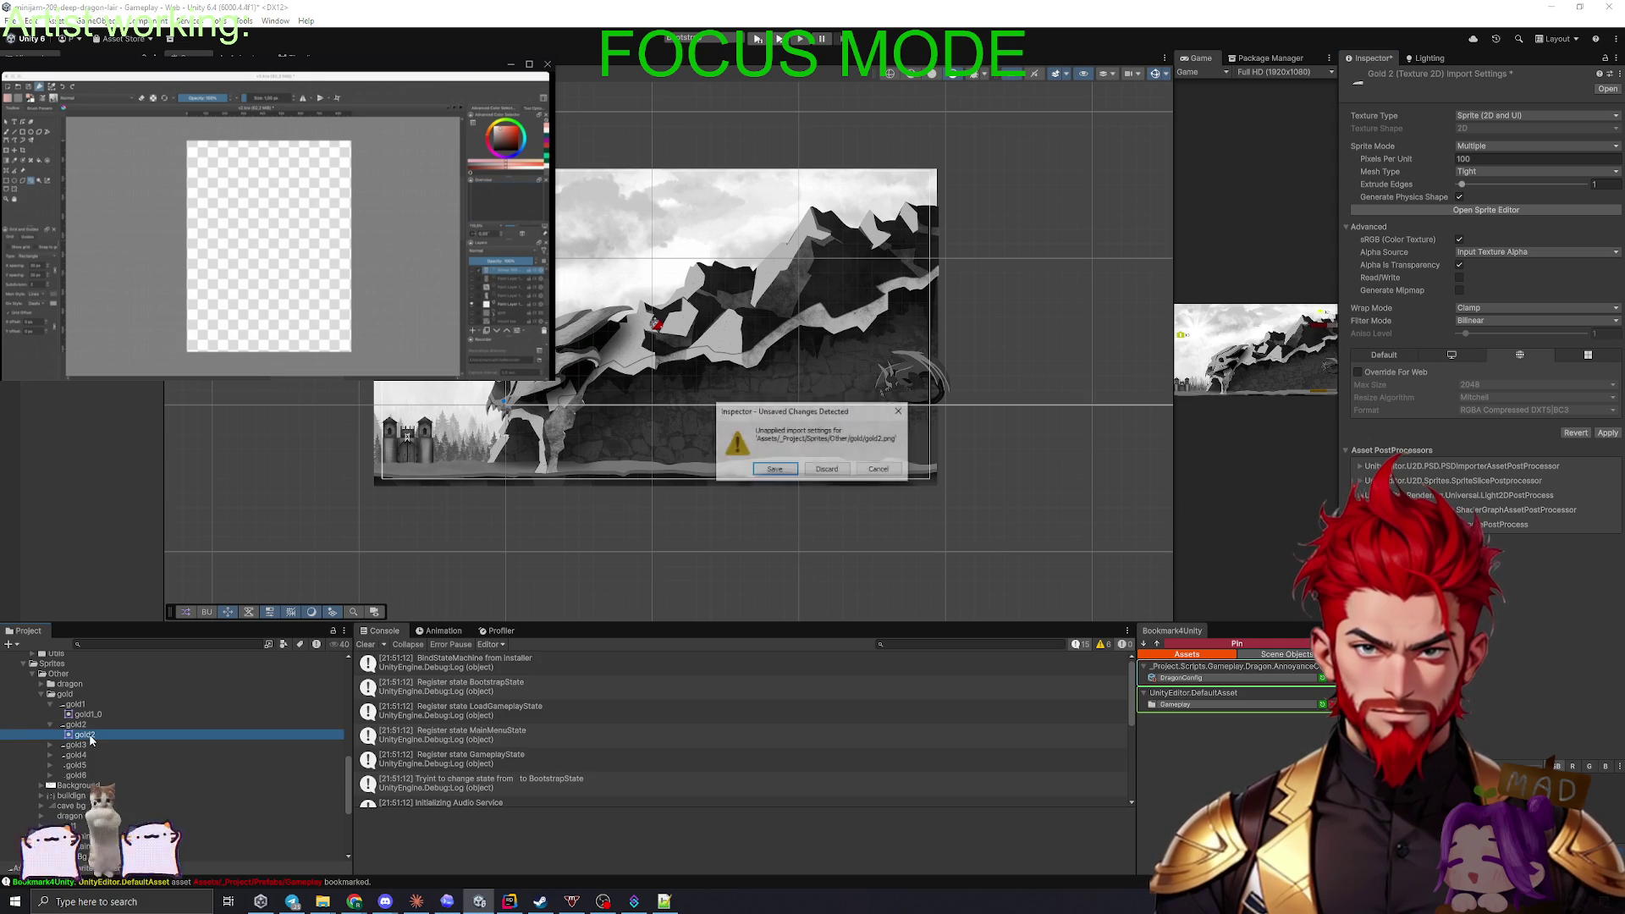
left_click(776, 470)
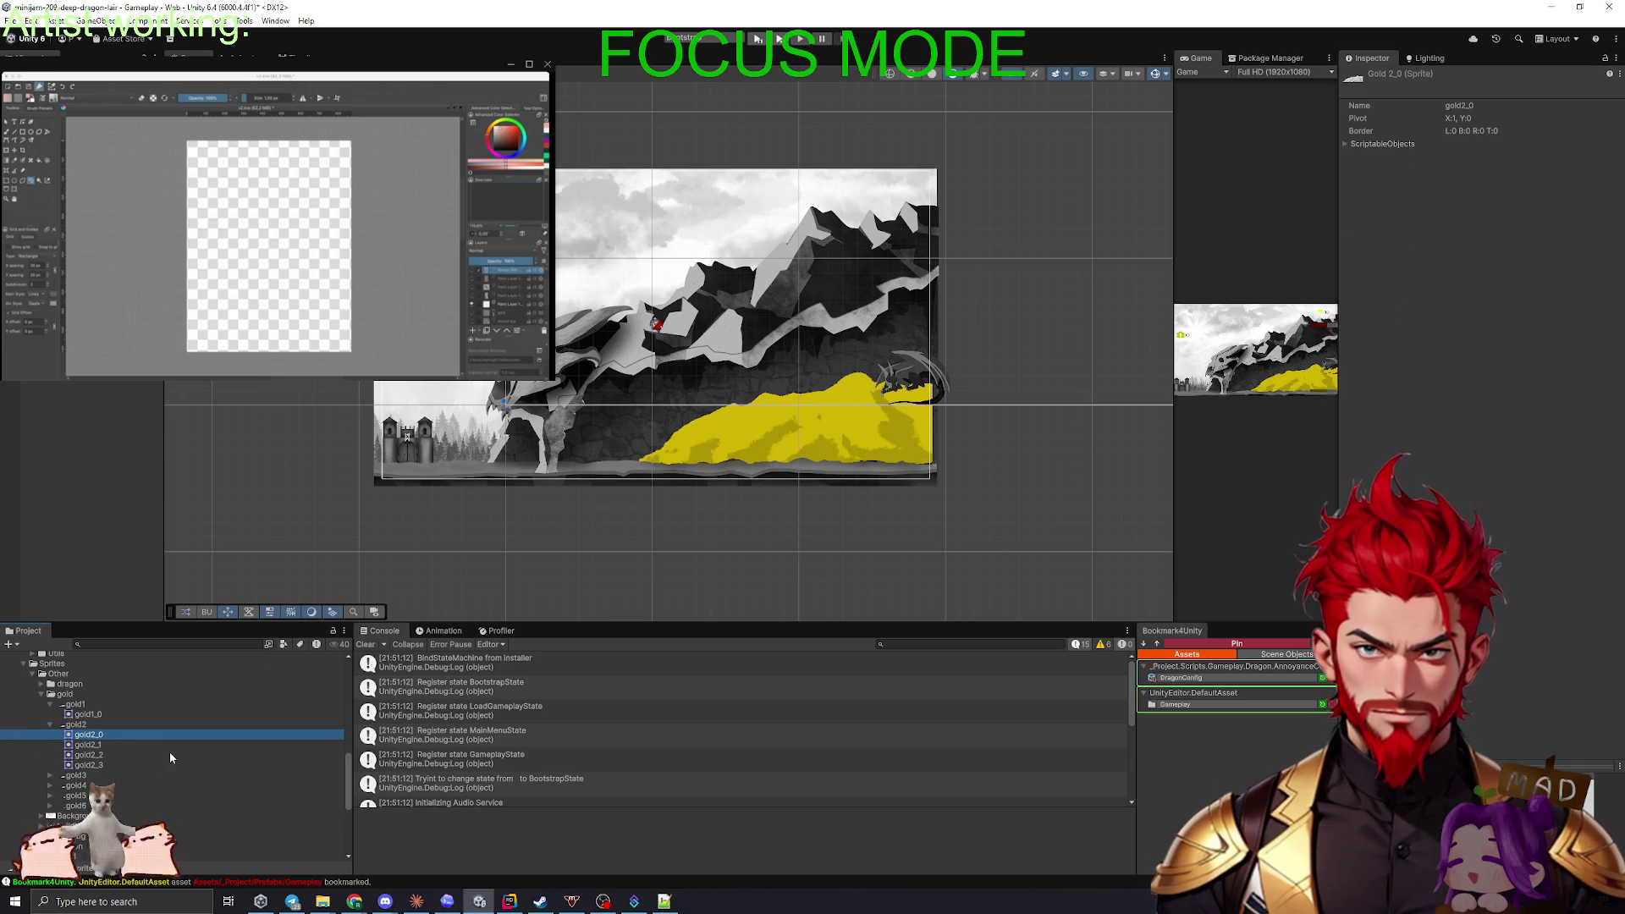
- Step through the gold2 sub-sprites to compare their pivots
key("Down")
key("Down")
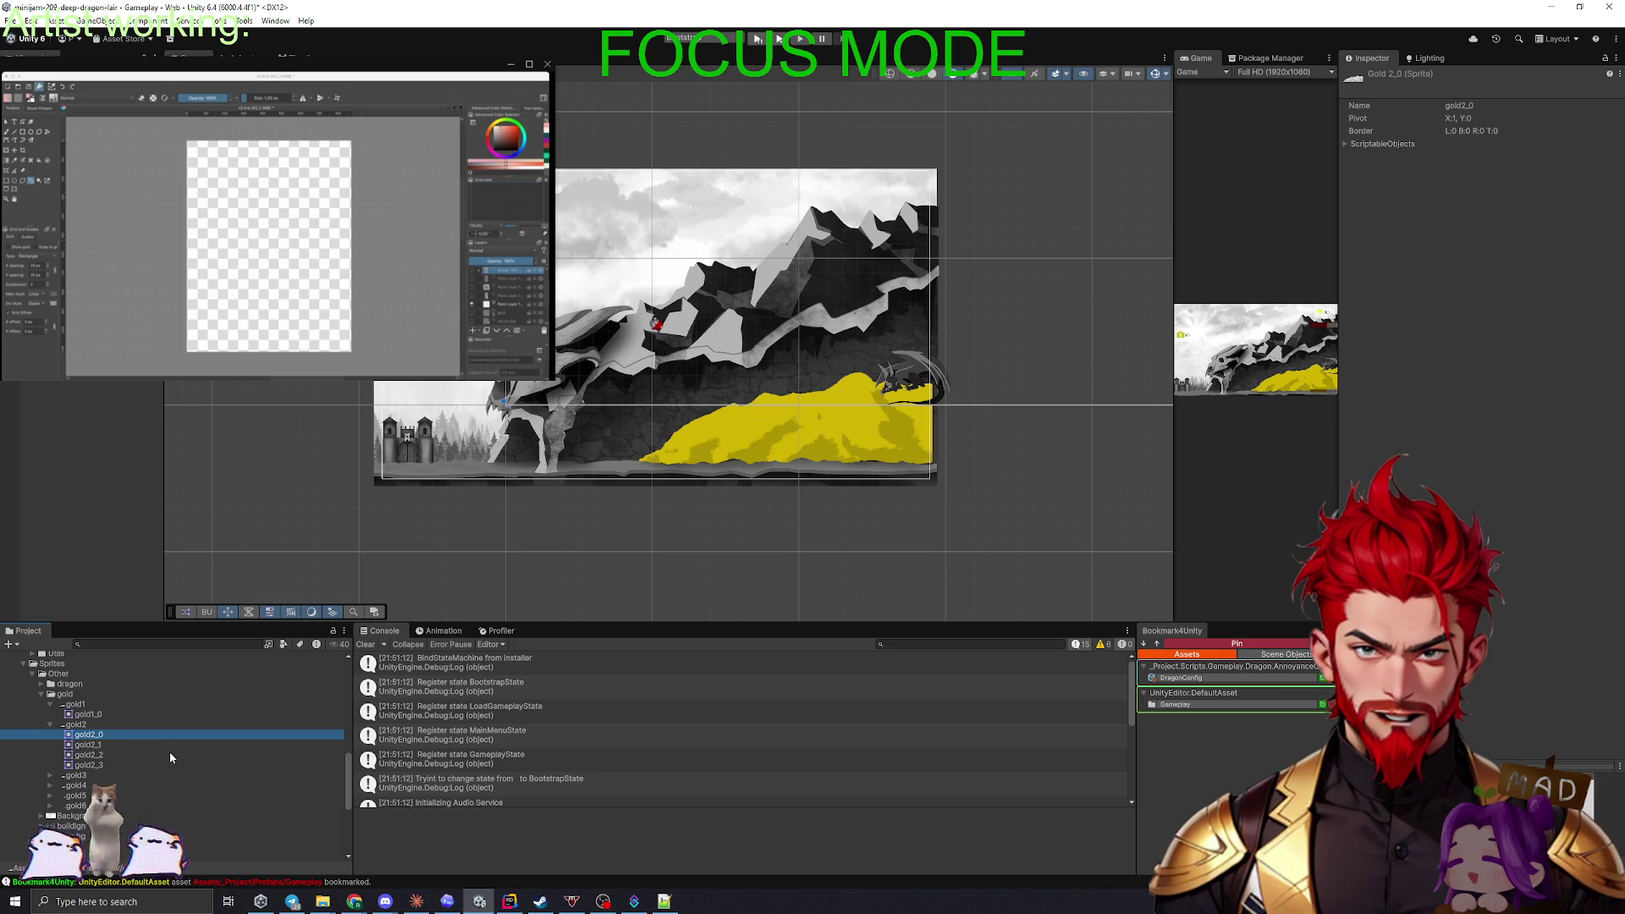
key("Up")
key("Up")
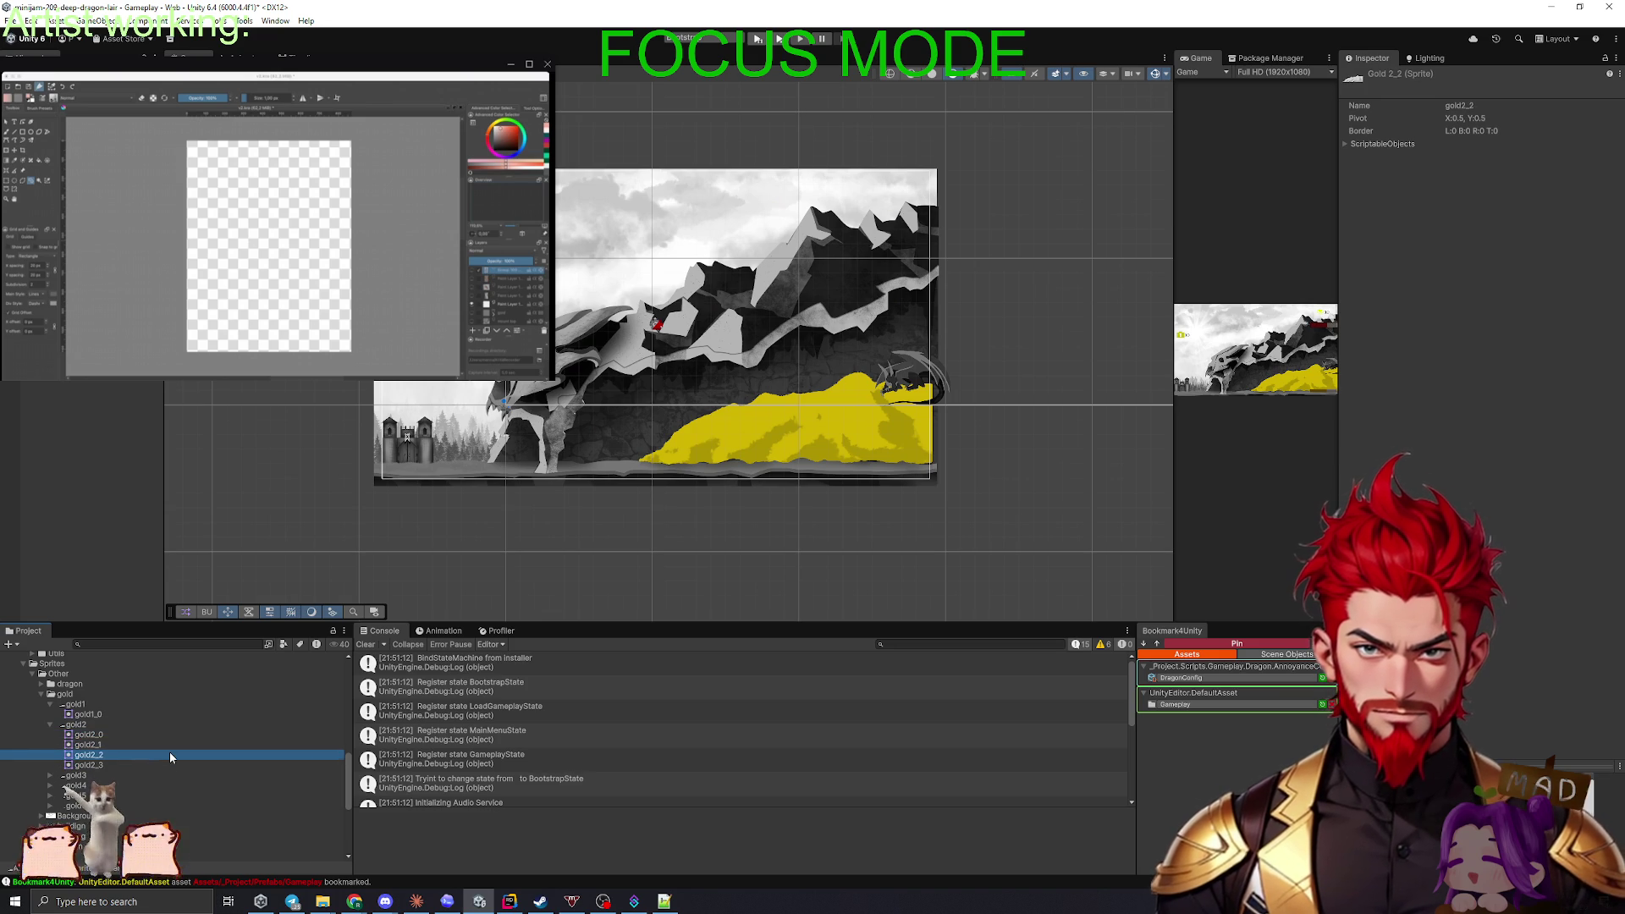
key("Down")
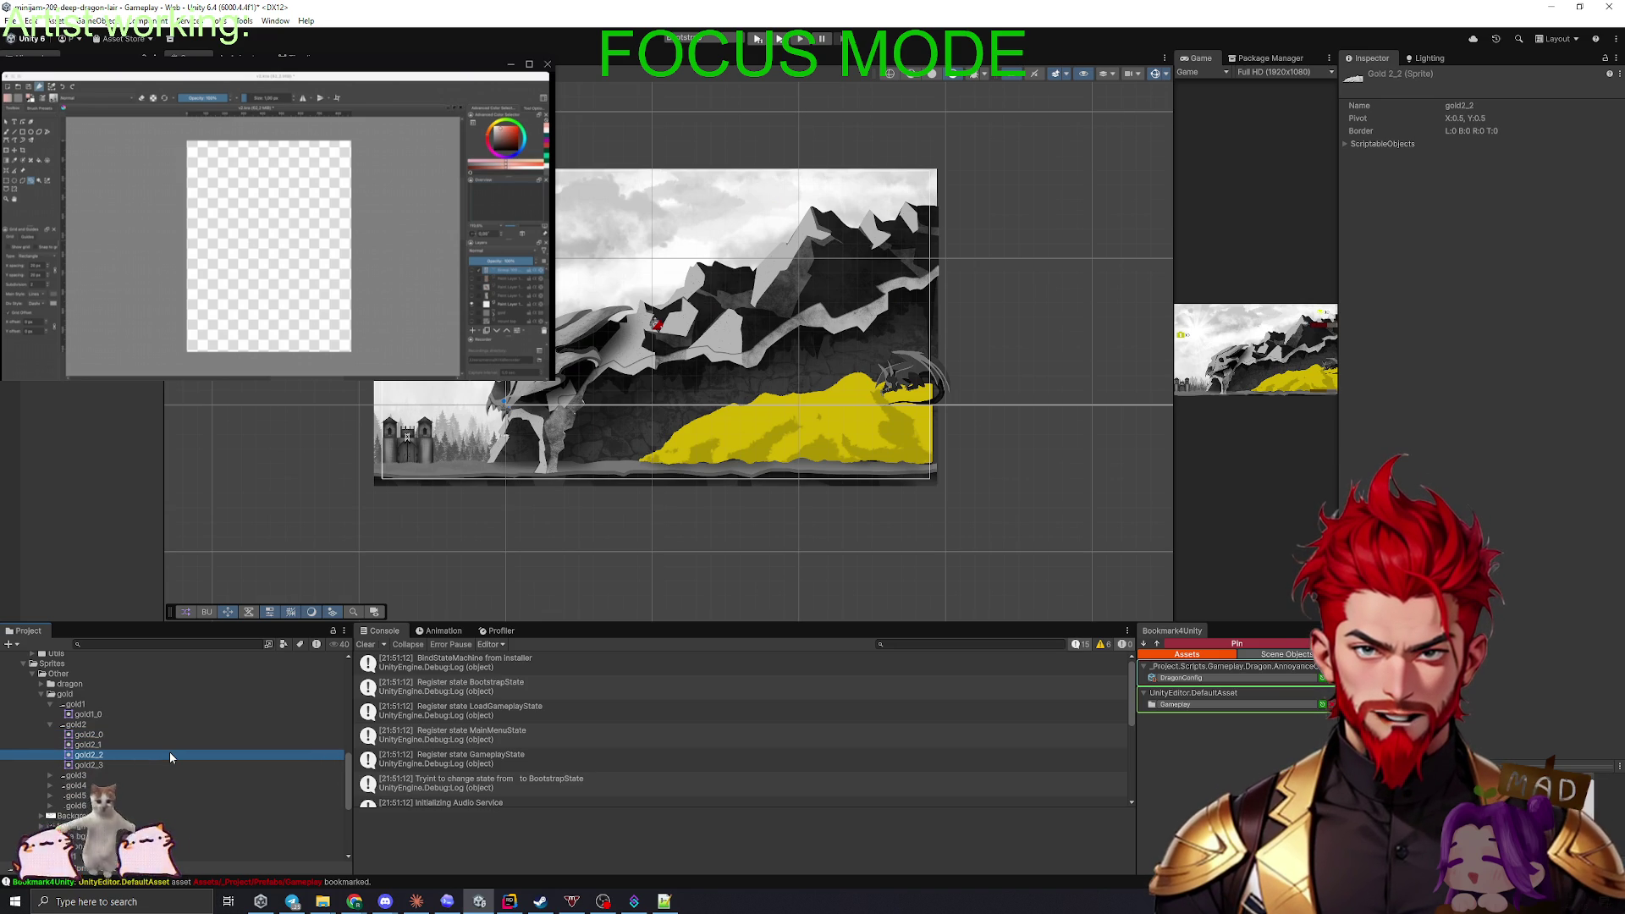
key("Up")
key("Up")
key("Down")
key("Down")
key("Up")
key("Up")
key("Down")
key("Up")
- Switch the gold2 texture's Sprite Mode to Single and apply it
left_click(91, 726)
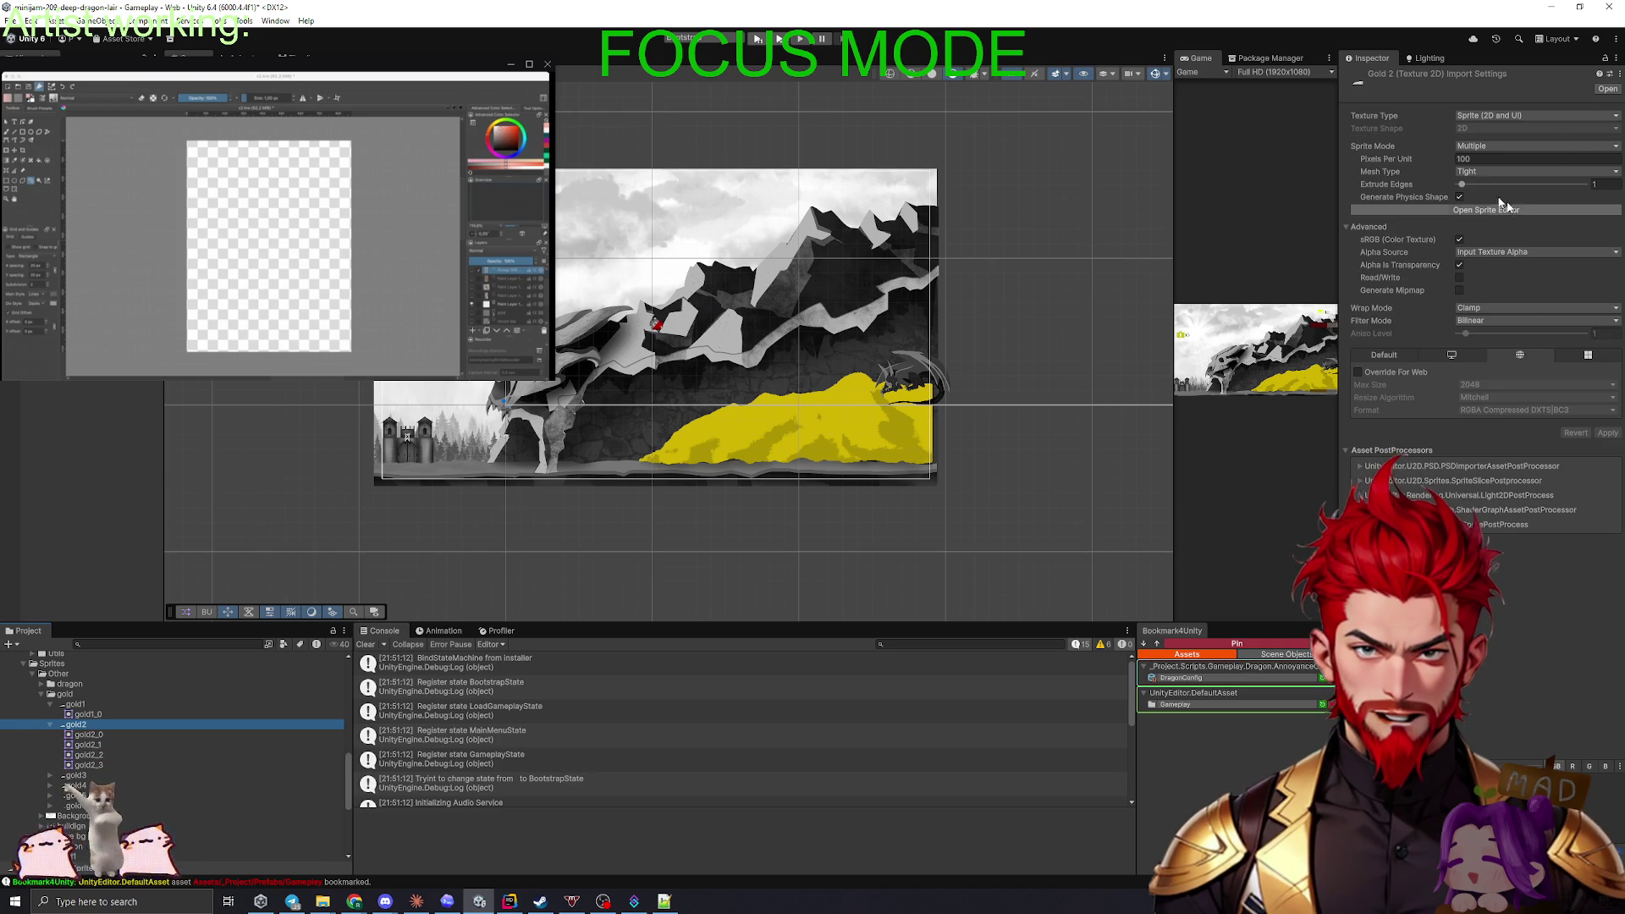
left_click(1485, 146)
left_click(1487, 161)
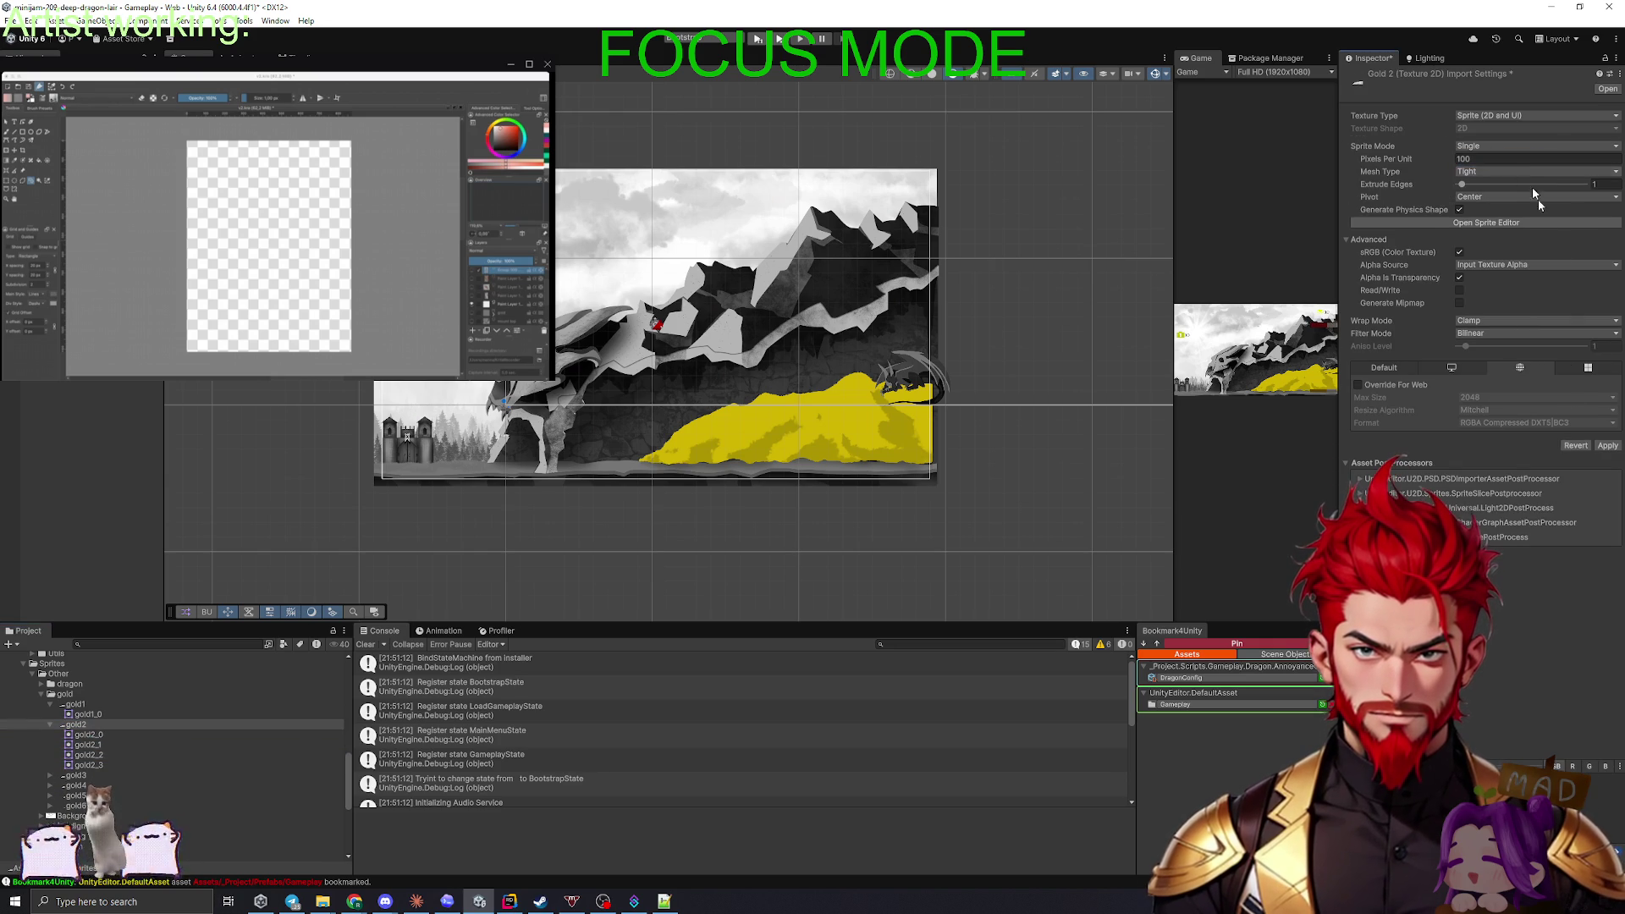
left_click(1608, 445)
mouse_move(88, 735)
left_mouse_down()
mouse_move(254, 643)
mouse_move(609, 508)
mouse_move(597, 291)
mouse_move(726, 468)
left_mouse_up()
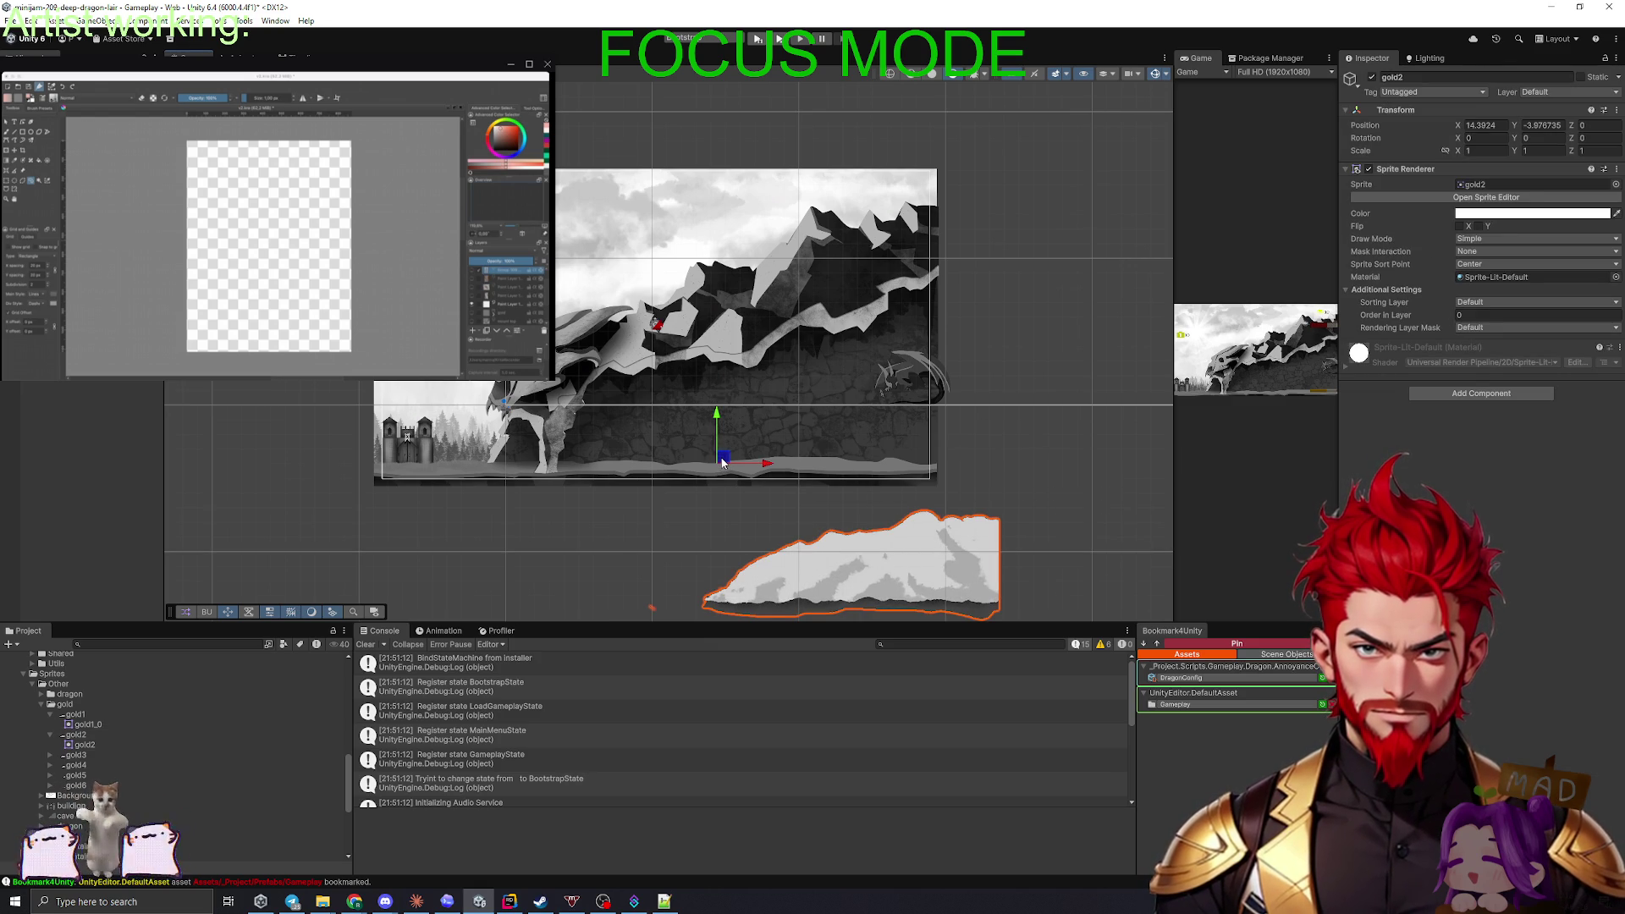
scroll(668, 593, "up", 3)
scroll(620, 491, "up", 5)
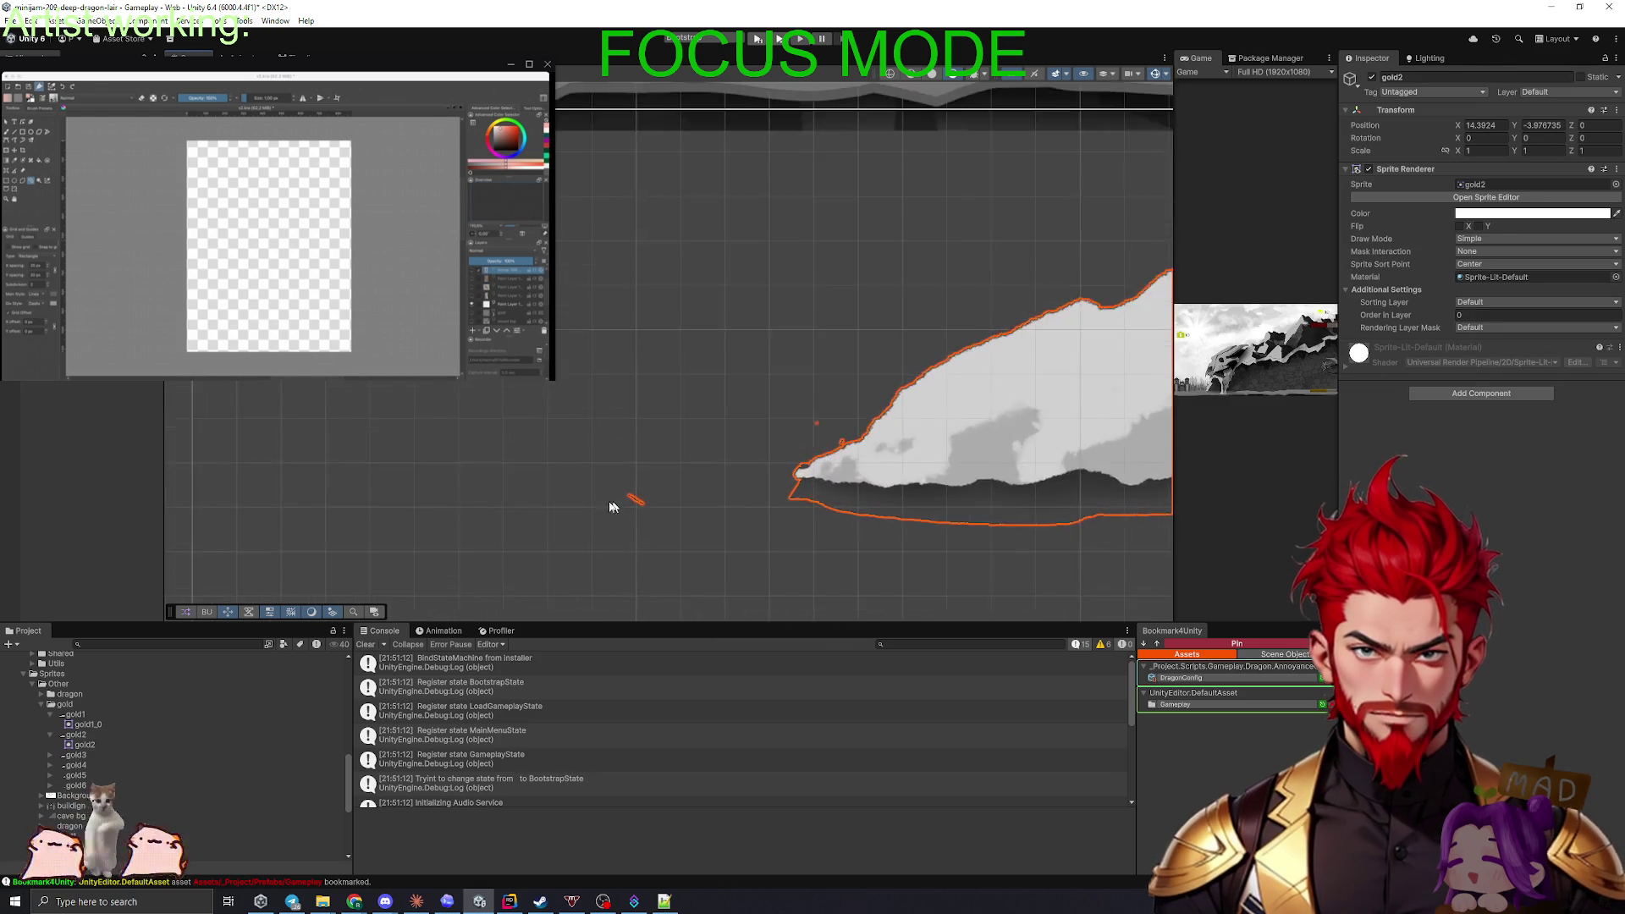
left_click_drag(556, 421, 660, 507)
scroll(766, 563, "down", 4)
left_click(1075, 480)
scroll(773, 533, "up", 3)
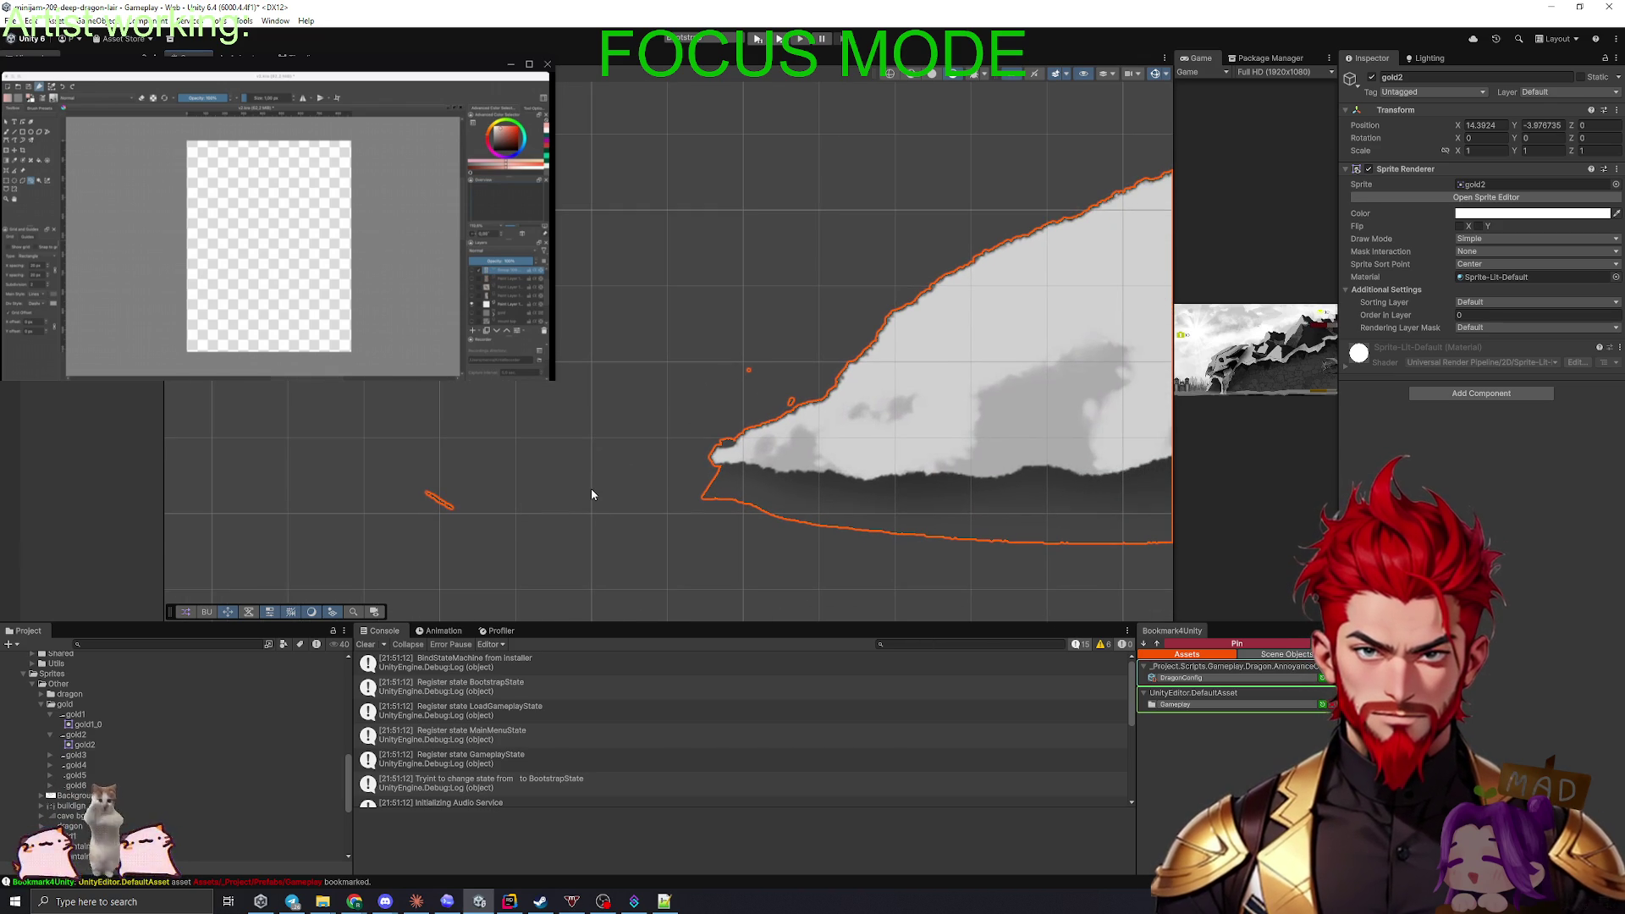
scroll(628, 510, "down", 5)
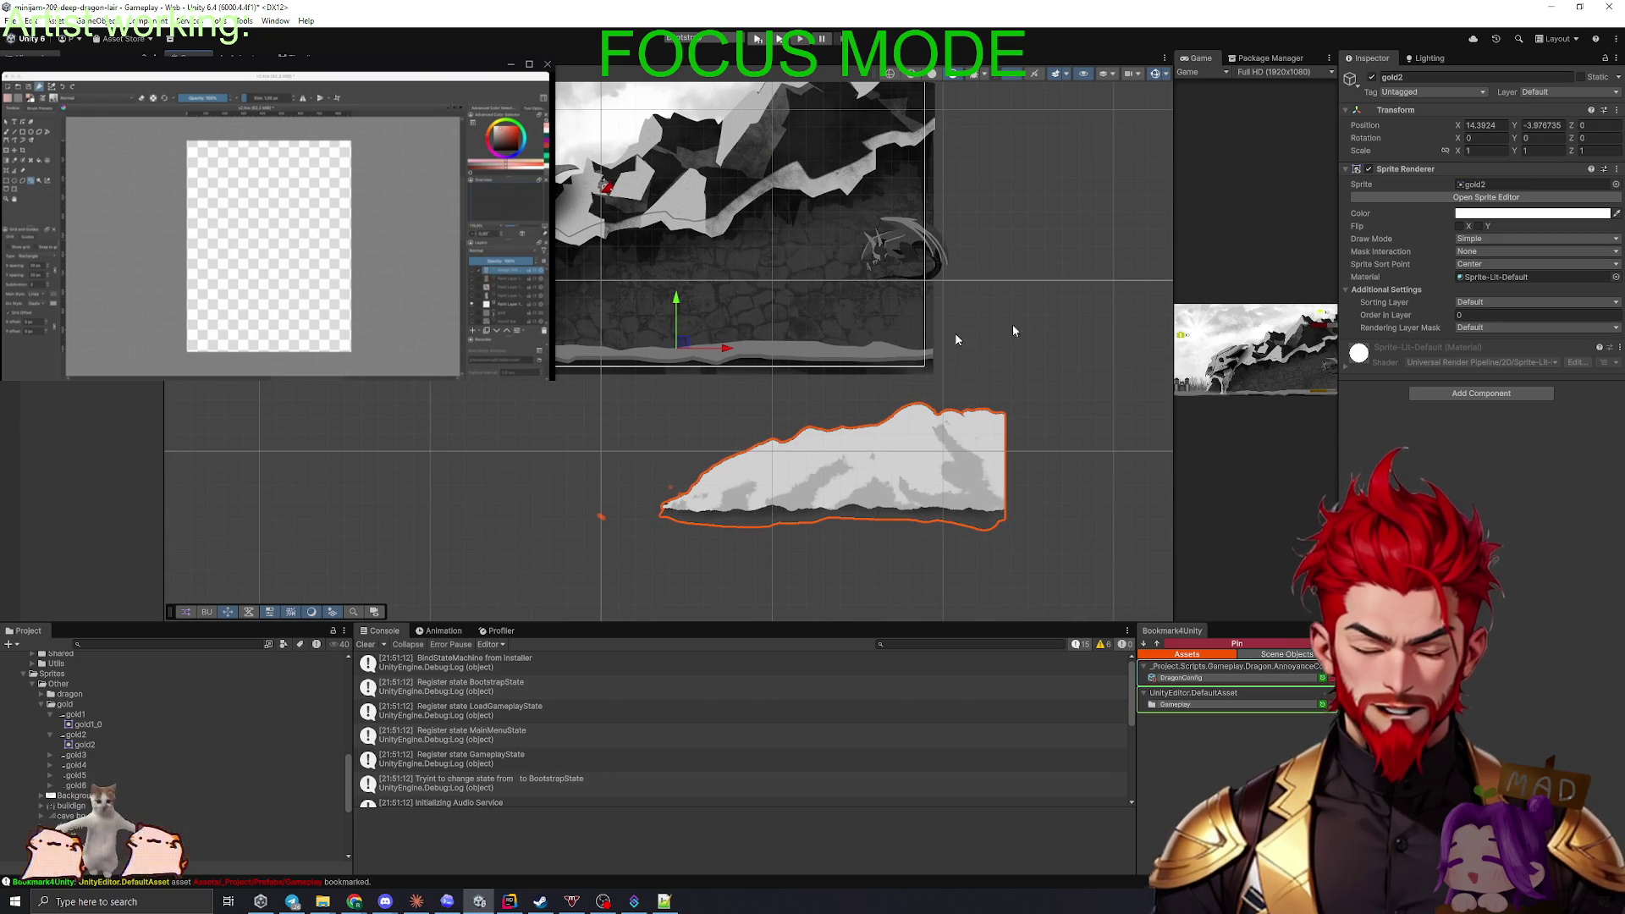
scroll(734, 508, "down", 2)
key("Delete")
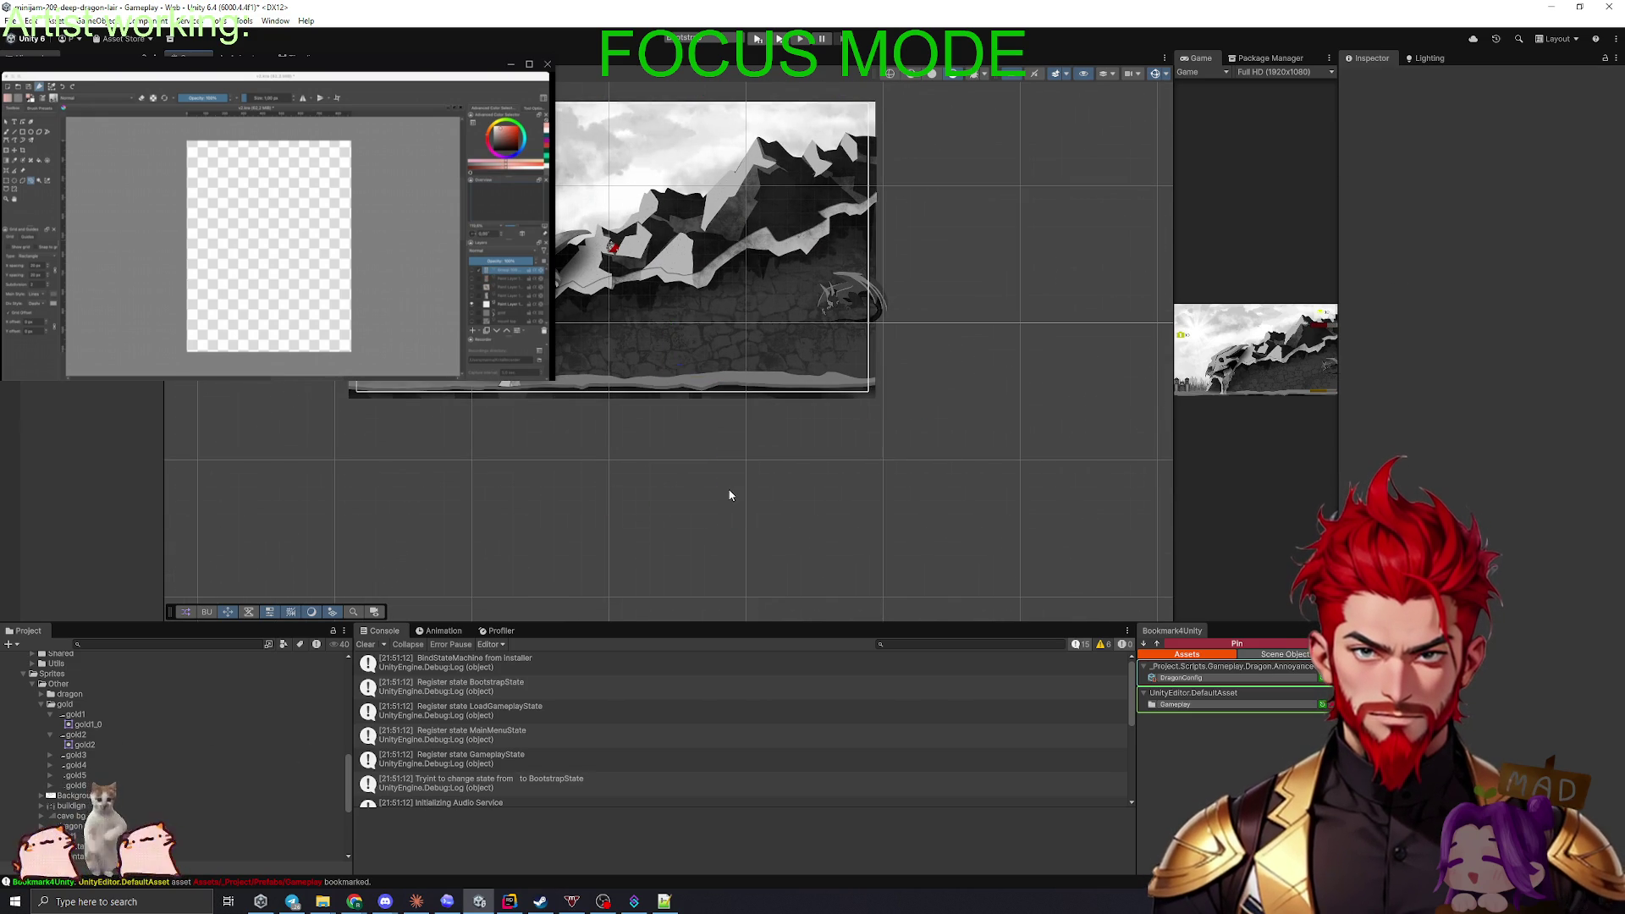
left_click(80, 735)
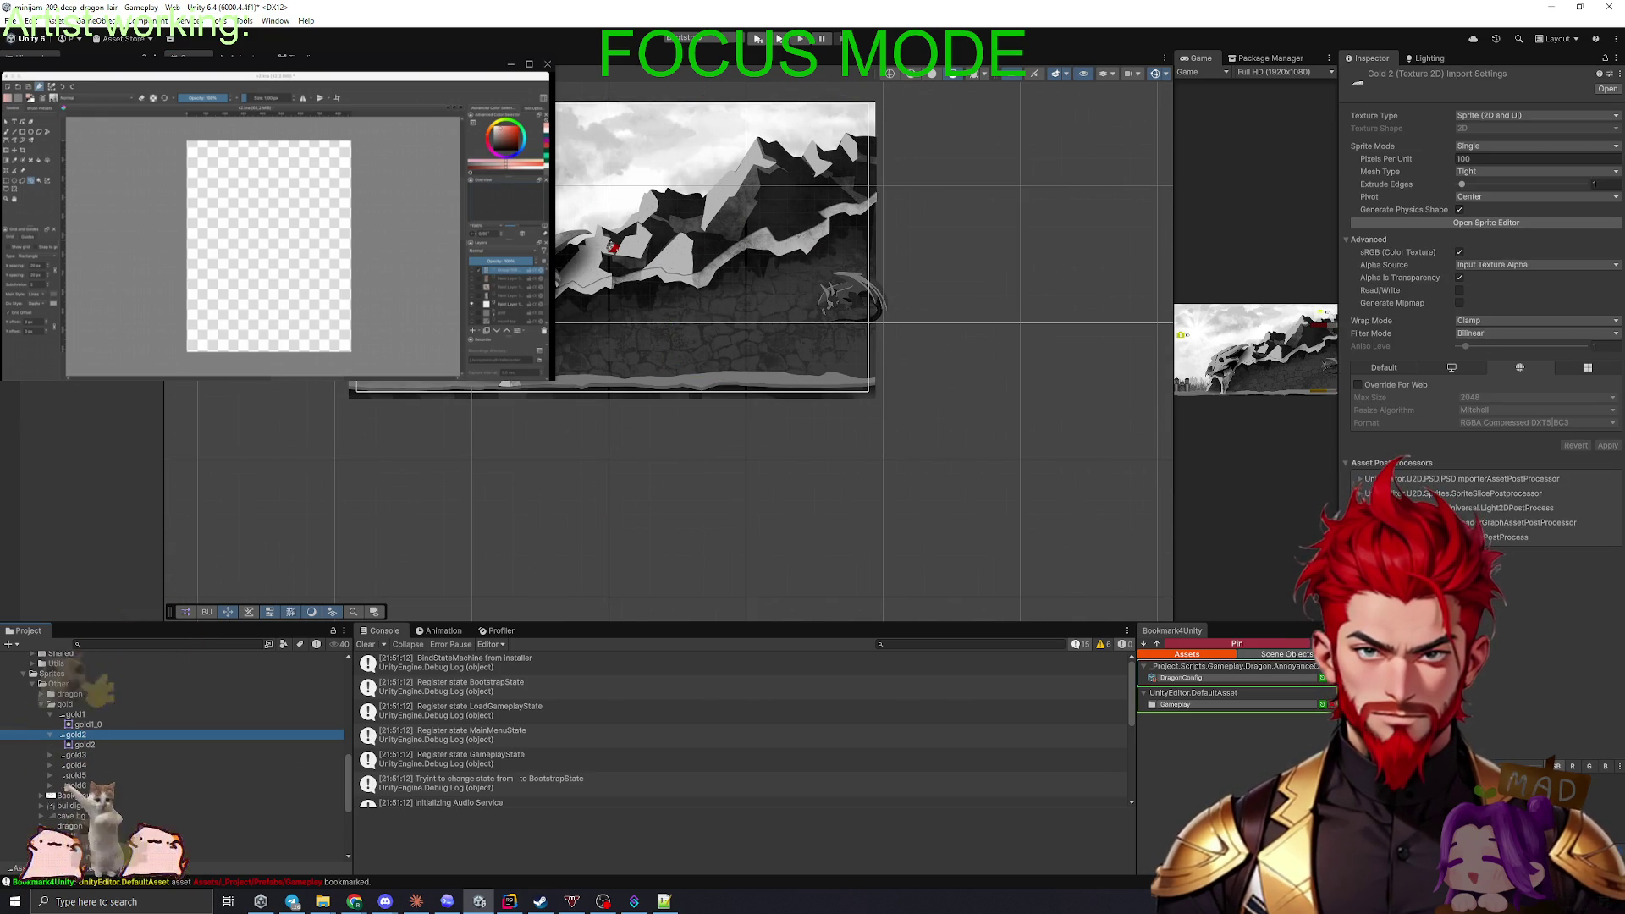
- Change gold2's Sprite Mode from Single back to Multiple and apply it
key("alt+Tab")
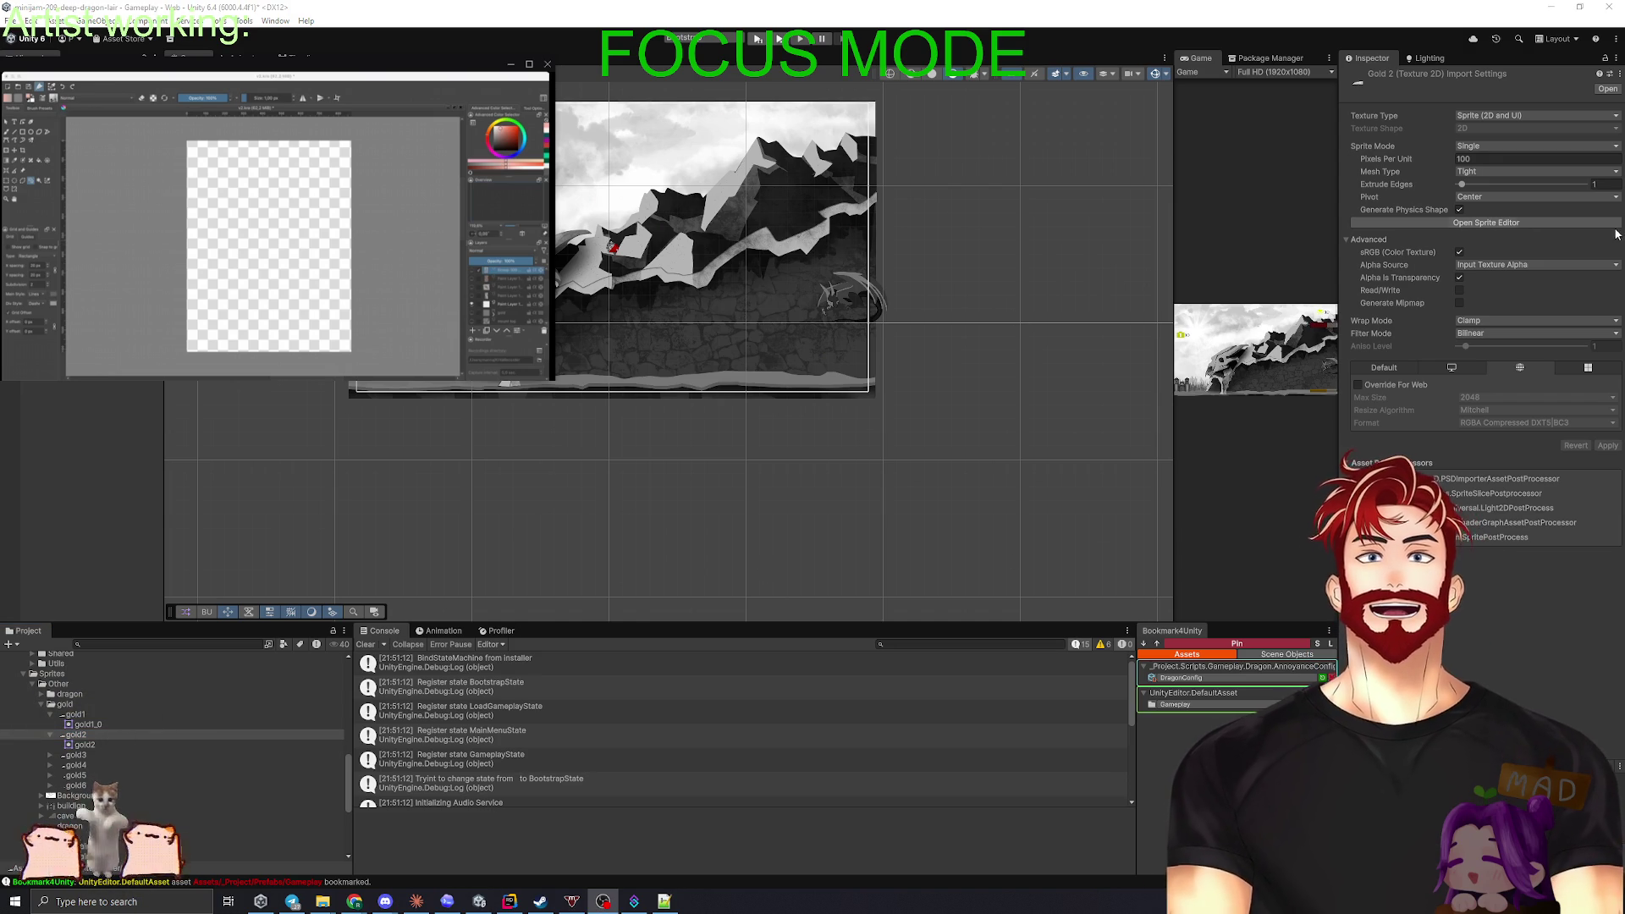
left_click(1482, 146)
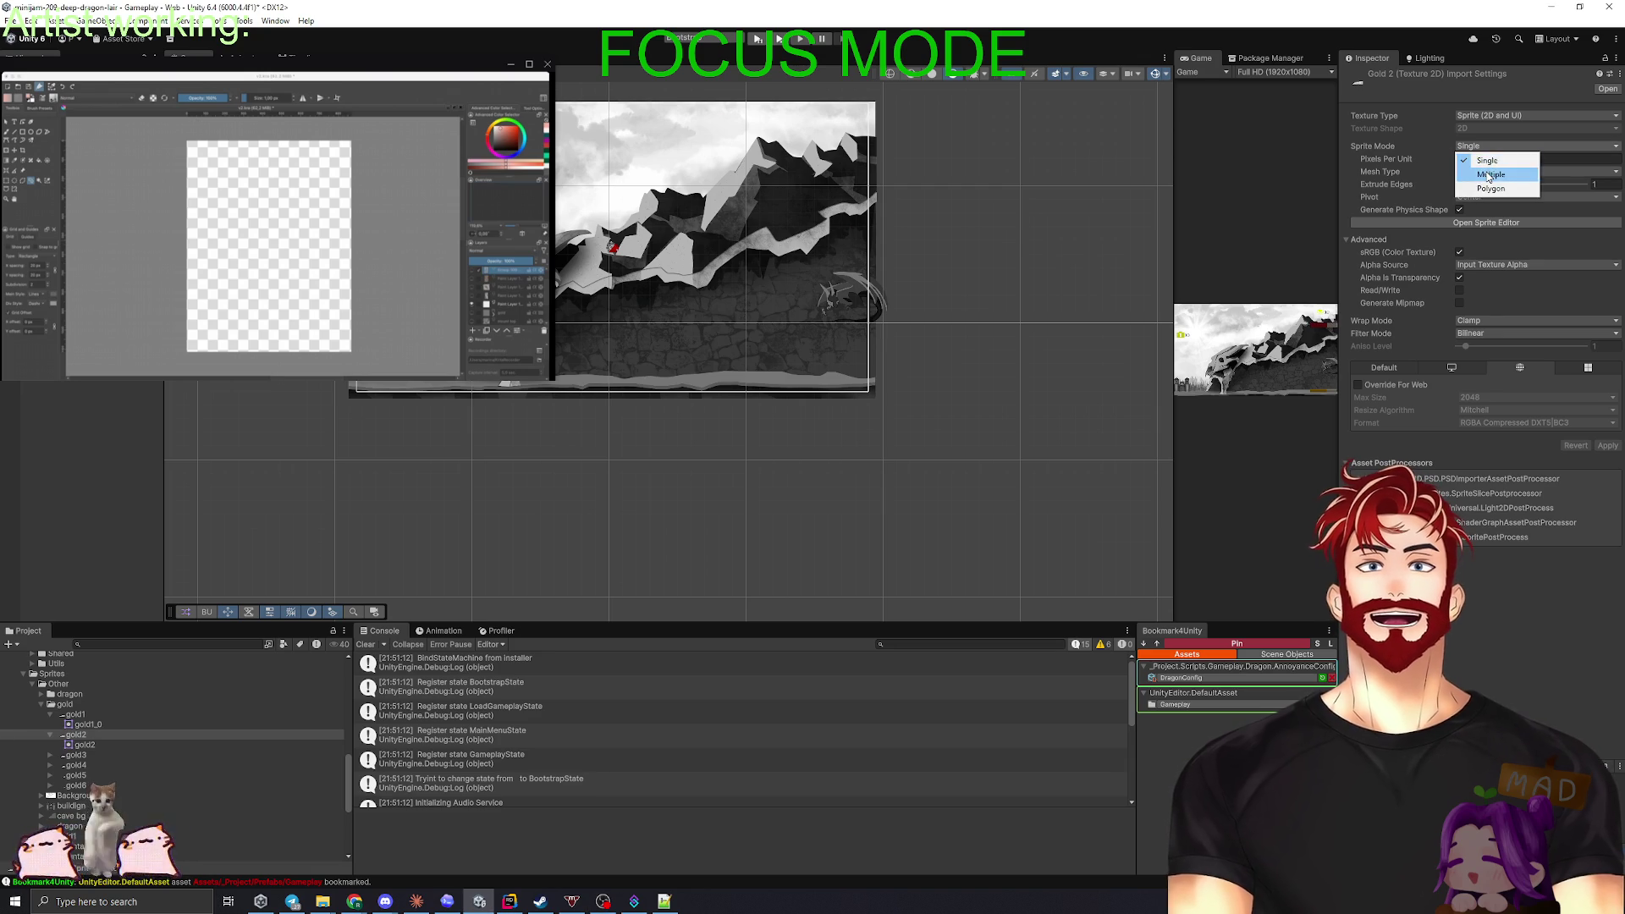
left_click(1490, 173)
left_click(1608, 432)
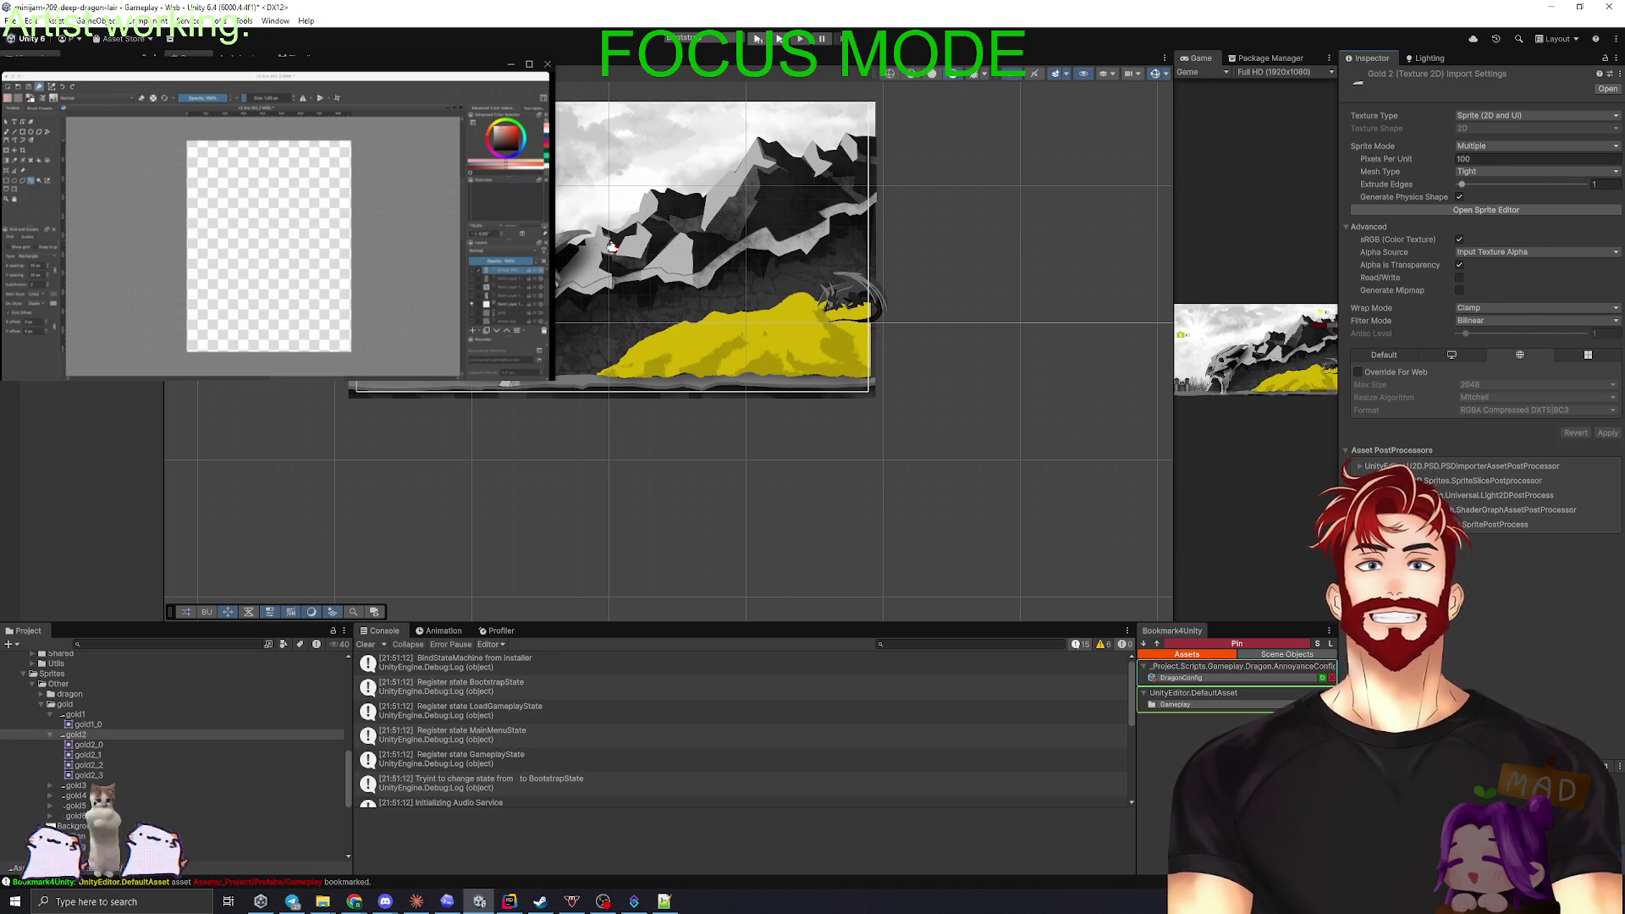
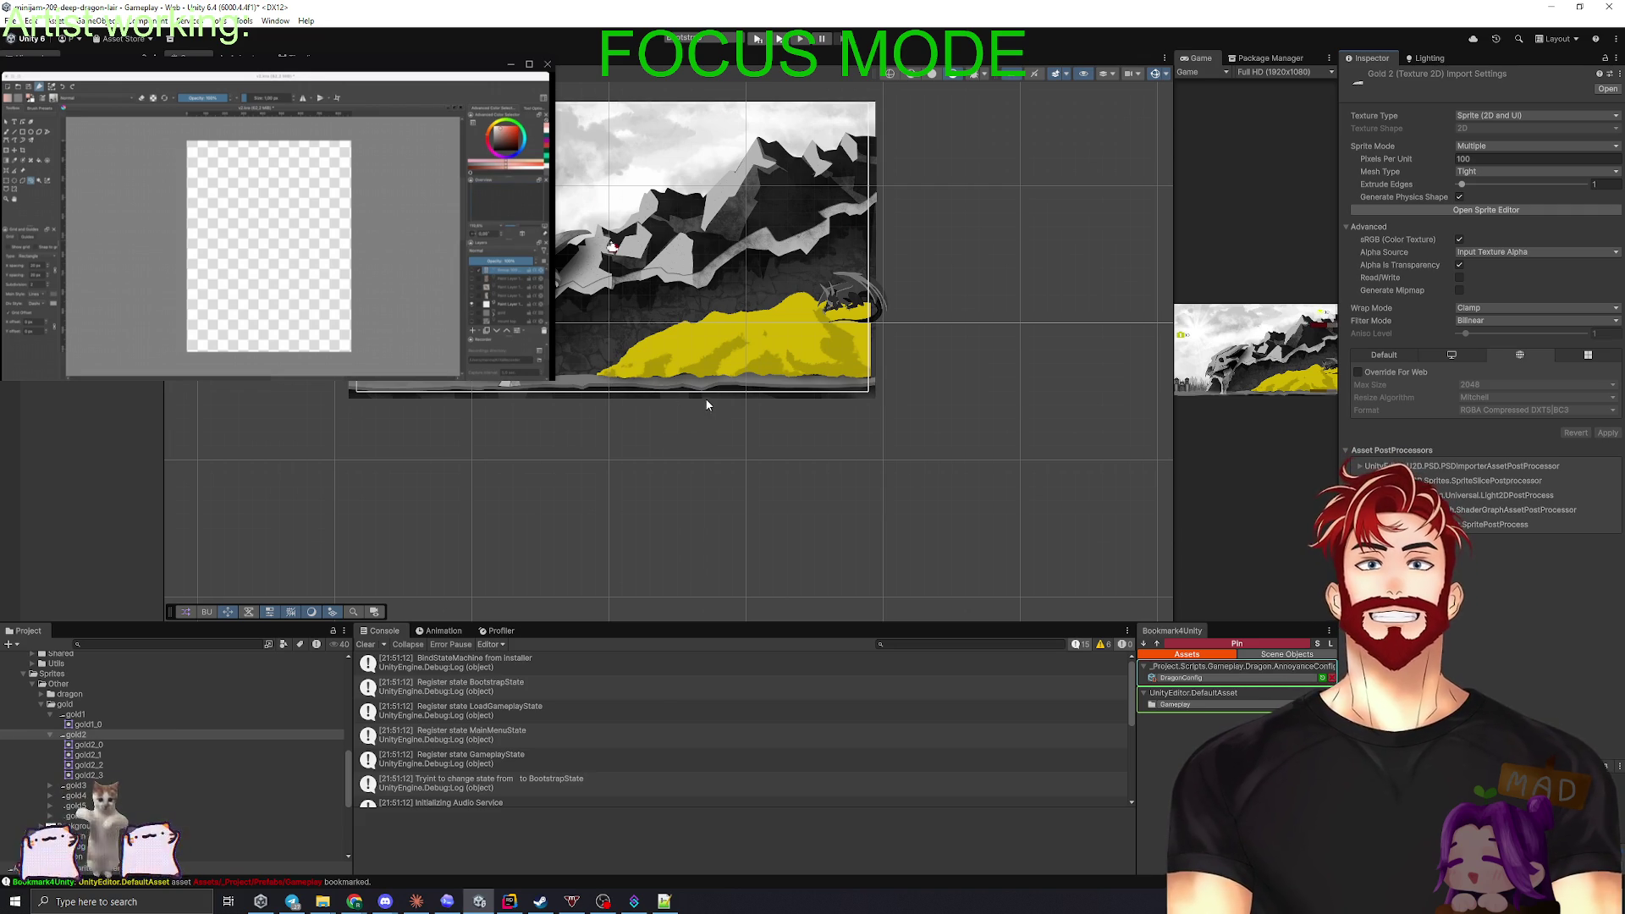
- Hide GoldPileStage2 and check the gold3 texture's import settings
left_click(762, 338)
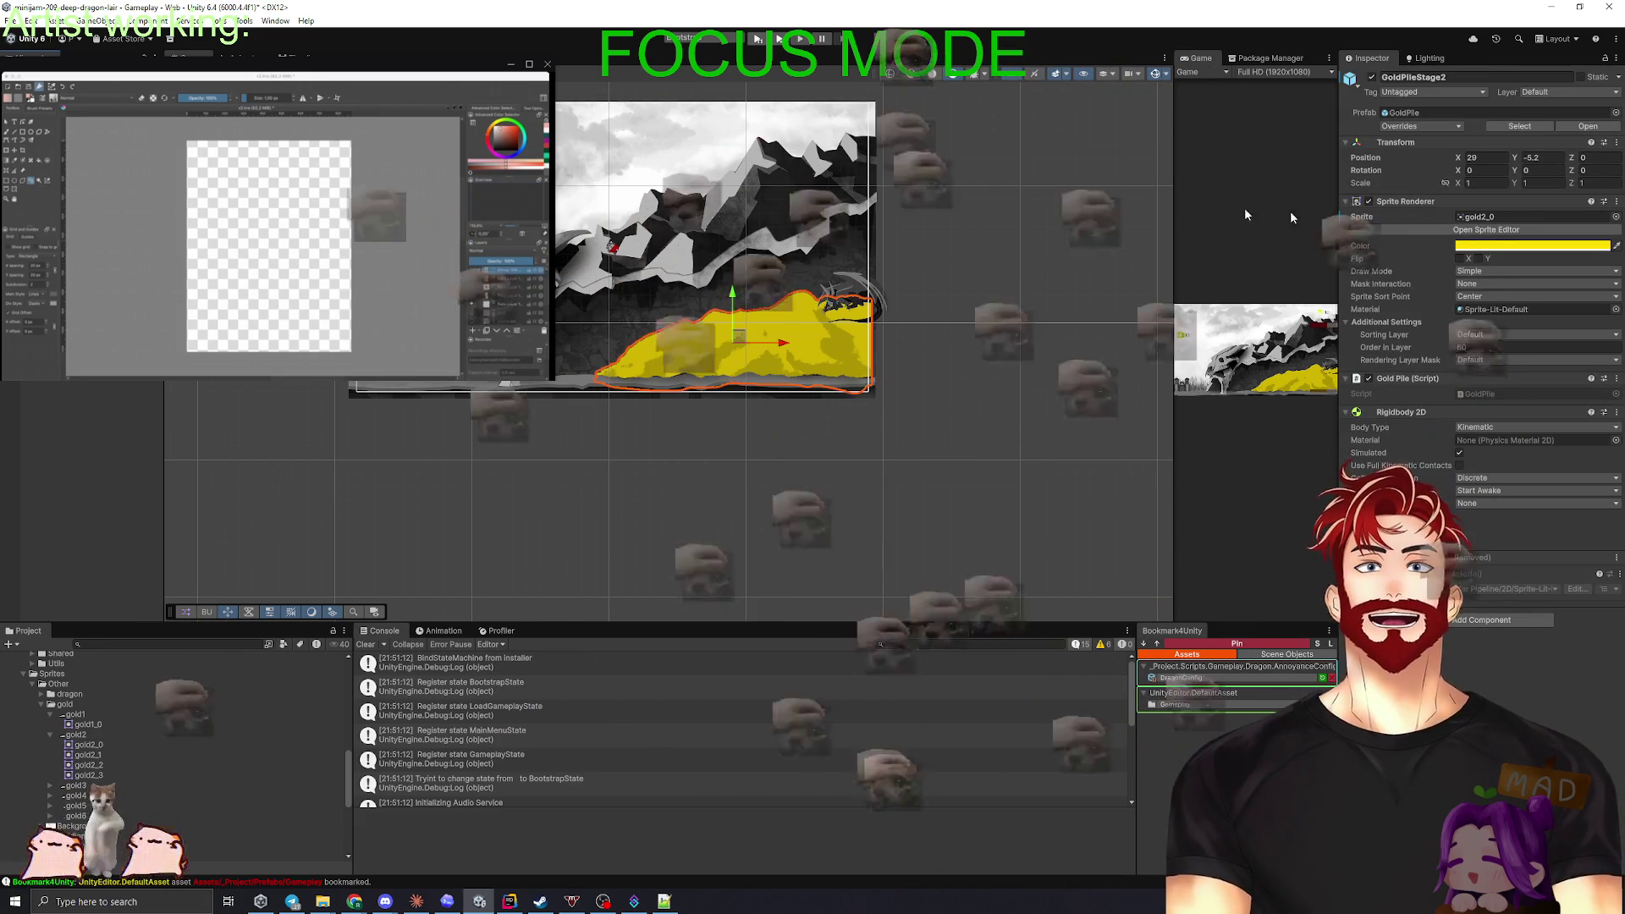
left_click(1372, 77)
key("Down")
left_click(1490, 217)
left_click(75, 786)
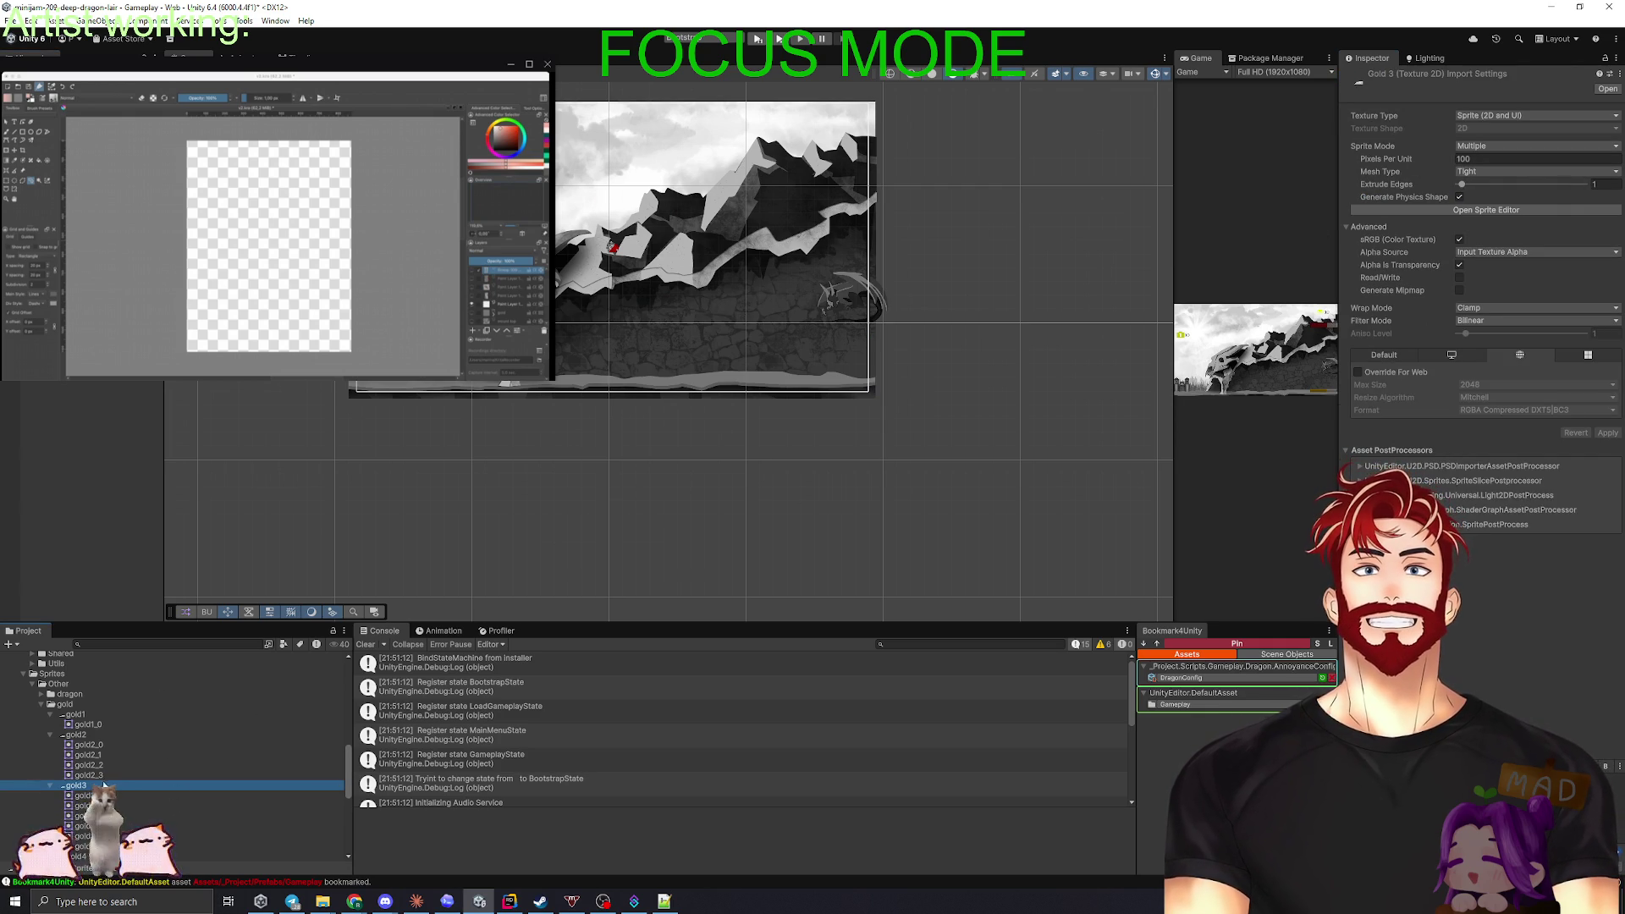
key("ctrl+z")
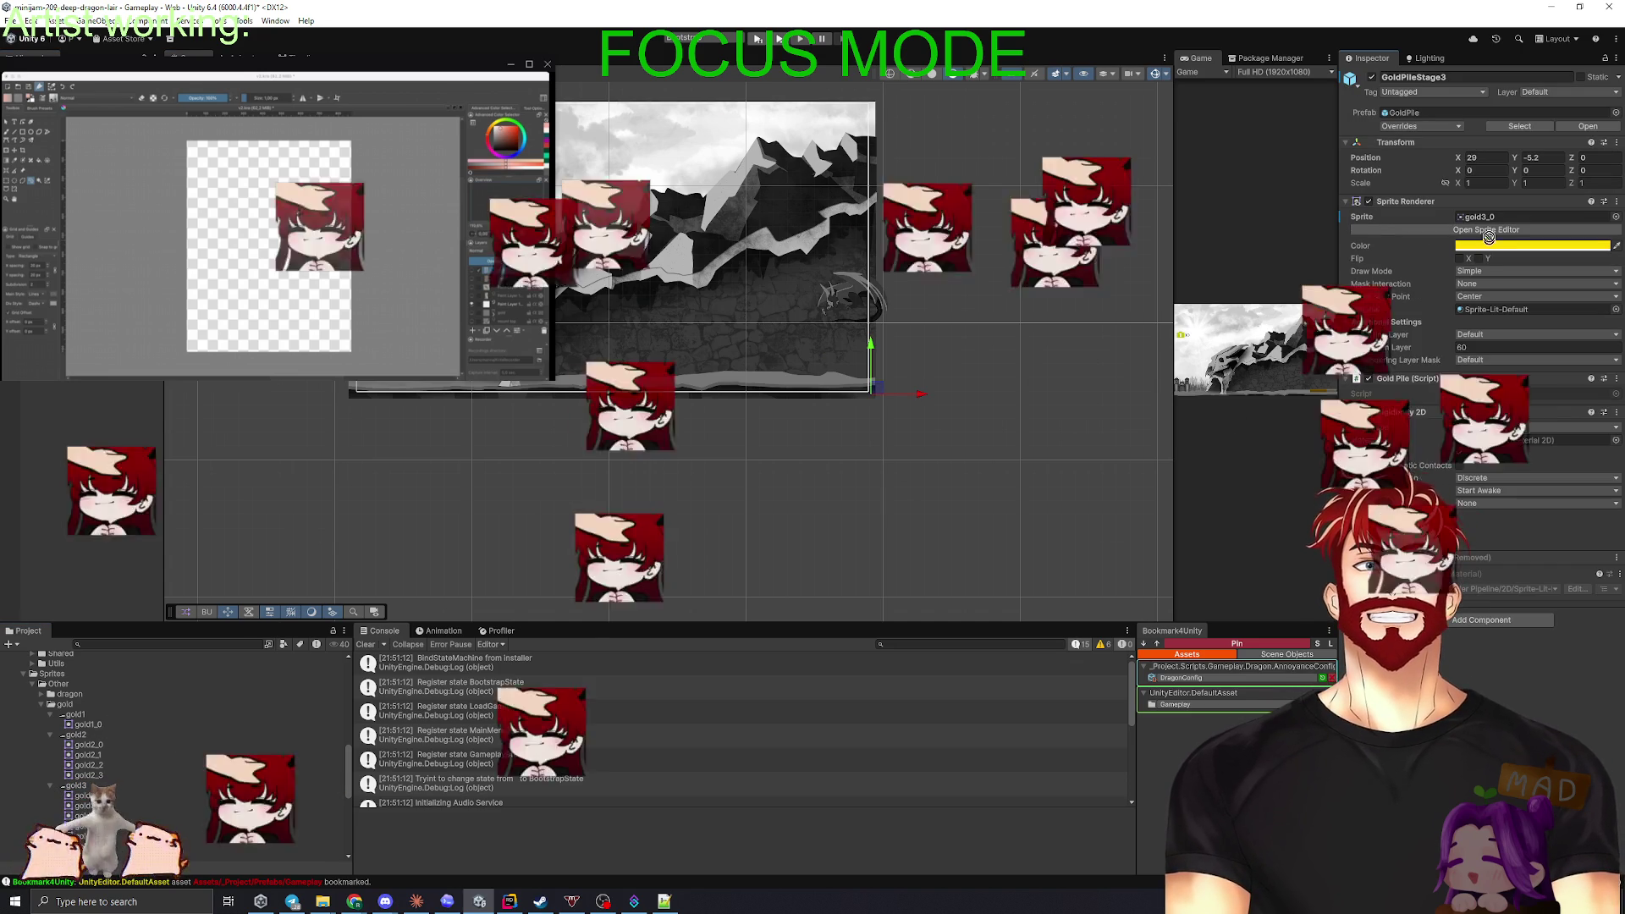
- Move GoldPileStage3 up-left and activate GoldPileStage2 (1) with its gold2_0 pile
mouse_move(877, 391)
left_mouse_down()
mouse_move(821, 305)
mouse_move(703, 193)
mouse_move(771, 246)
left_mouse_up()
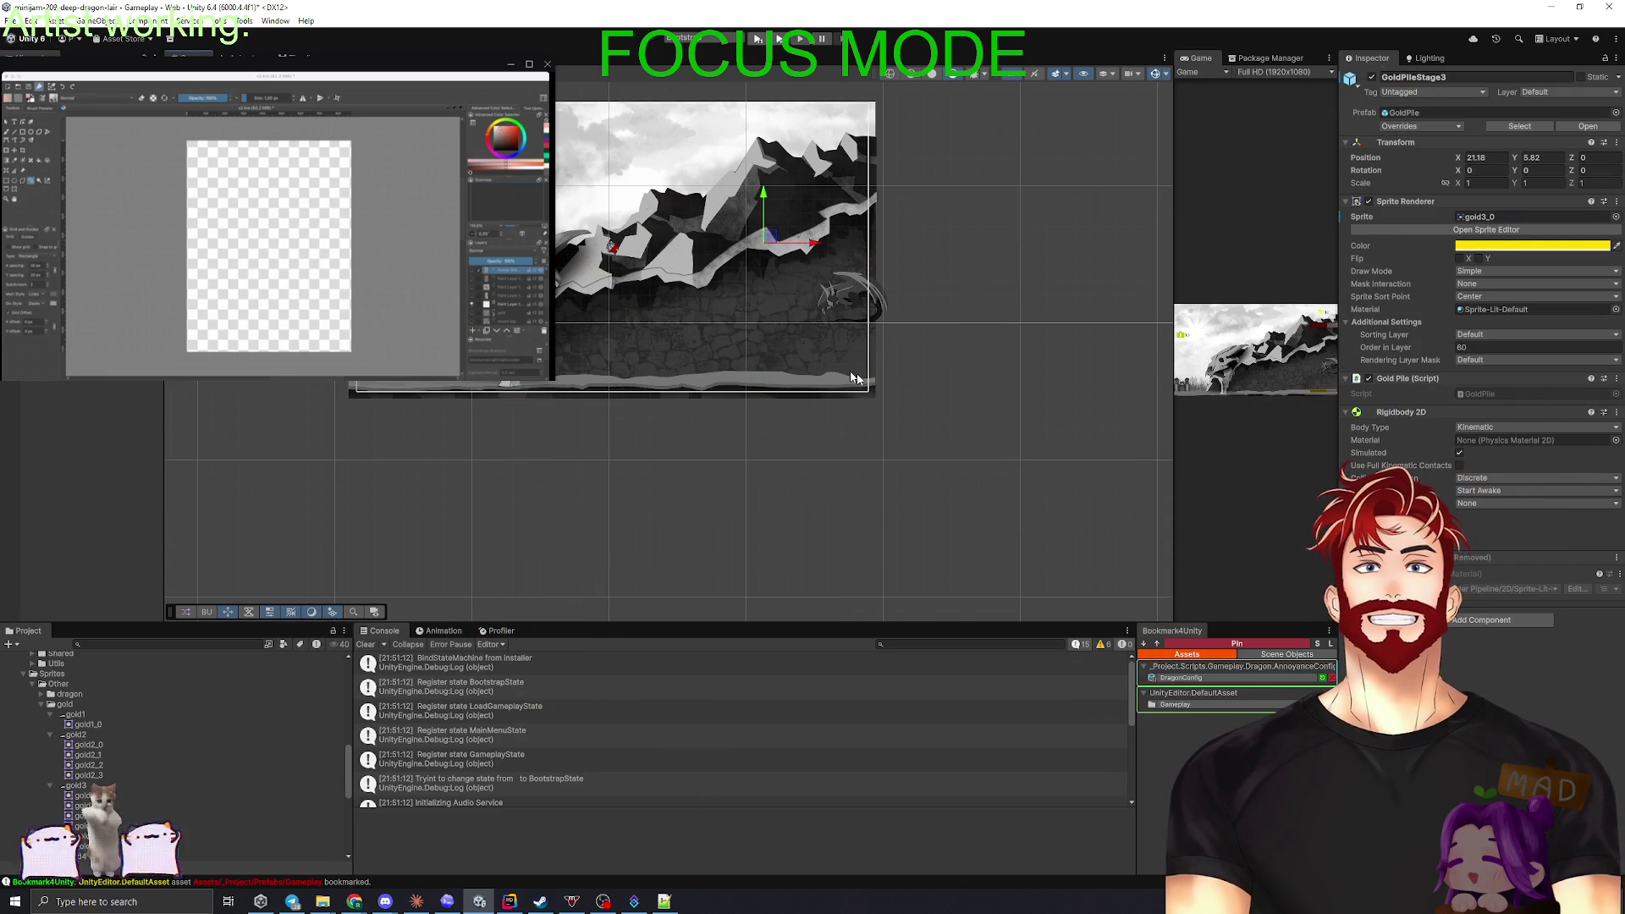
left_click(879, 364)
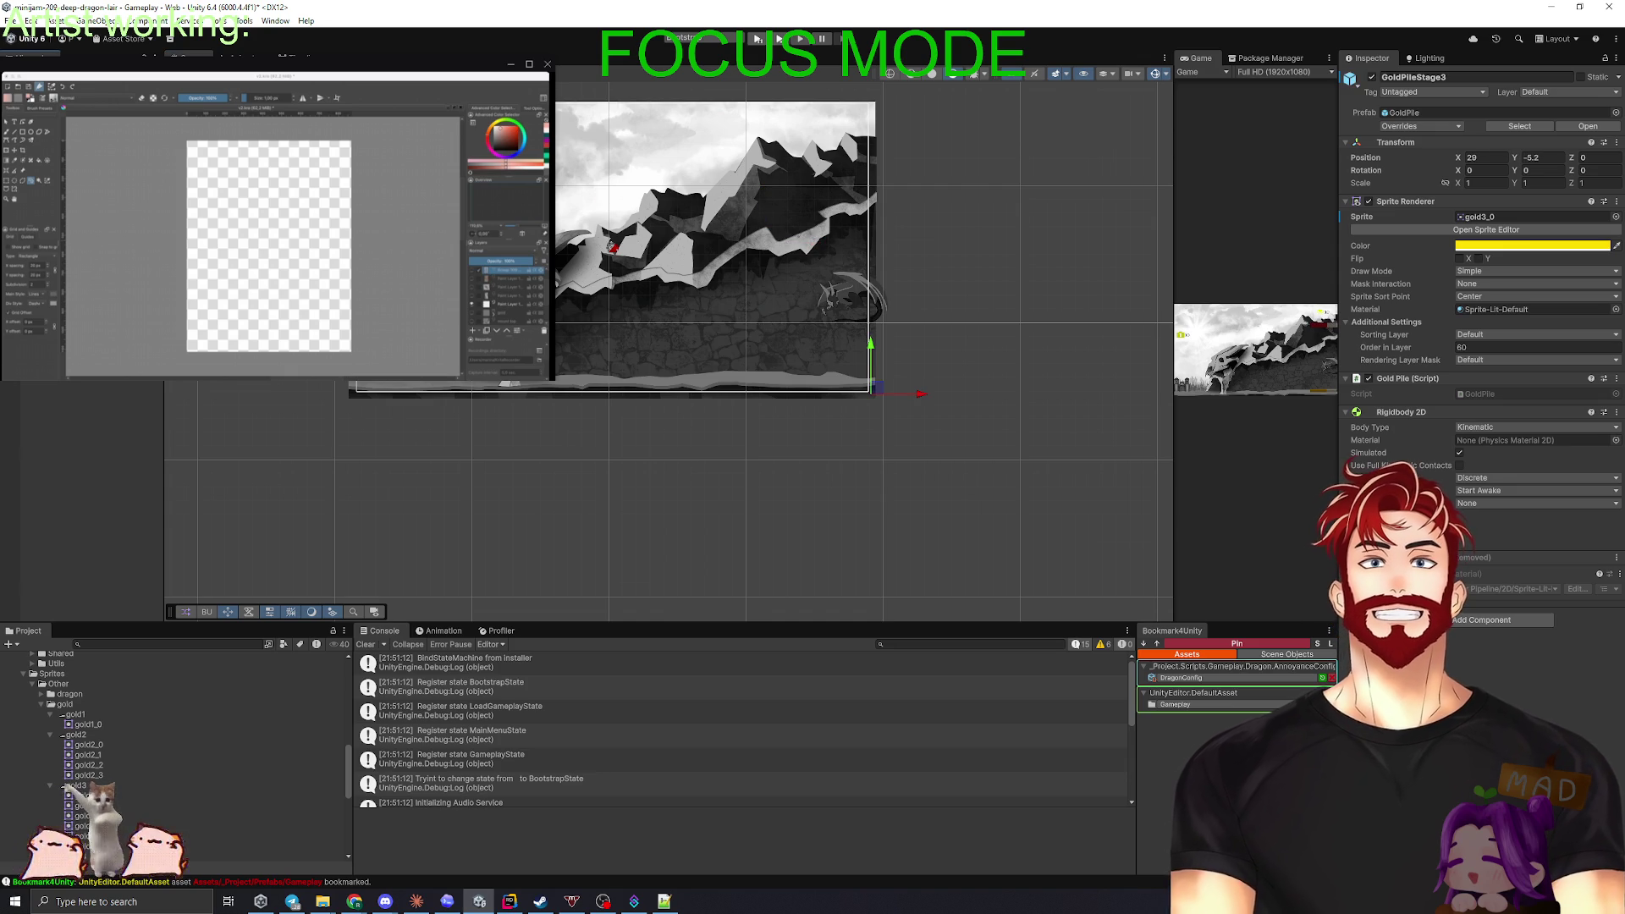
left_click(873, 386)
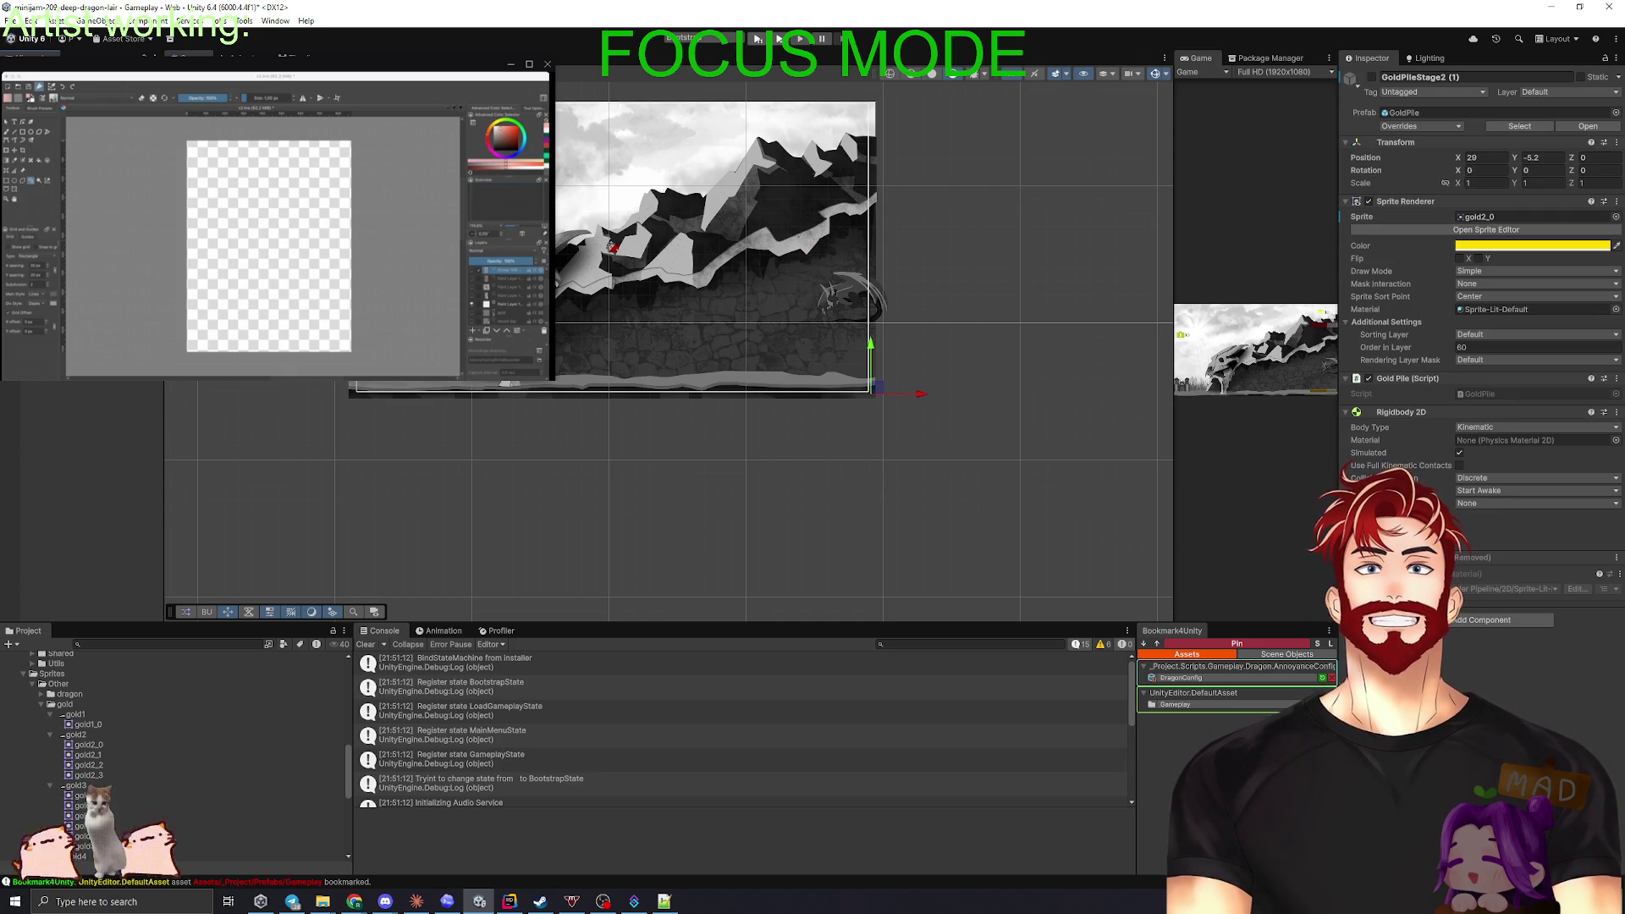
left_click(1372, 76)
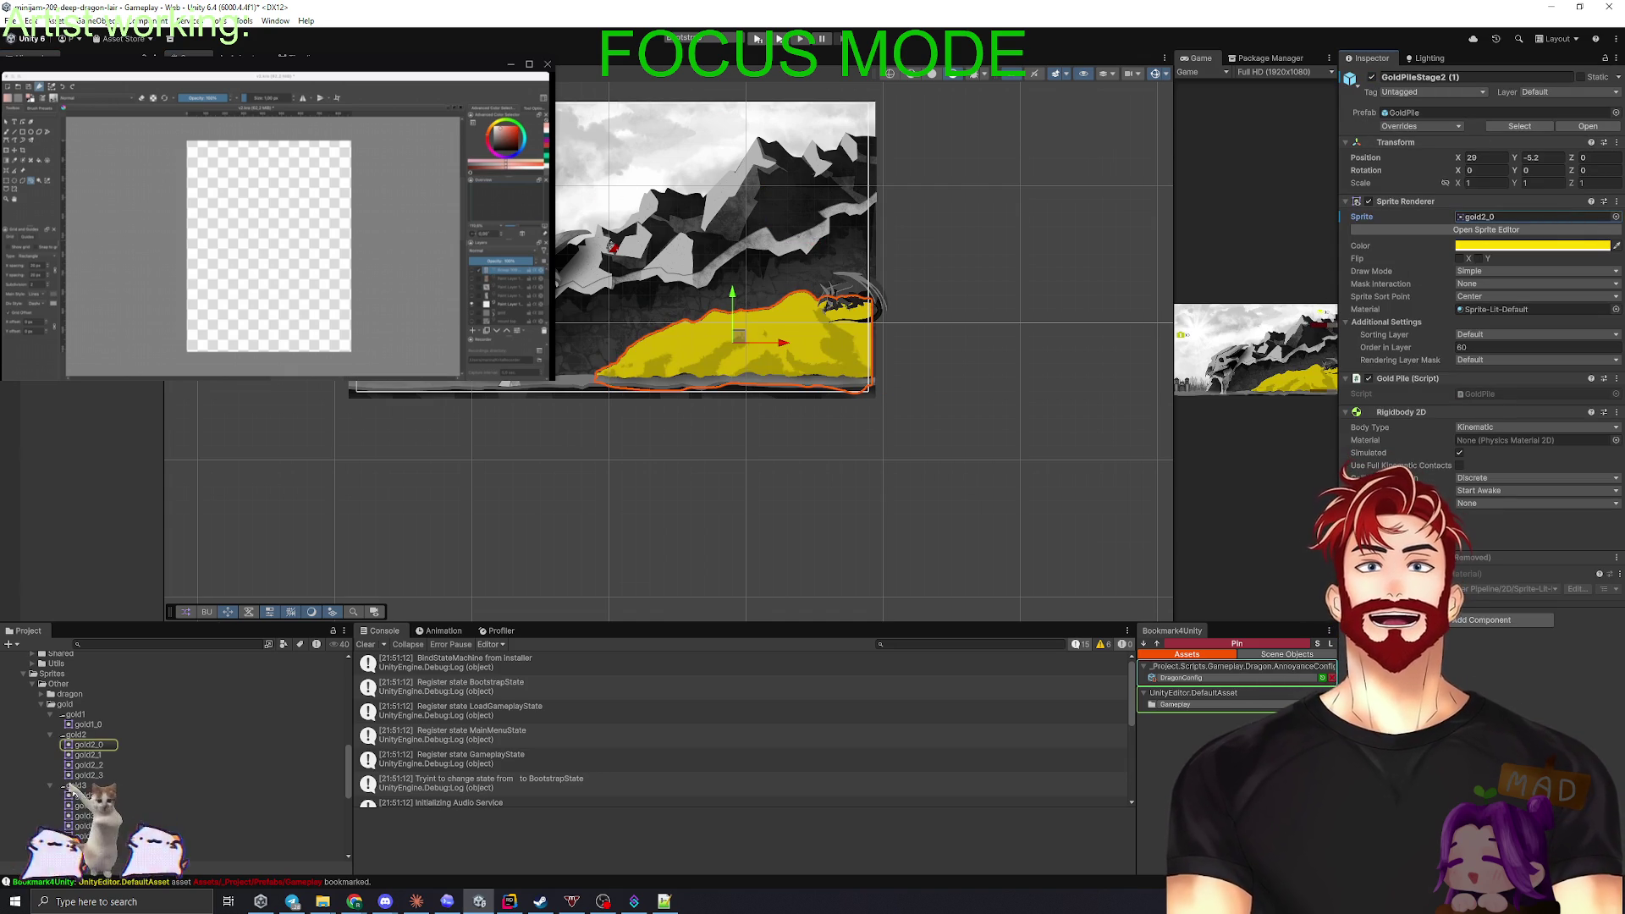
- Try sprites gold3_0 through gold3_3 on GoldPileStage2 (1), settling on gold3_3
left_click_drag(946, 453, 1532, 216)
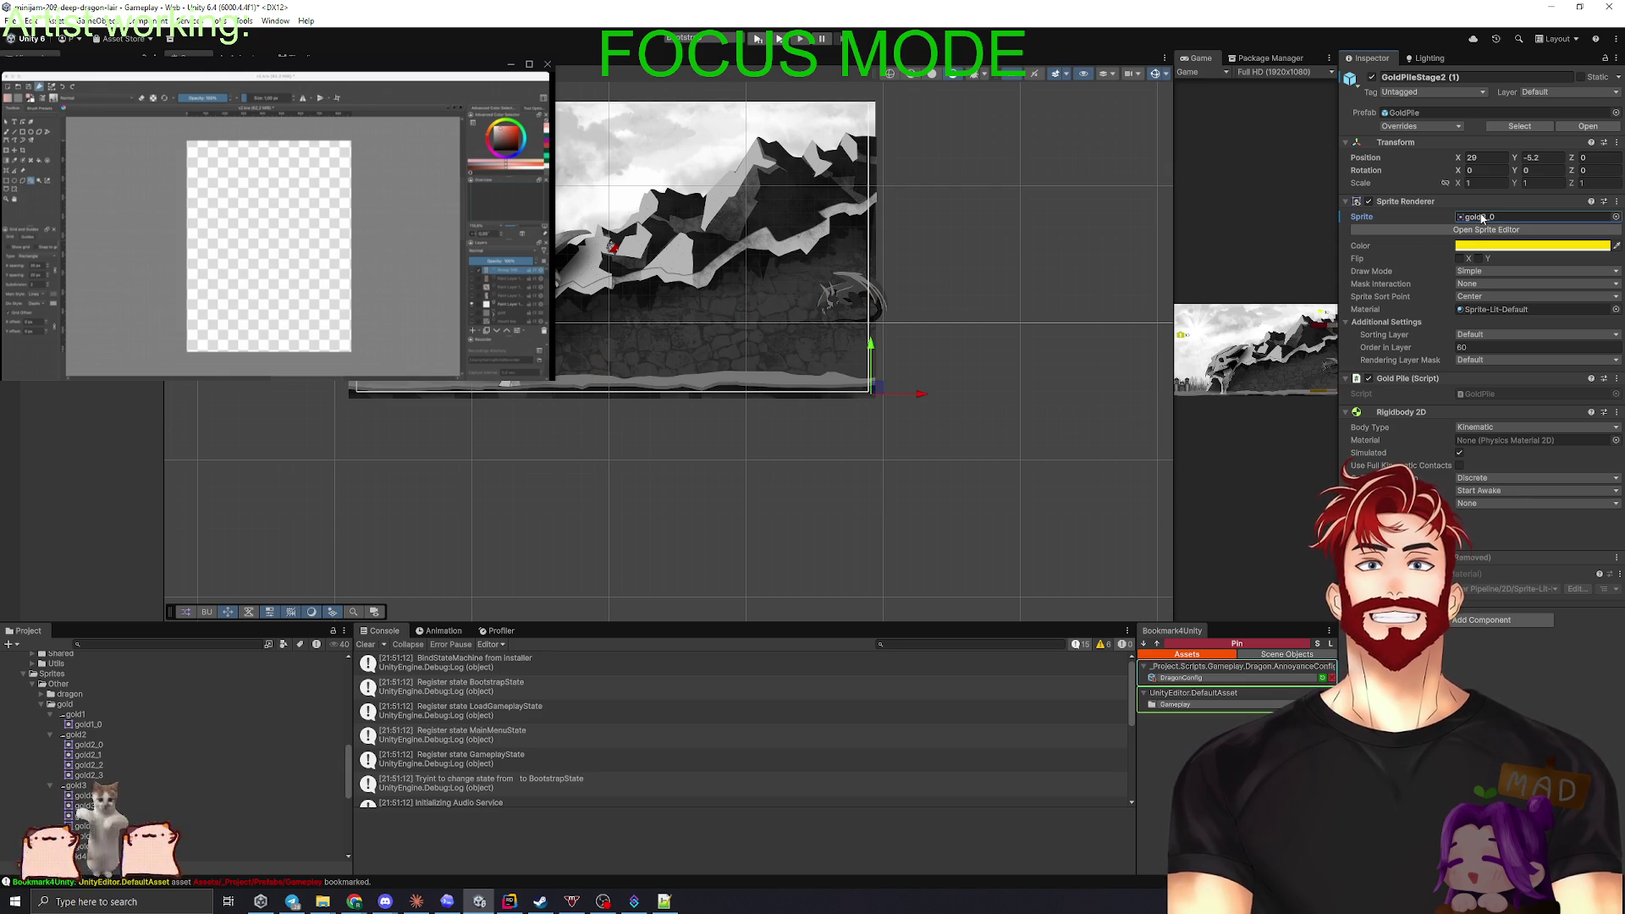
mouse_move(161, 819)
left_mouse_down()
mouse_move(1389, 259)
mouse_move(1519, 222)
left_mouse_up()
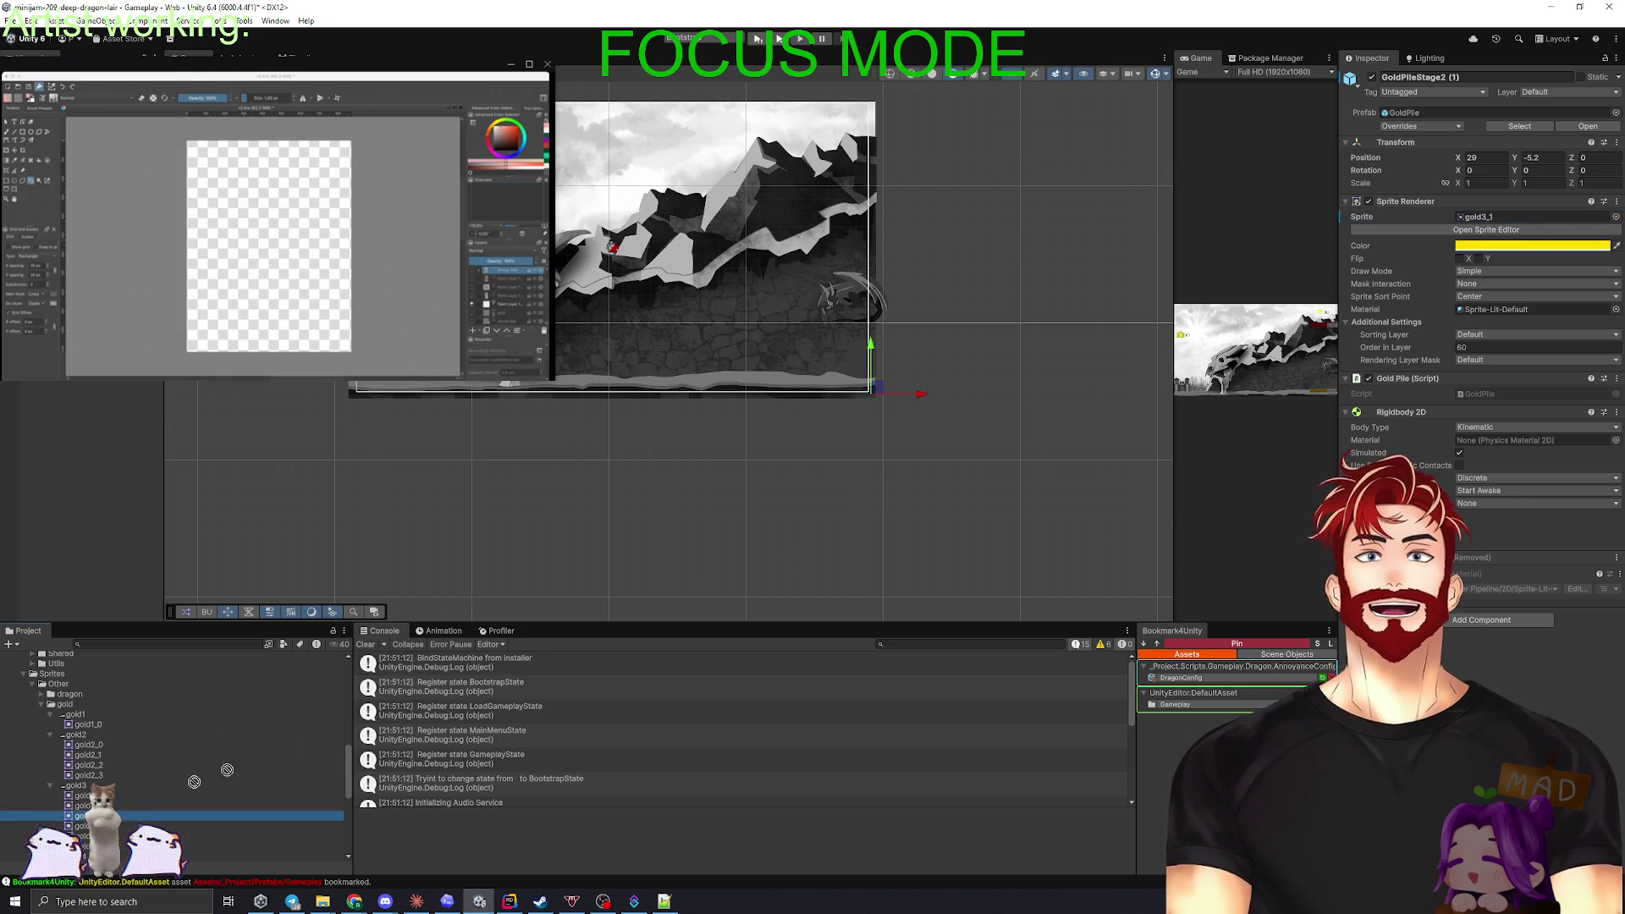
left_click_drag(1569, 201, 1515, 217)
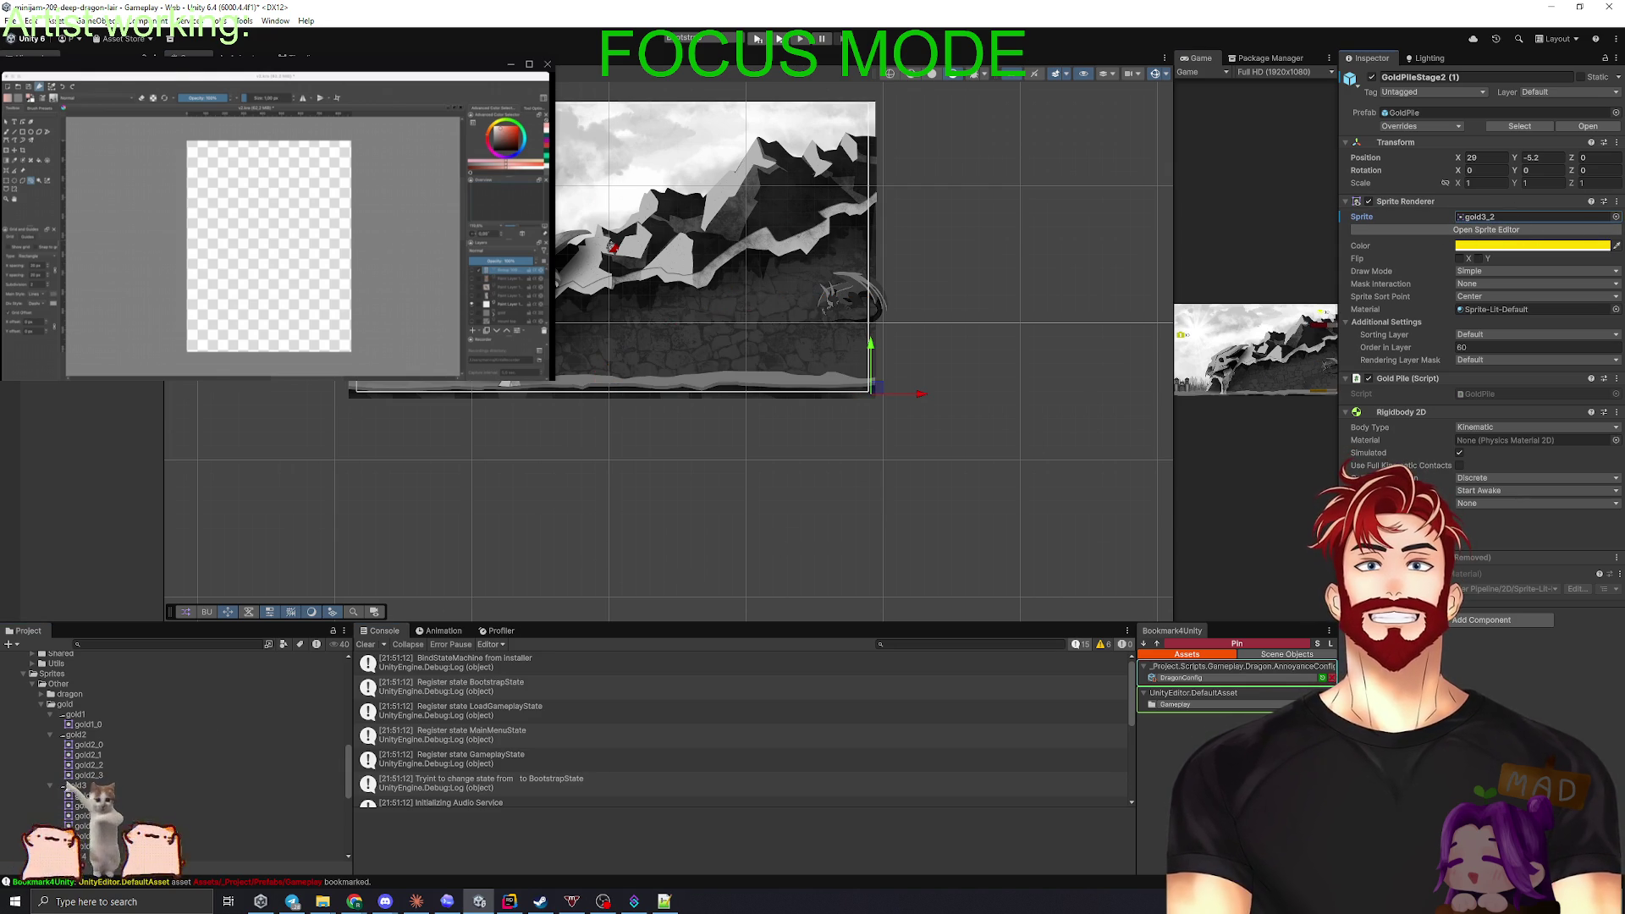
mouse_move(85, 826)
left_mouse_down()
mouse_move(1354, 315)
mouse_move(1401, 312)
mouse_move(1470, 221)
left_mouse_up()
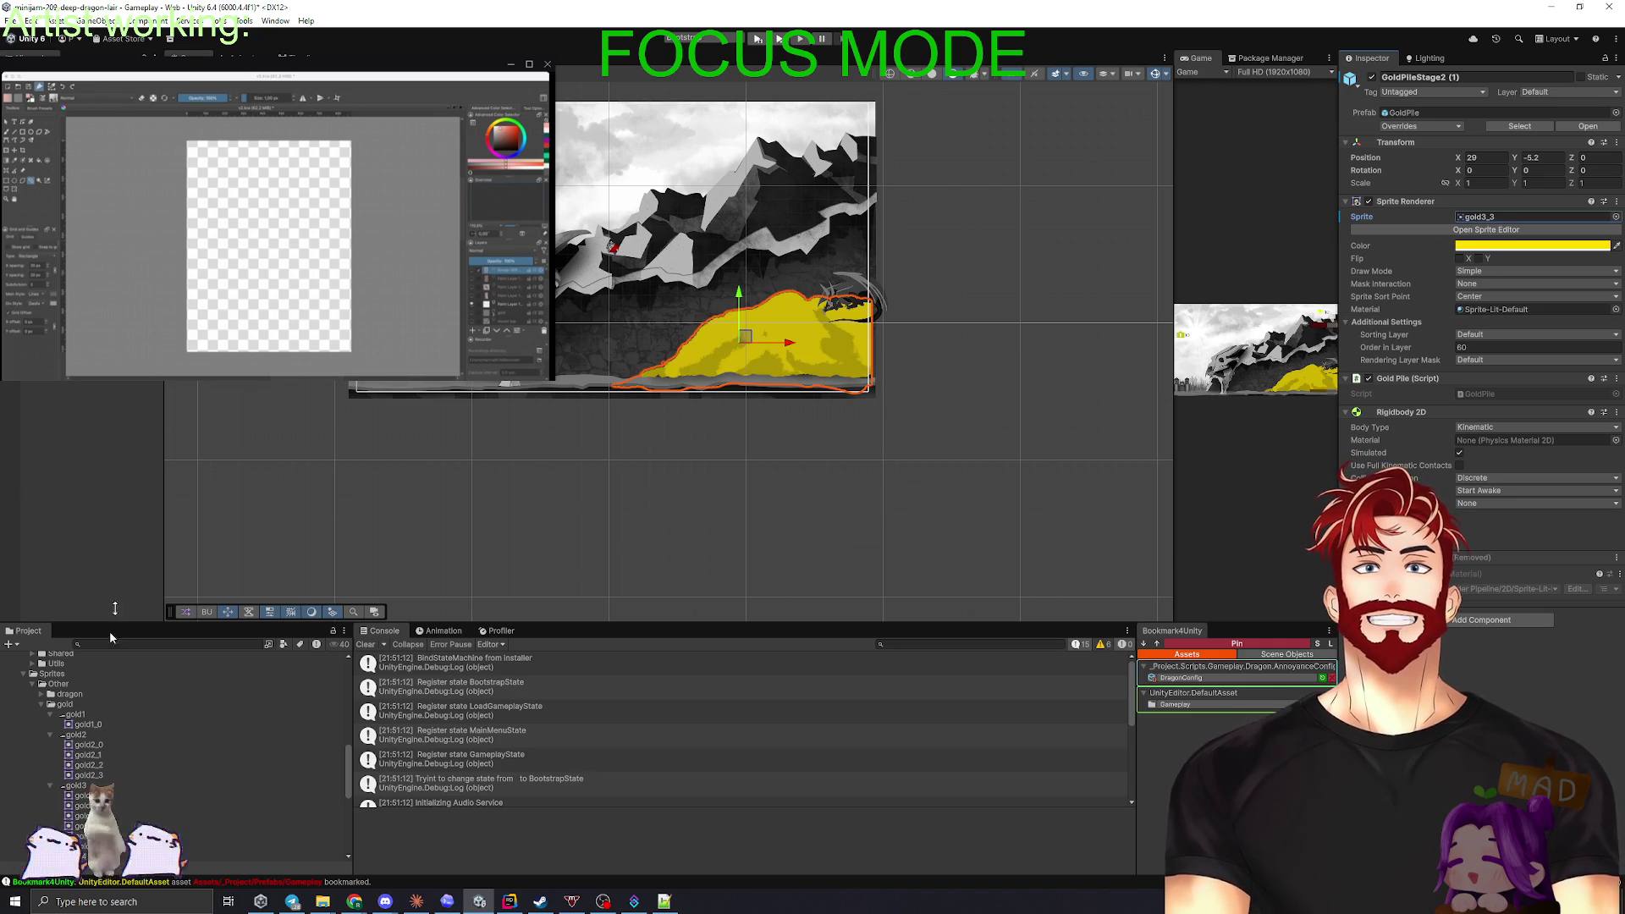
- Toggle the original GoldPileStage2 on and off repeatedly to compare the two piles
key("ctrl+z")
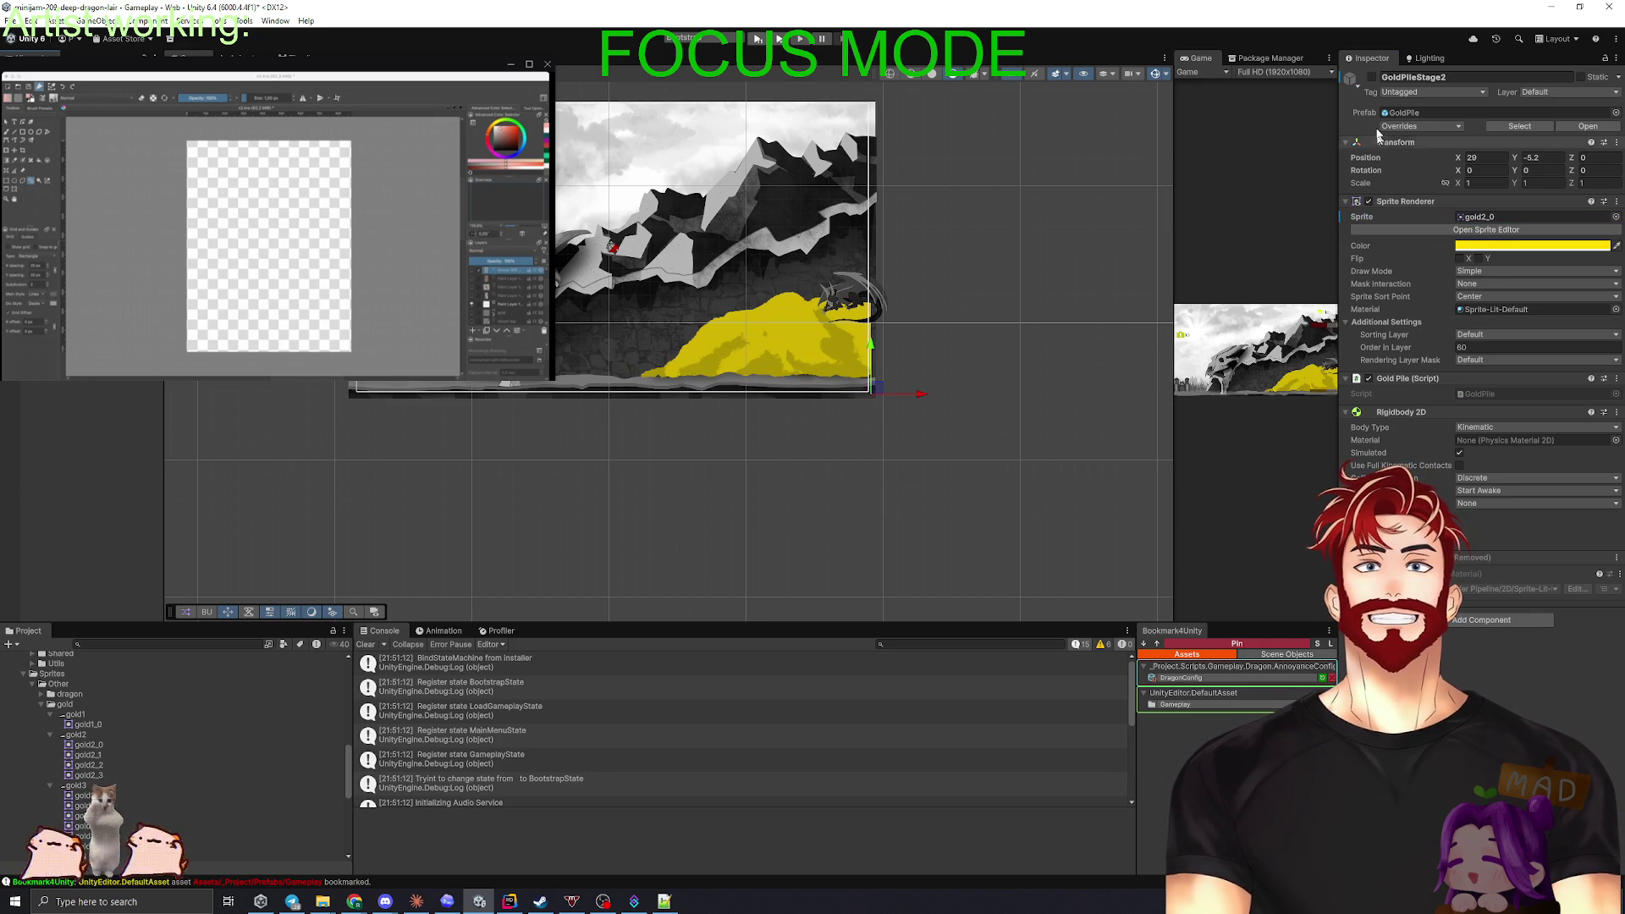
left_click(1373, 77)
left_click(1373, 77)
left_click(1373, 77)
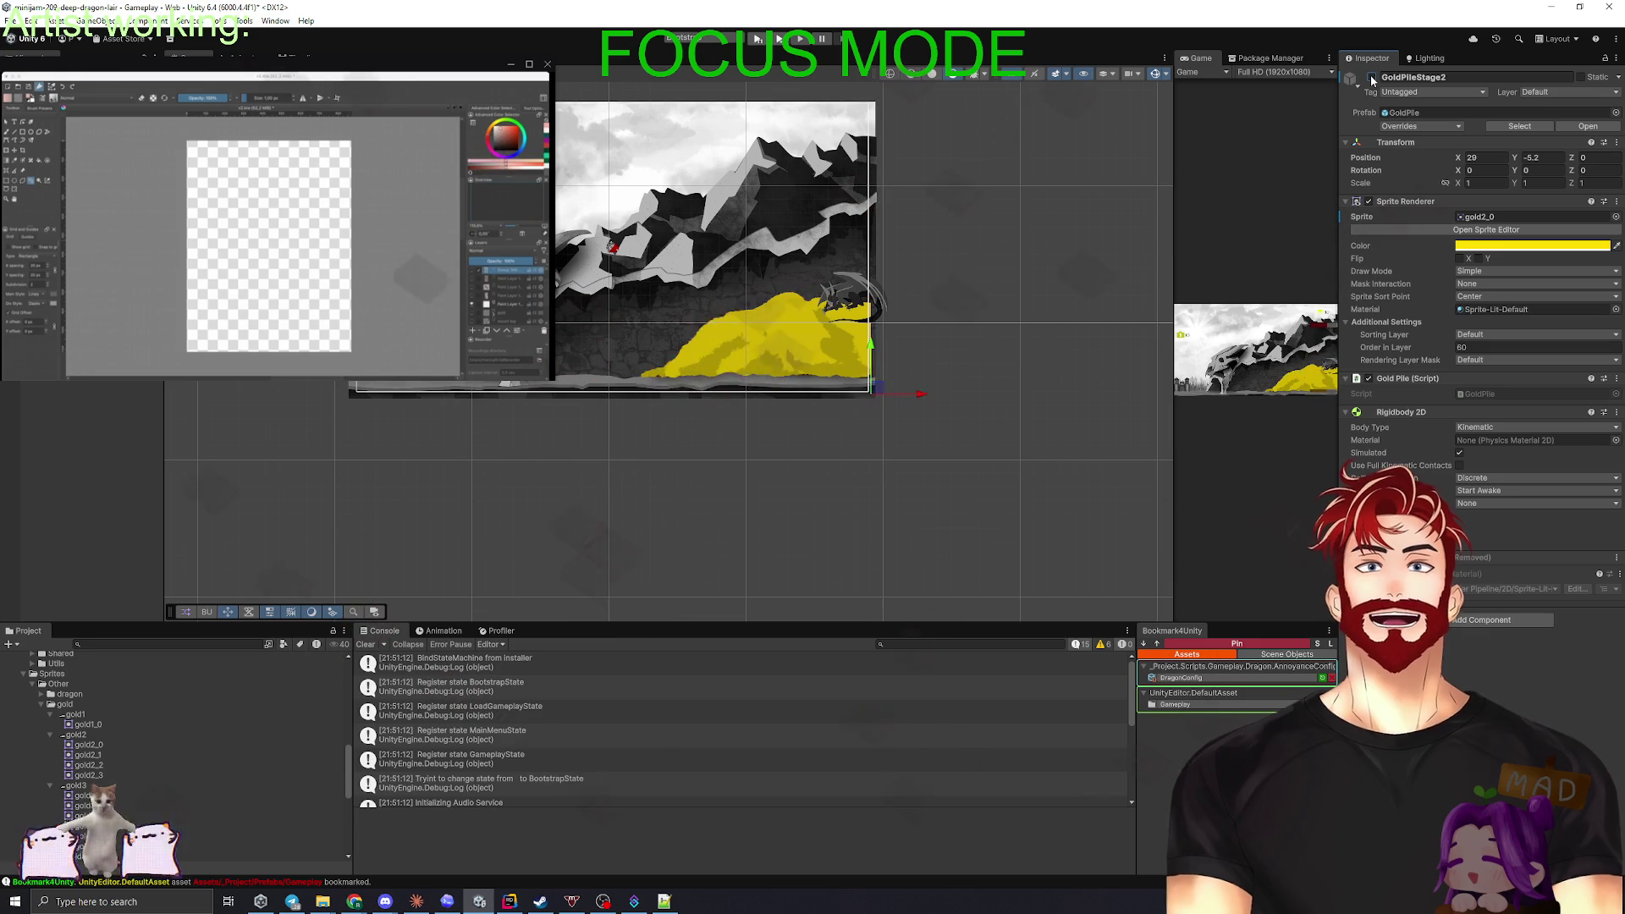
left_click(1373, 77)
left_click(1373, 77)
left_click(1373, 77)
left_click(1373, 77)
left_click(1373, 77)
left_click(1373, 77)
left_click(1373, 77)
left_click(1373, 77)
left_click(1373, 77)
left_click(1373, 77)
left_click(1373, 77)
left_click(1373, 77)
left_click(1373, 77)
left_click(1373, 77)
left_click(1373, 77)
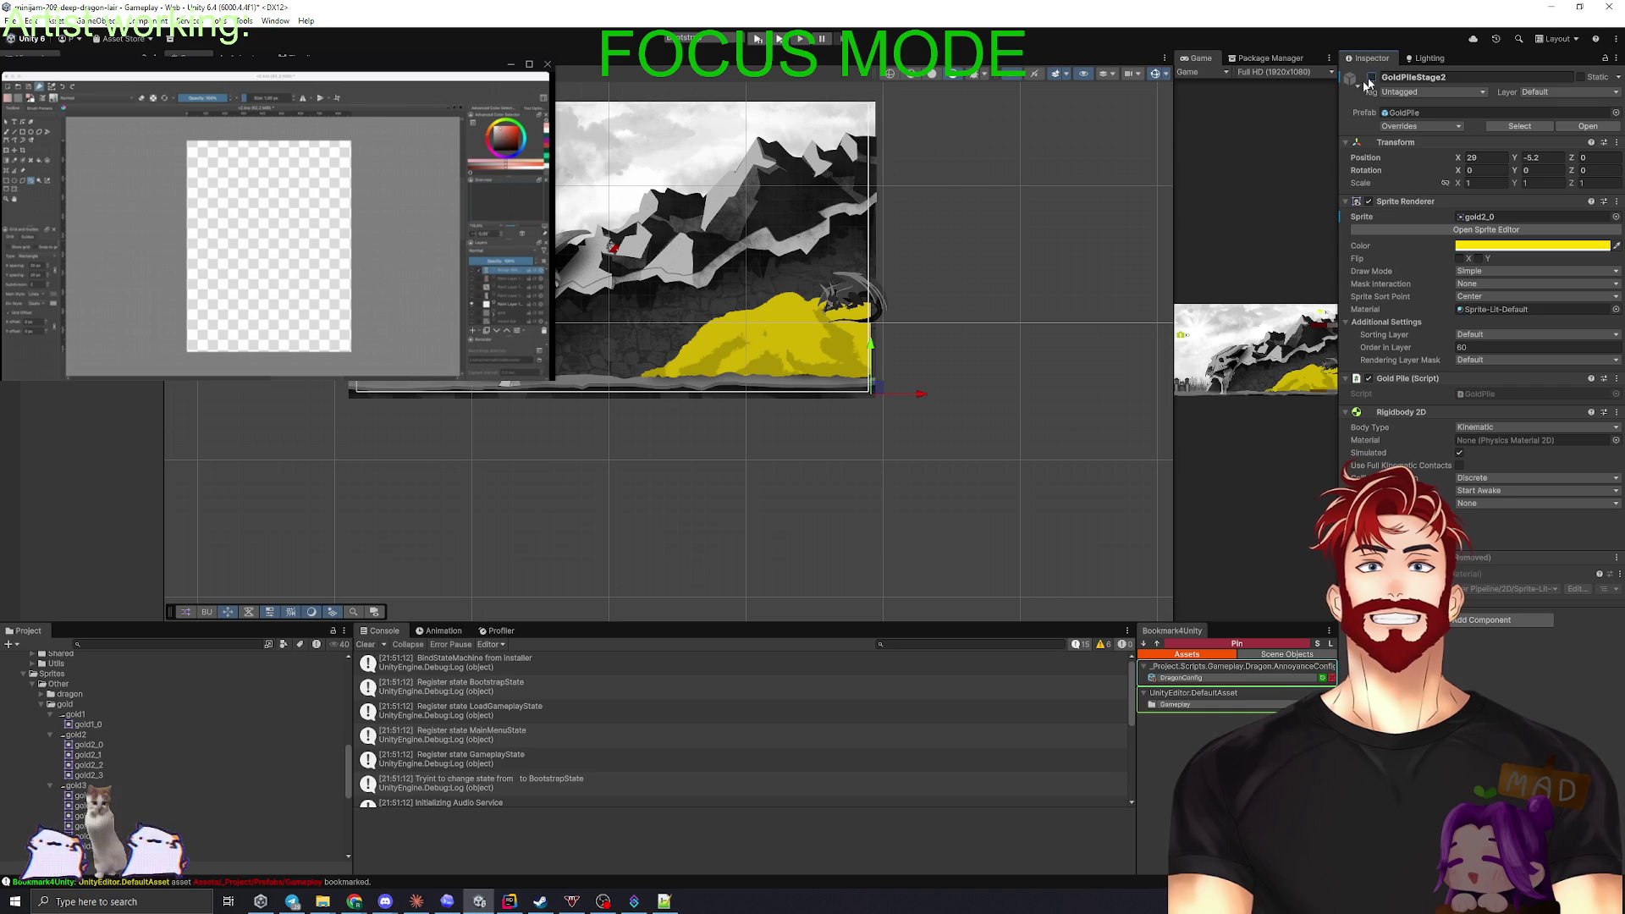
- Open GoldPileStage2 (1)'s gold3_3 sprite in the Sprite Editor
left_click(745, 338)
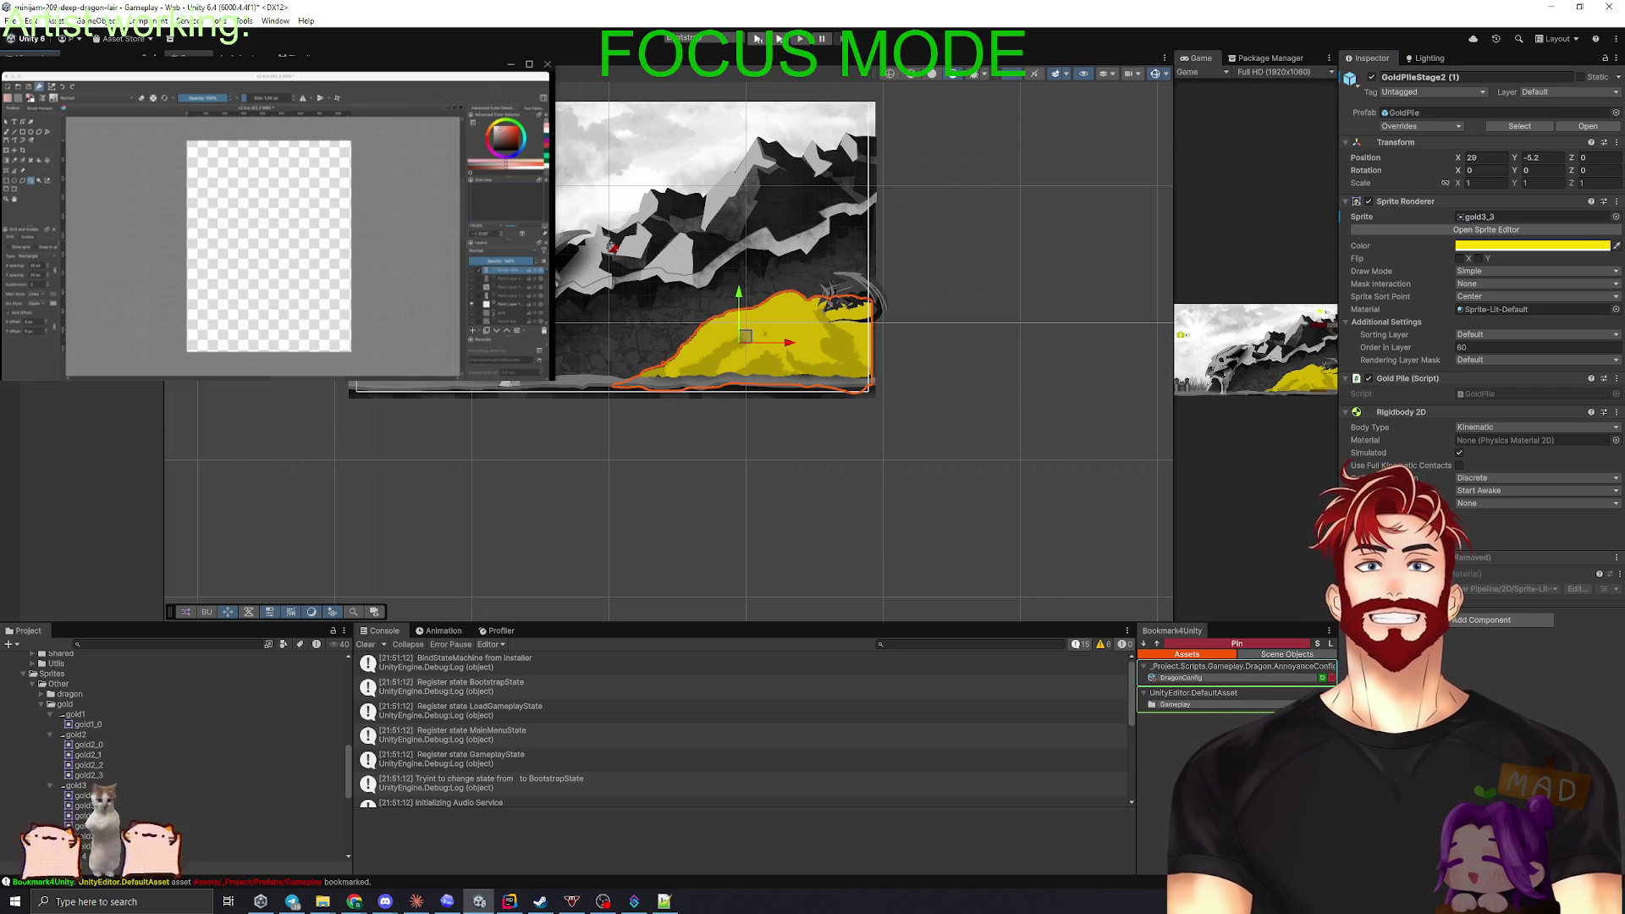
left_click(1497, 230)
scroll(1096, 413, "down", 3)
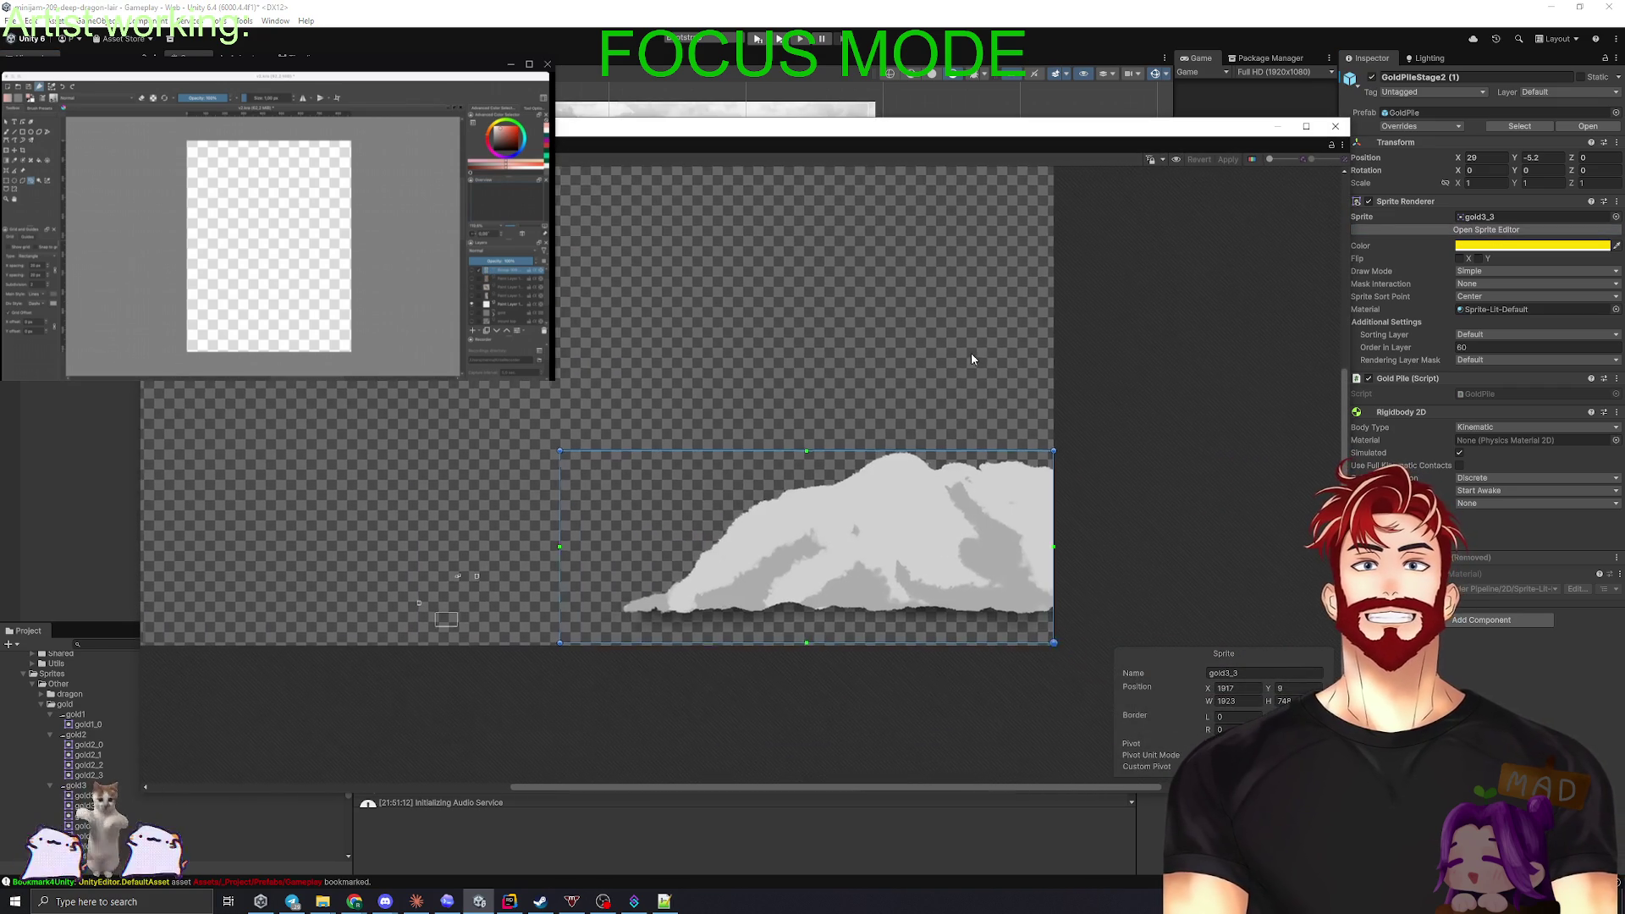
- Close the Sprite Editor and pan right to show more of the lair
left_click(1336, 126)
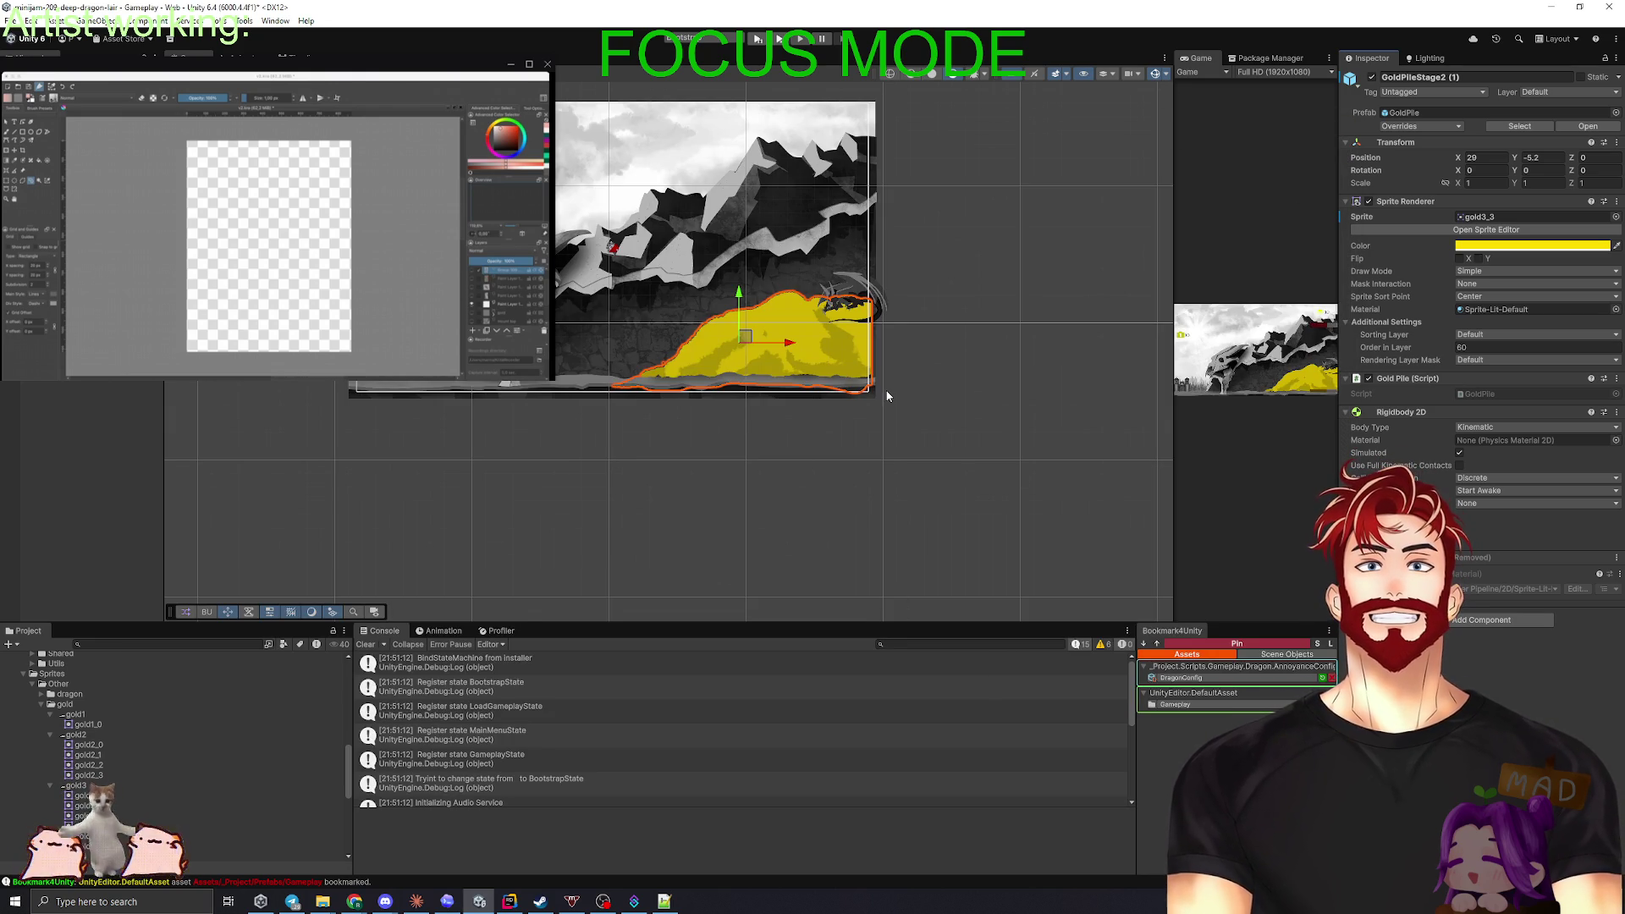
left_click_drag(451, 432, 672, 454)
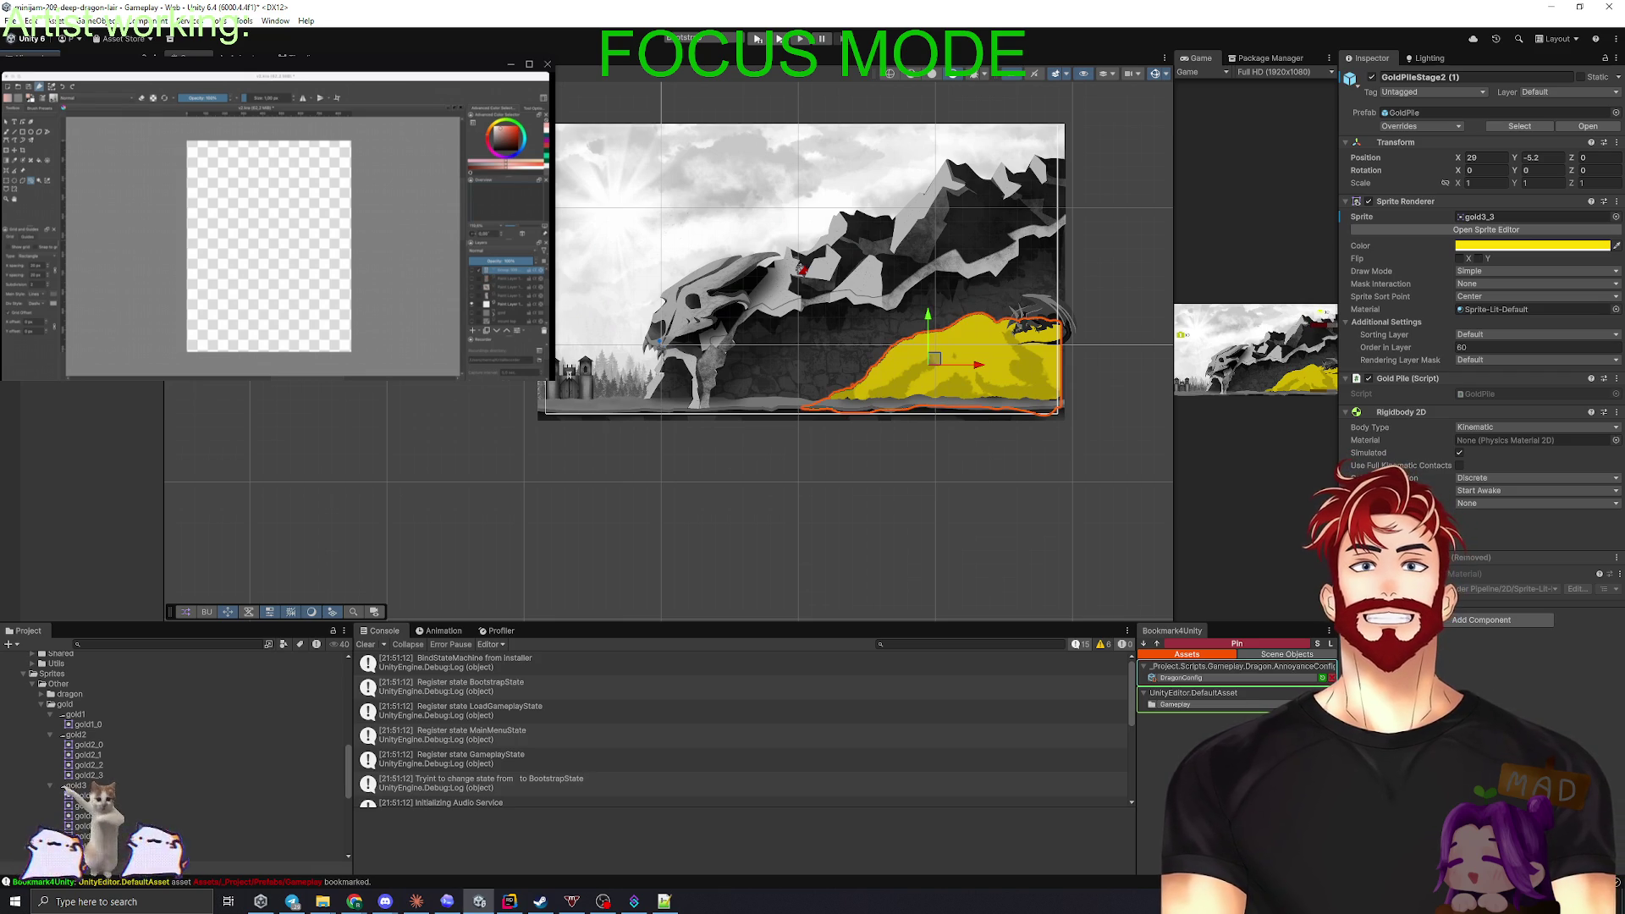
- Nudge the GatherPoint slightly right and duplicate the gold pile
left_click(716, 419)
left_click_drag(893, 401, 912, 401)
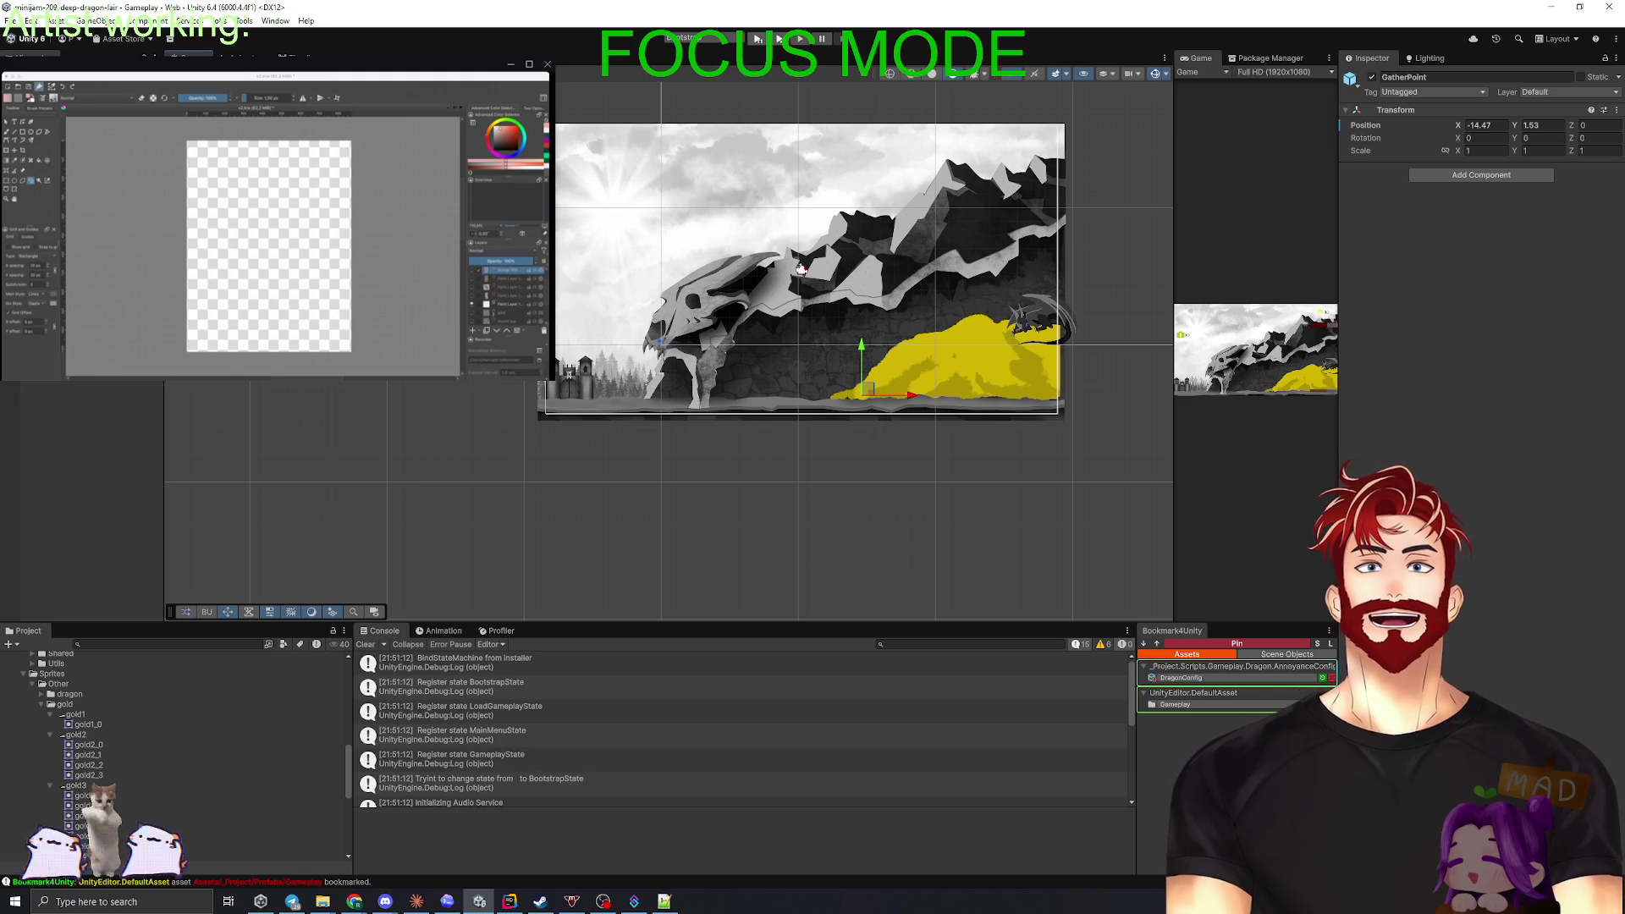
left_click(955, 357)
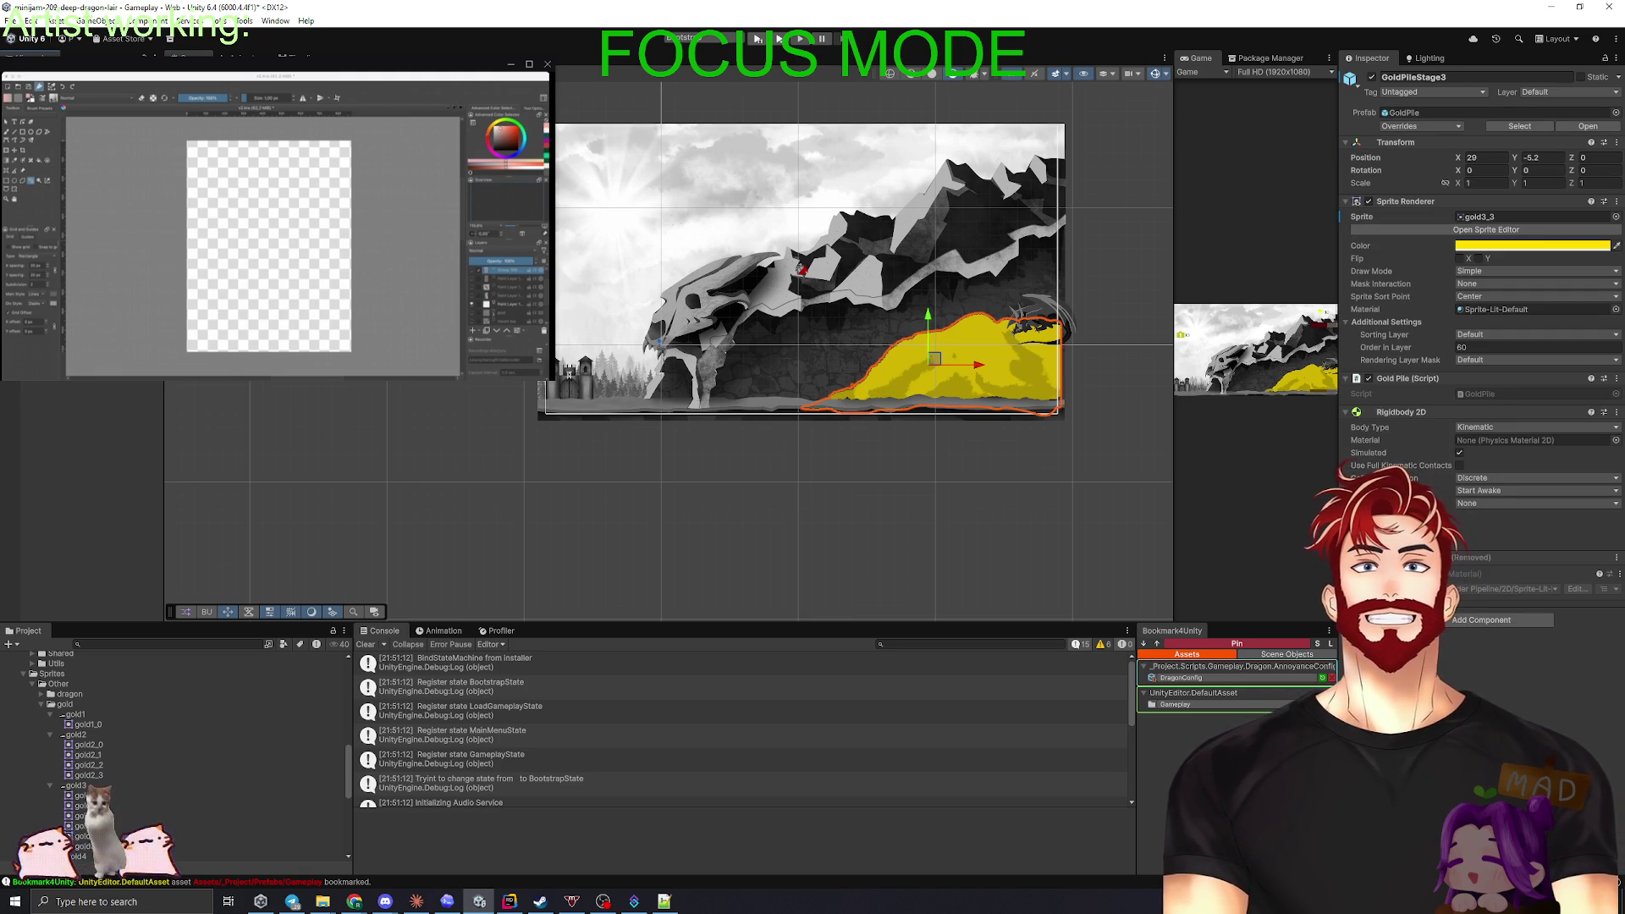
key("ctrl+d")
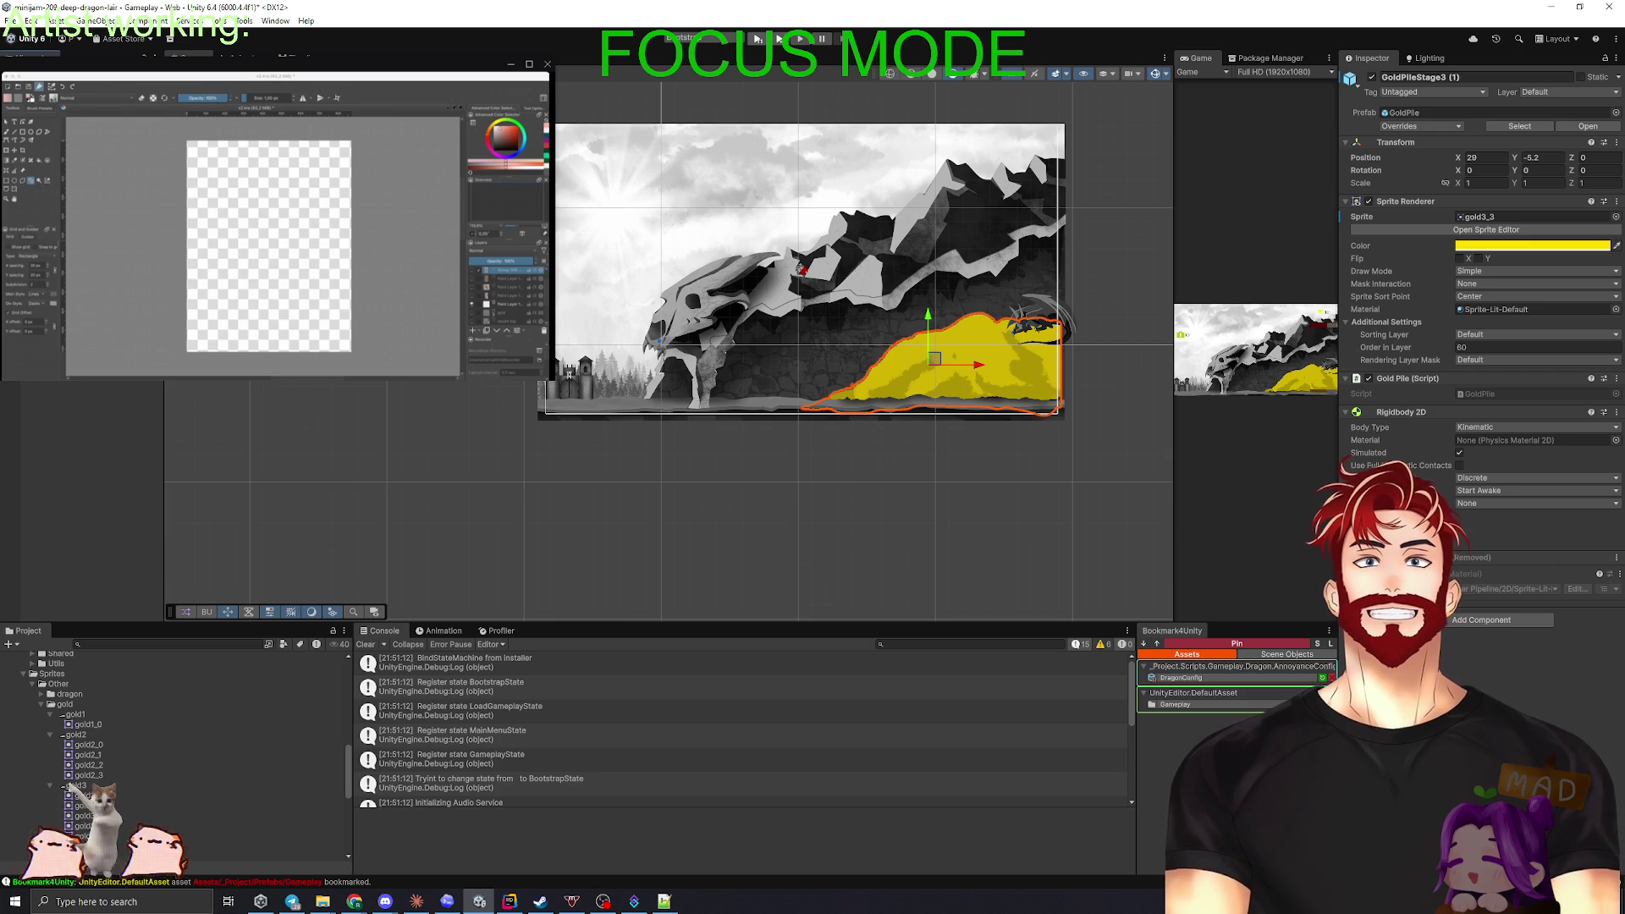
- Hide GoldPileStage3 and assign the gold4_0 sprite to GoldPileStage4
left_click(1372, 77)
left_click(948, 364)
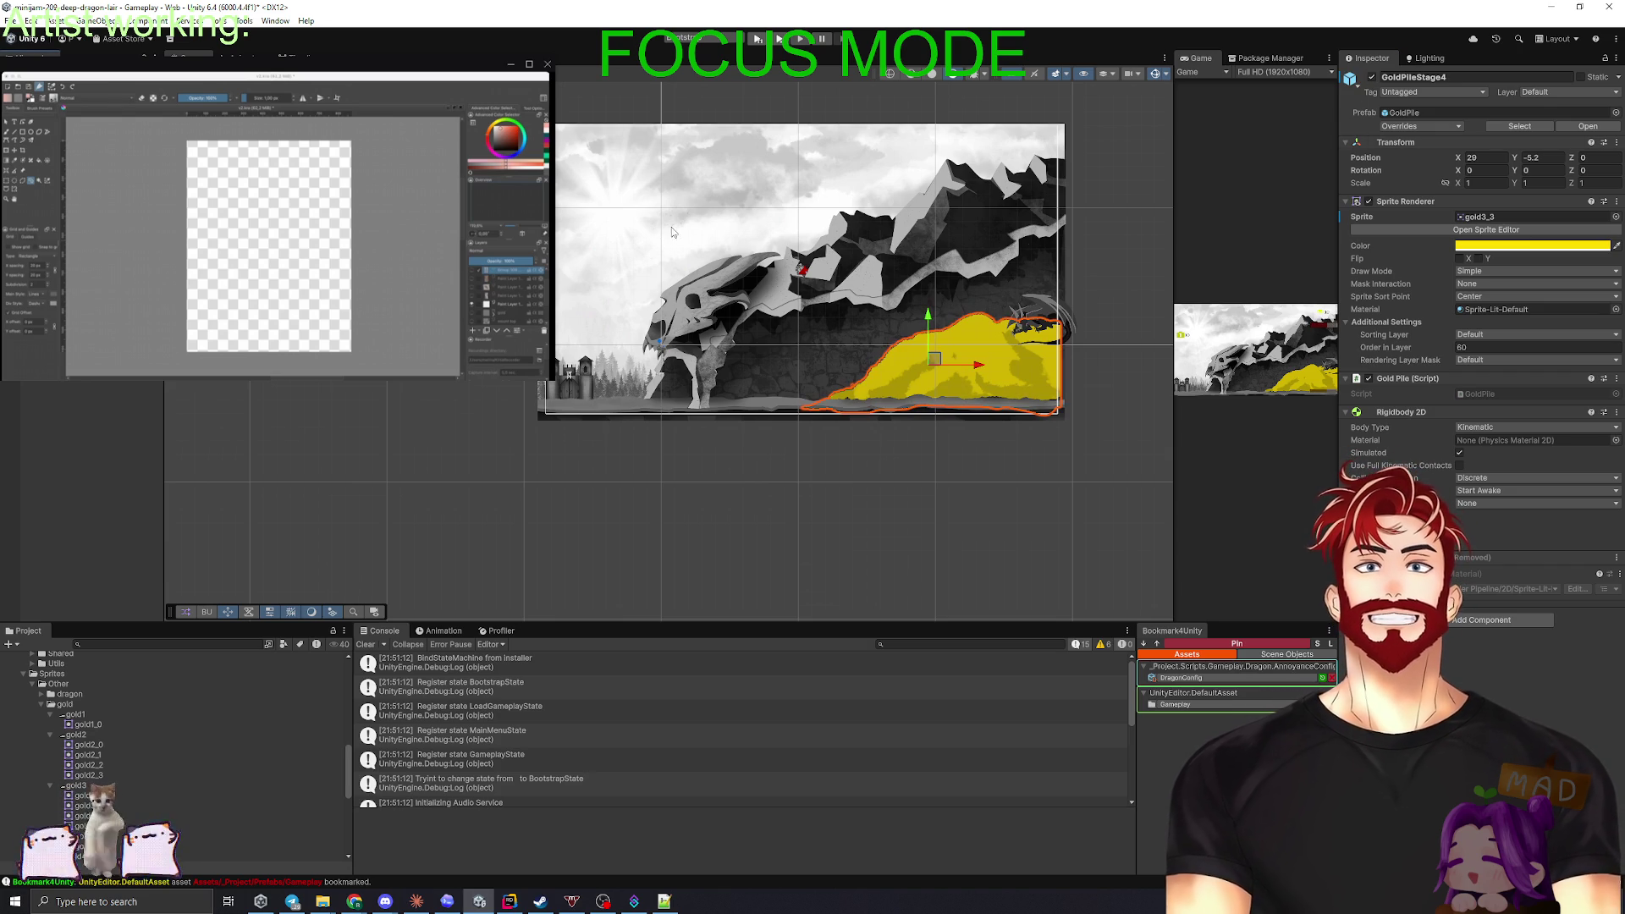
scroll(78, 828, "down", 3)
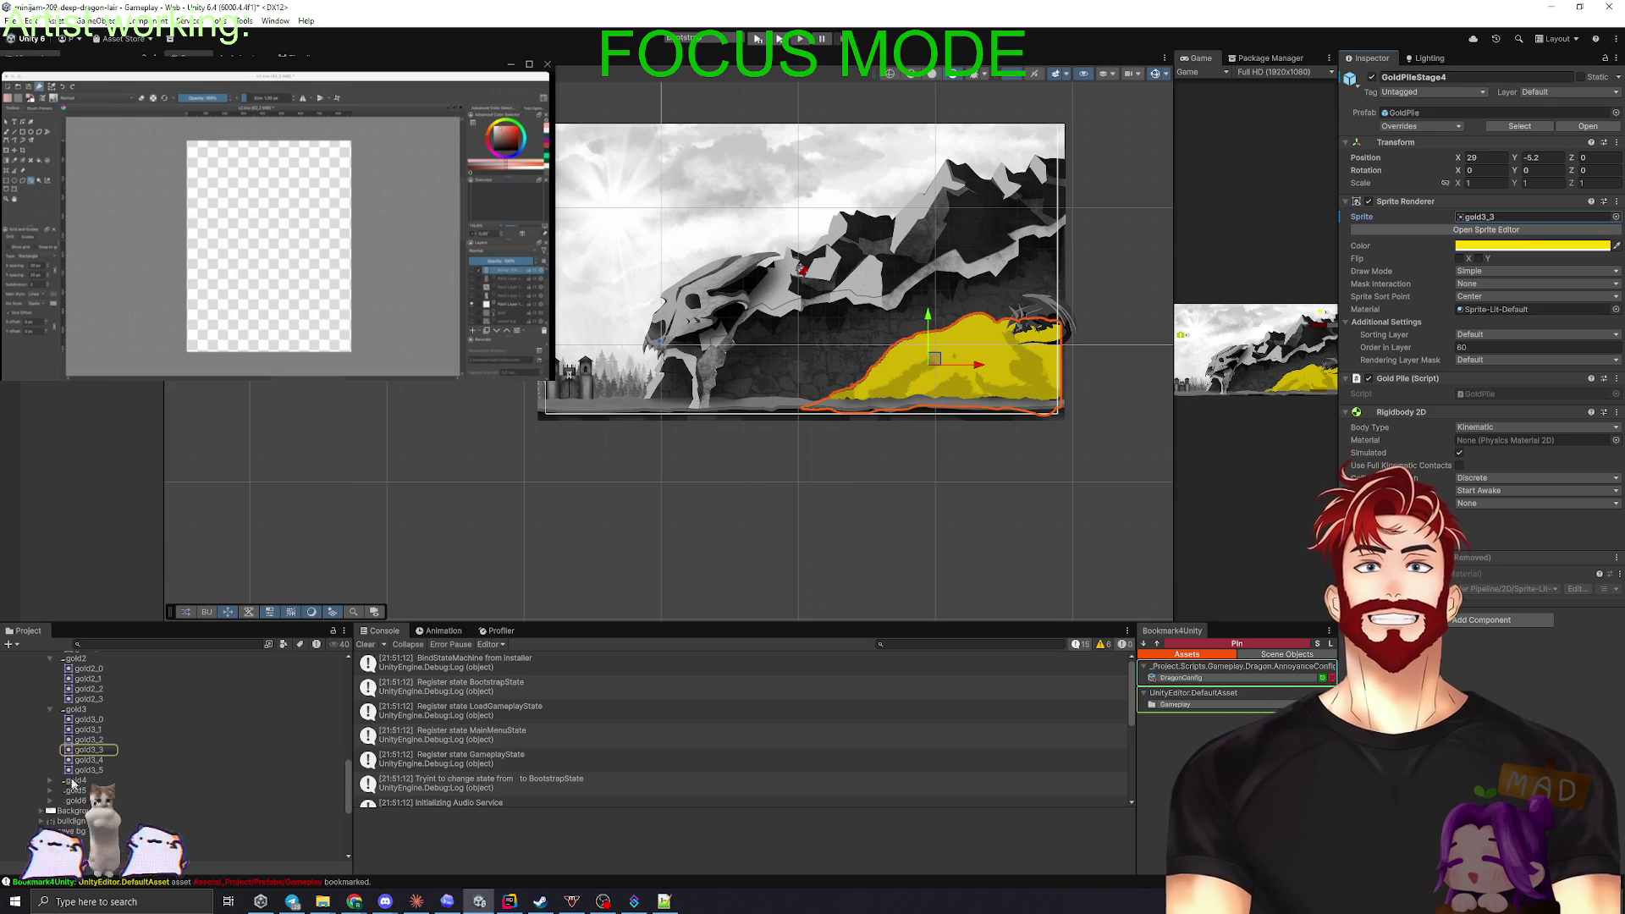
left_click(50, 780)
scroll(117, 736, "down", 3)
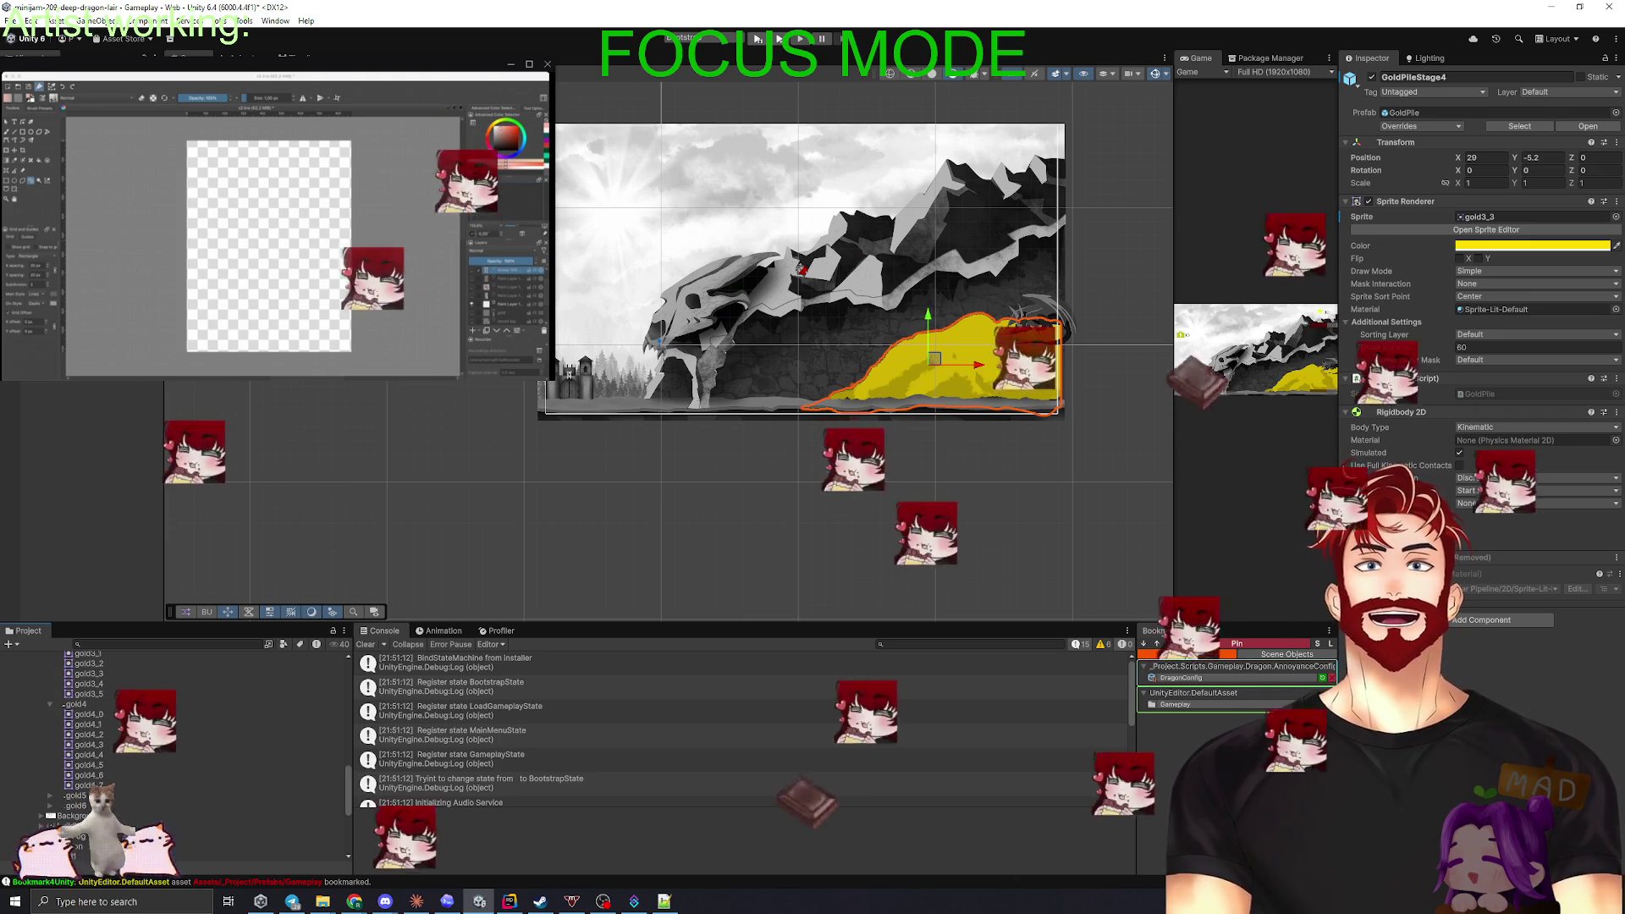
mouse_move(77, 709)
left_mouse_down()
mouse_move(1528, 228)
mouse_move(1496, 218)
left_mouse_up()
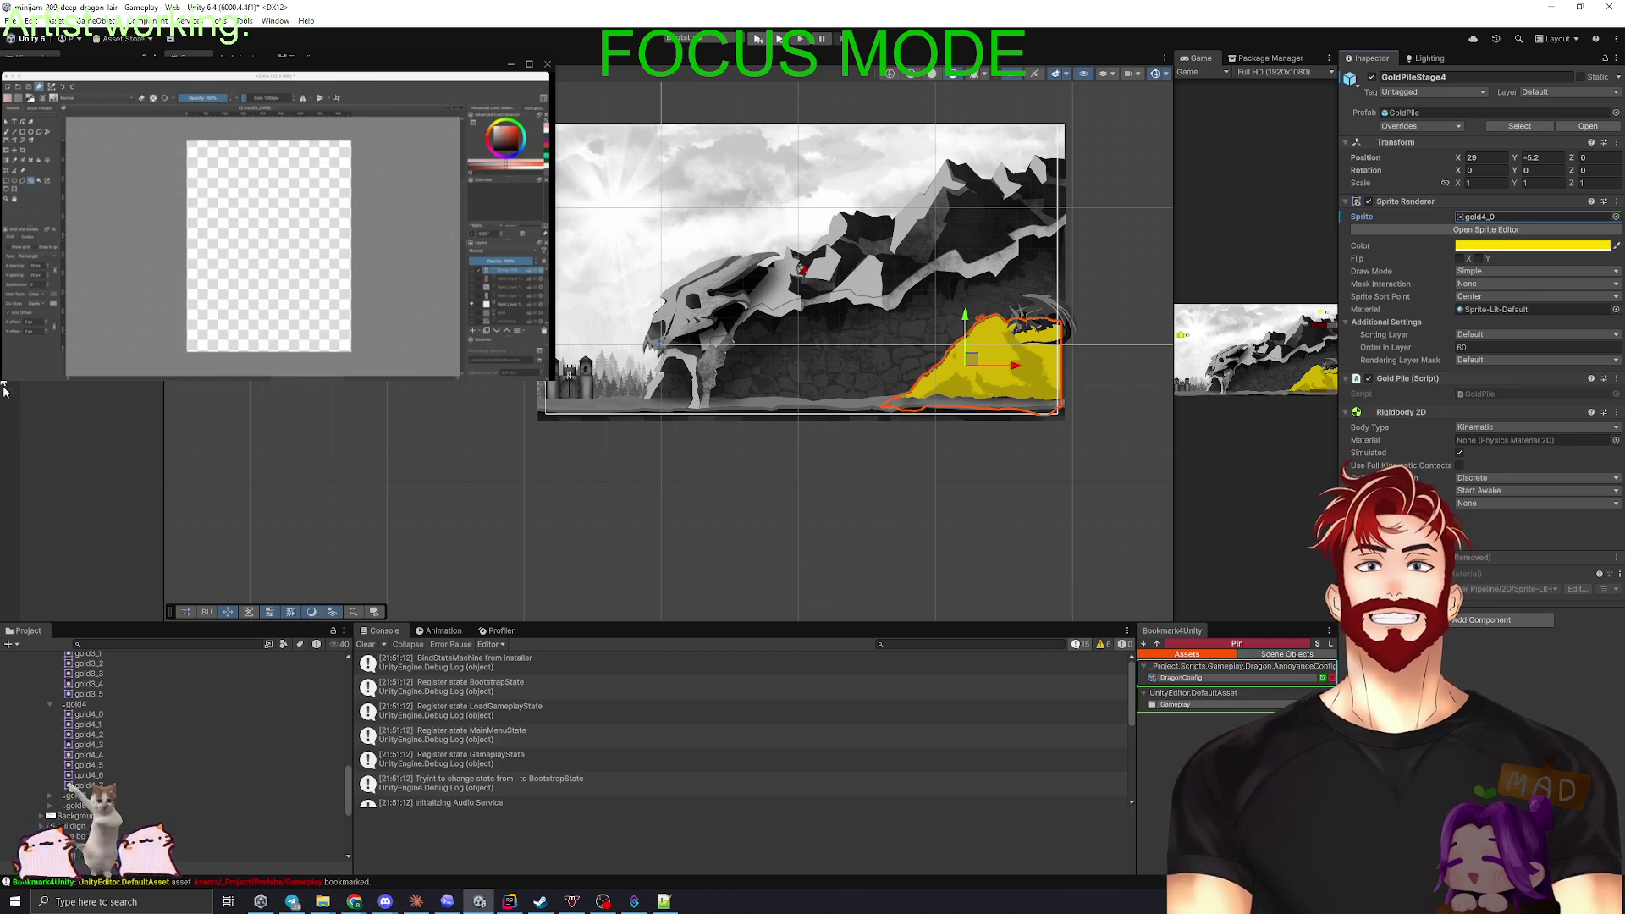
- Duplicate the gold pile and rename the copy GoldPileStage5
left_click(100, 427)
key("ctrl+z")
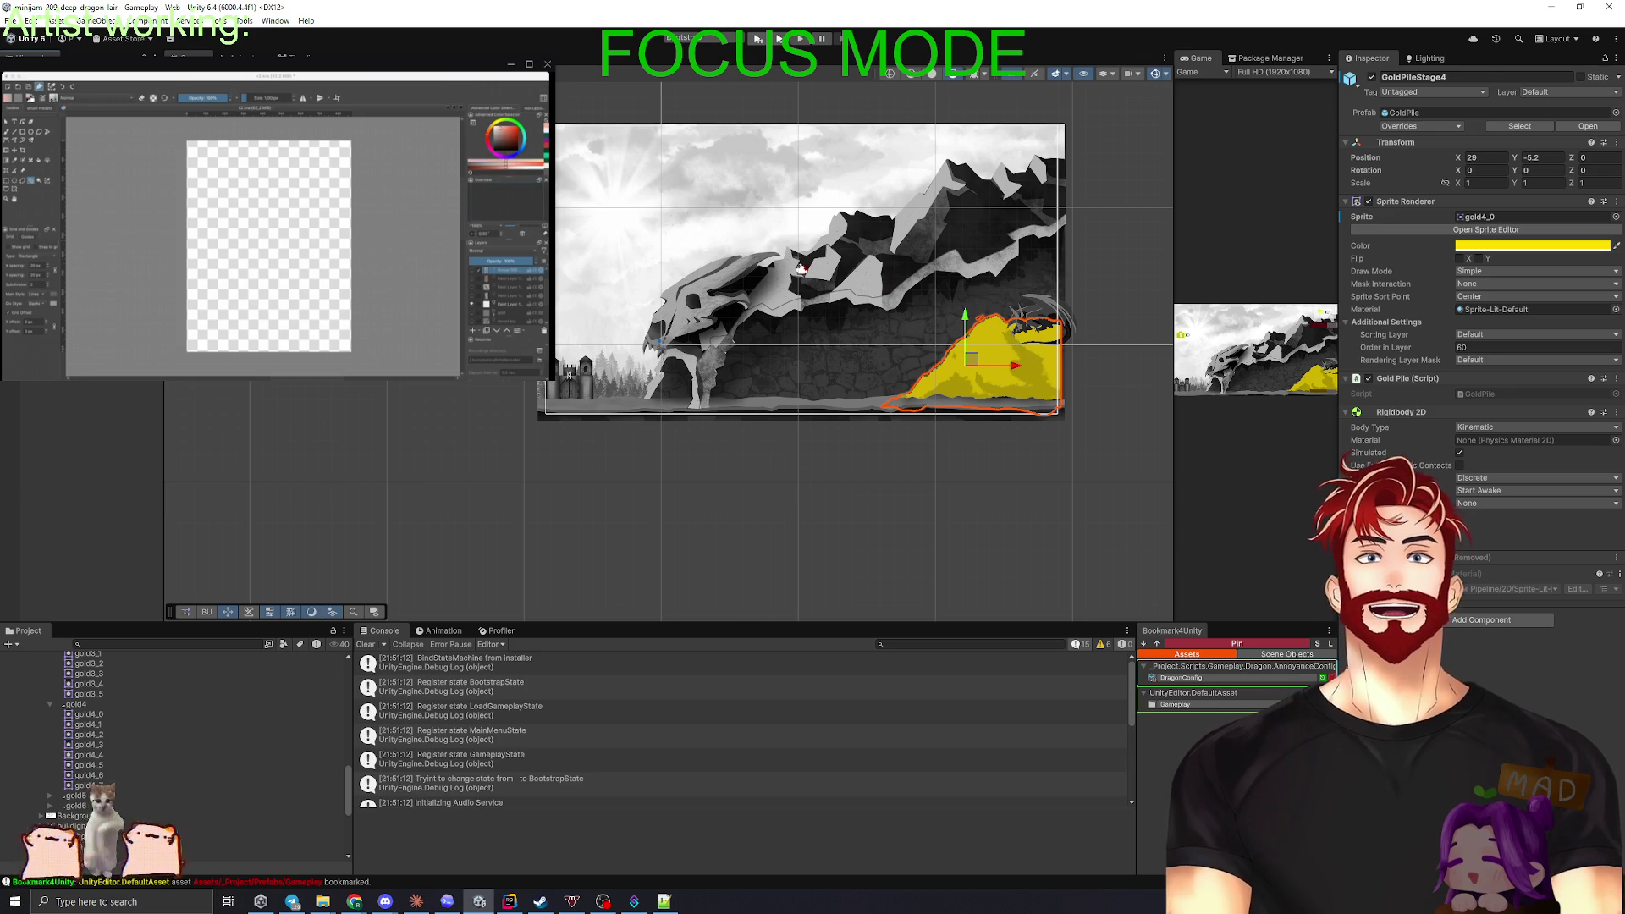
key("ctrl+d")
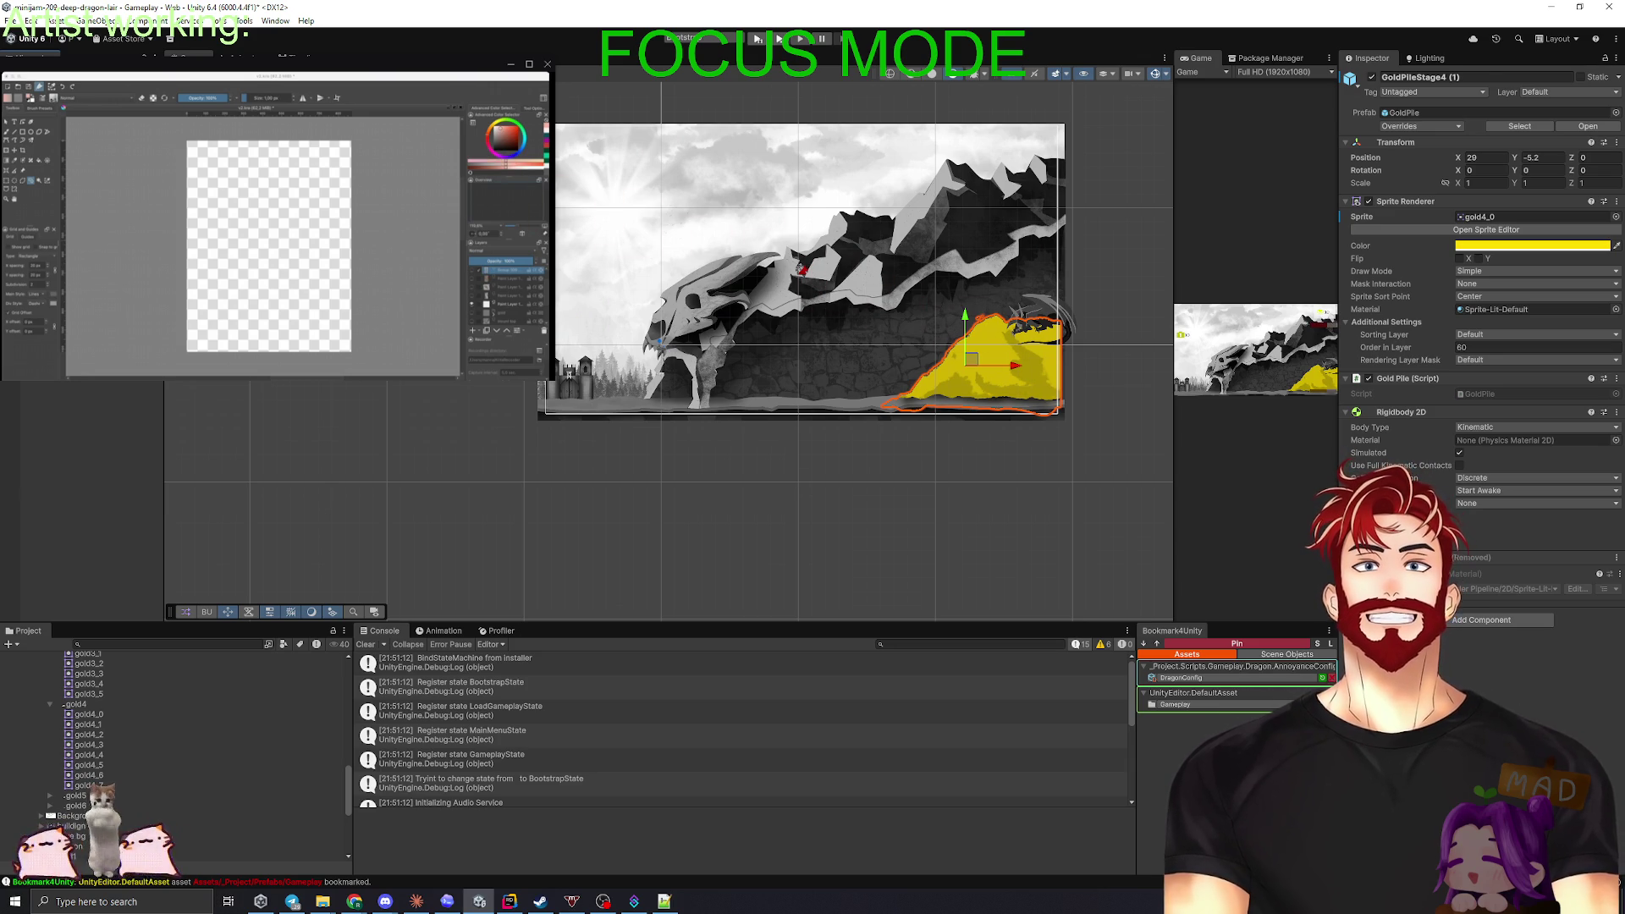
key("ctrl+z")
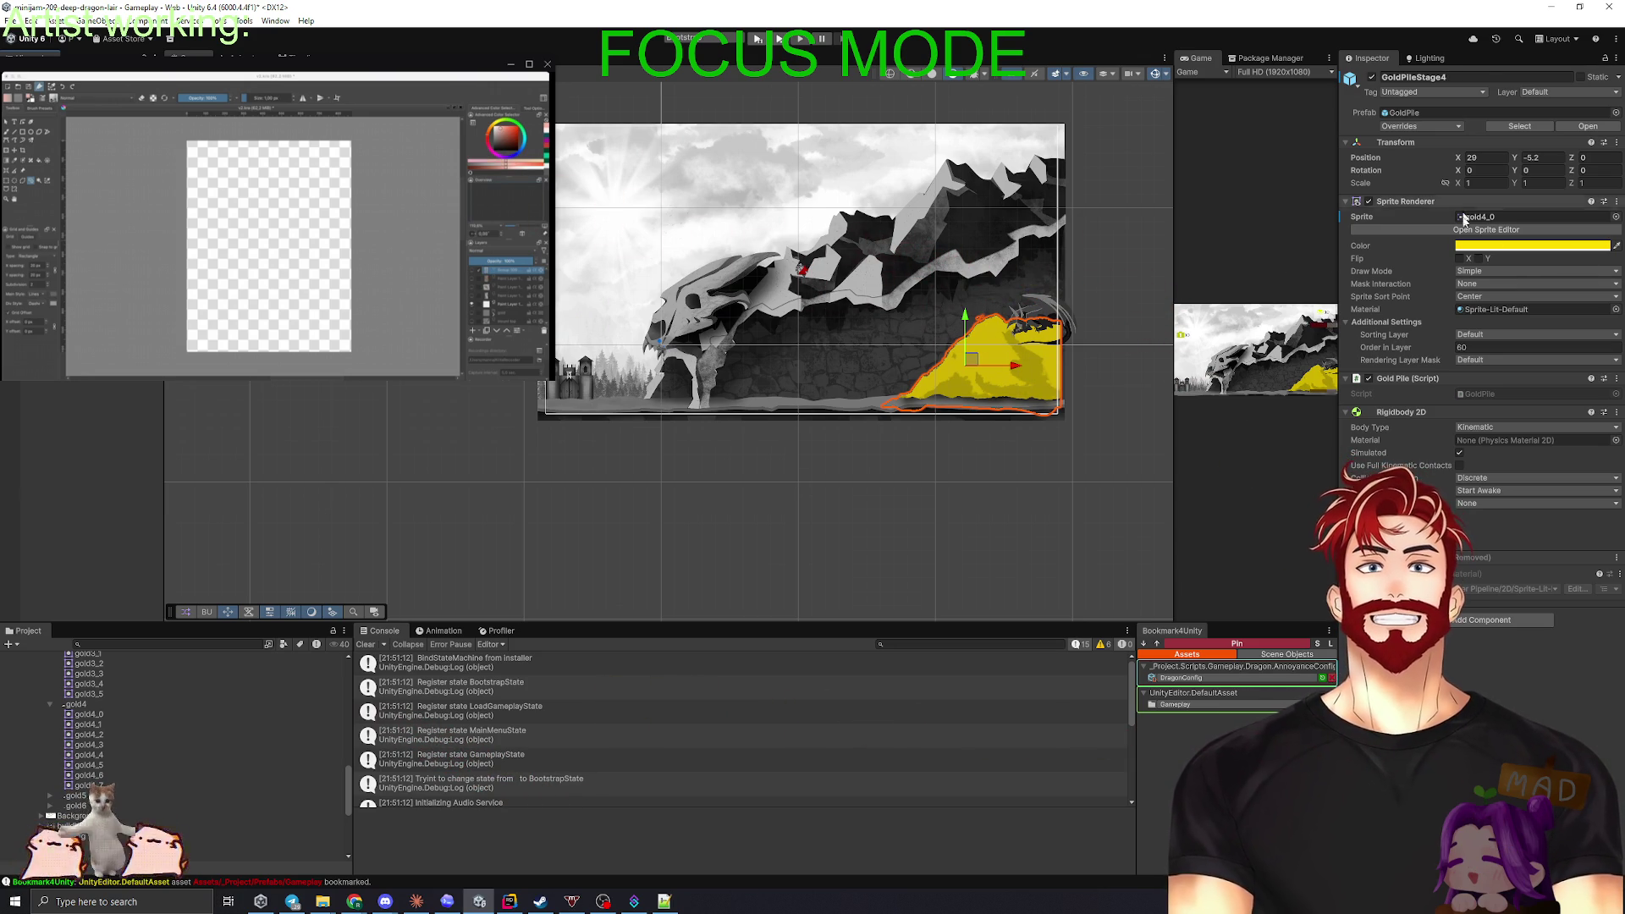
key("BackSpace")
type("5")
key("Return")
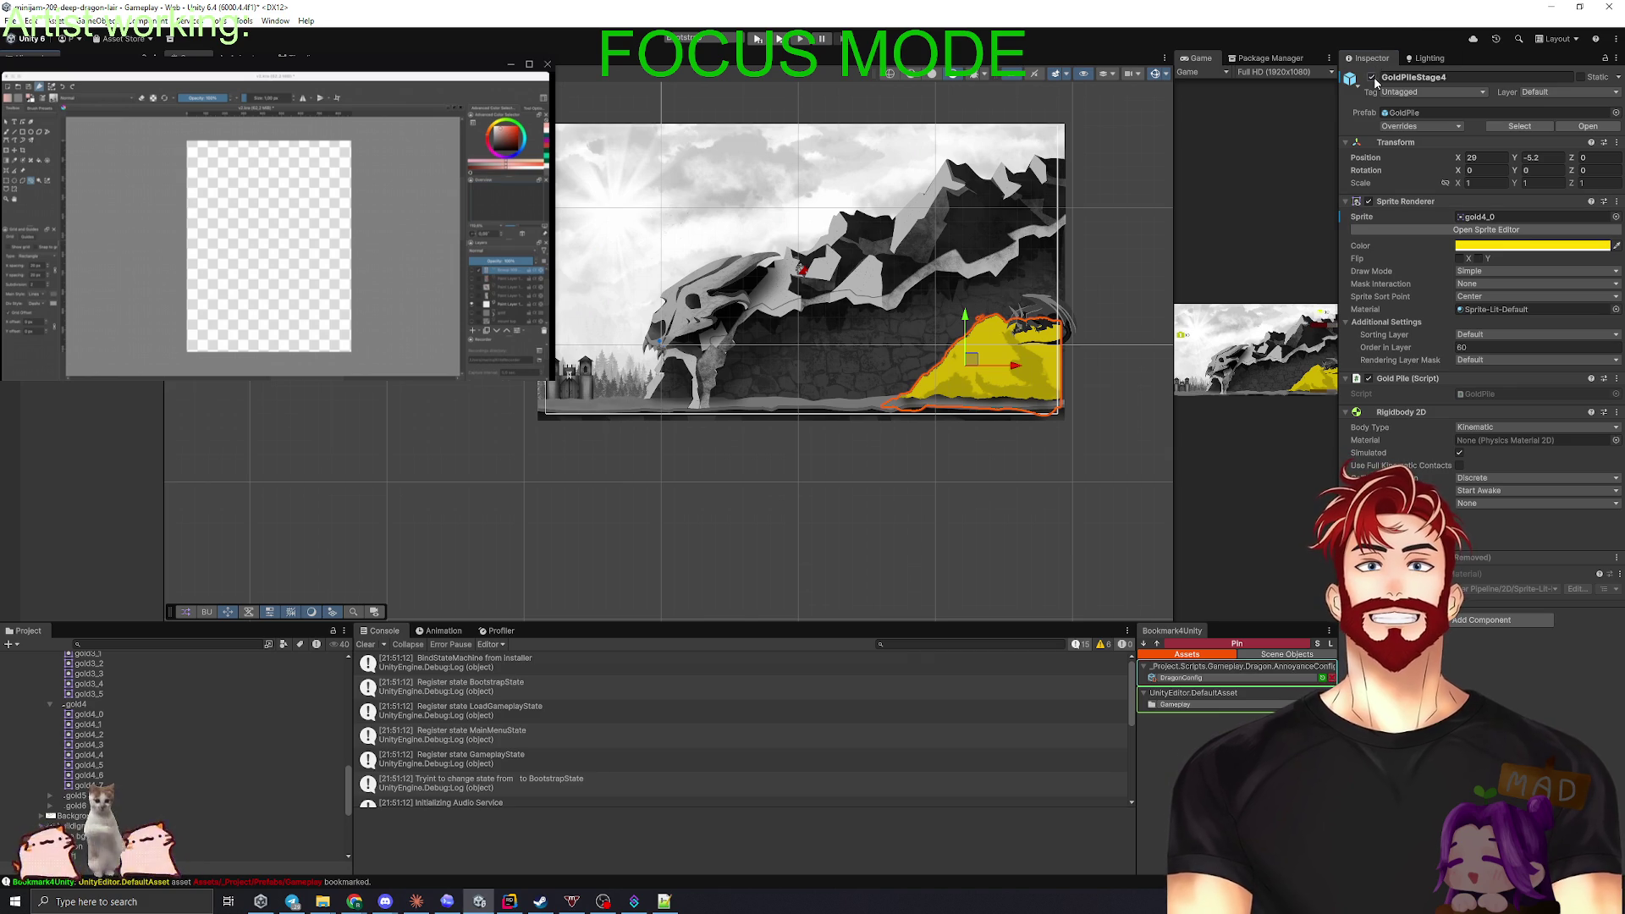
- Try gold5_0 through gold5_4 on GoldPileStage5, keeping gold5_4, then deselect
left_click(1507, 217)
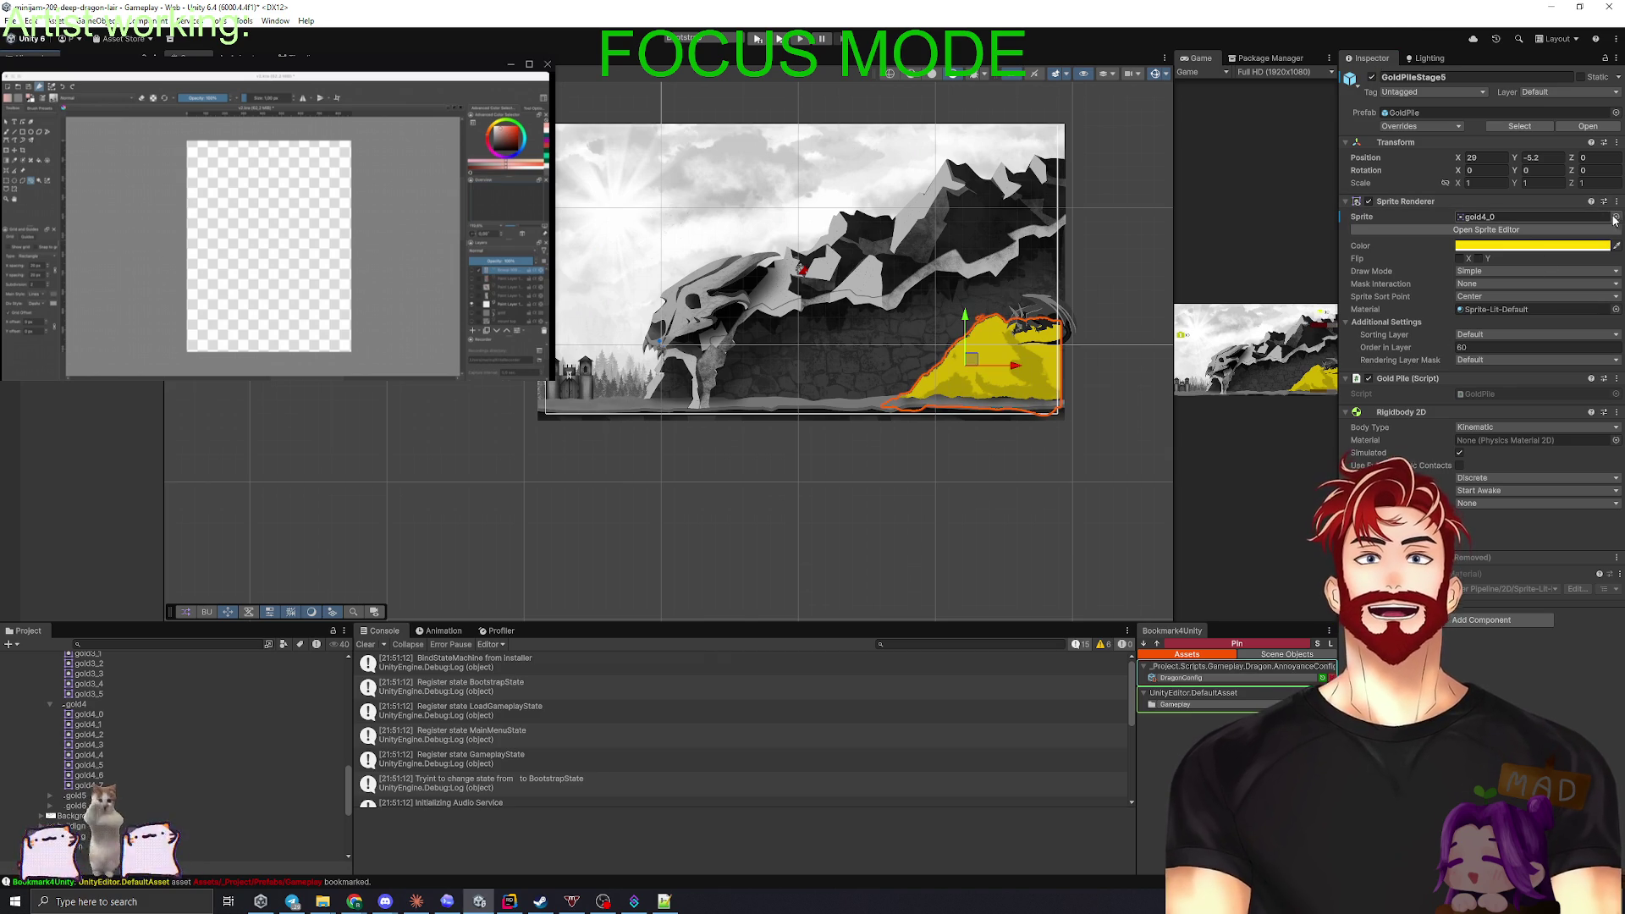
left_click(49, 796)
scroll(176, 740, "down", 3)
mouse_move(93, 728)
left_mouse_down()
mouse_move(169, 720)
mouse_move(1481, 216)
left_mouse_up()
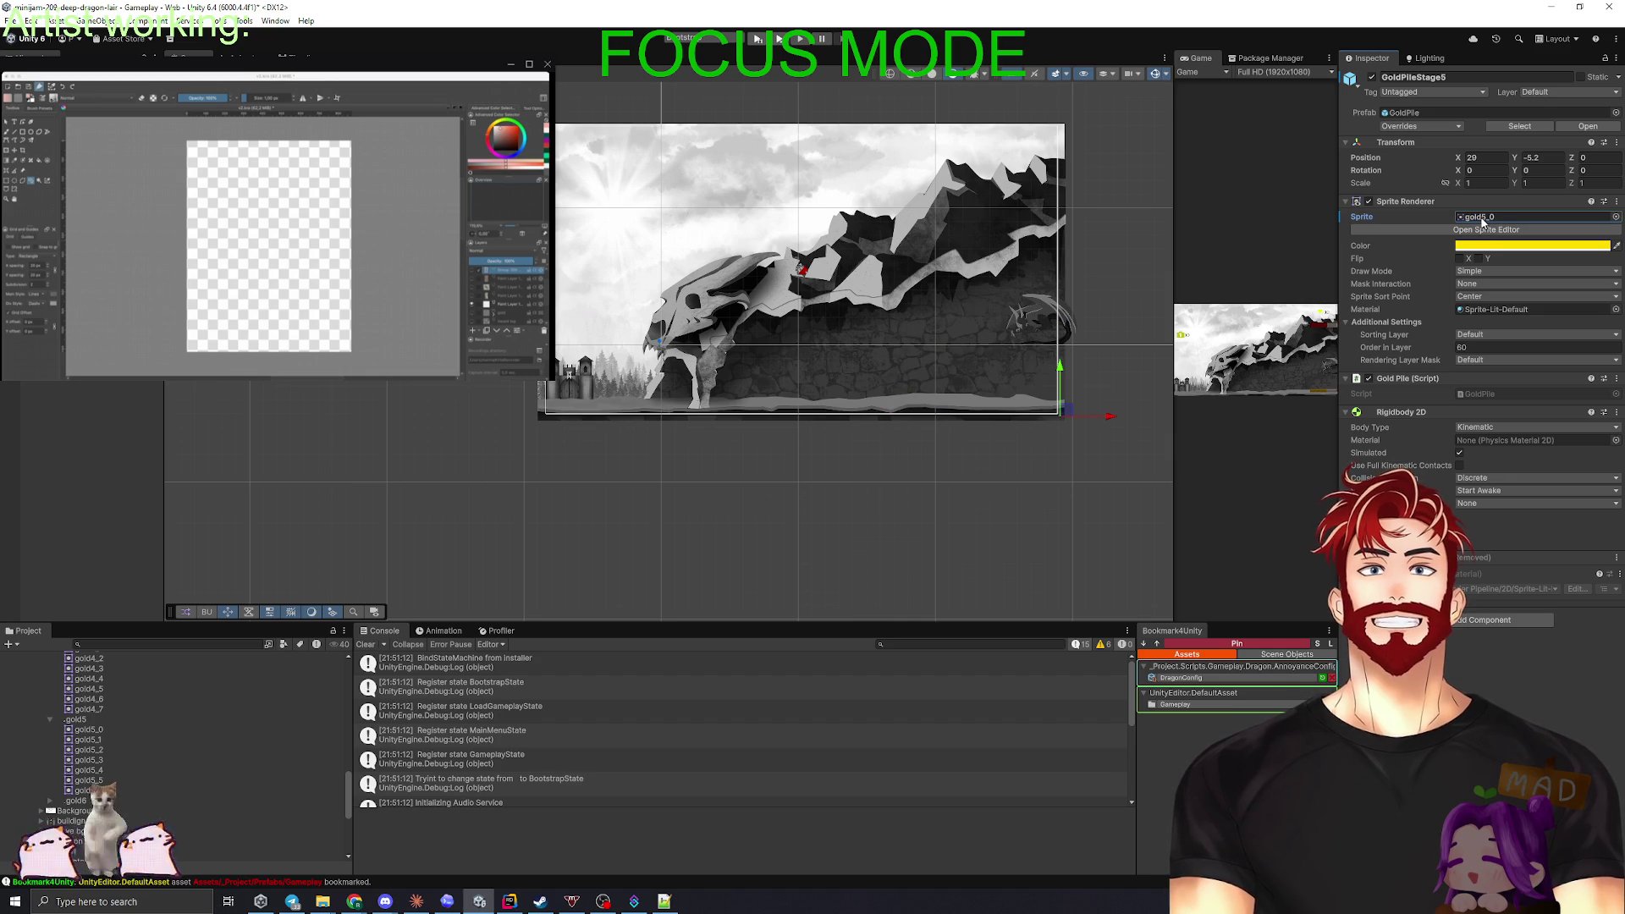
left_click_drag(1477, 256, 1481, 216)
left_click_drag(91, 750, 1481, 216)
left_click_drag(93, 761, 1482, 217)
left_click(90, 770)
left_click_drag(91, 770, 1469, 222)
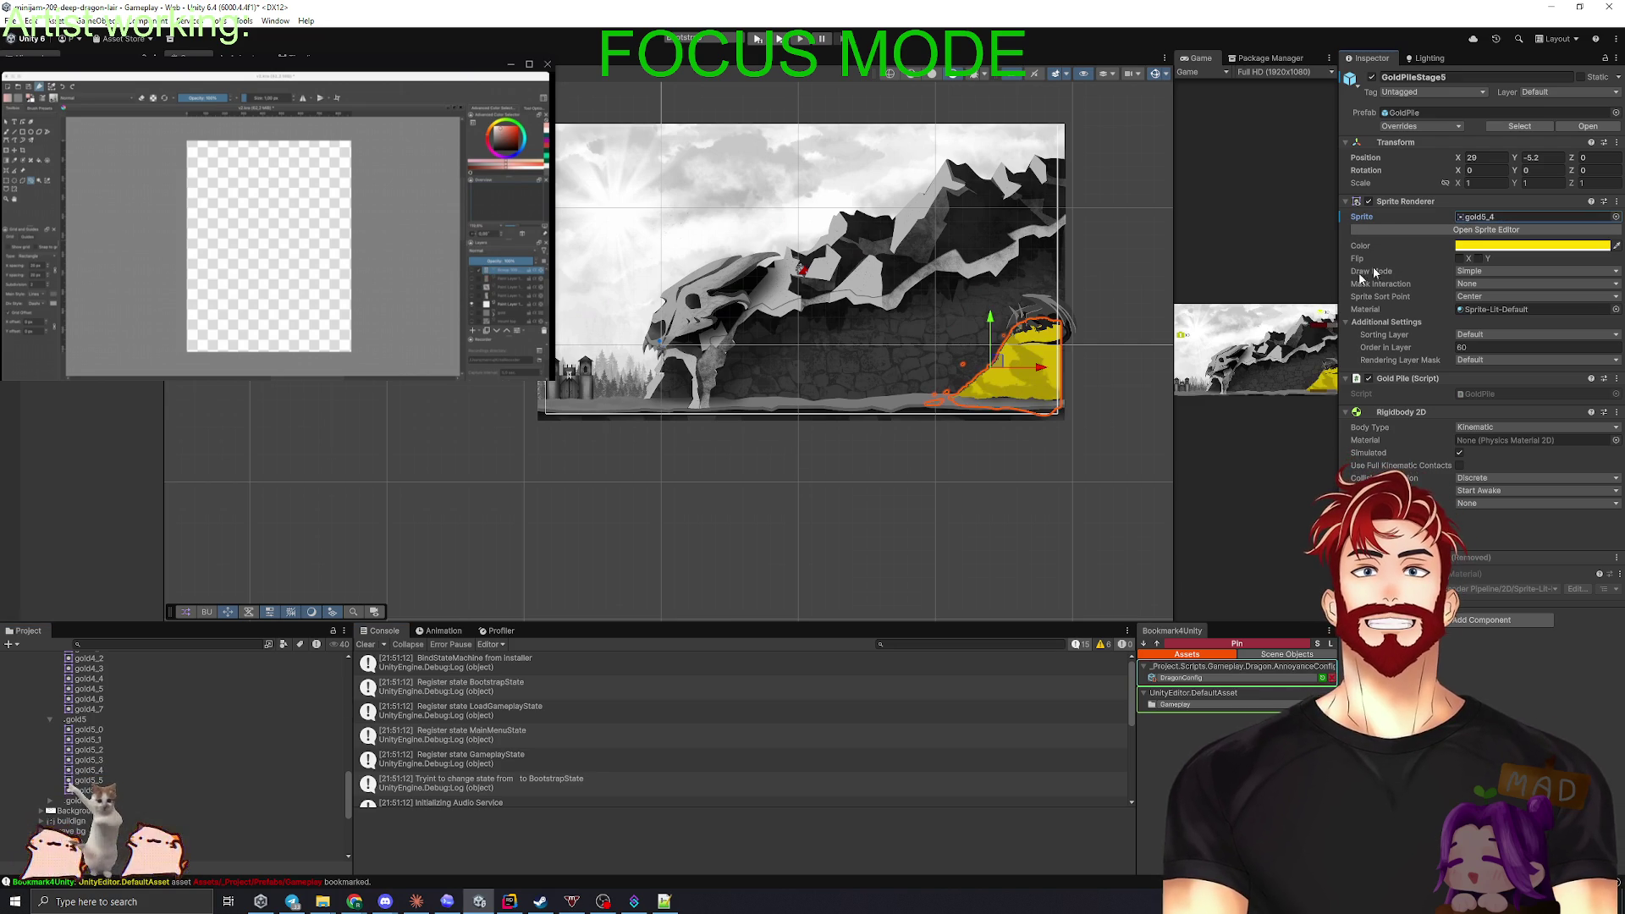
left_click(86, 449)
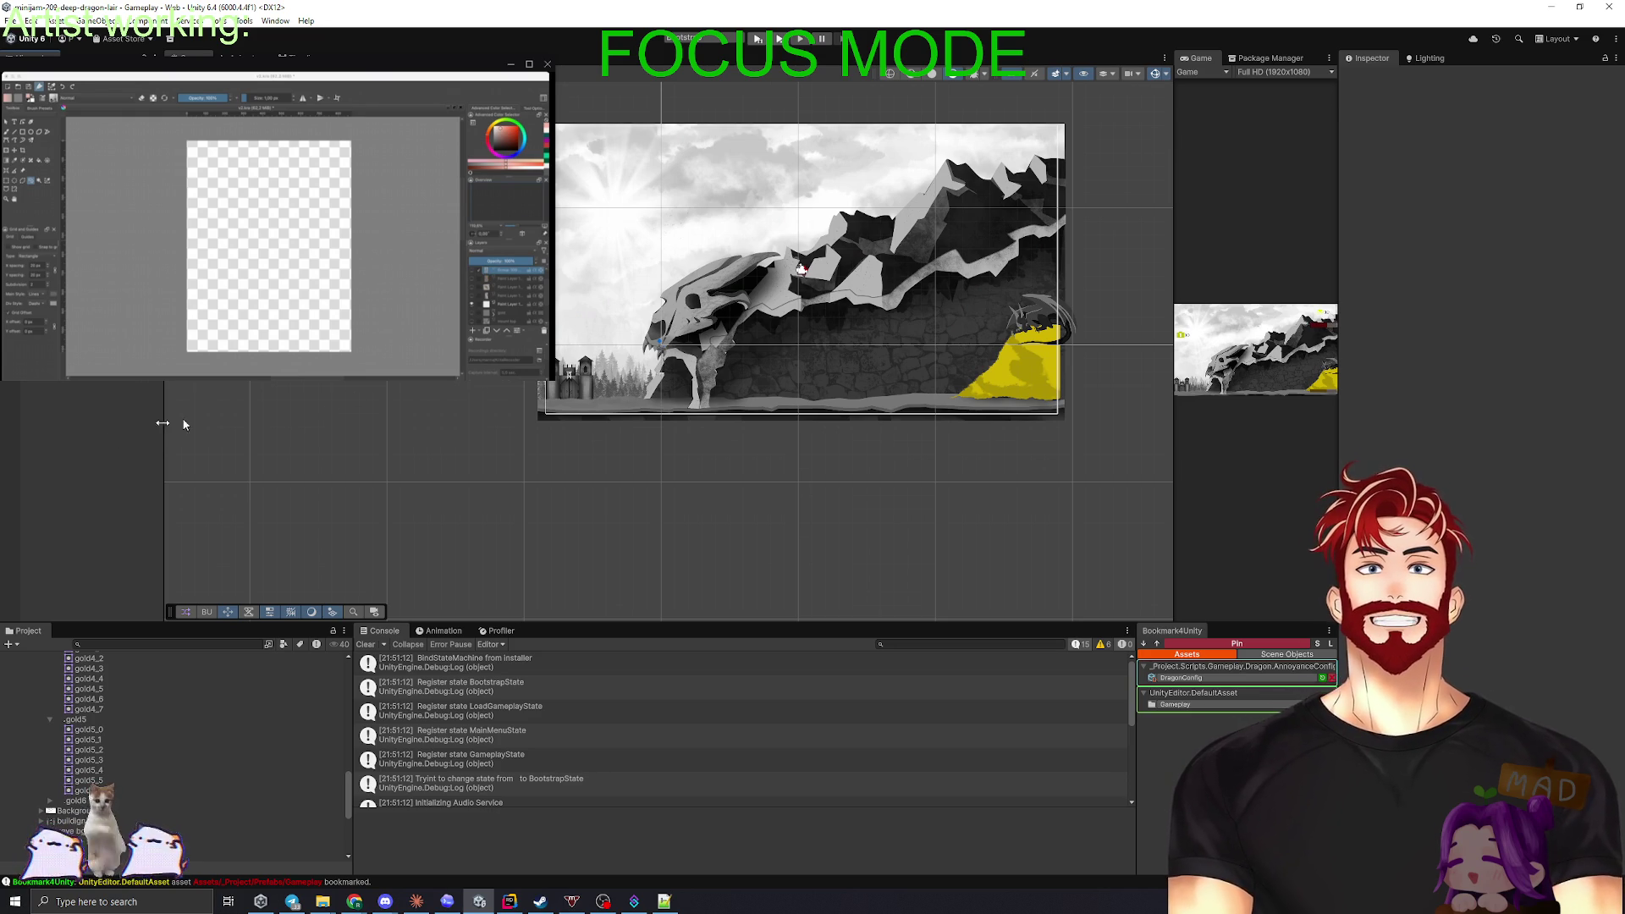
- Duplicate GoldPileStage5 and name the copy GoldPileStage6
left_click(1011, 372)
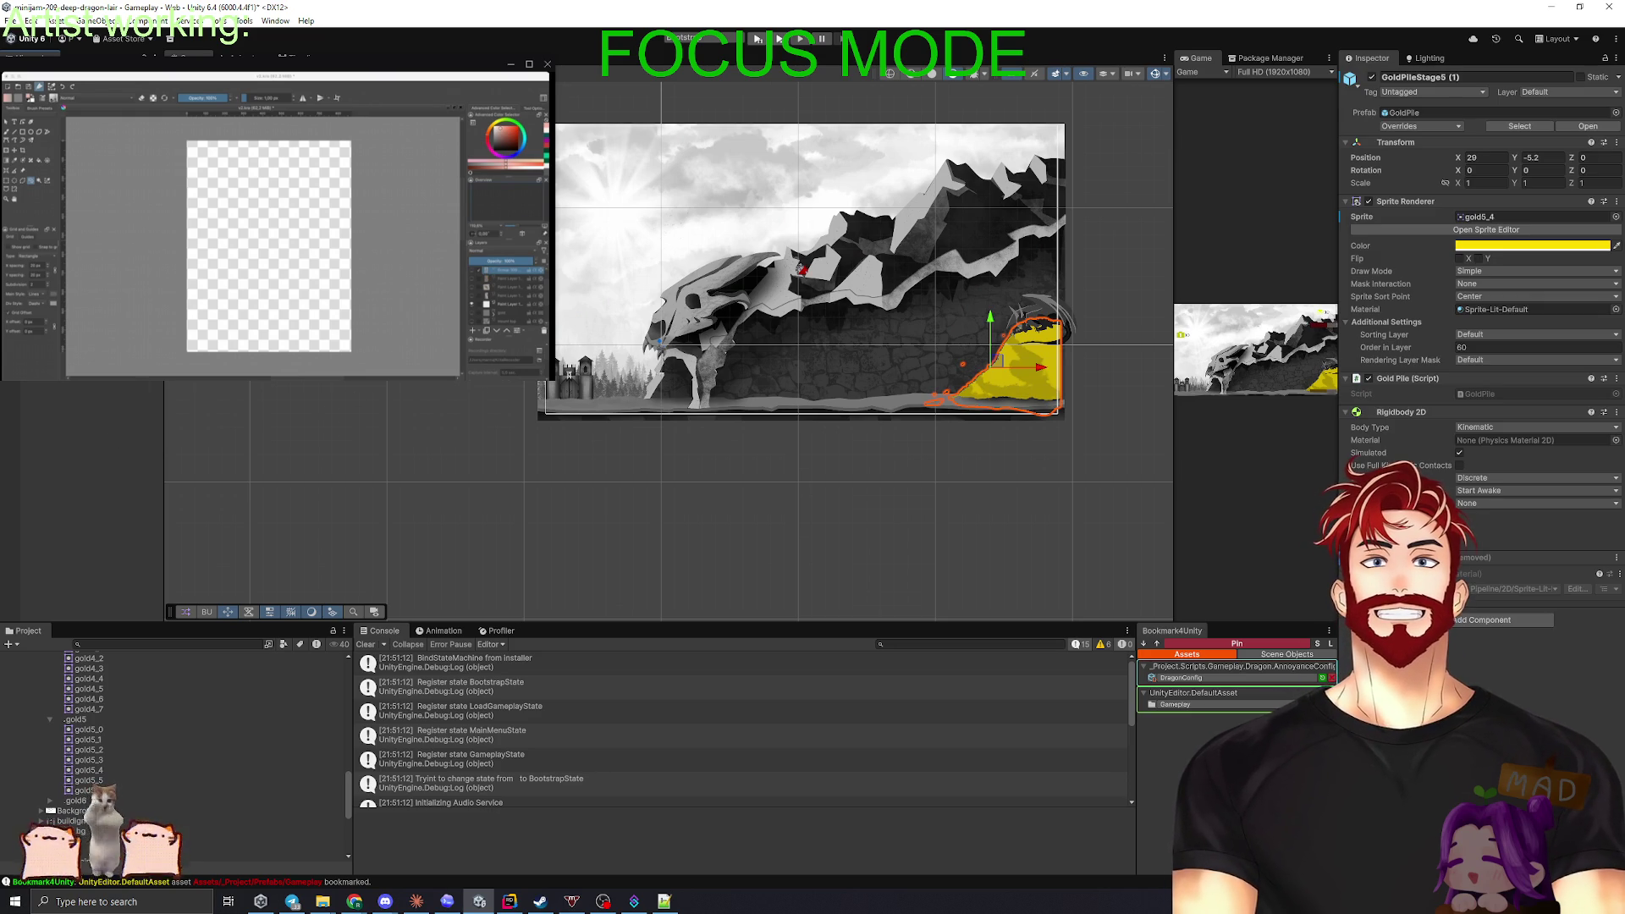
key("ctrl+d")
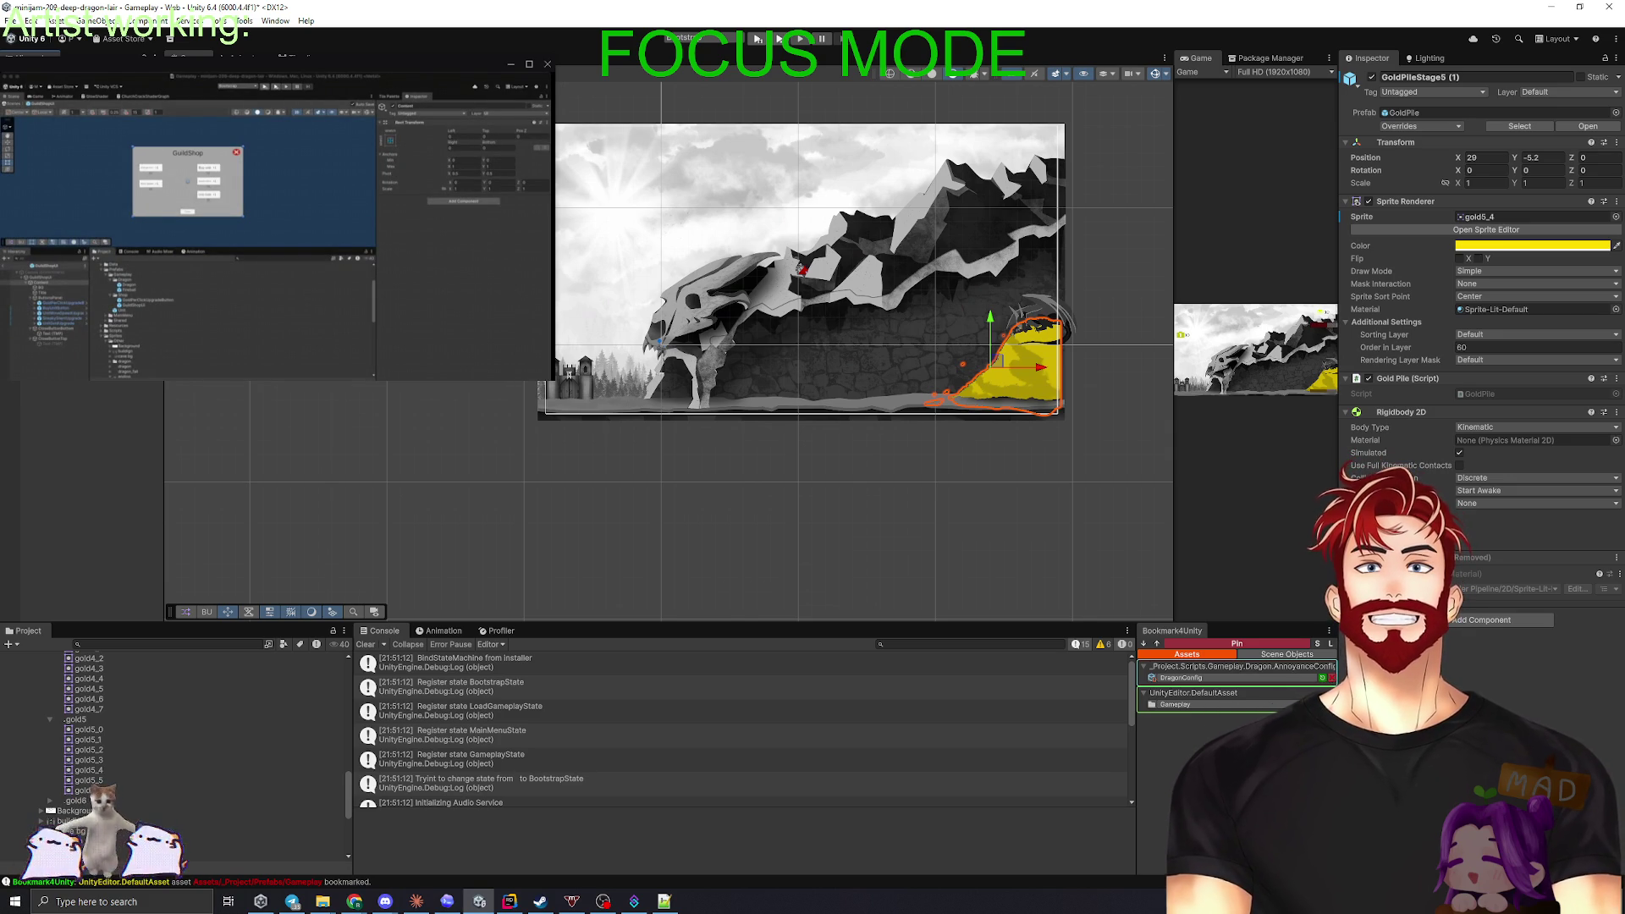
type("GoldPileStage6")
key("Return")
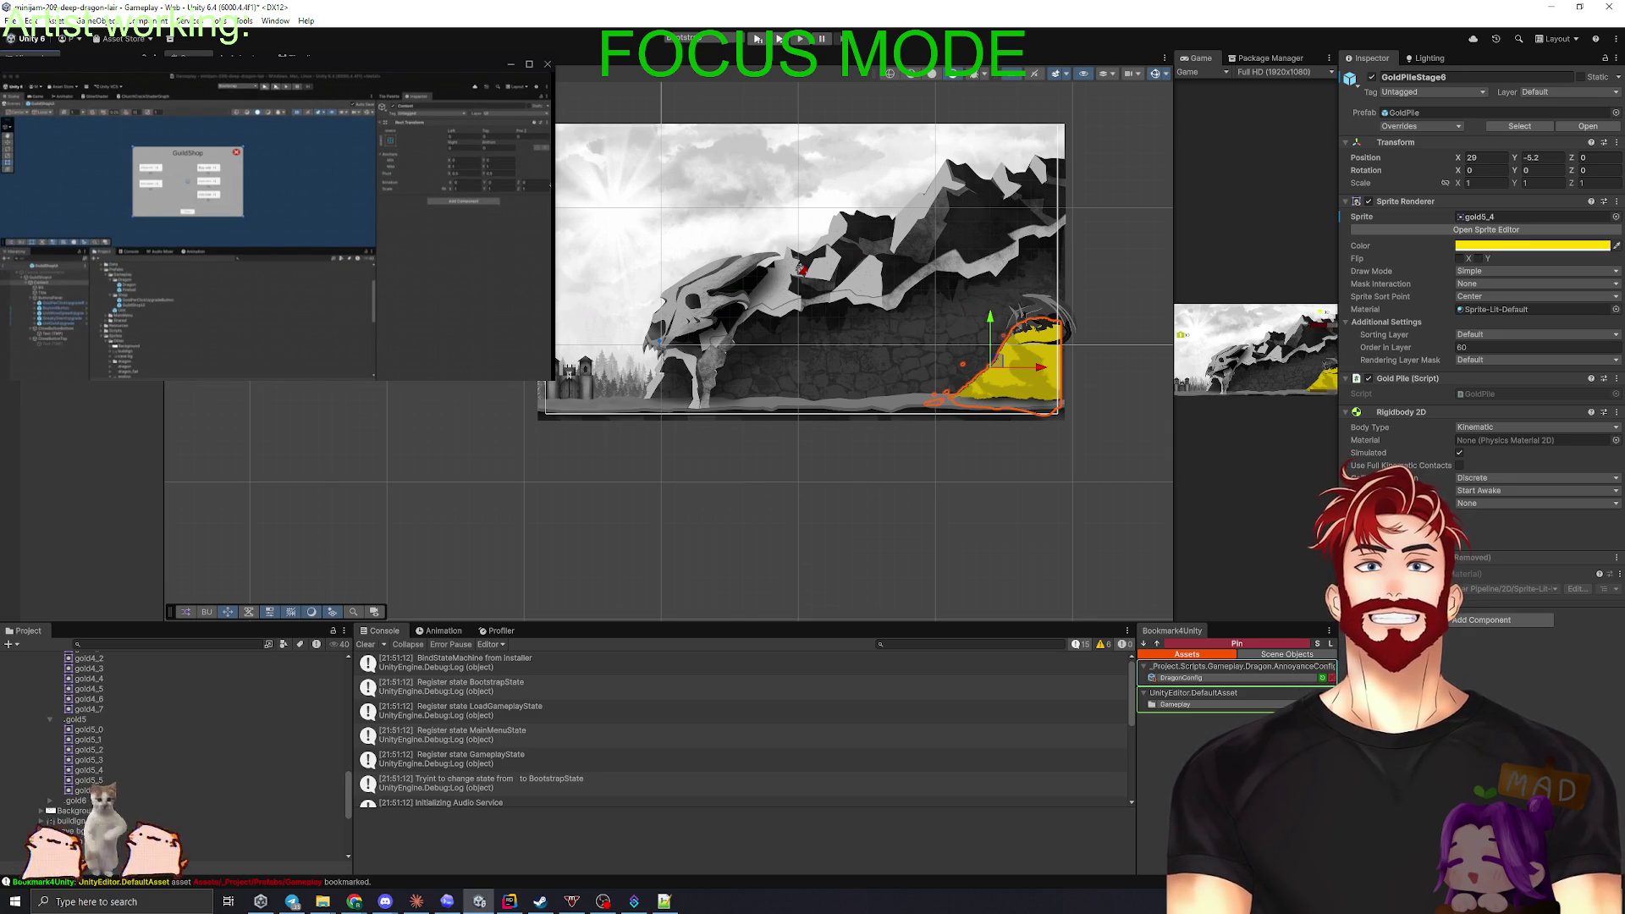
key("ctrl+z")
key("ctrl+y")
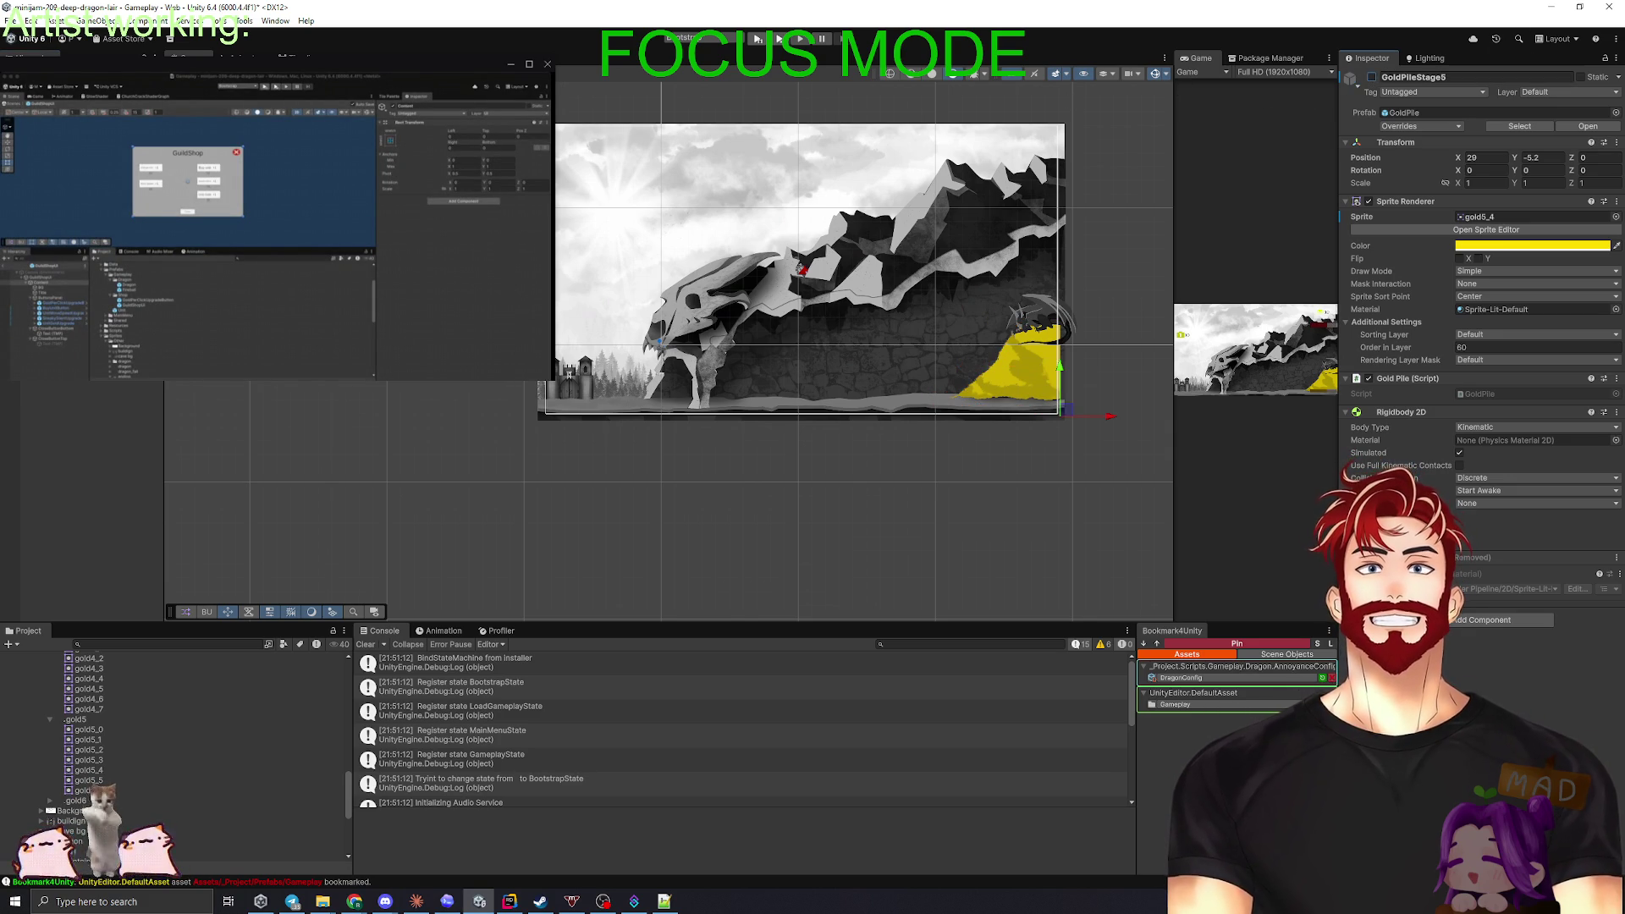
- Try gold6_1 through gold6_4 on GoldPileStage6, keeping gold6_4, then deselect
left_click(1521, 217)
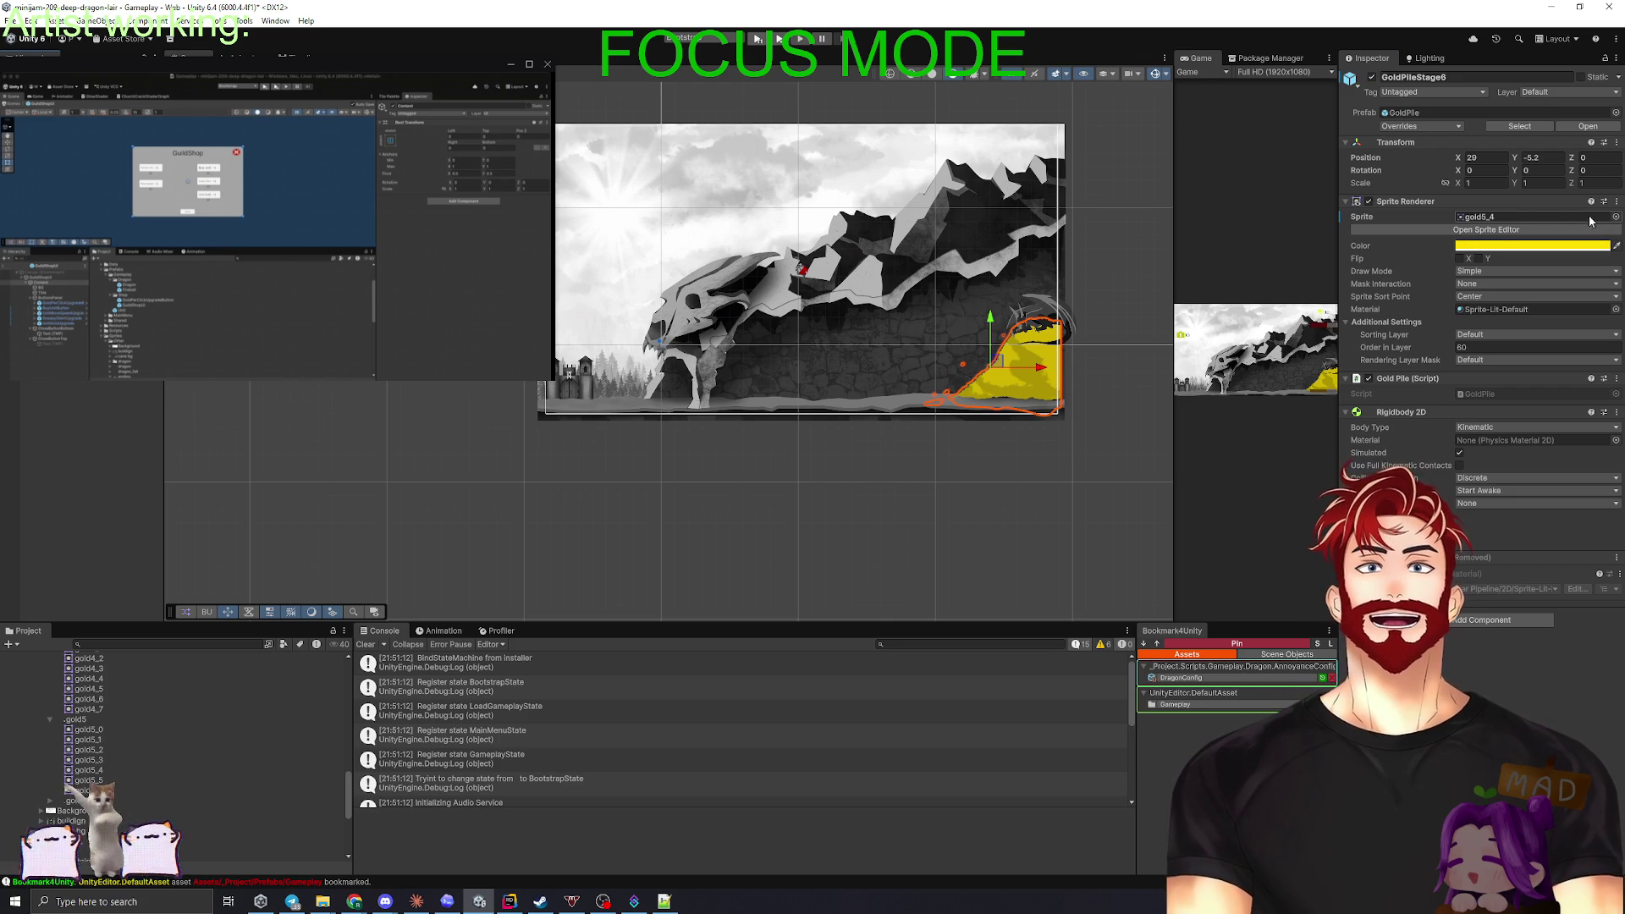
left_click(50, 800)
left_click(1516, 218)
left_click_drag(1515, 218, 1515, 217)
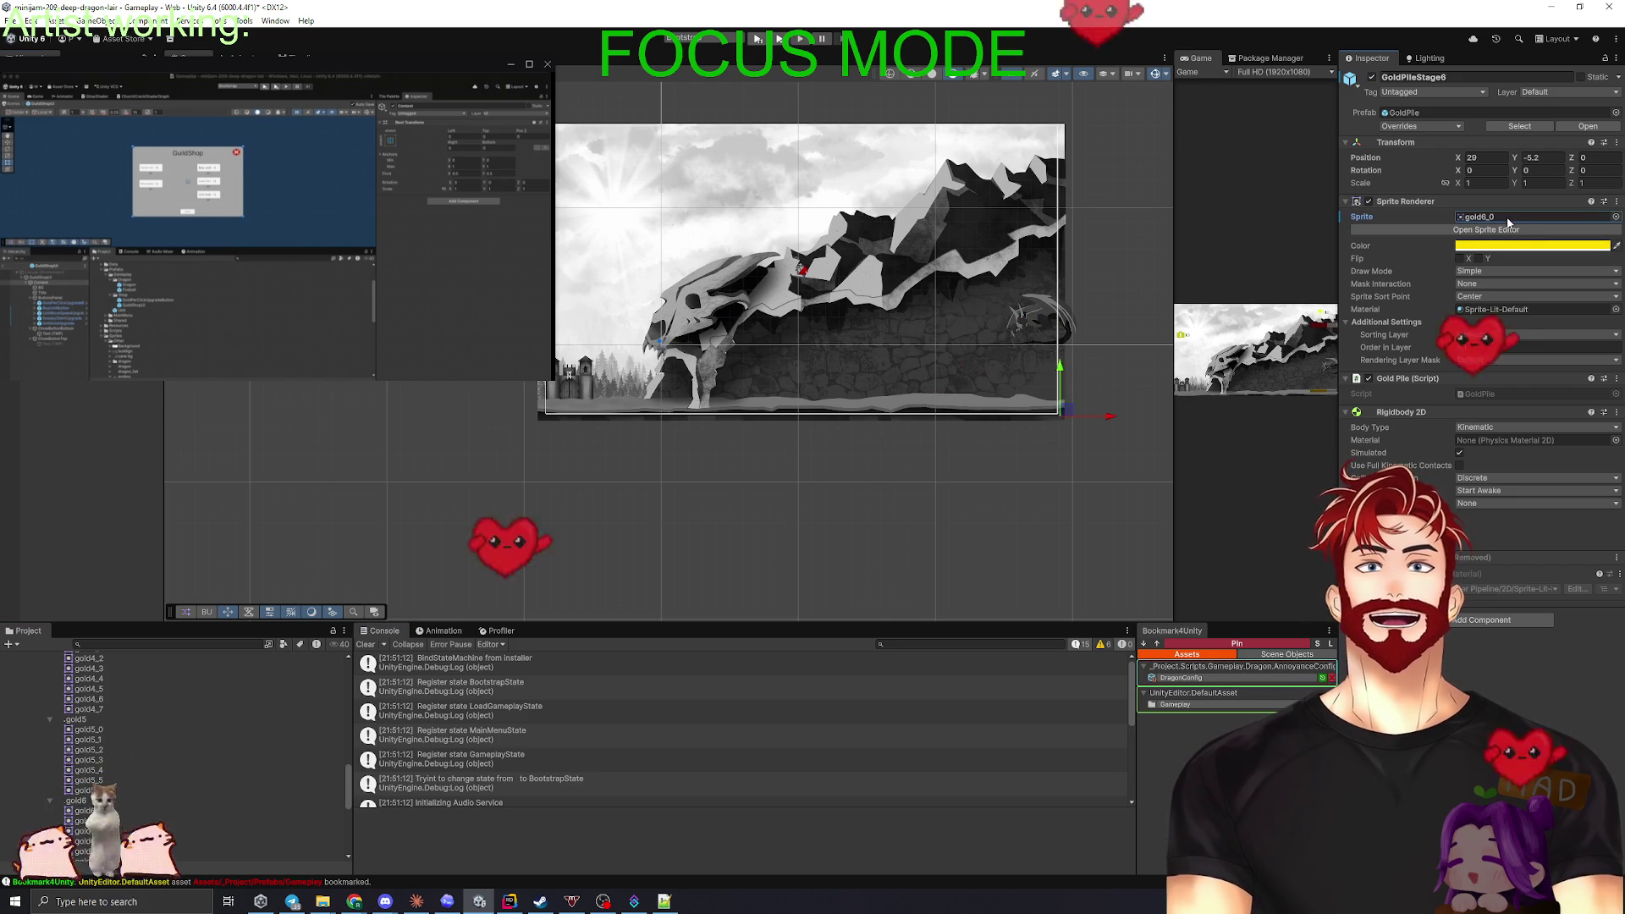
scroll(129, 776, "down", 2)
mouse_move(87, 783)
left_mouse_down()
mouse_move(508, 592)
mouse_move(1492, 222)
left_mouse_up()
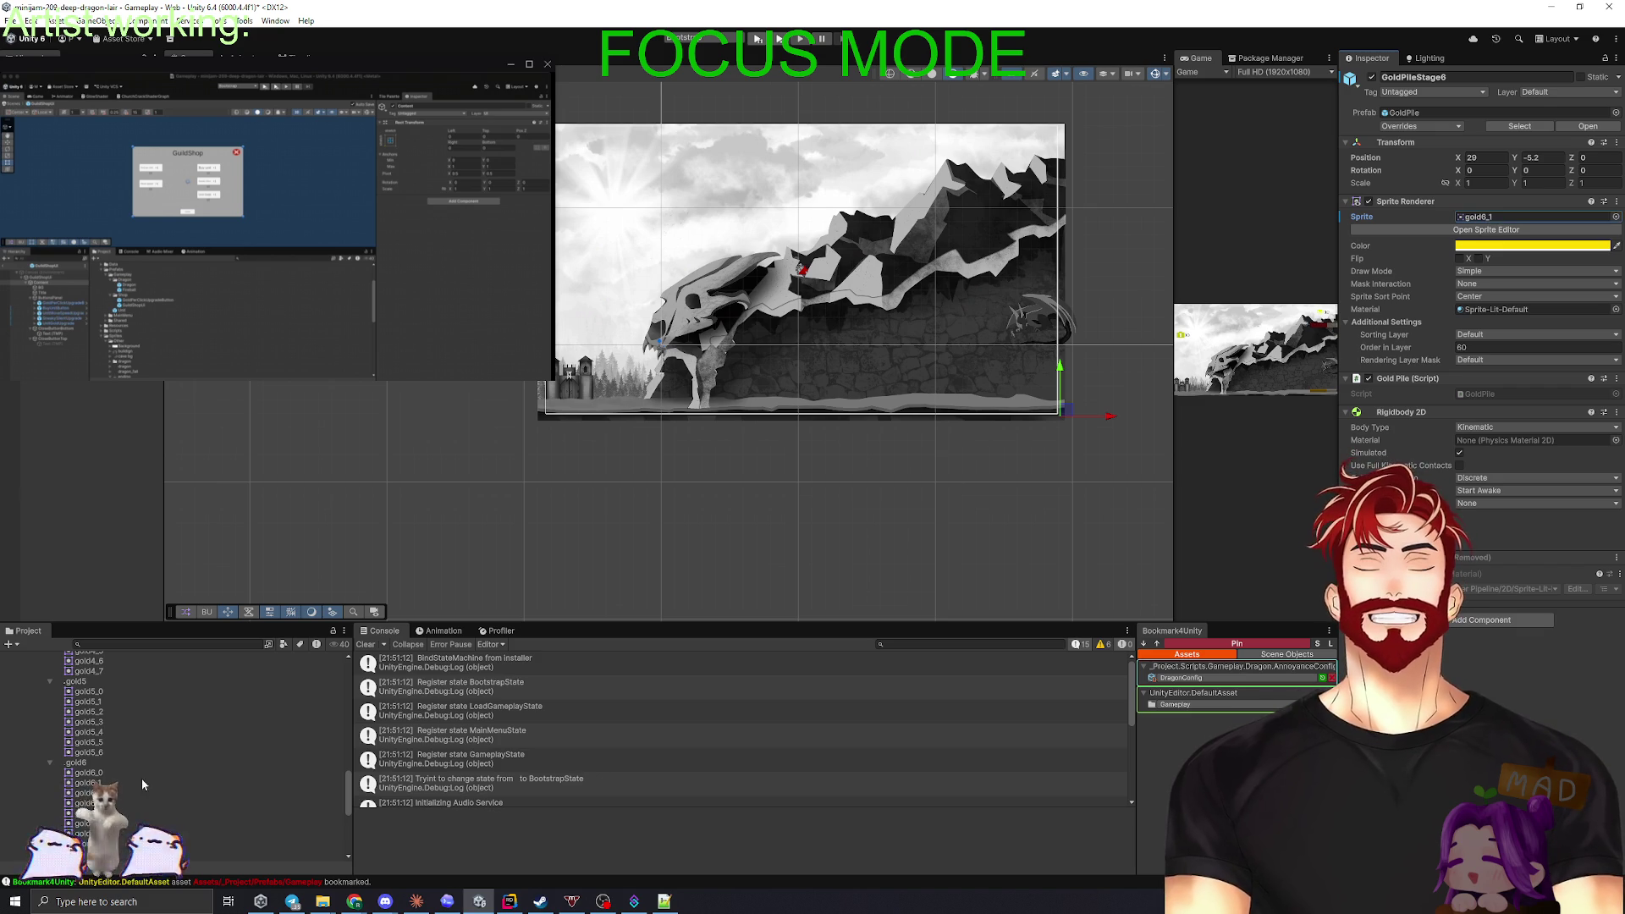
left_click_drag(87, 803, 1492, 218)
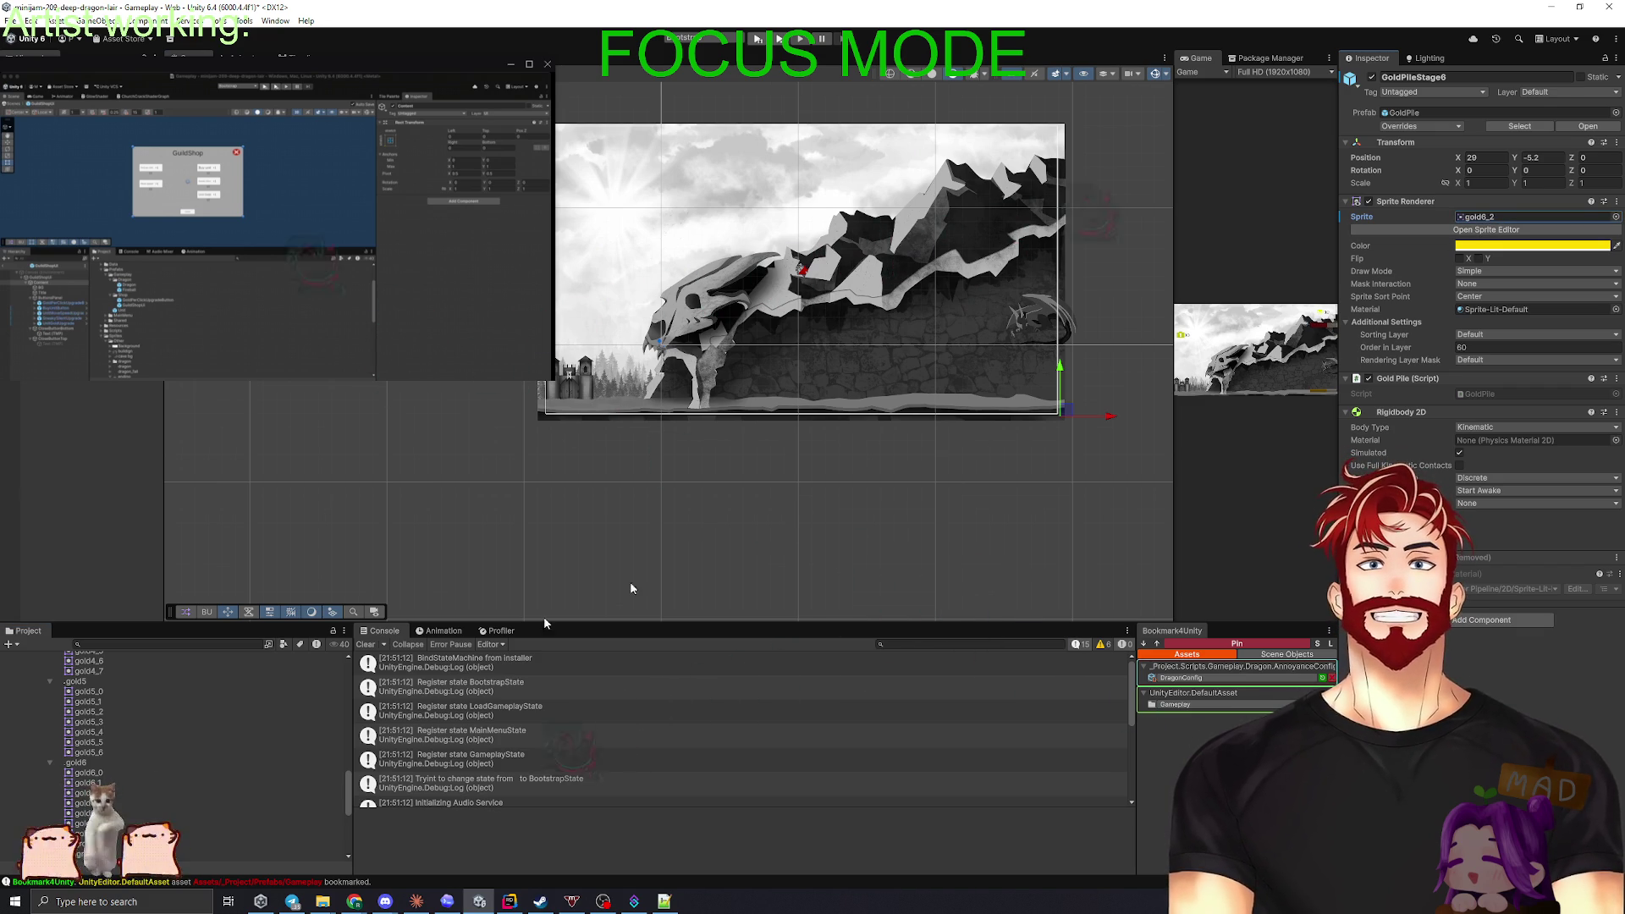
mouse_move(119, 803)
left_mouse_down()
mouse_move(1491, 218)
mouse_move(1473, 228)
left_mouse_up()
mouse_move(87, 813)
left_mouse_down()
mouse_move(339, 796)
mouse_move(1486, 222)
left_mouse_up()
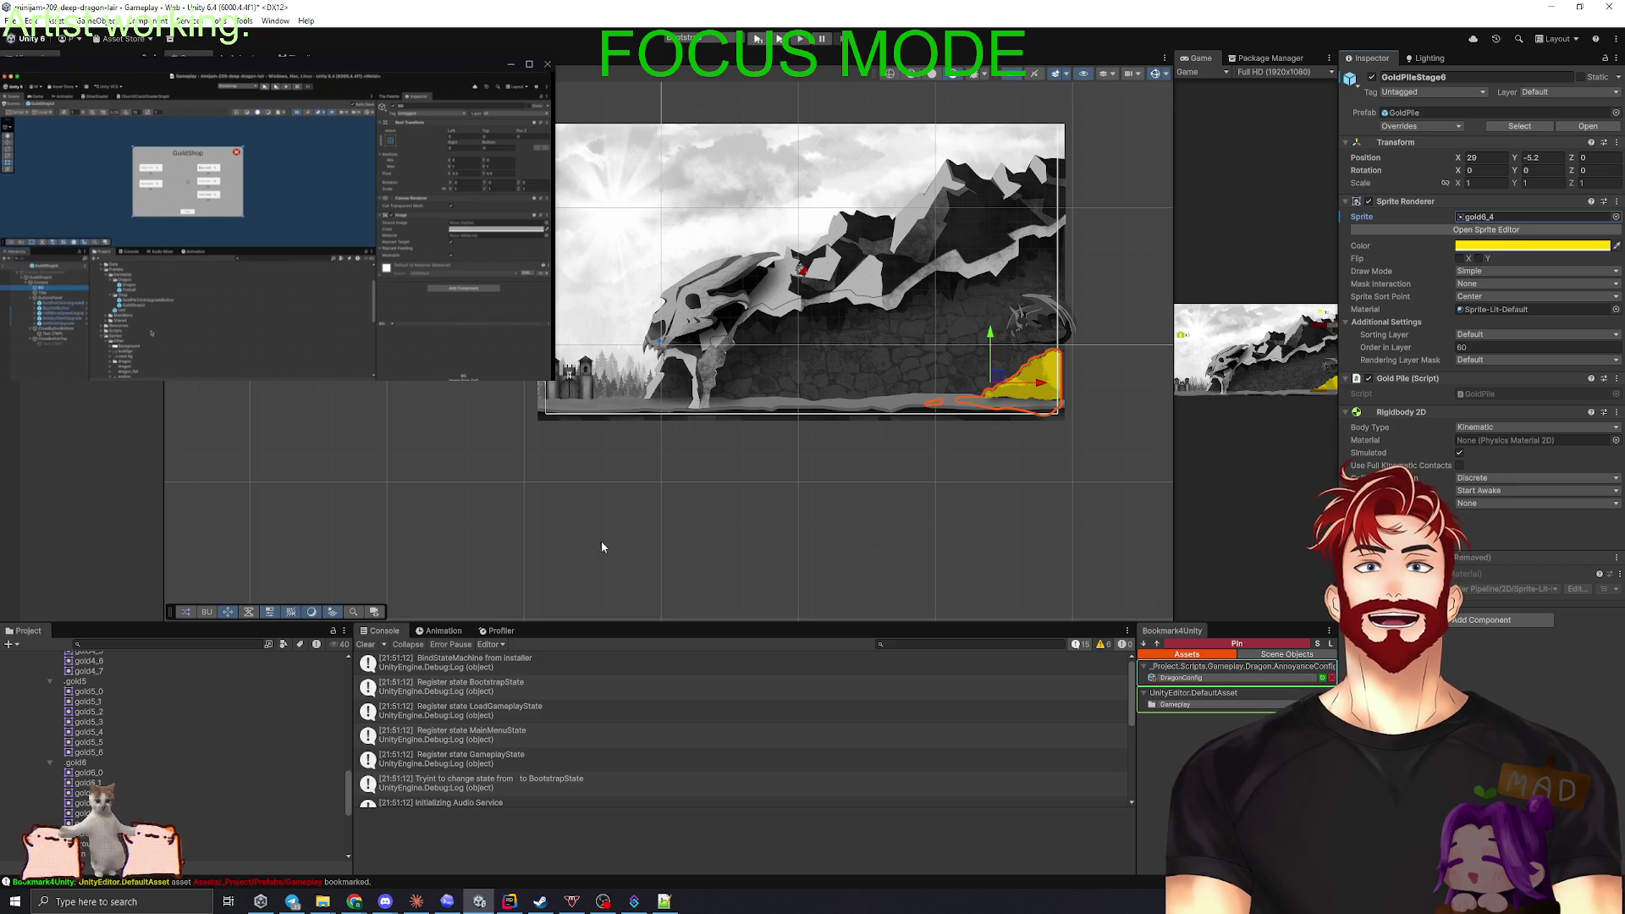
left_click(89, 489)
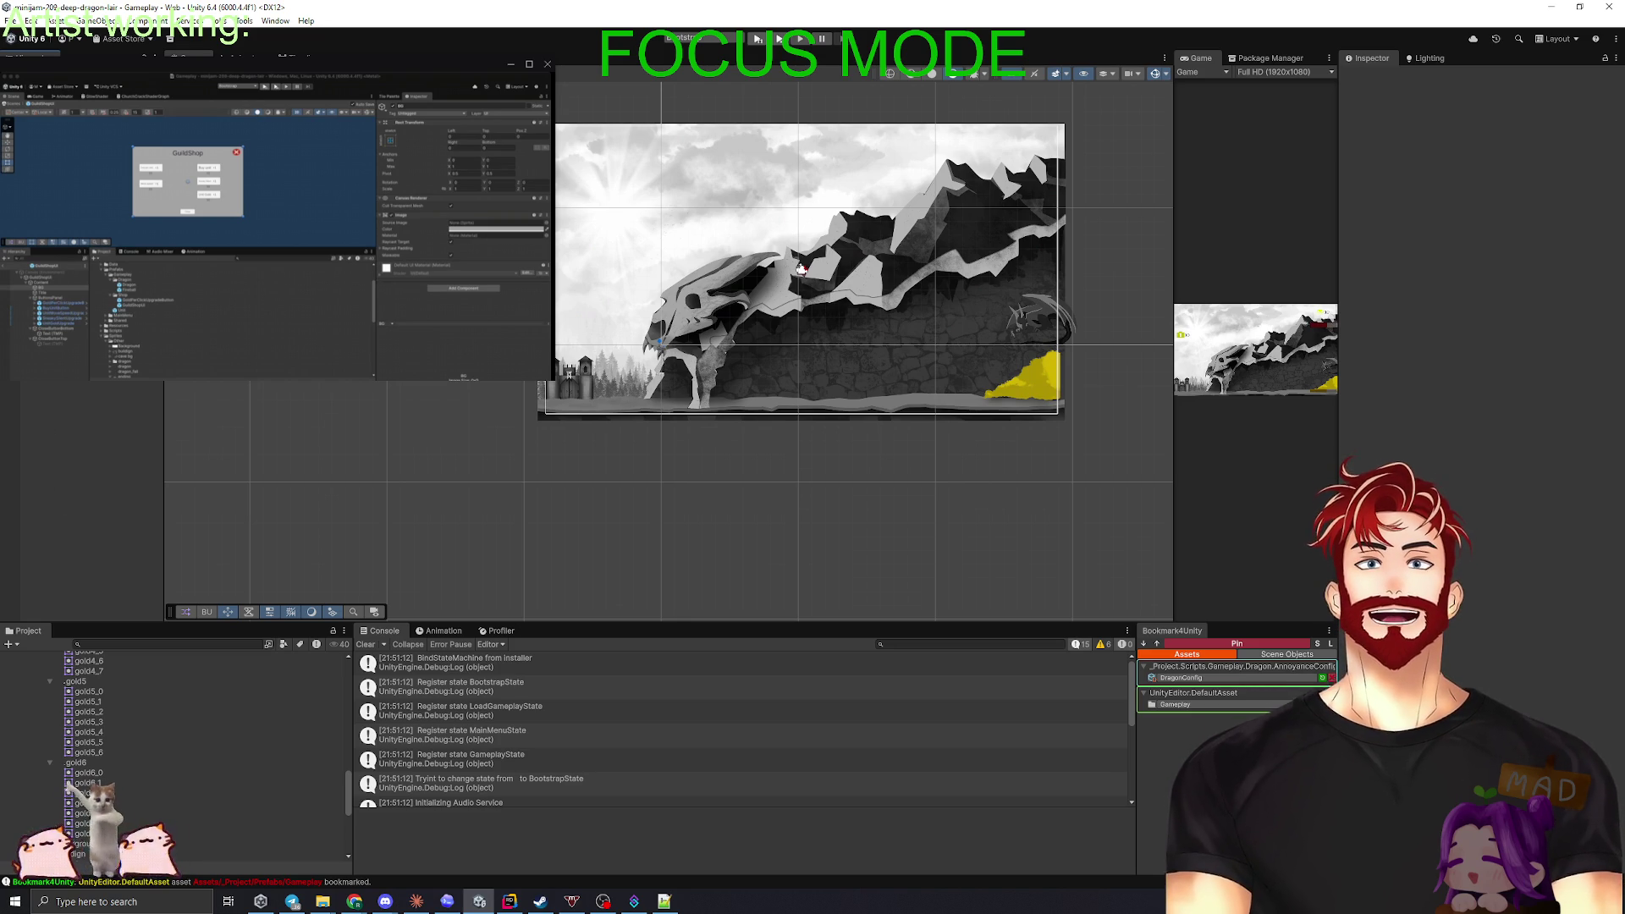
- Select GoldPileStage1 through GoldPileStage6 together in the Hierarchy
left_click(1373, 78)
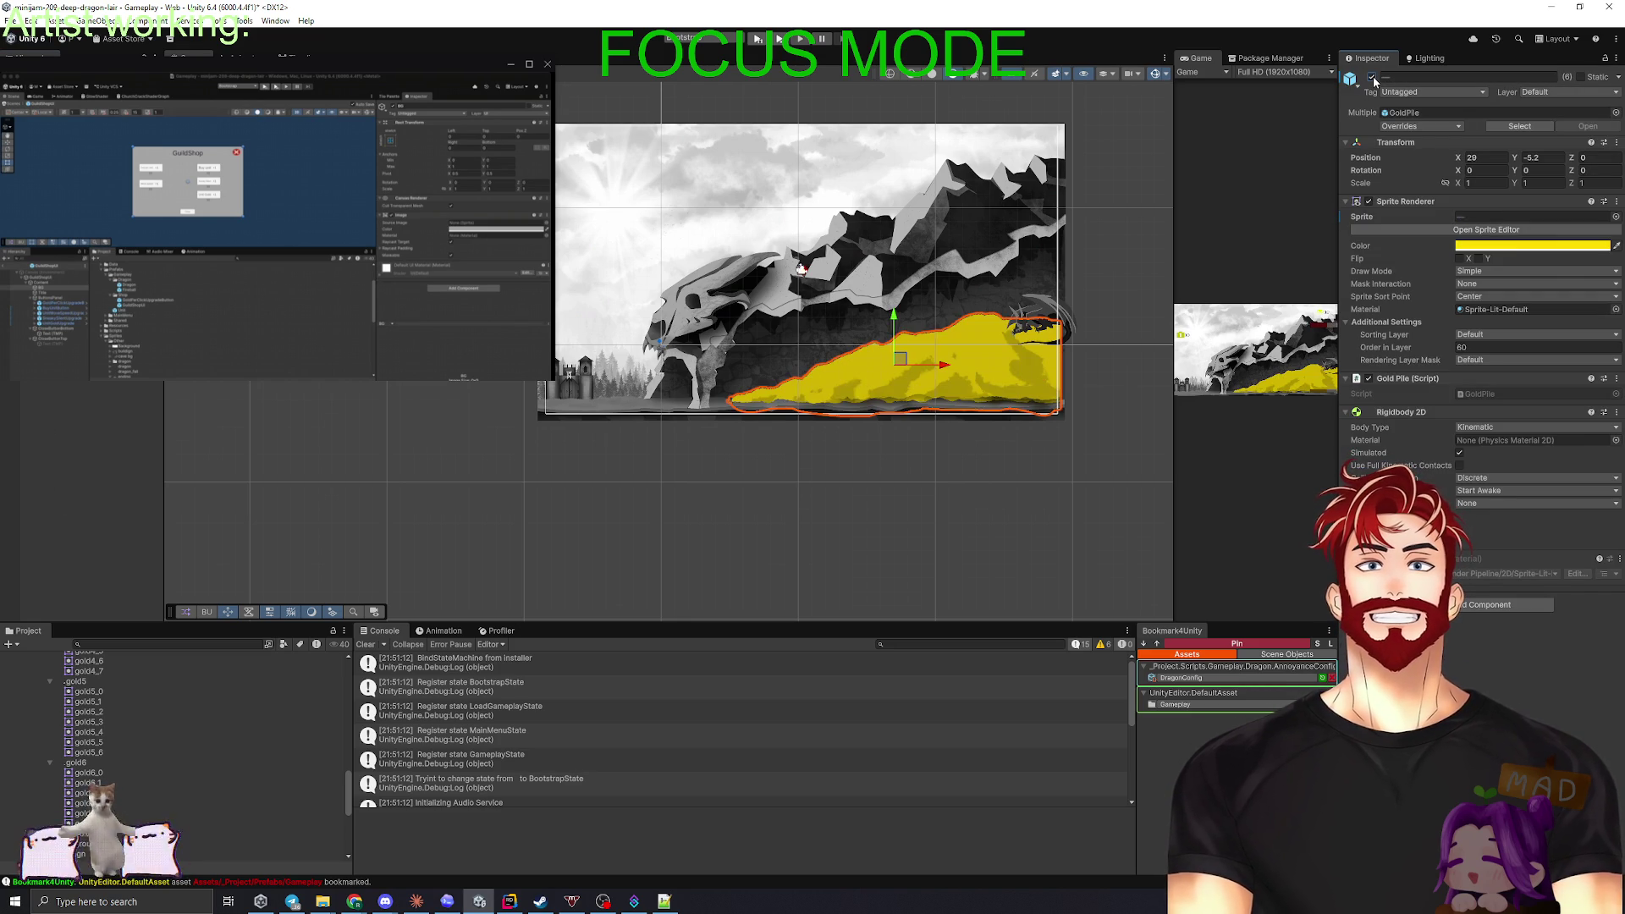
- Hide all six piles, show only stage 6, and move the GatherPoint right toward it
left_click(1373, 78)
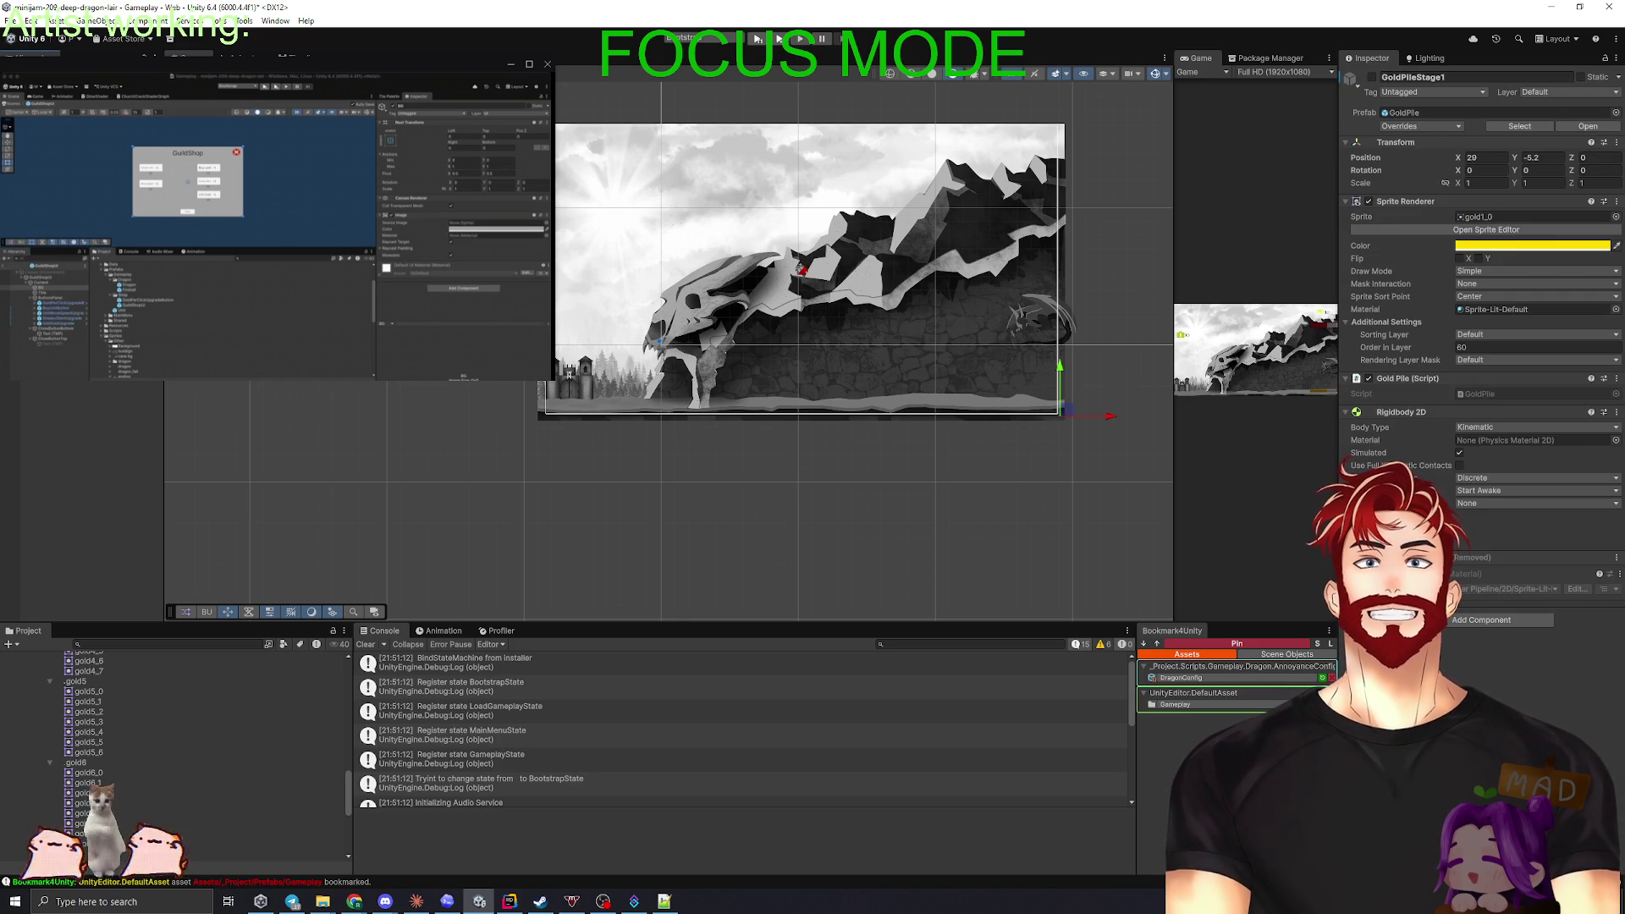
left_click(1373, 78)
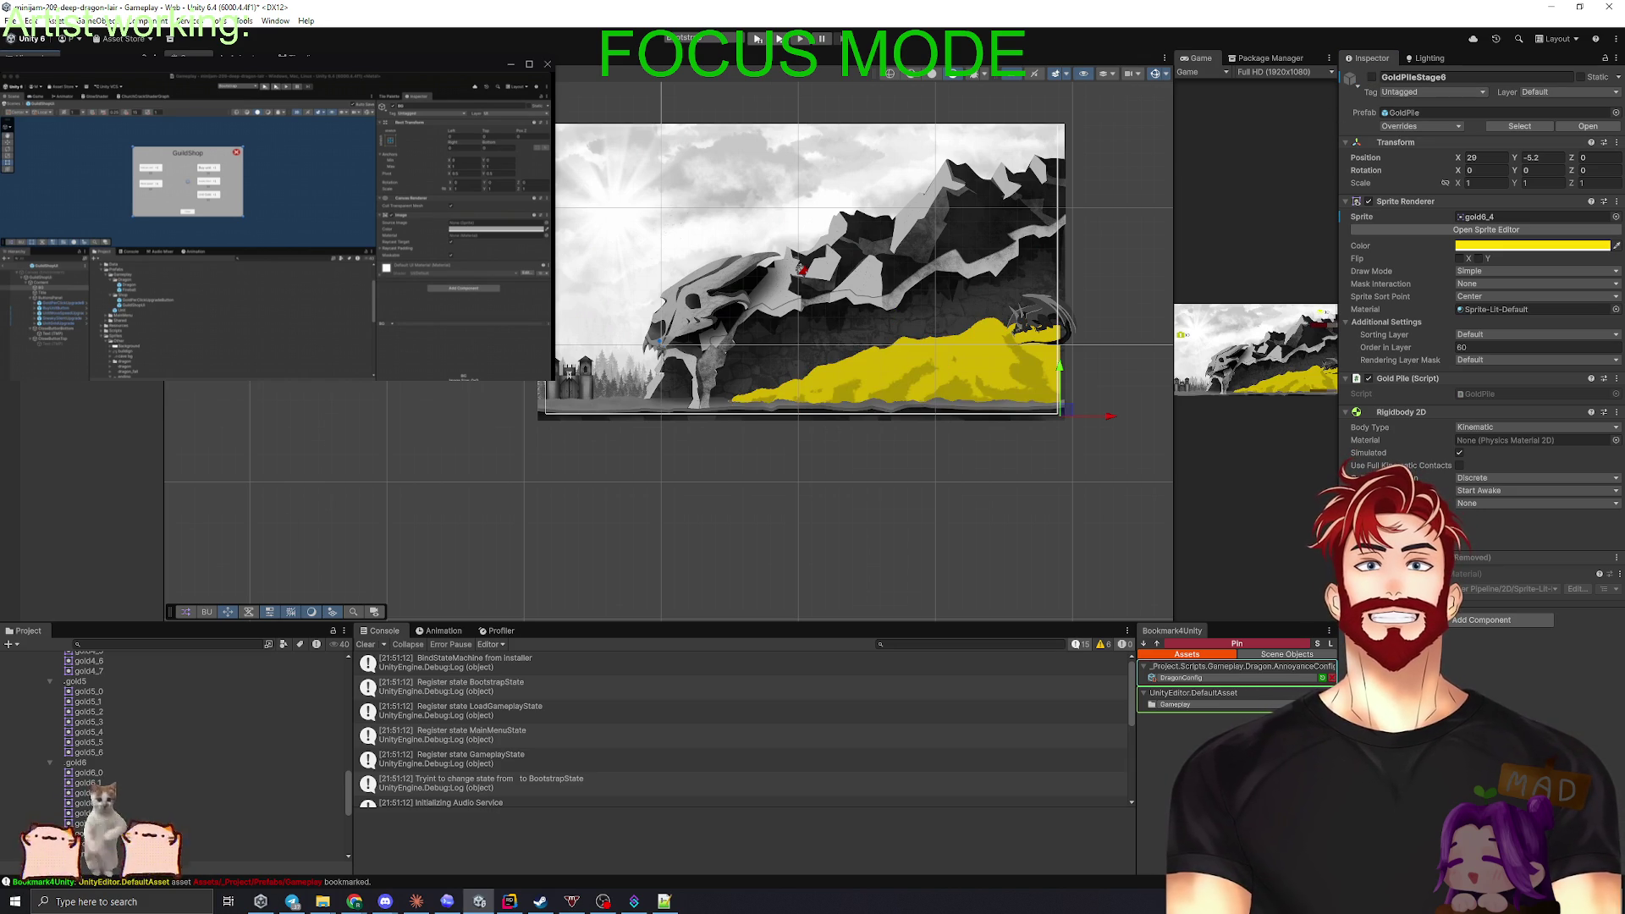
left_click(1373, 78)
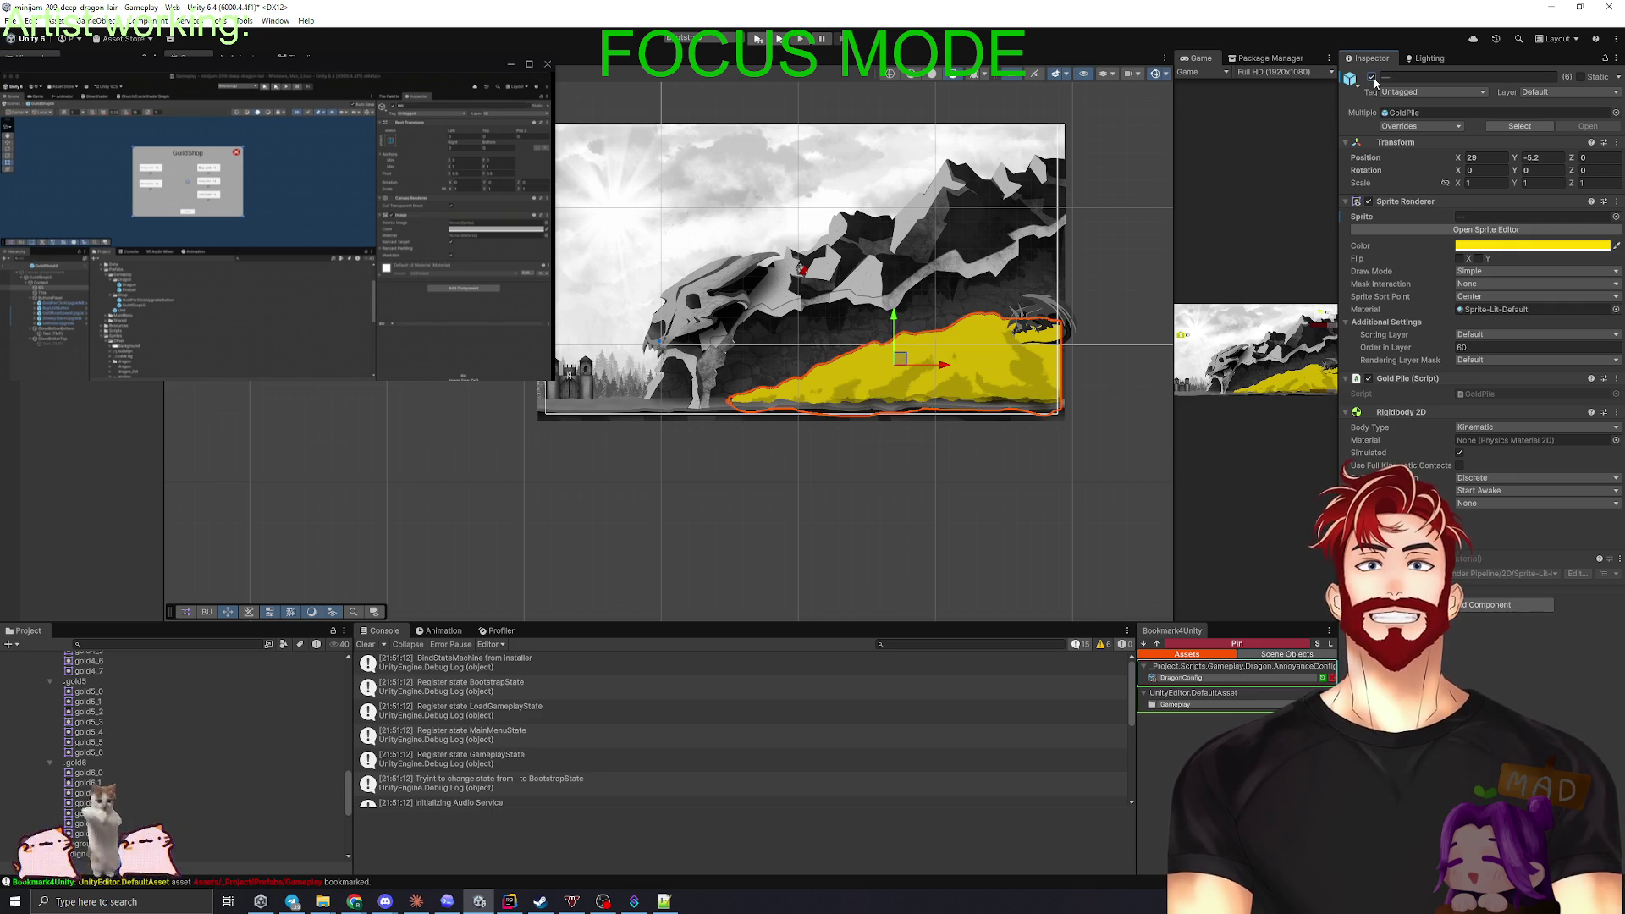
left_click(1373, 78)
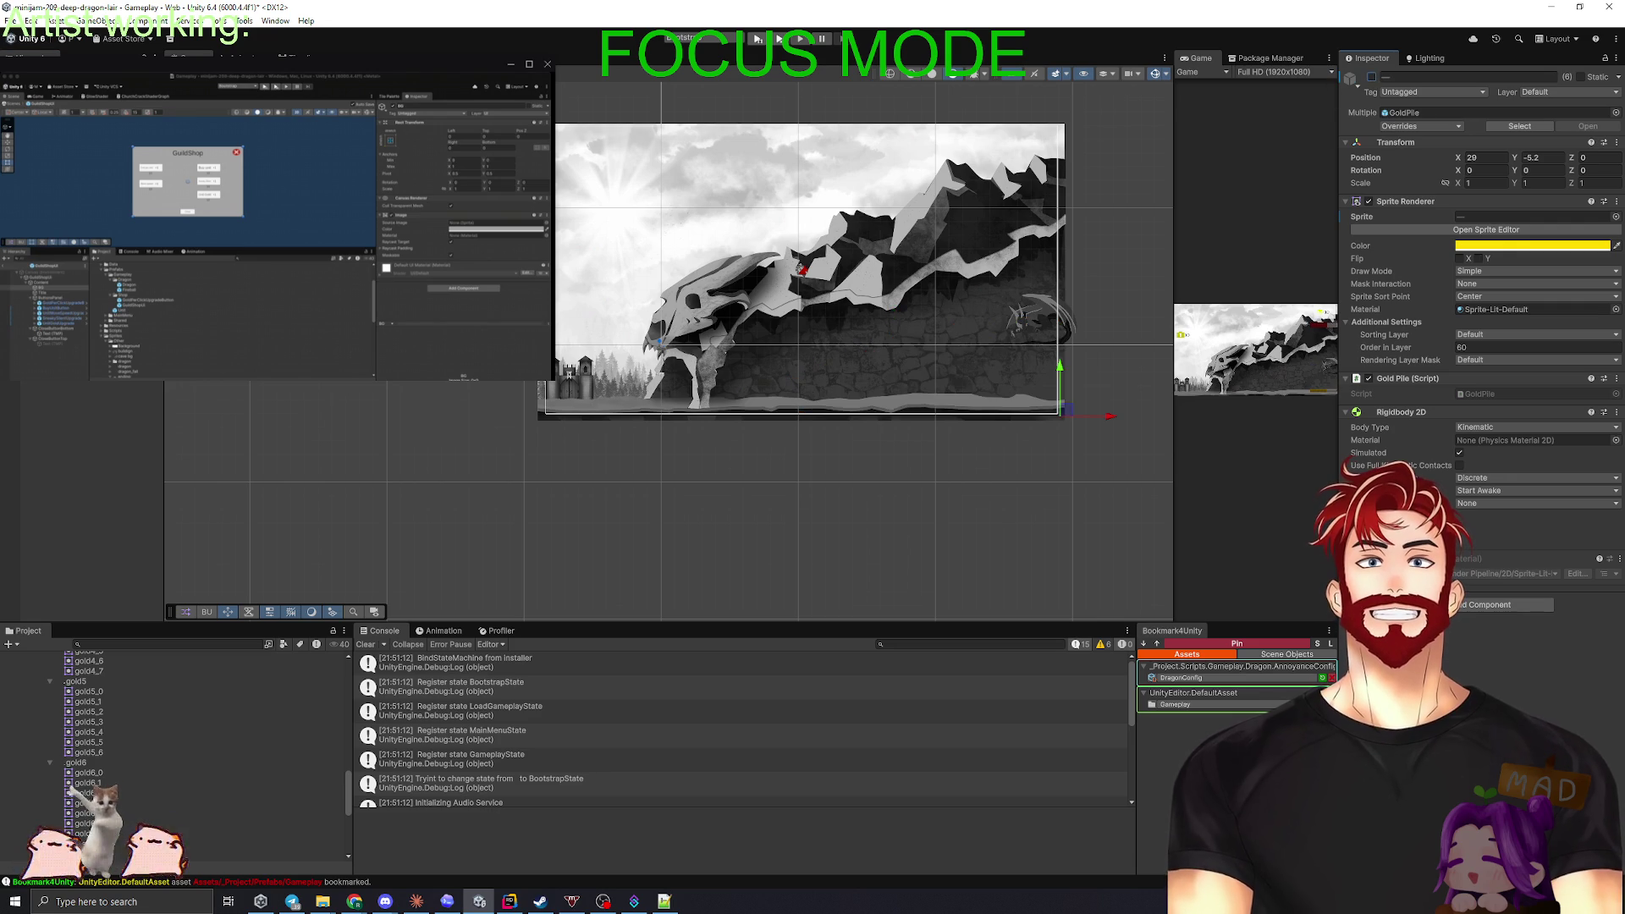
left_click(1373, 78)
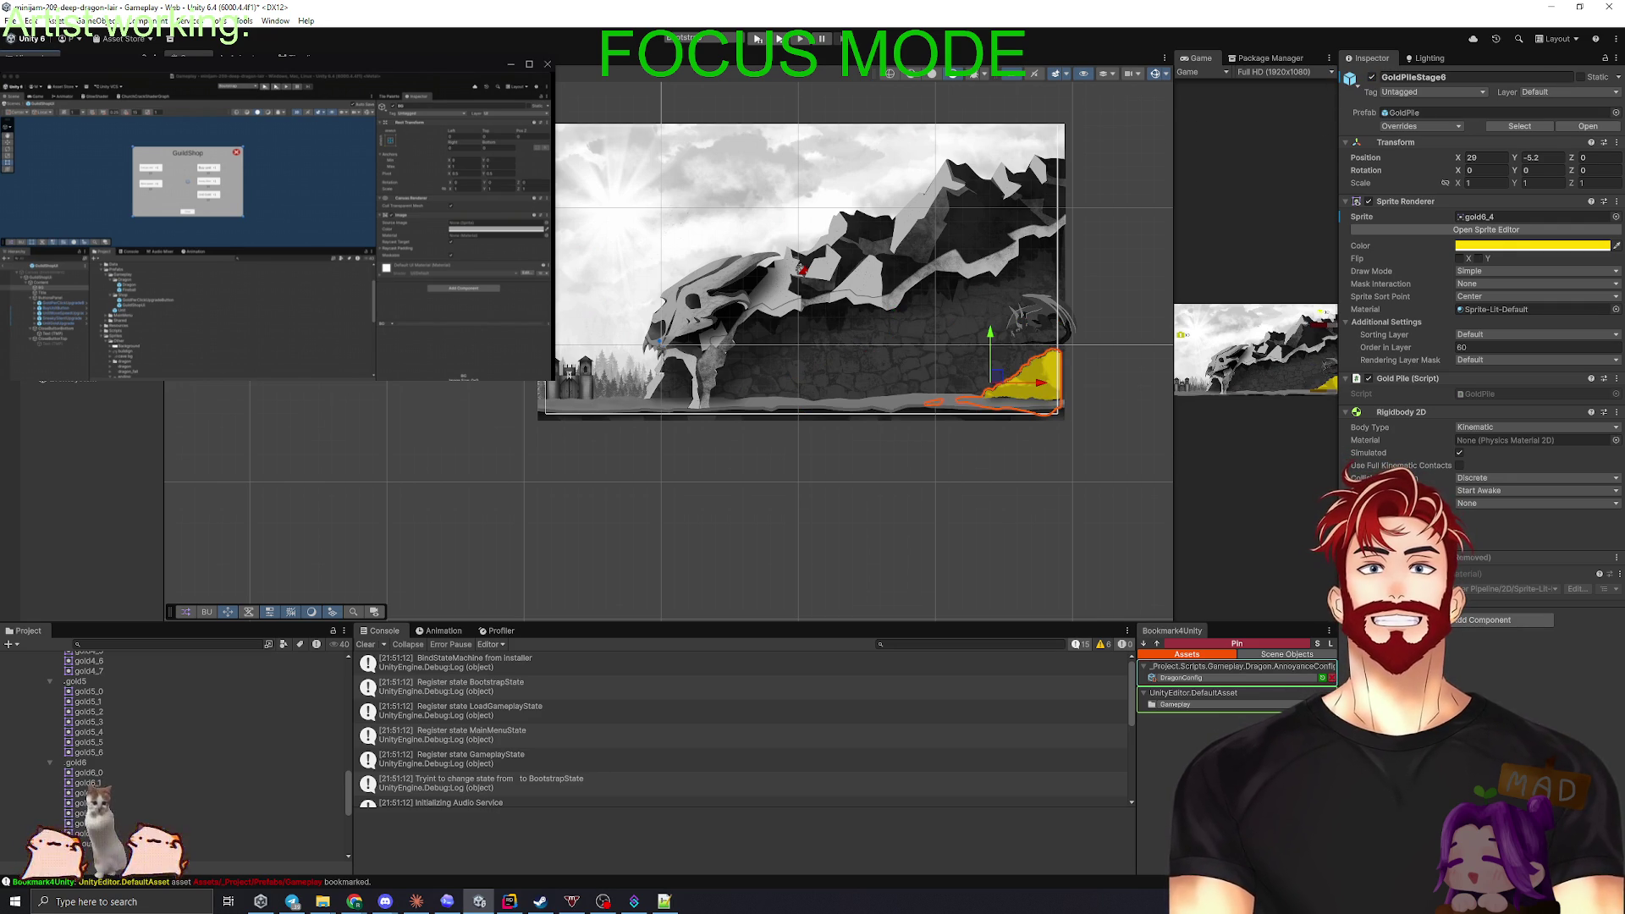
left_click(582, 294)
left_click_drag(922, 403, 1058, 398)
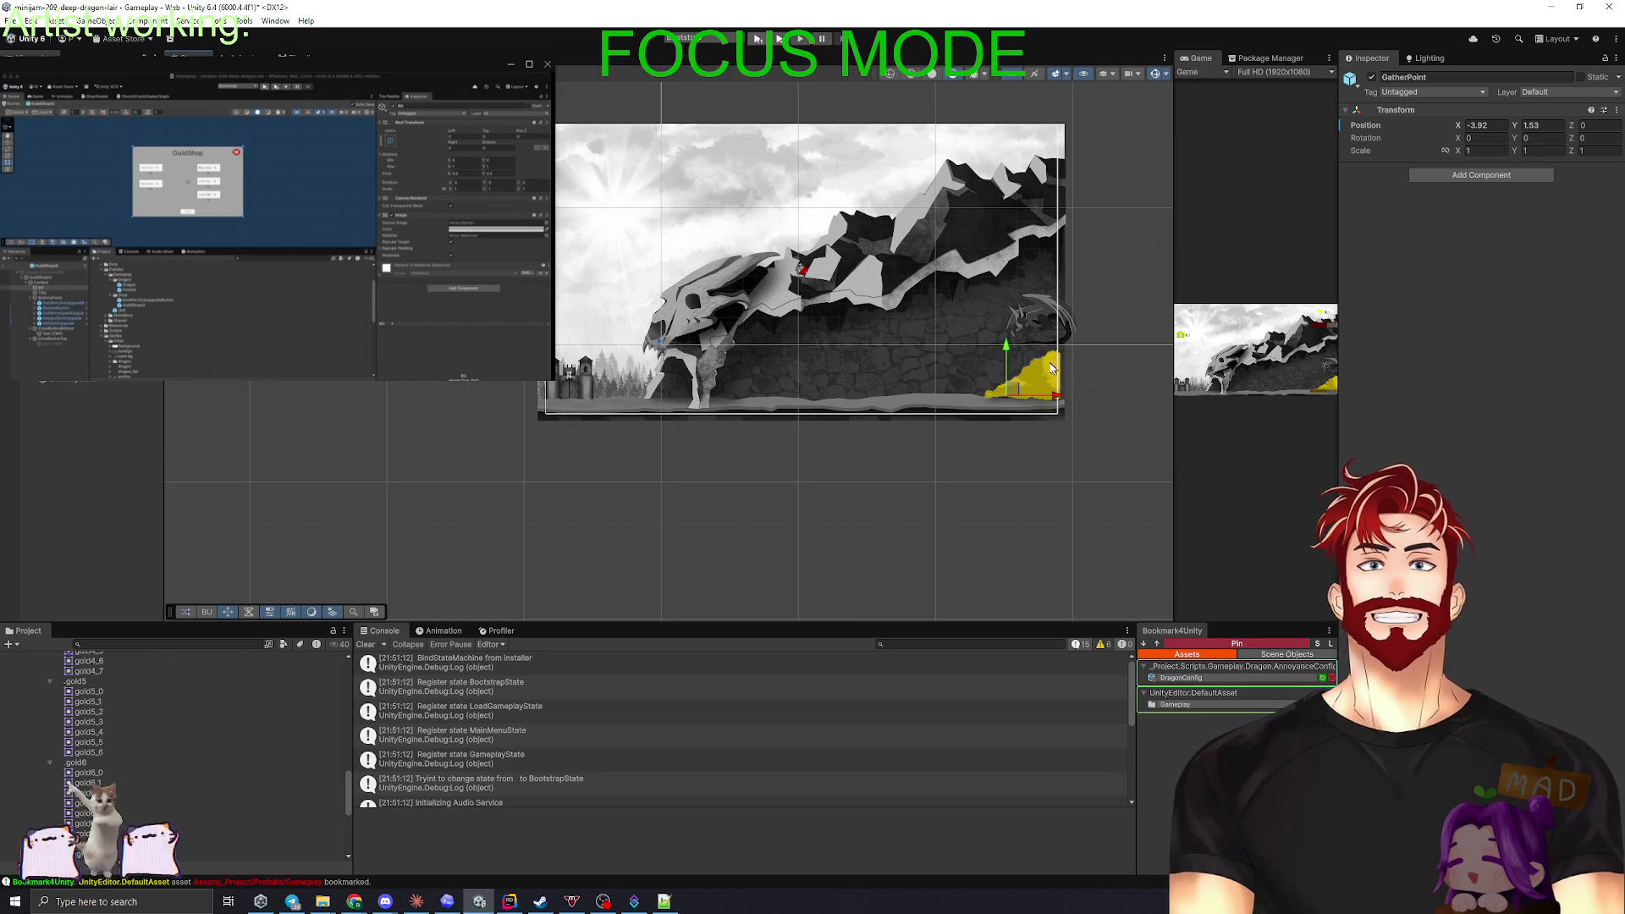
- Swap stage 6 for the stage 5 pile and shift the GatherPoint right onto it
left_click(1037, 377)
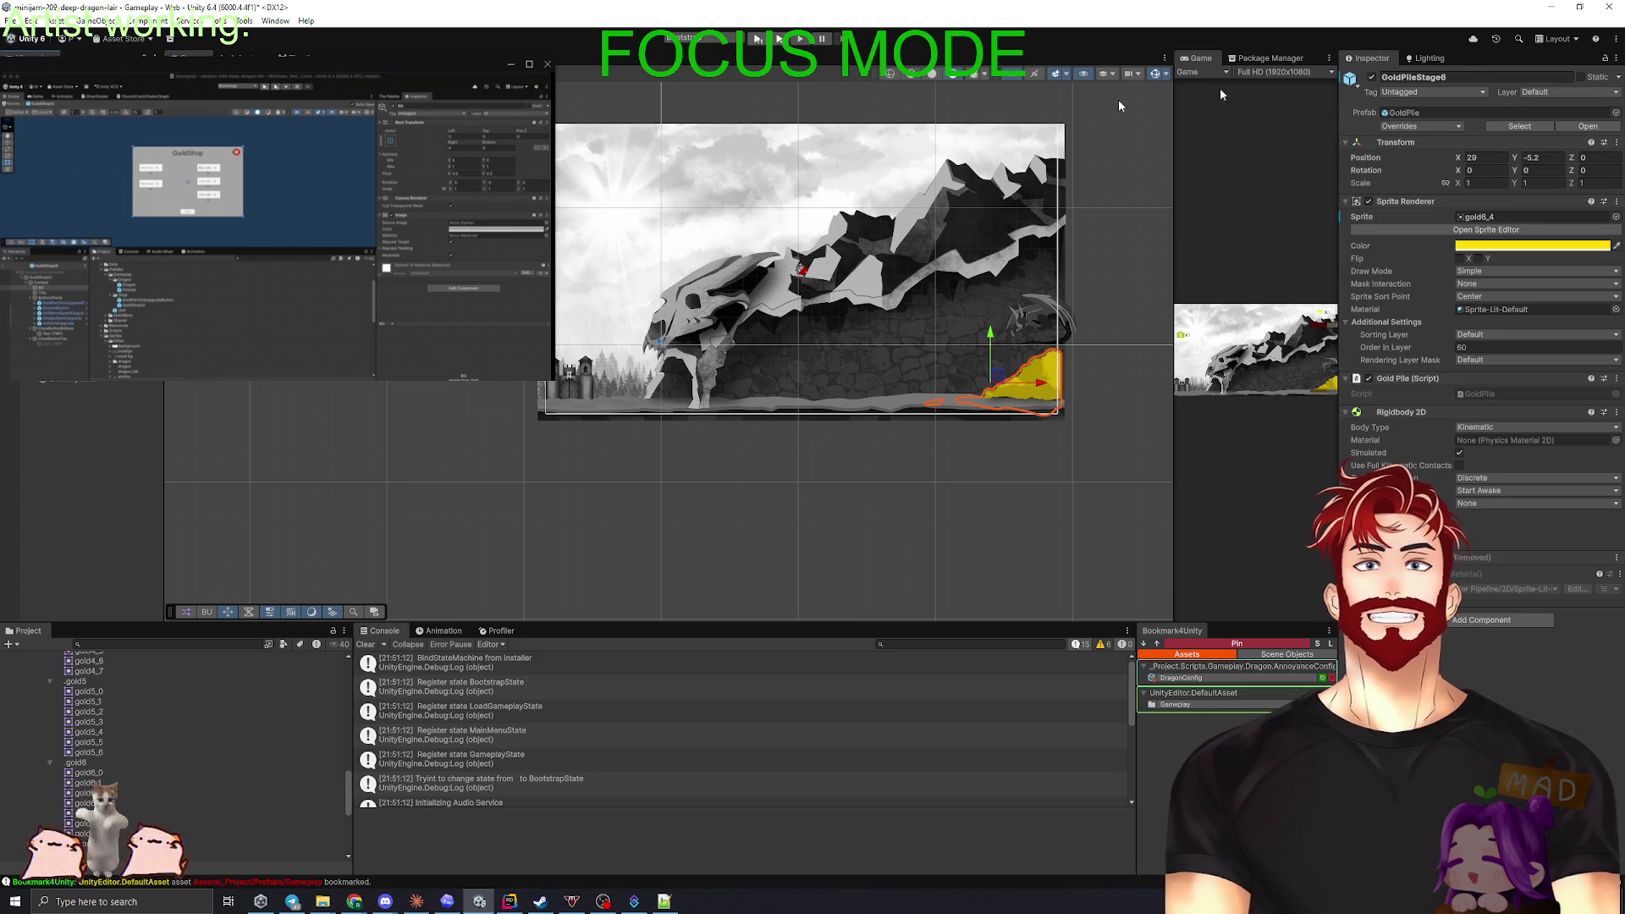
left_click(1372, 77)
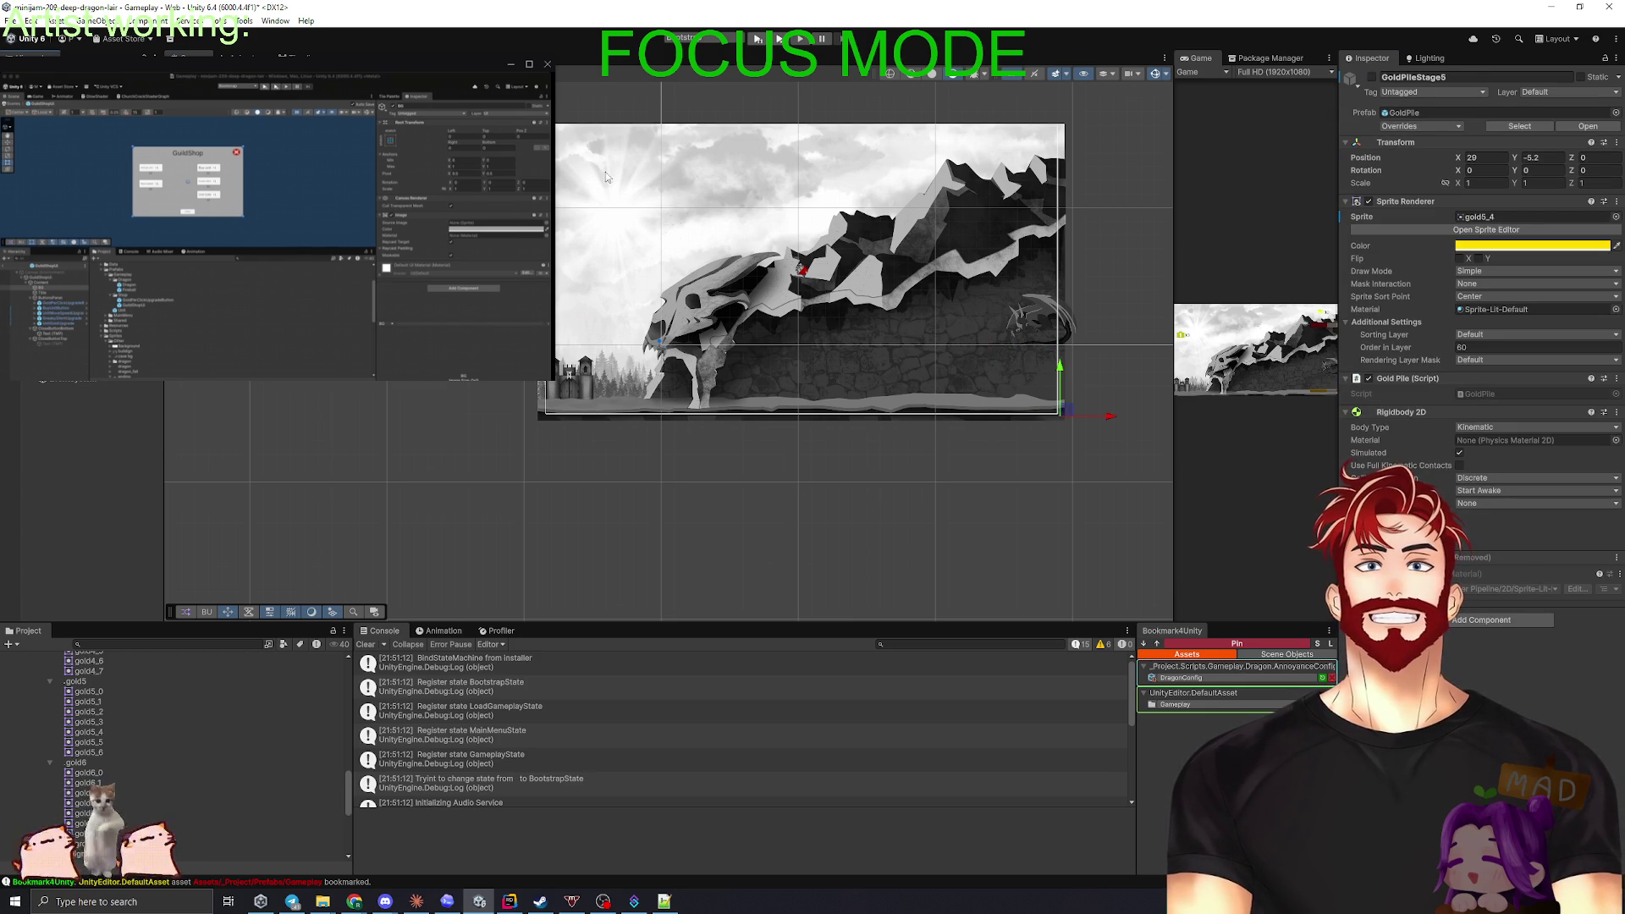
left_click(1372, 77)
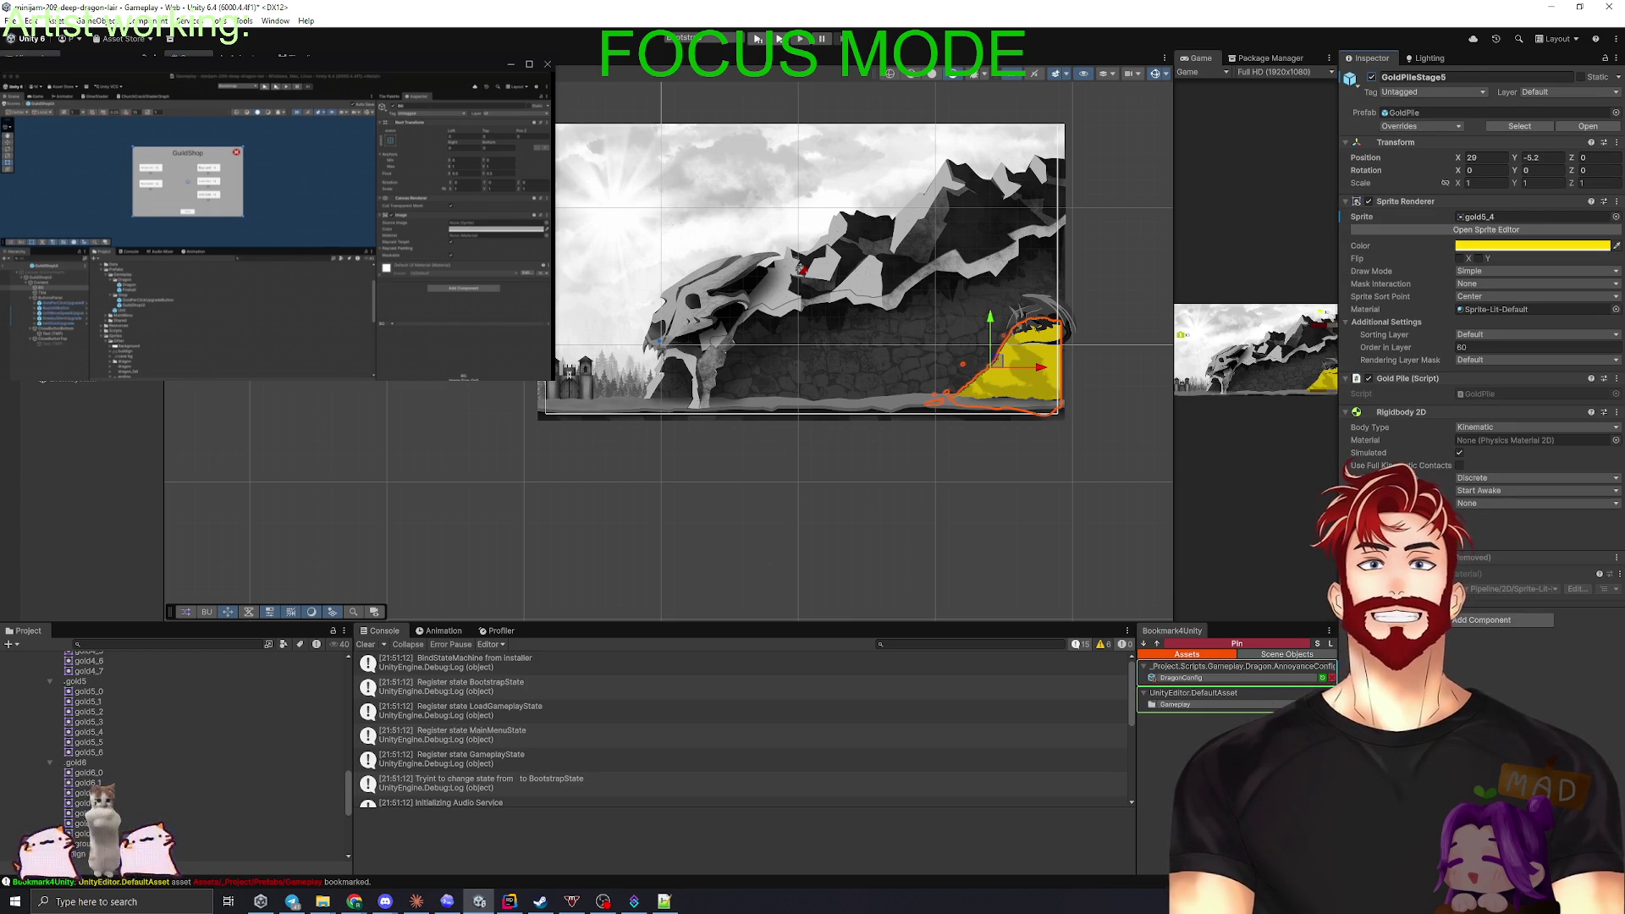
left_click(929, 383)
left_click_drag(913, 398, 1031, 395)
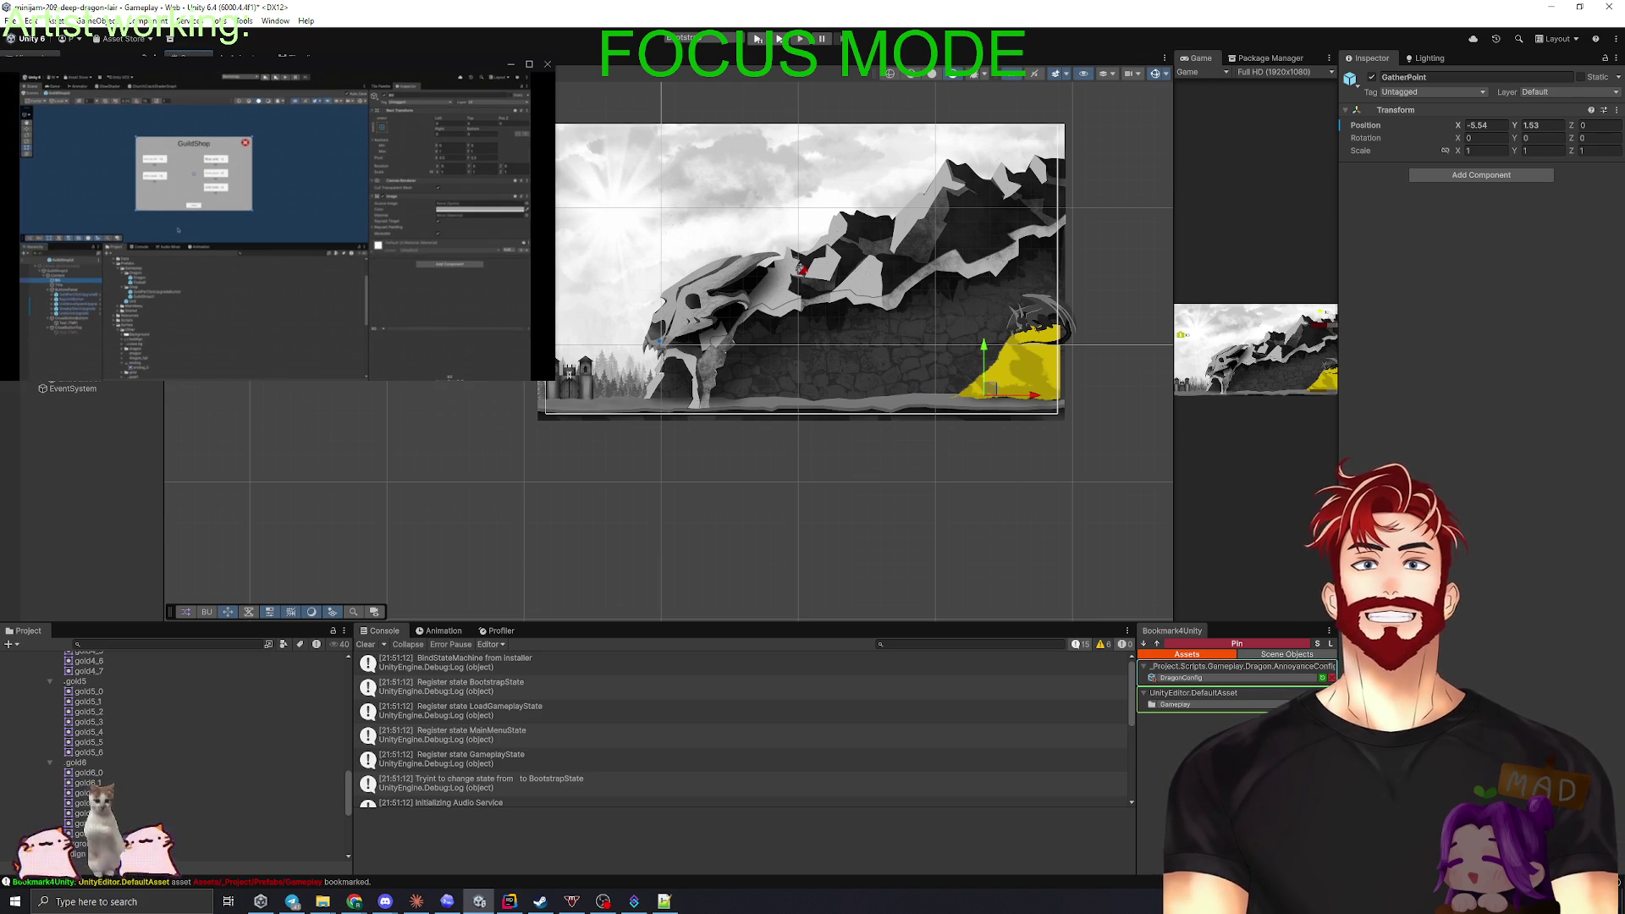
- Show the stage 4 pile instead of stage 5 and move the GatherPoint right to about X -9.9
left_click(1024, 373)
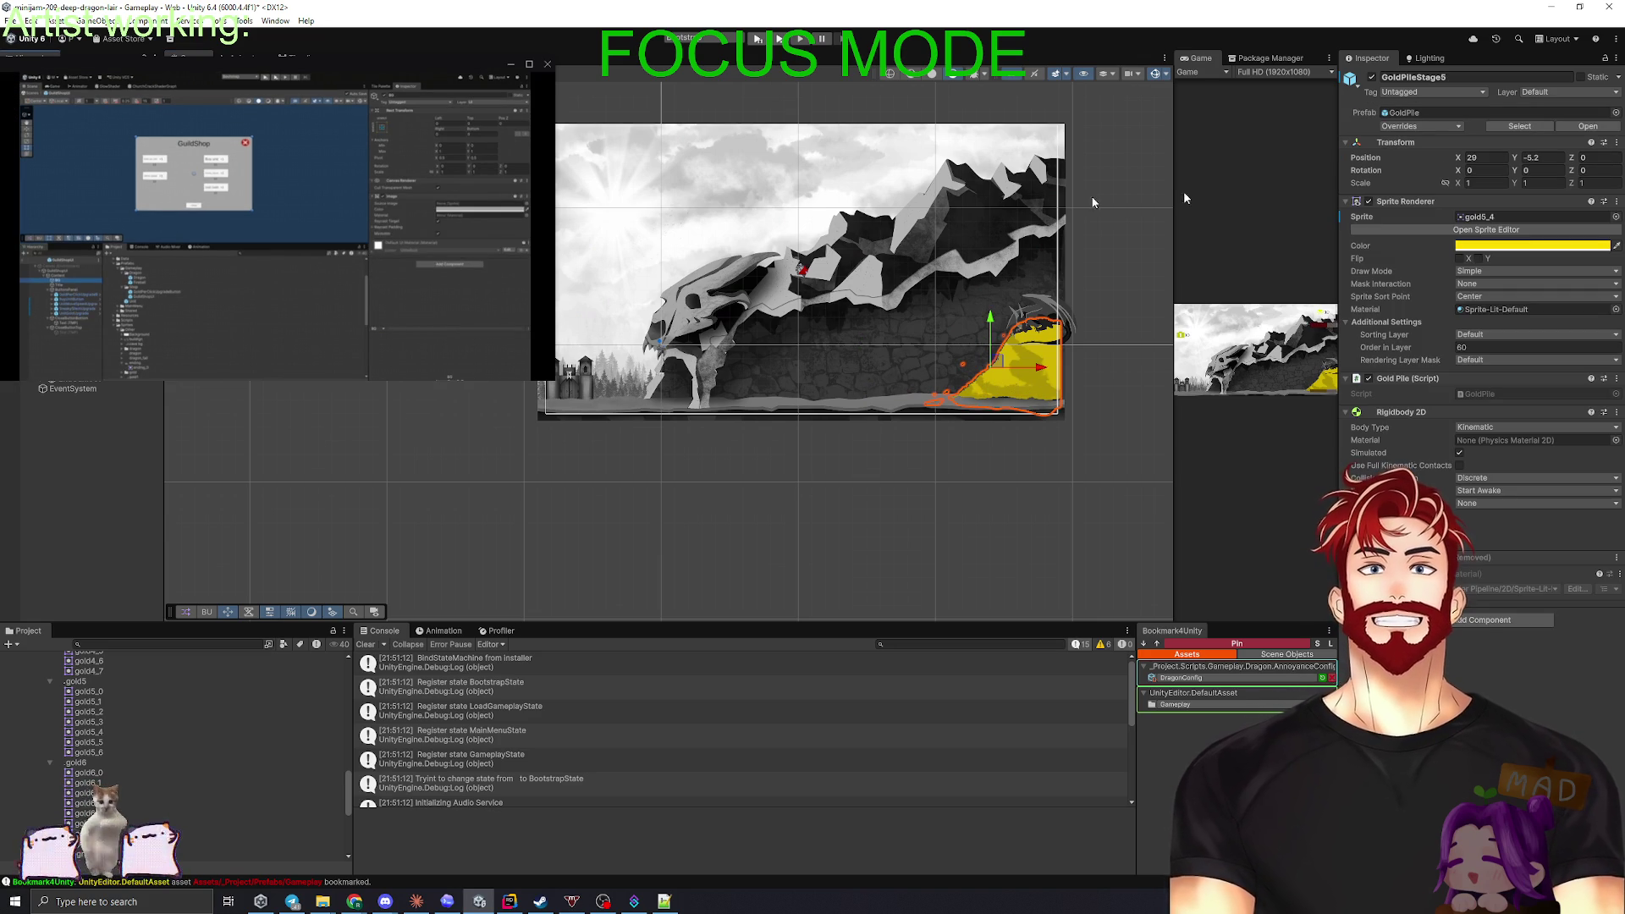
left_click(1372, 77)
key("Up")
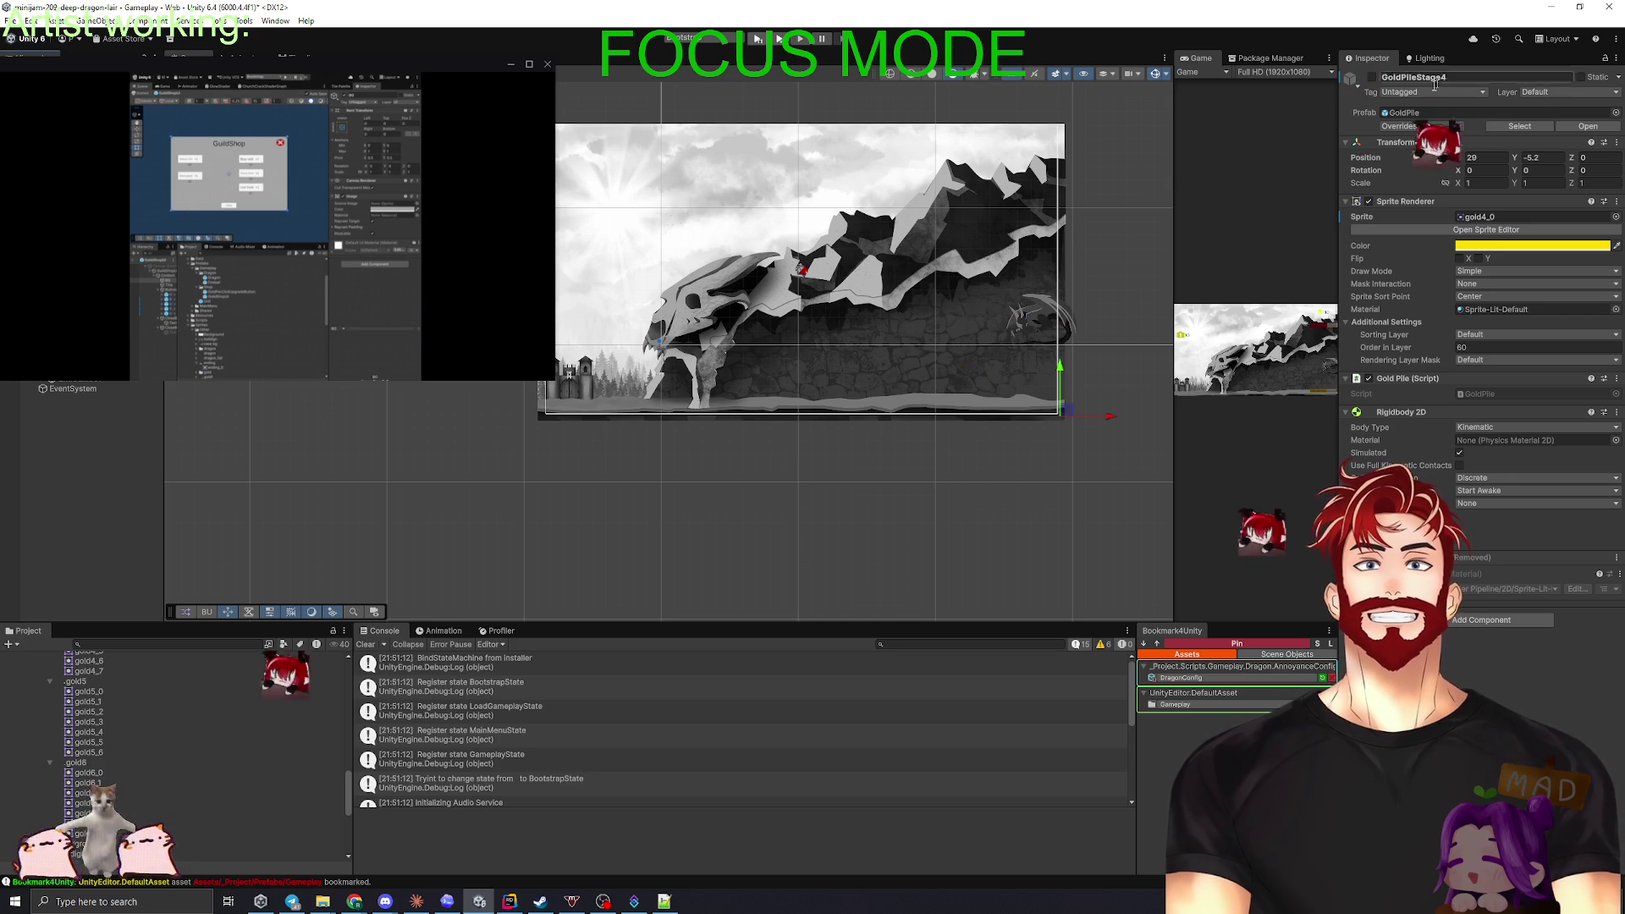
left_click(1373, 77)
left_click(864, 349)
left_click_drag(912, 392, 976, 397)
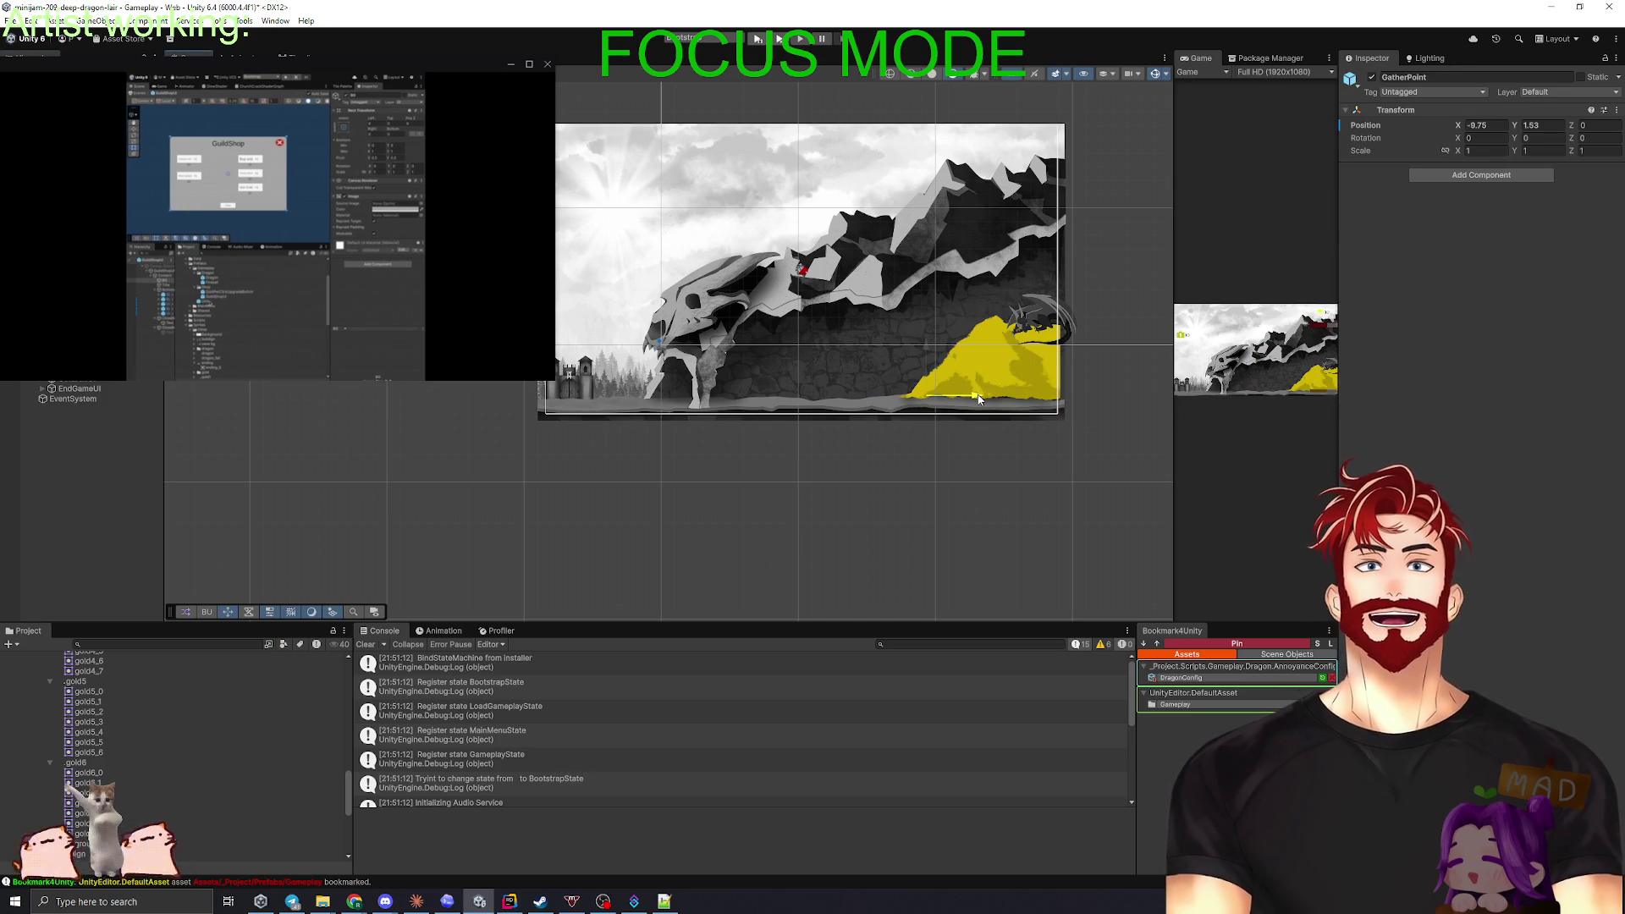
left_click_drag(977, 399, 973, 398)
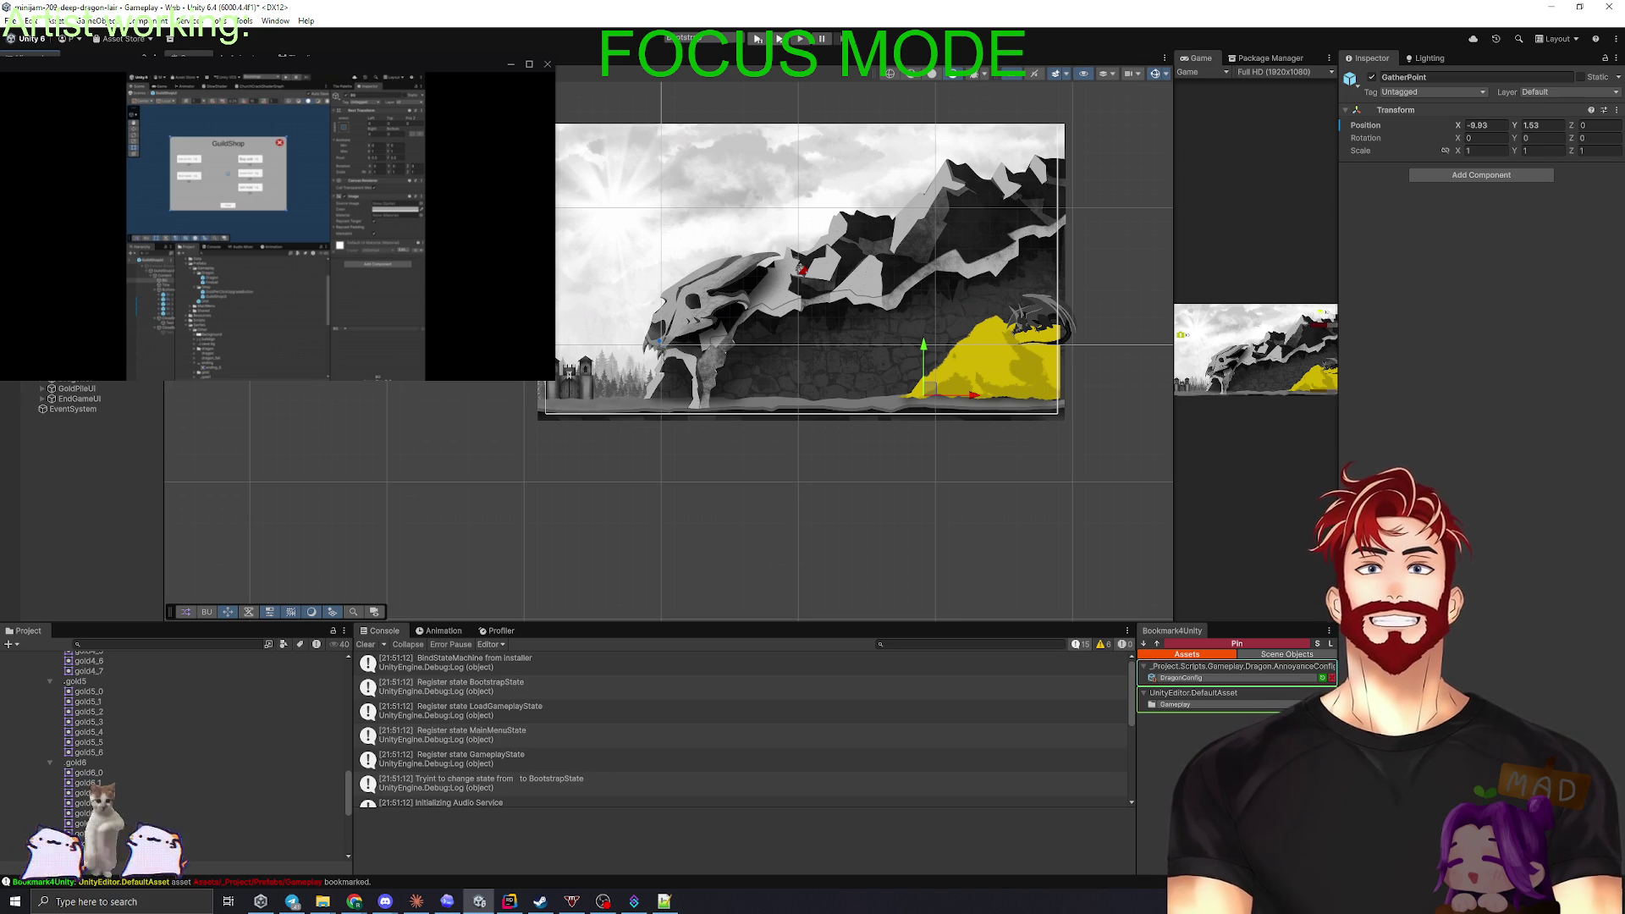
- Preview the stage 3 pile in place of stage 4, then hide both
left_click(991, 359)
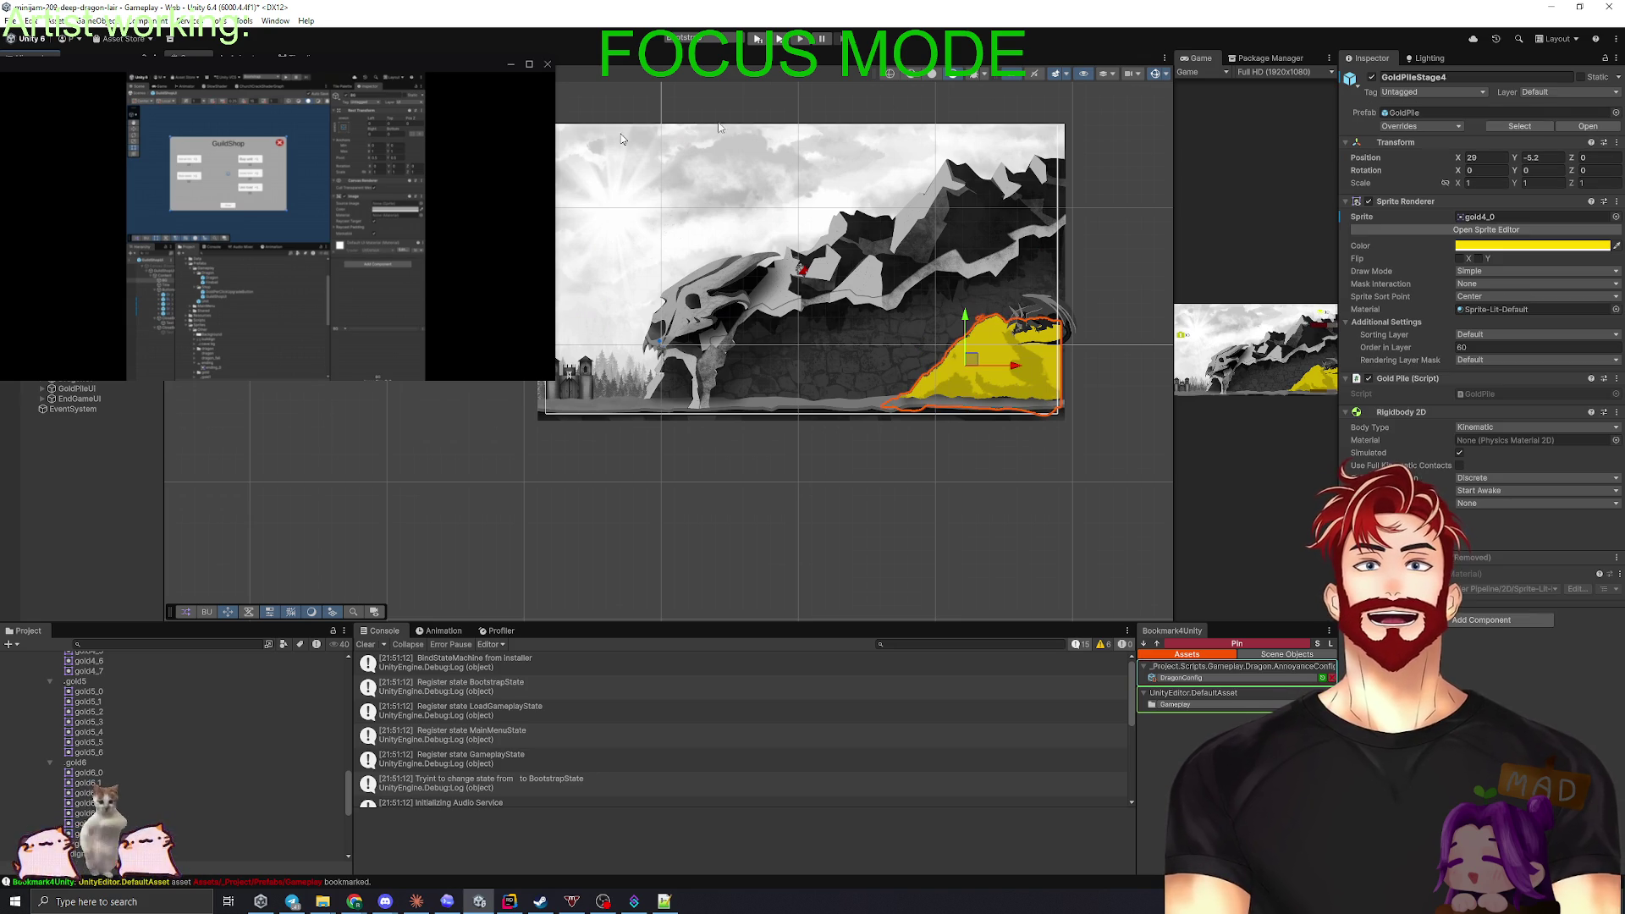
left_click(1371, 77)
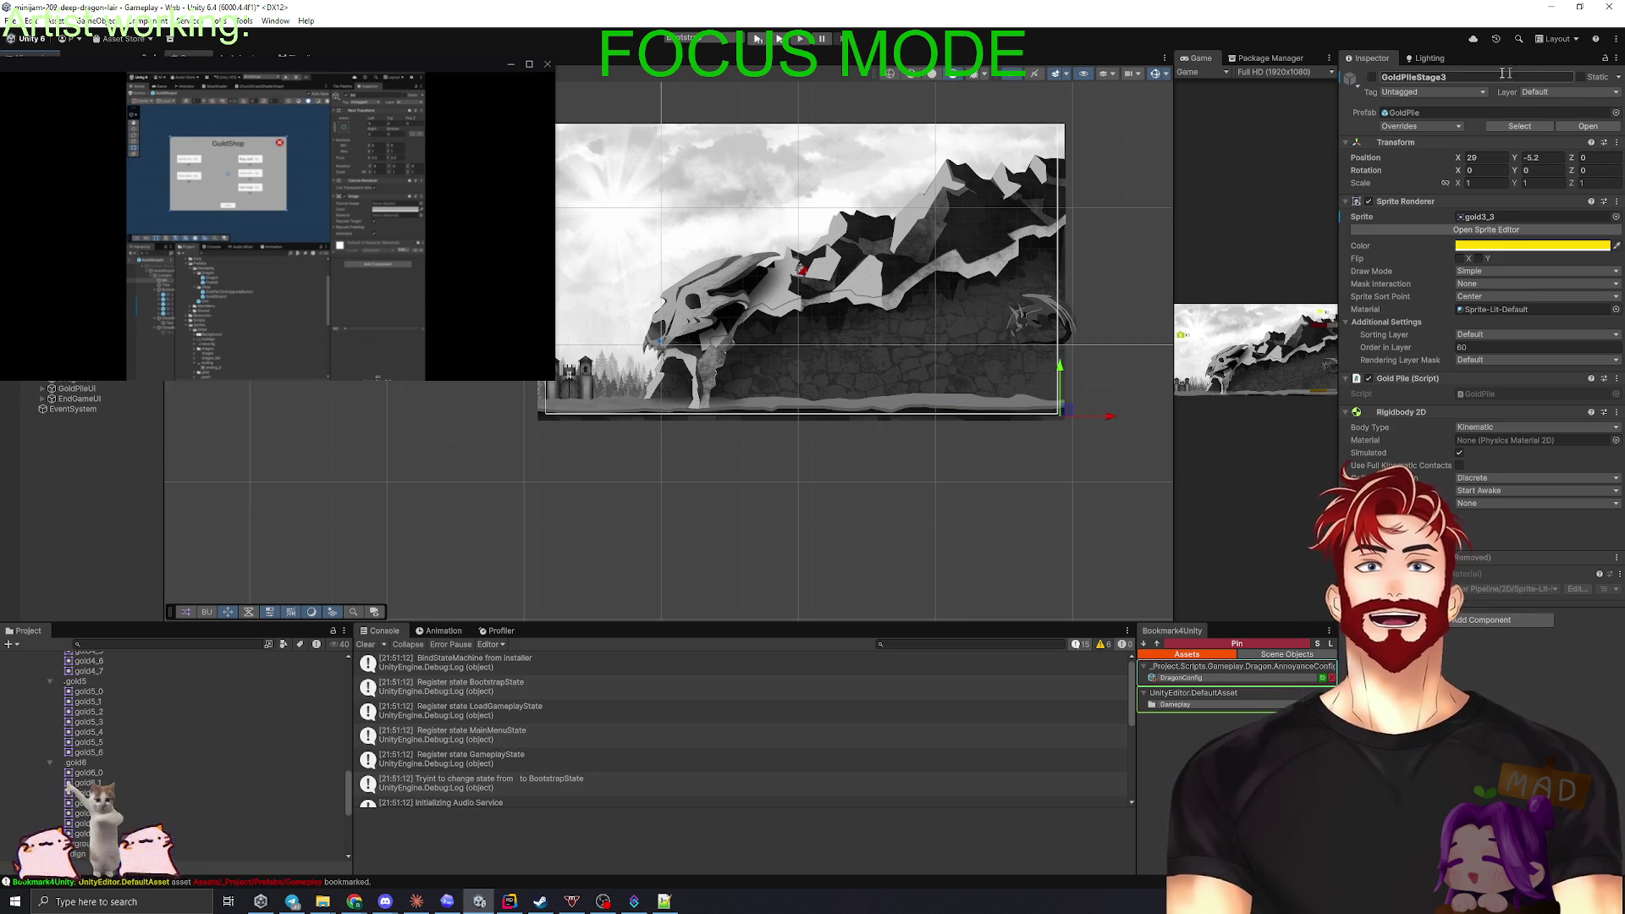
left_click(1371, 77)
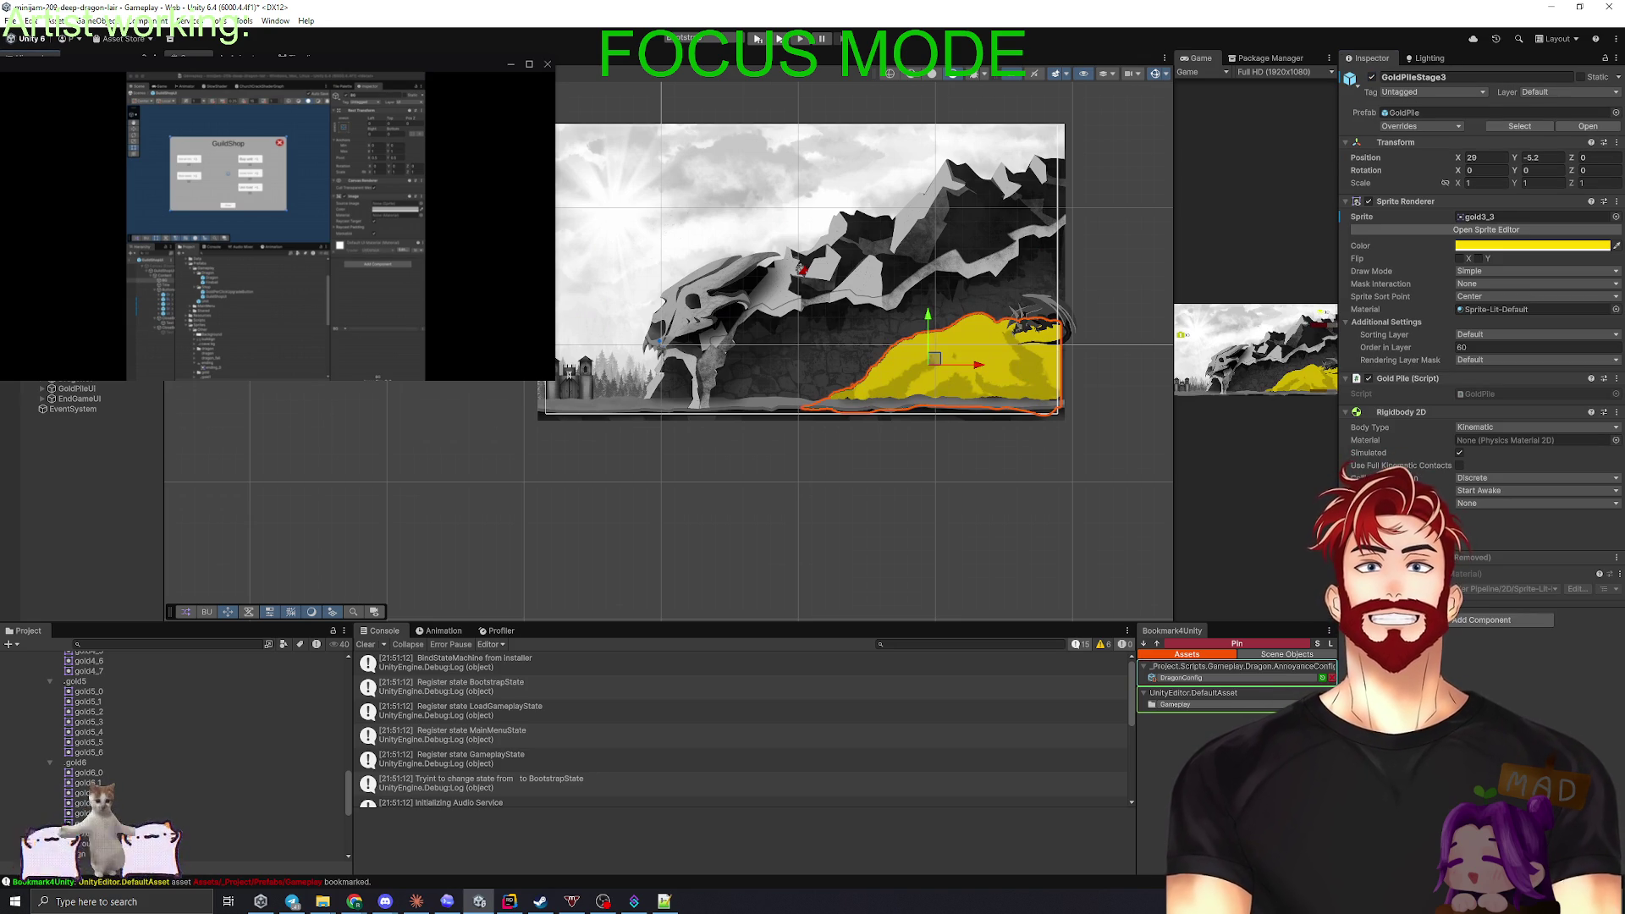
left_click(858, 370)
left_click(105, 460)
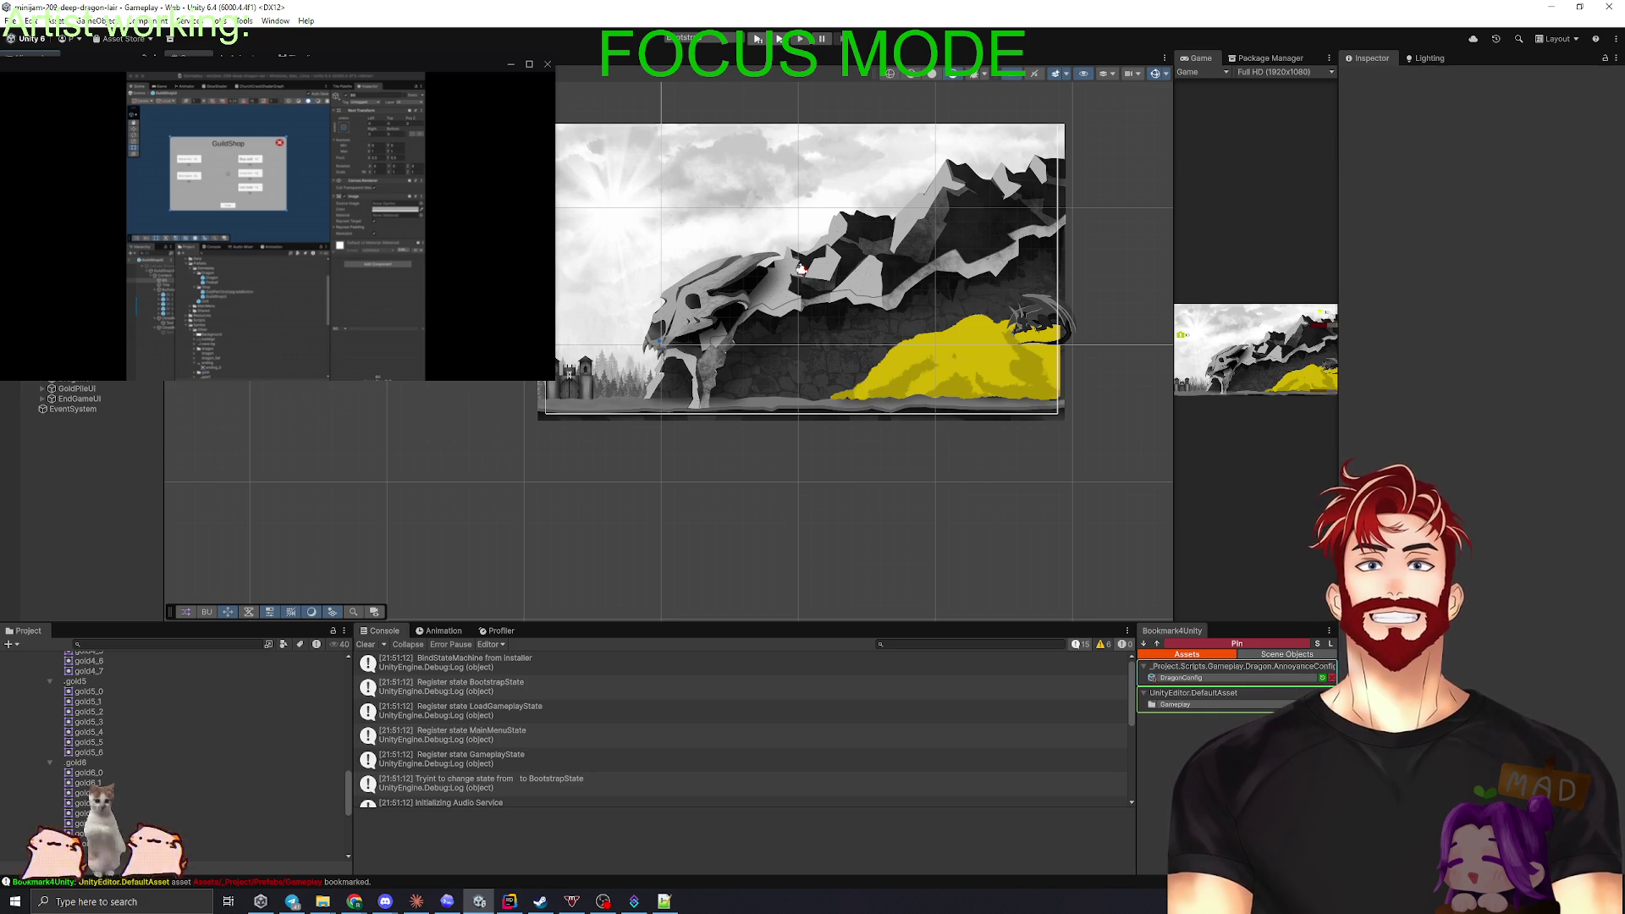
left_click(956, 356)
left_click(1372, 78)
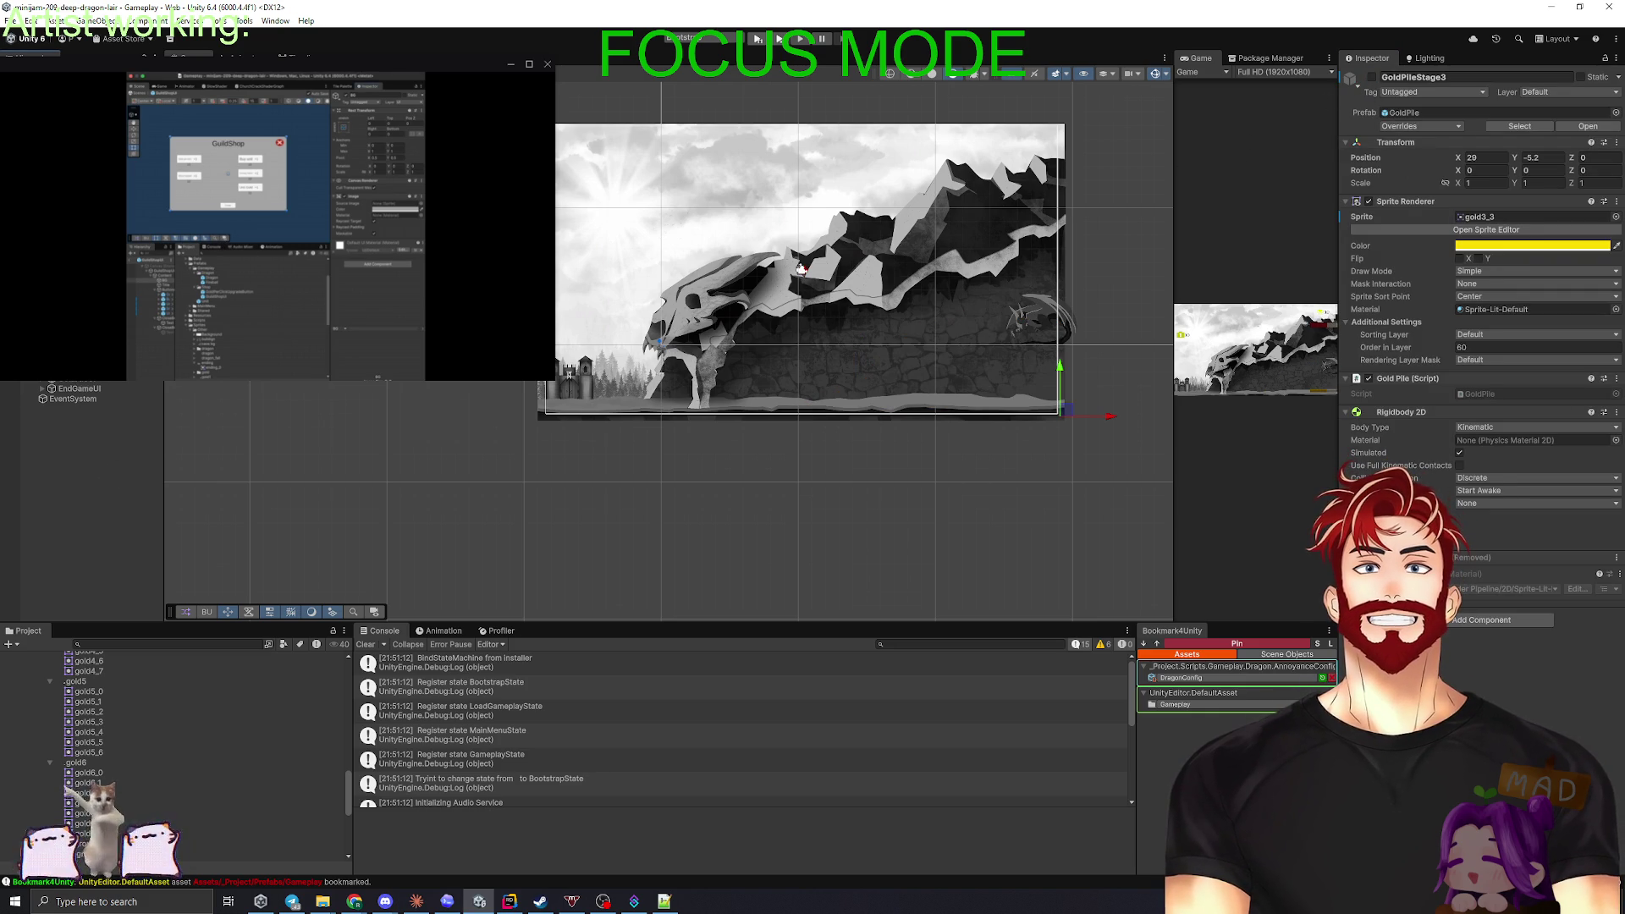
left_click(68, 464)
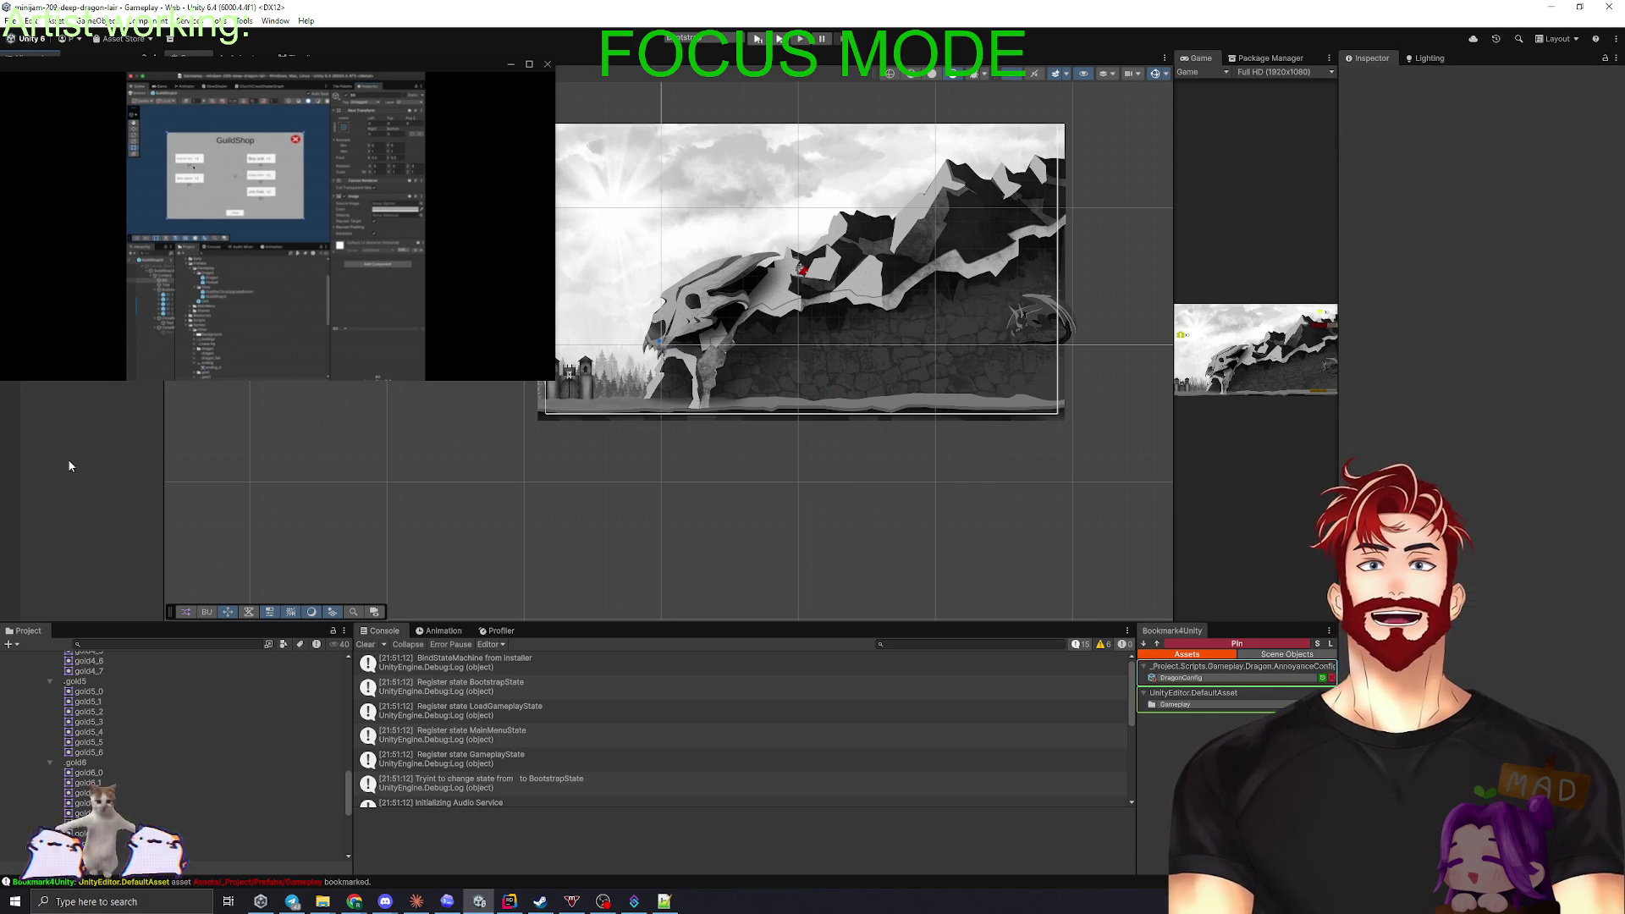
- Search Add Component on CaveGoldView for a CaveGoldView script, then switch to Rider
left_click(76, 254)
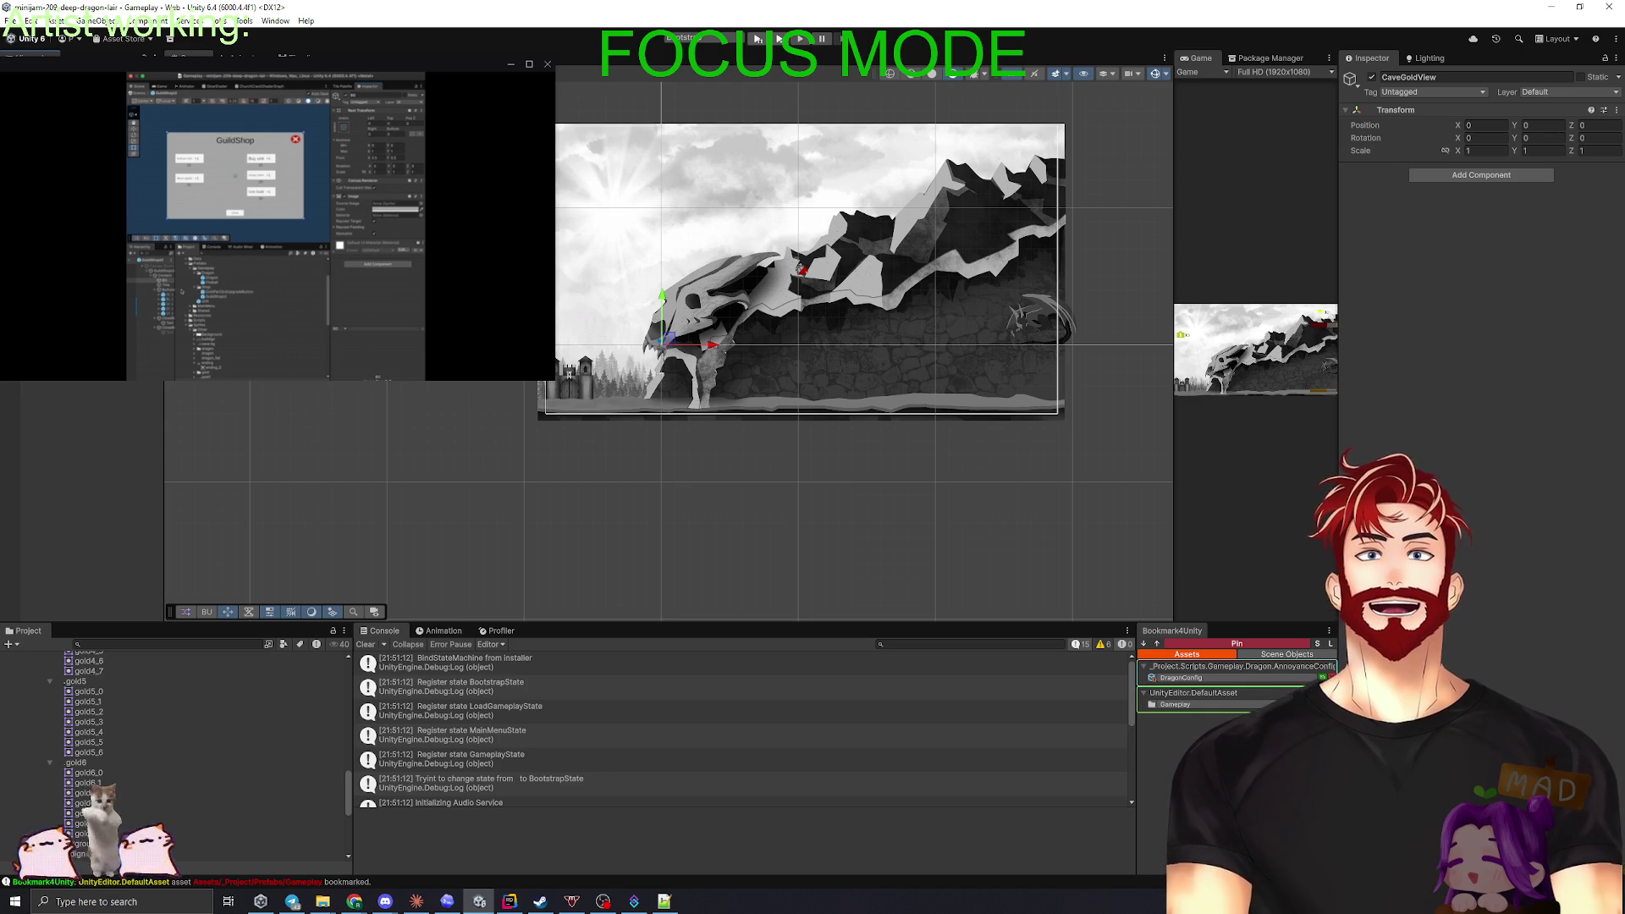
left_click(1483, 176)
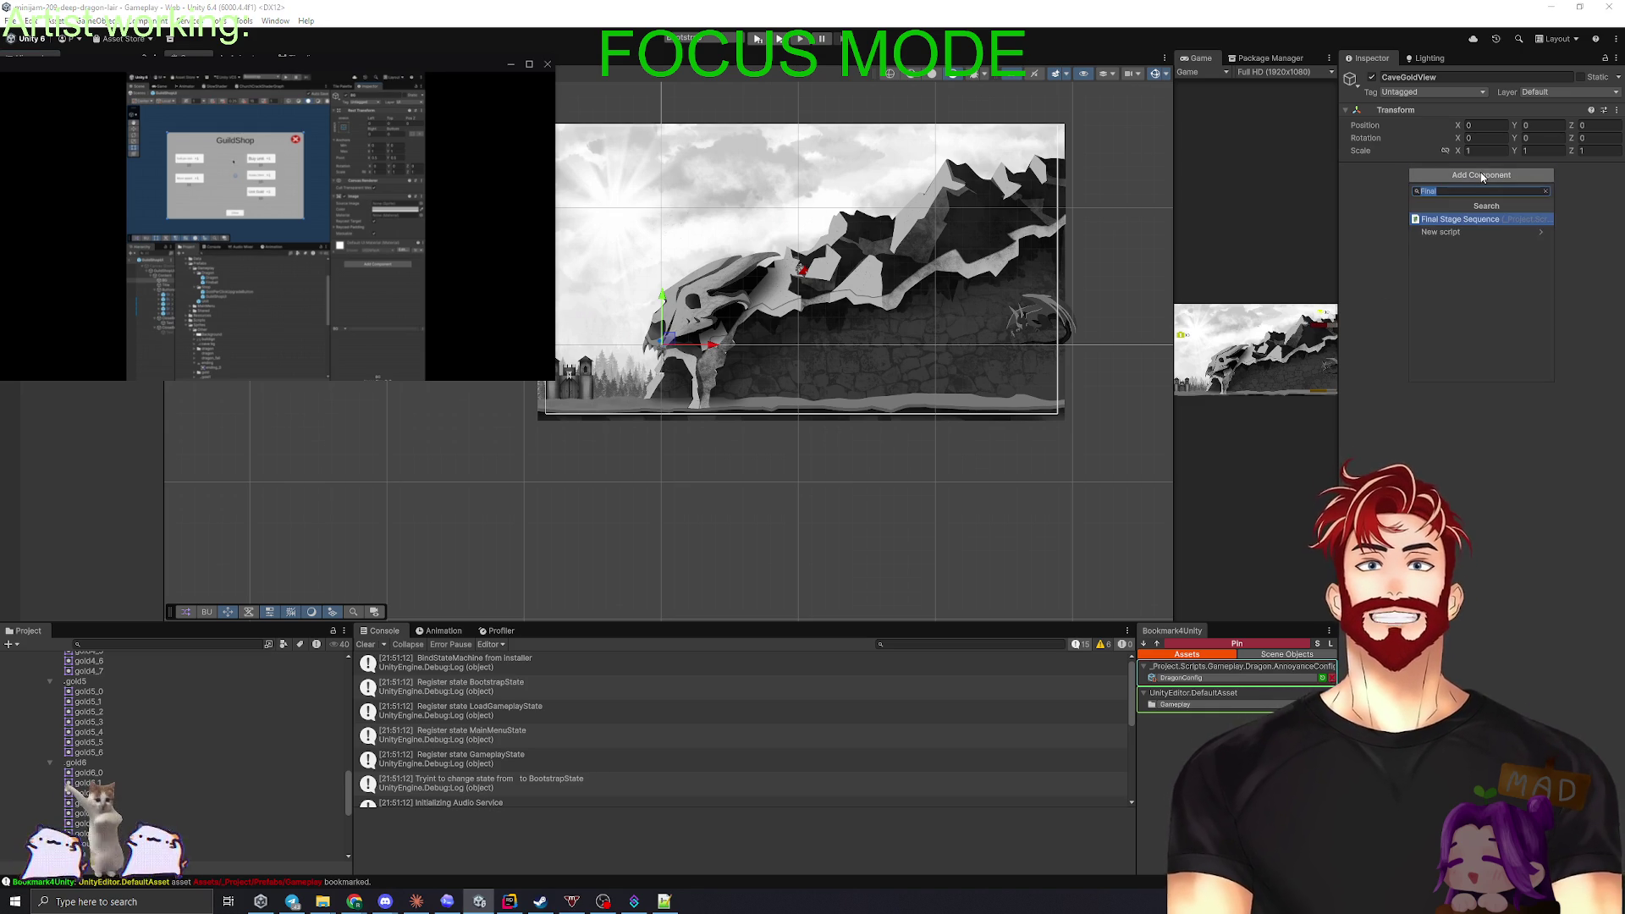
type("CaveGoldView")
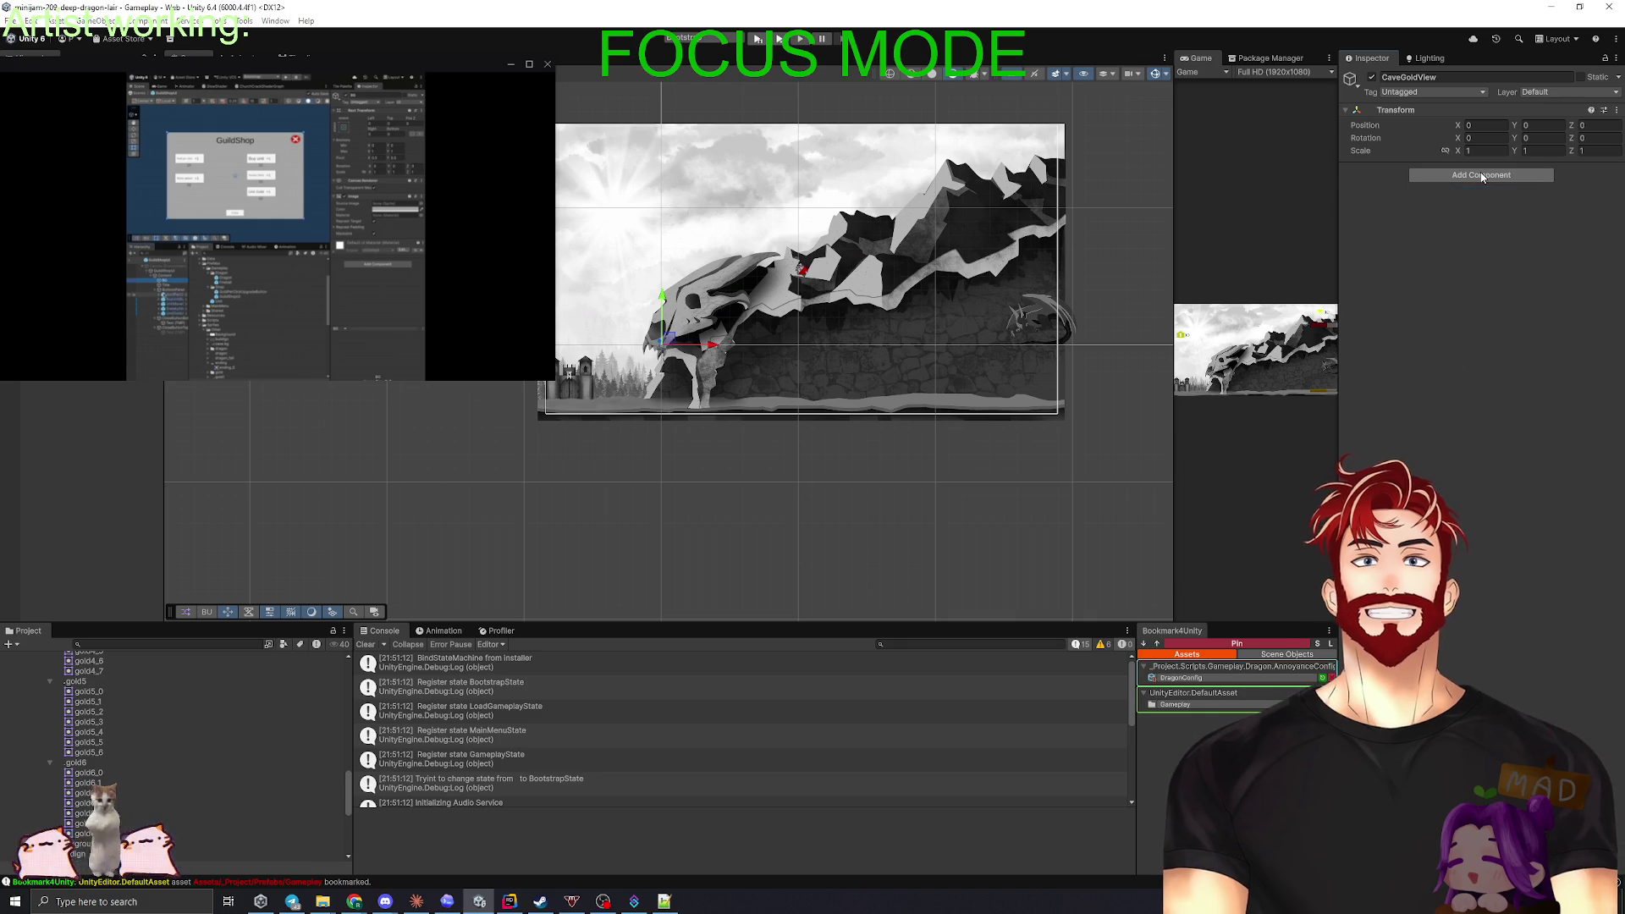
key("alt+Tab")
key("alt+Tab")
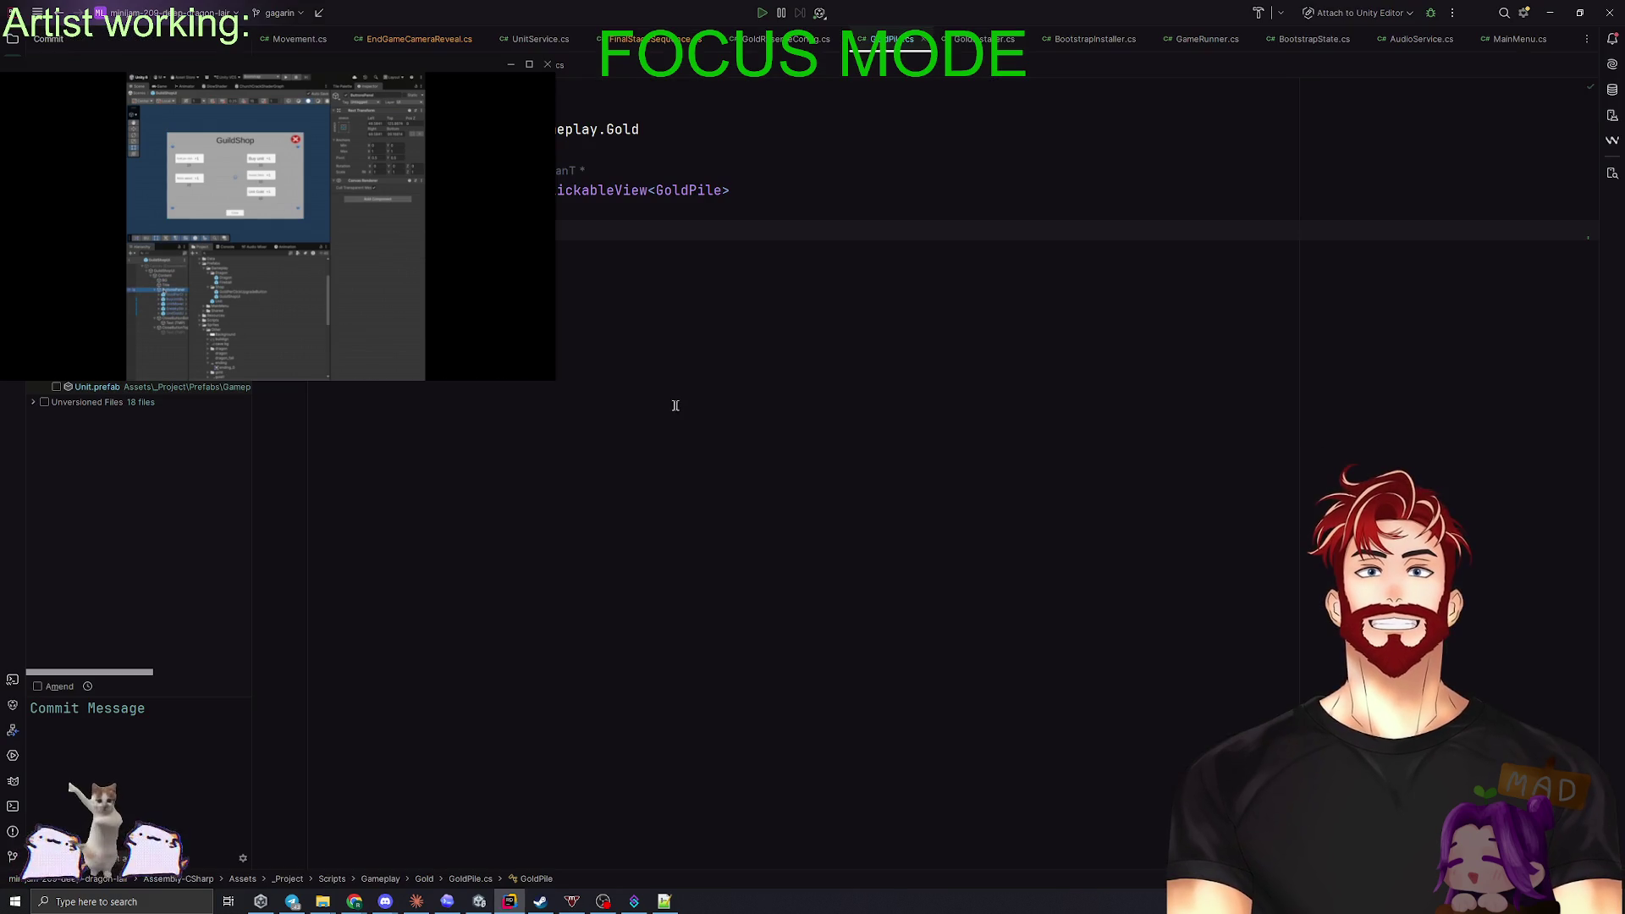
- Include the 18 unversioned files in the commit and add them to version control
left_click(32, 403)
left_click(44, 403)
right_click(93, 387)
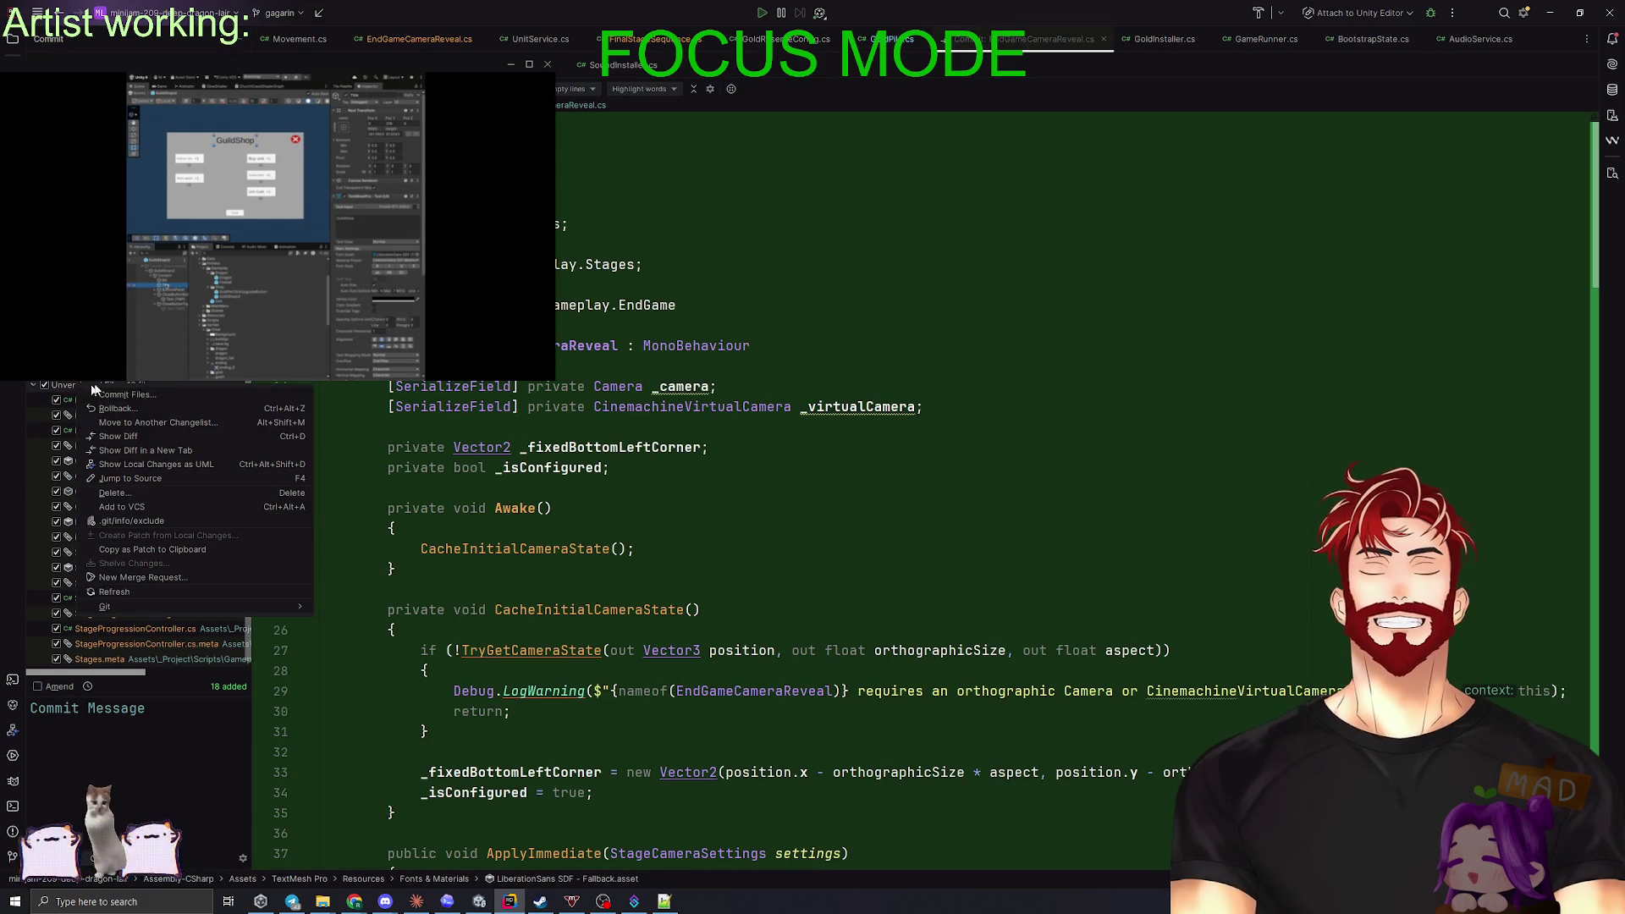
left_click(127, 506)
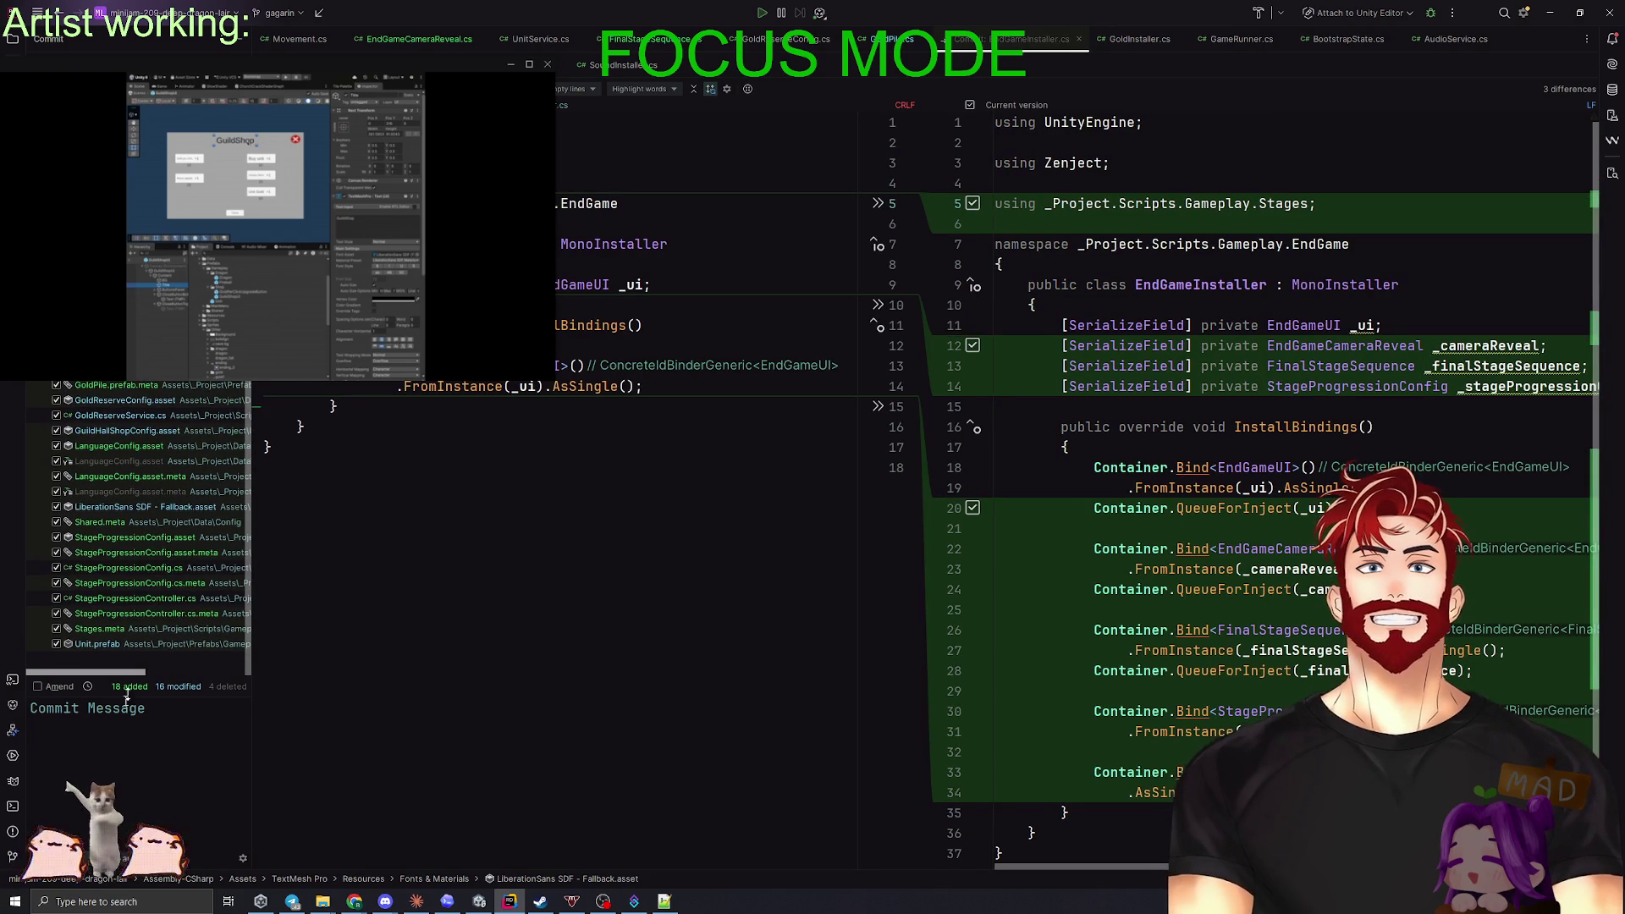
- Commit the pending changes with the message 'Game stages added'
left_click(100, 737)
type("Gam")
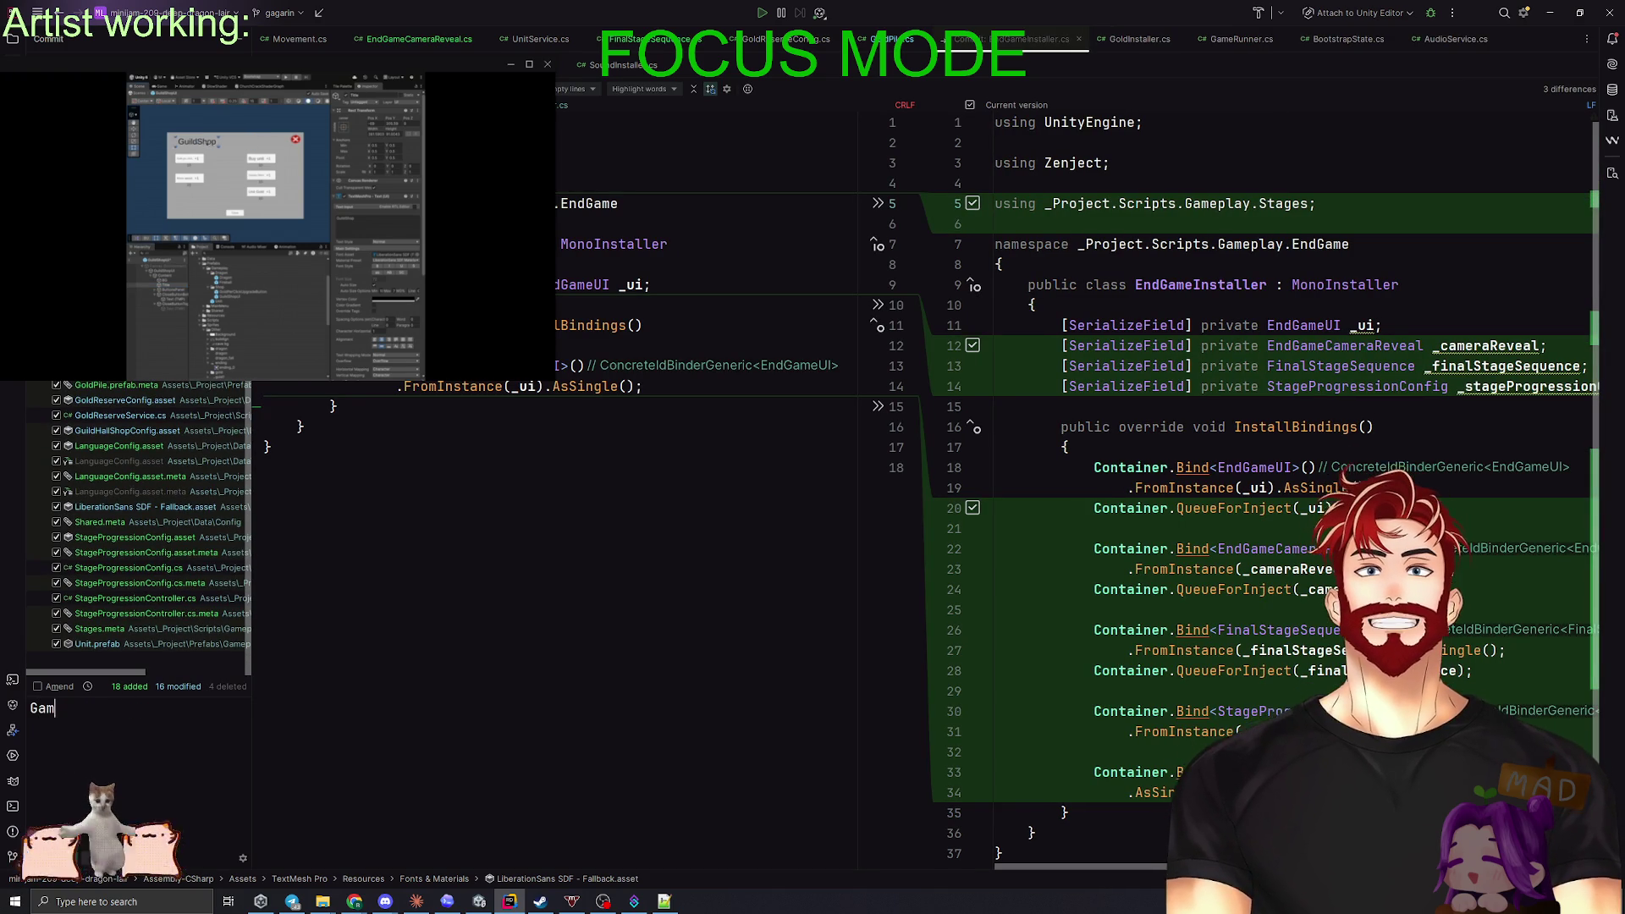
type("e stages added")
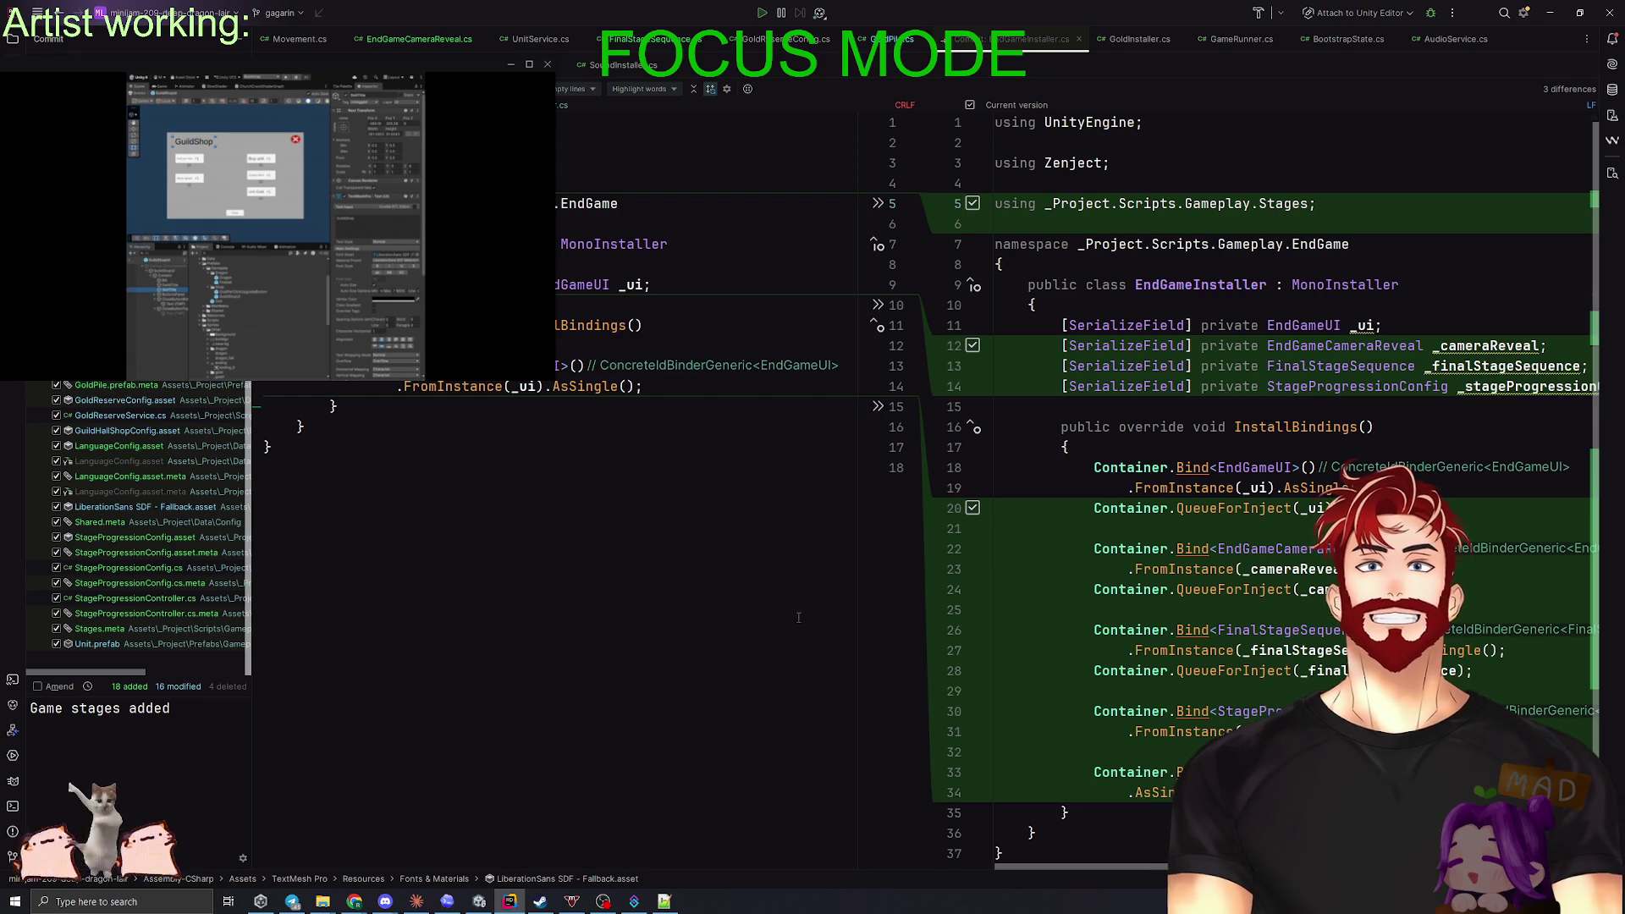
key("ctrl+Return")
left_click(957, 614)
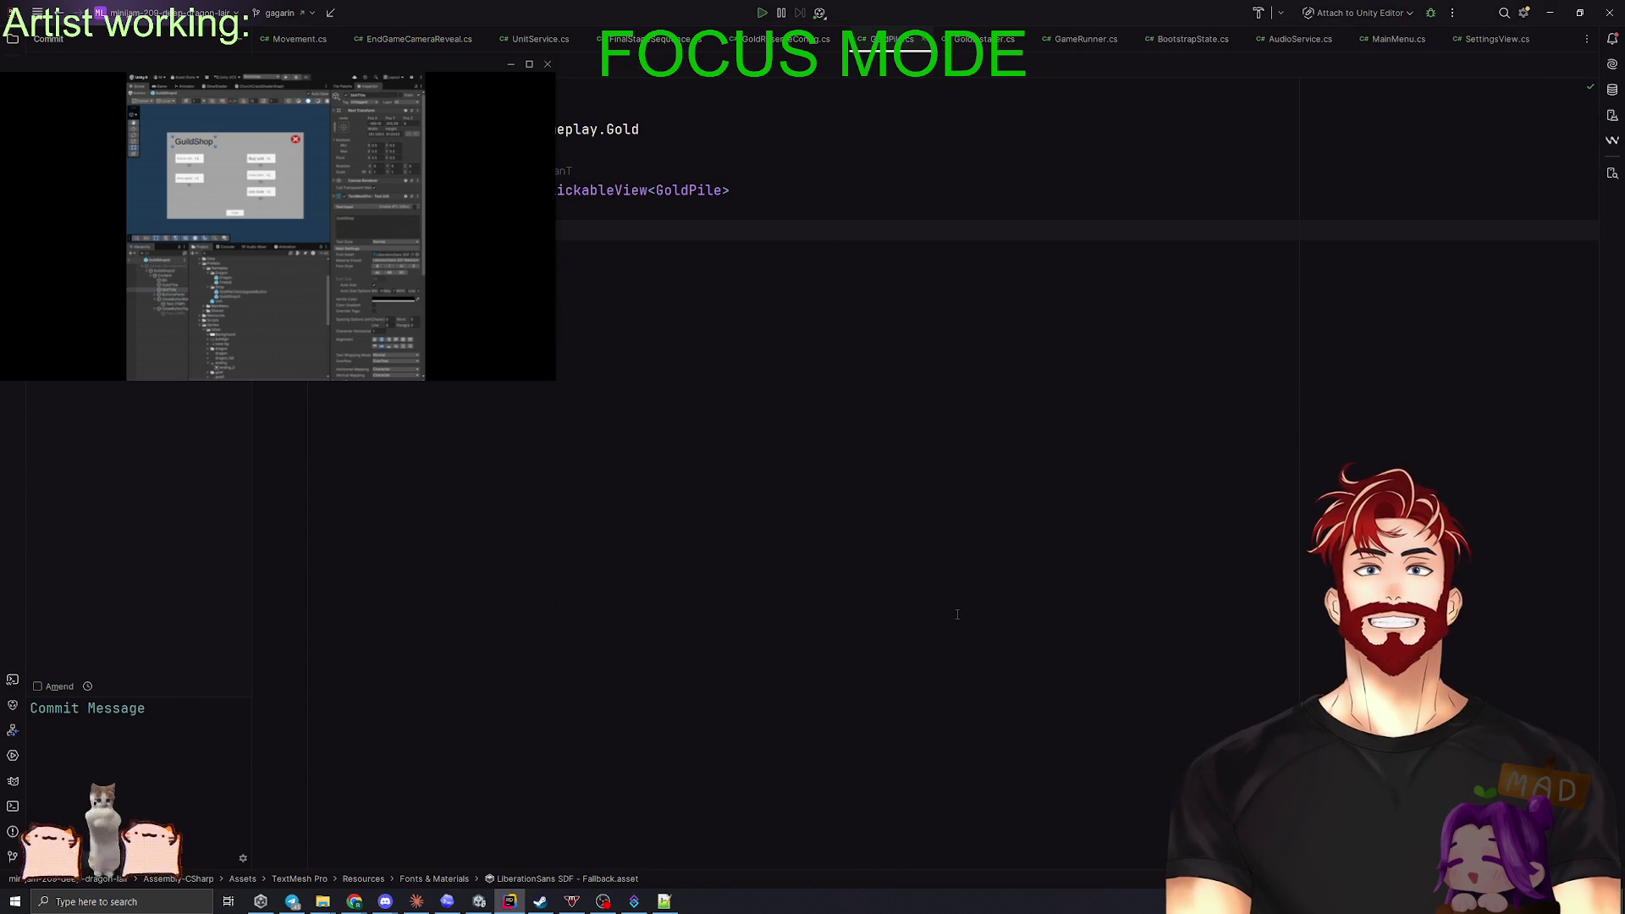
- In the project tree, start a new Class/Interface in the Gameplay/Gold folder
left_click(8, 42)
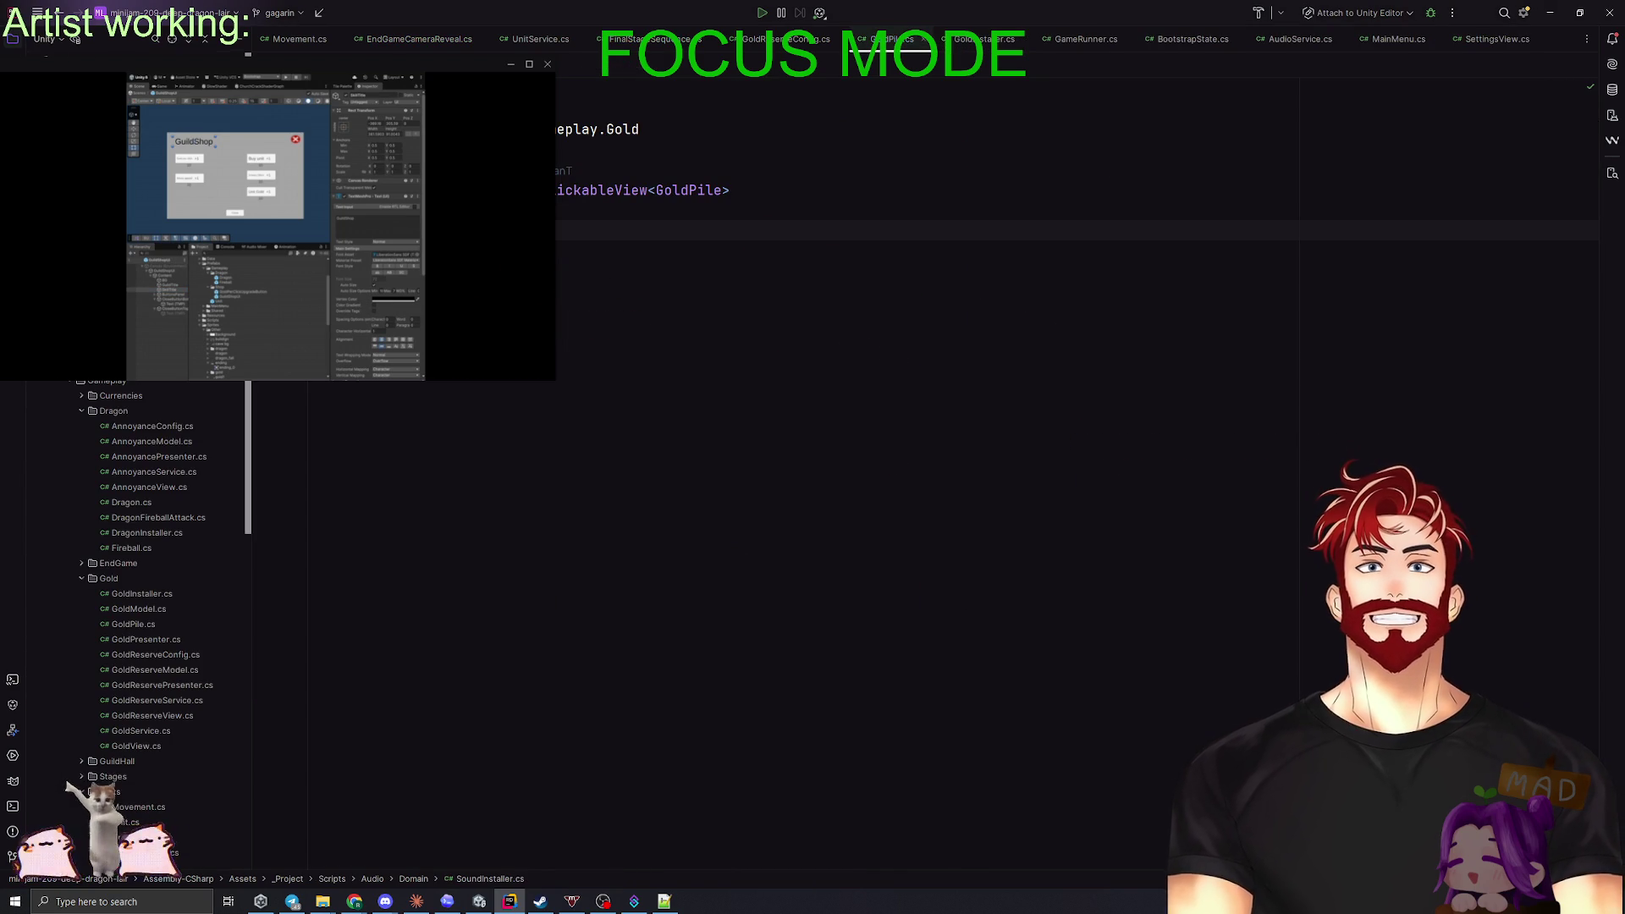
left_click(170, 40)
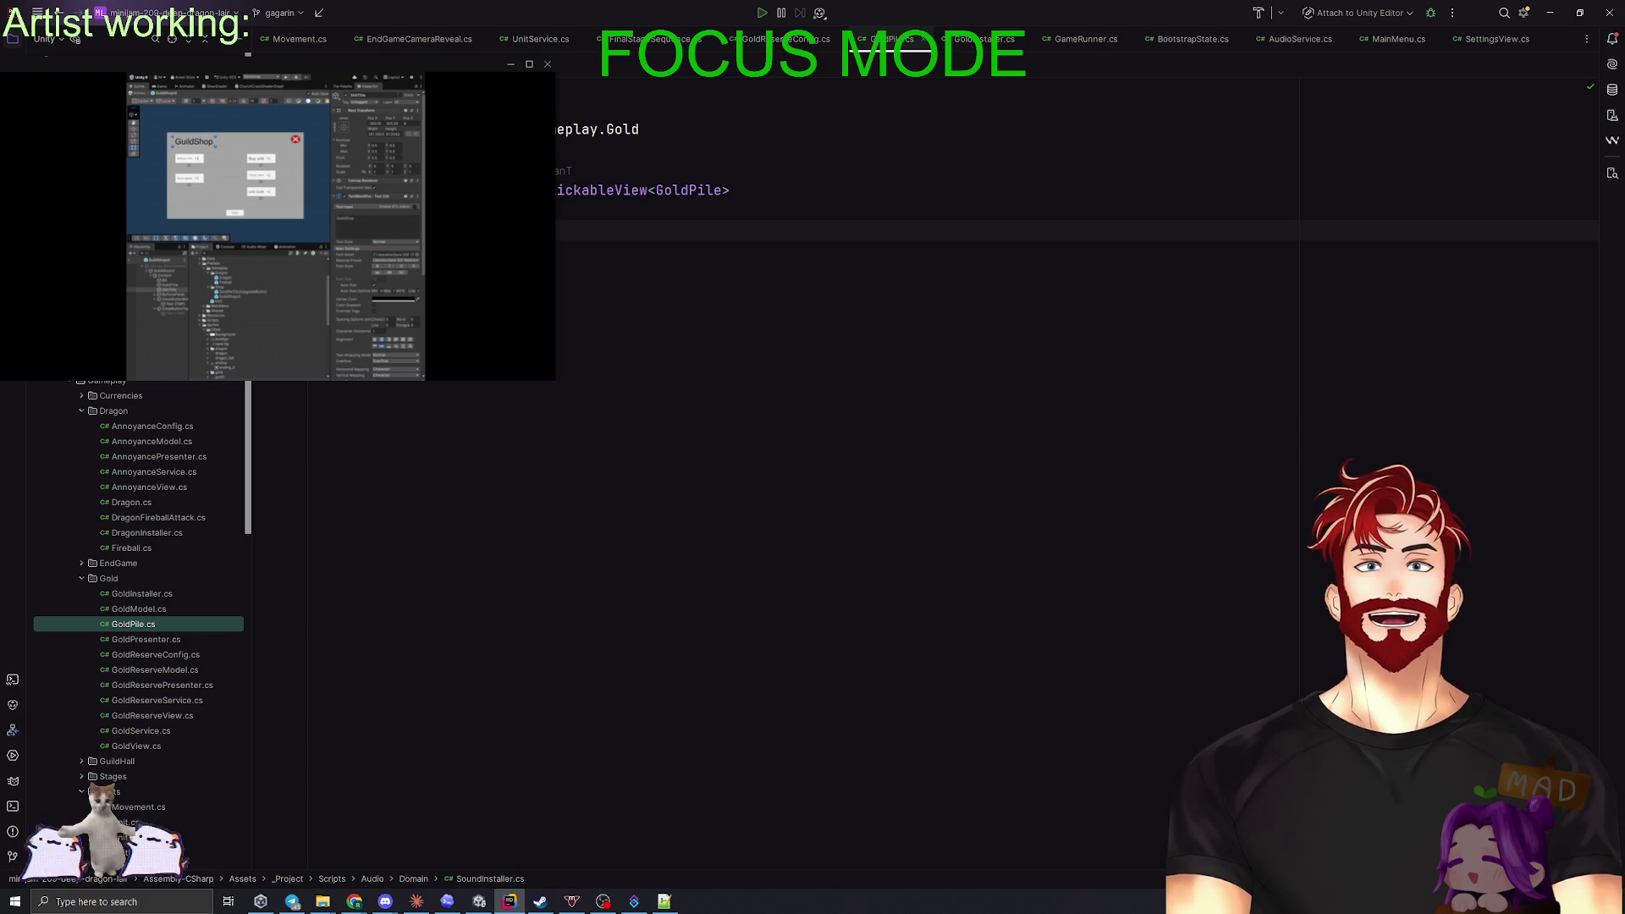
right_click(117, 579)
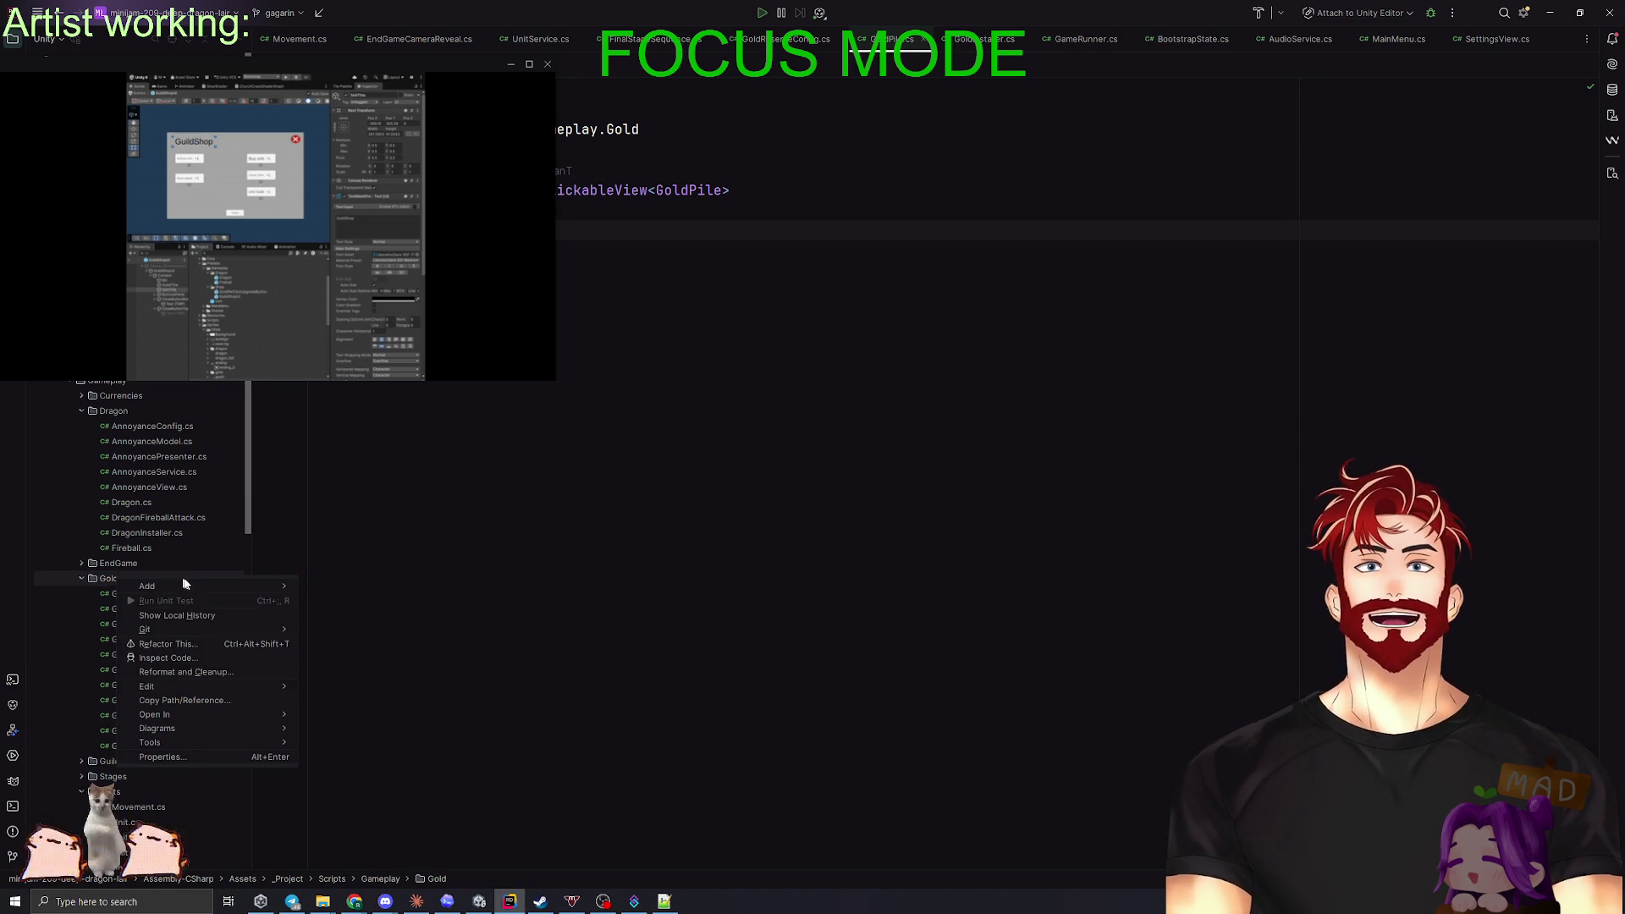
mouse_move(177, 586)
left_click(354, 592)
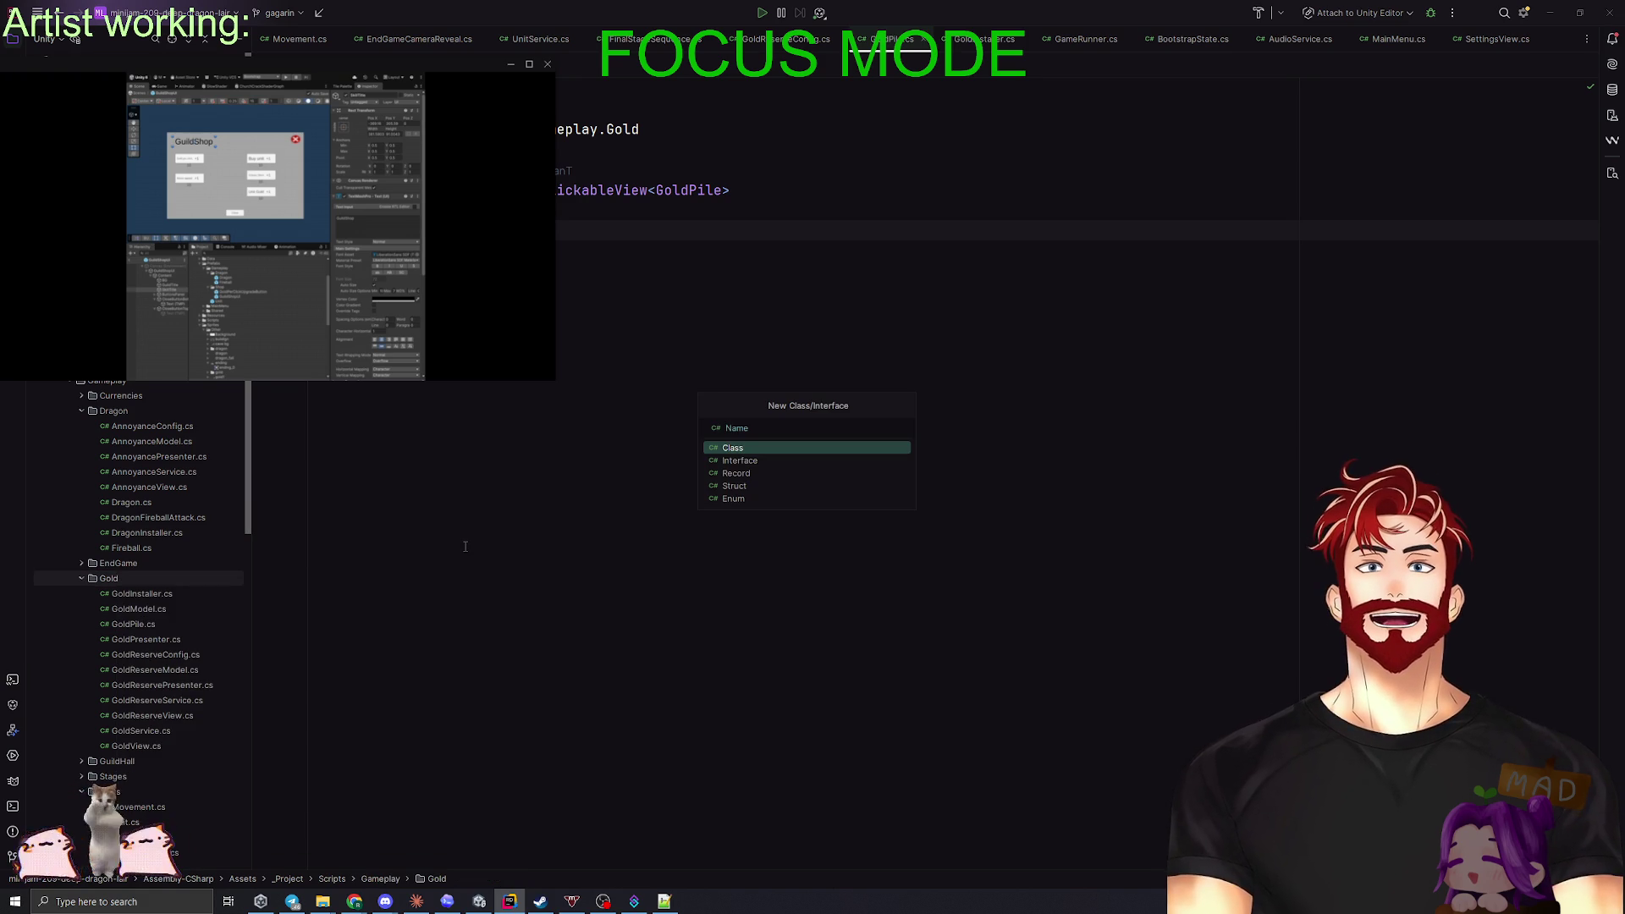
- Create the CaveGoldView class and make it derive from MonoBehaviour
type("CaveGoldView")
key("Return")
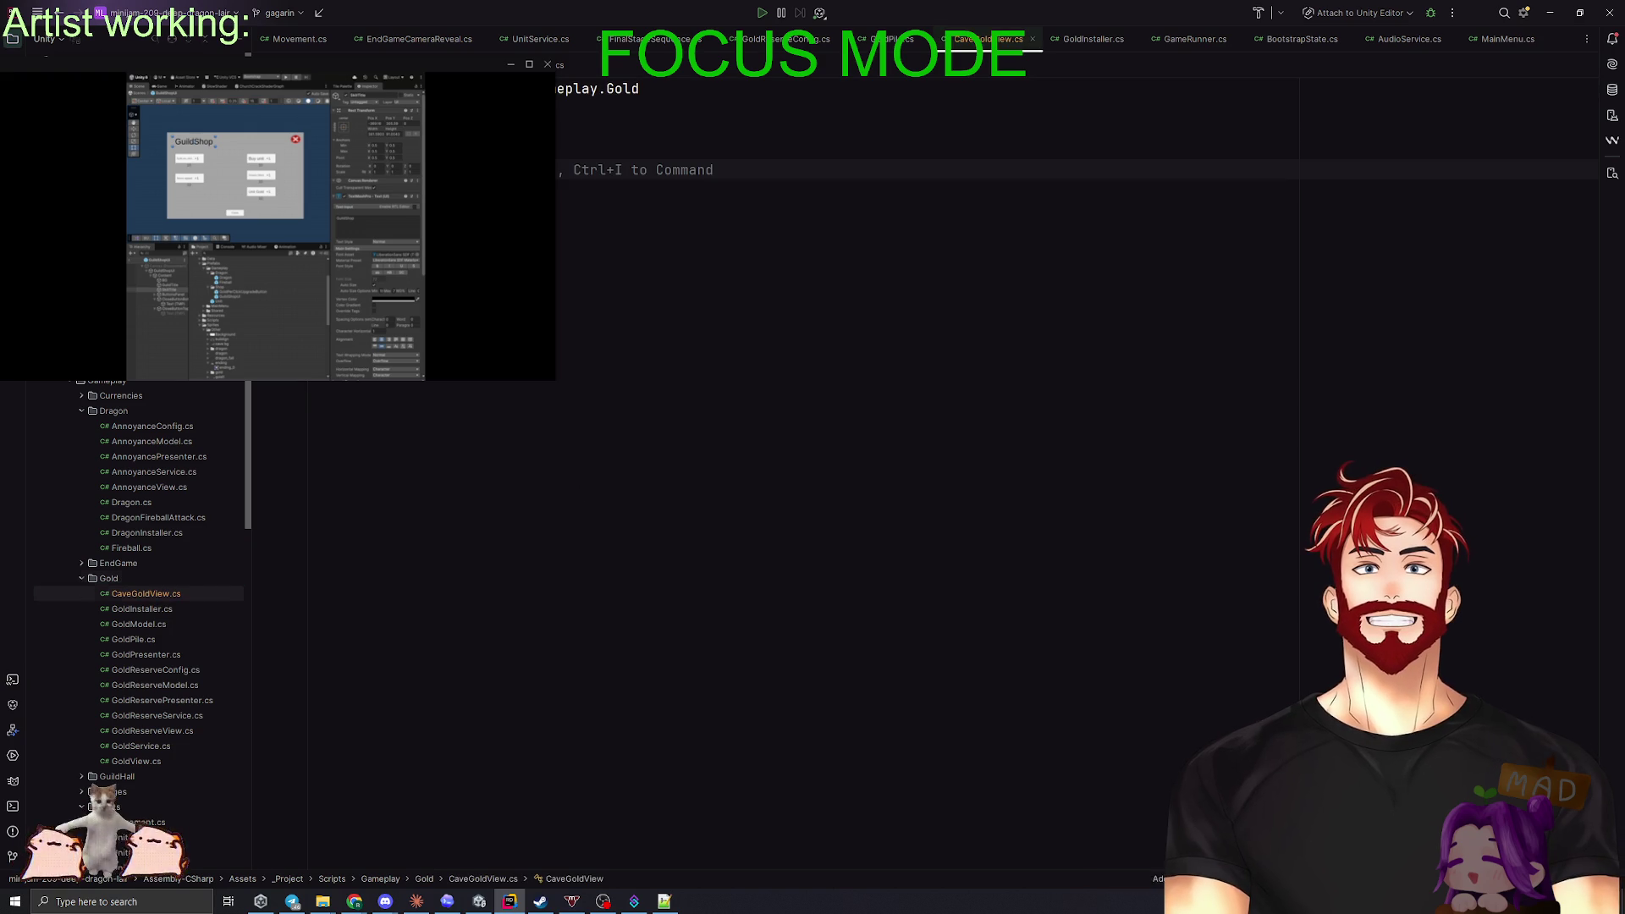
left_click(569, 130)
type(": MonoB")
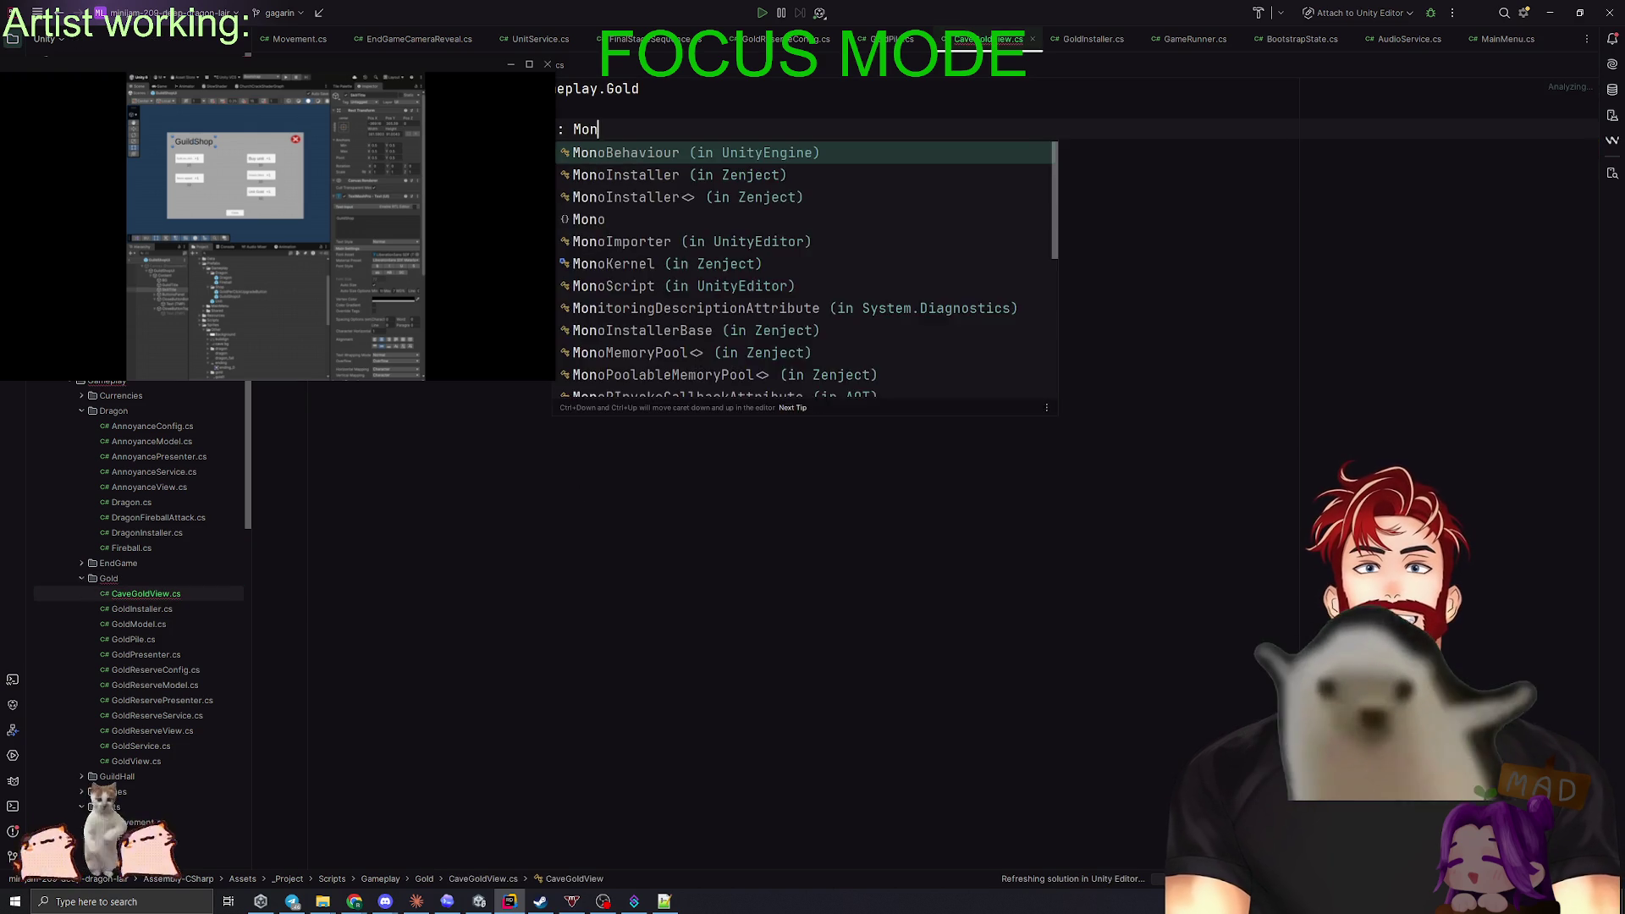
key("Return")
- Add the serialized _goldPile field to CaveGoldView, then return to Unity to recompile
key("Return")
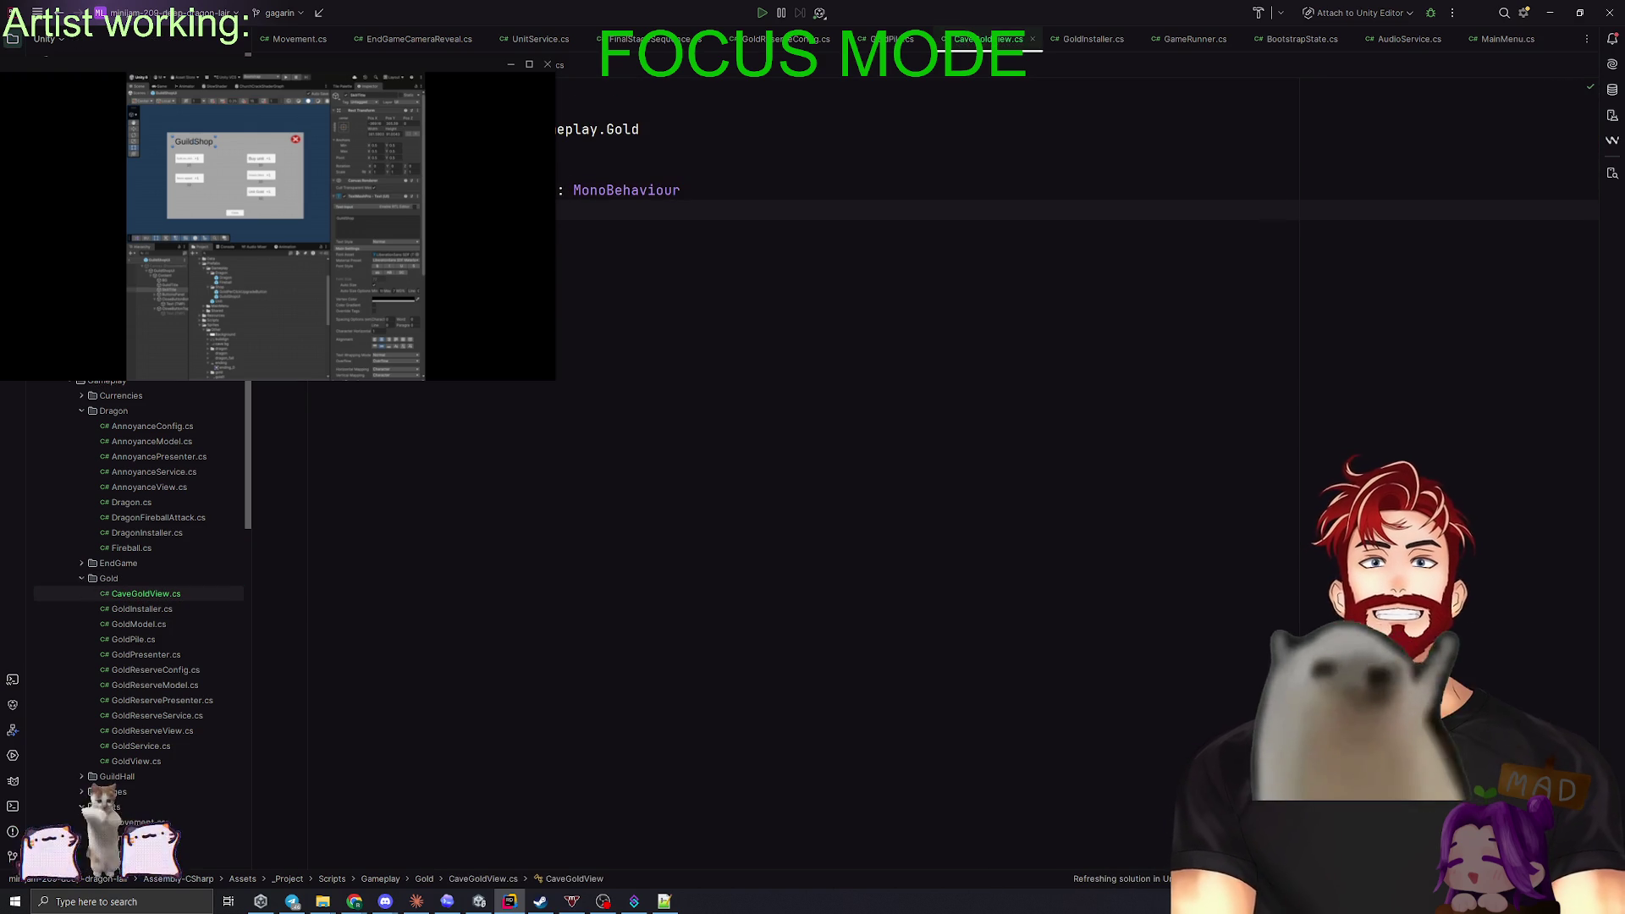
key("Return")
key("Return")
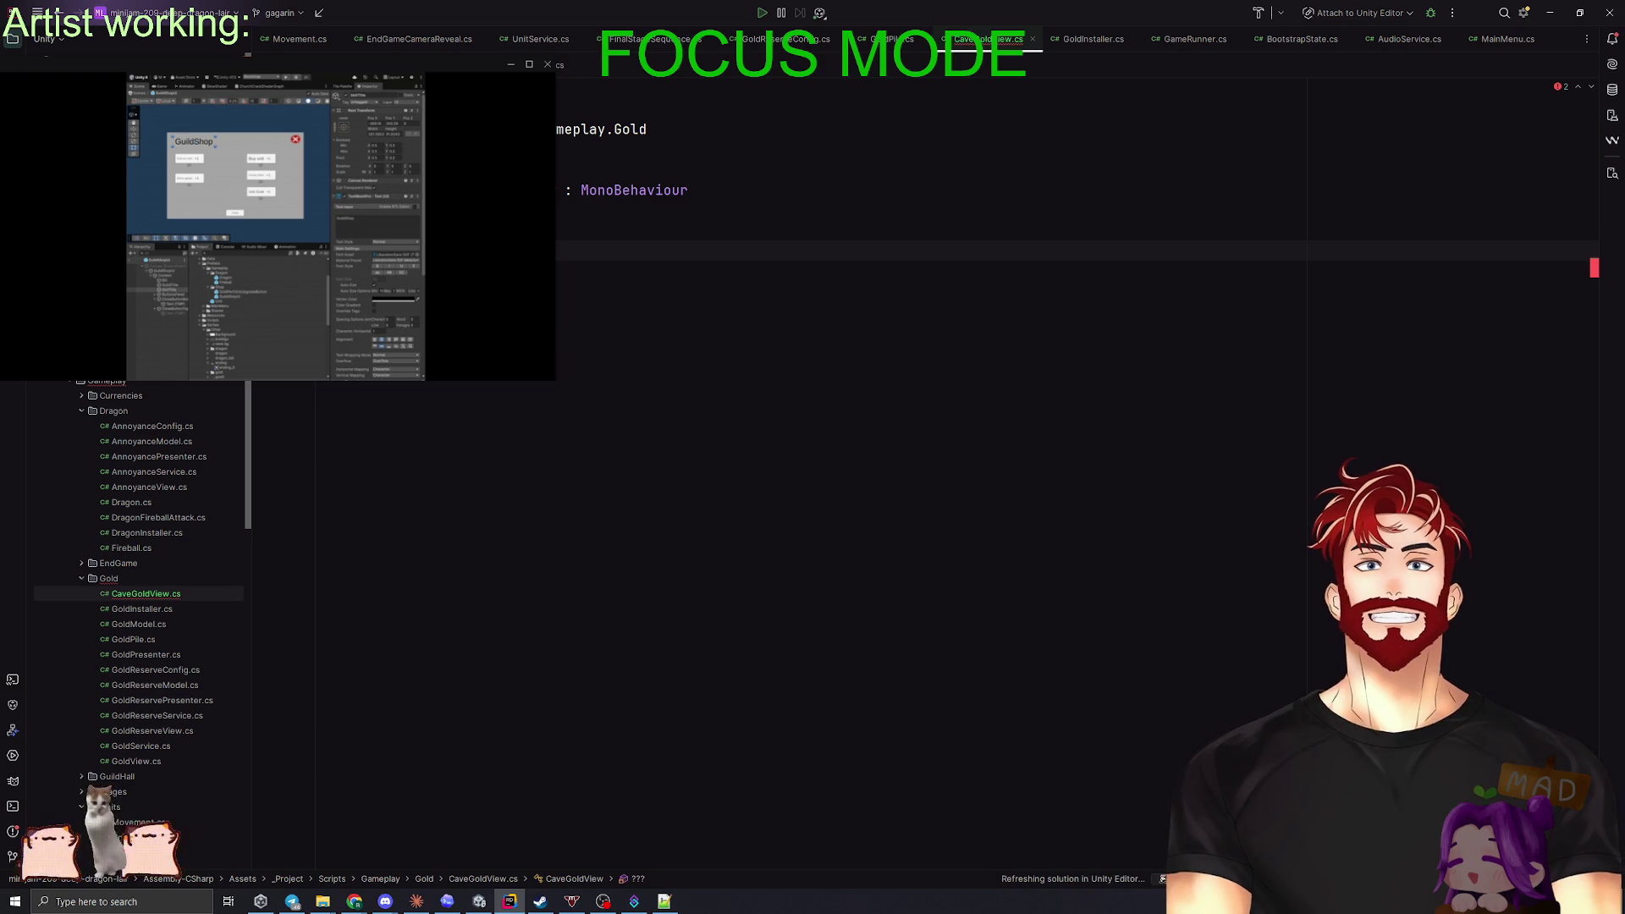
key("Tab")
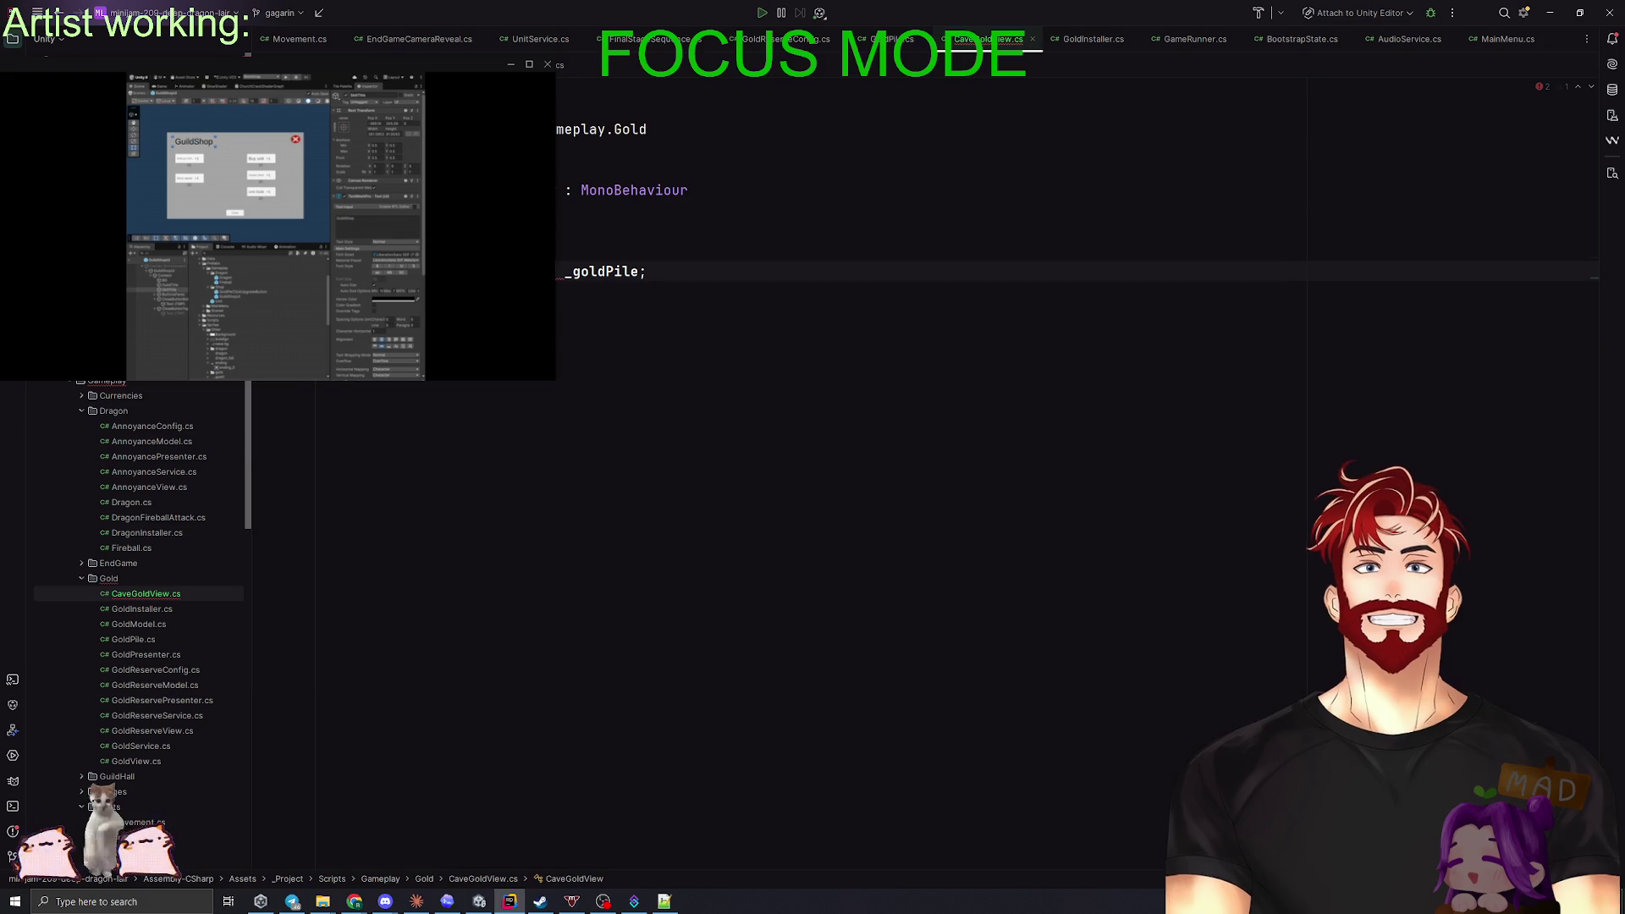
left_click(558, 274)
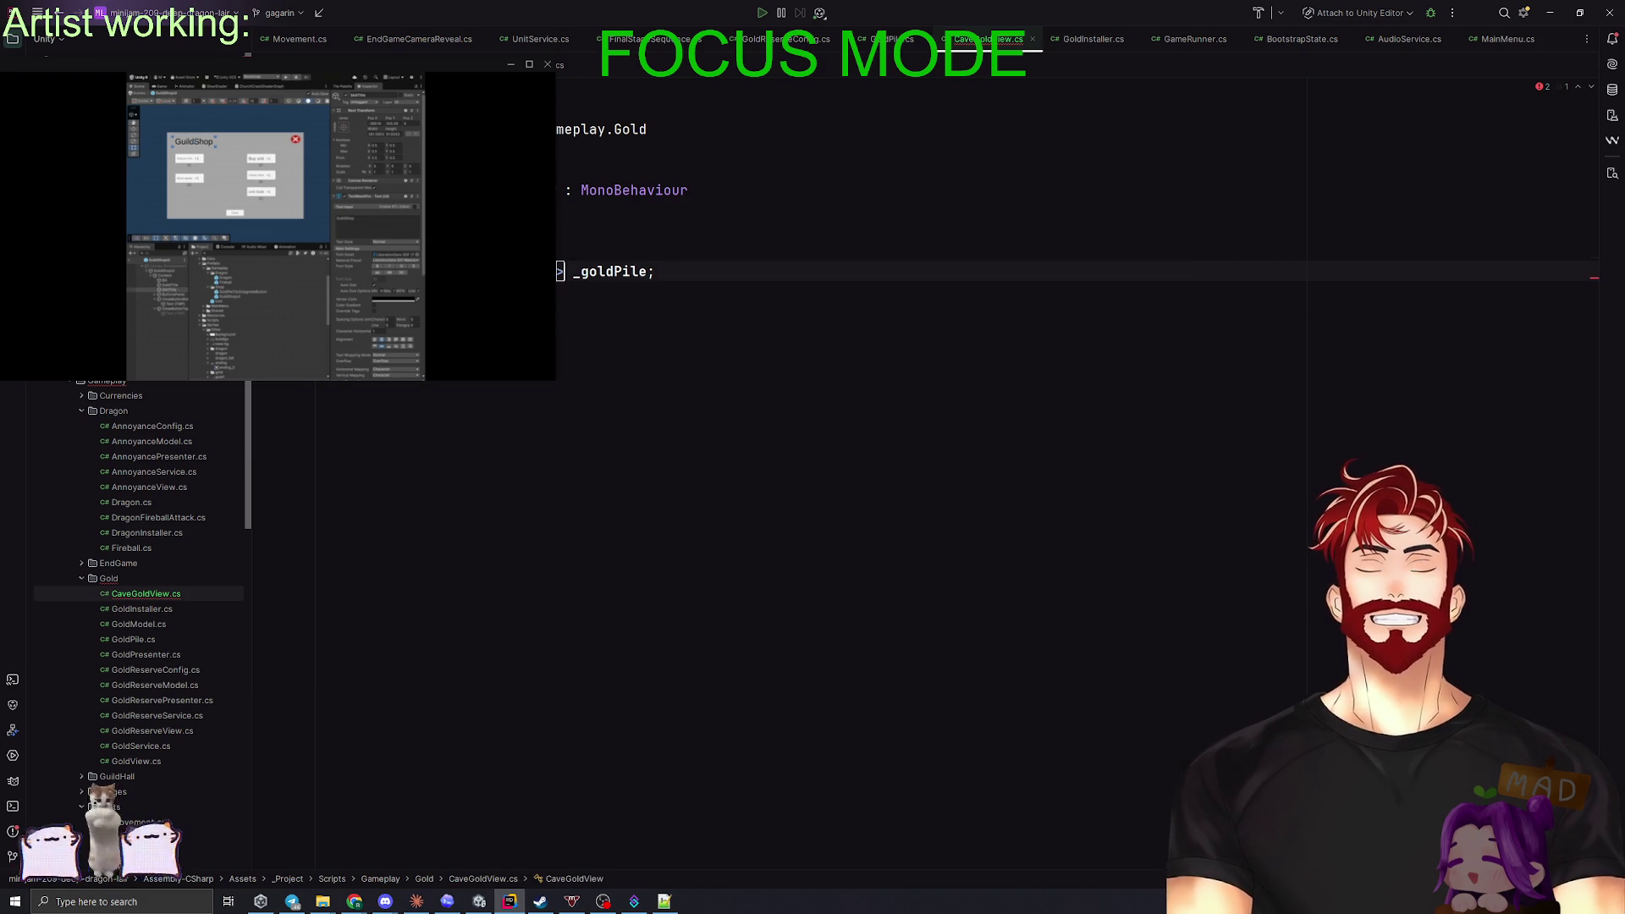
left_click(592, 332)
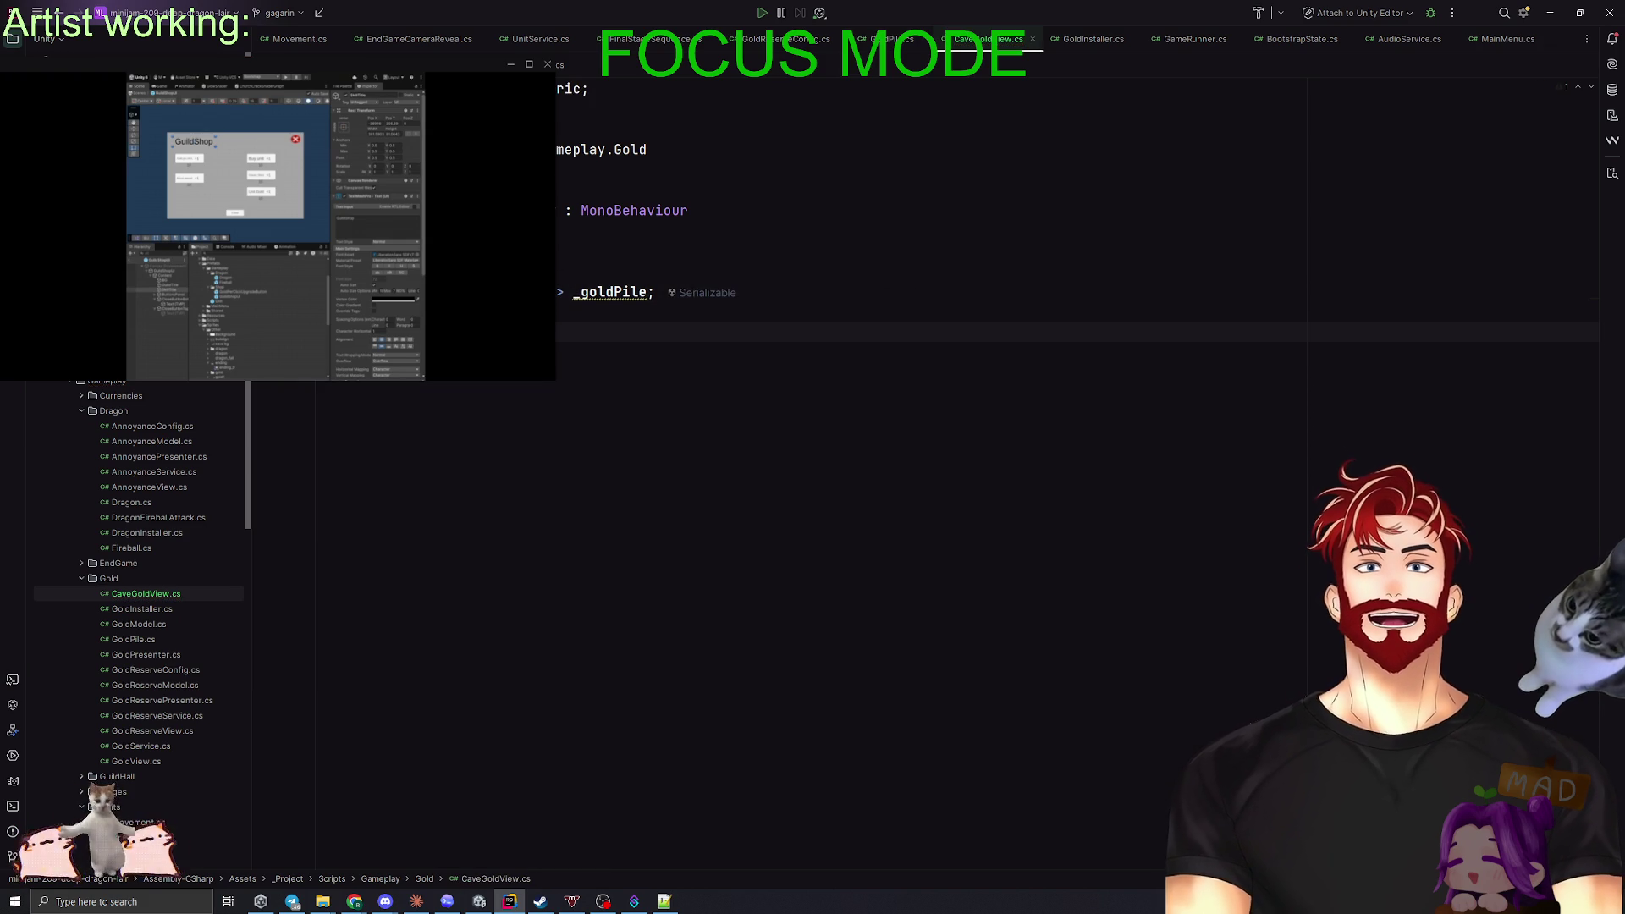
key("super+Tab")
key("Return")
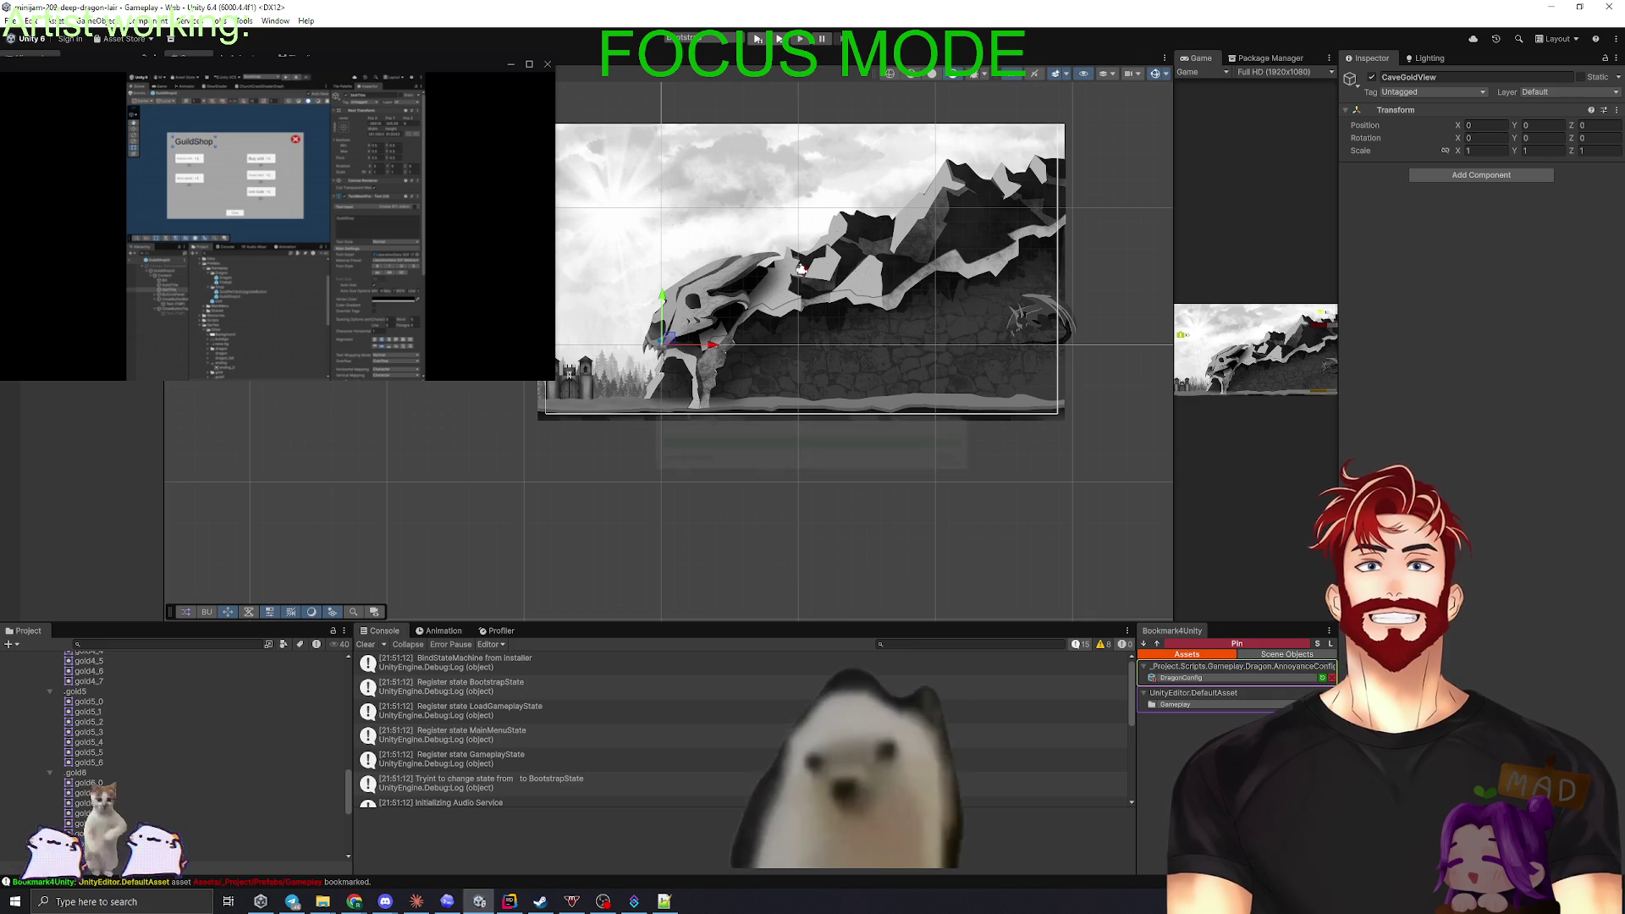
- Enable GoldPileStage1 and add the Cave Gold View script to CaveGoldView
left_click(1059, 406)
left_click(1373, 77)
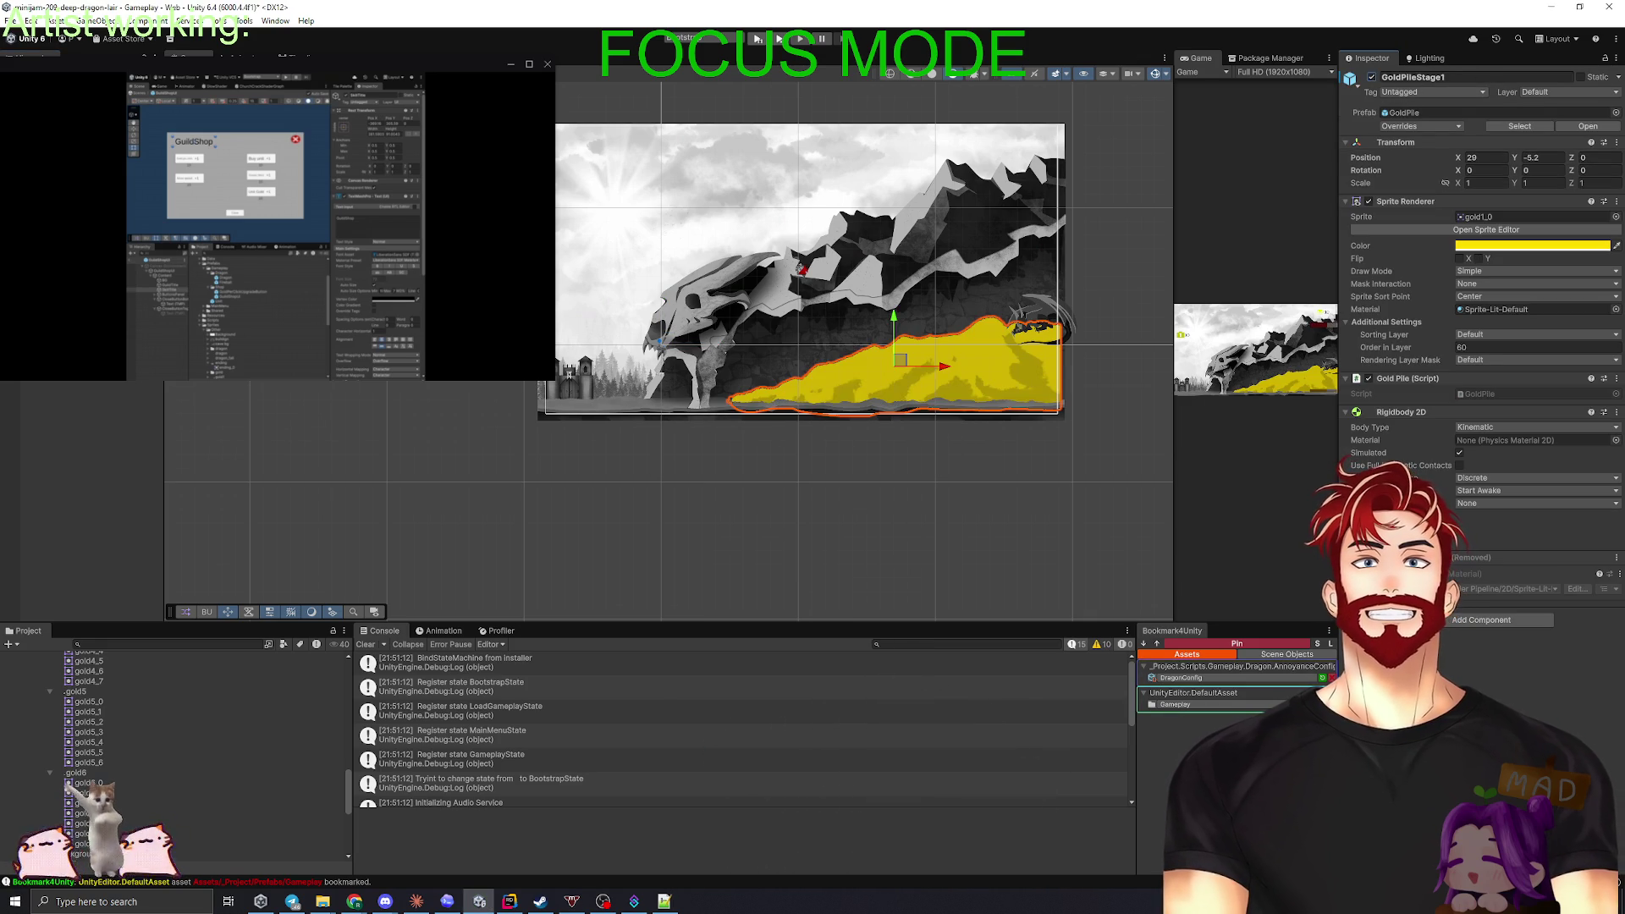
left_click(1466, 179)
type("CaveGo")
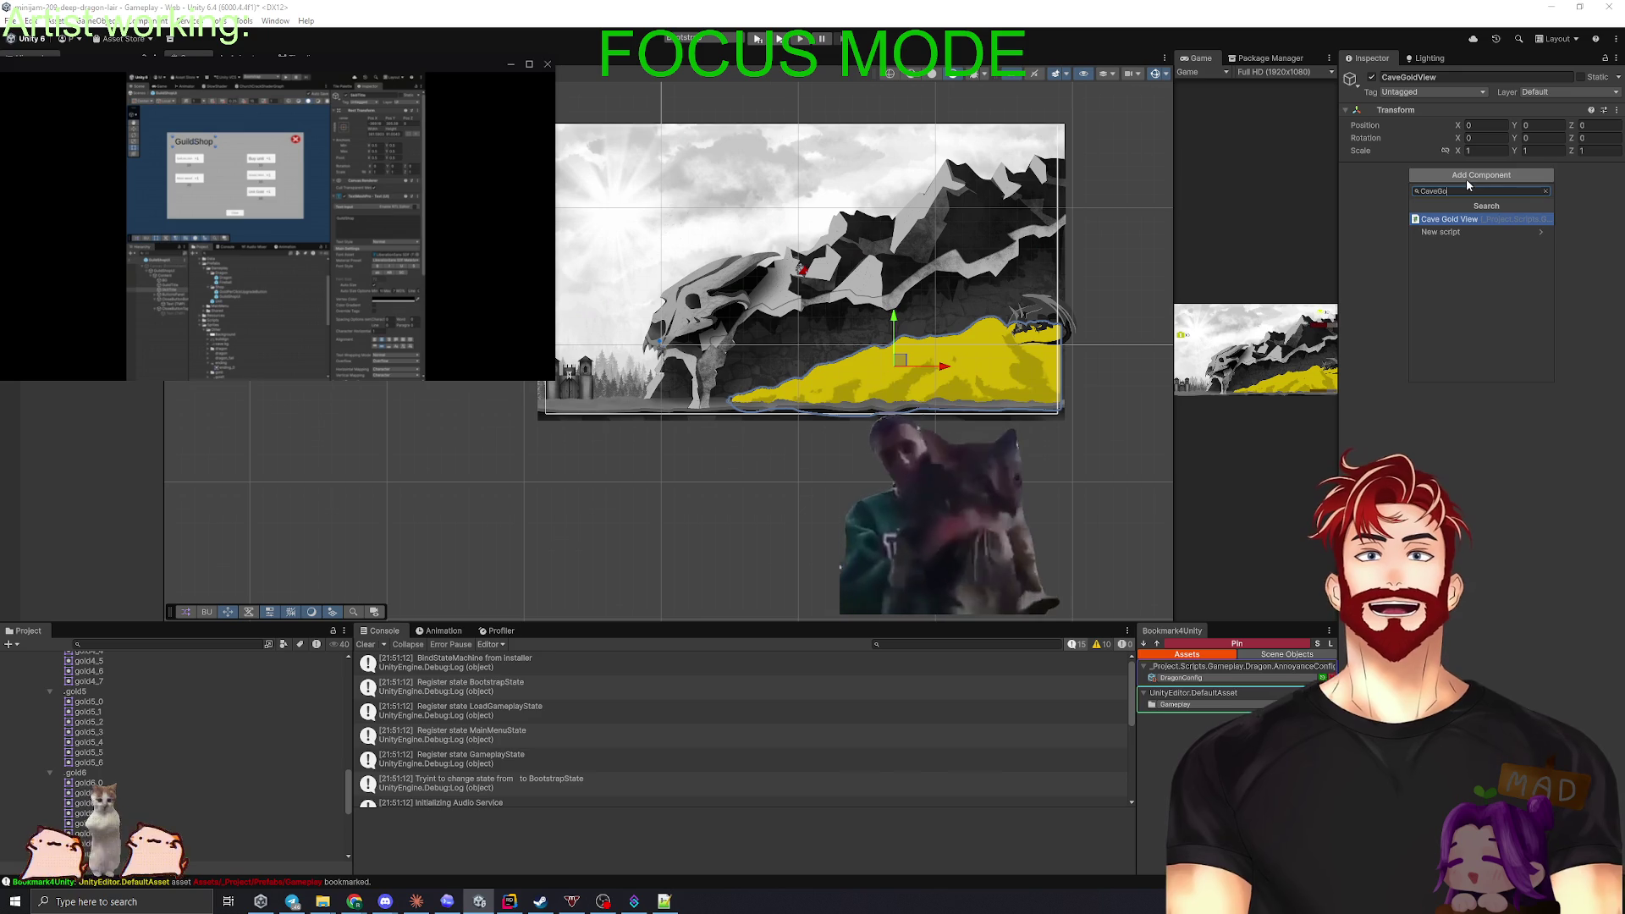
left_click(1466, 222)
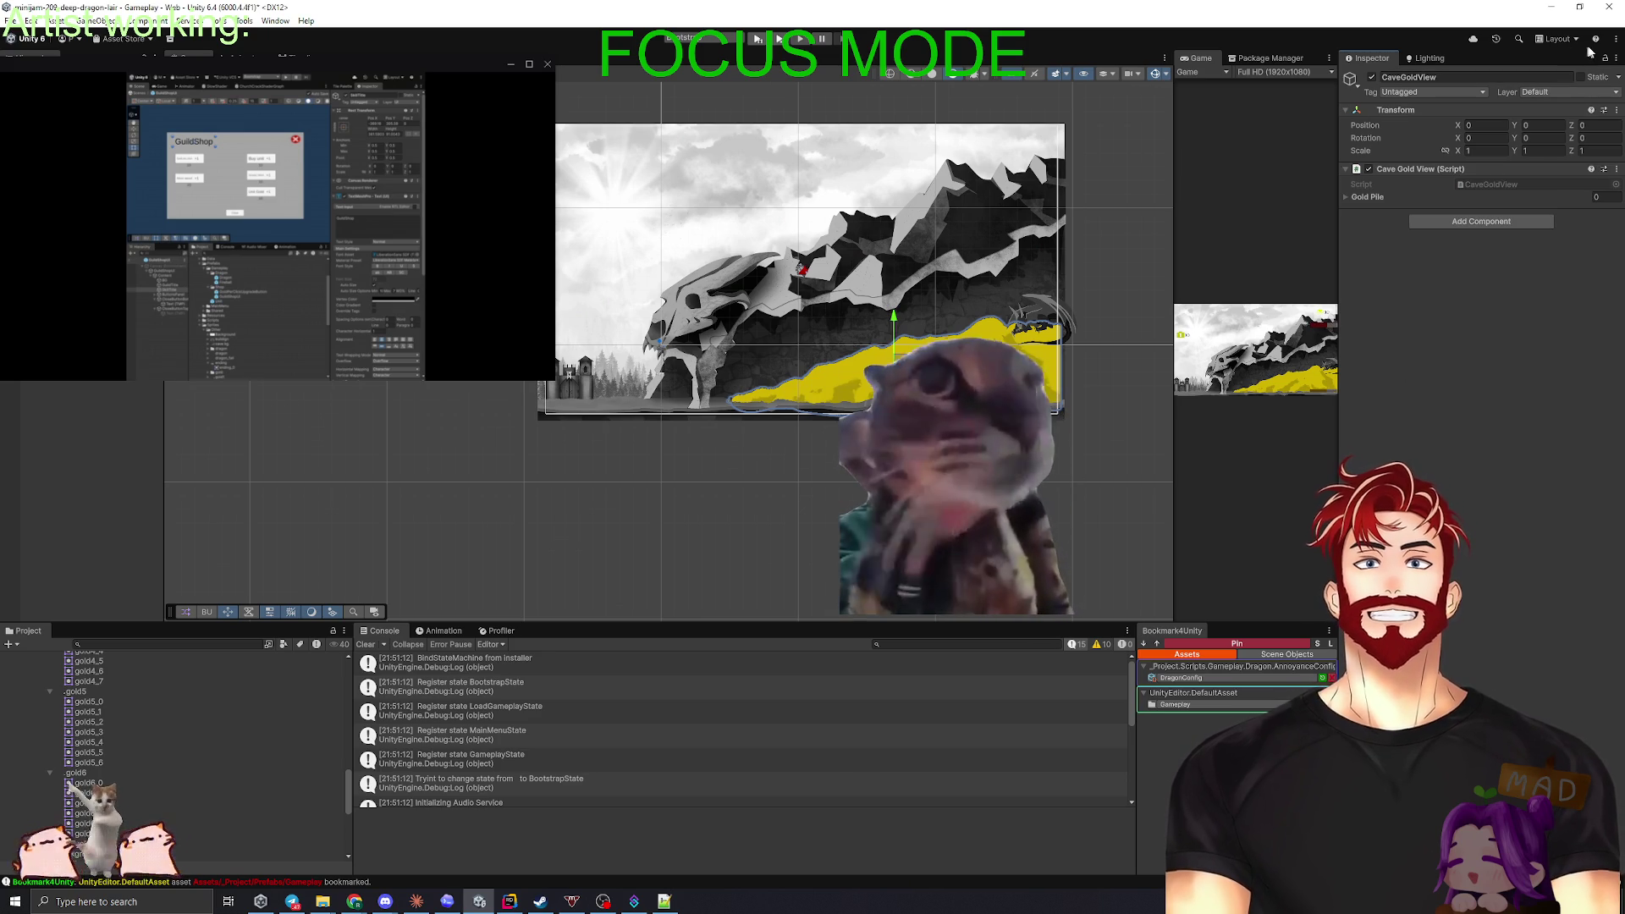
- Fill the Gold Pile list with GoldPileStage1–6, then open the GoldPile prefab
mouse_move(900, 360)
left_mouse_down()
mouse_move(1291, 207)
mouse_move(1388, 203)
left_mouse_up()
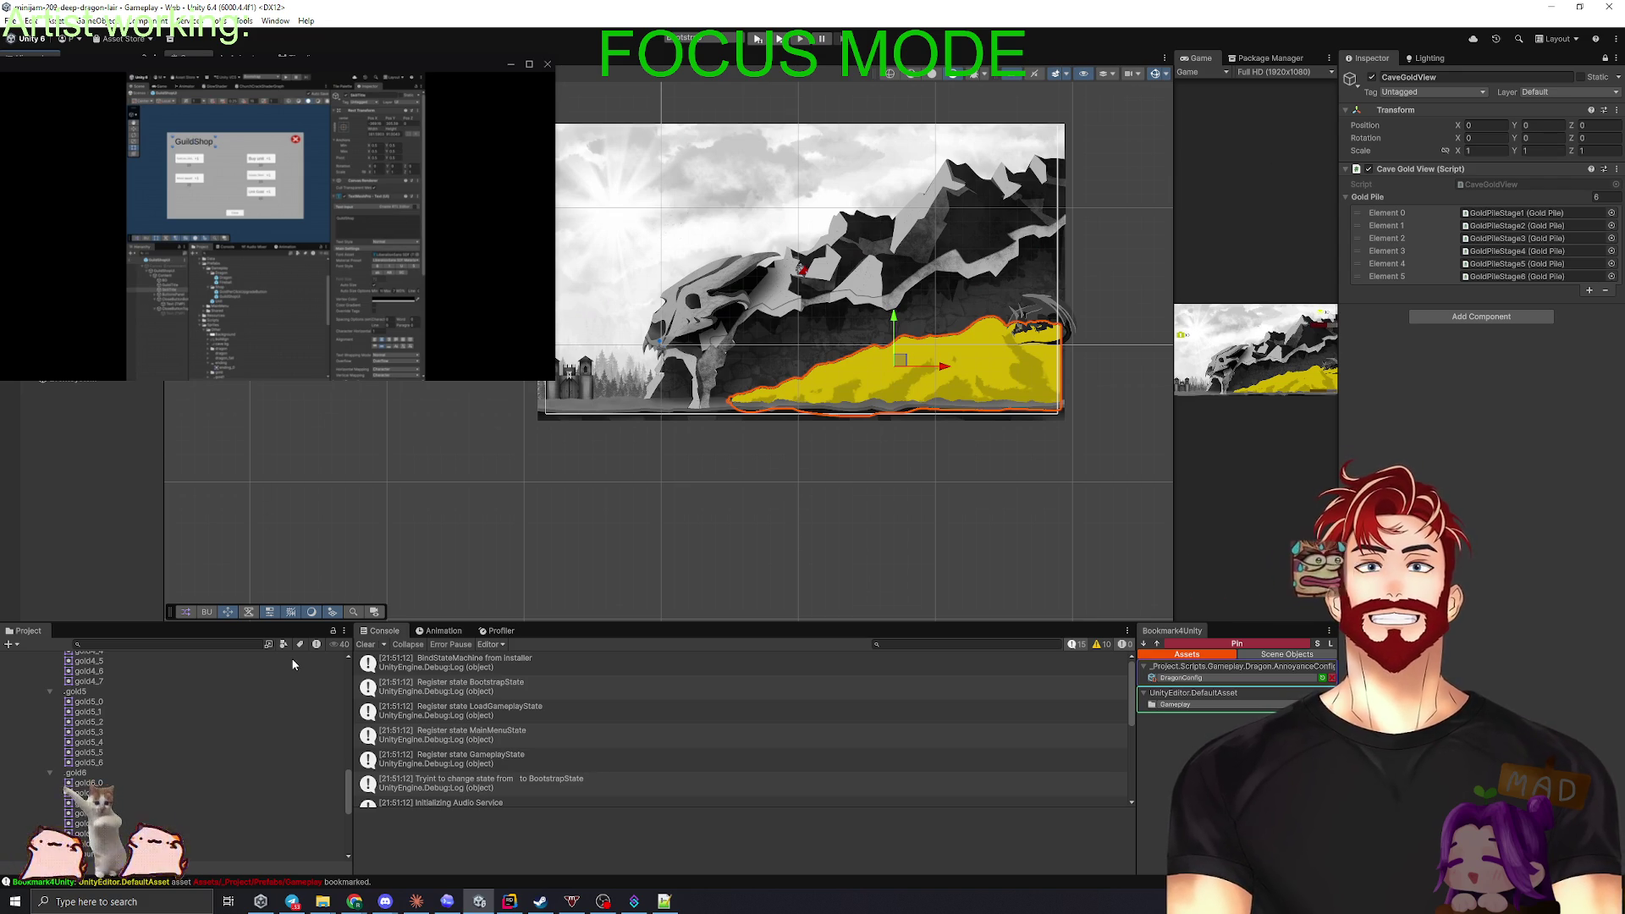
left_click_drag(137, 621, 136, 564)
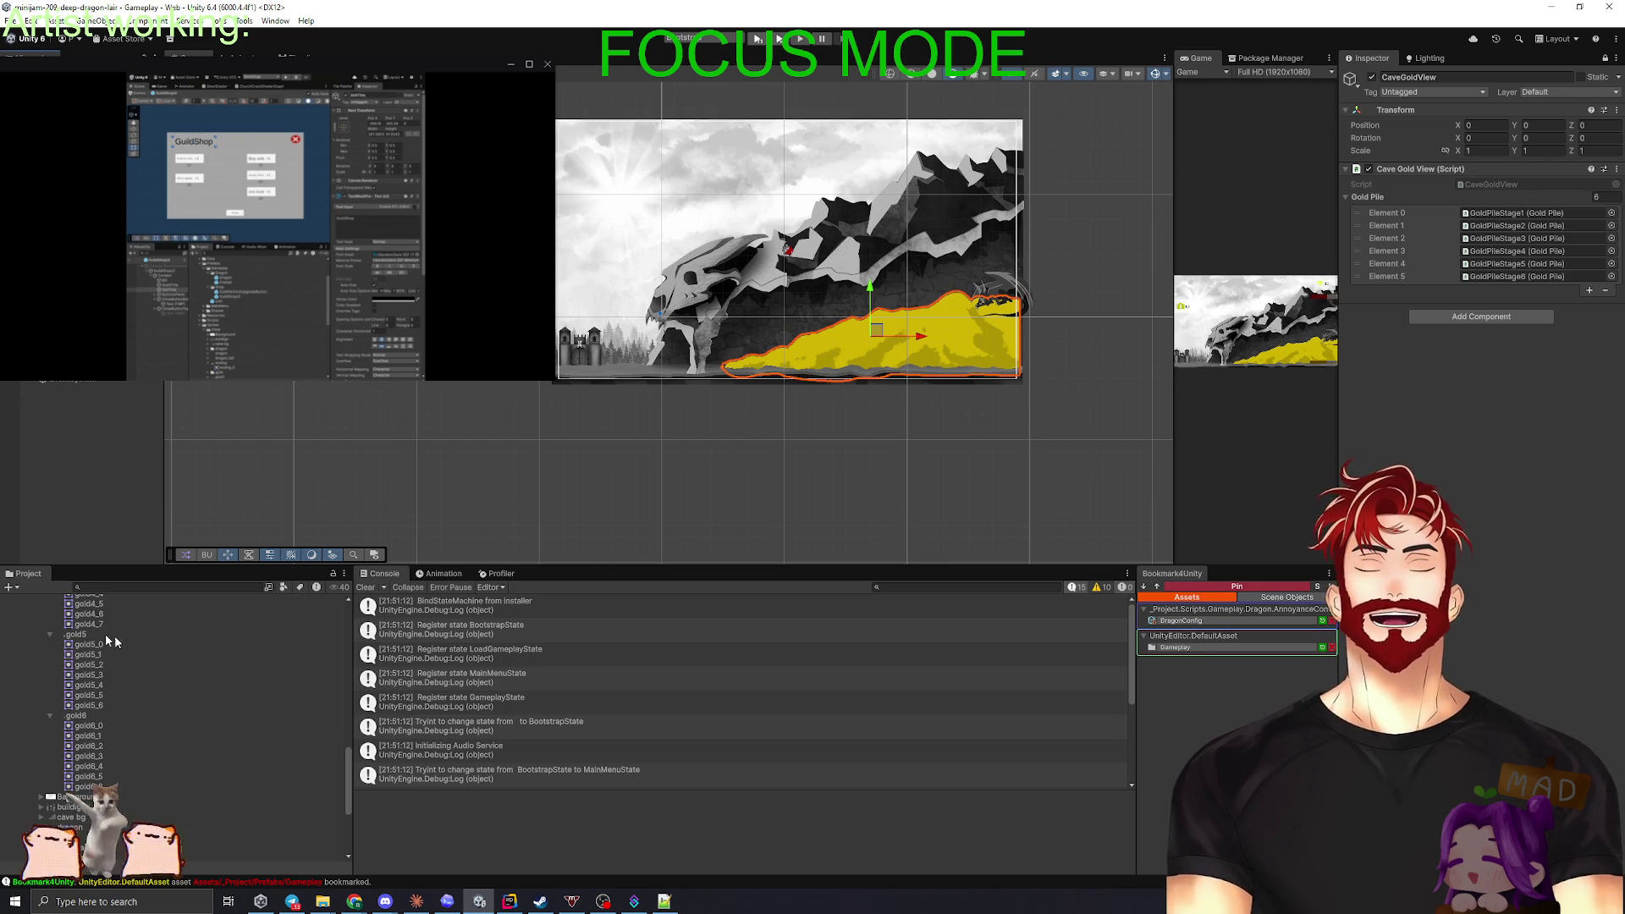
left_click(1608, 57)
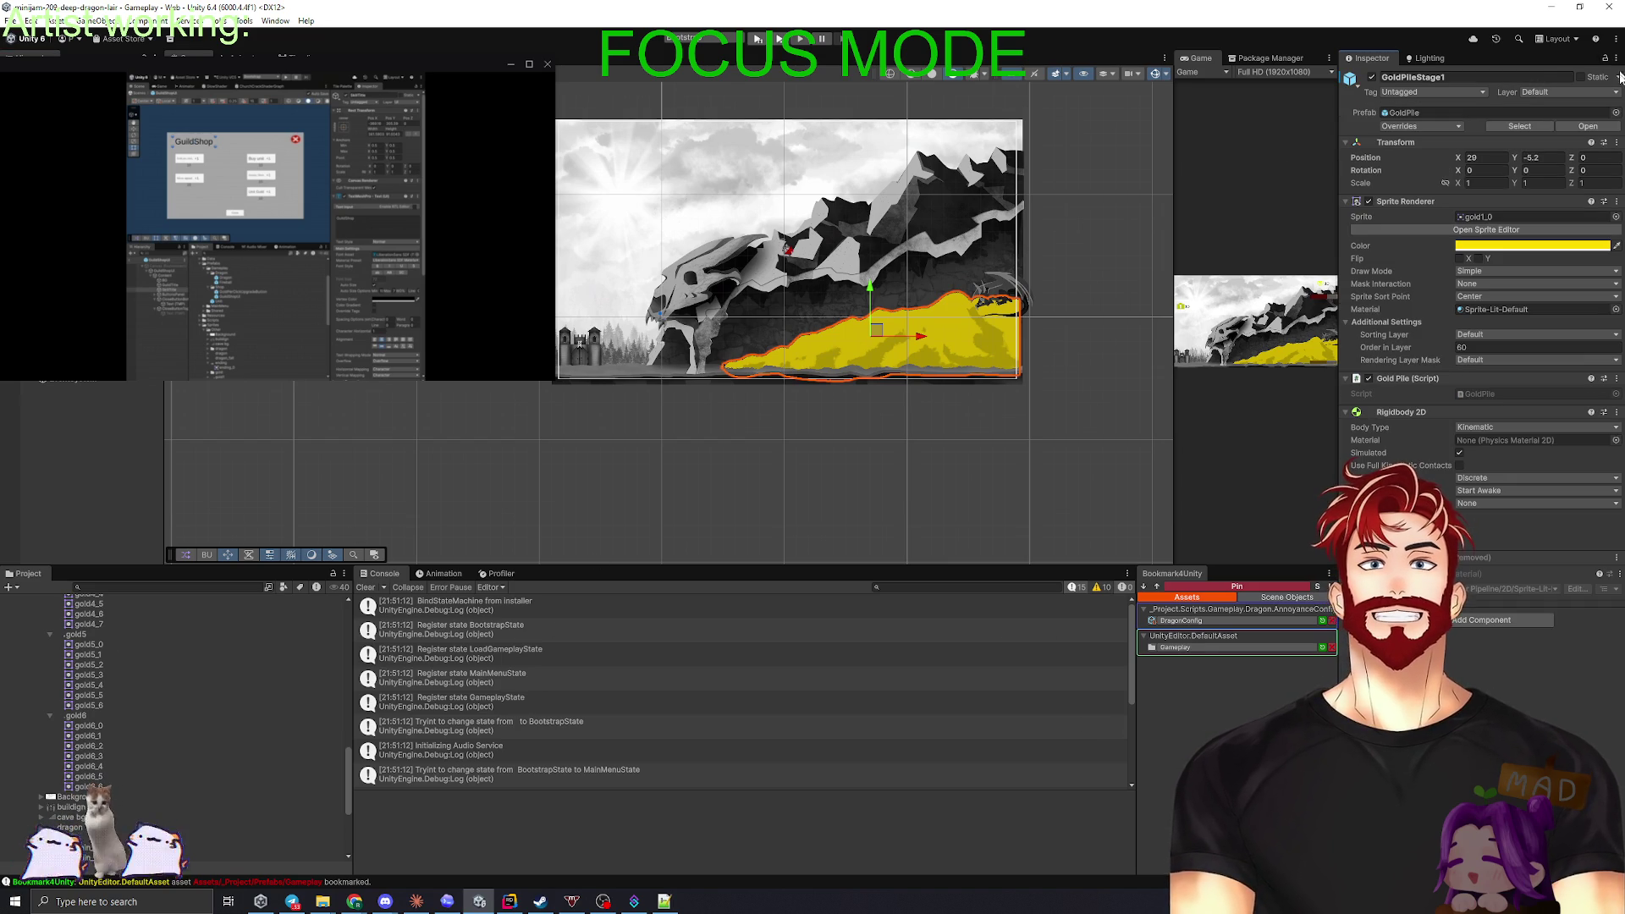
left_click(1451, 112)
double_click(71, 599)
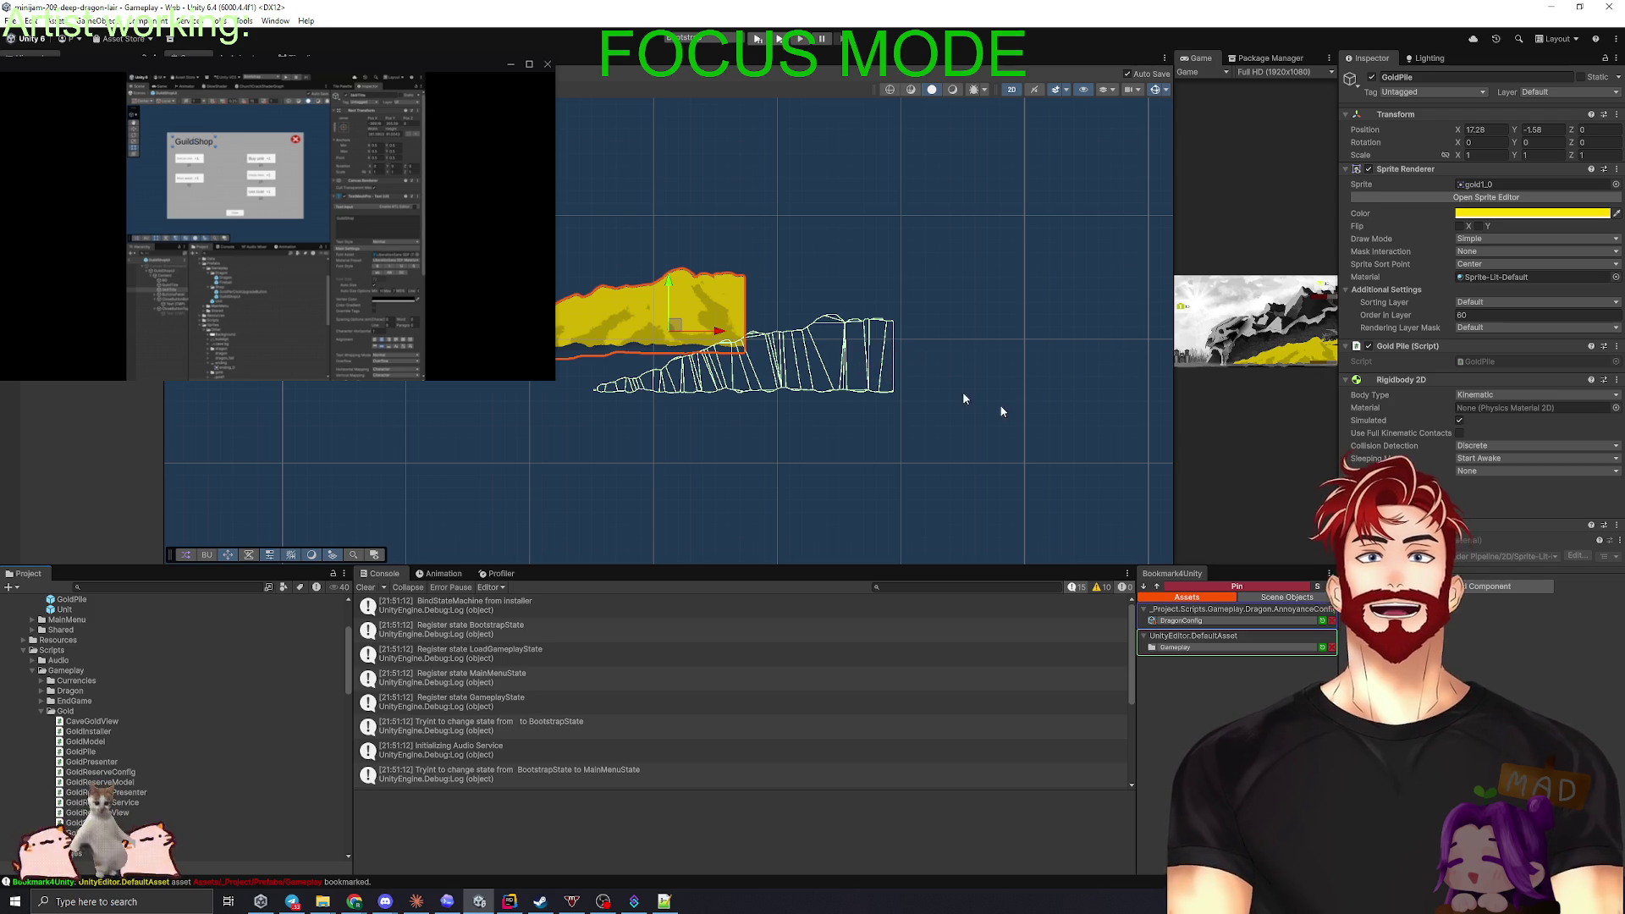
- Replace the GoldPile prefab's old collider with a new one fitted to the gold sprite
left_click(1617, 525)
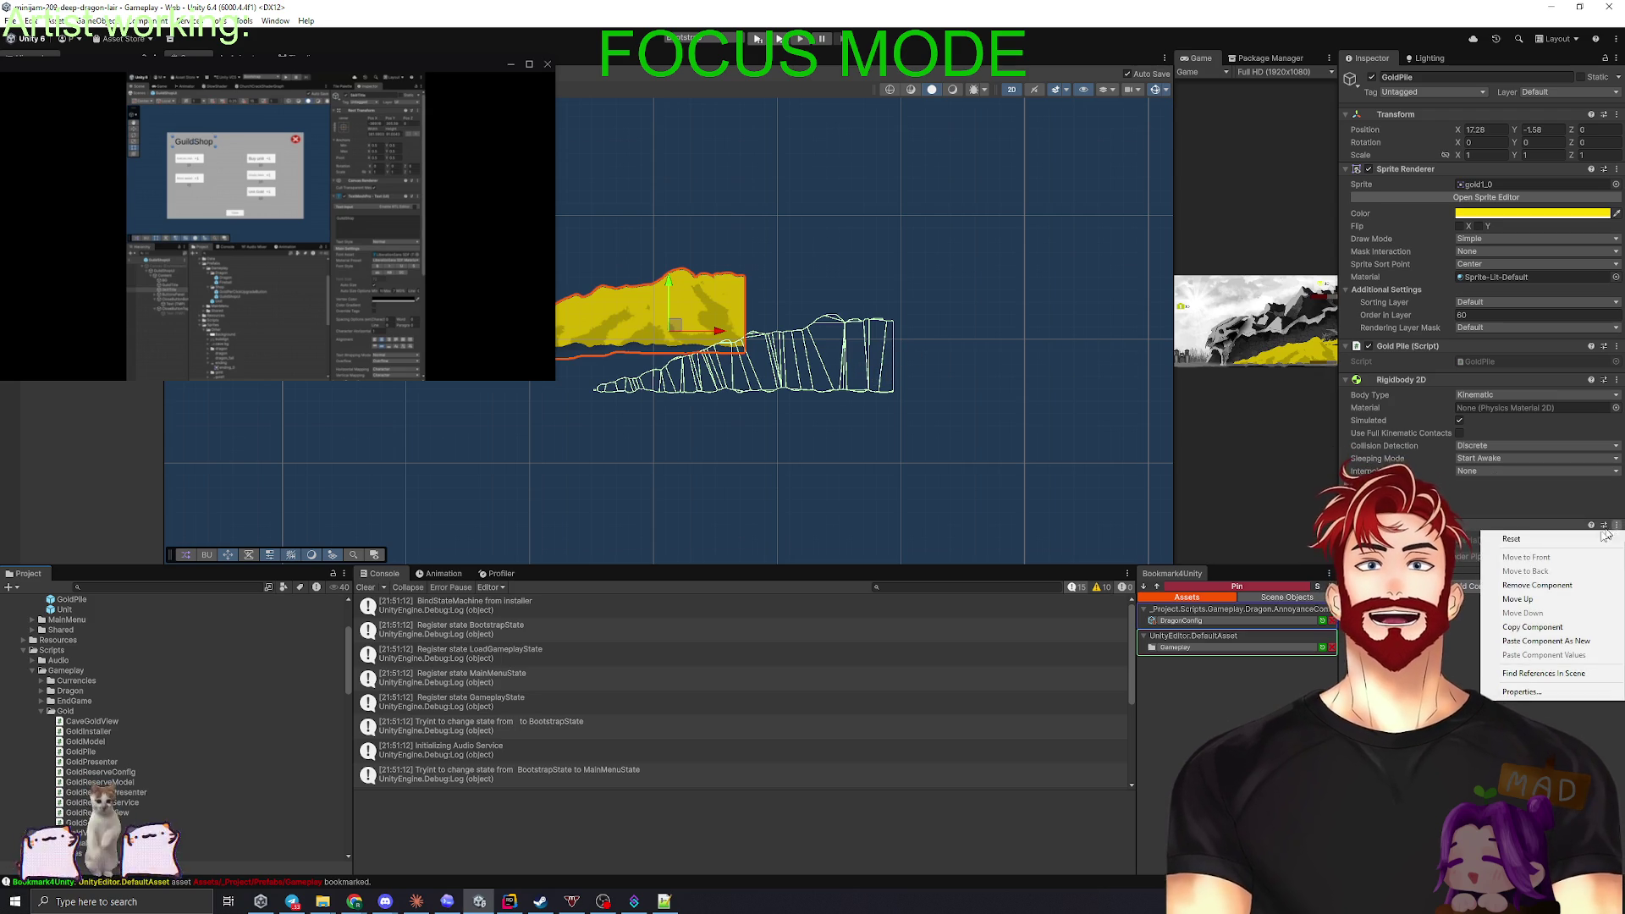
left_click(1548, 587)
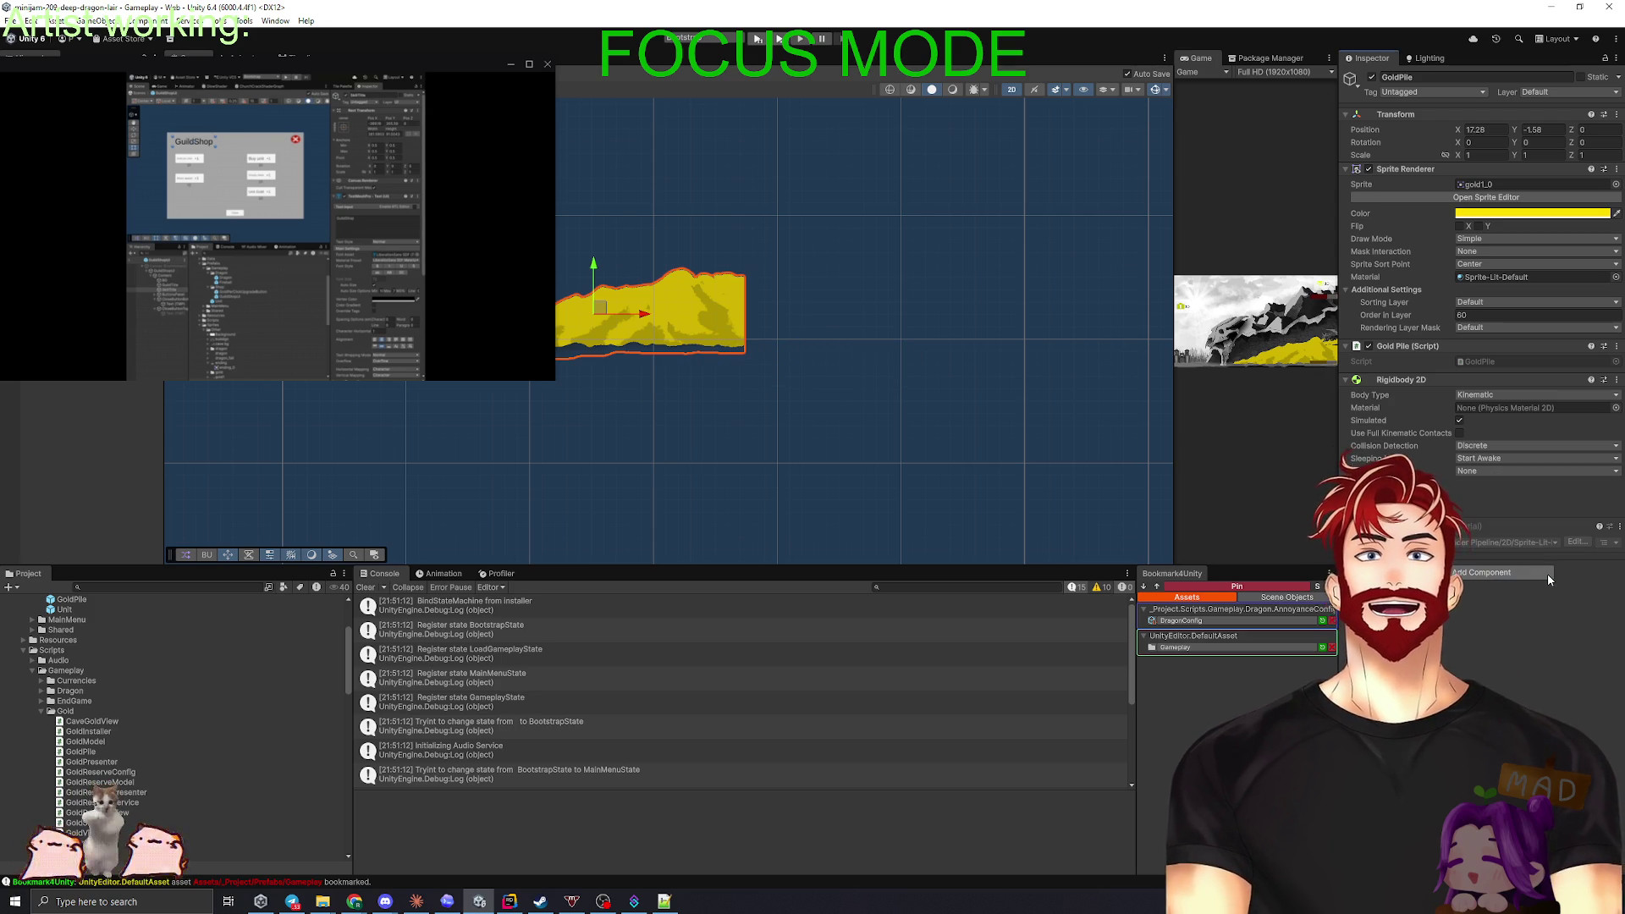
left_click(1491, 576)
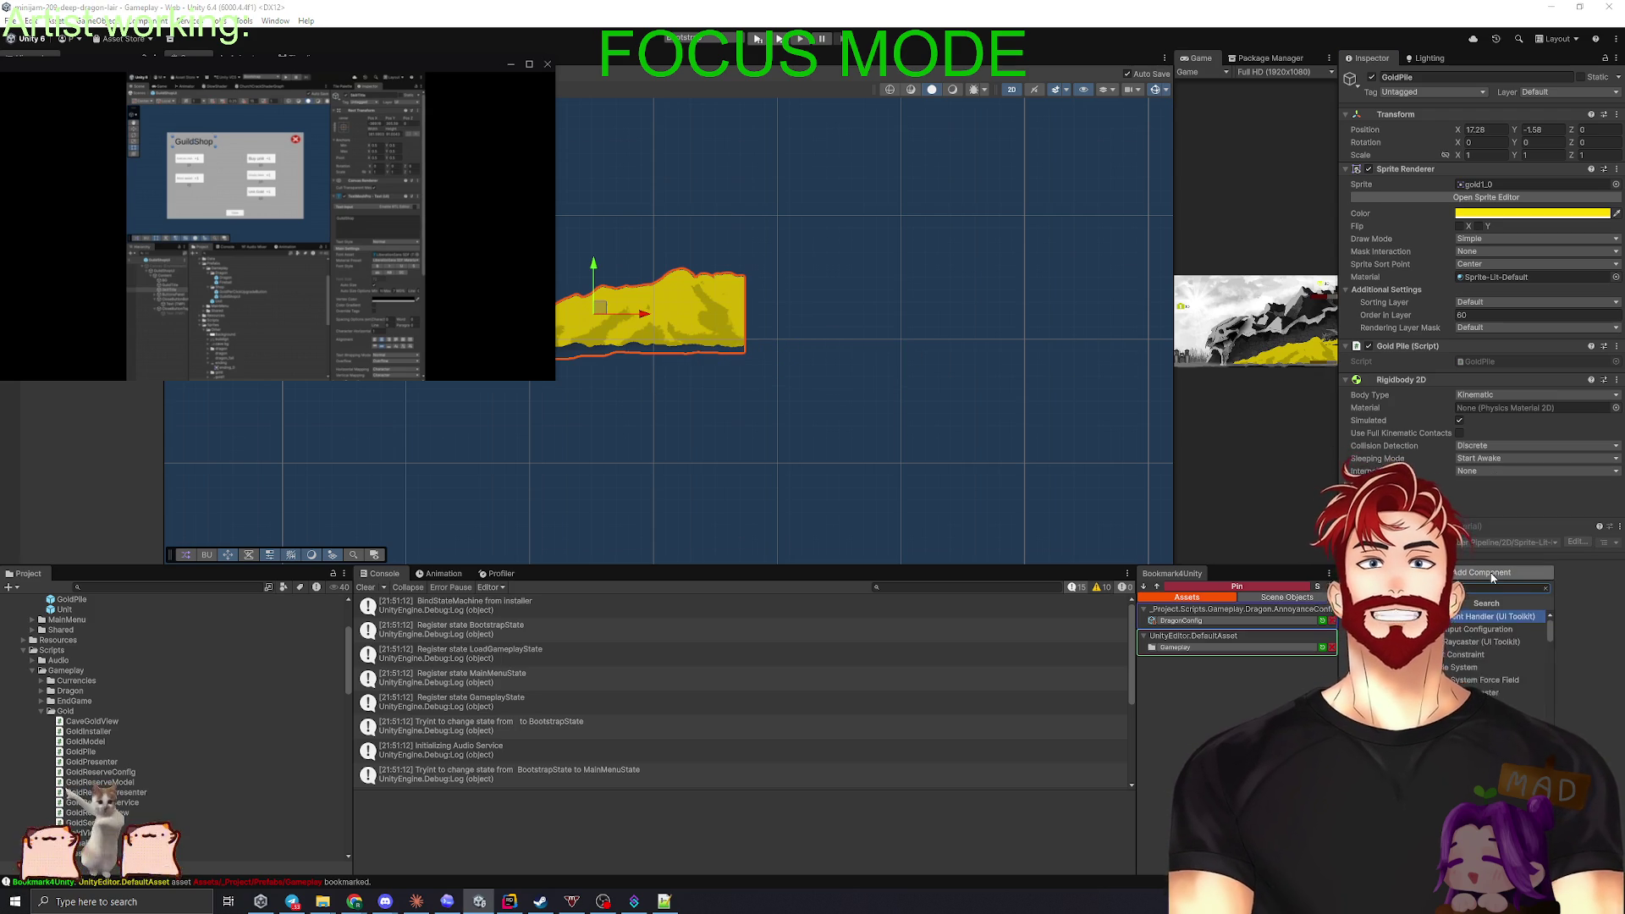
left_click(1461, 617)
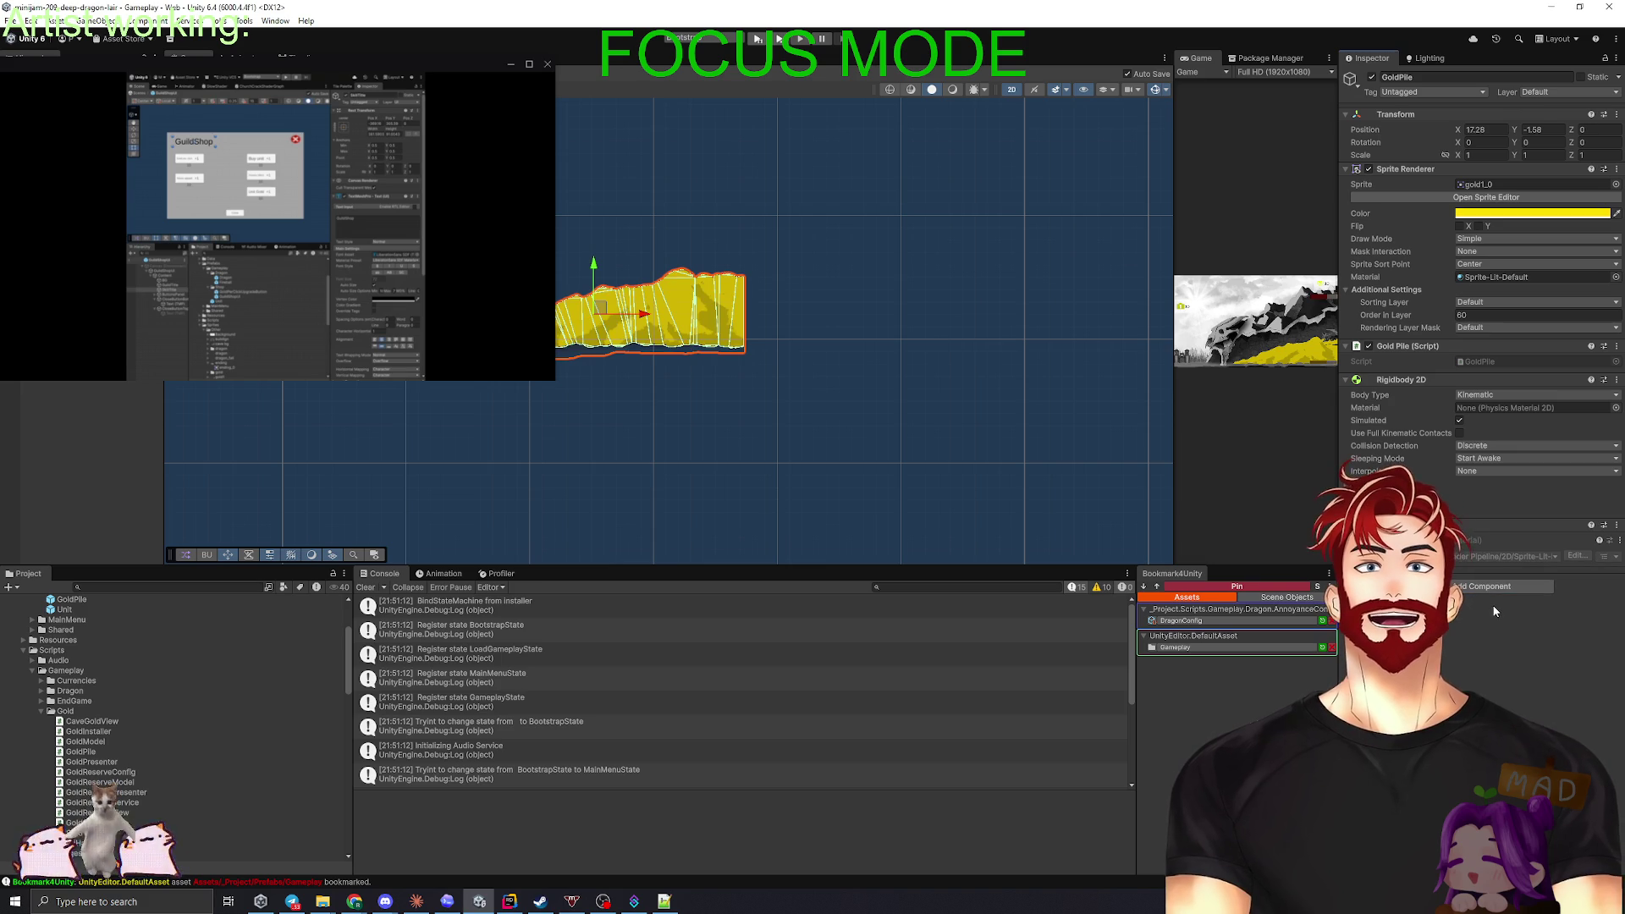
- Open the GoldPile script from the prefab root in the code editor
left_click(780, 433)
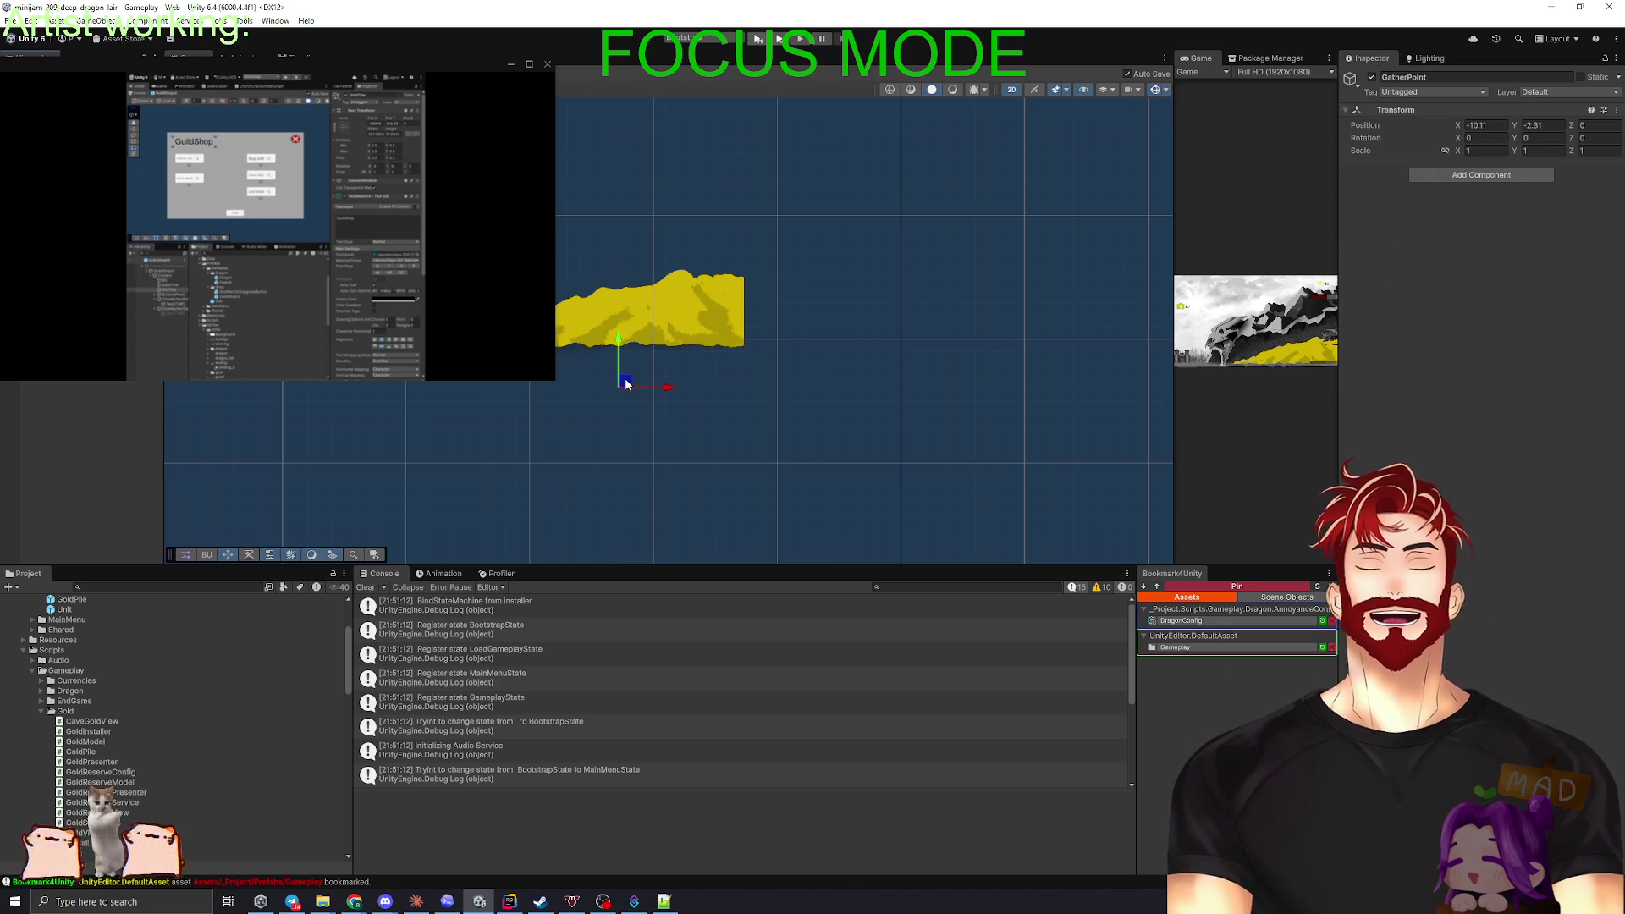
left_click(644, 314)
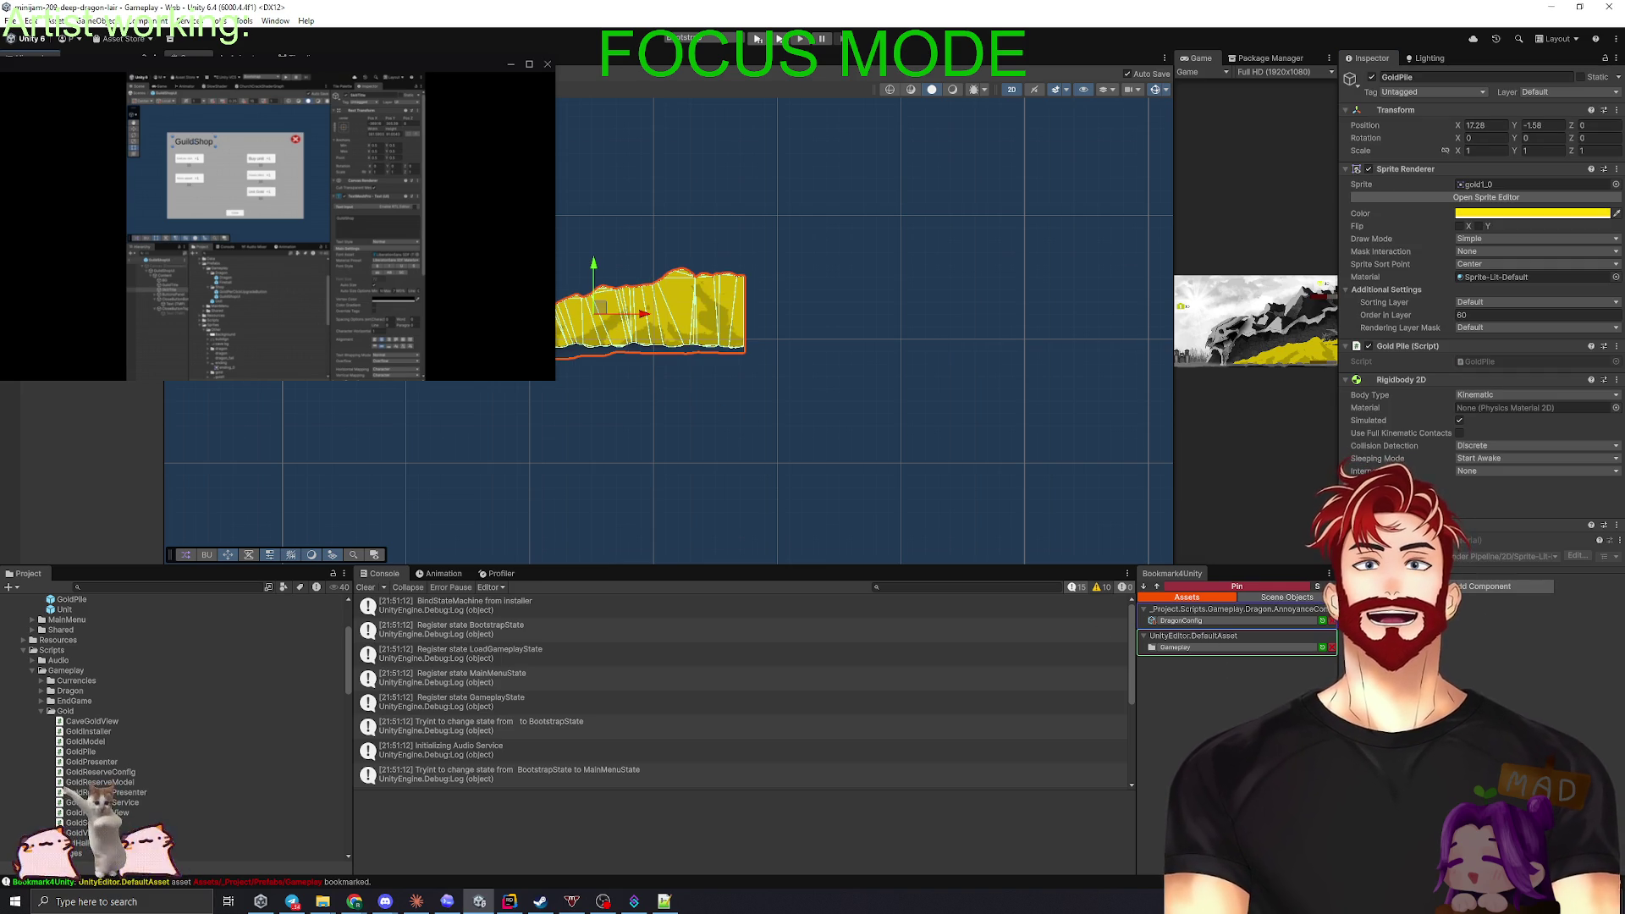
double_click(1480, 362)
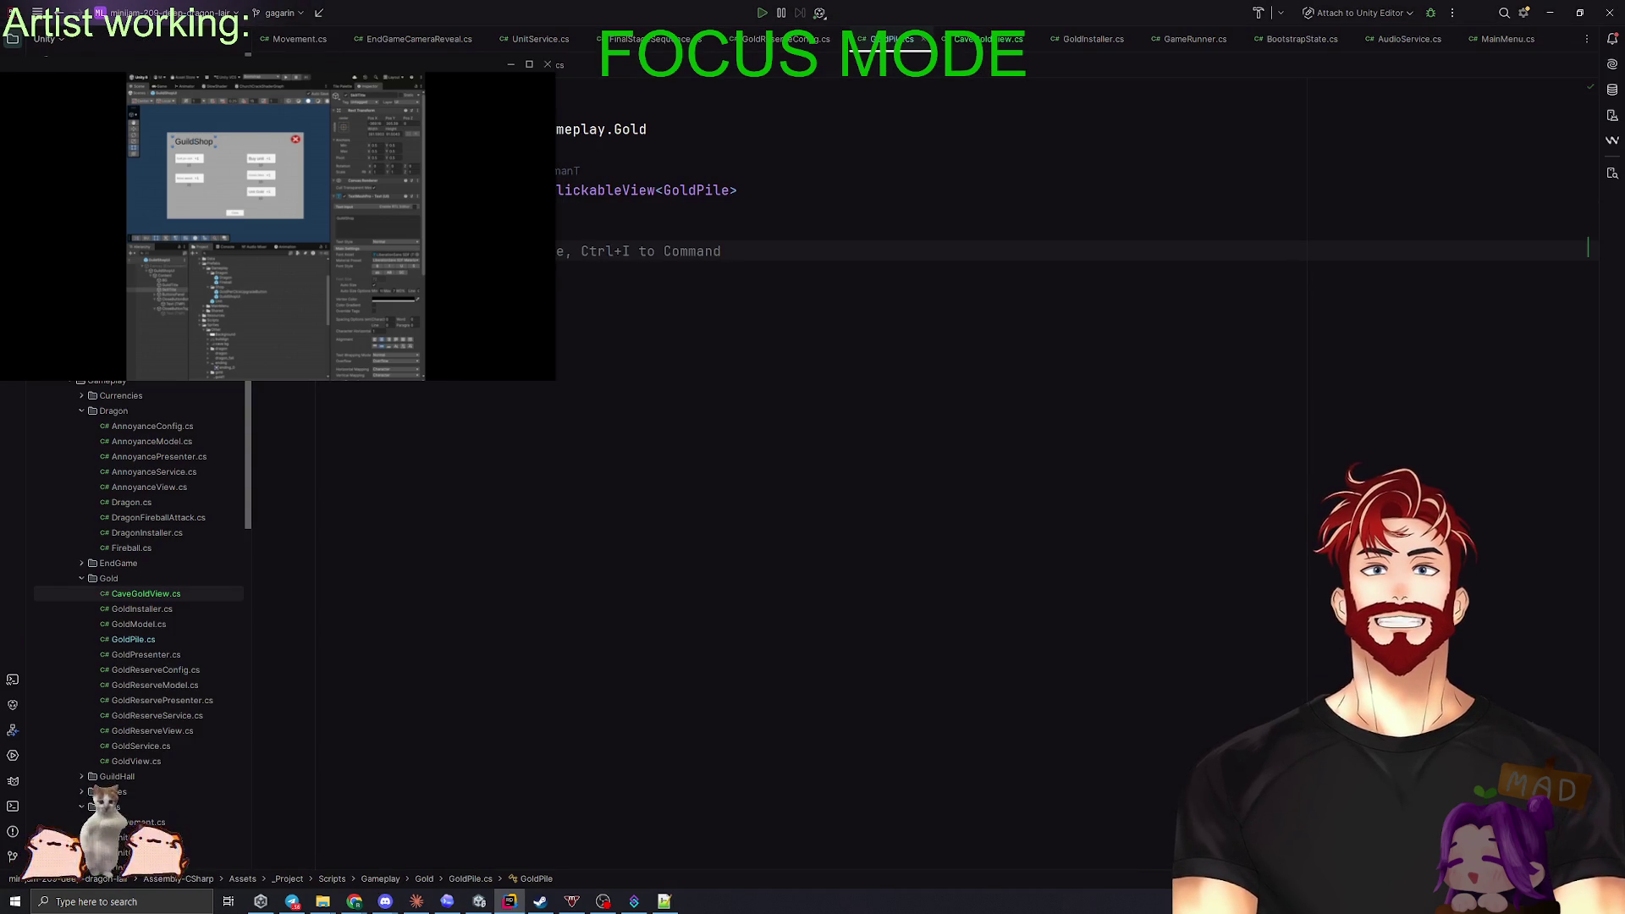
- Add a Transform _gatherPoint field after the gold amount in GoldPile.cs, then return to Unity
key("alt+Tab")
key("alt+Tab")
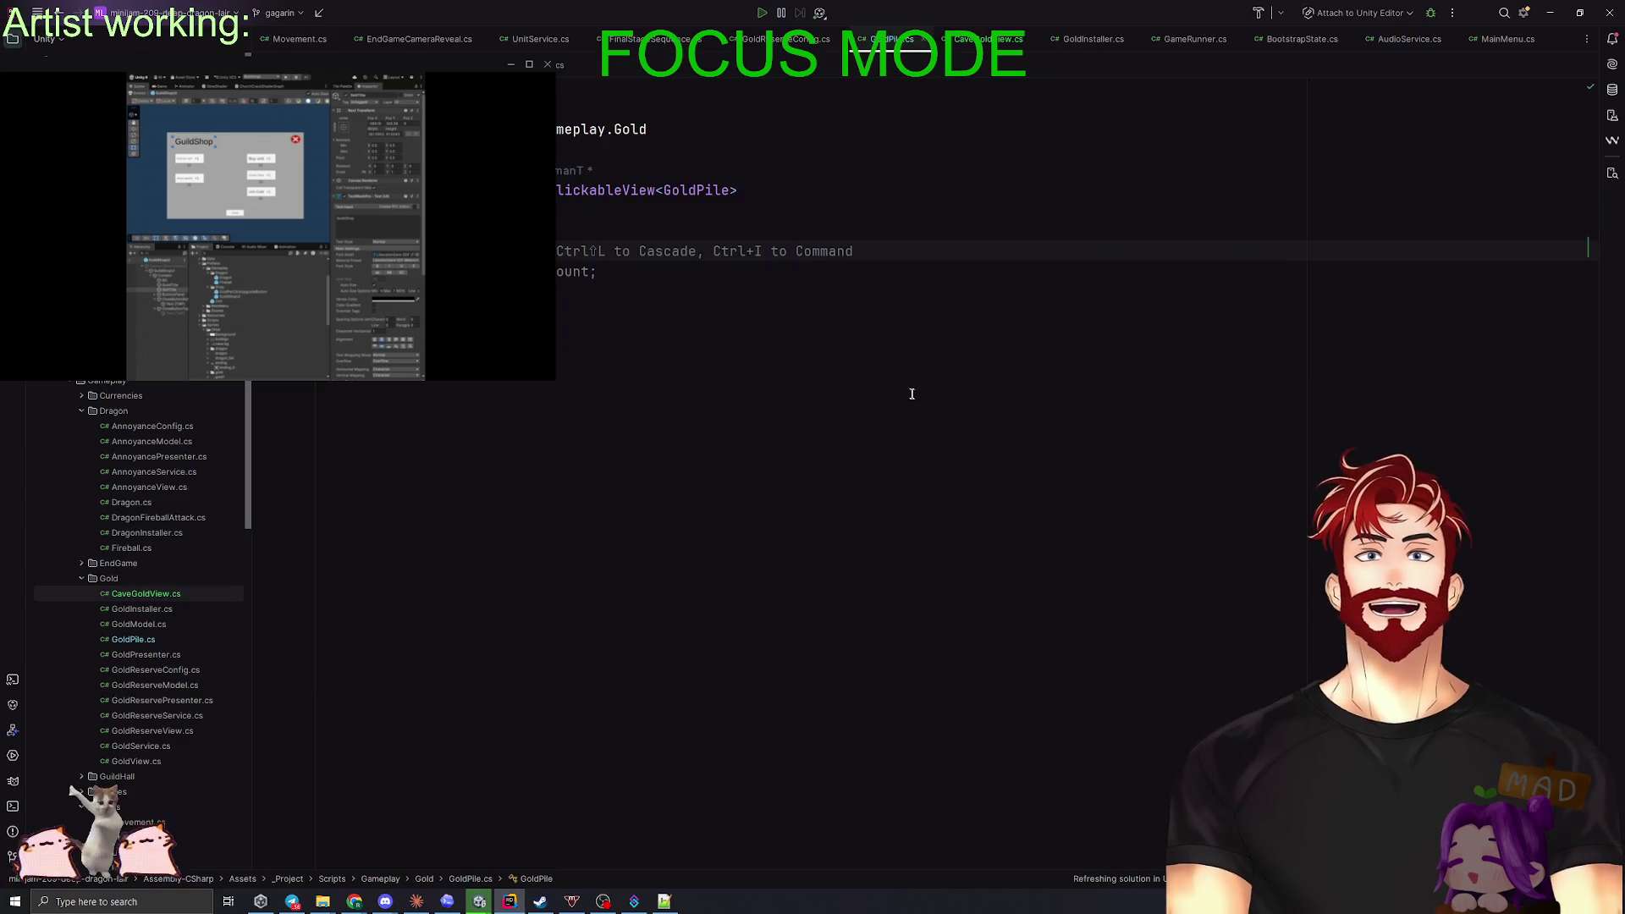
left_click(597, 271)
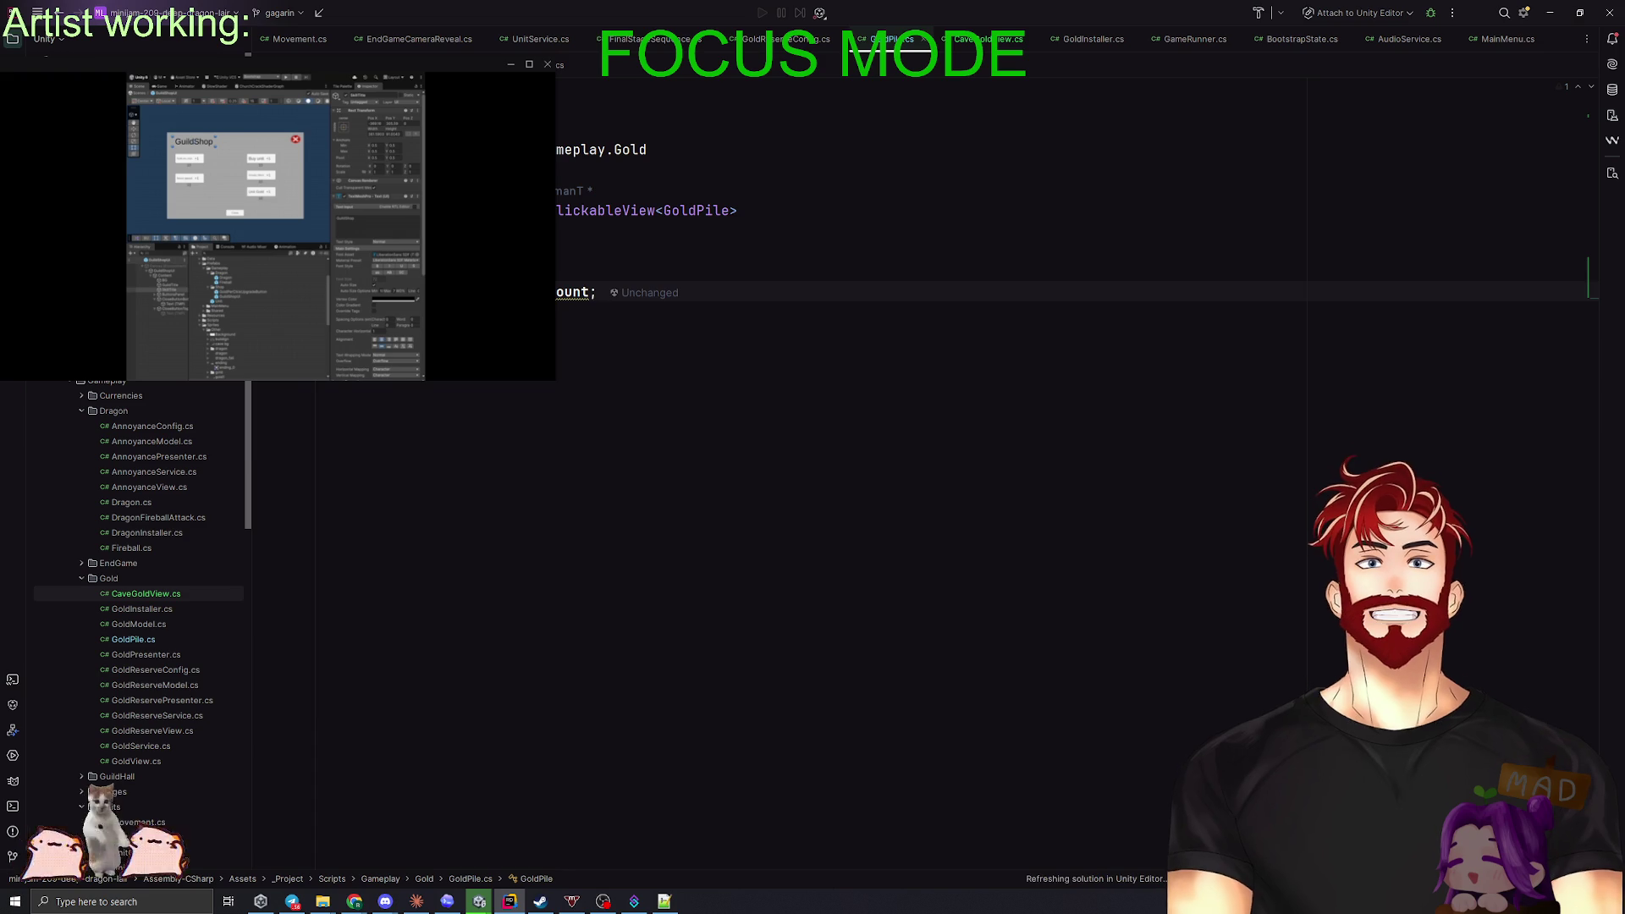
type("Tran")
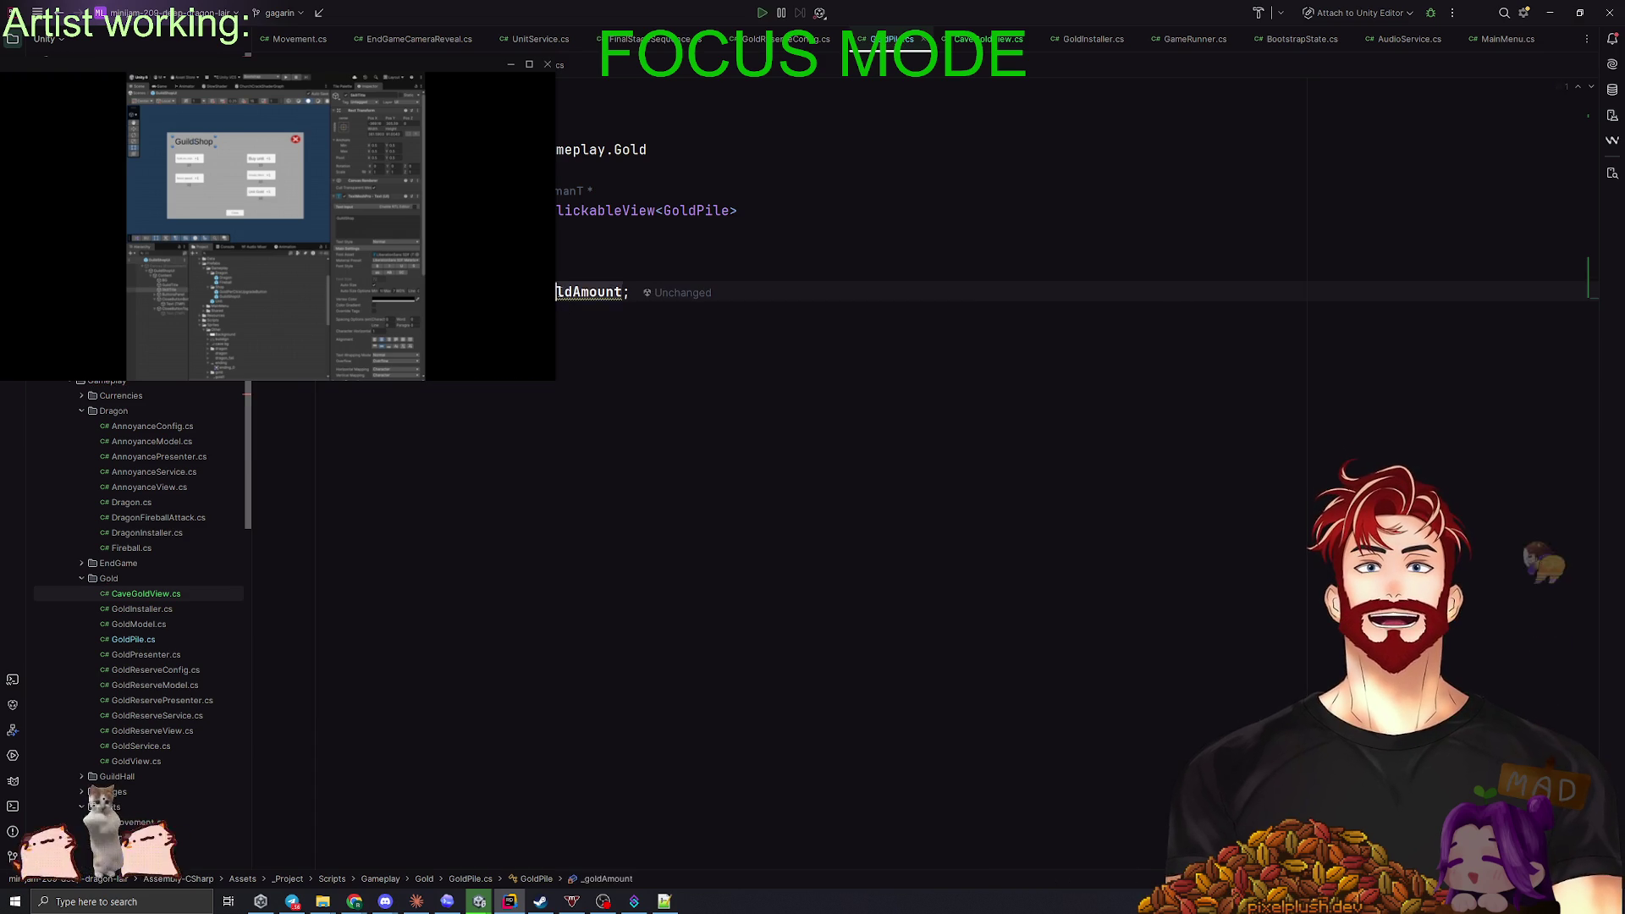
type("therPoint;")
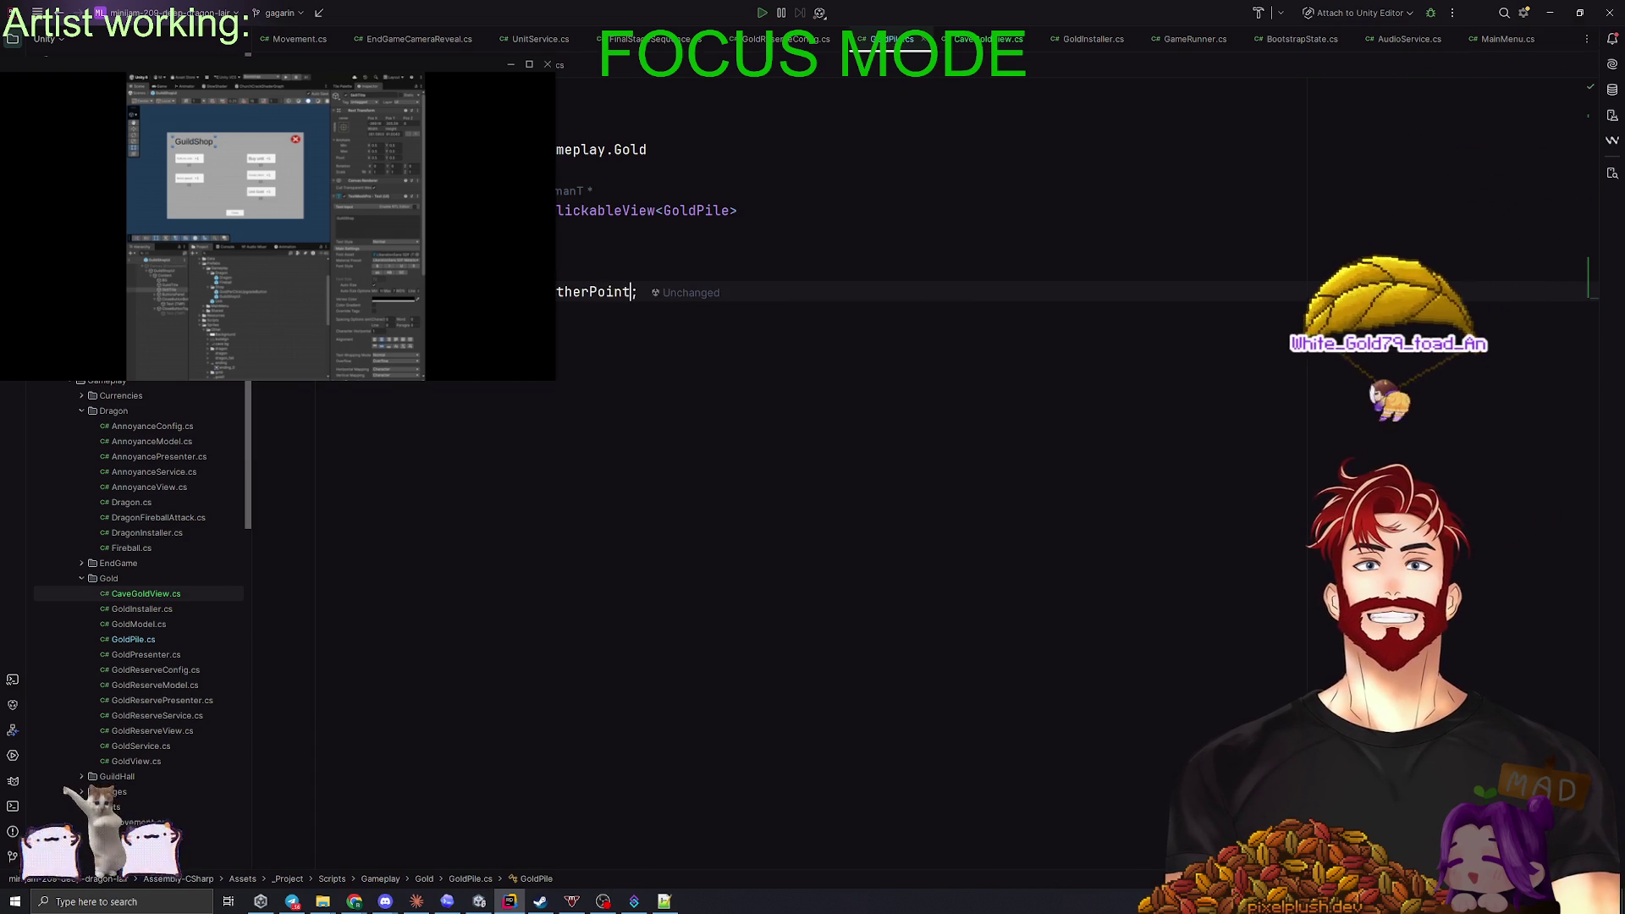
key("Tab")
left_click(572, 354)
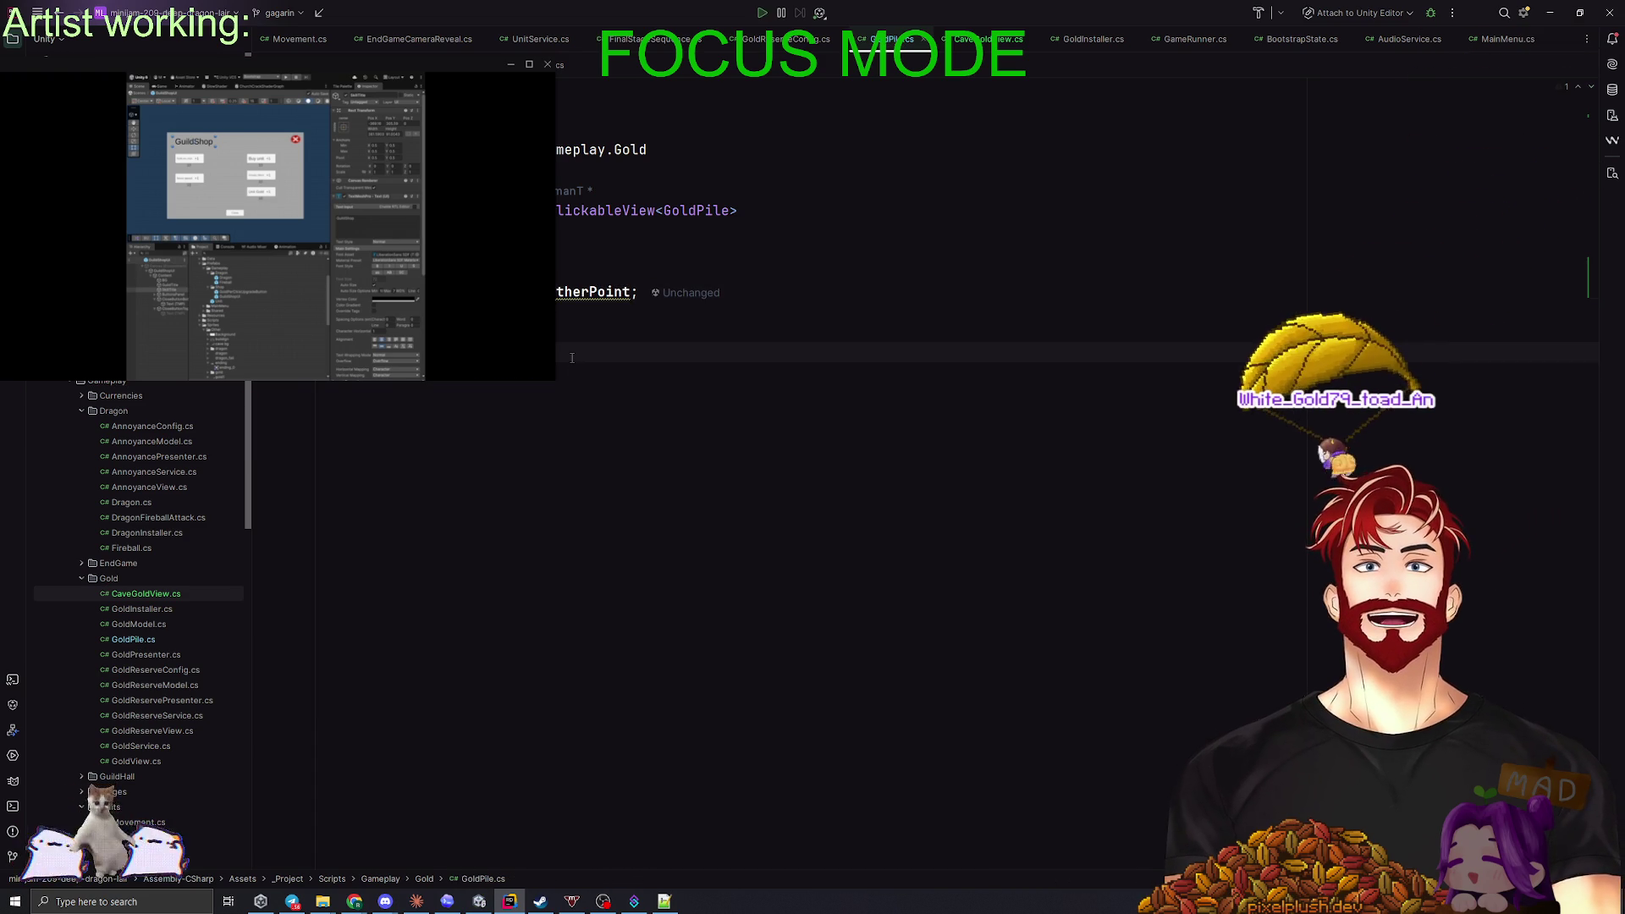
key("alt+Tab")
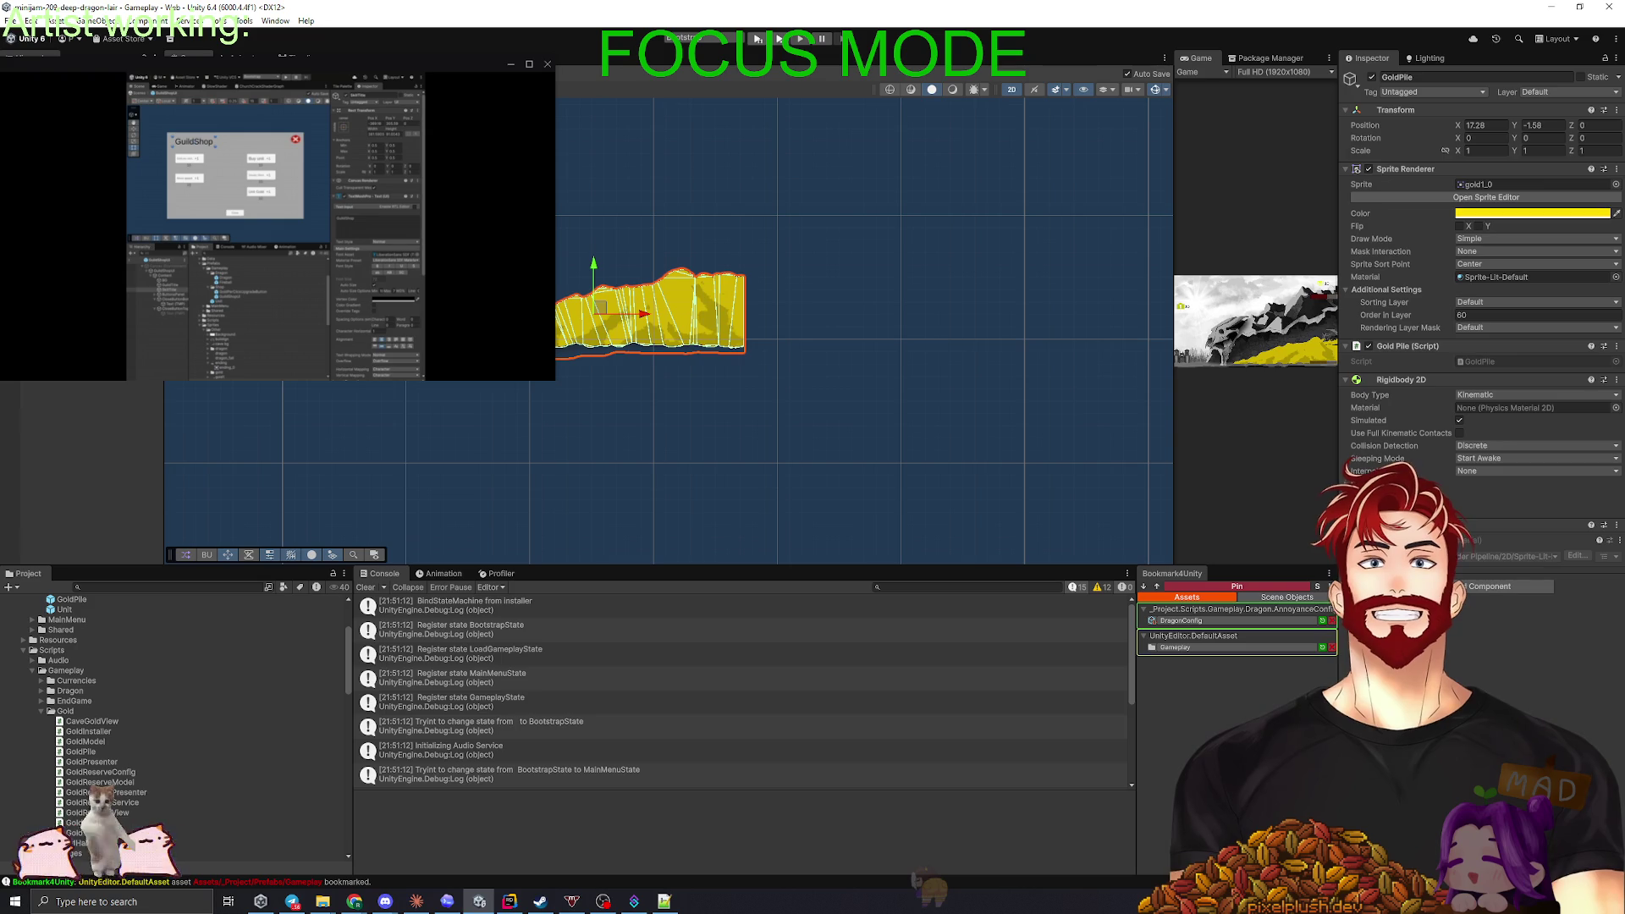
- Assign GatherPoint as Gather Point, hide stage 1, and give GoldPileStage2 a new Polygon Collider 2D
left_click_drag(1526, 397, 1494, 374)
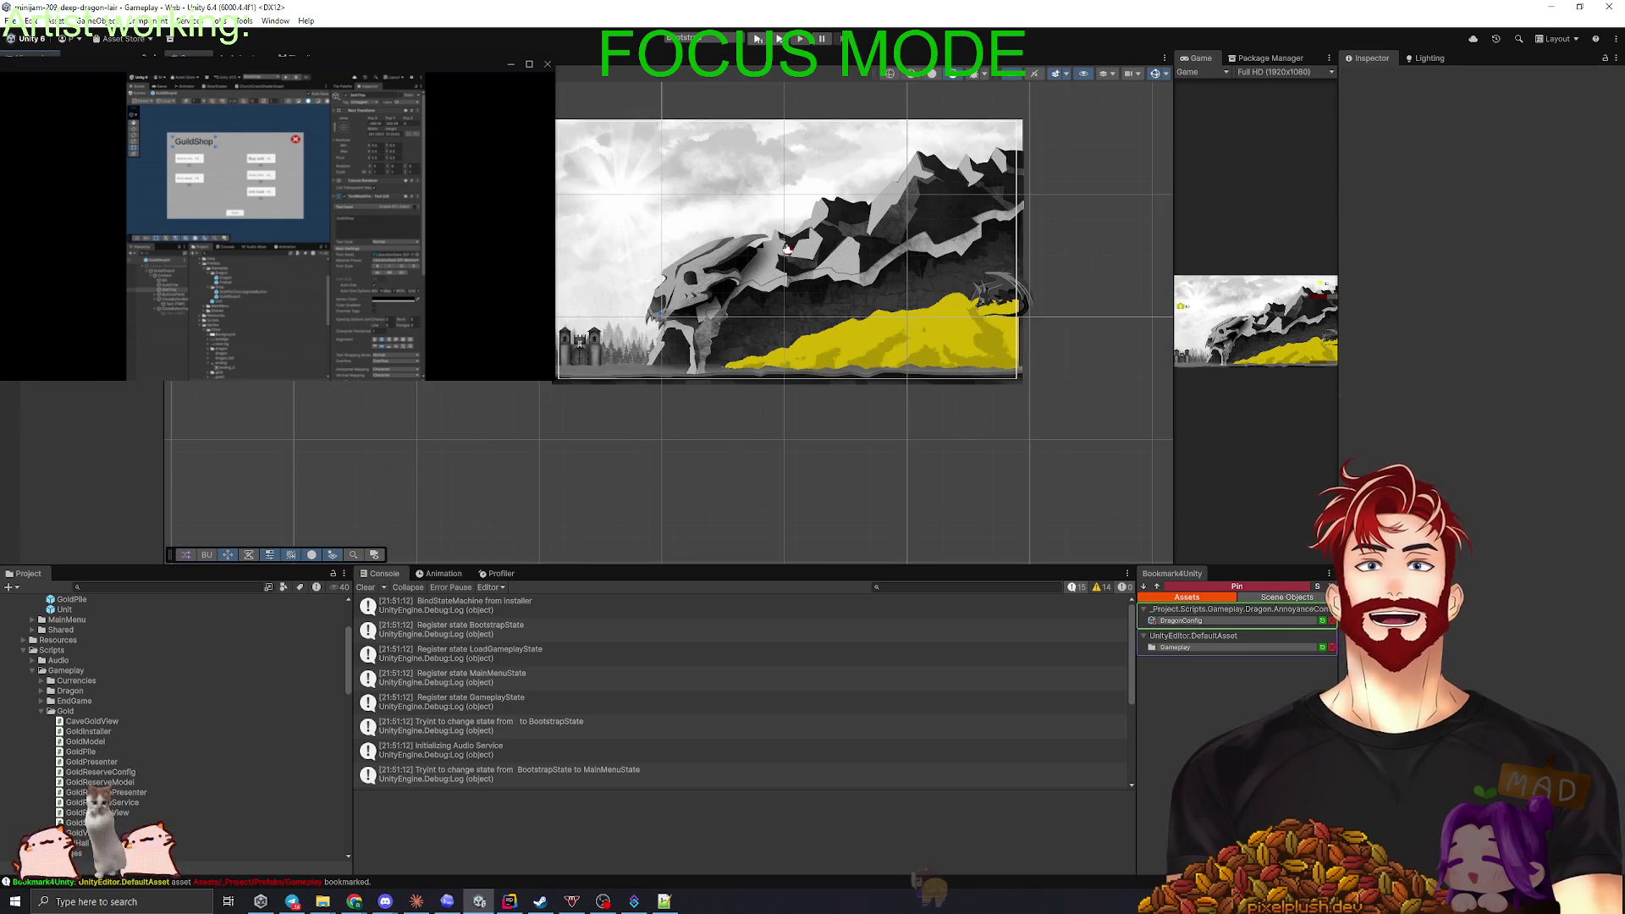
left_click(877, 334)
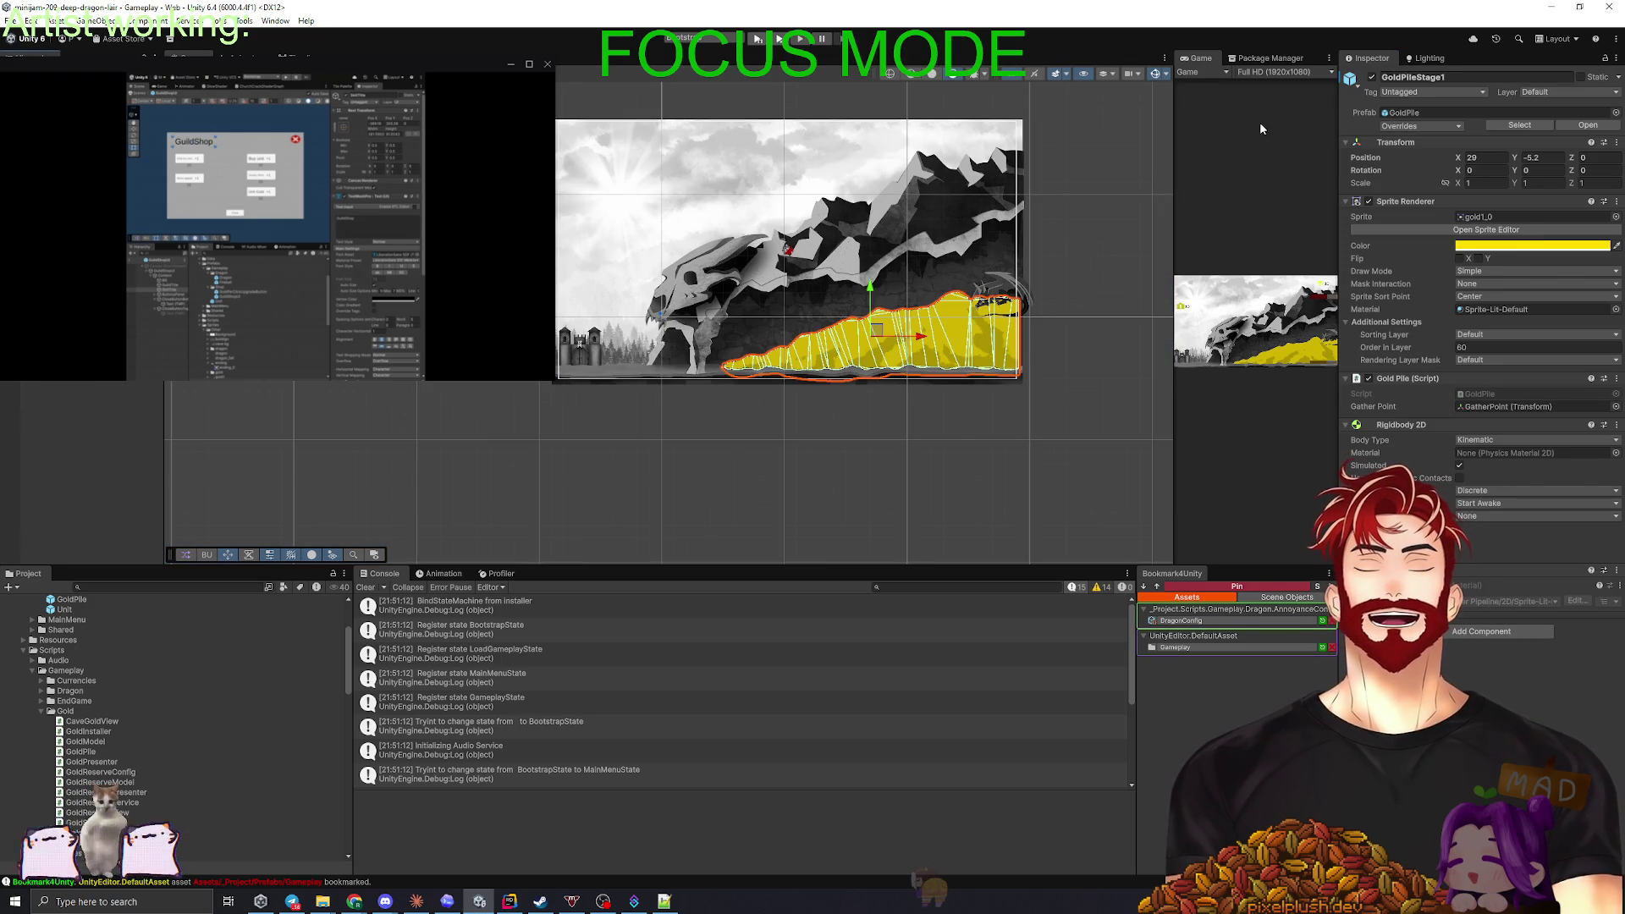
left_click(1373, 77)
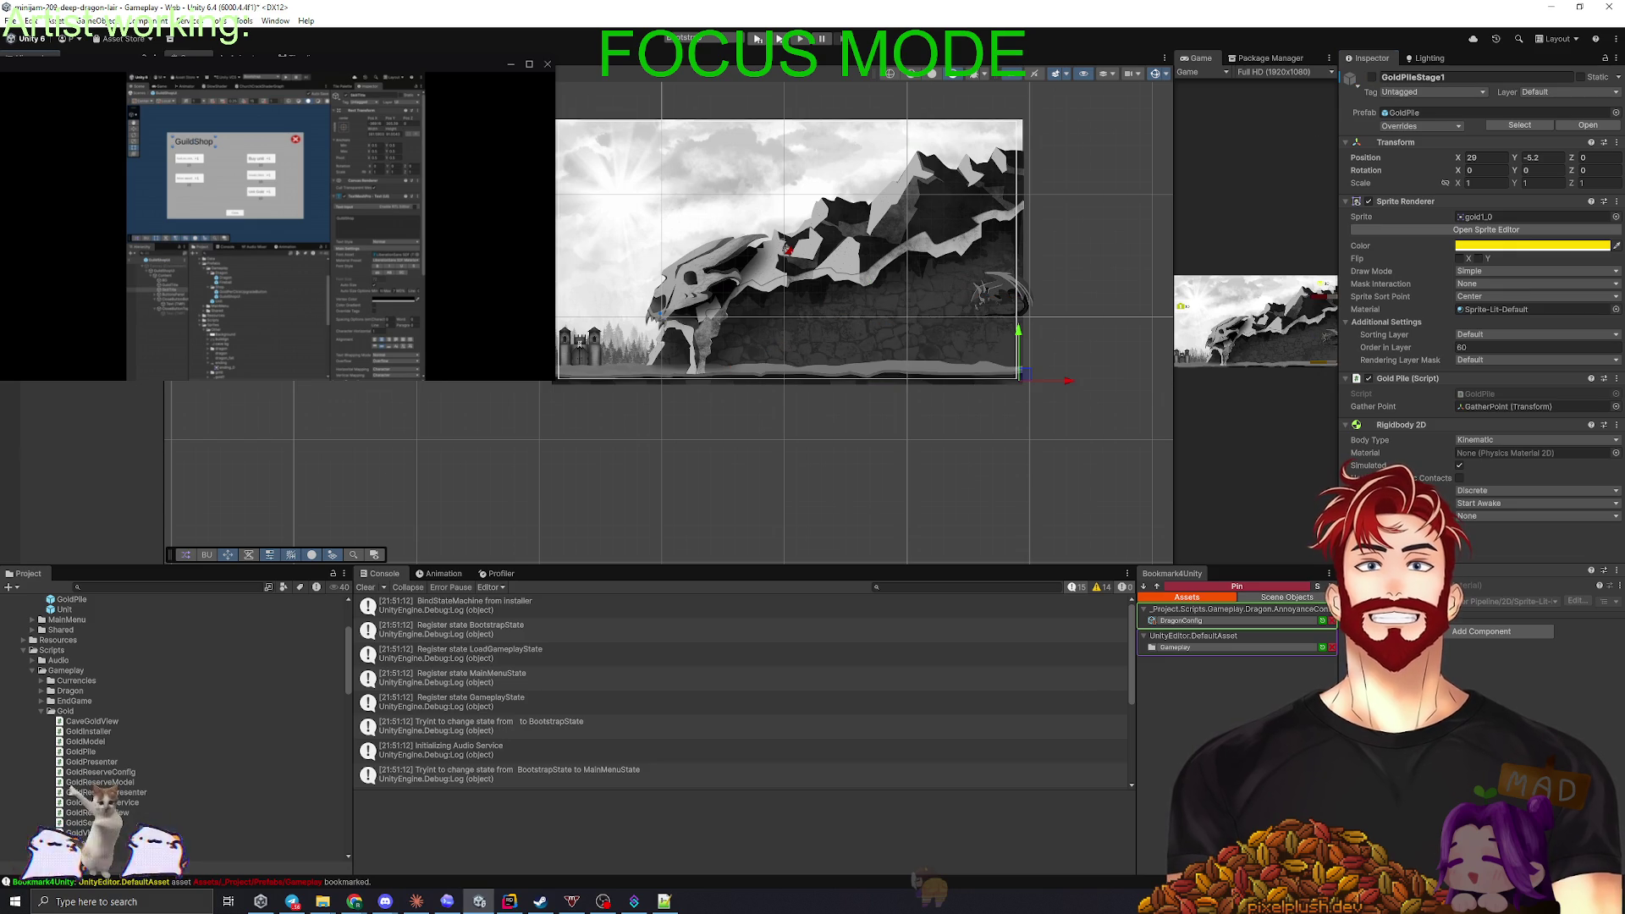
left_click(1373, 78)
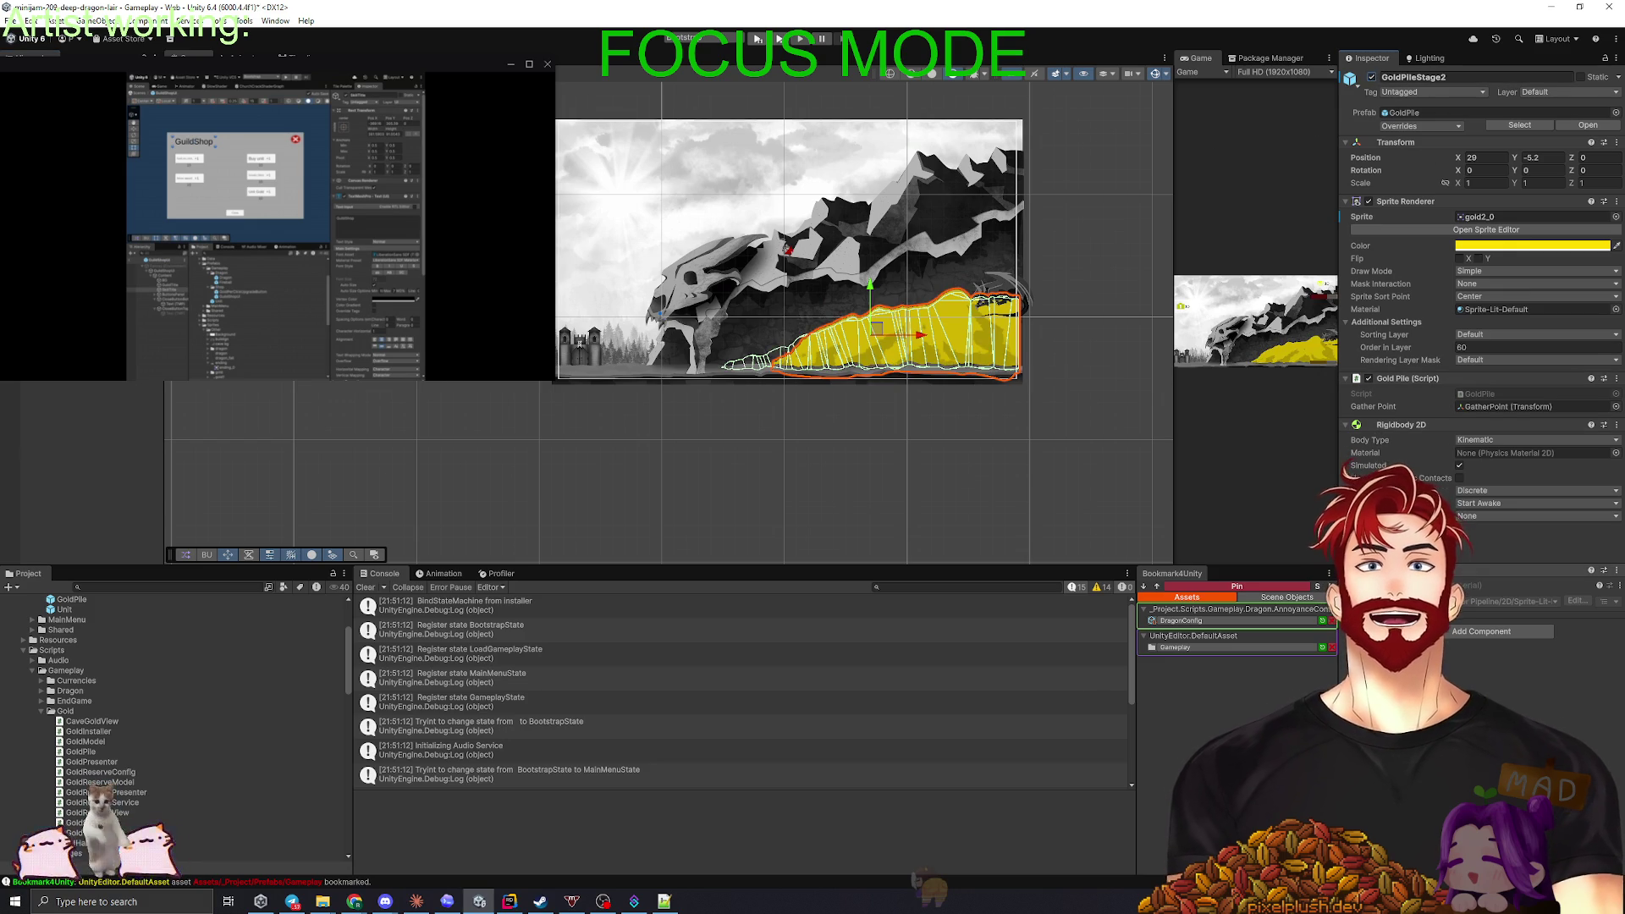
left_click(1608, 572)
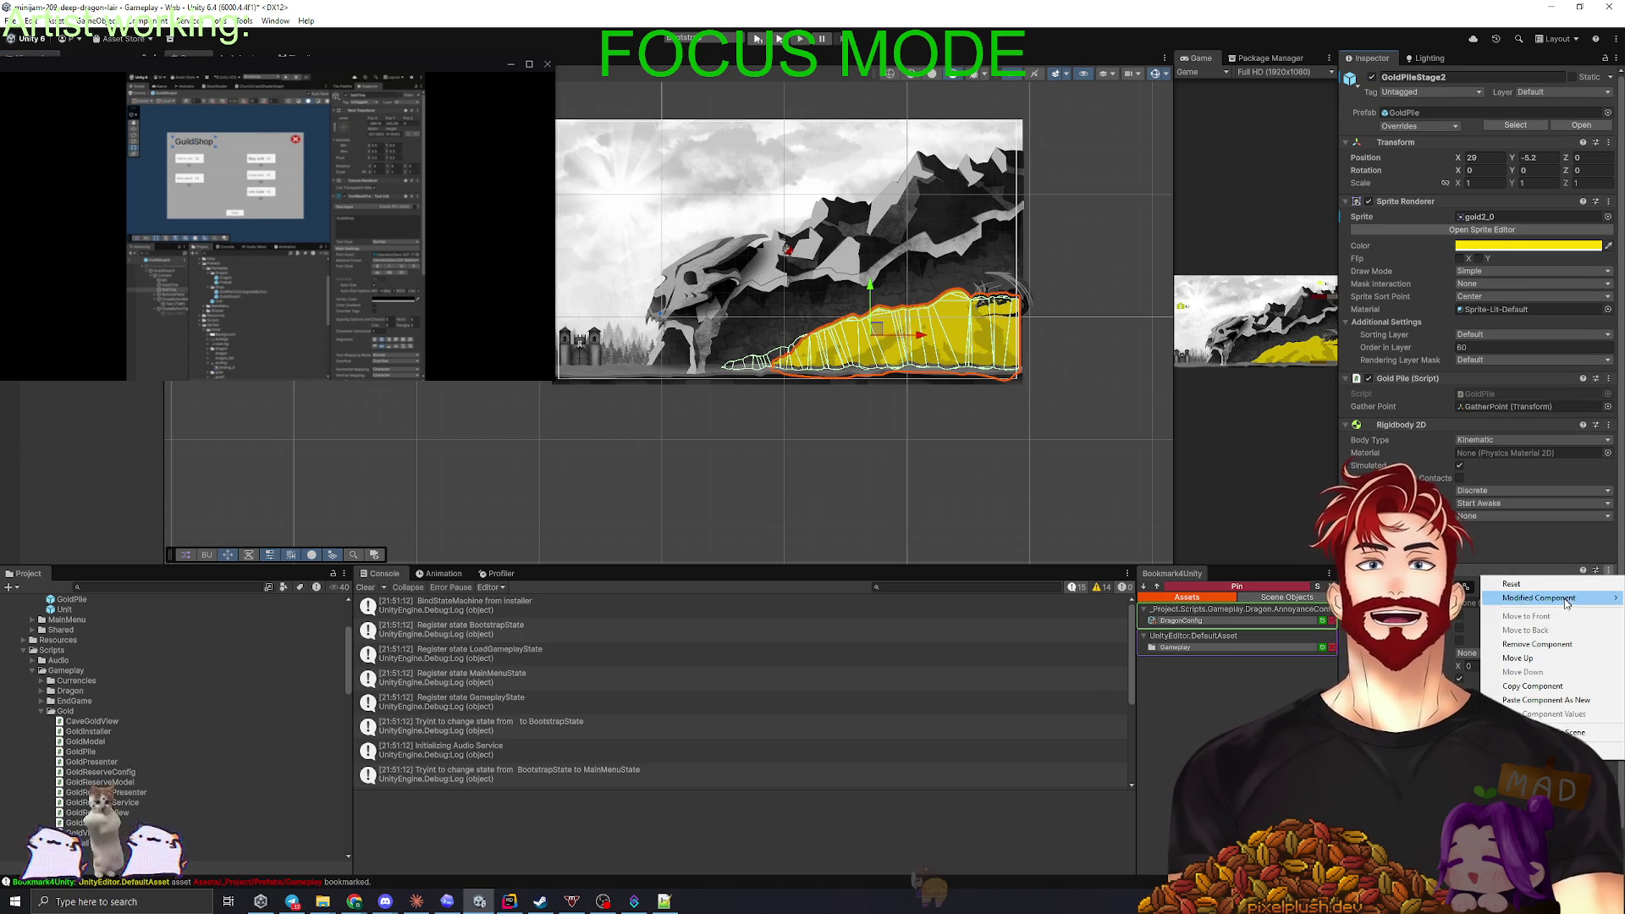
left_click(1544, 644)
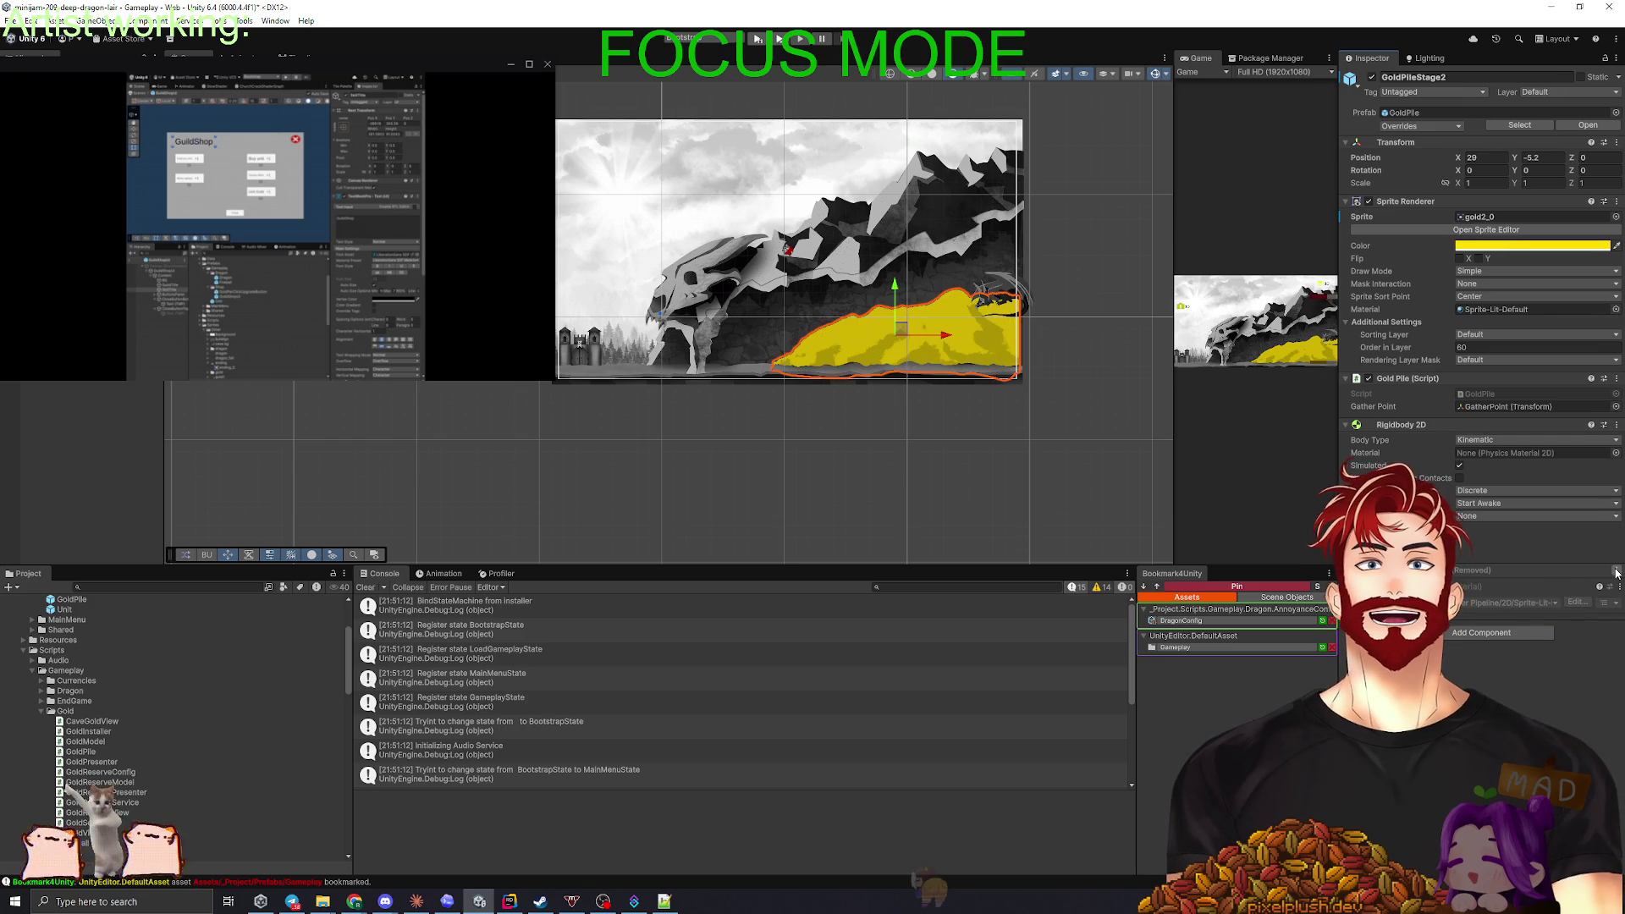
left_click(1616, 571)
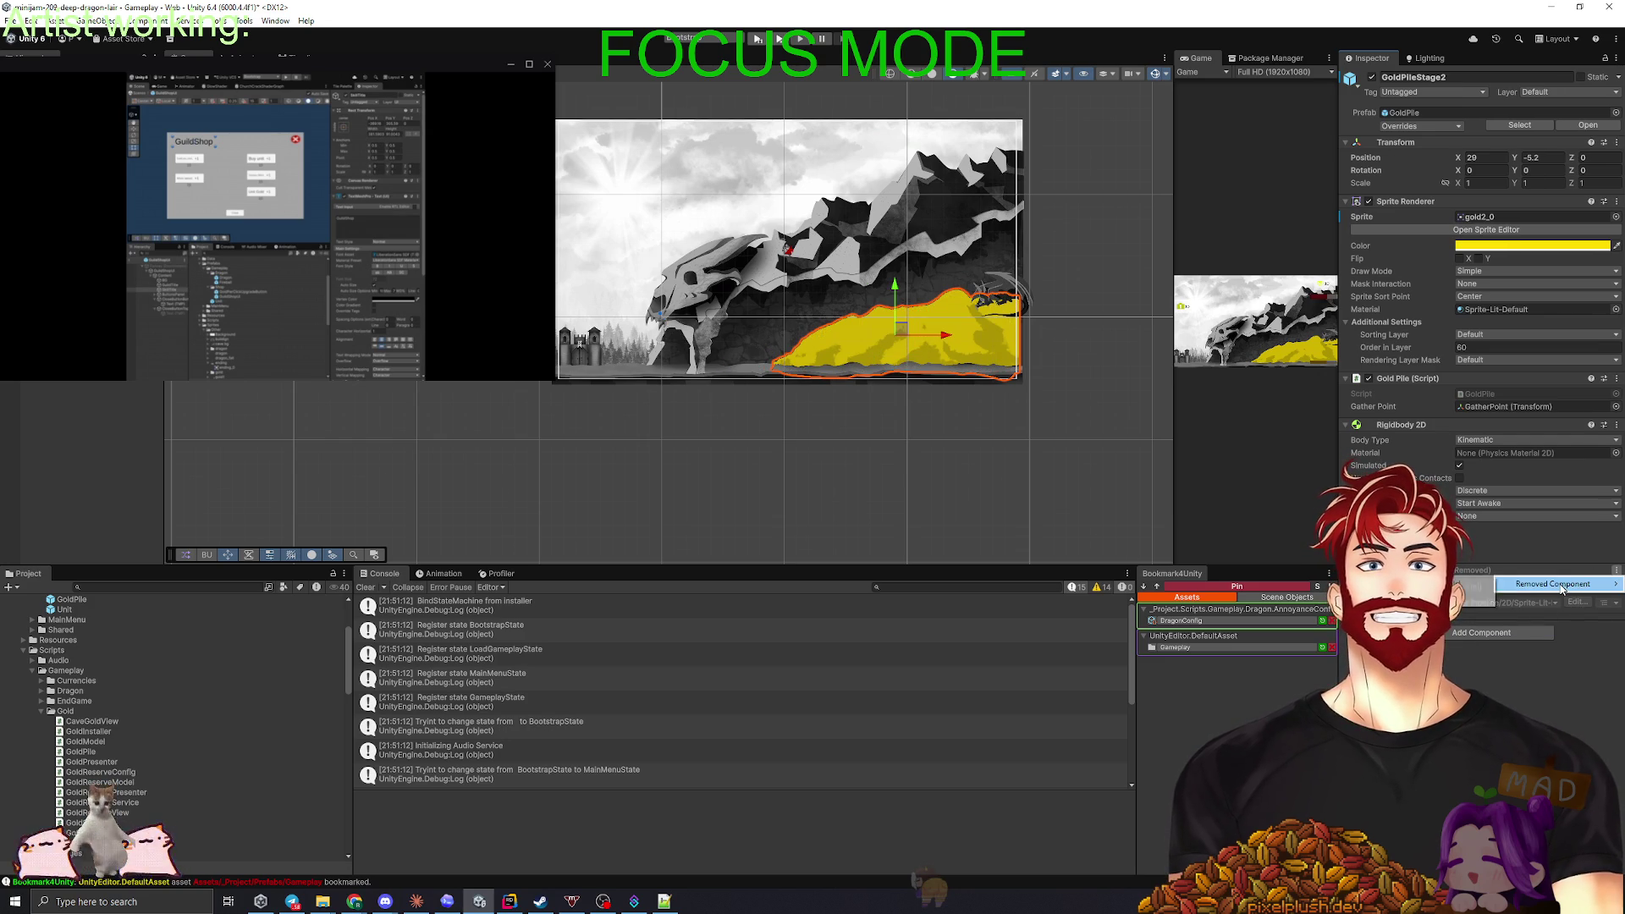
key("Escape")
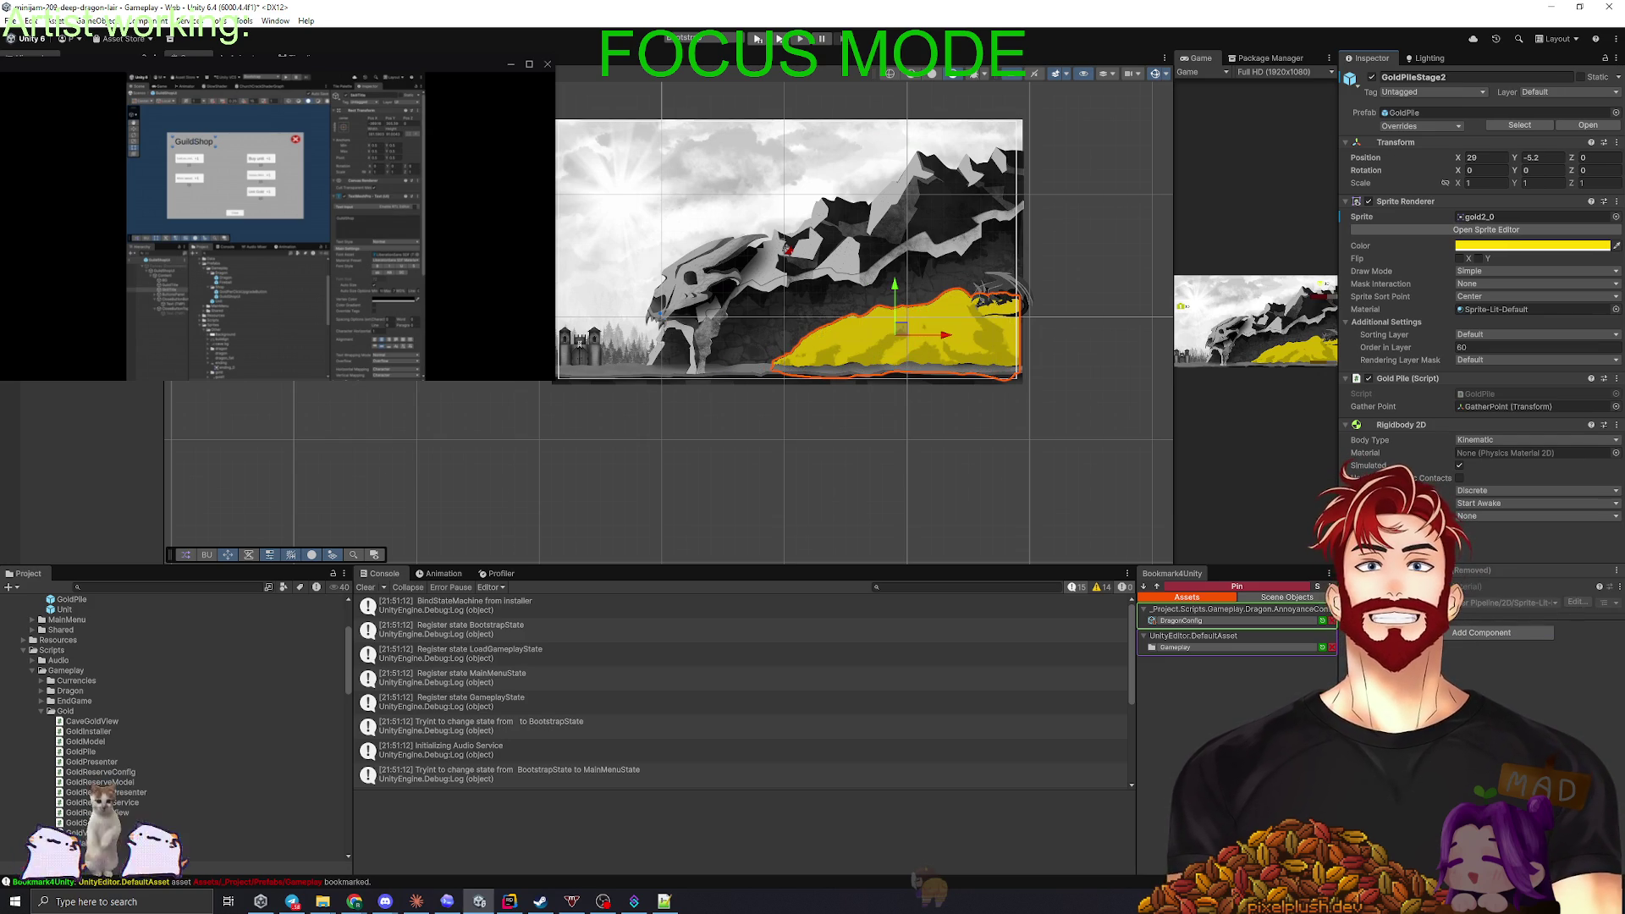
left_click(1466, 634)
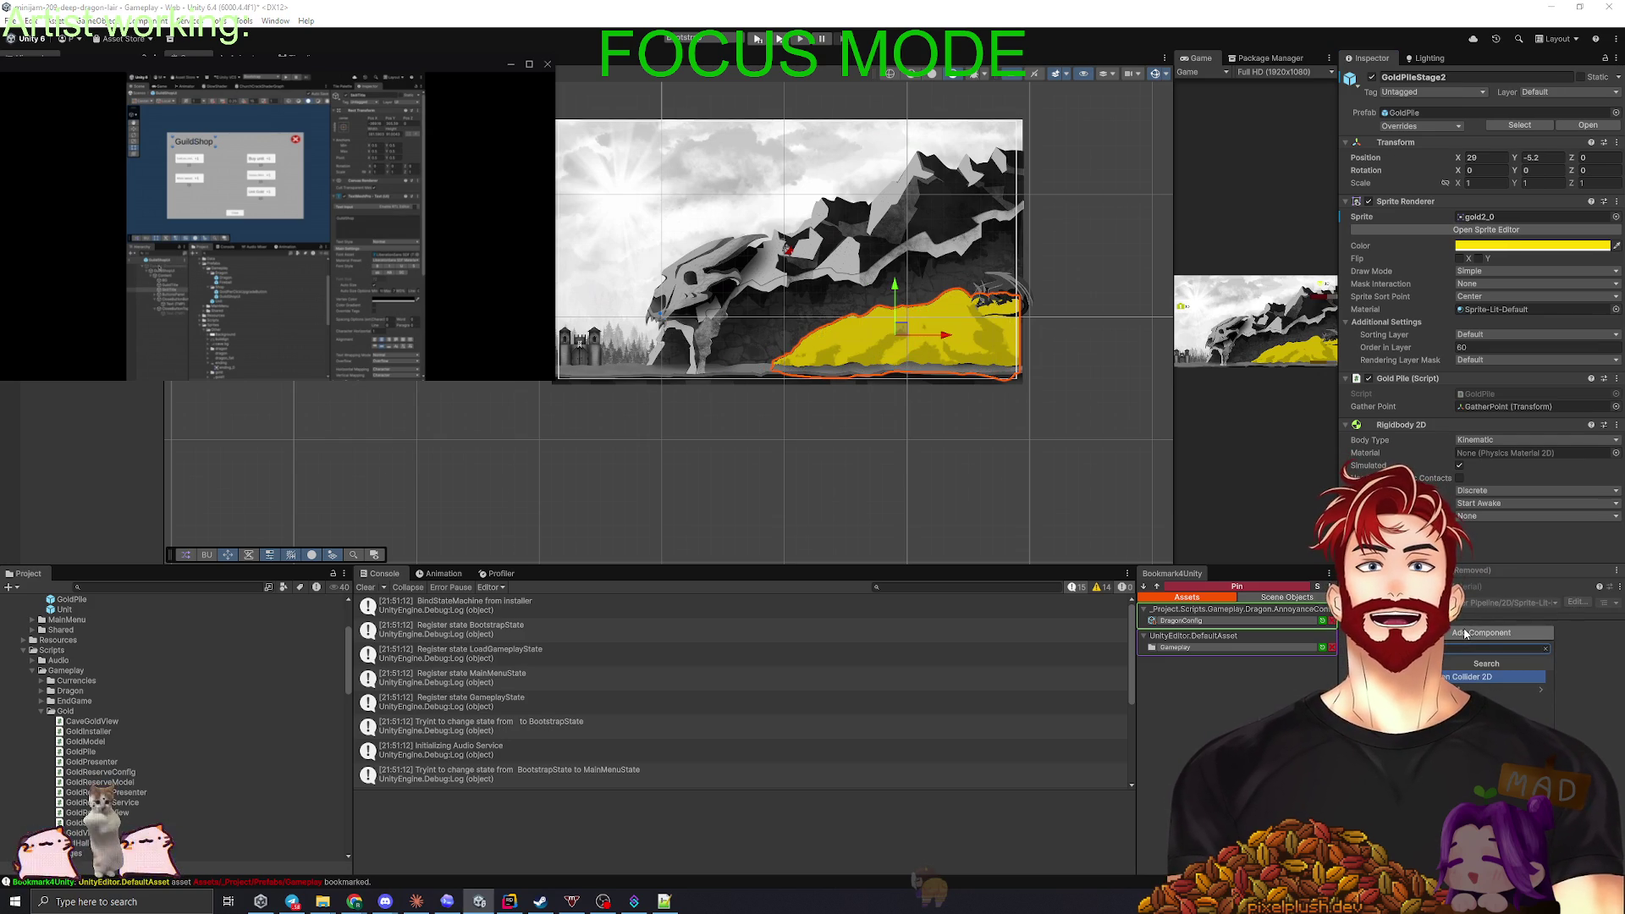
left_click(1458, 677)
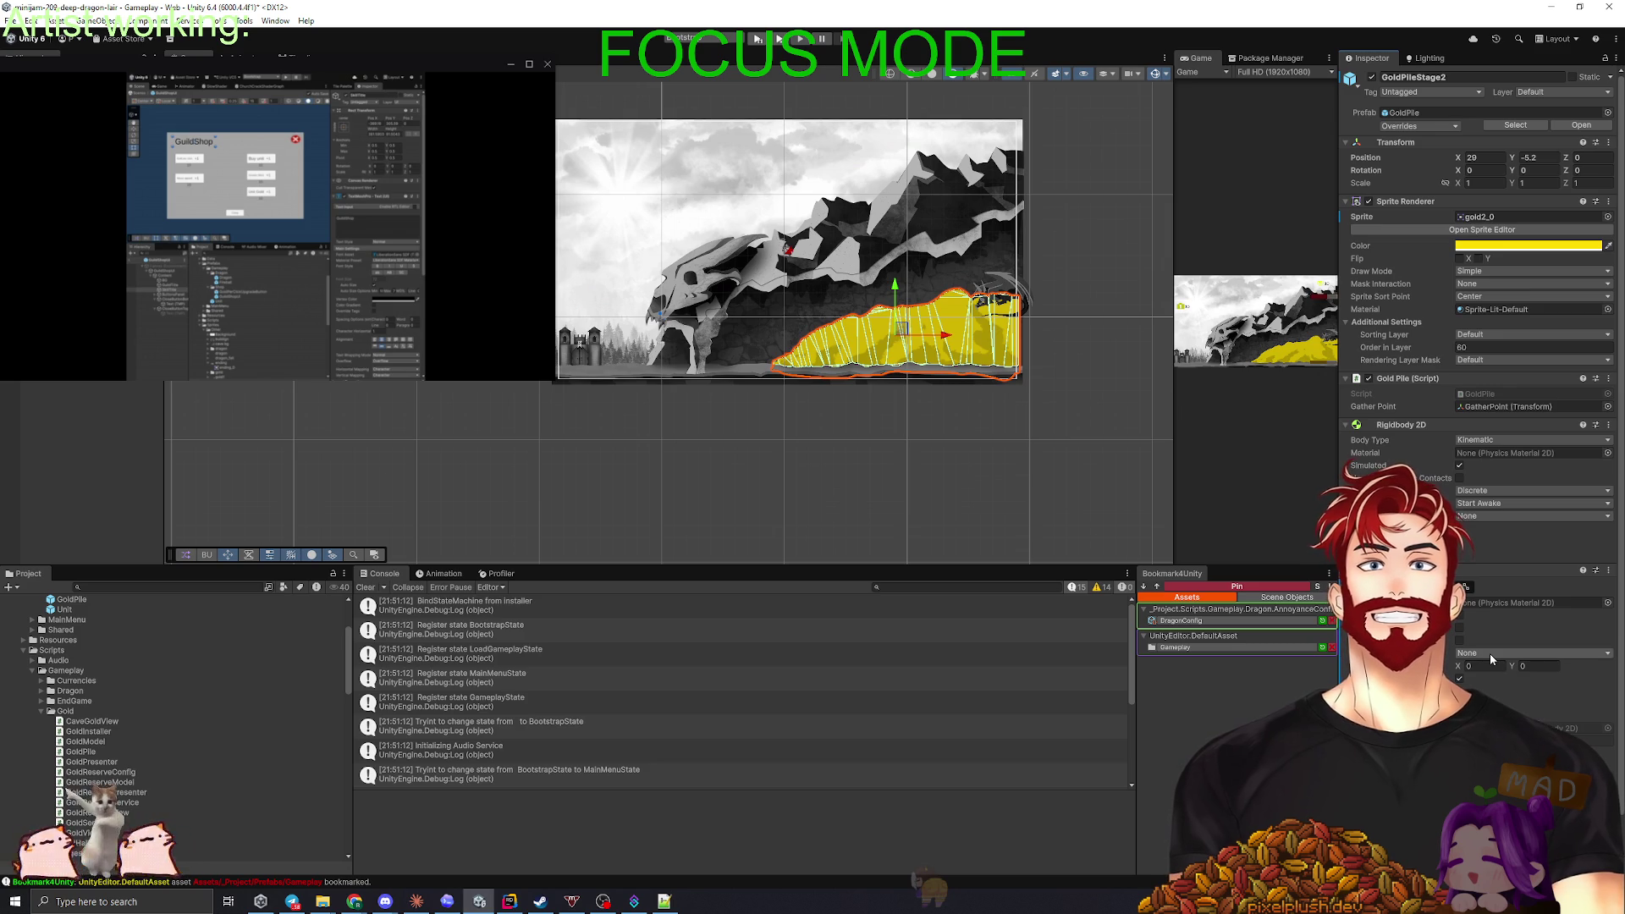
- Hide GoldPileStage2, show GoldPileStage3 and replace its collider with a Polygon Collider 2D
key("f")
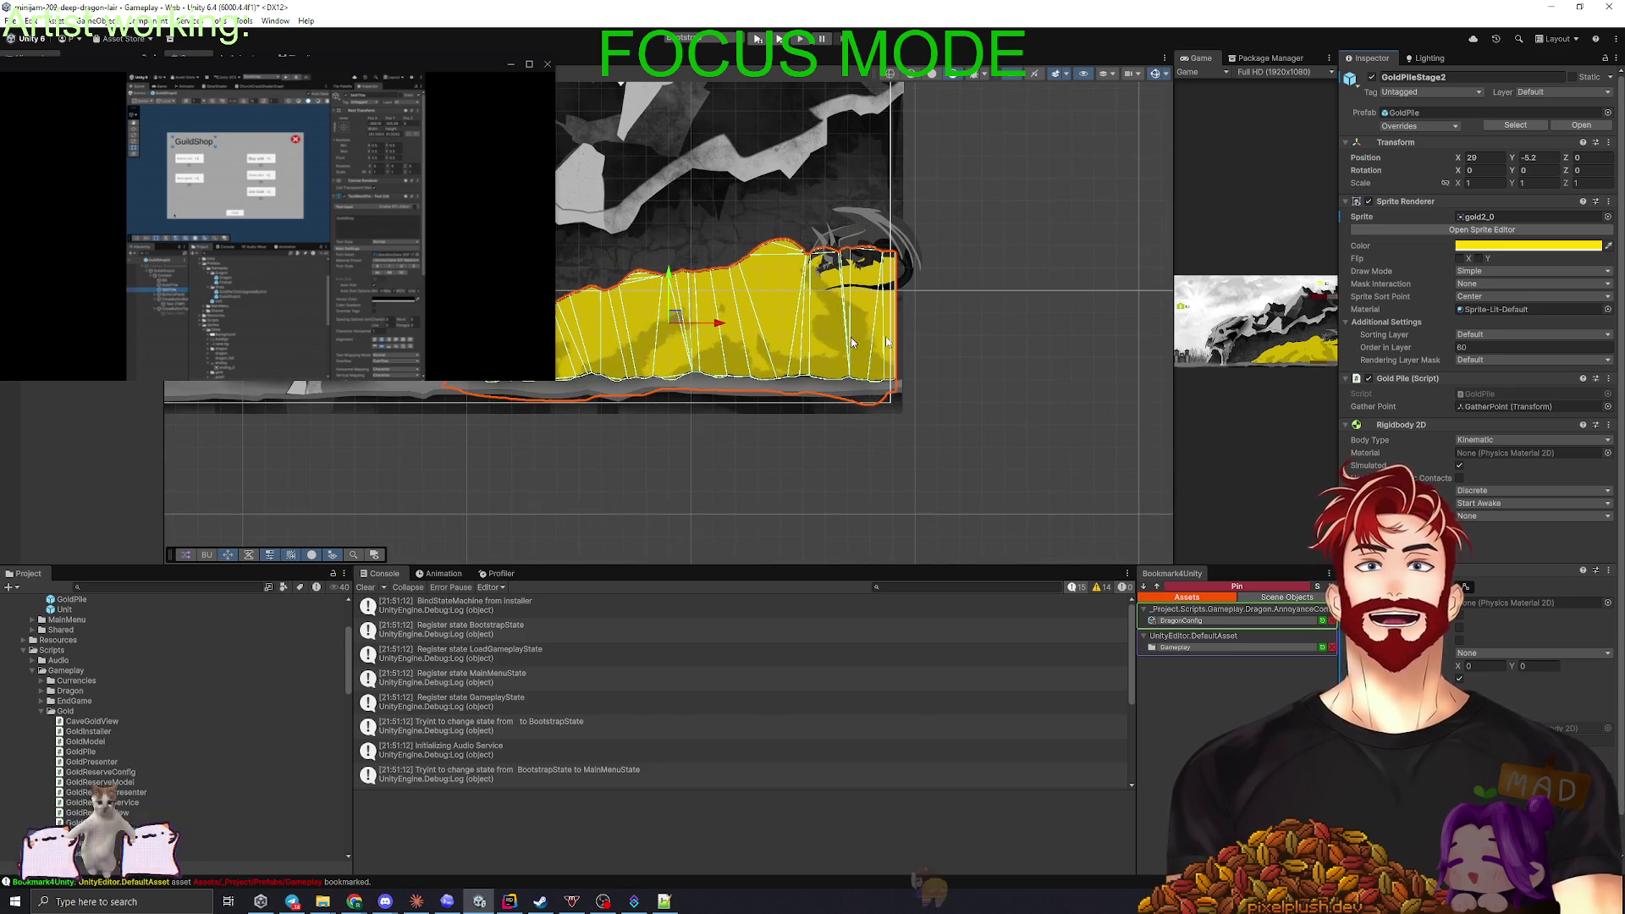
scroll(1054, 380, "down", 3)
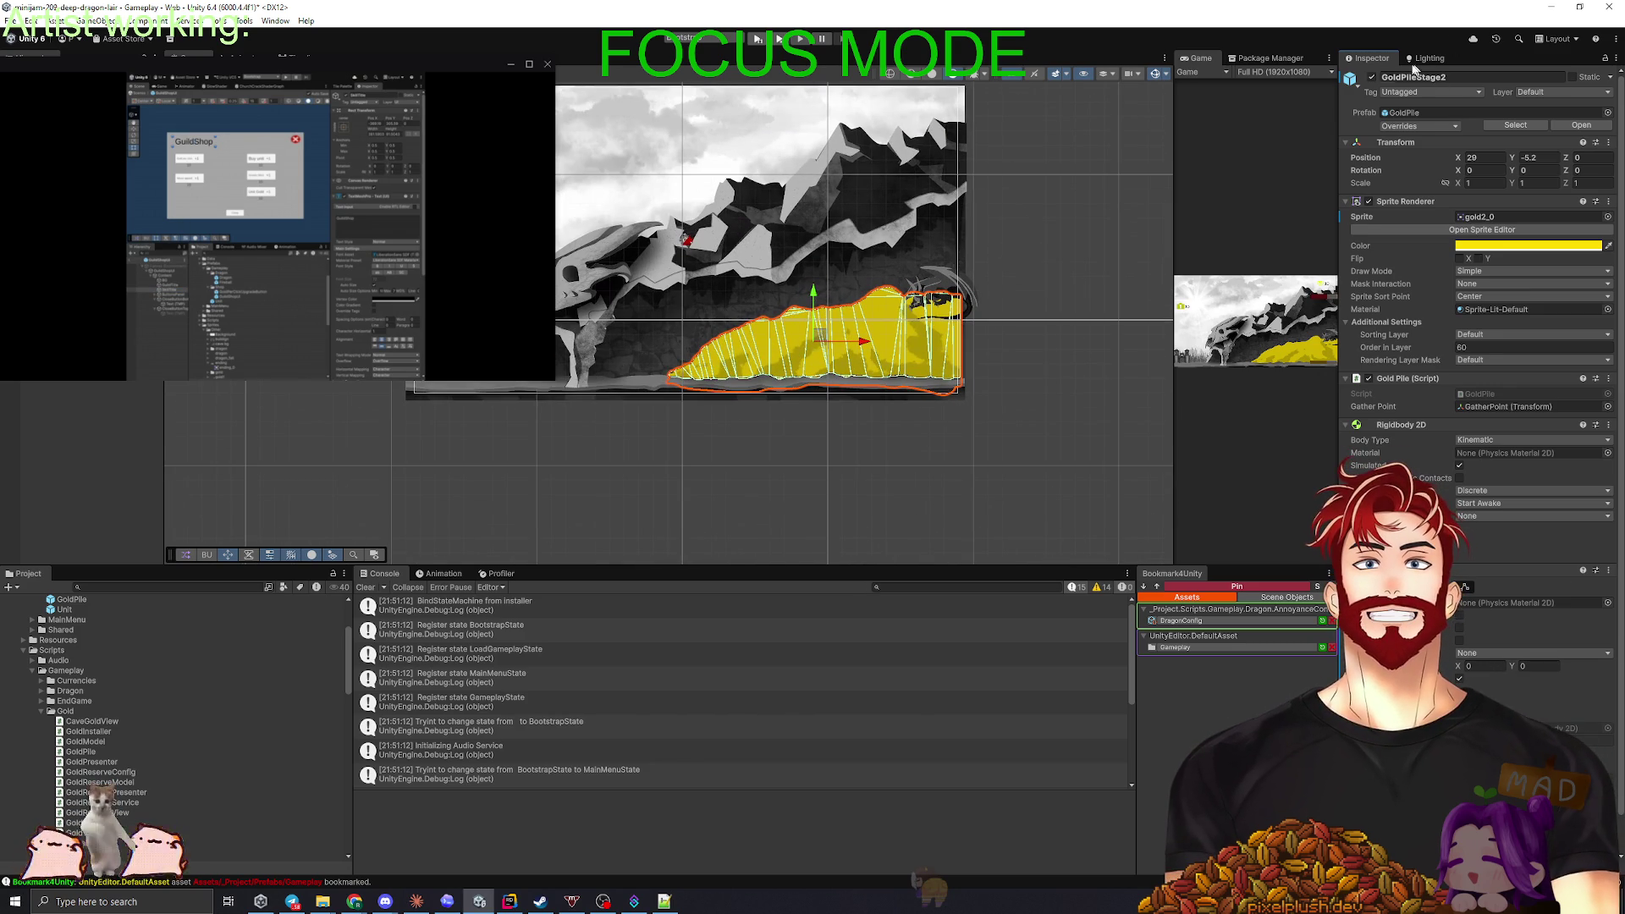
left_click(1372, 78)
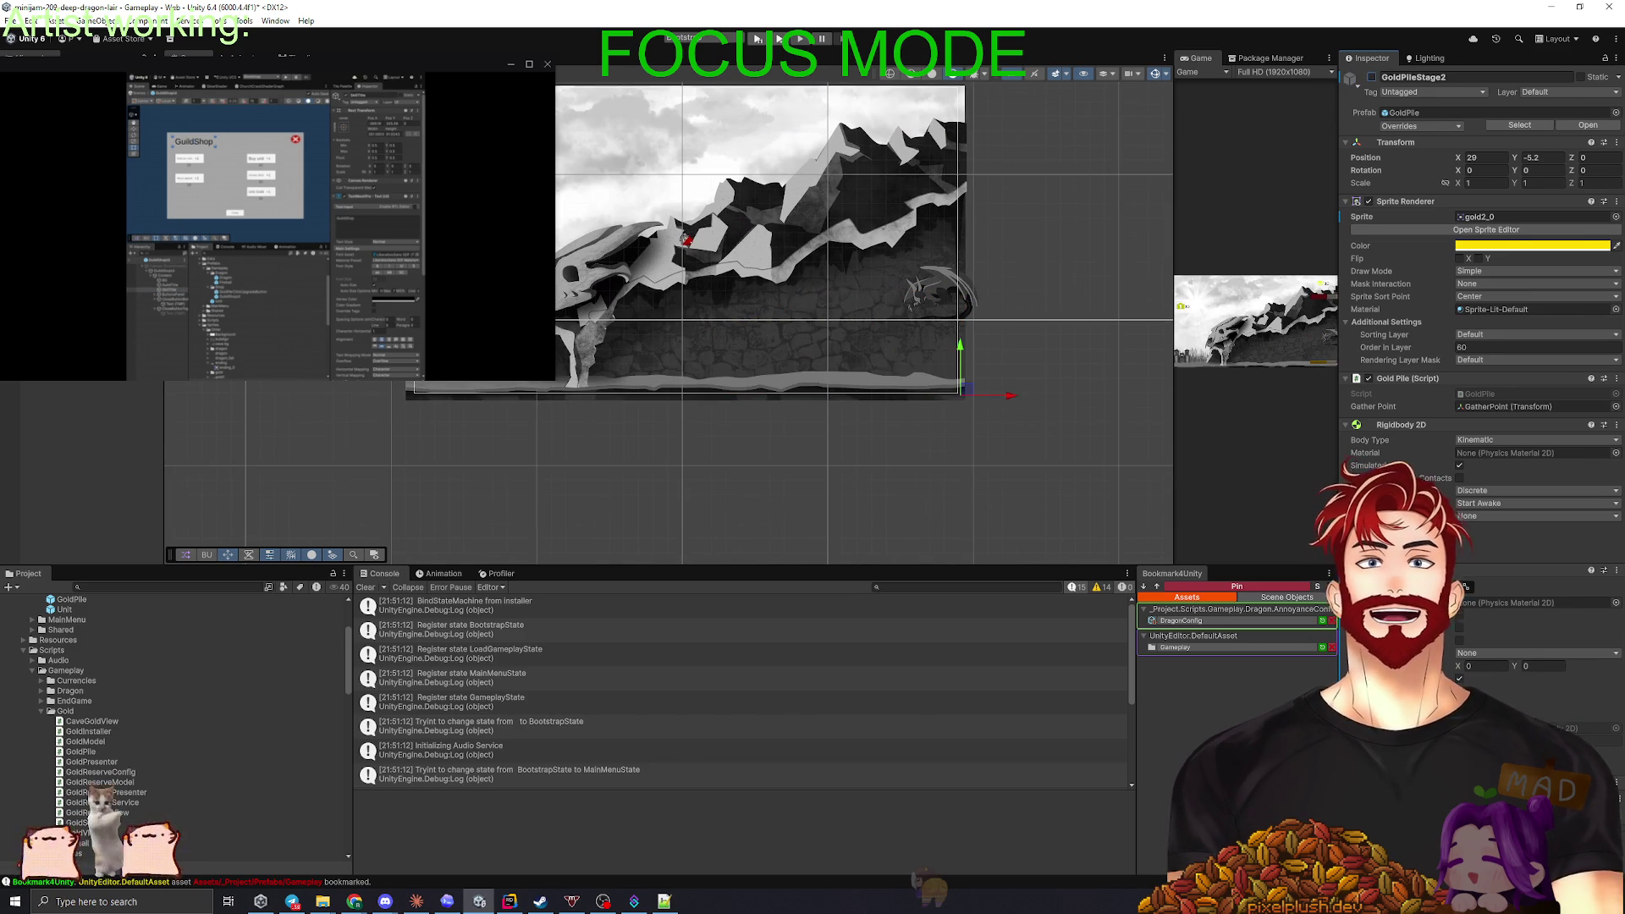
left_click(1372, 77)
scroll(1608, 551, "down", 1)
scroll(1615, 552, "up", 1)
left_click(1615, 570)
left_click(1527, 644)
left_click(1475, 634)
left_click(1477, 675)
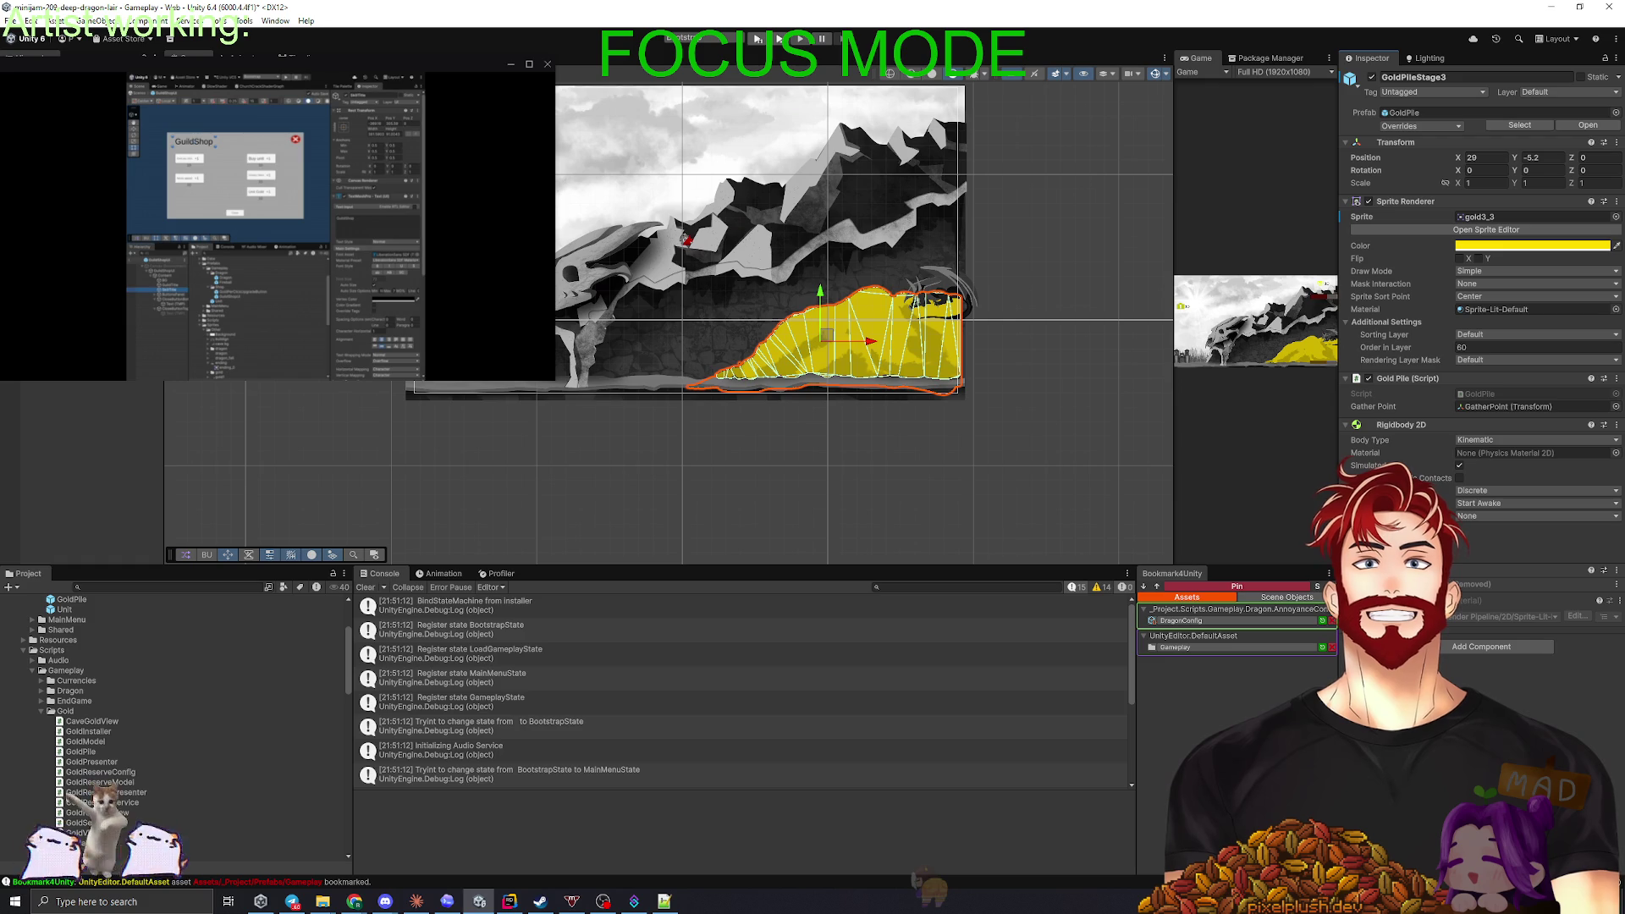
- Hide GoldPileStage3, show GoldPileStage4 and replace its collider with a Polygon Collider 2D
left_click(1371, 78)
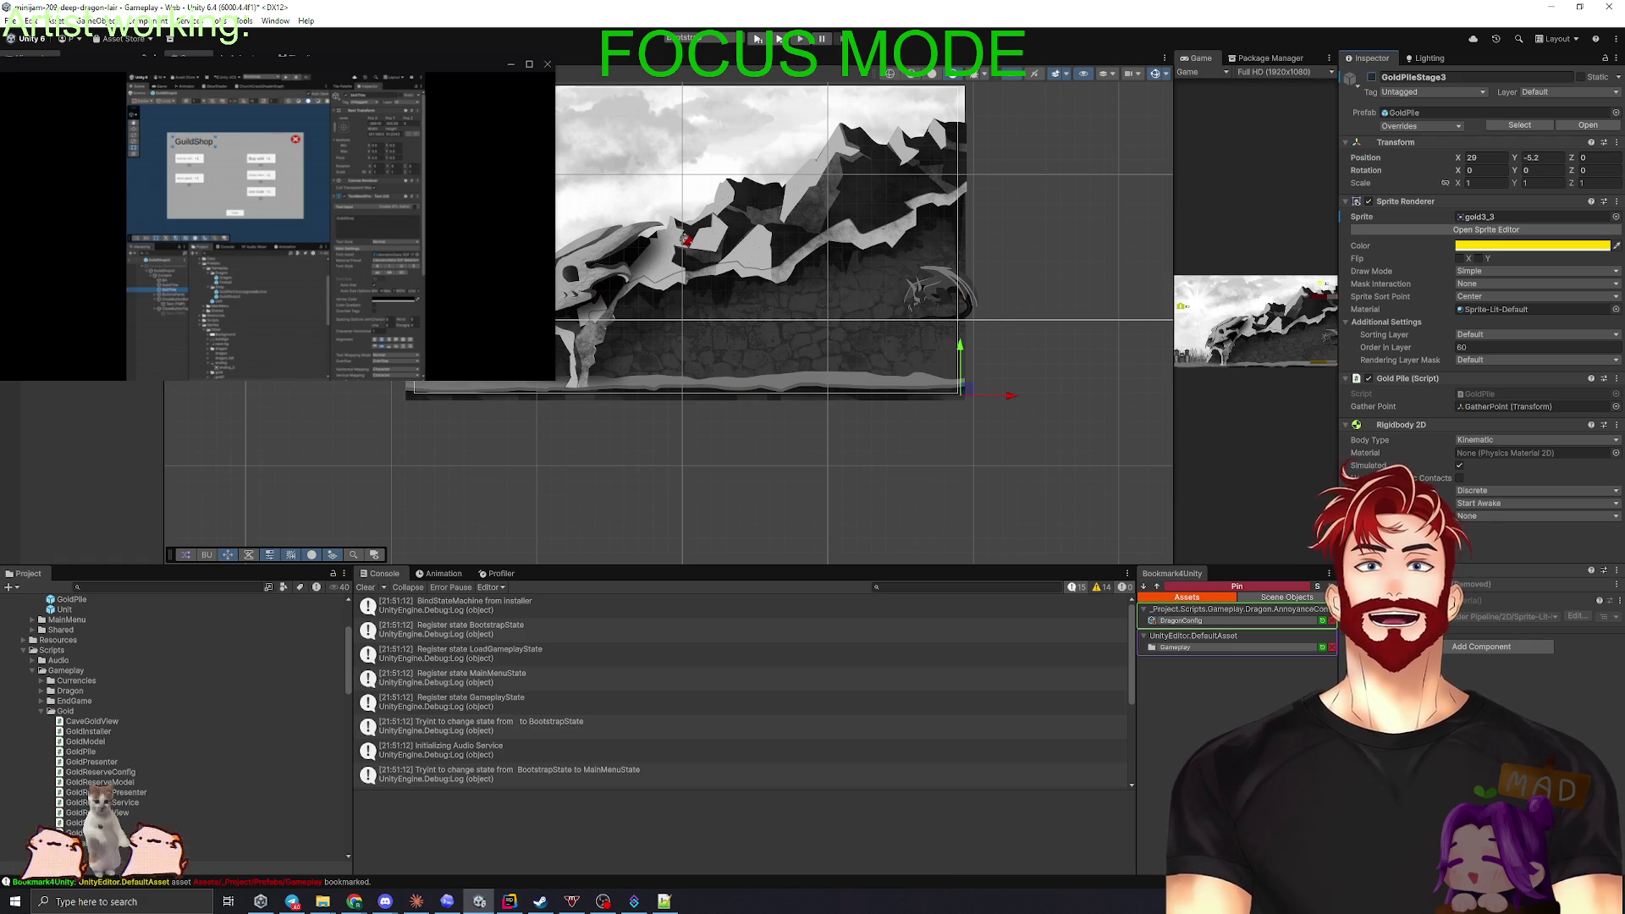
key("Down")
left_click(1372, 78)
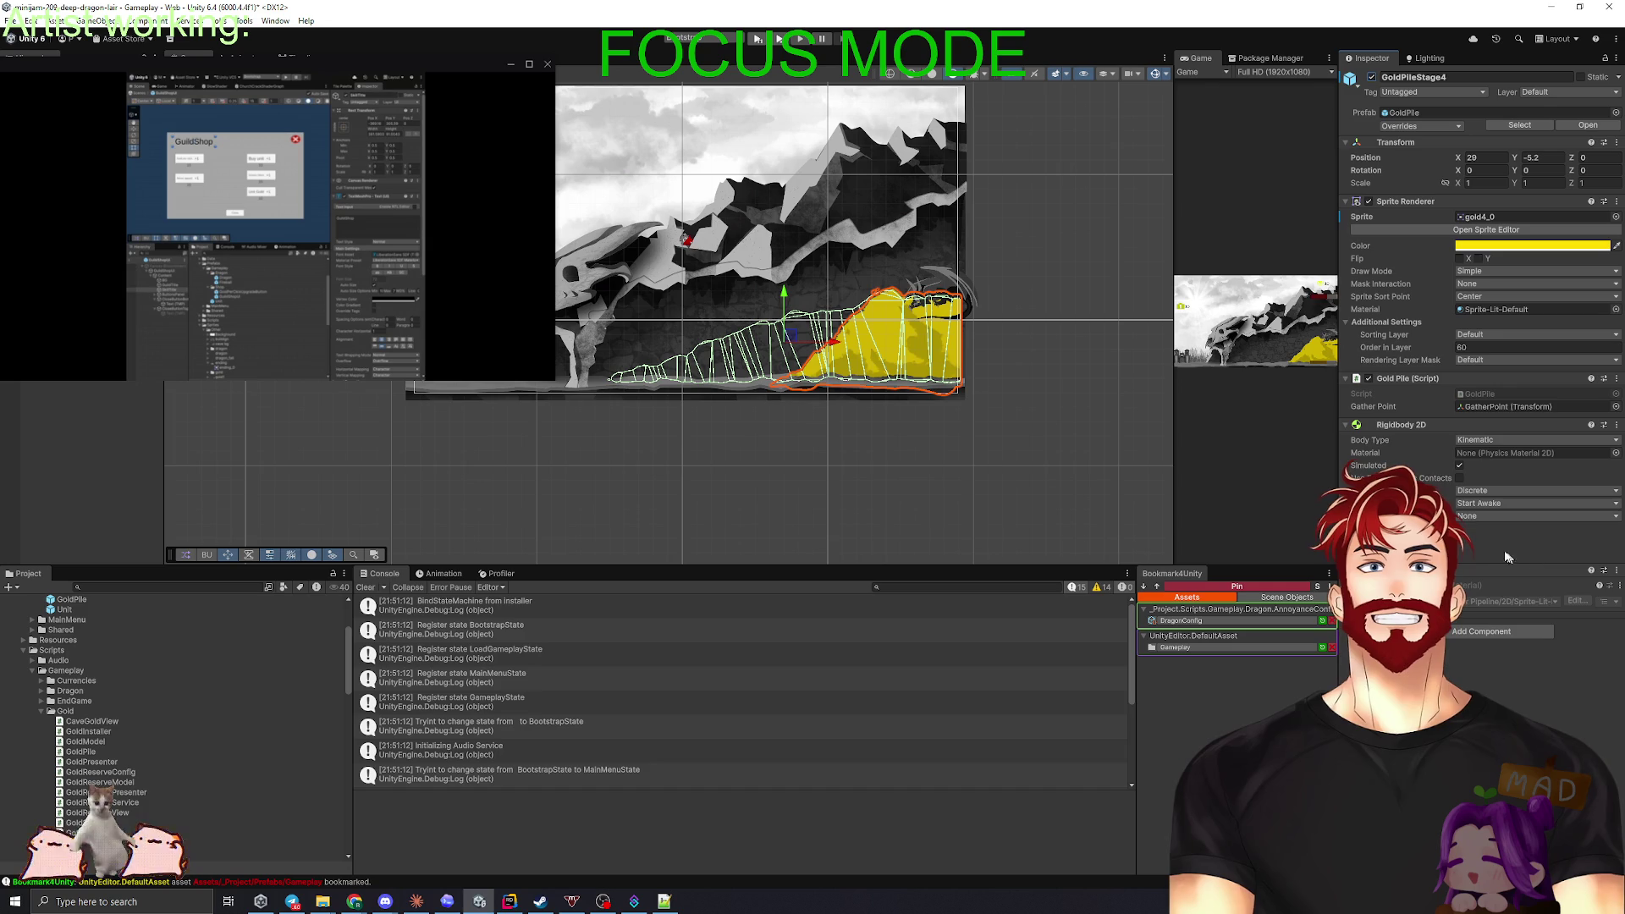
left_click(1619, 587)
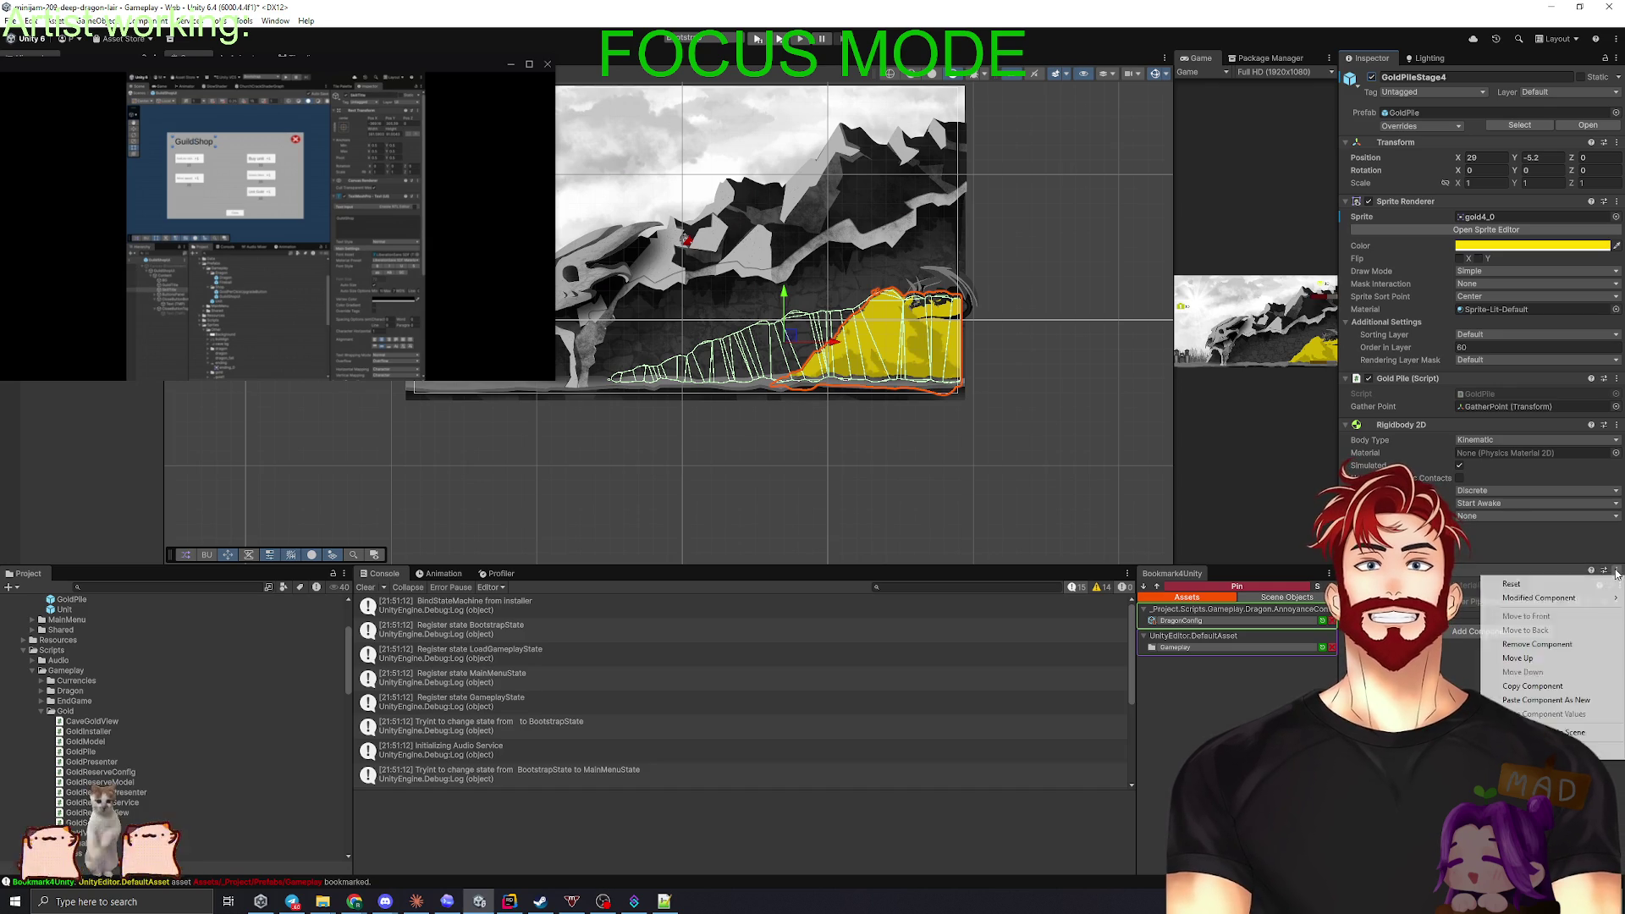
left_click(1494, 633)
left_click(1471, 633)
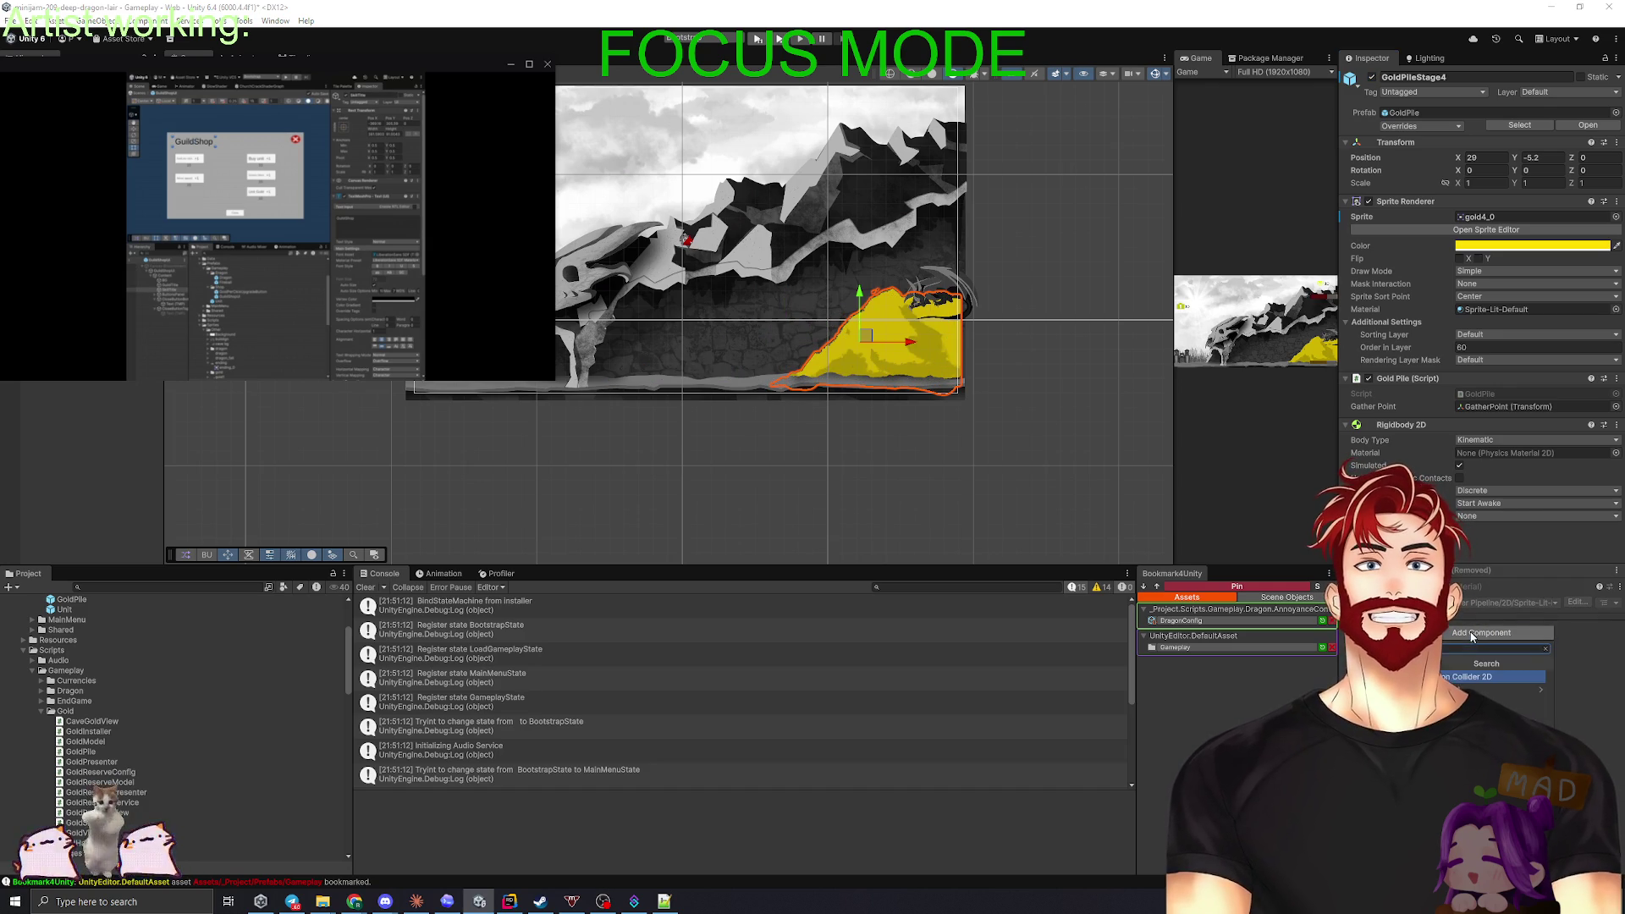
left_click(1456, 677)
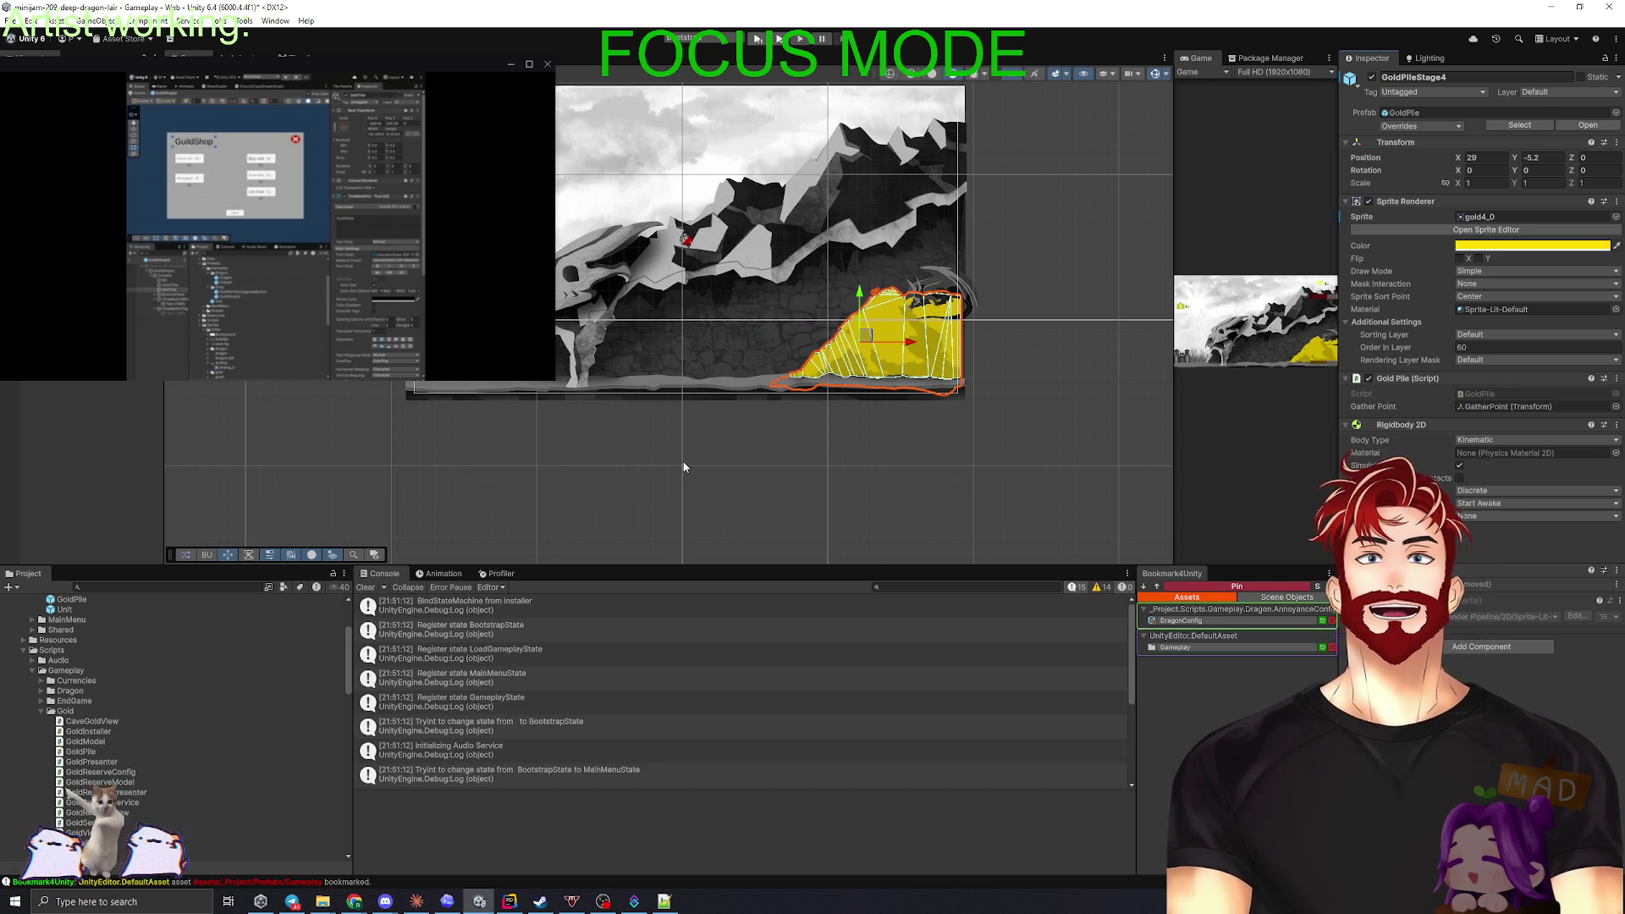
scroll(867, 265, "up", 5)
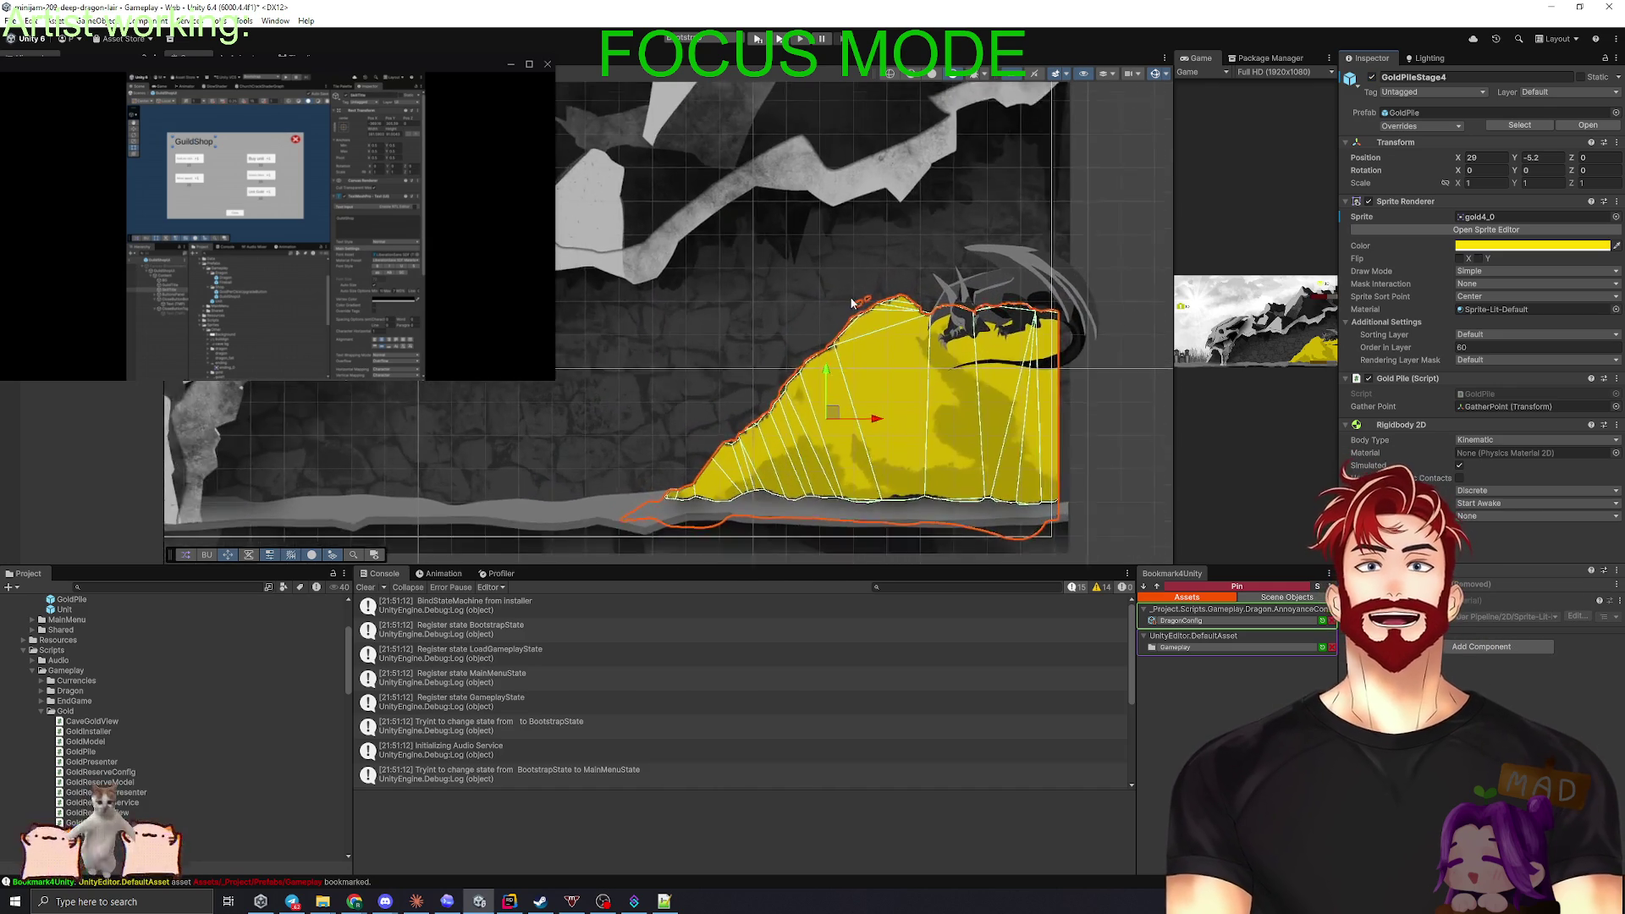
scroll(873, 309, "down", 1)
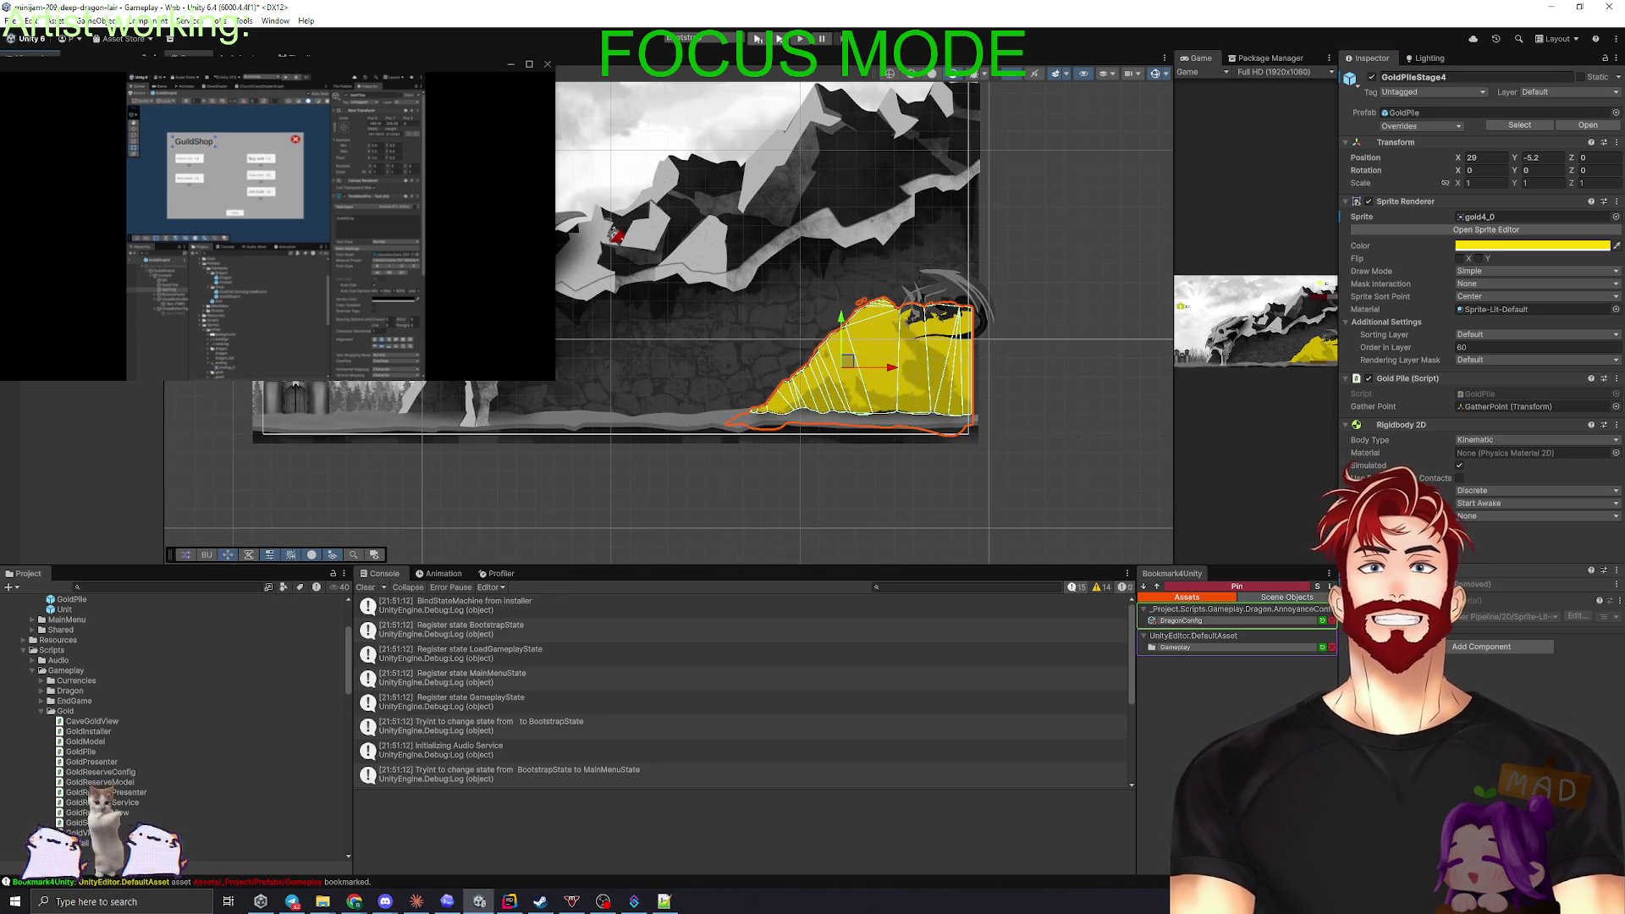
- Hide GoldPileStage4, show GoldPileStage5 and remove its old collider
left_click(1371, 77)
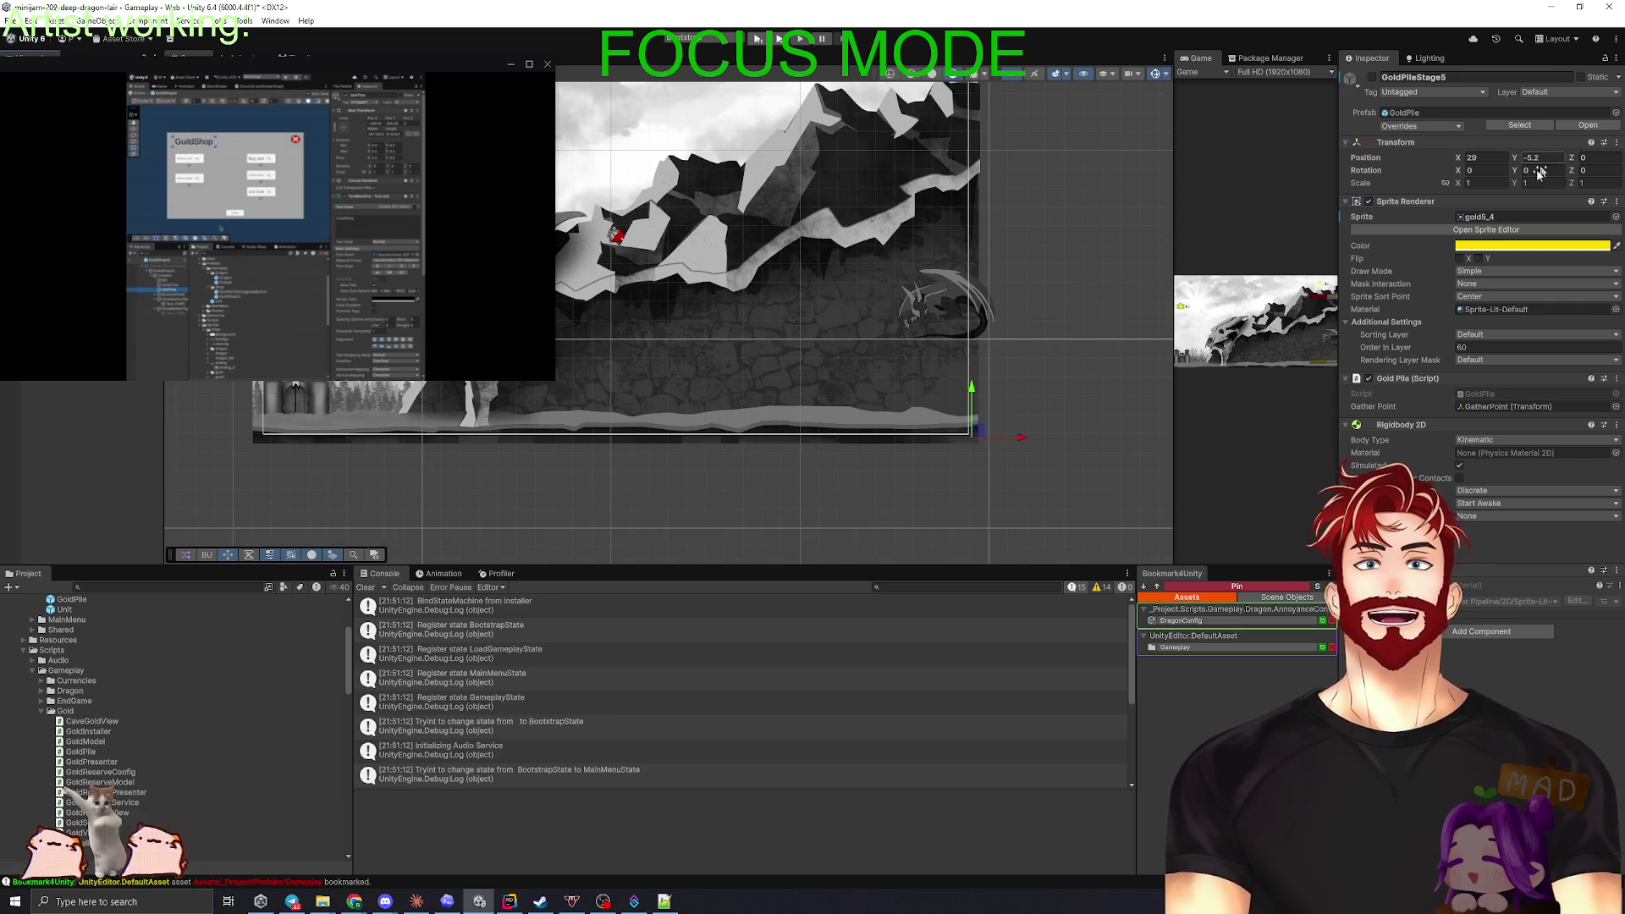
left_click(1371, 78)
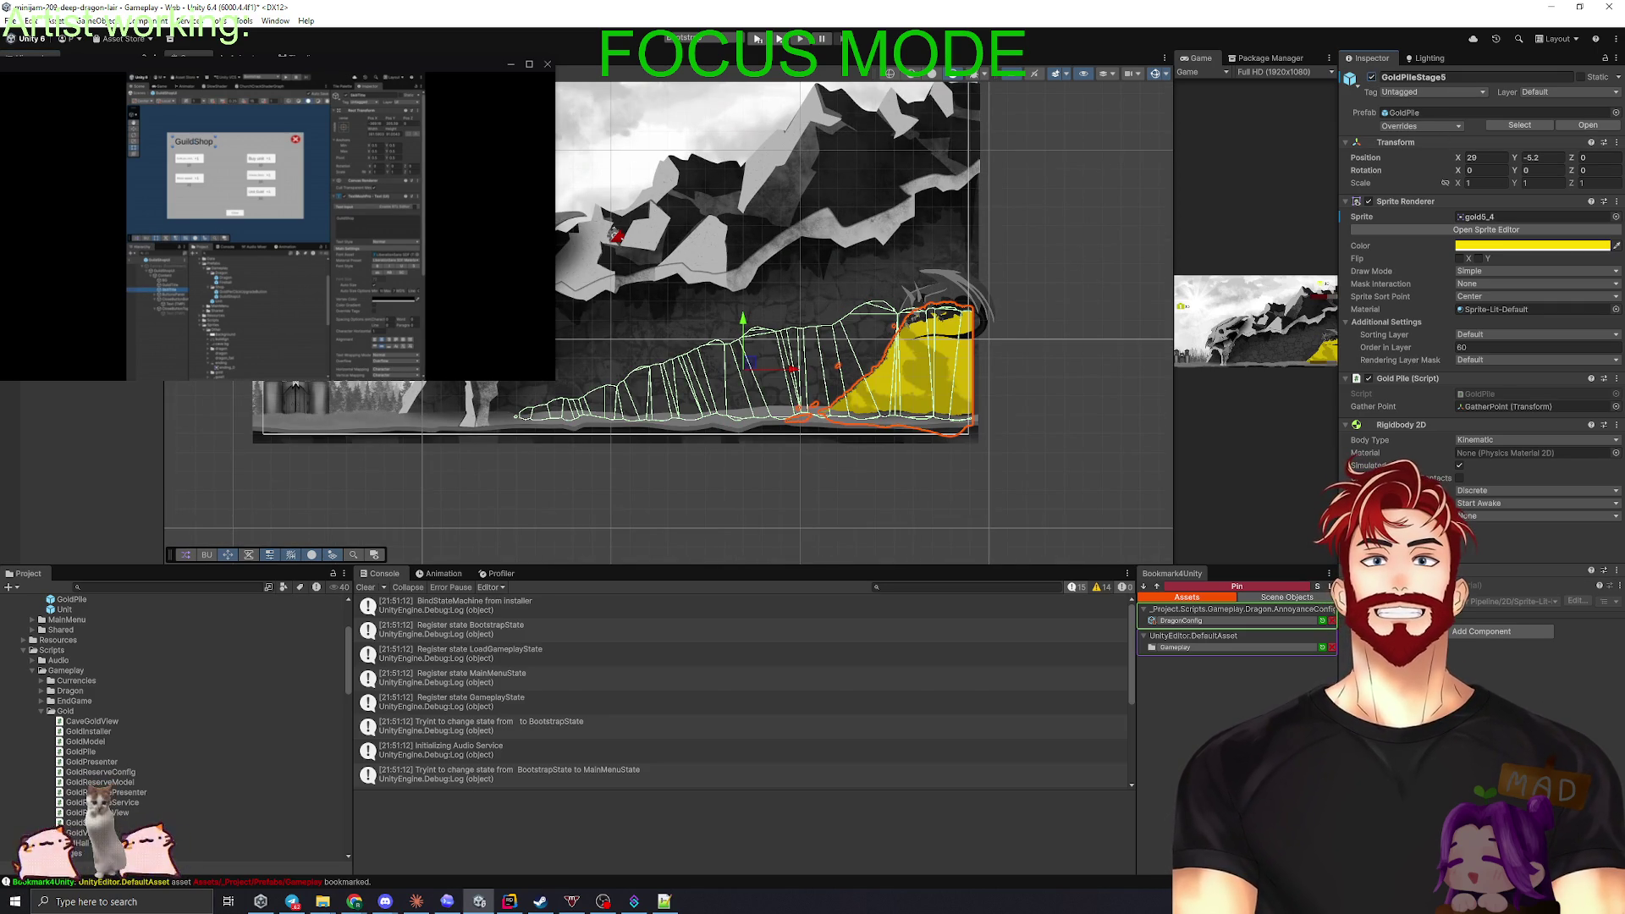
left_click(1596, 569)
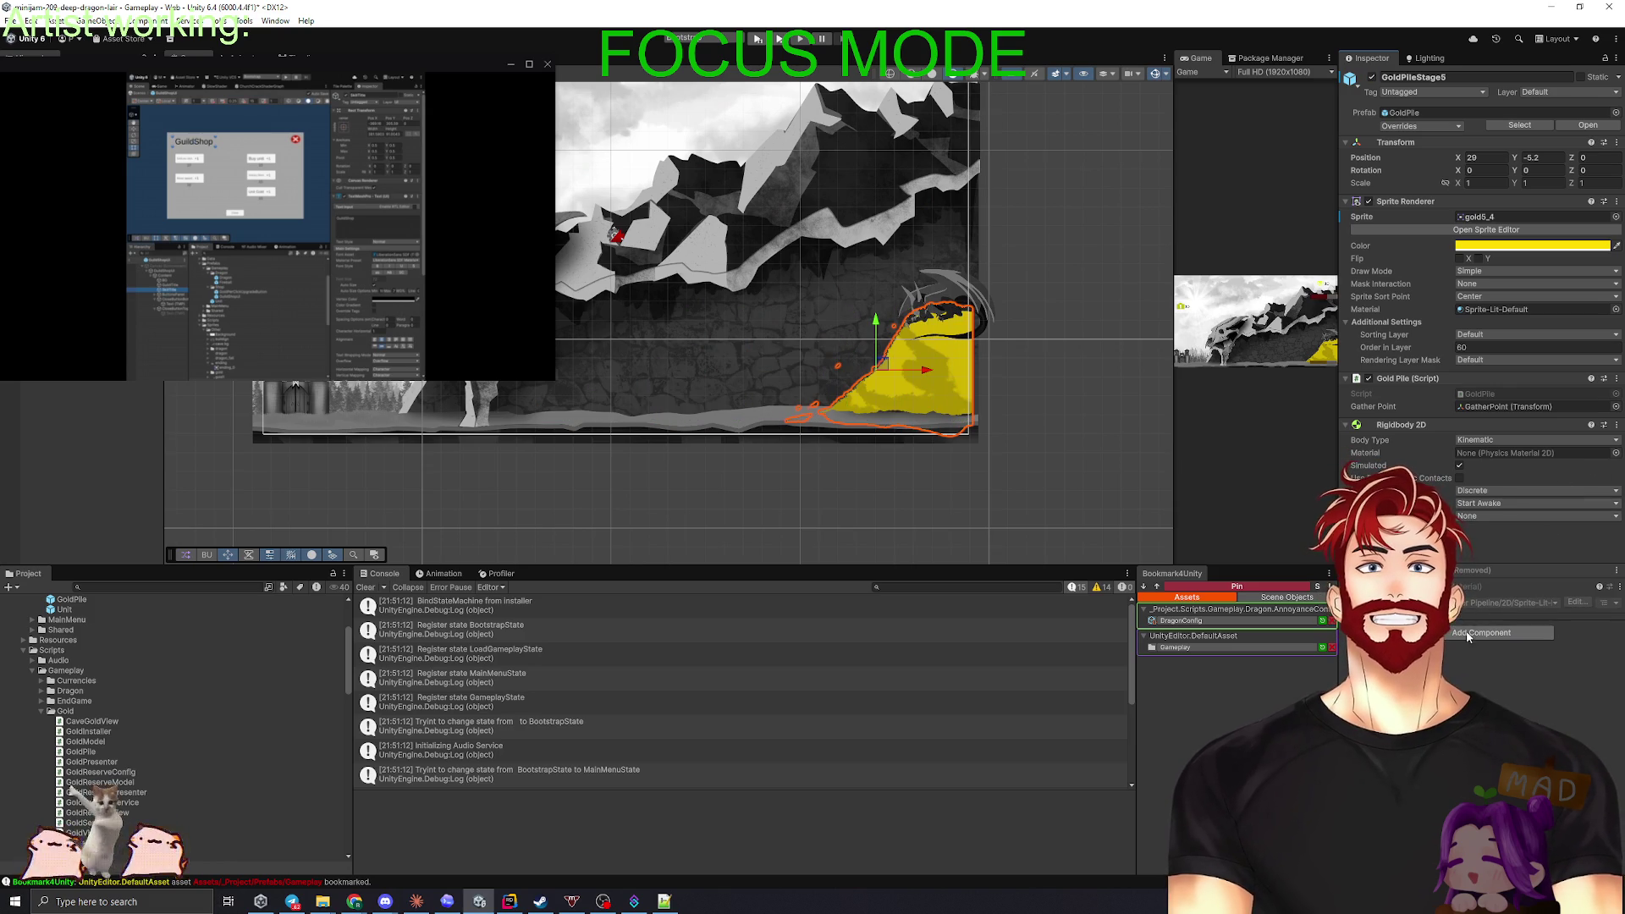
left_click(1522, 645)
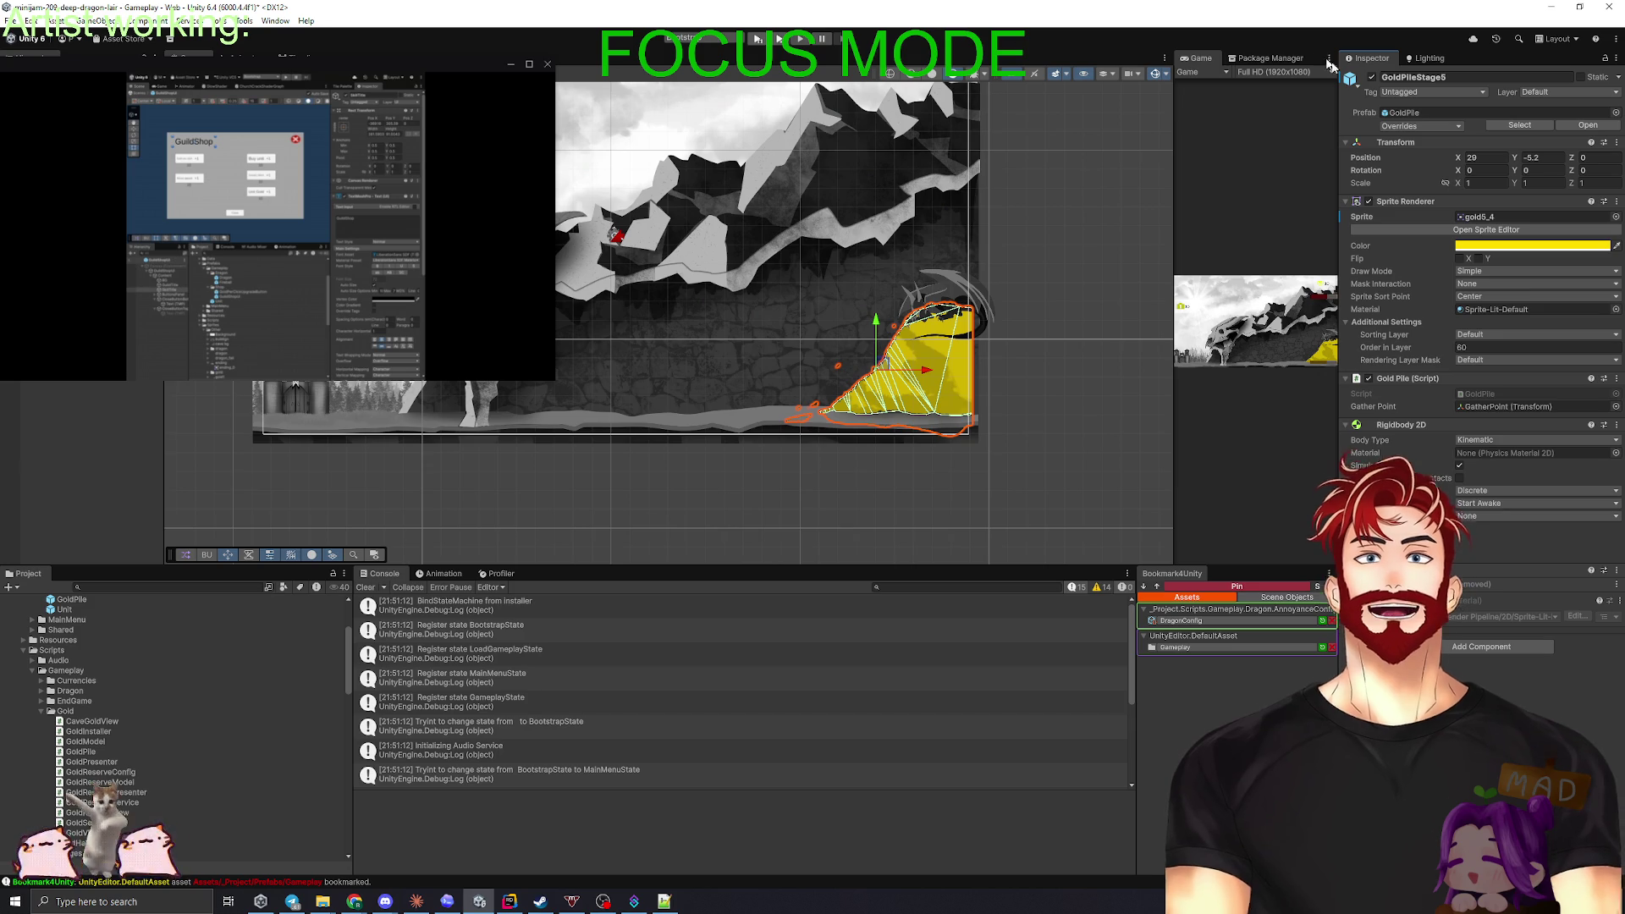
- Hide GoldPileStage5 in the lair scene
left_click(1372, 77)
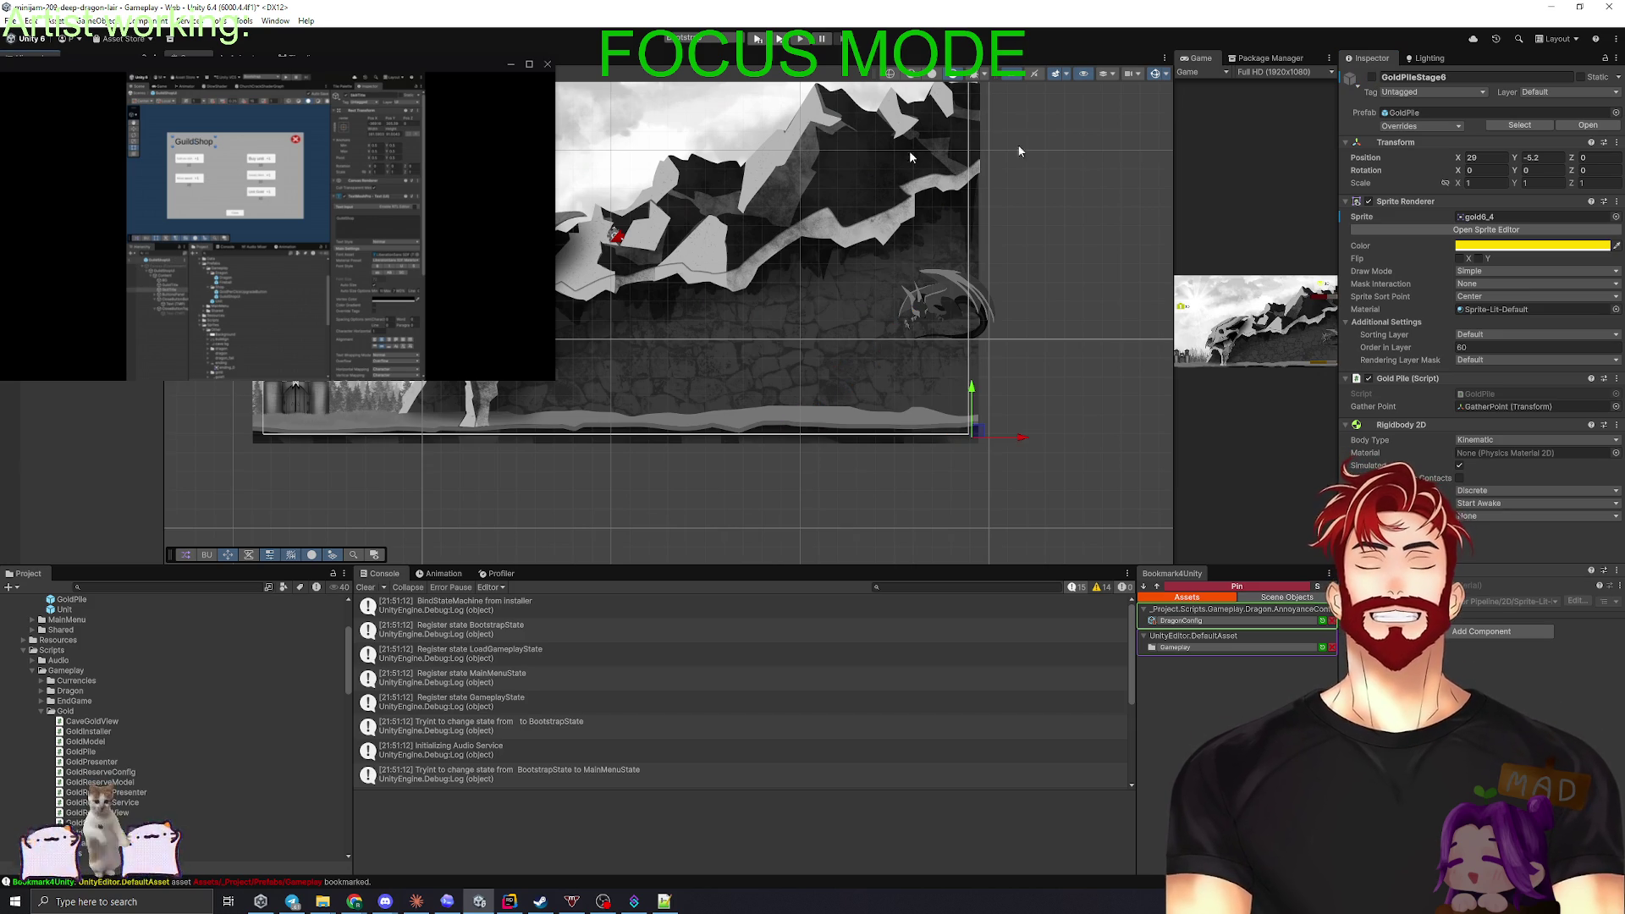
- Show GoldPileStage6 and replace its old collider with a new Polygon Collider 2D
key("alt+shift+a")
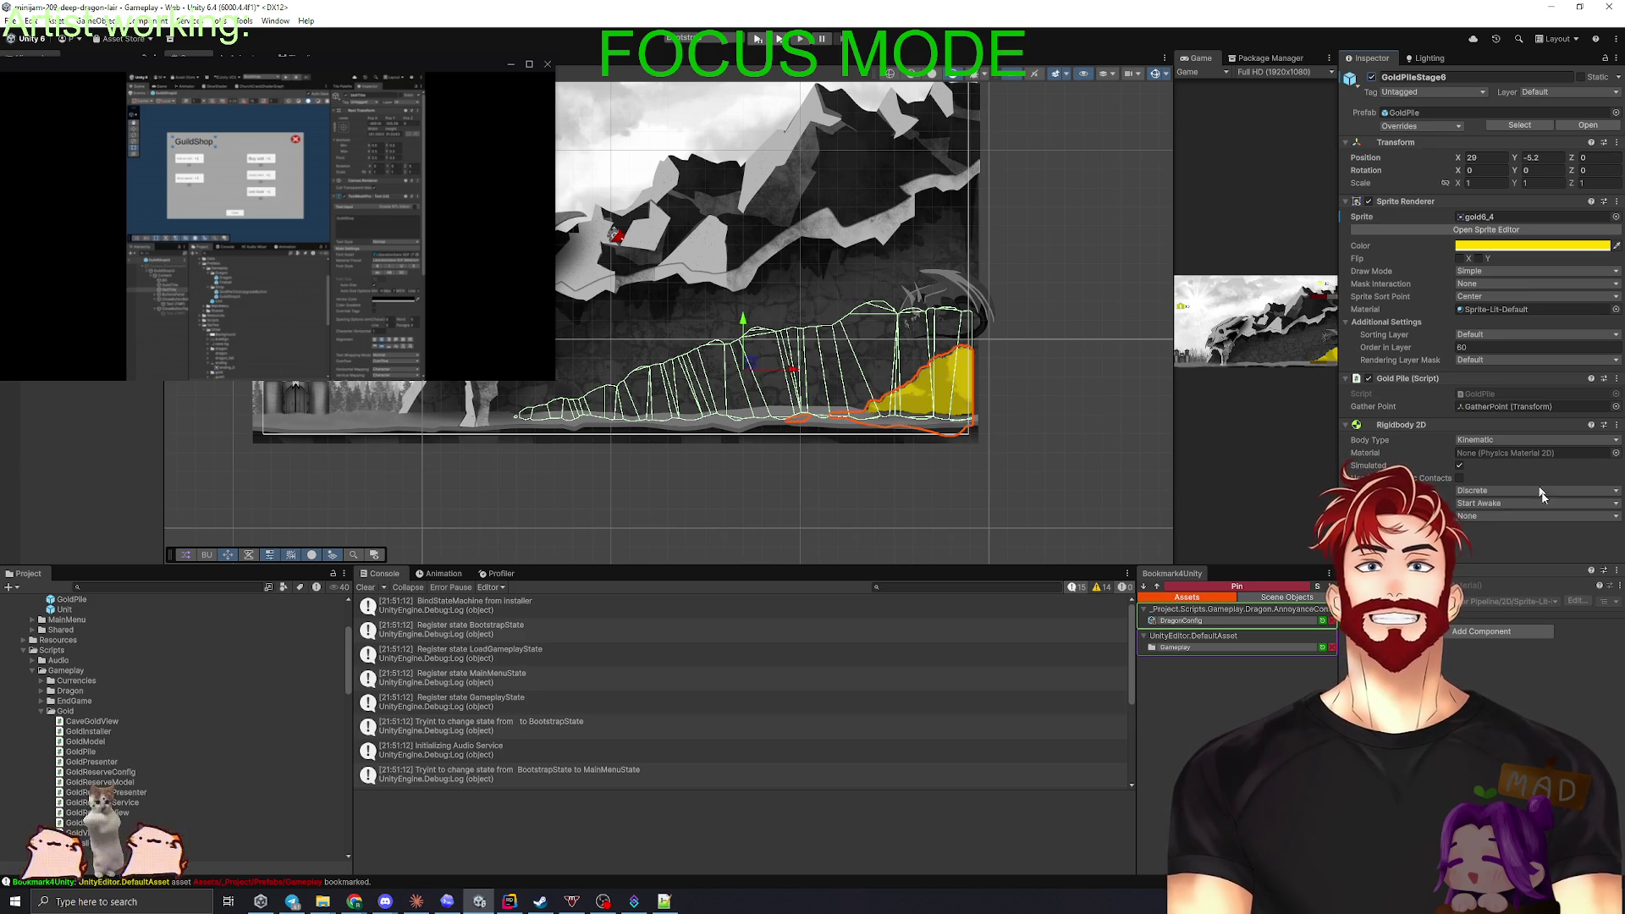
left_click(1618, 572)
left_click(1583, 605)
left_click(1471, 633)
left_click(1494, 676)
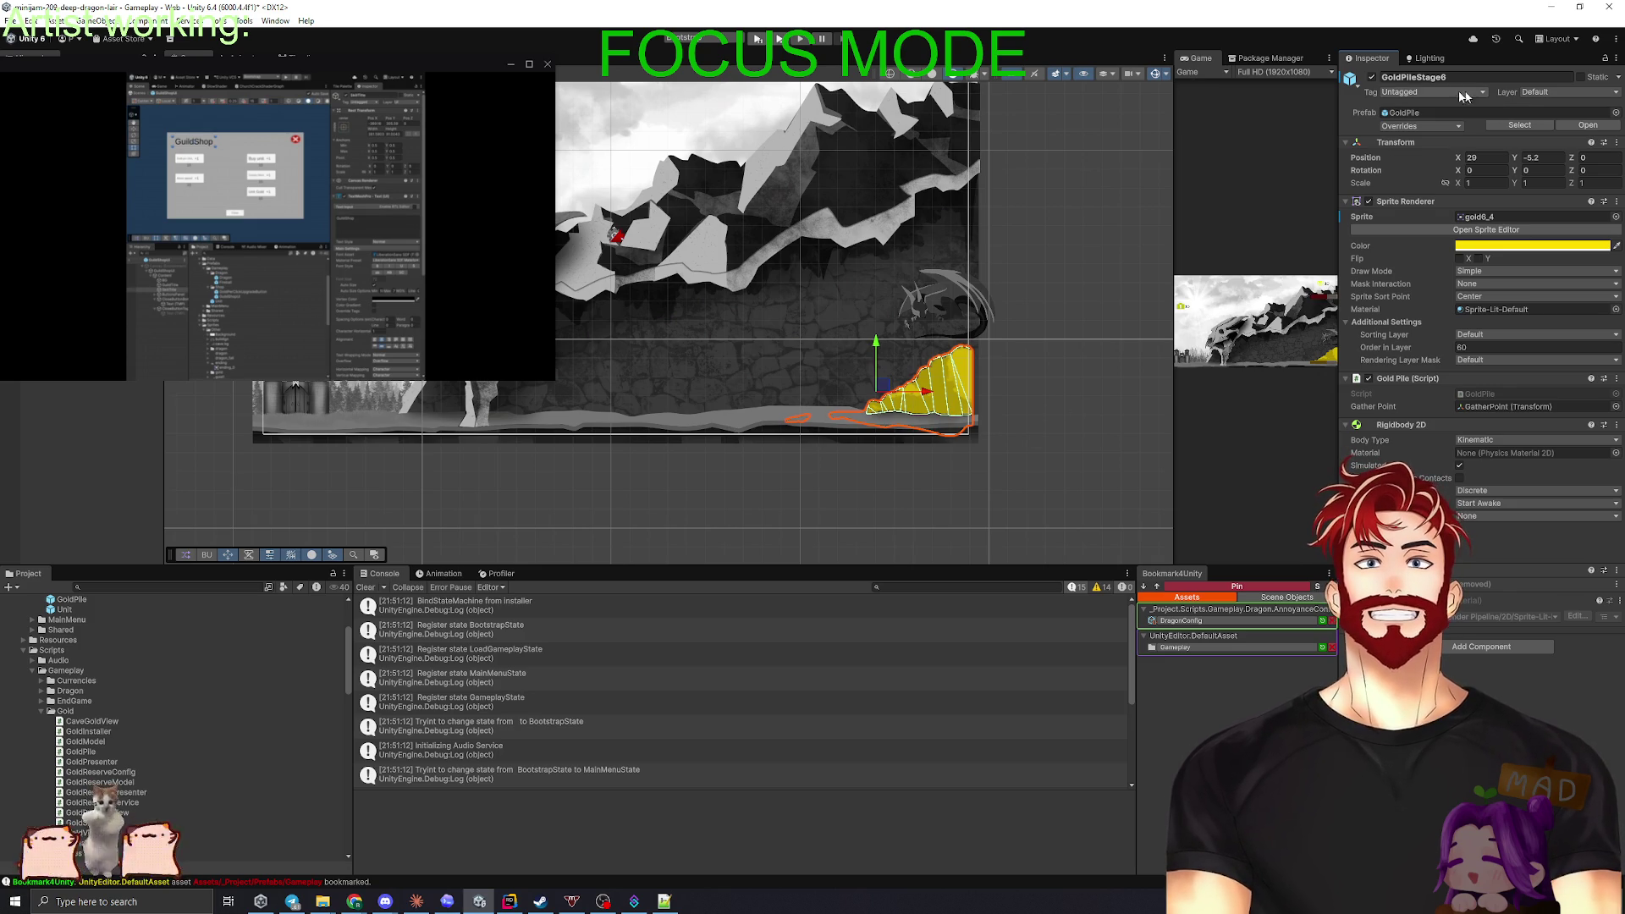
- Hide GoldPileStage6, show GoldPileStage1's full pile, and clear the selection
left_click(1373, 81)
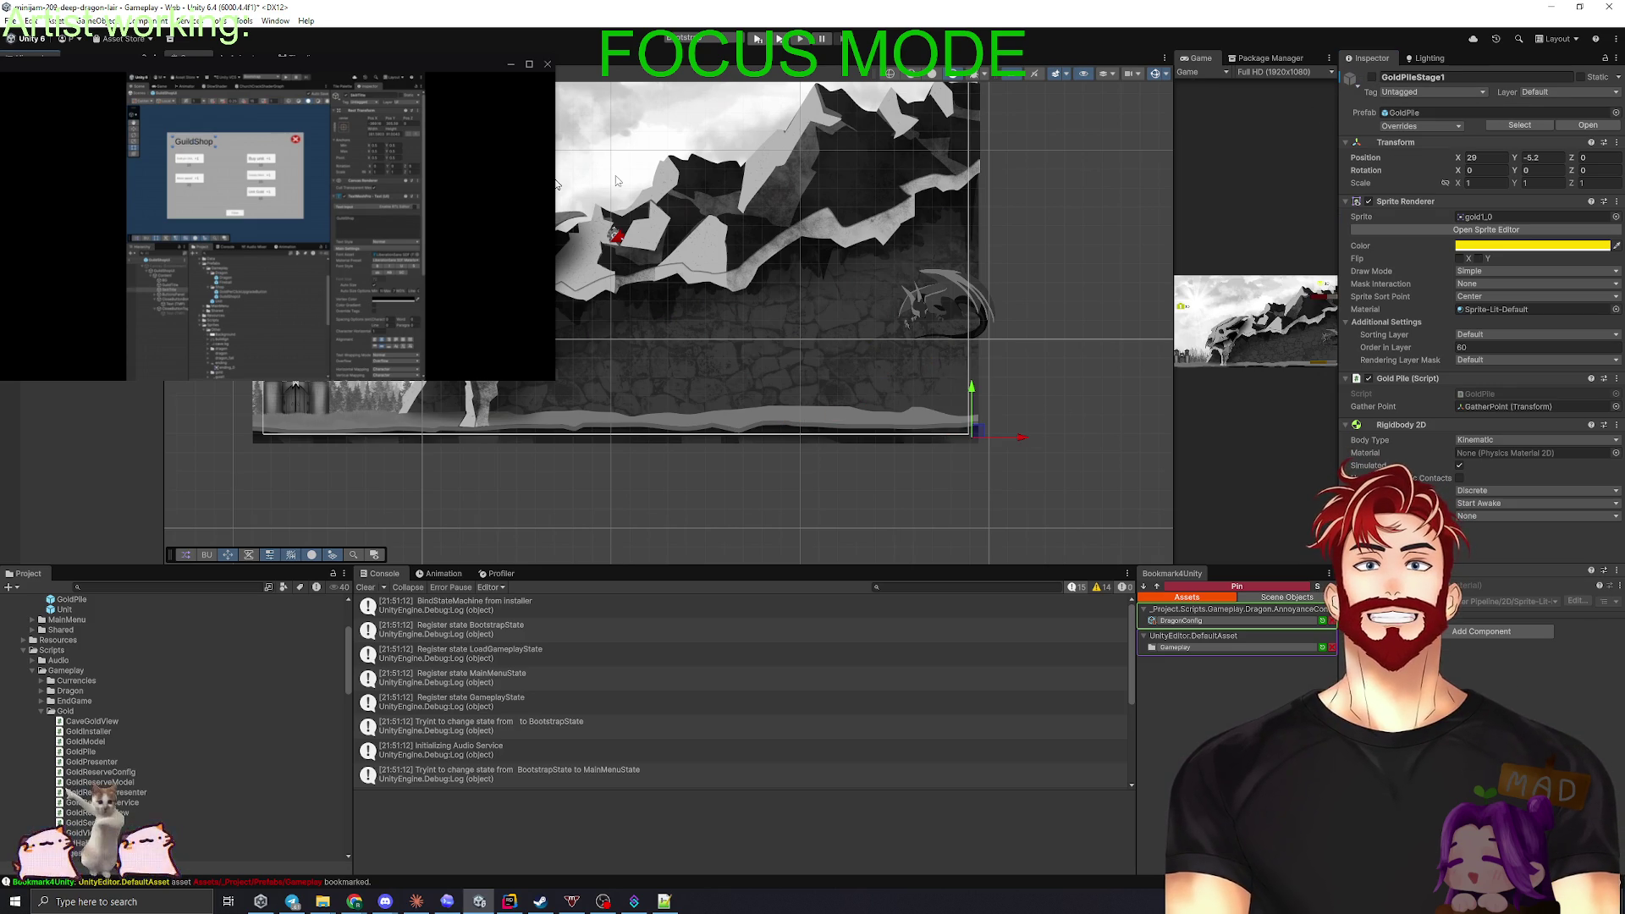
left_click(1373, 77)
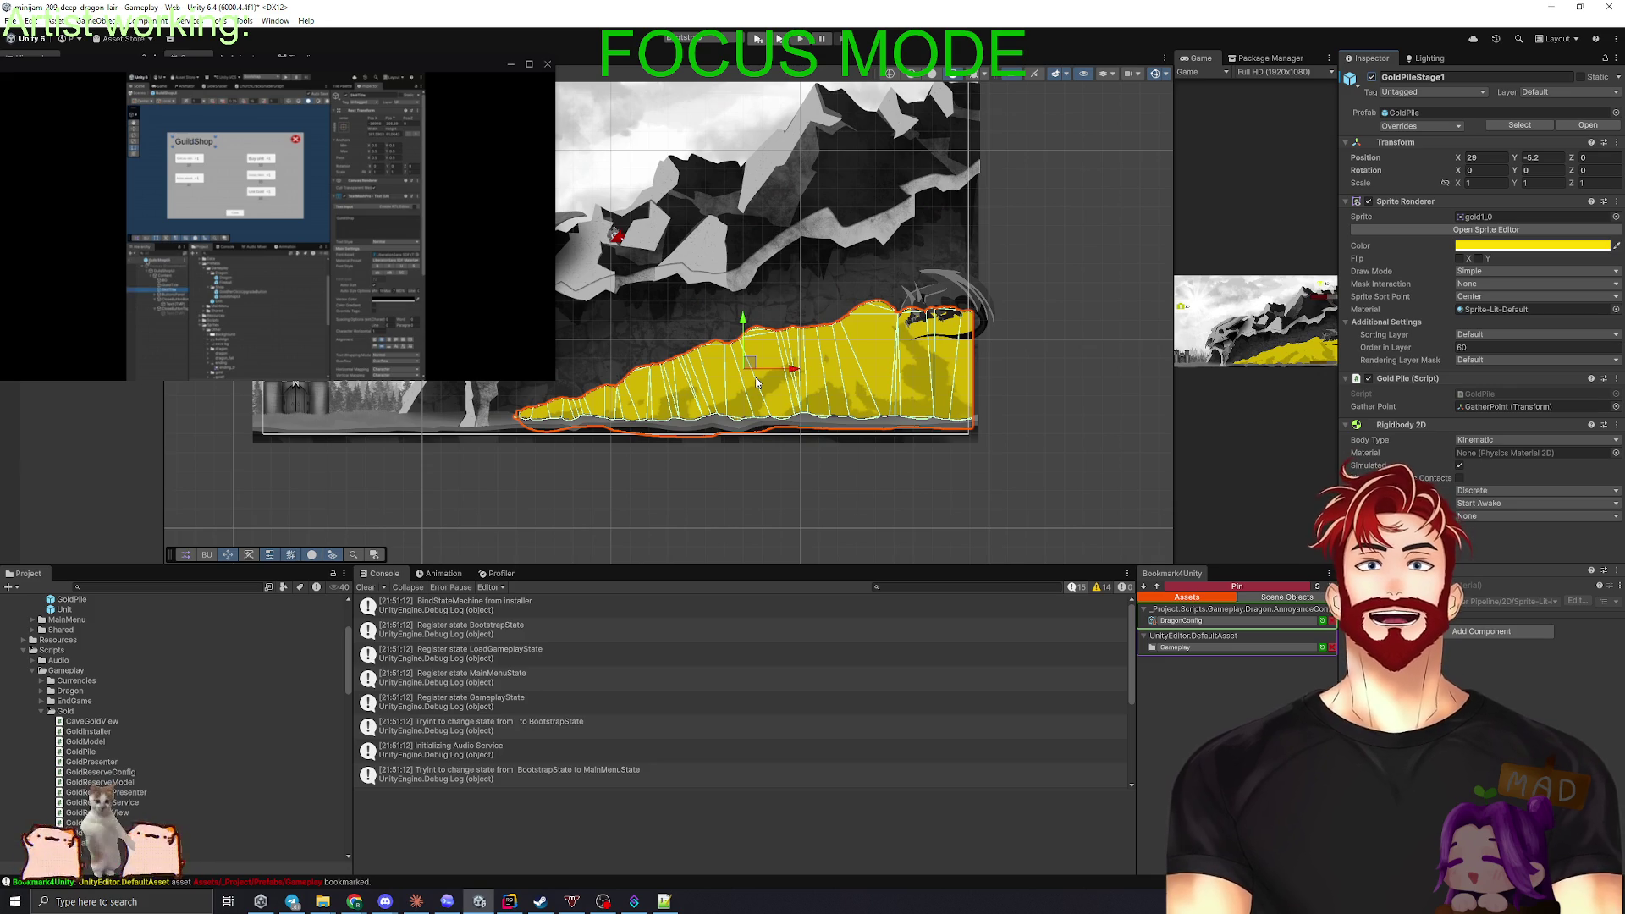
left_click(128, 438)
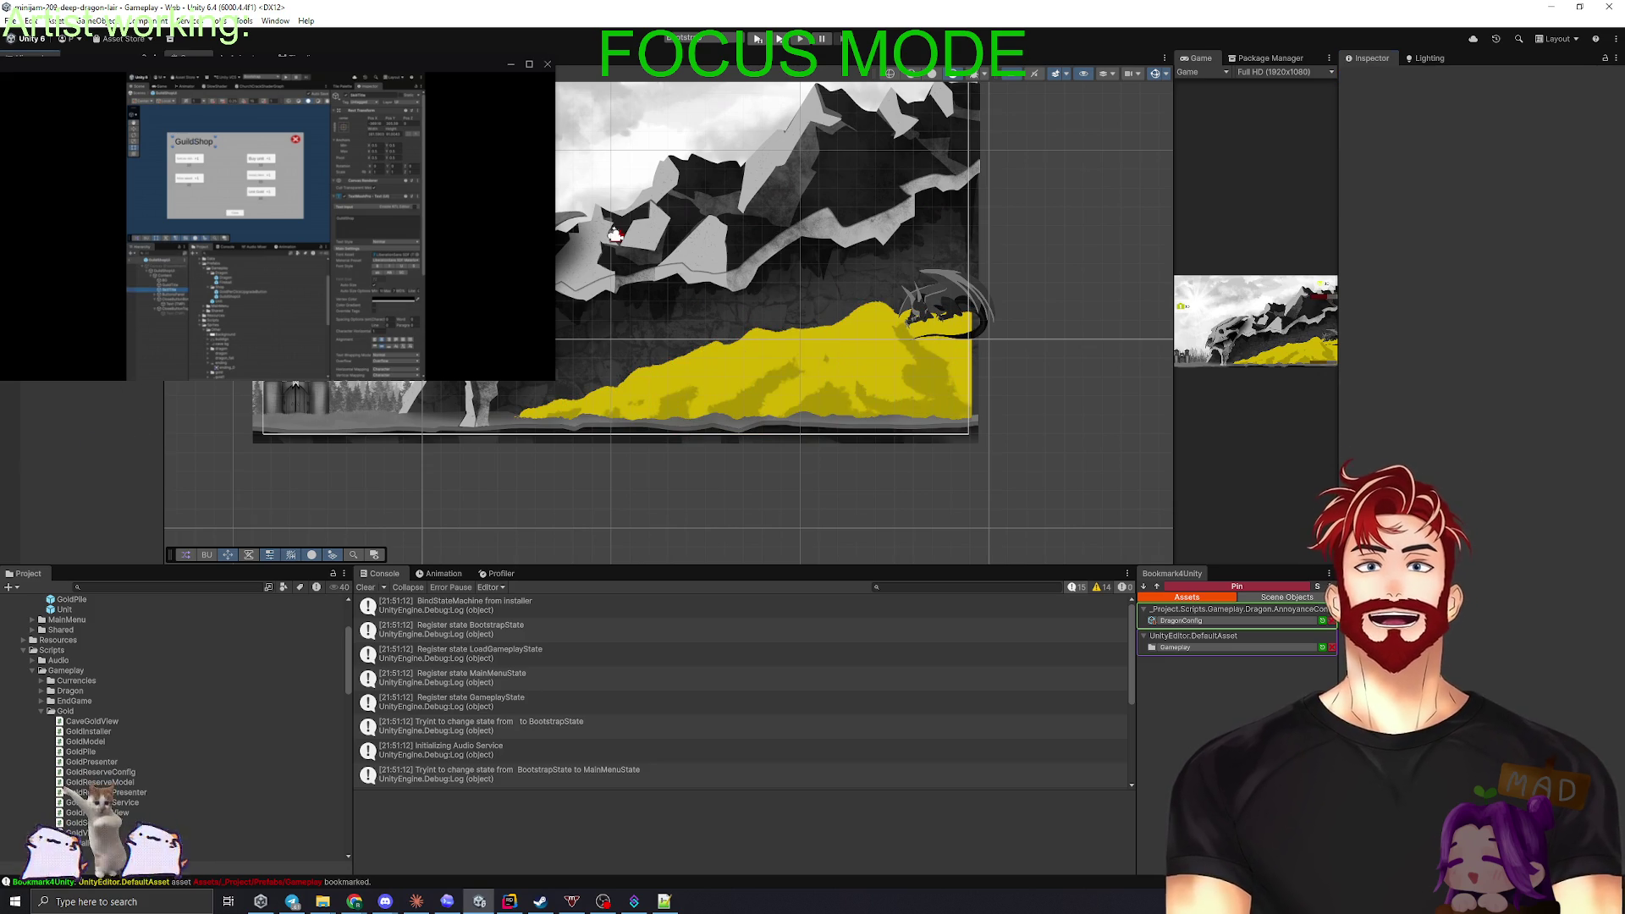
- Inspect CaveGoldView and GoldPileStage1, and nudge the GatherPoint slightly to the right
left_click(749, 372)
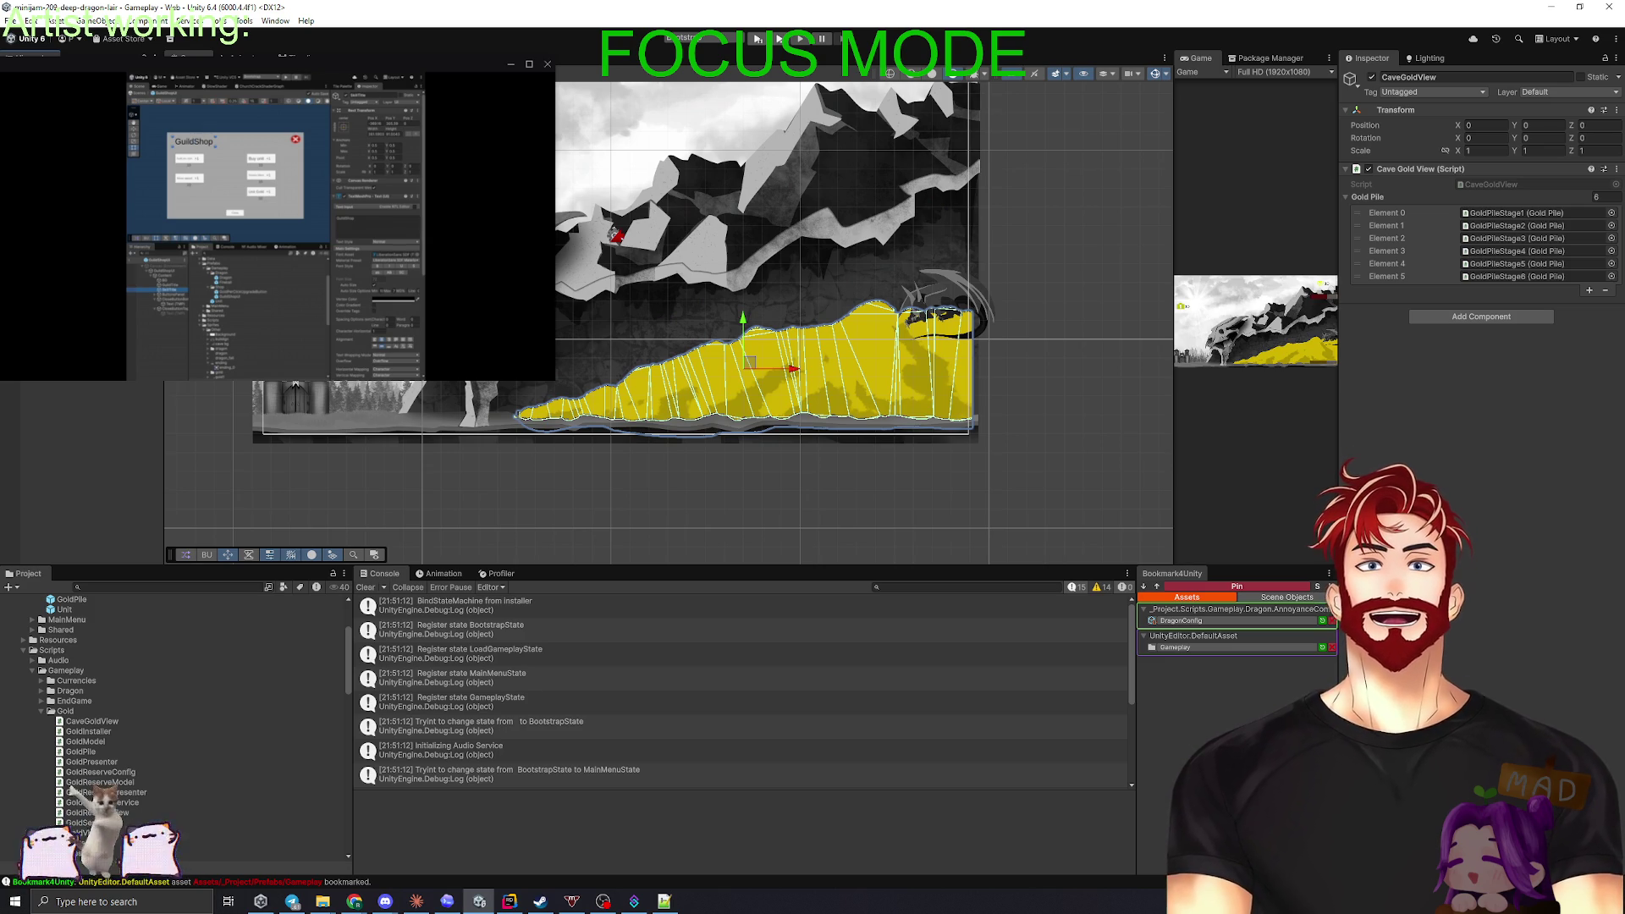
left_click(749, 372)
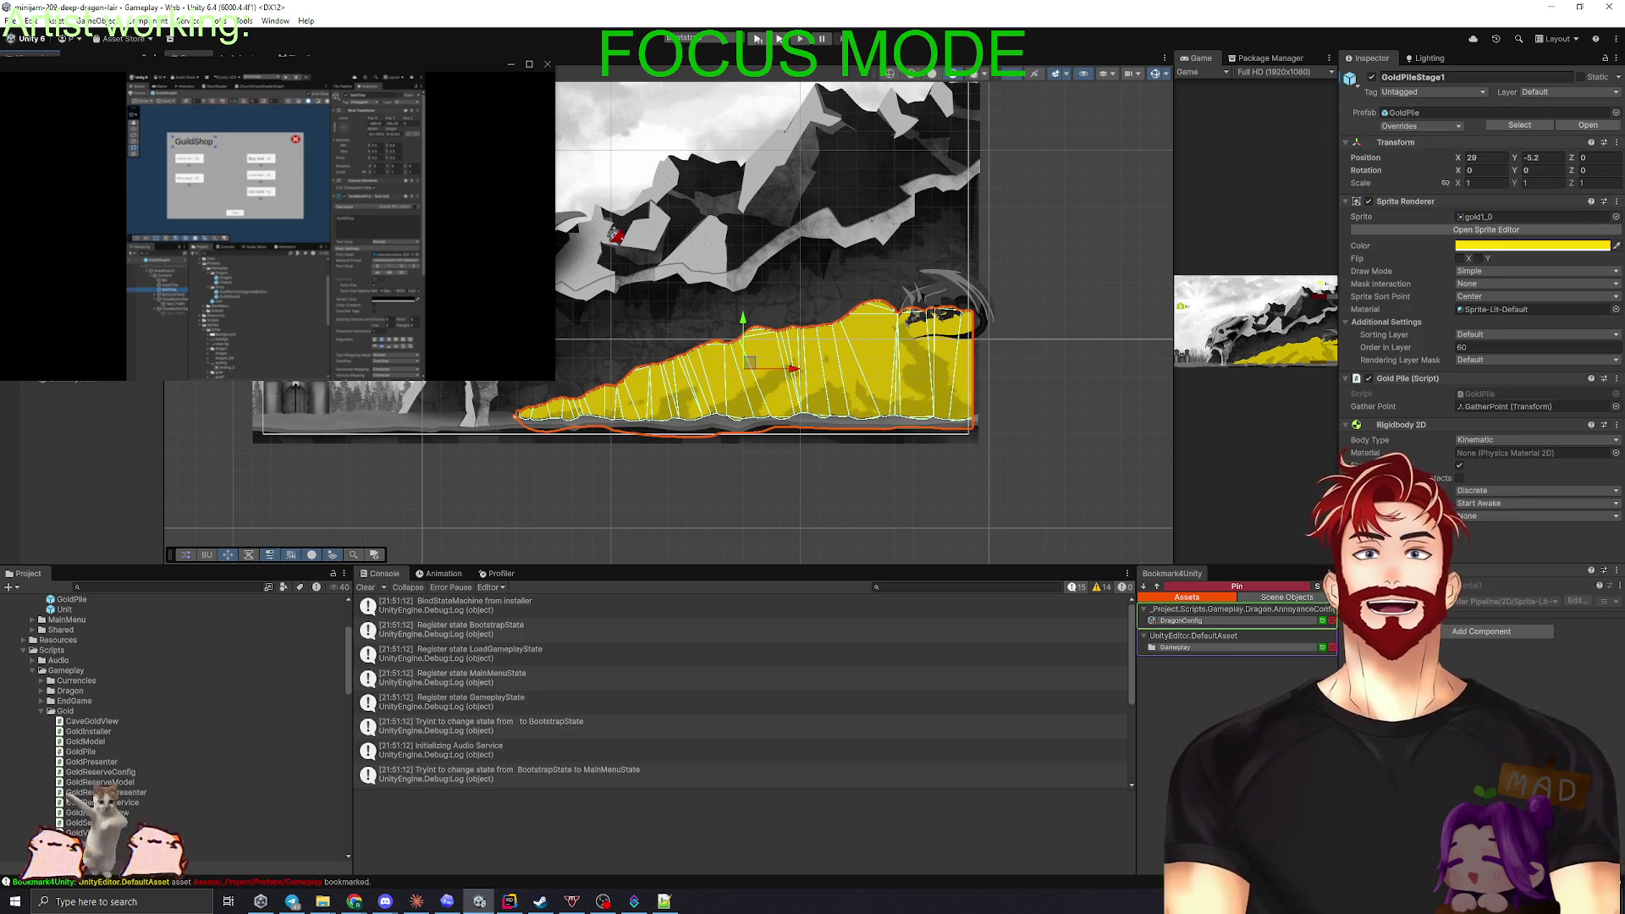
left_click(749, 373)
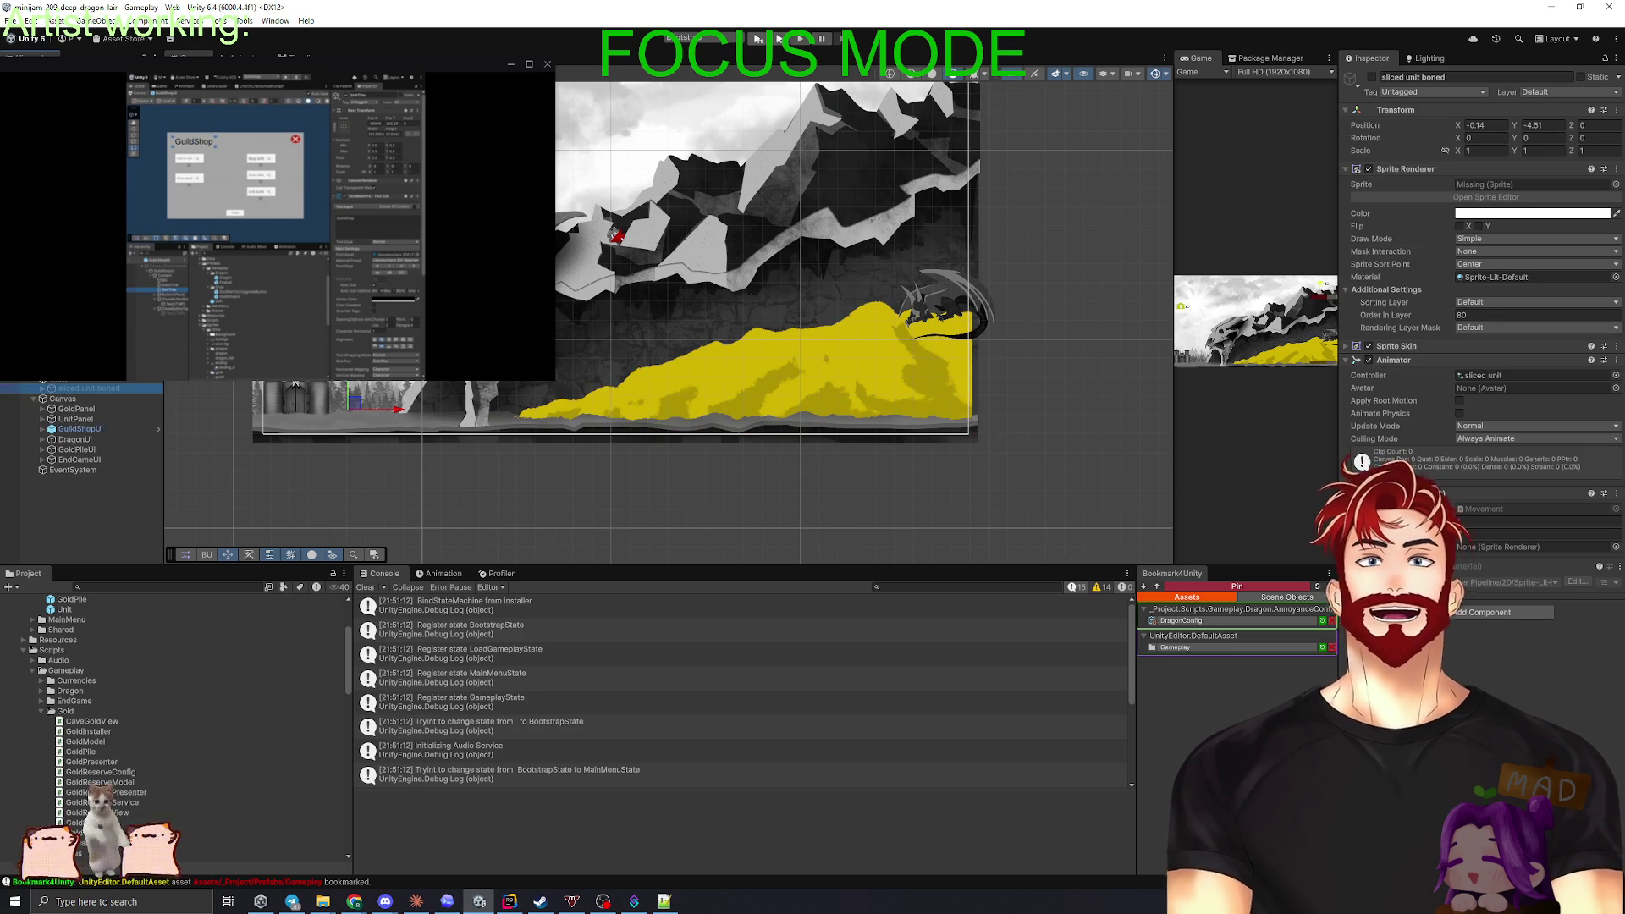
left_click(749, 372)
left_click_drag(569, 402, 905, 401)
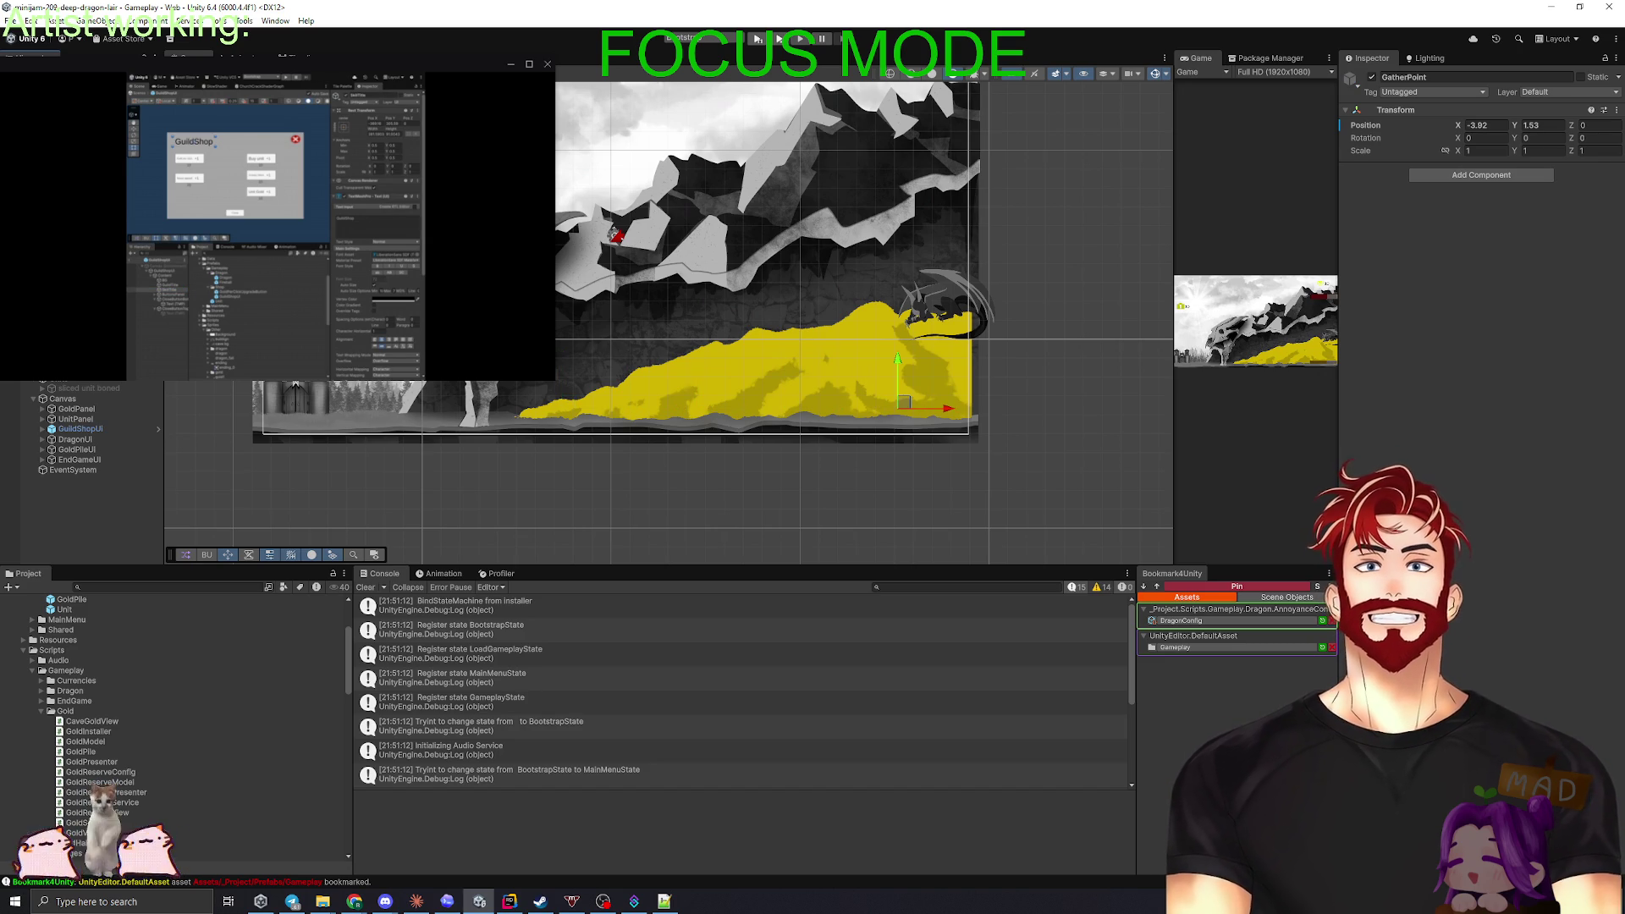
- Inspect the Cave, gold pile stages 1, 4 and 5, and CaveGoldView's list of six piles
left_click(905, 401)
left_click(904, 401)
left_click(904, 401)
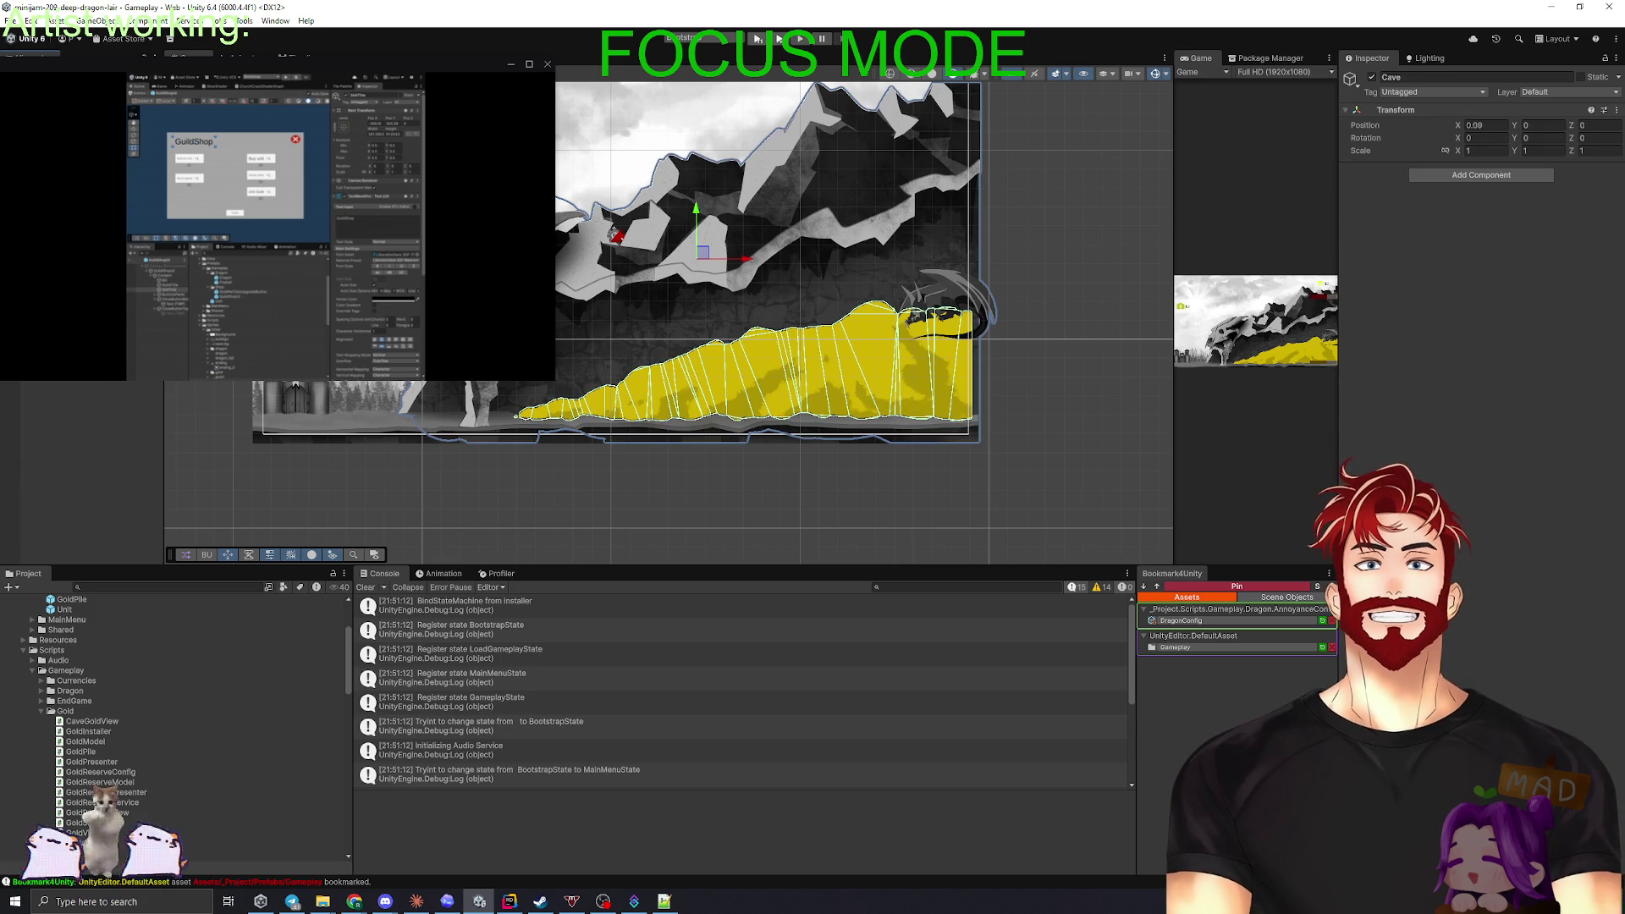
left_click(904, 401)
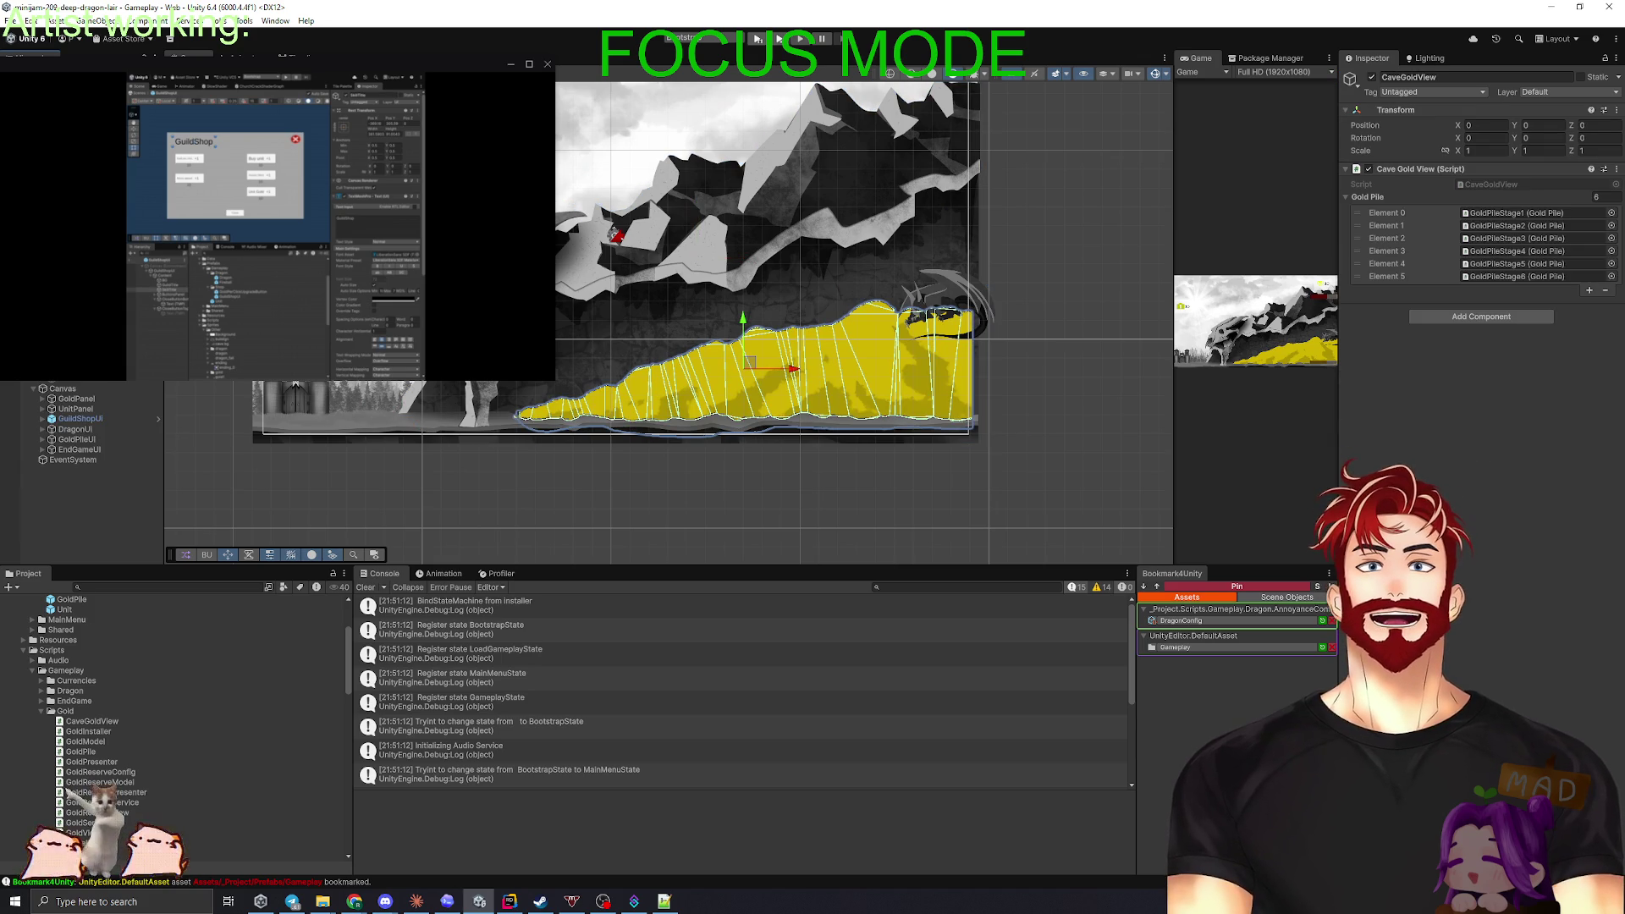
left_click(904, 401)
left_click(904, 402)
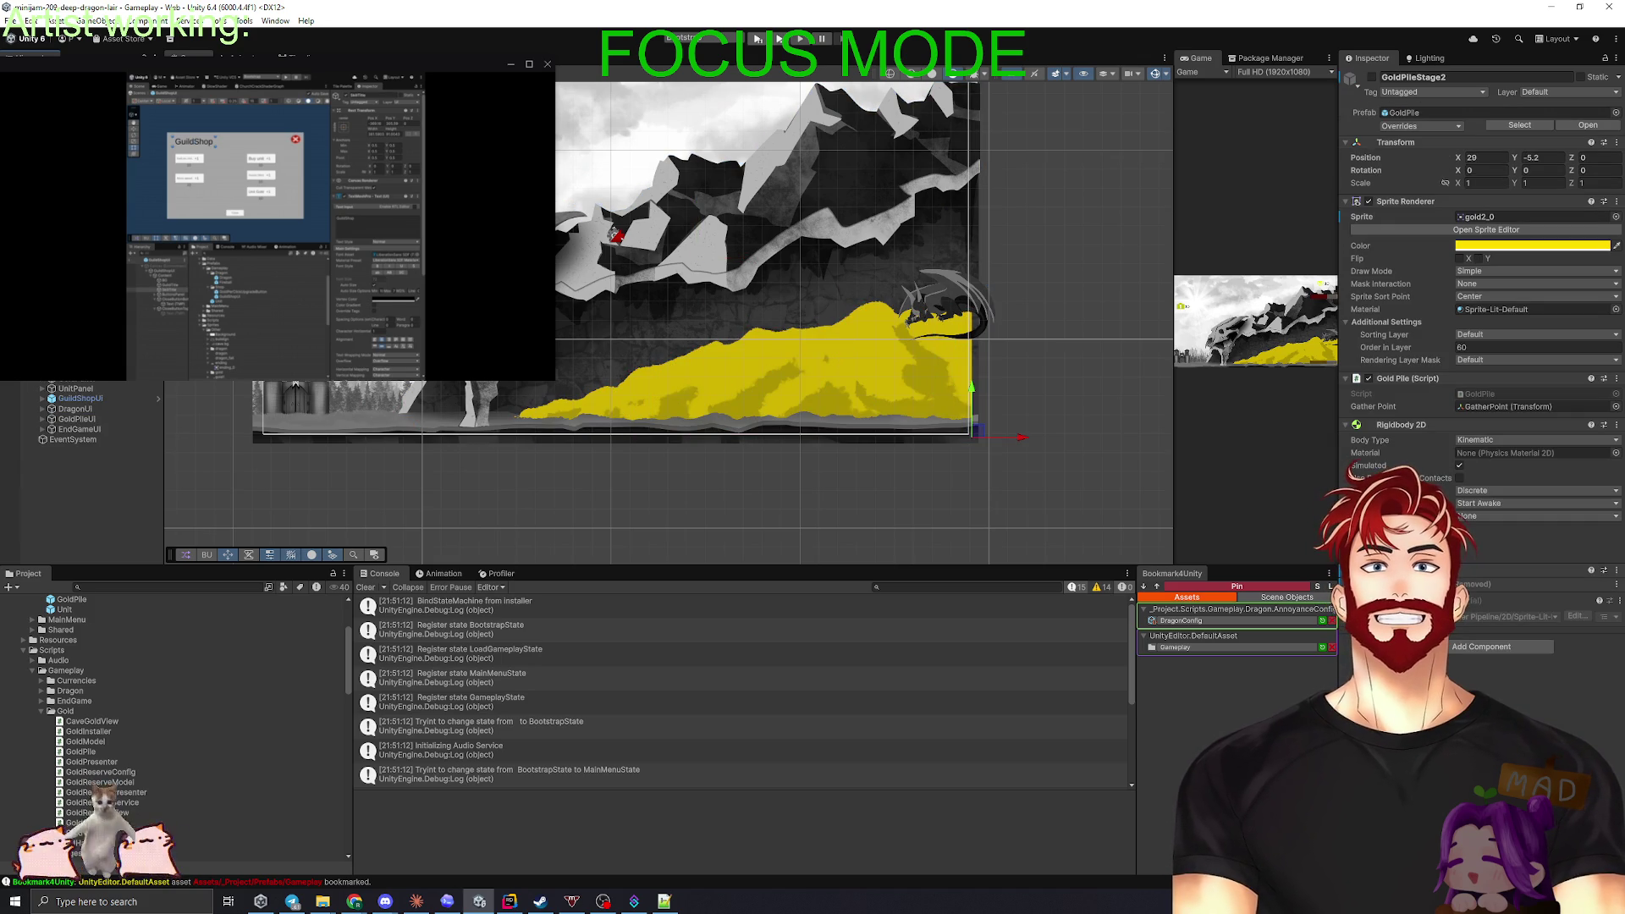
left_click(904, 401)
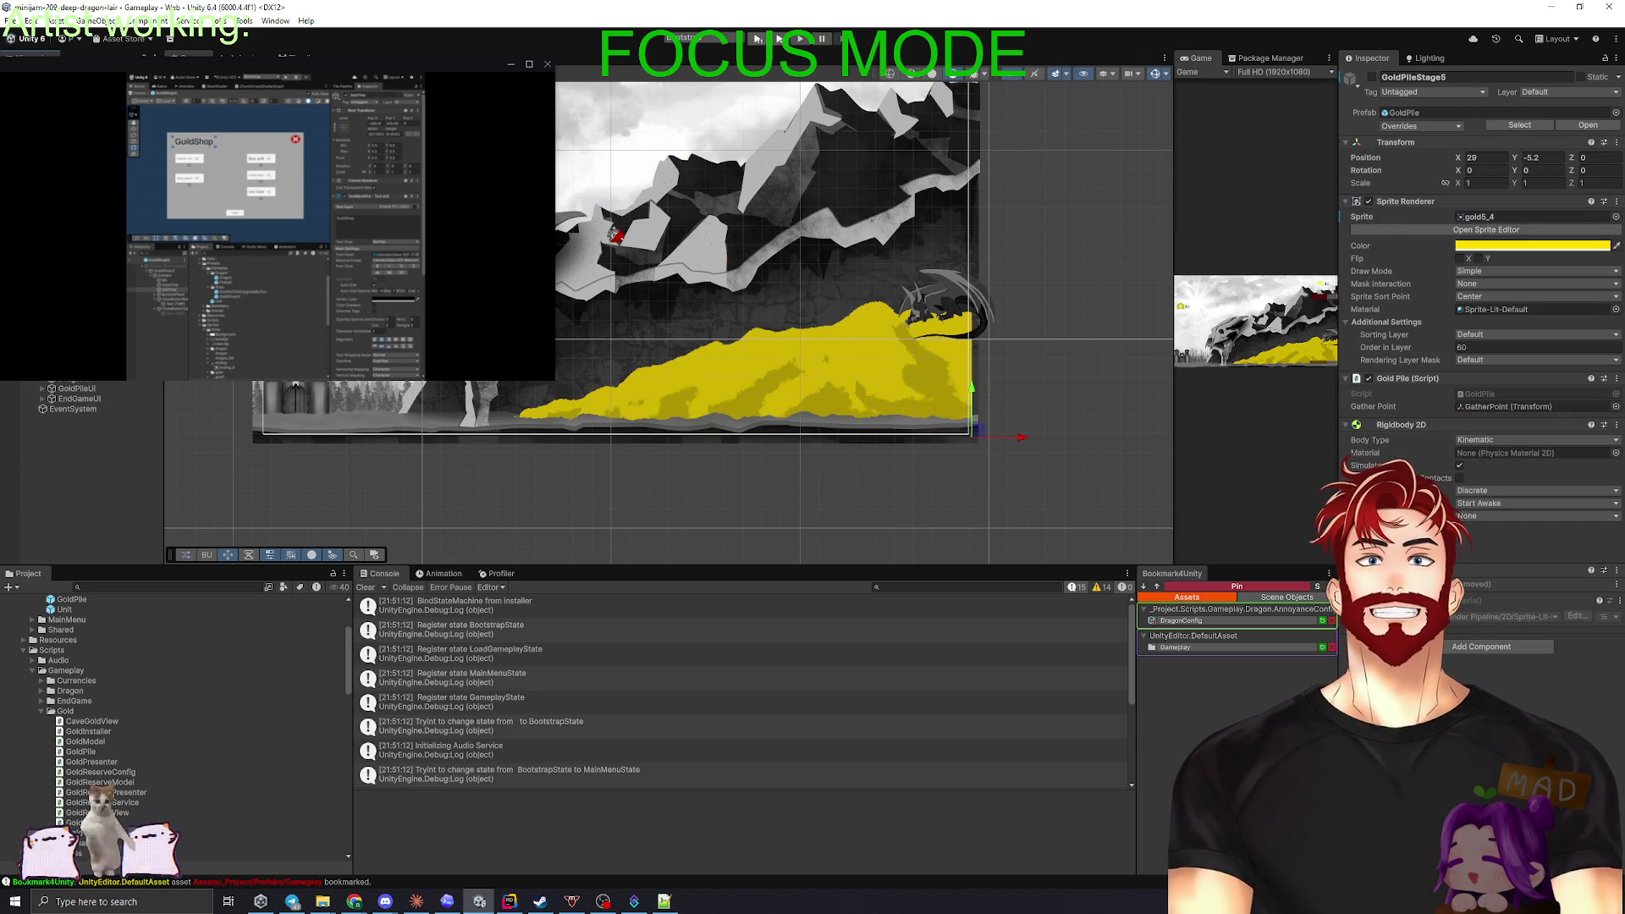
left_click(904, 401)
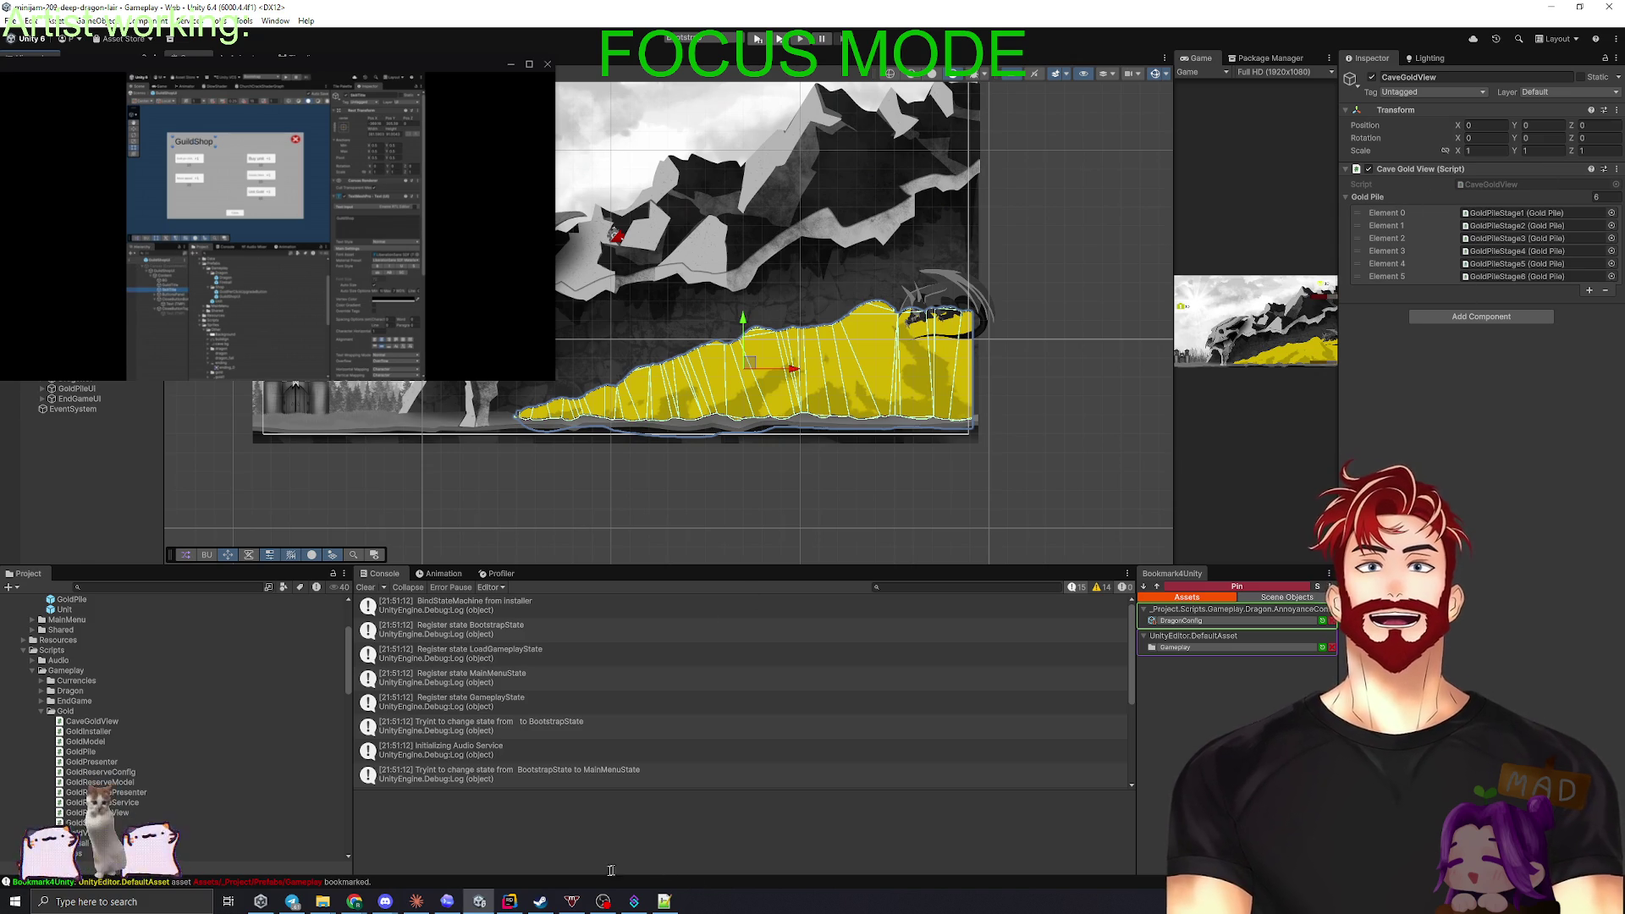
- Bring up Codex with the drafted request from the taskbar
left_click(510, 901)
left_click(479, 902)
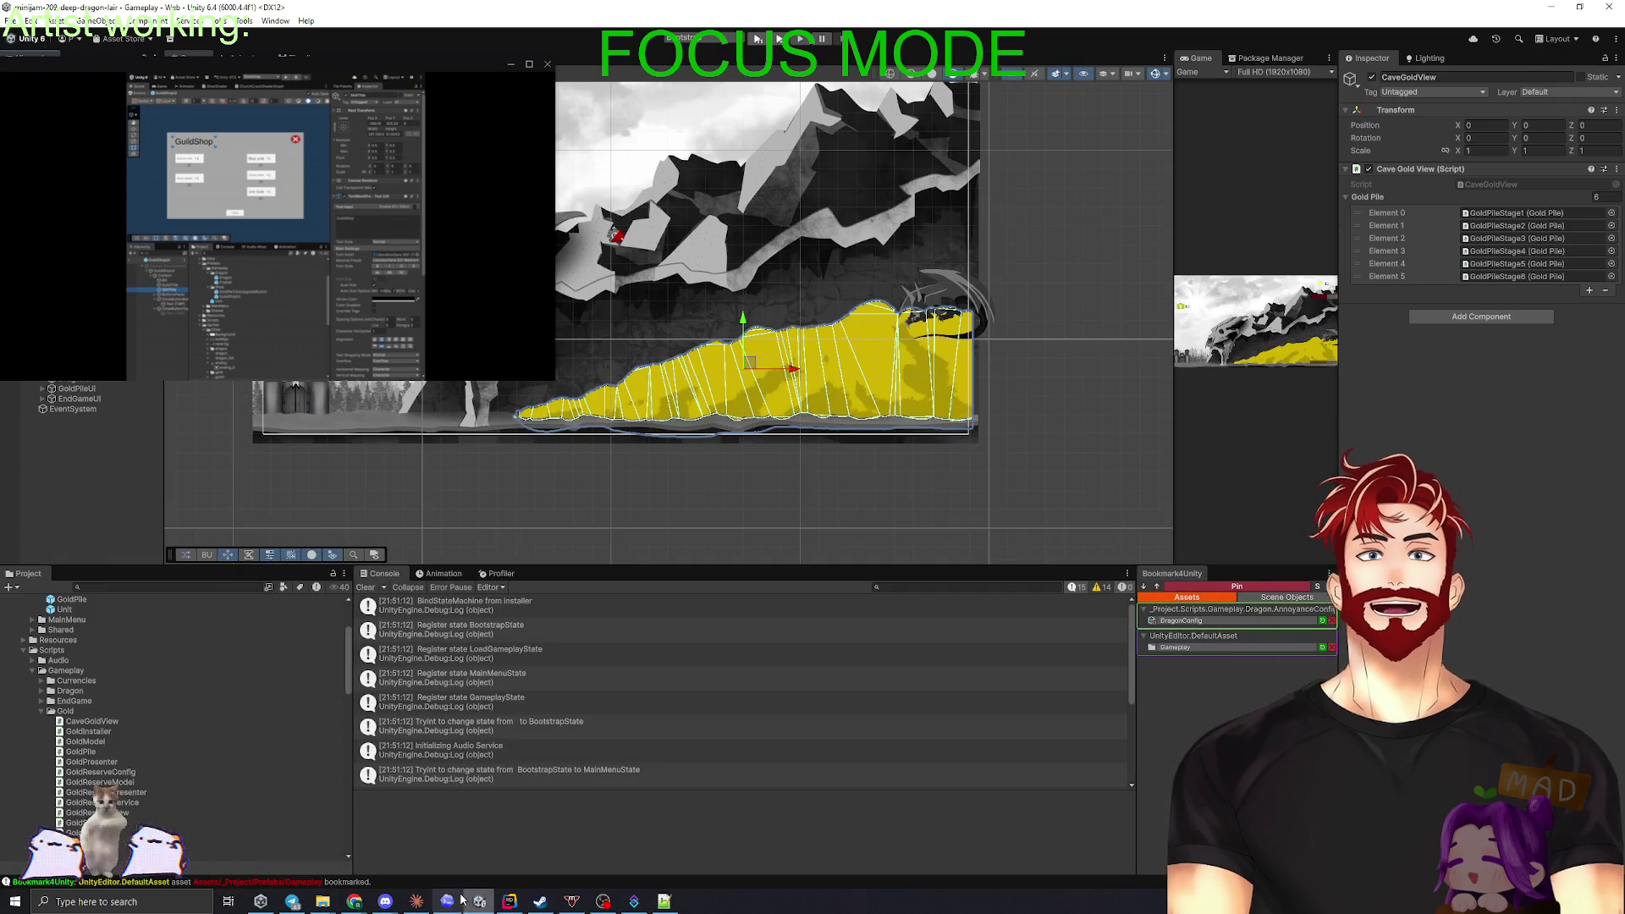
left_click(447, 900)
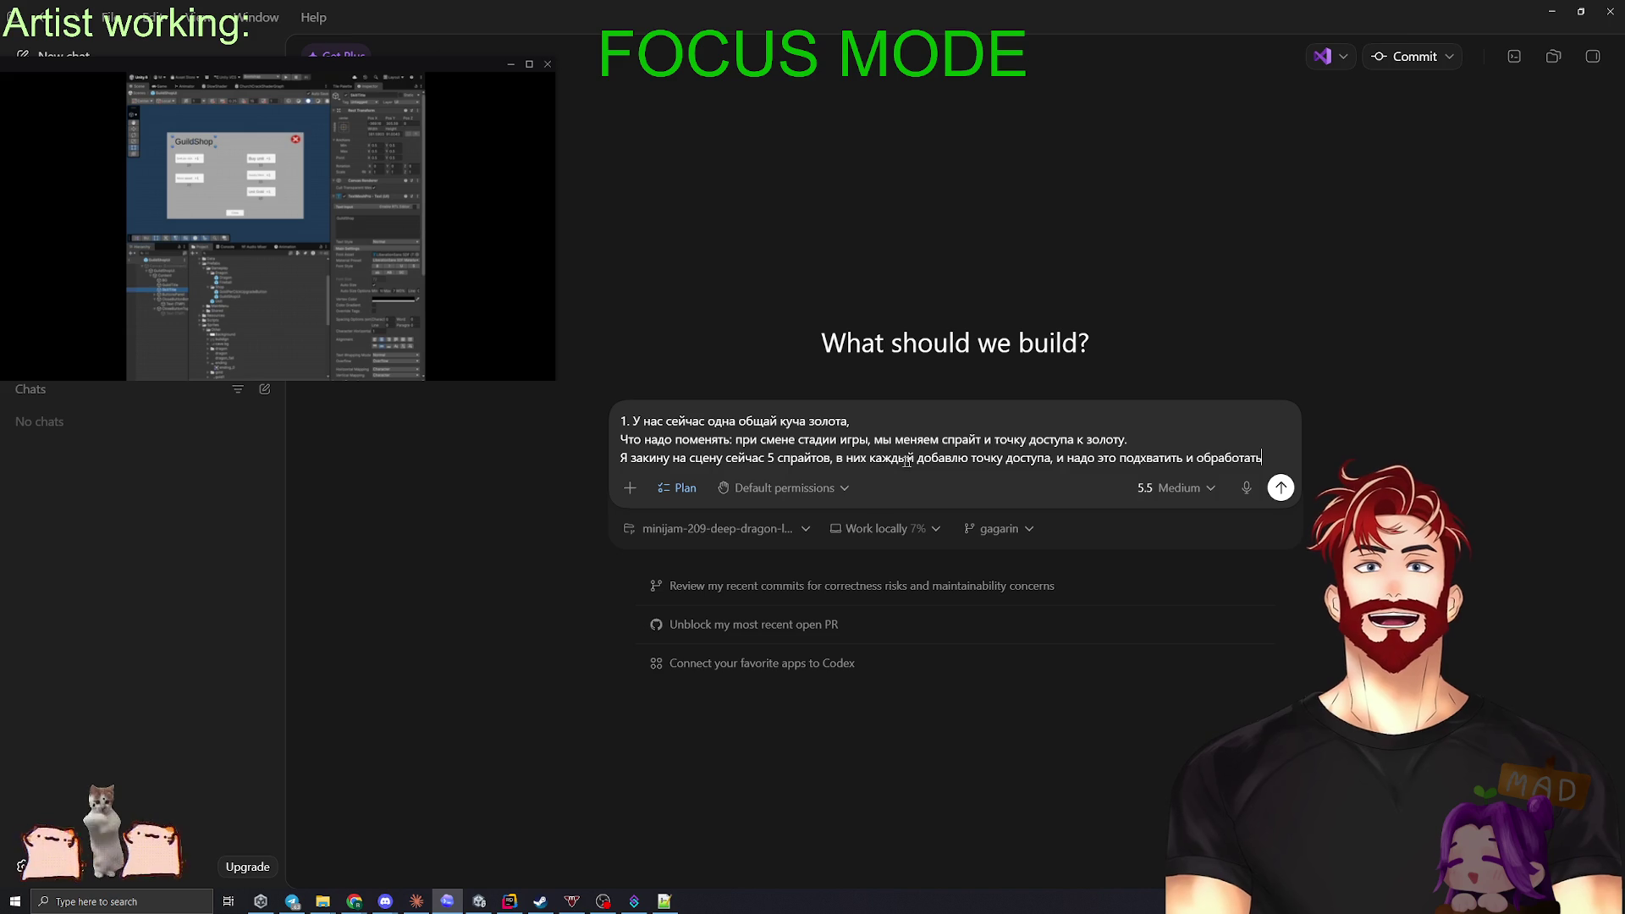
- Correct the gold-pile prompt to six sprites (закинул, добавил, drop сейчас) and send it
left_click(672, 458)
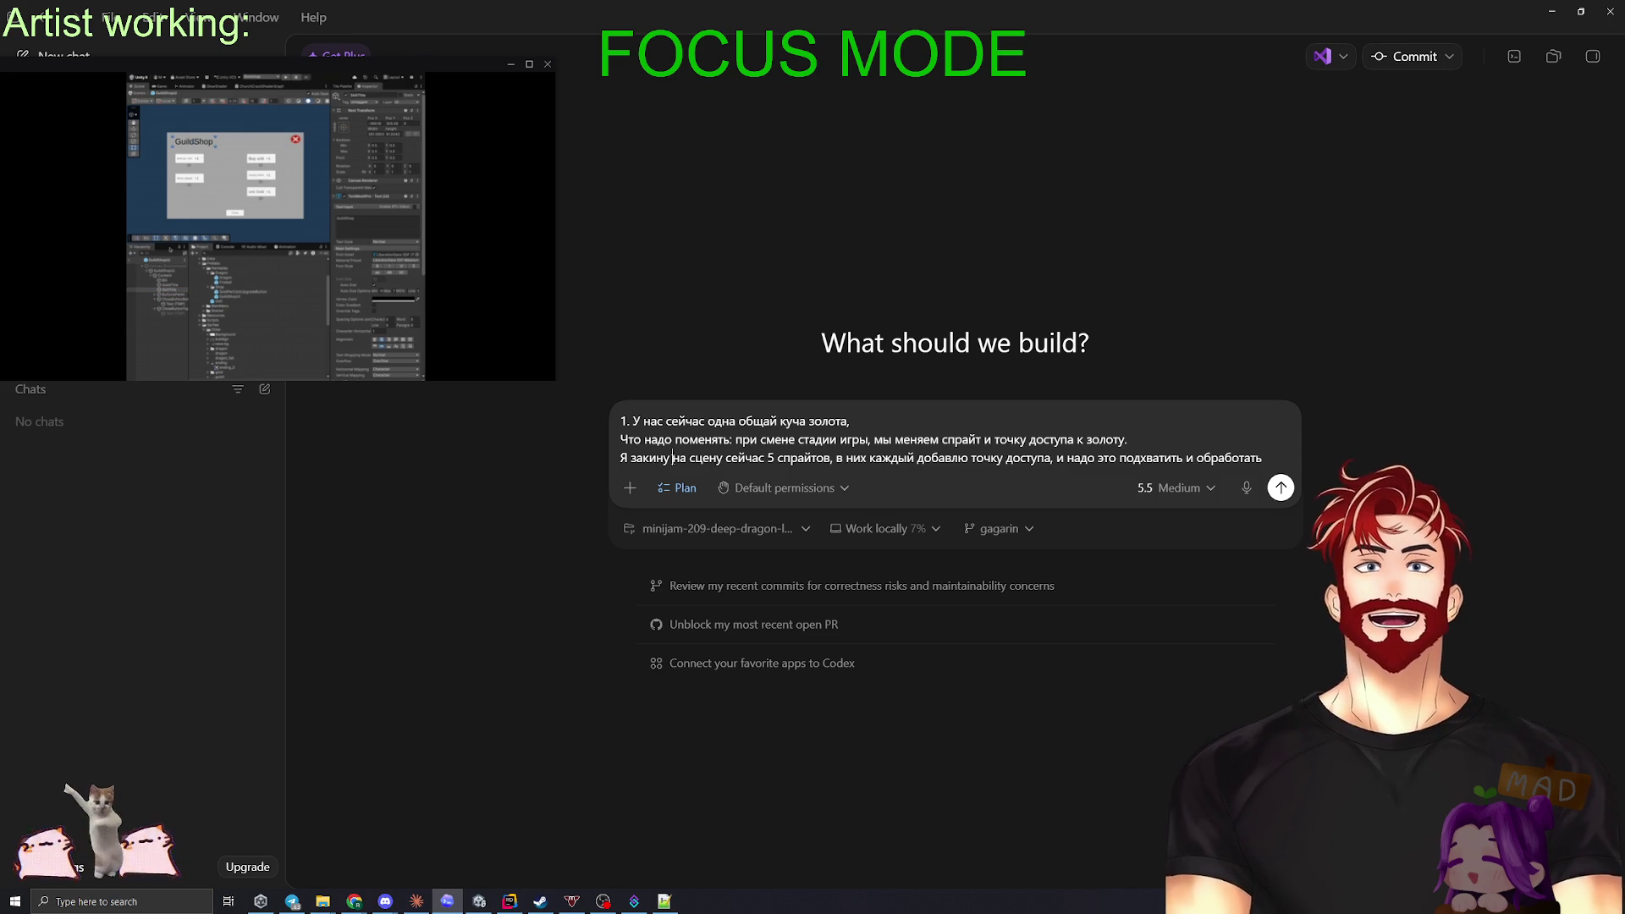
type("k")
key("BackSpace")
type("л")
double_click(768, 458)
key("BackSpace")
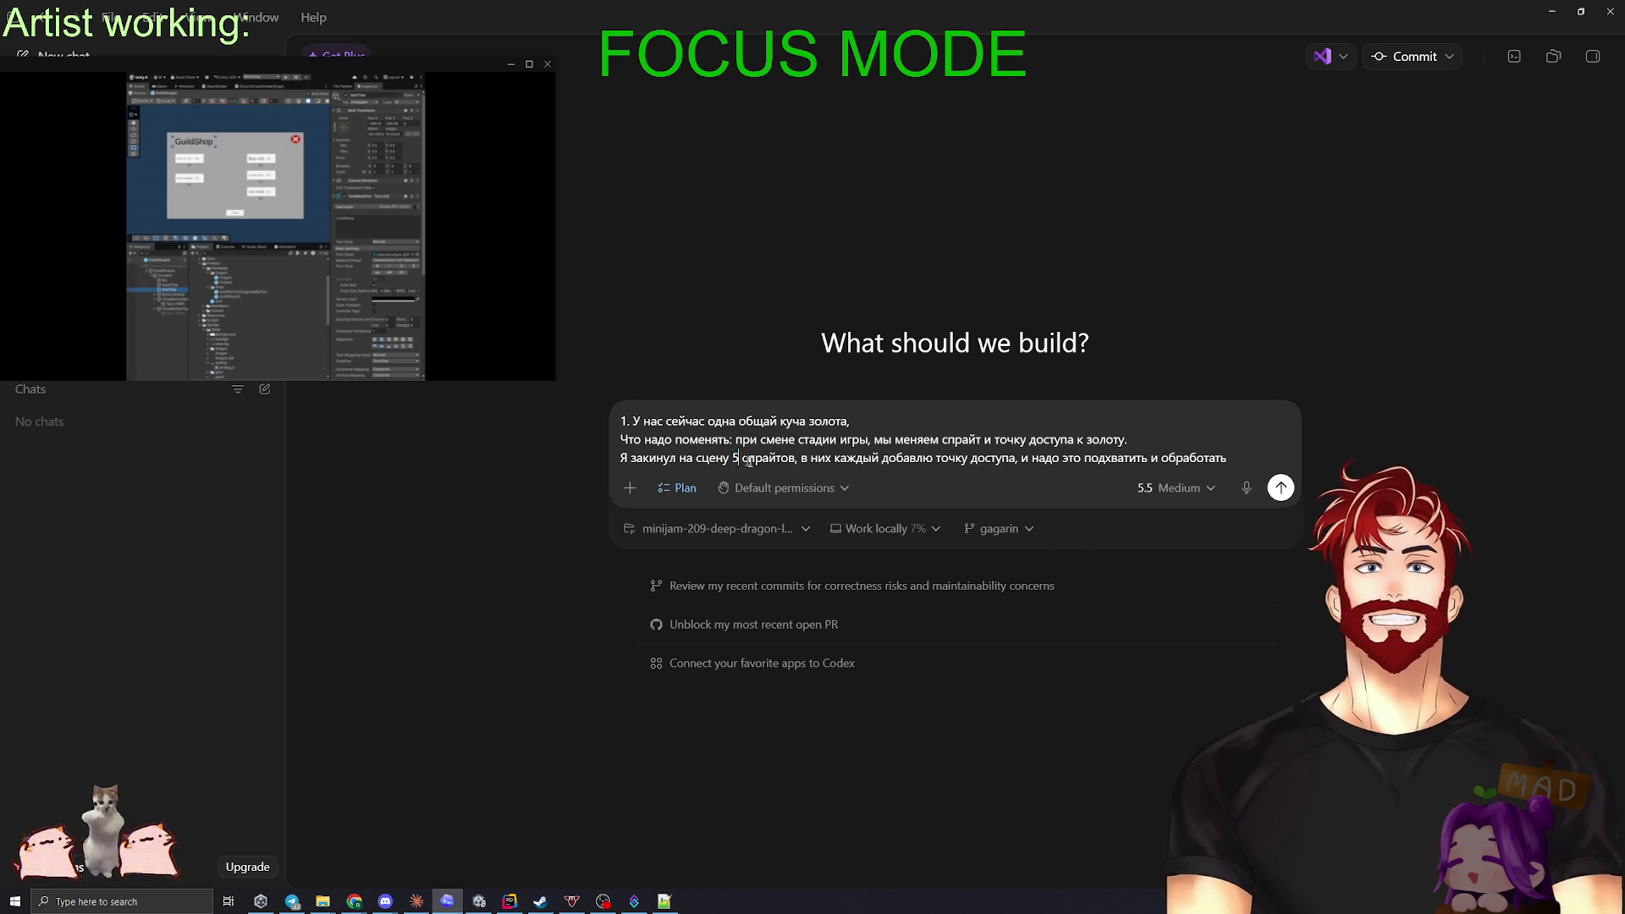
key("BackSpace")
type("6")
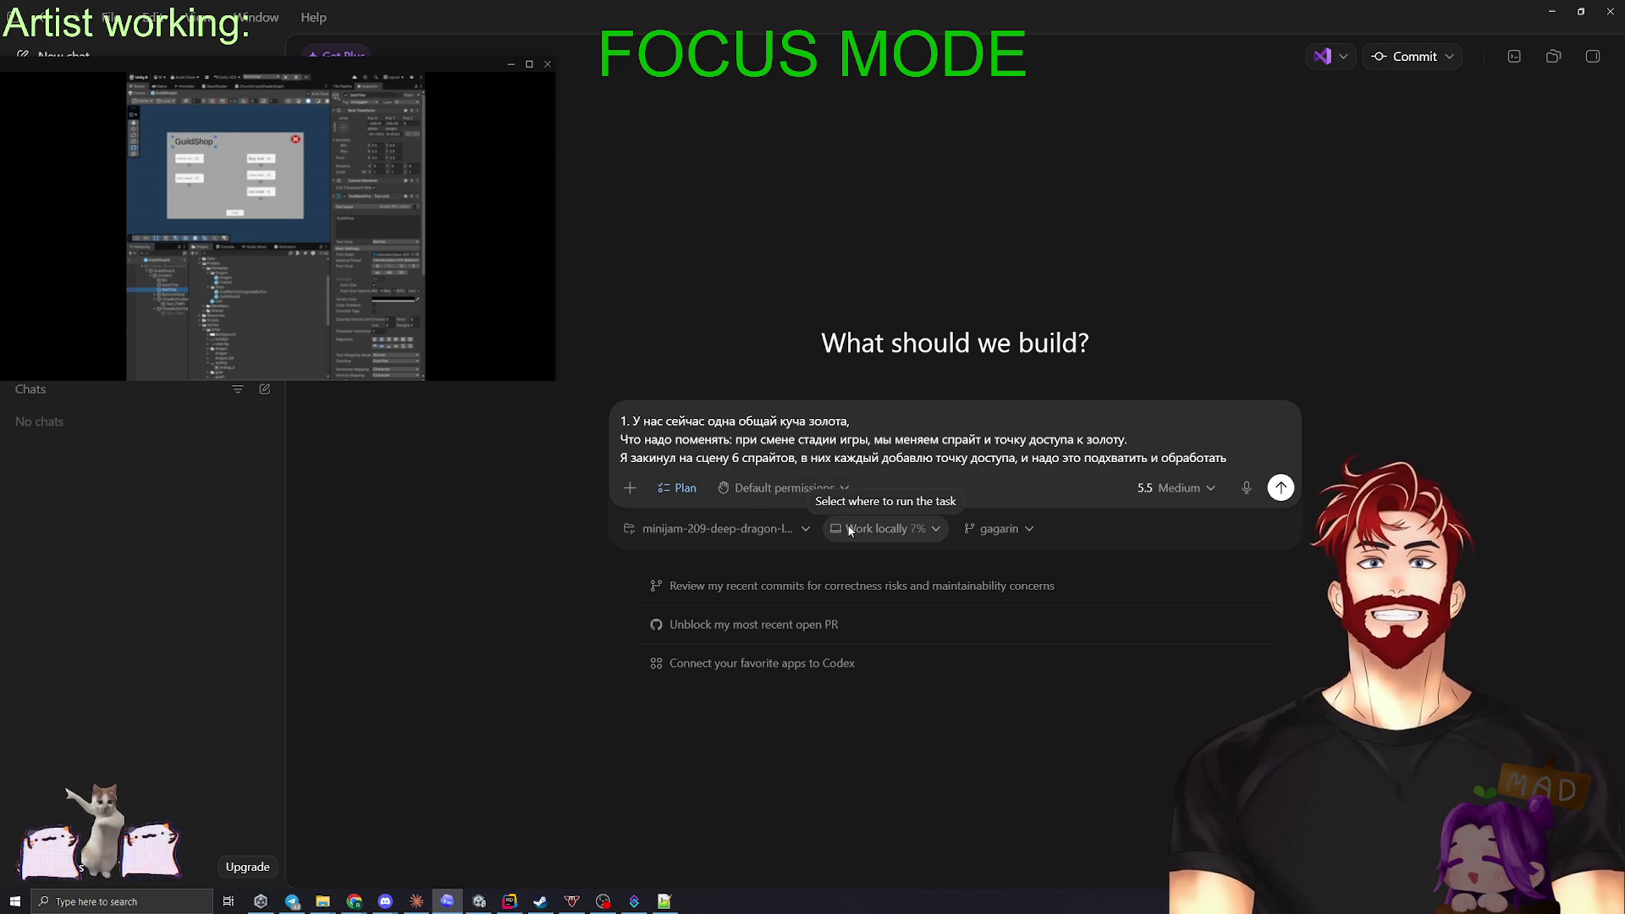
left_click(990, 457)
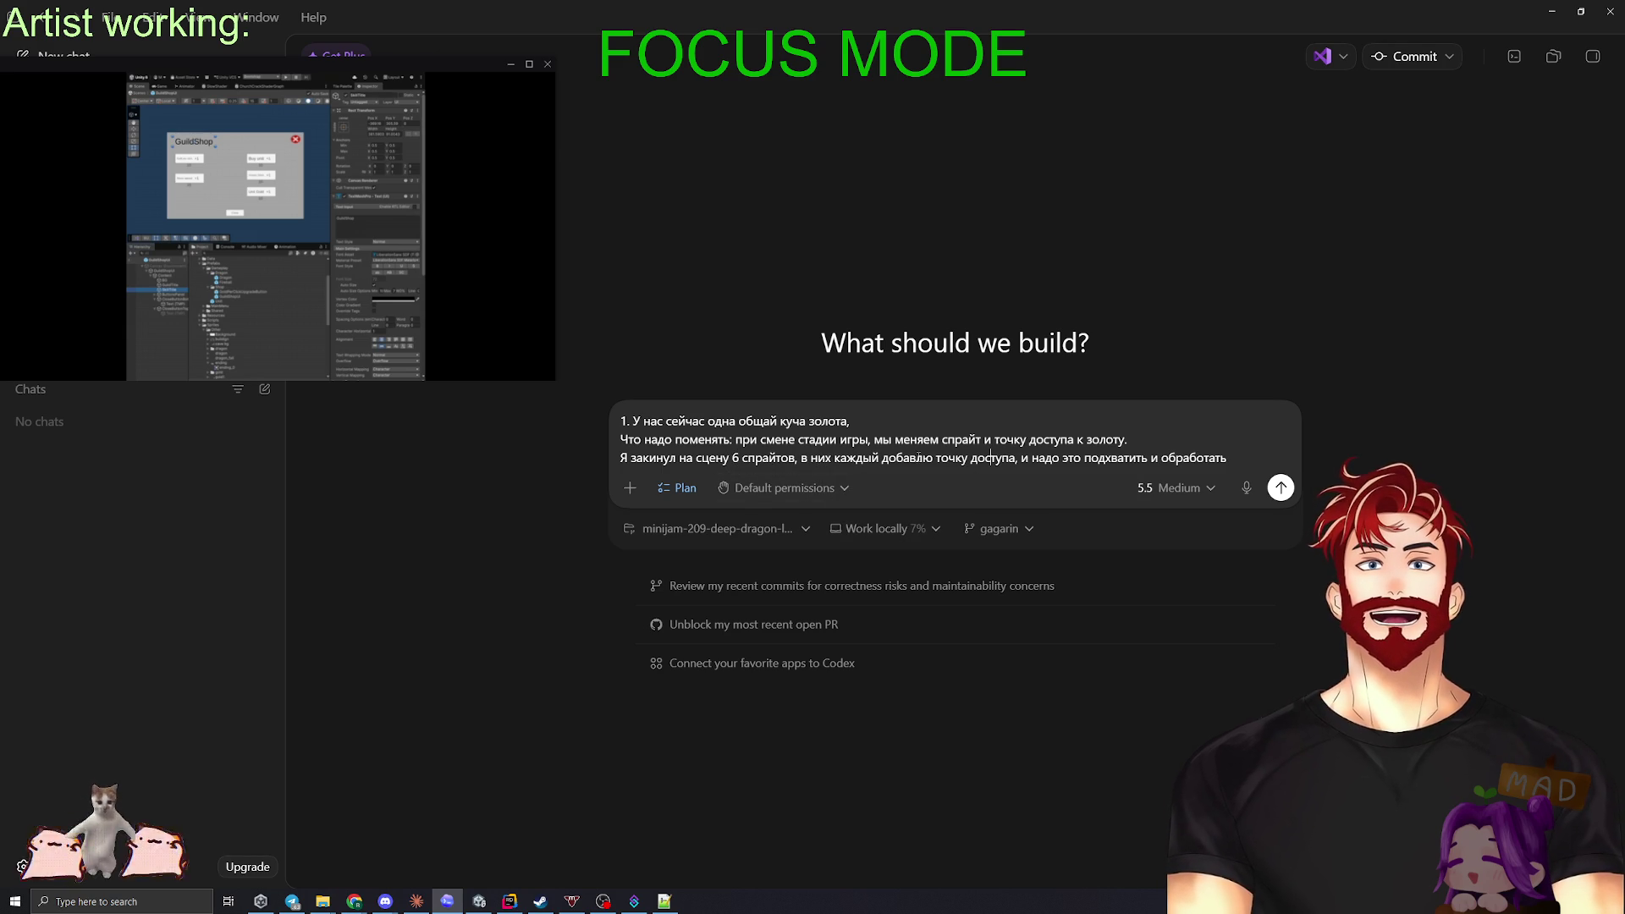
left_click_drag(917, 457, 932, 457)
type("ил")
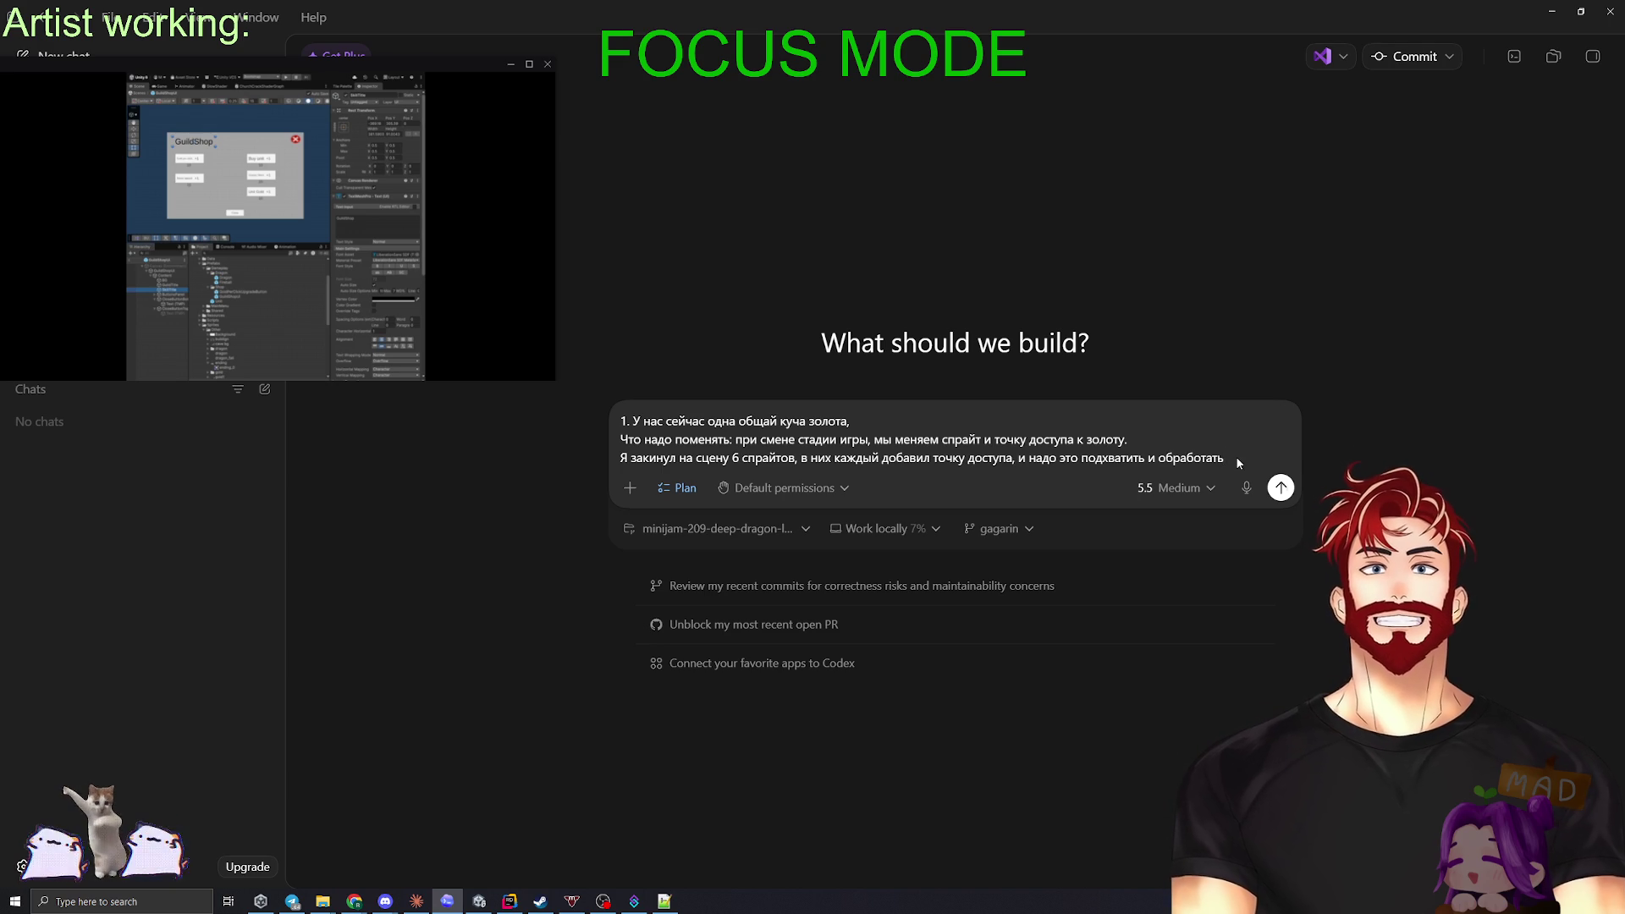
key("Return")
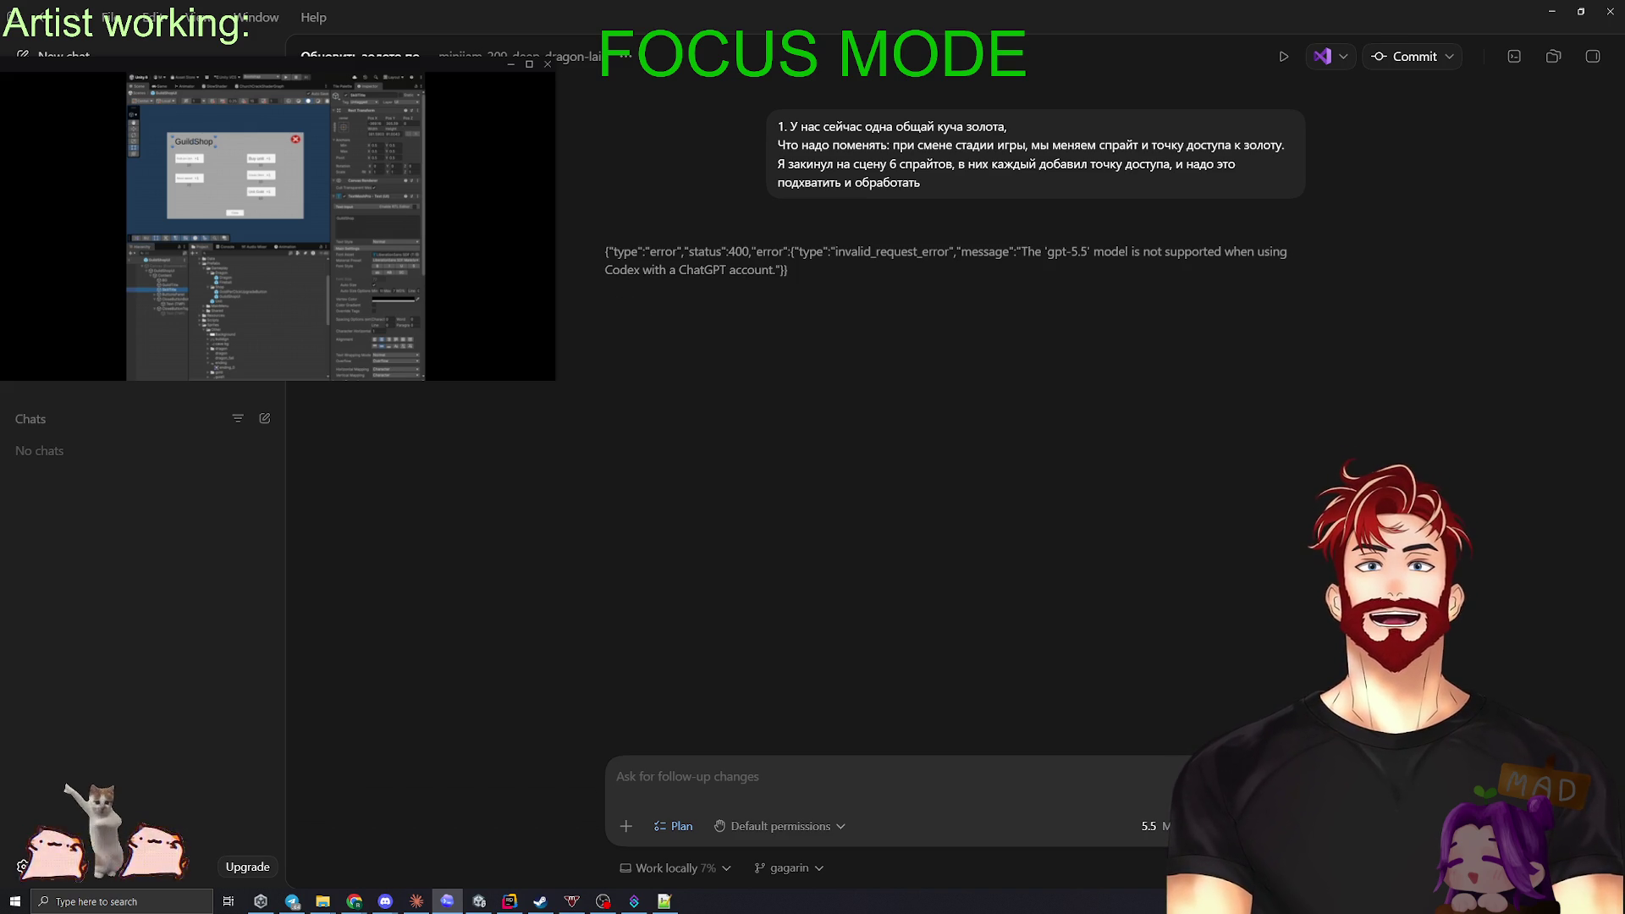
- Copy the rejected message and resend it on the GPT-5.4 model
left_click_drag(922, 183, 776, 127)
key("ctrl+c")
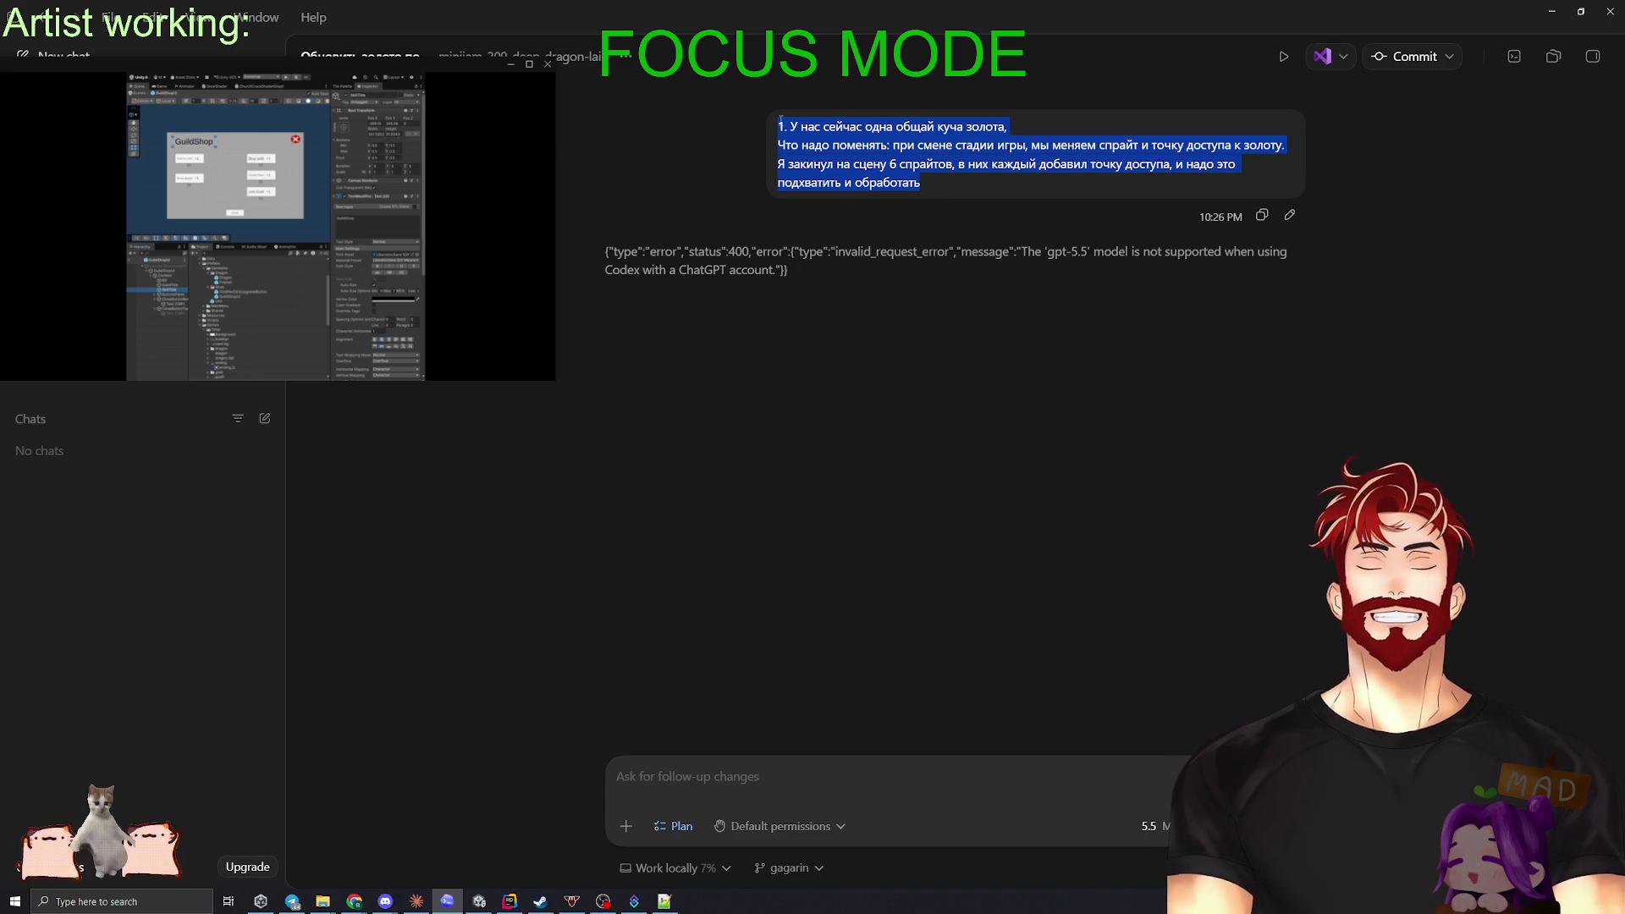
left_click(1151, 826)
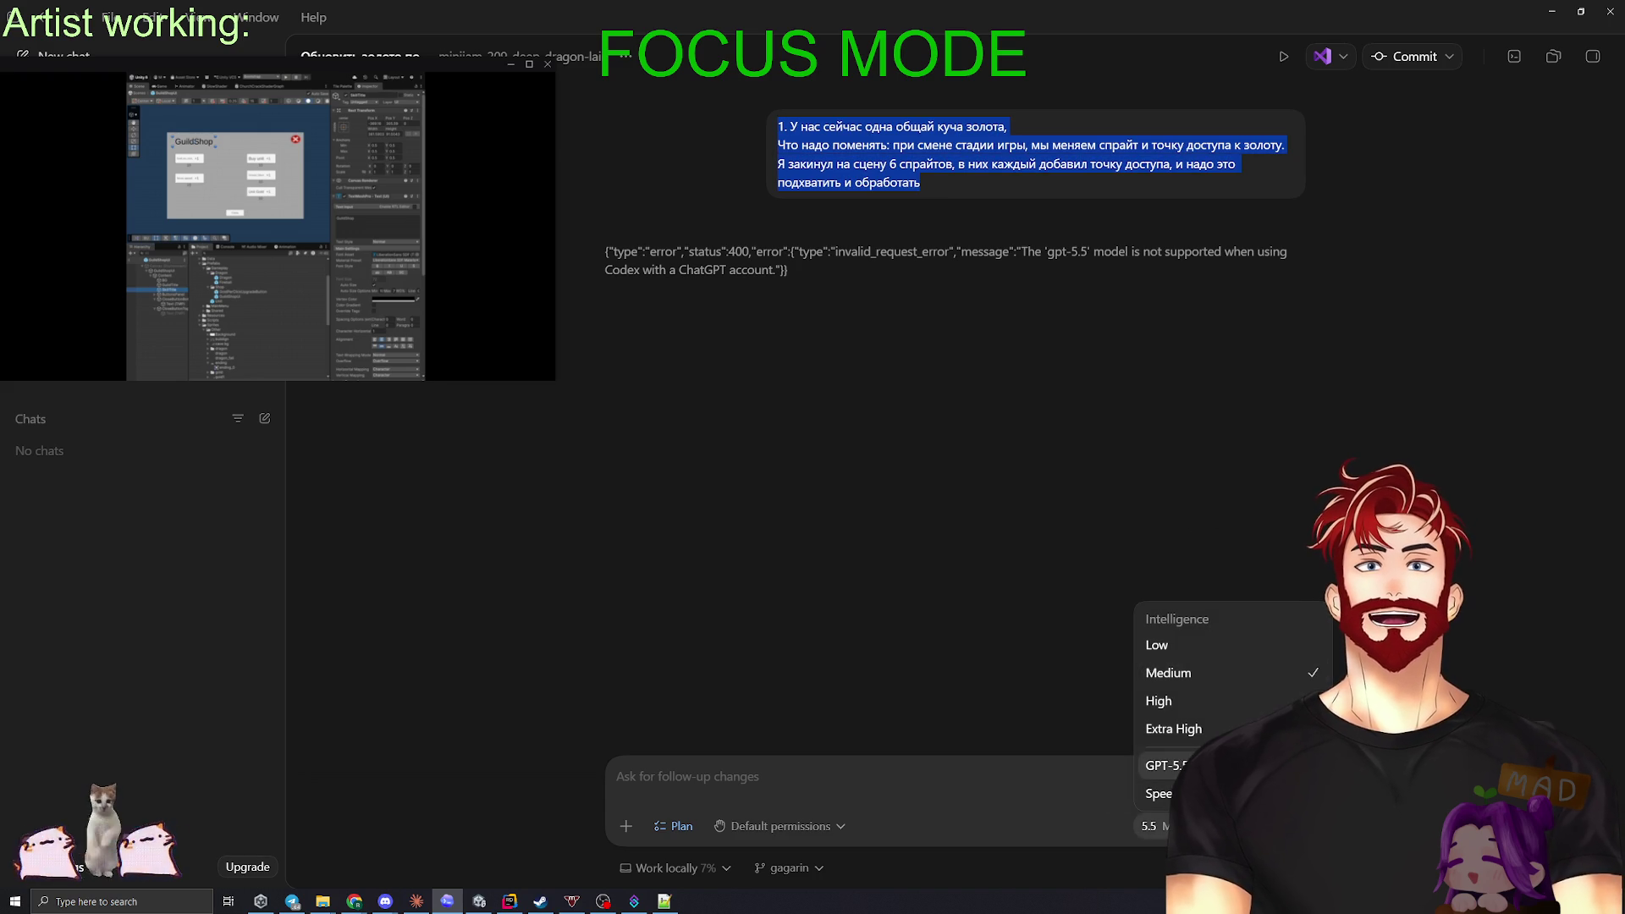
left_click(1354, 765)
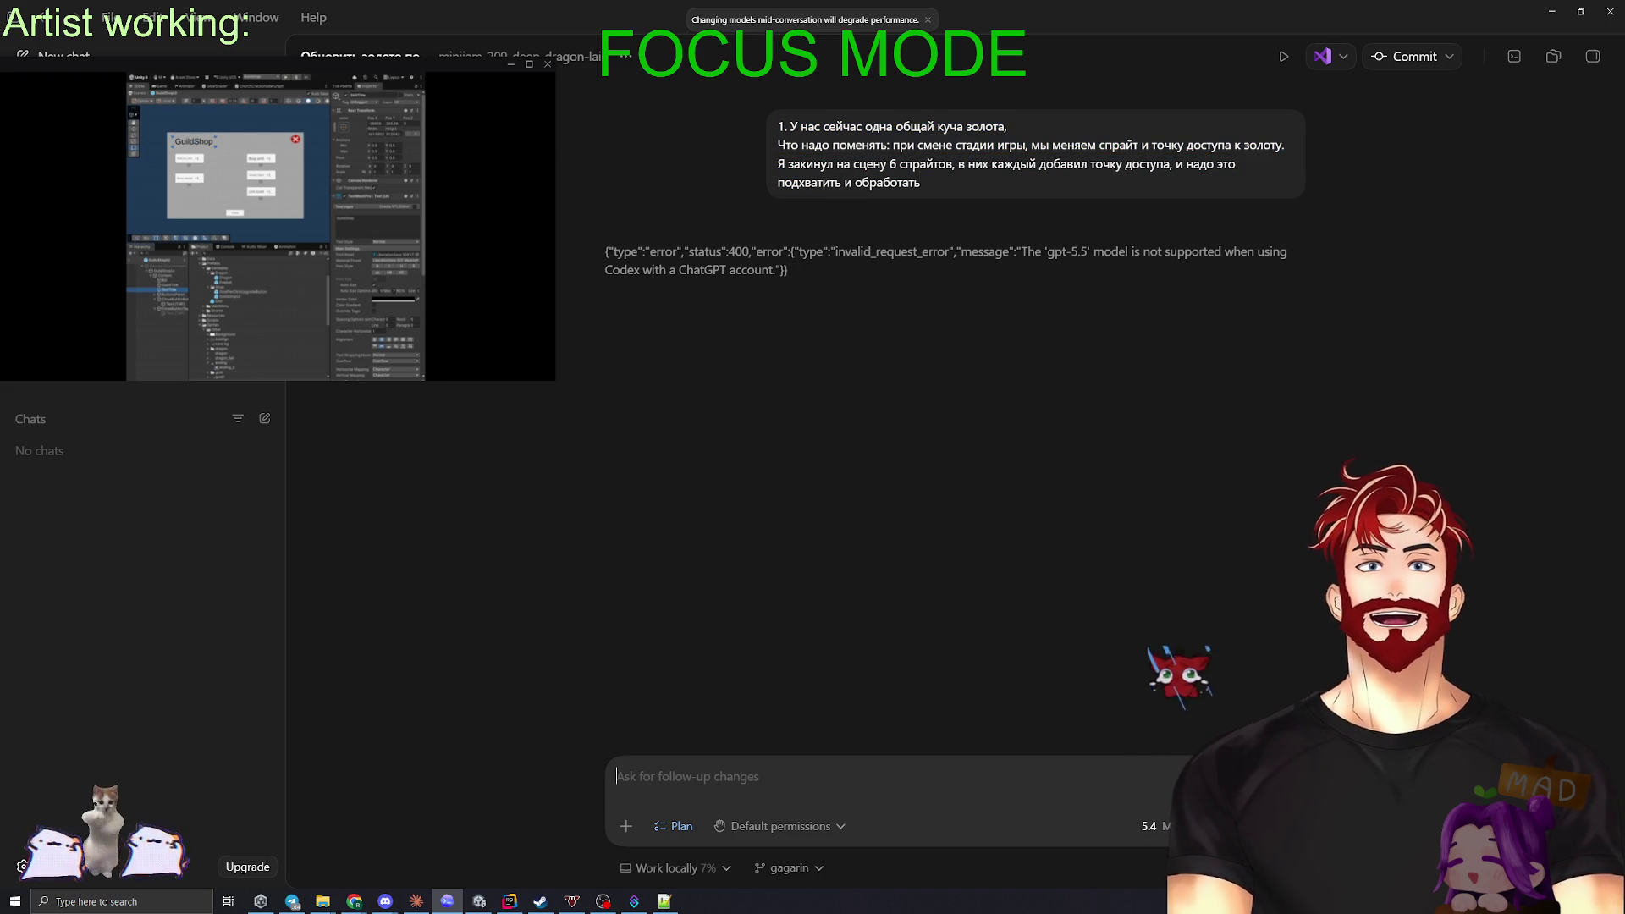
left_click(709, 786)
key("ctrl+v")
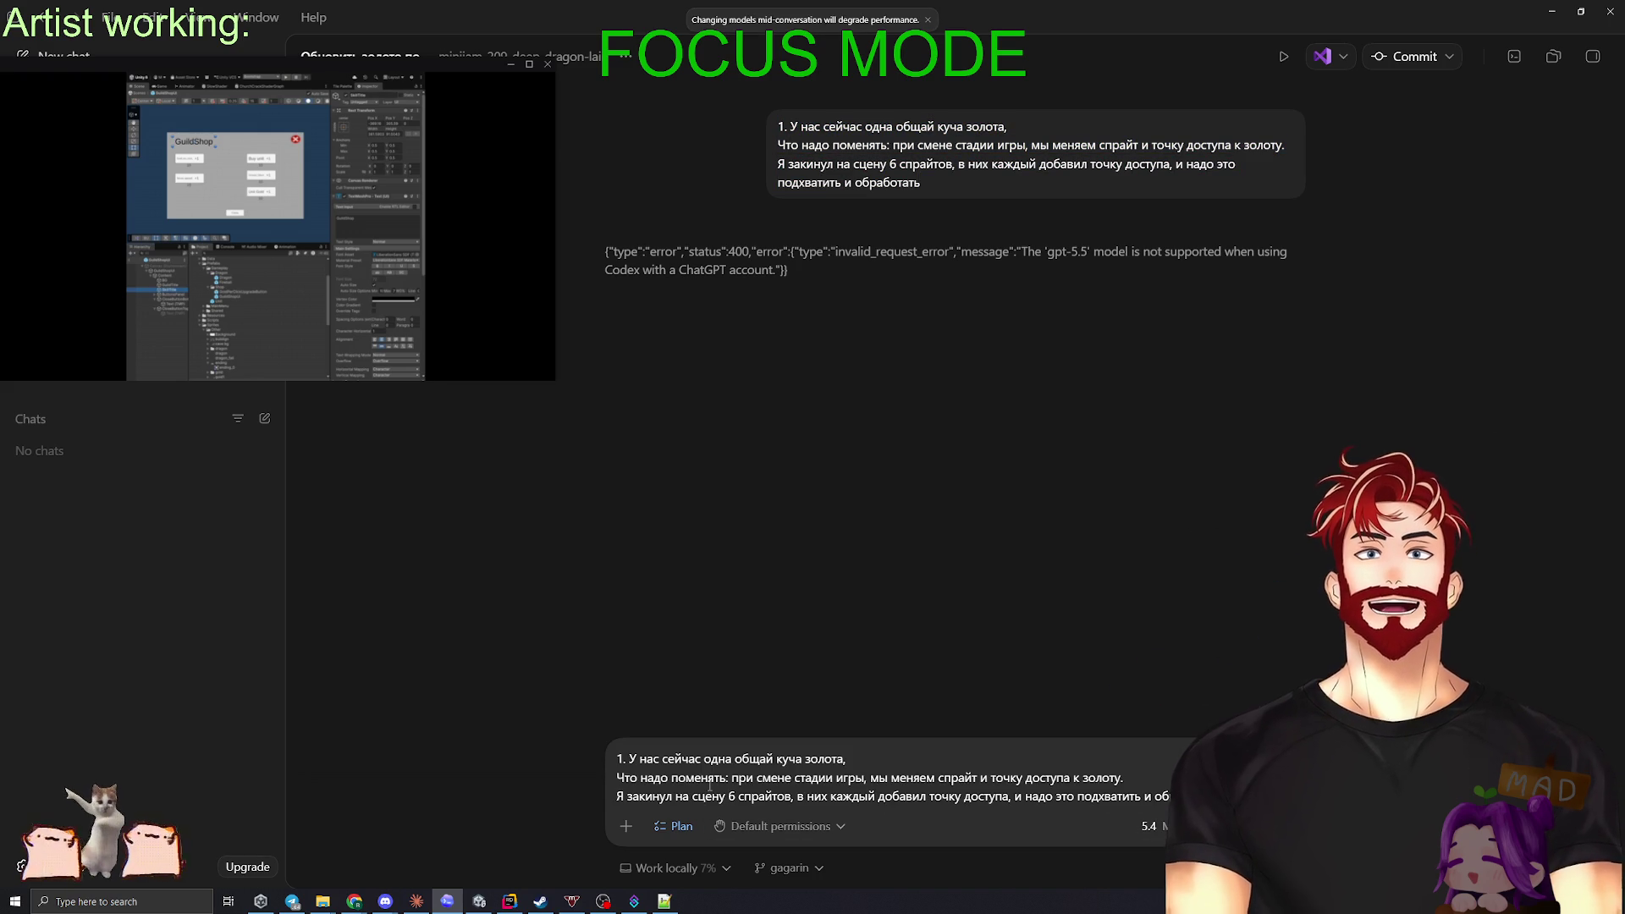
key("Return")
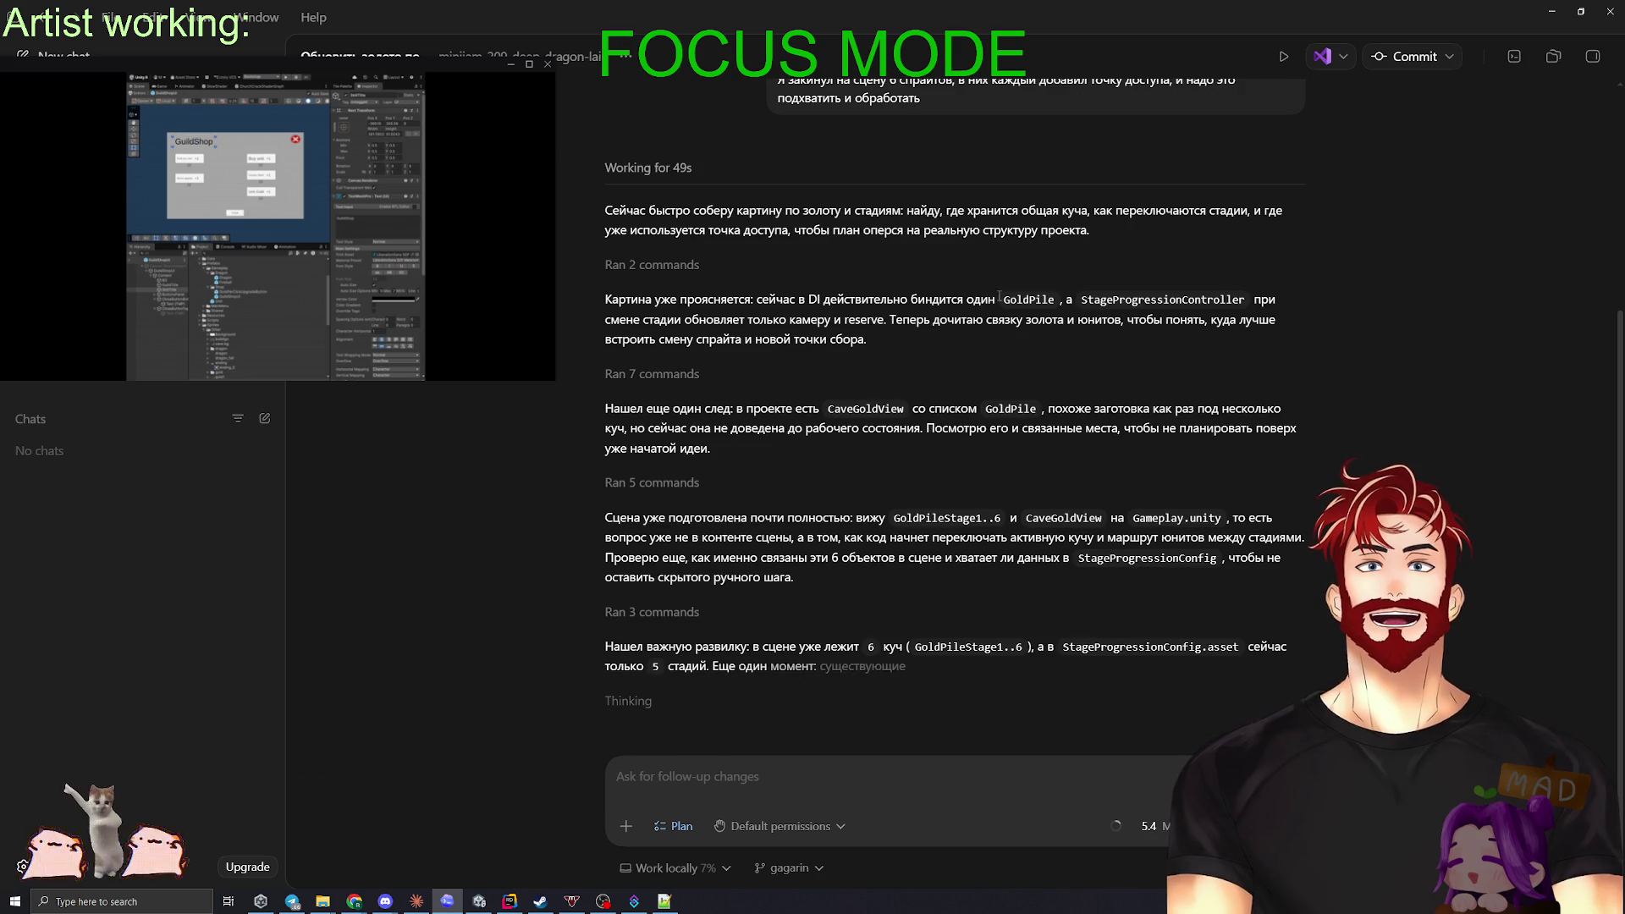
- Read the agent's notes on GoldPile, CaveGoldView and GoldPileStage1..6 while it analyses the code
double_click(1029, 280)
left_click(1085, 271)
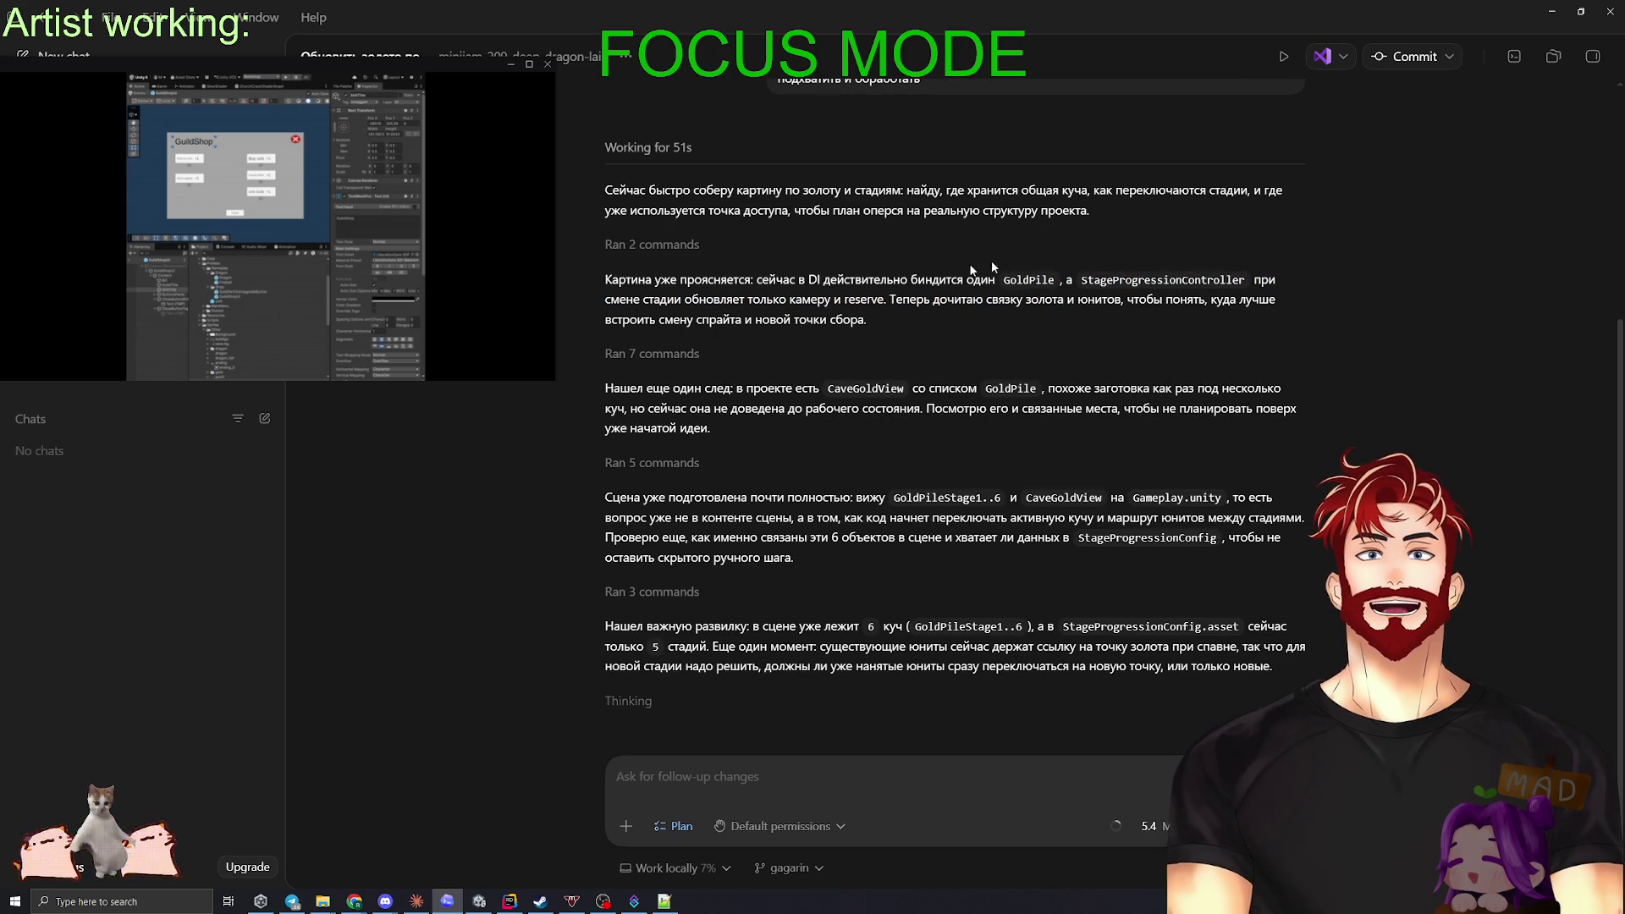
left_click_drag(601, 392, 749, 390)
left_click(825, 395)
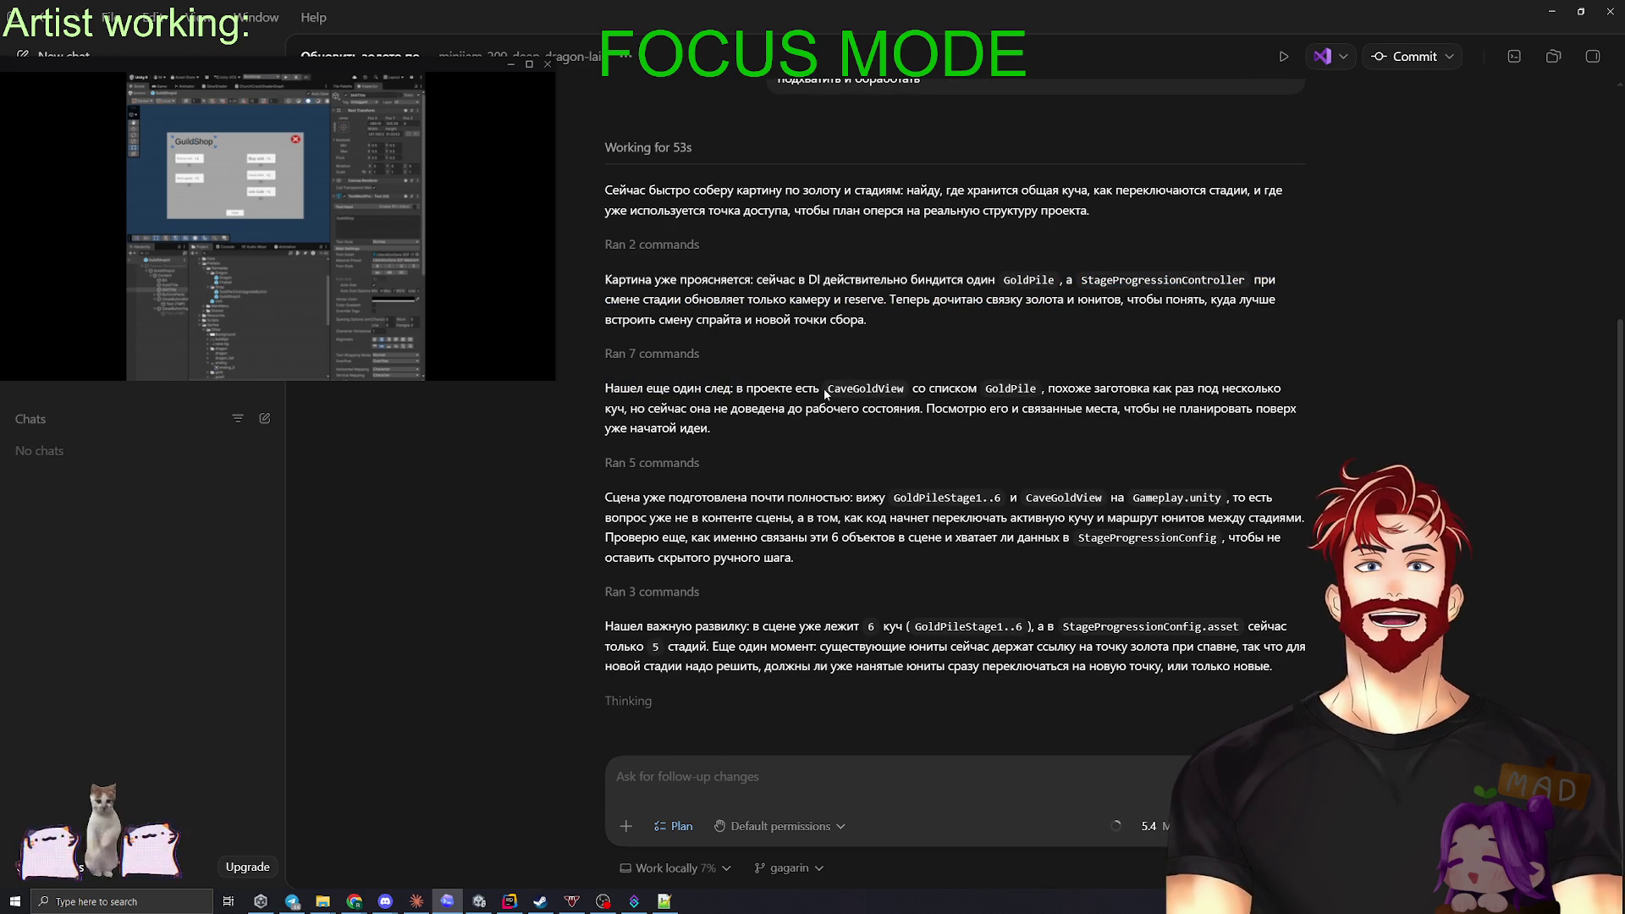
left_click_drag(872, 387, 906, 390)
left_click(929, 481)
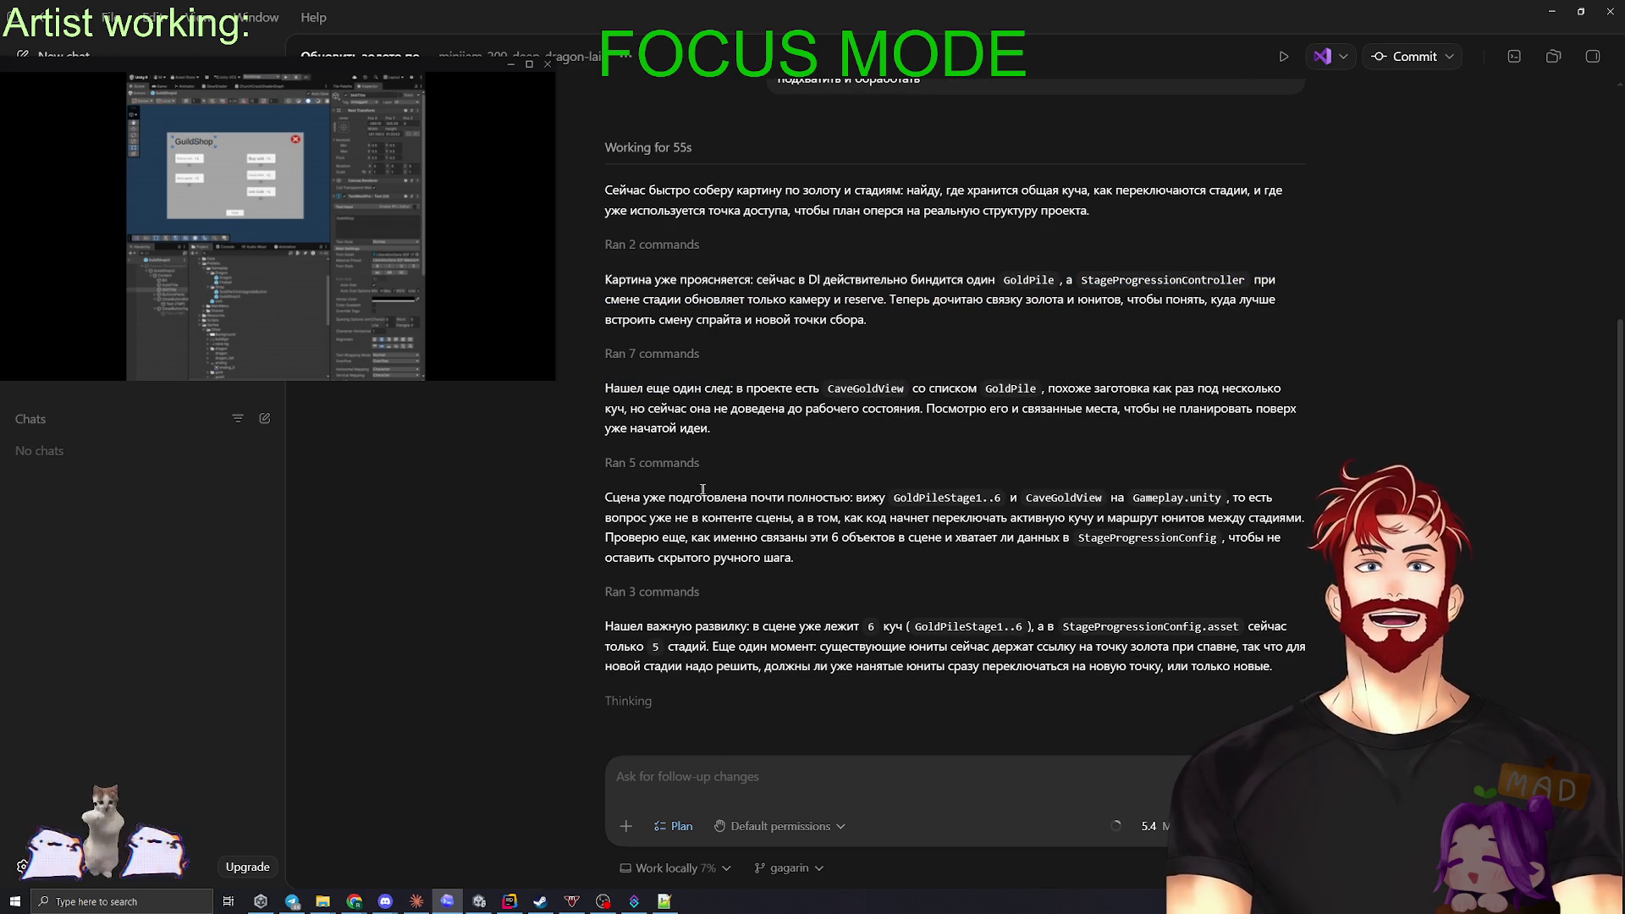
left_click_drag(607, 498, 1008, 498)
left_click(920, 498)
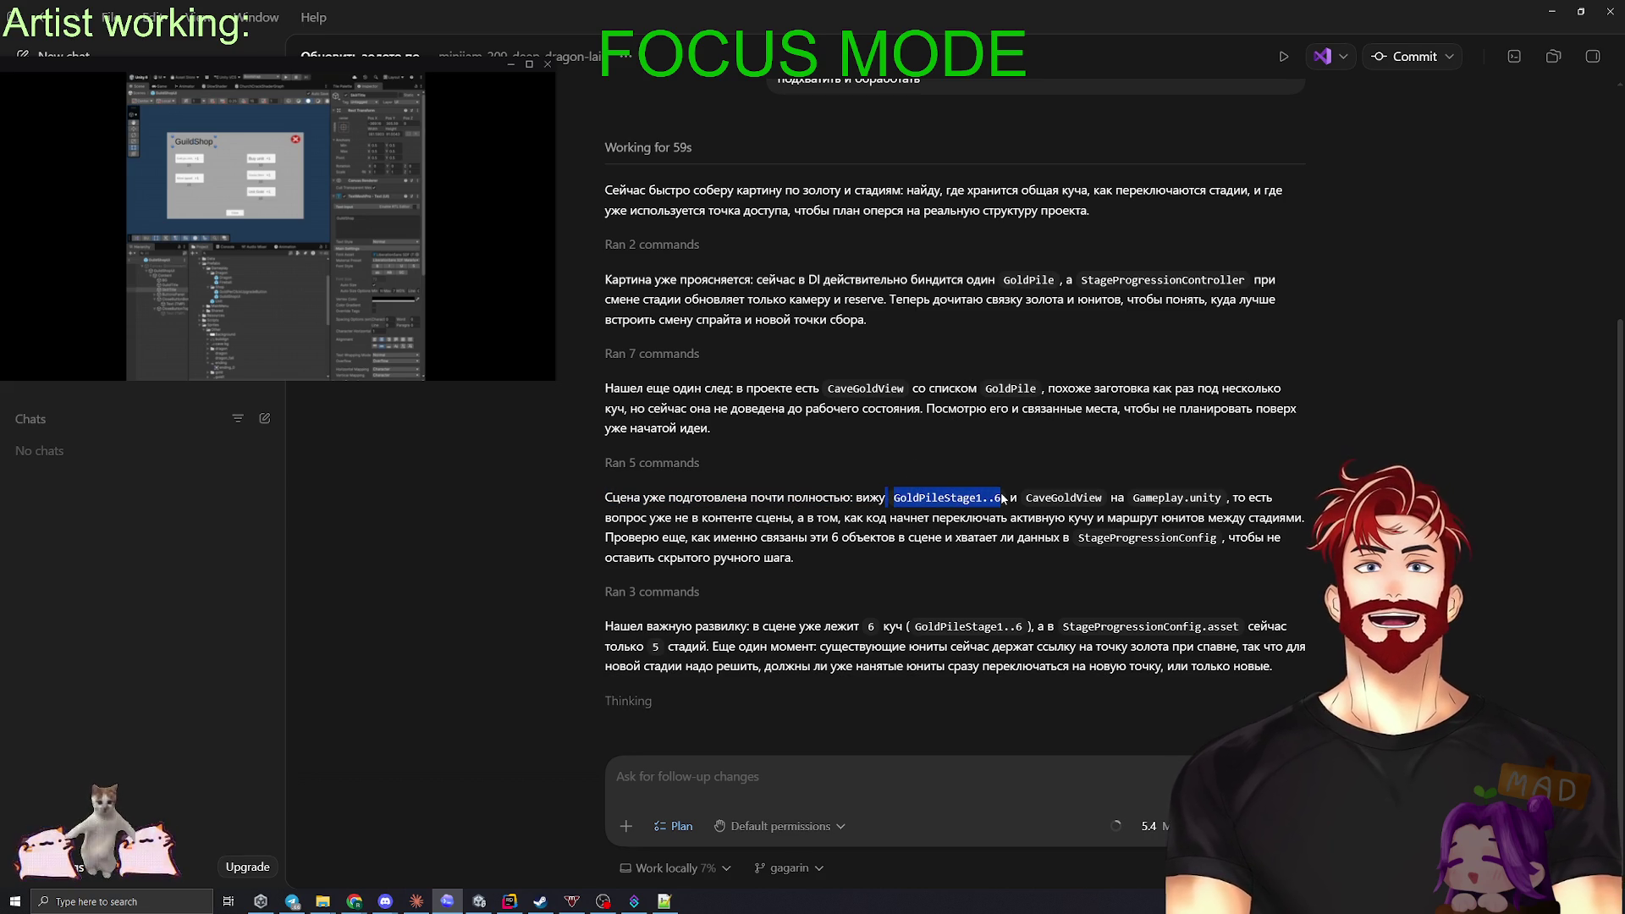
left_click(1132, 527)
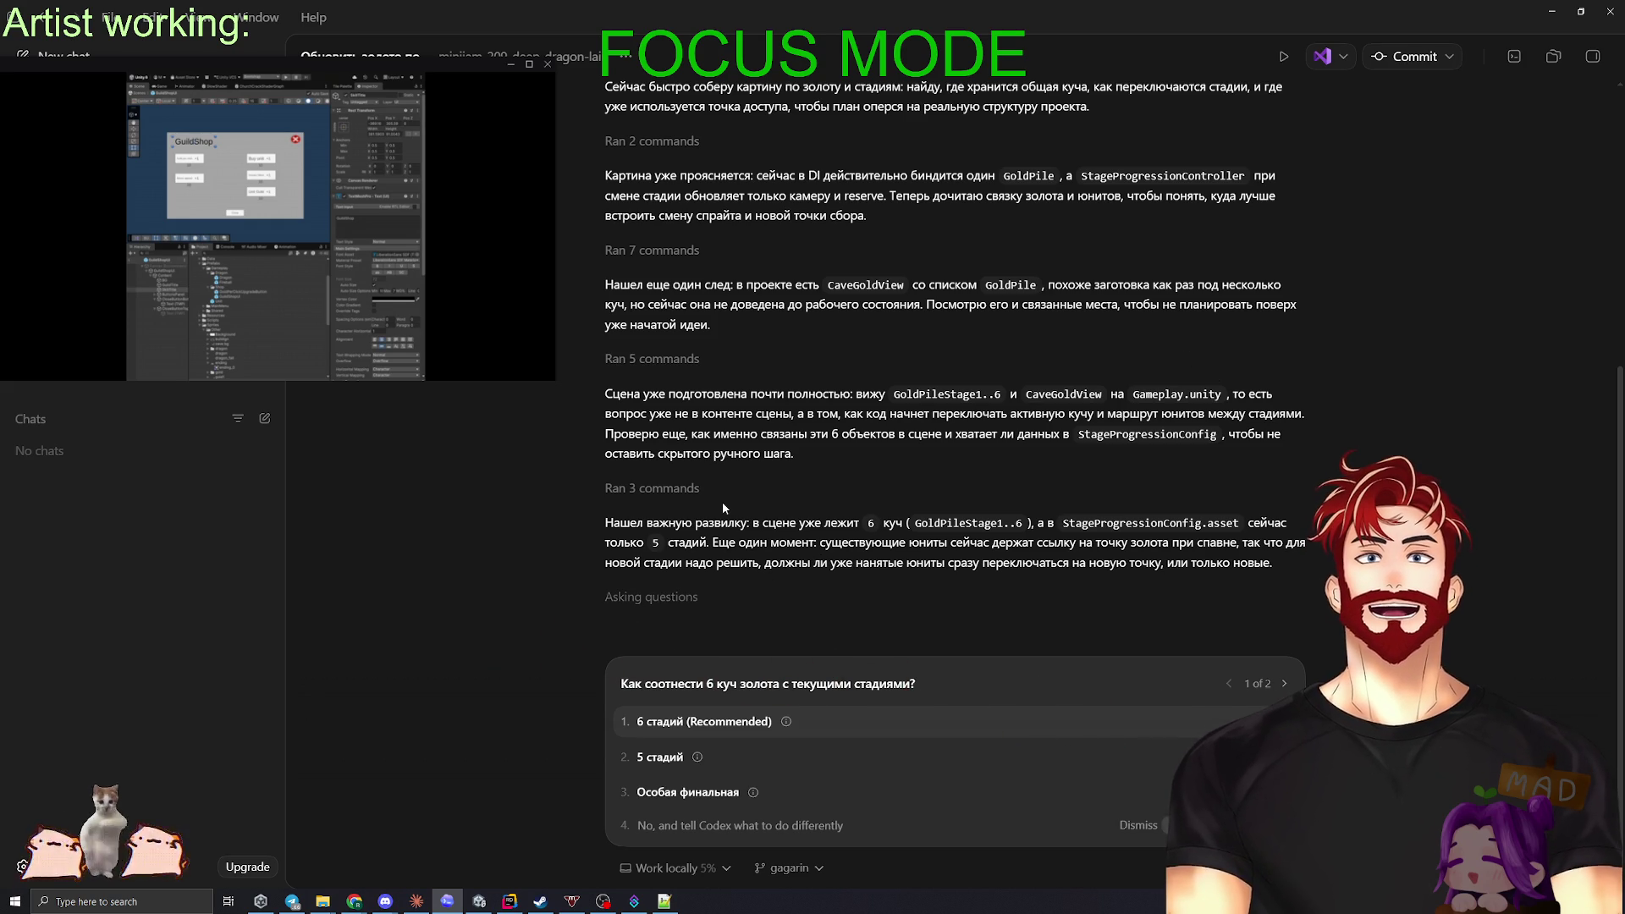
- Answer how the six piles map to stages and how existing units react to stage changes
left_click(801, 721)
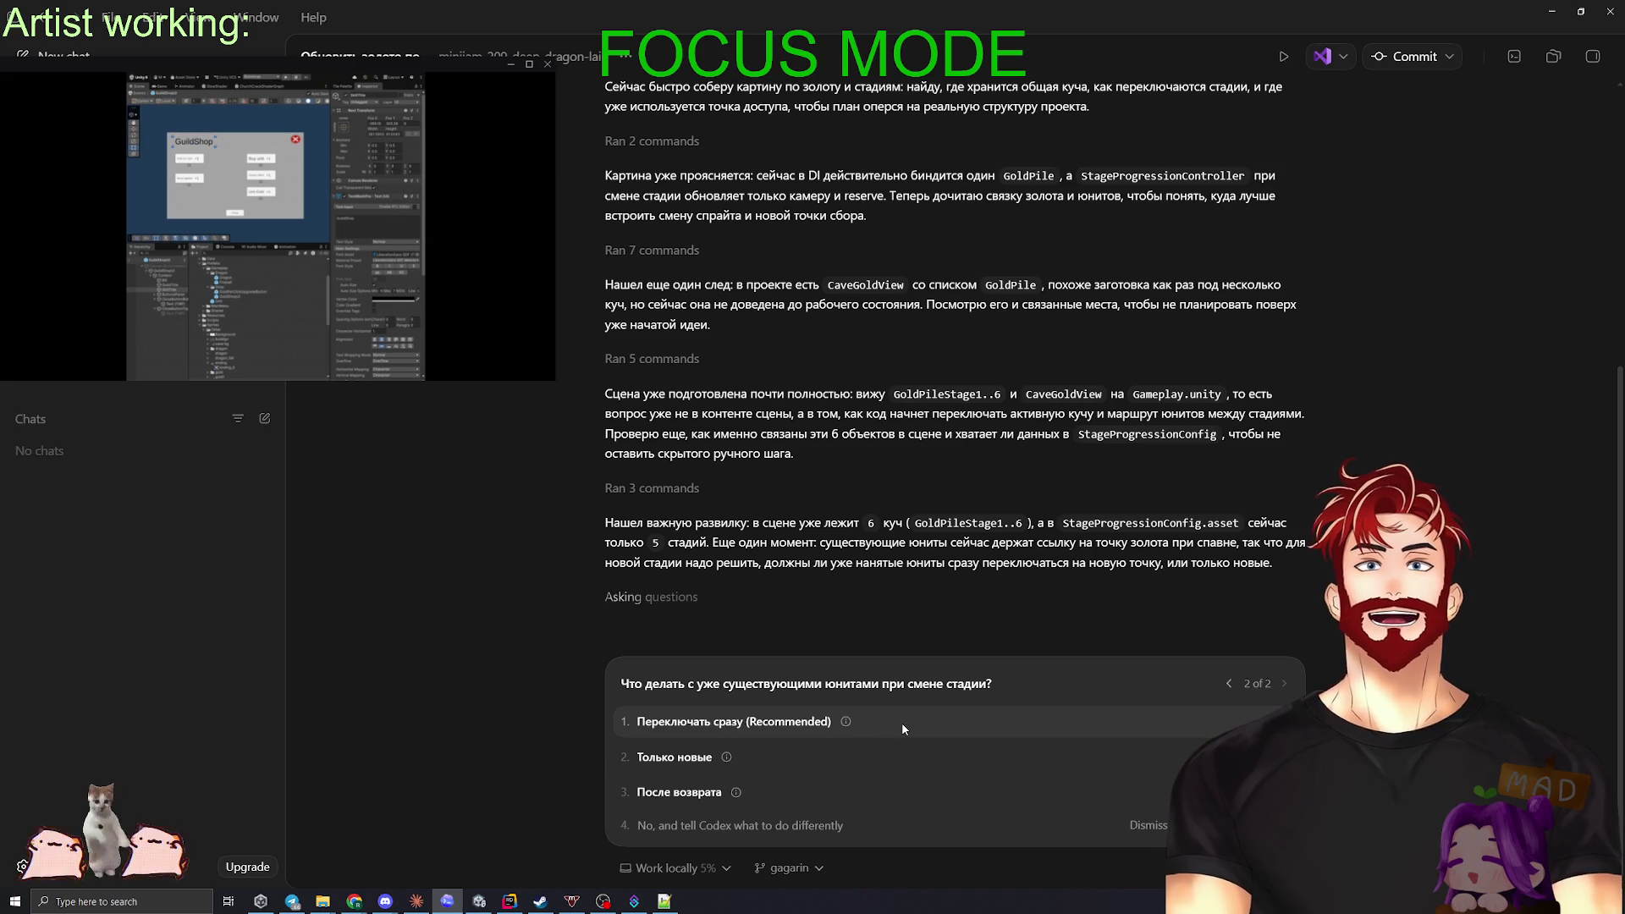
mouse_move(846, 723)
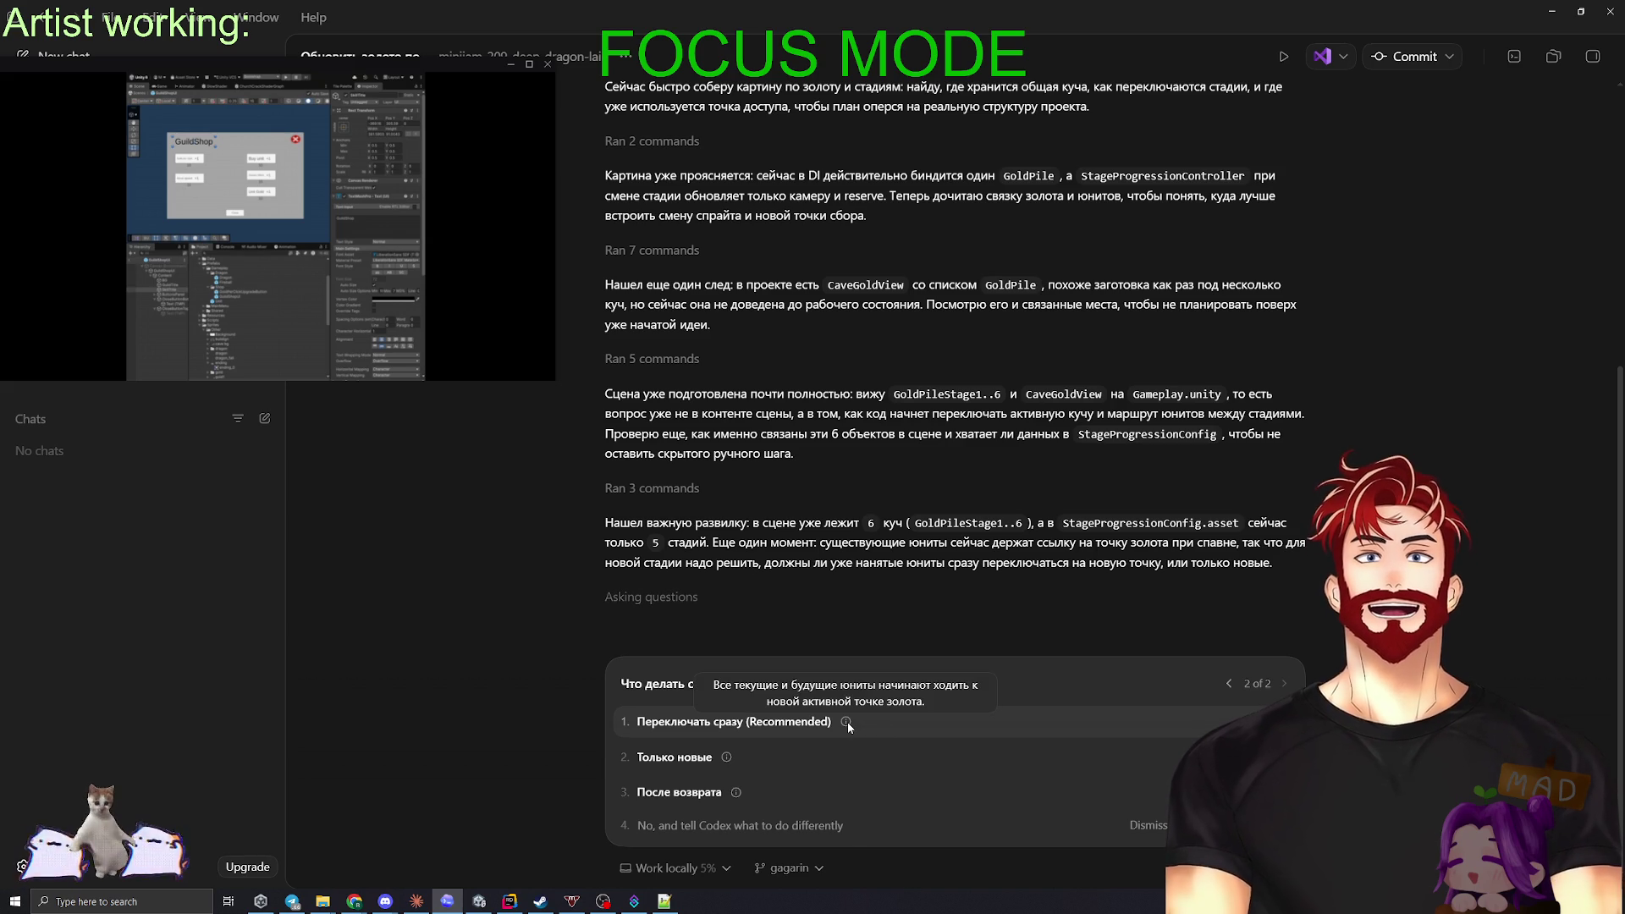
left_click(874, 721)
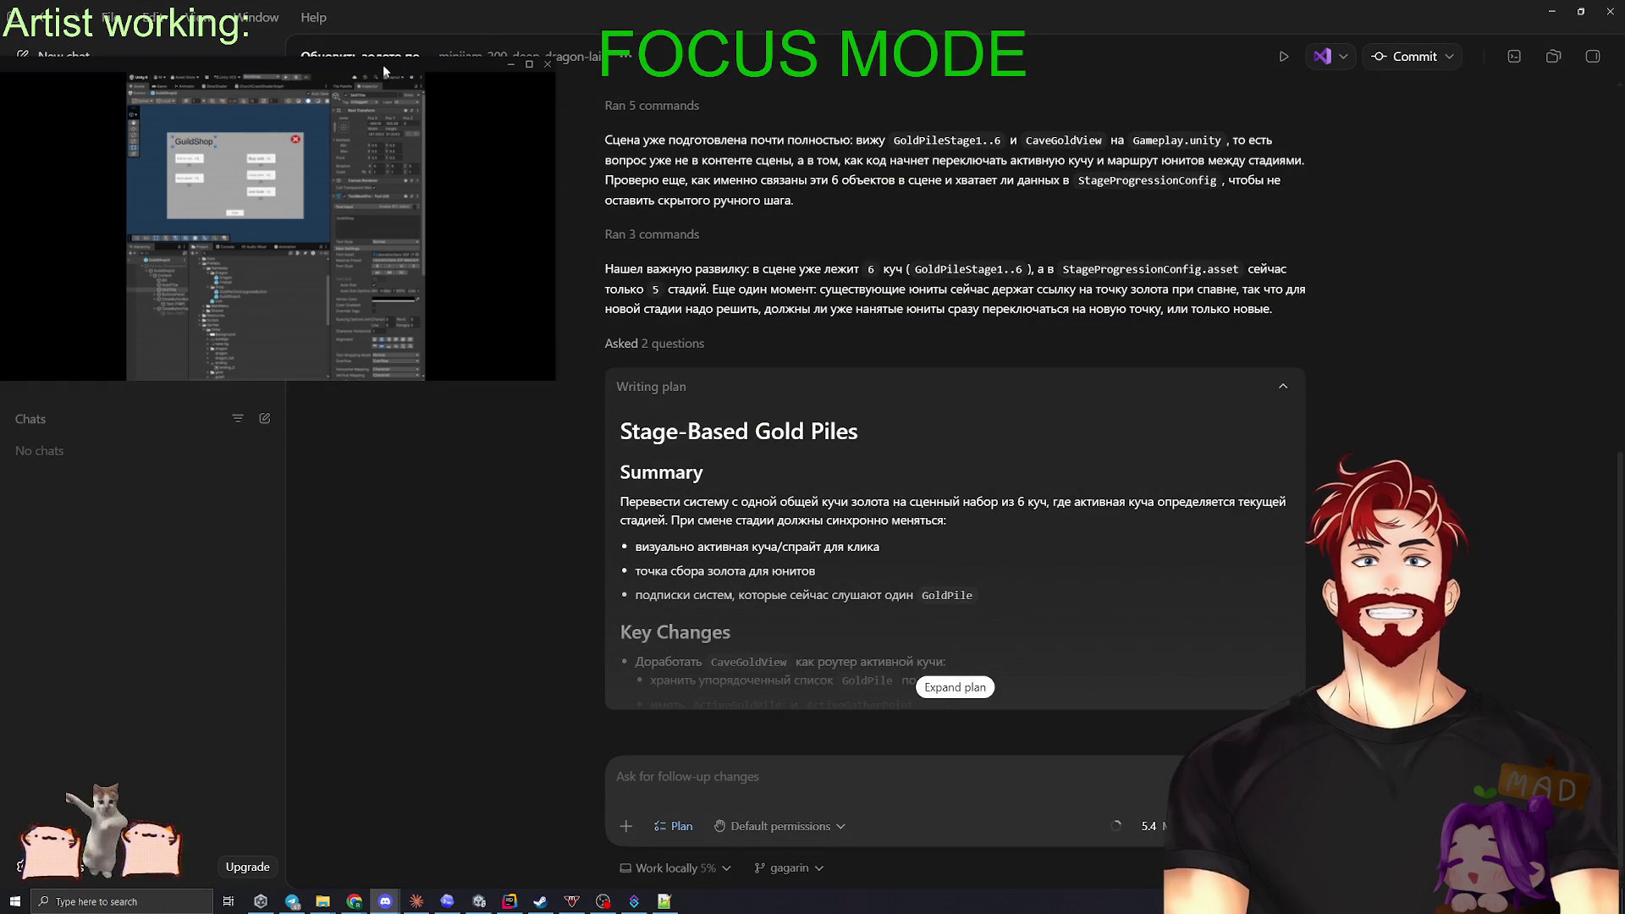
- Expand the Stage-Based Gold Piles plan, scroll its Summary and Key Changes, and select the GoldPile subscription bullet
left_click(946, 667)
scroll(1001, 418, "down", 5)
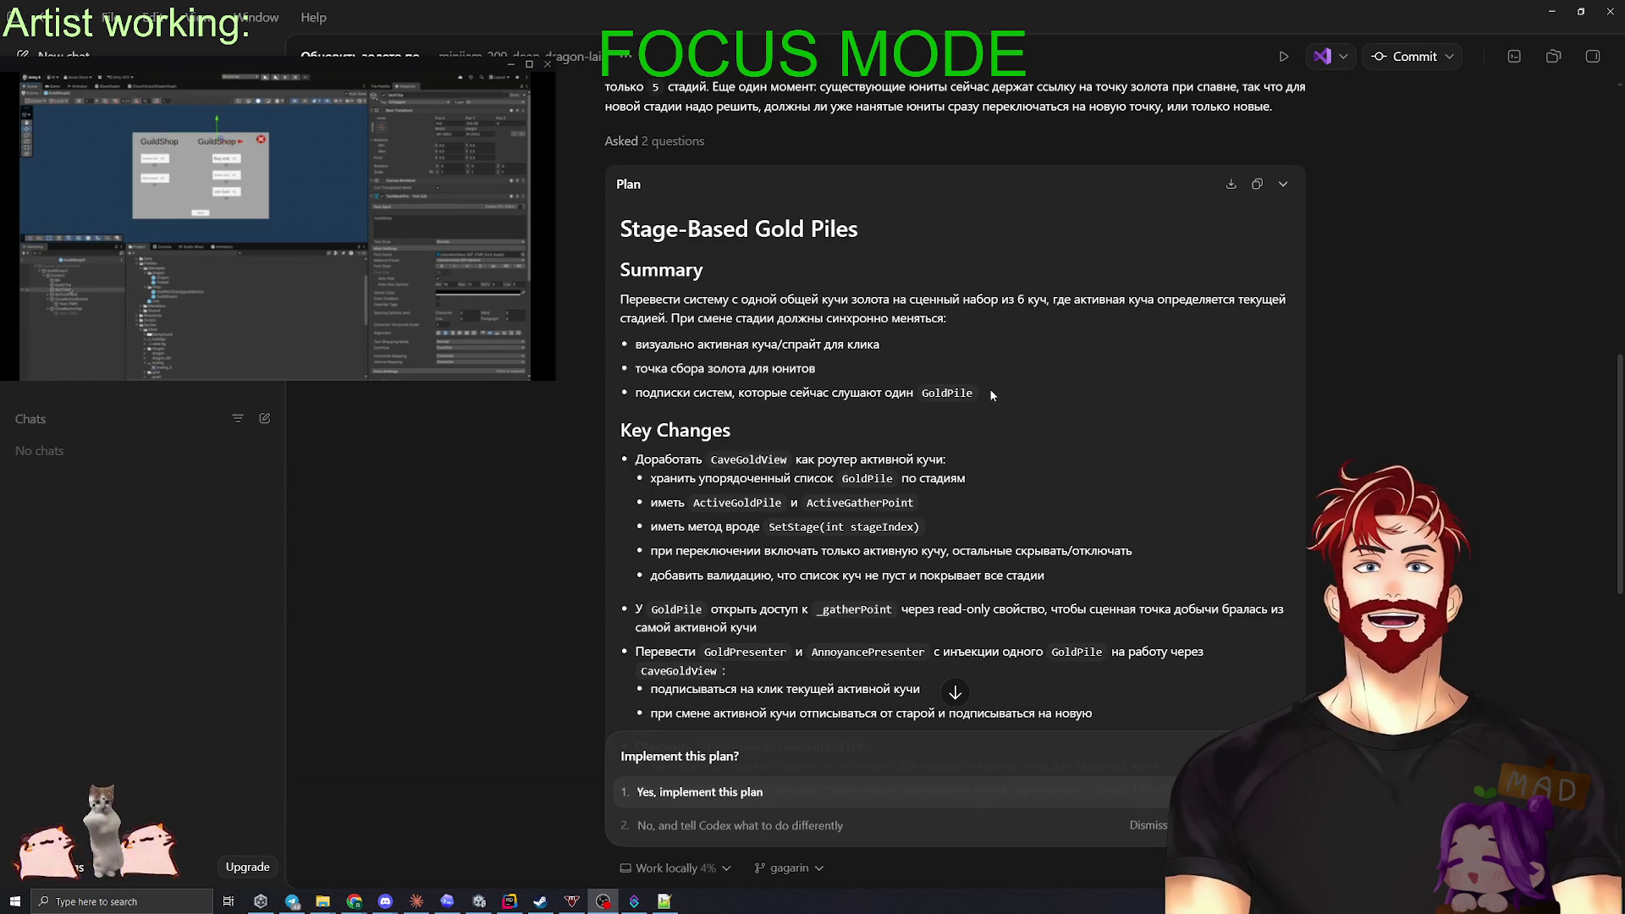
left_click_drag(998, 385, 617, 391)
key("ctrl+c")
- Quote the GoldPile subscription line and reply that a CaveGoldView wrapper should provide the active point
left_click(673, 823)
key("ctrl+v")
type("не с")
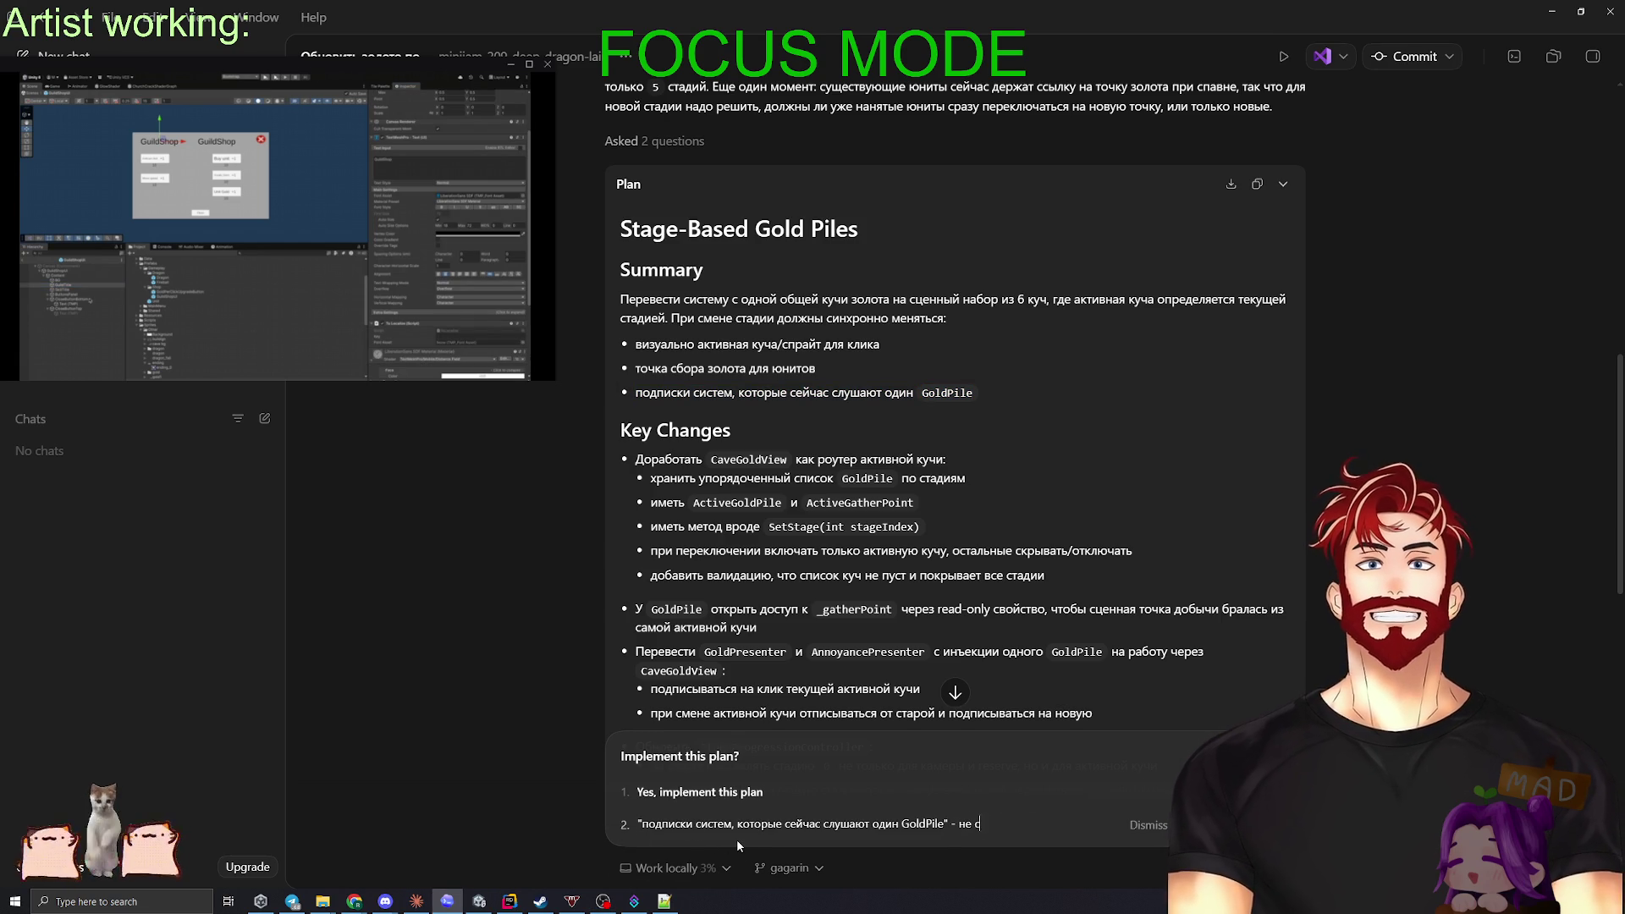
type("овсем, мне каже")
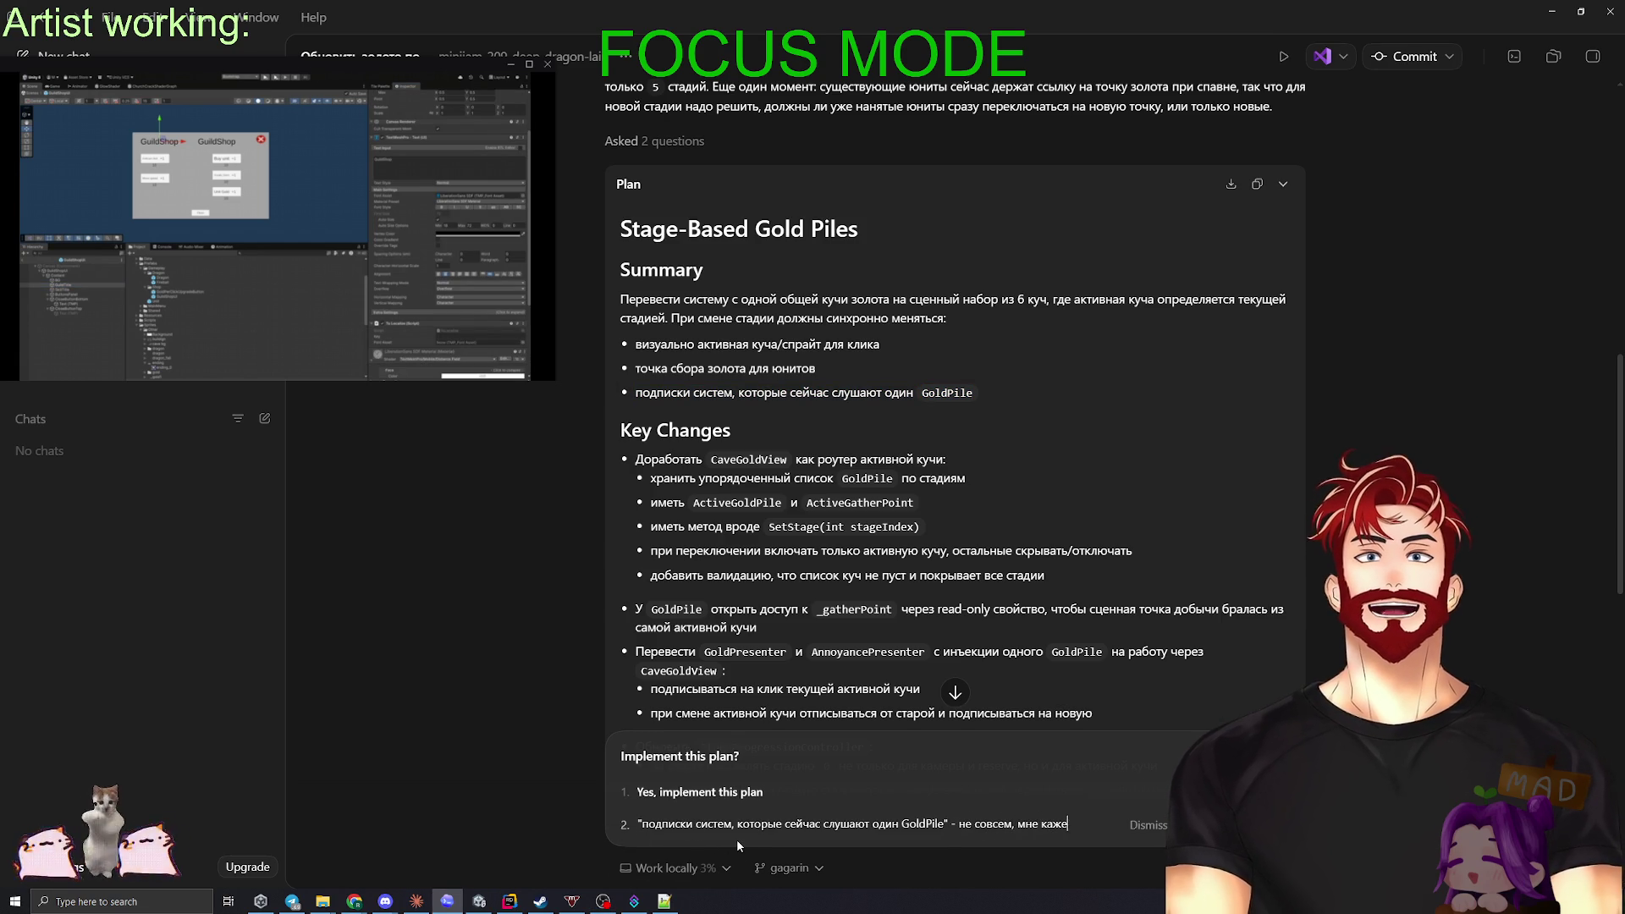
type("тся у нас должна быть об")
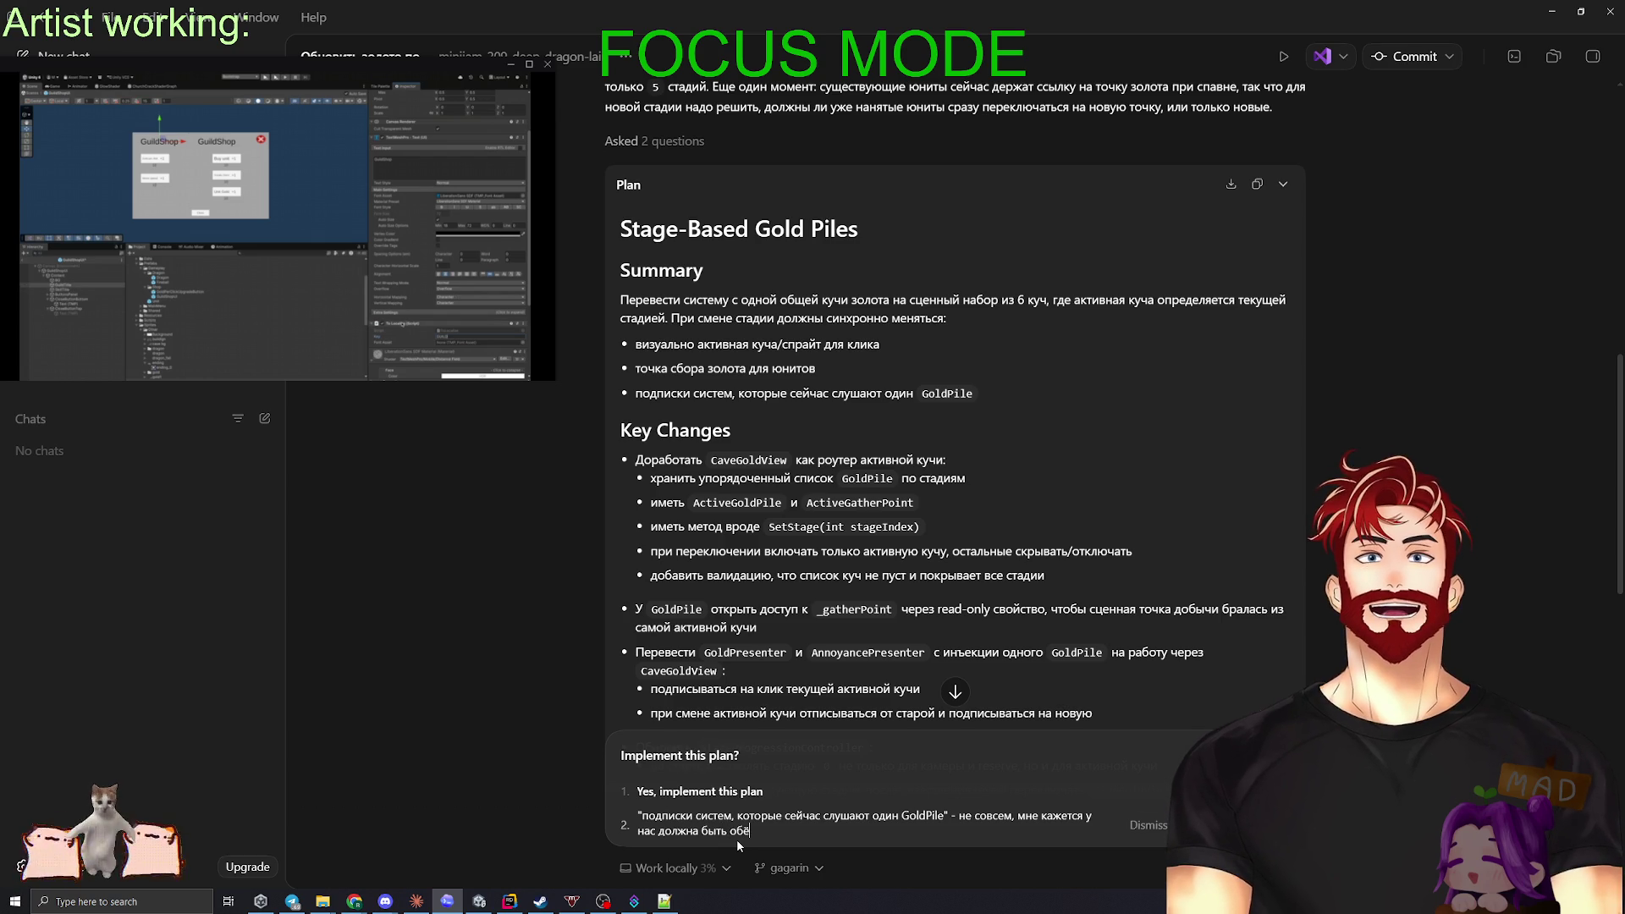
type("ёртка в видже")
key("BackSpace")
key("BackSpace")
key("BackSpace")
type("е ")
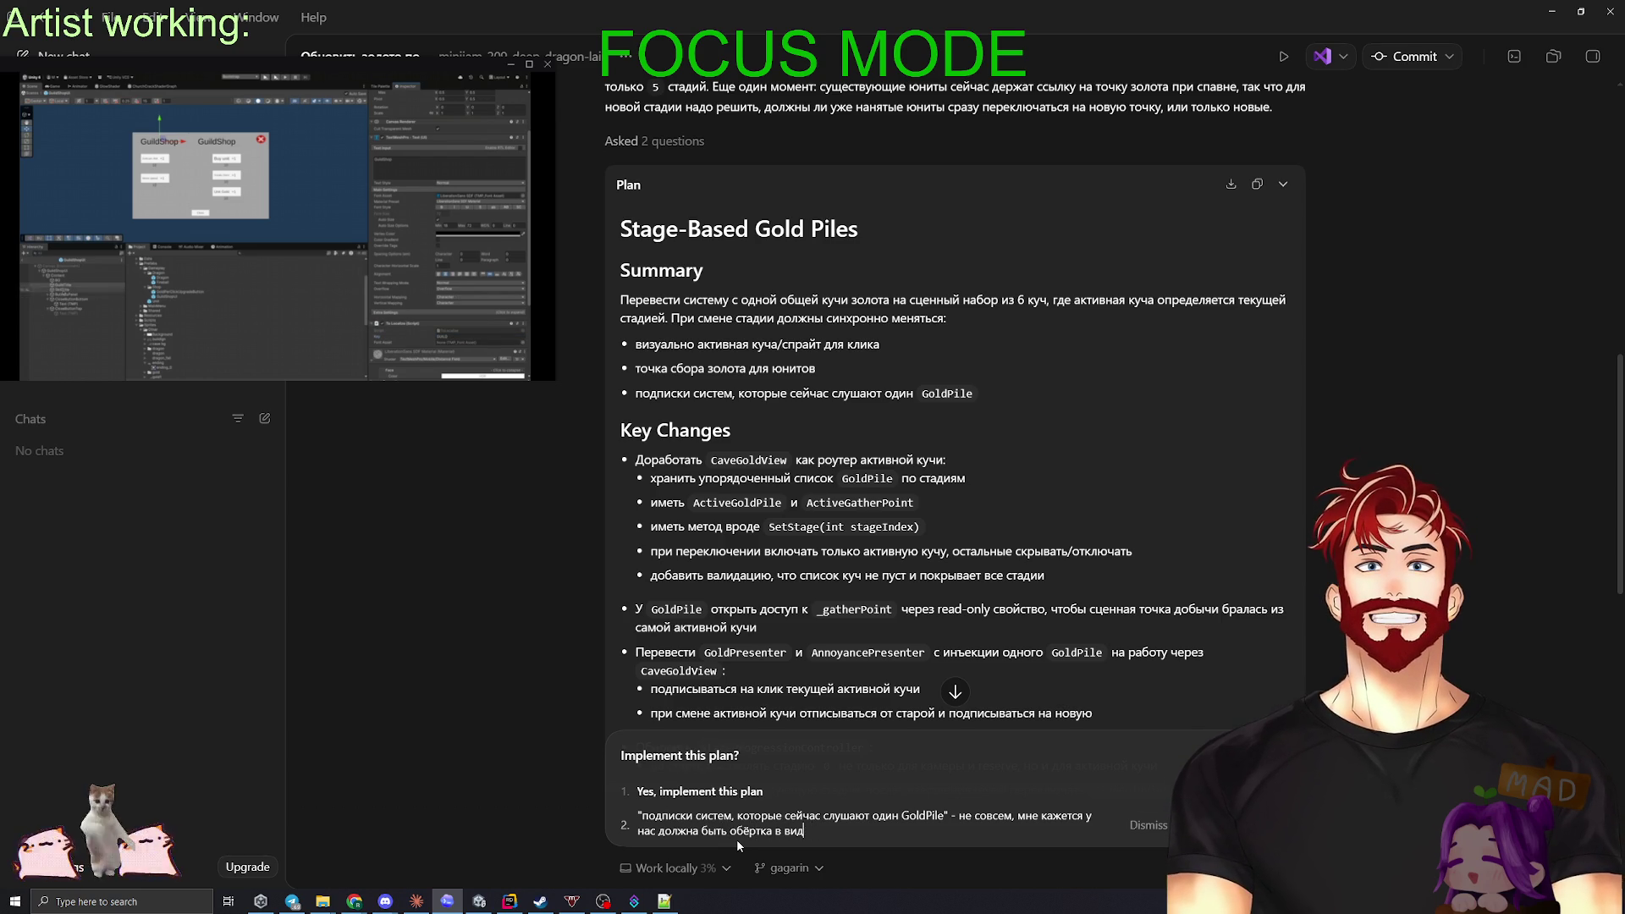
type("Ca")
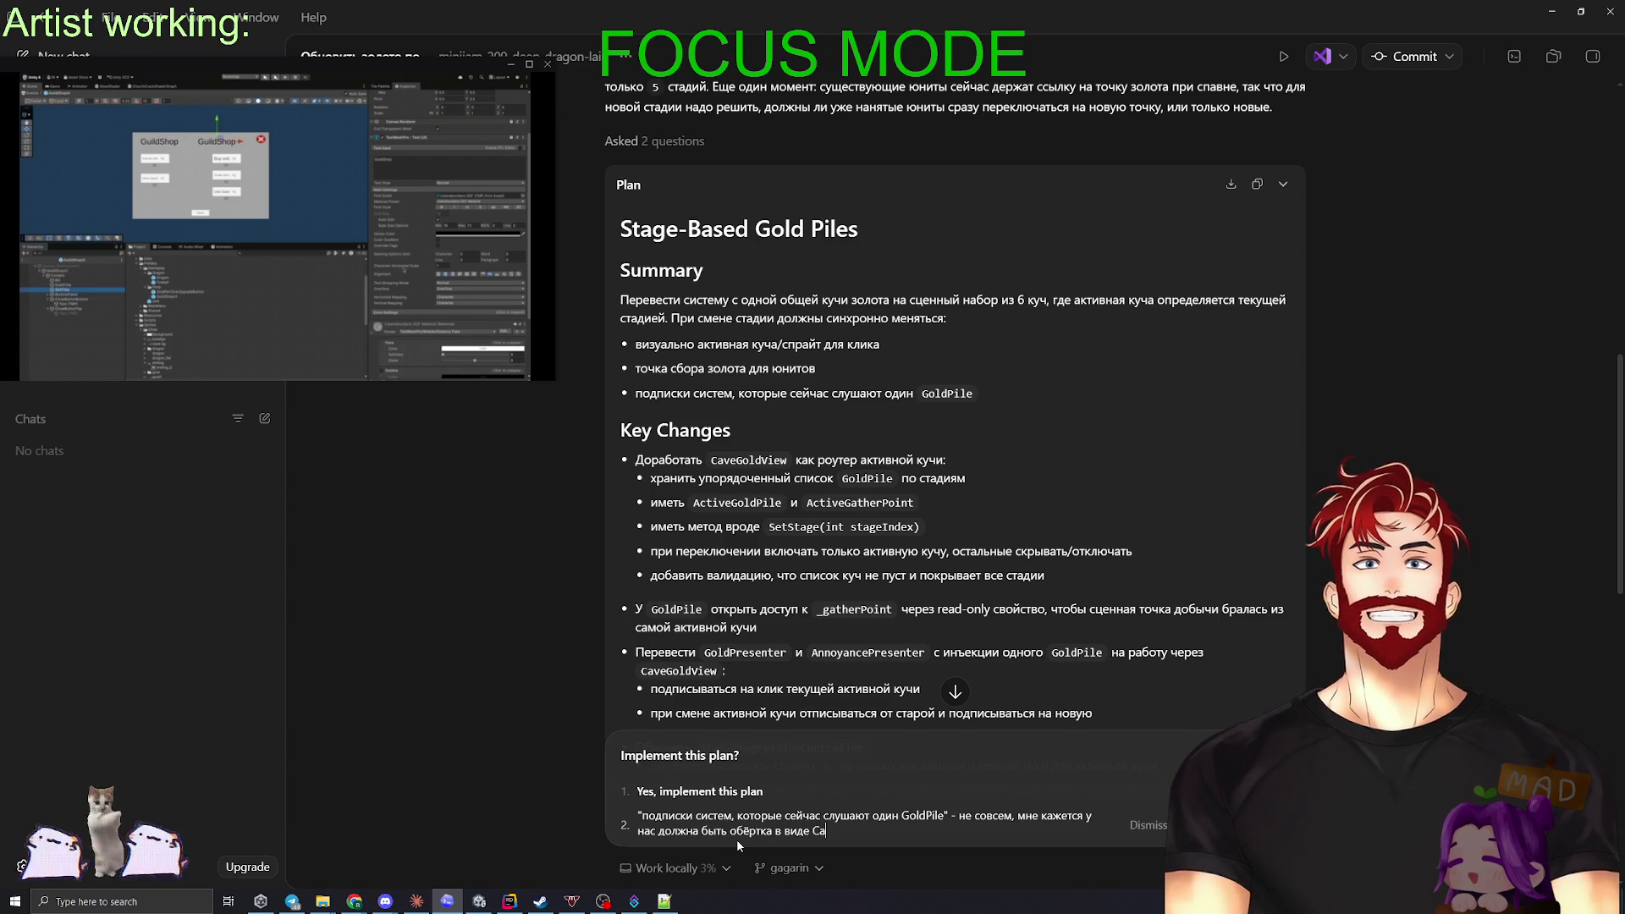
type("veGoldView, а о")
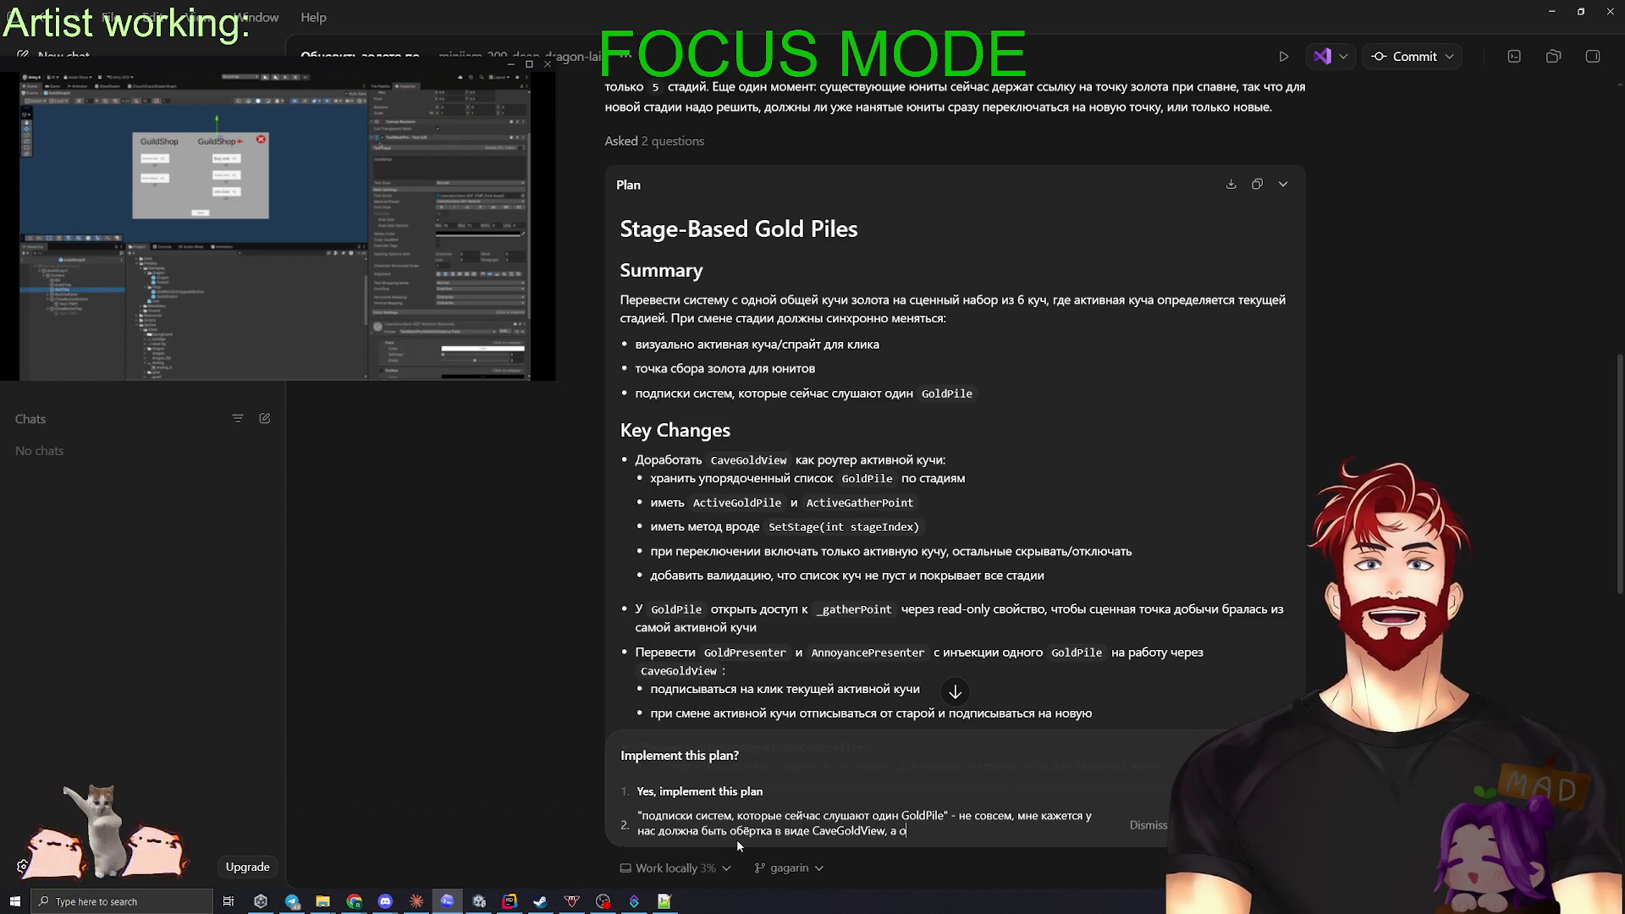
type("на уже от")
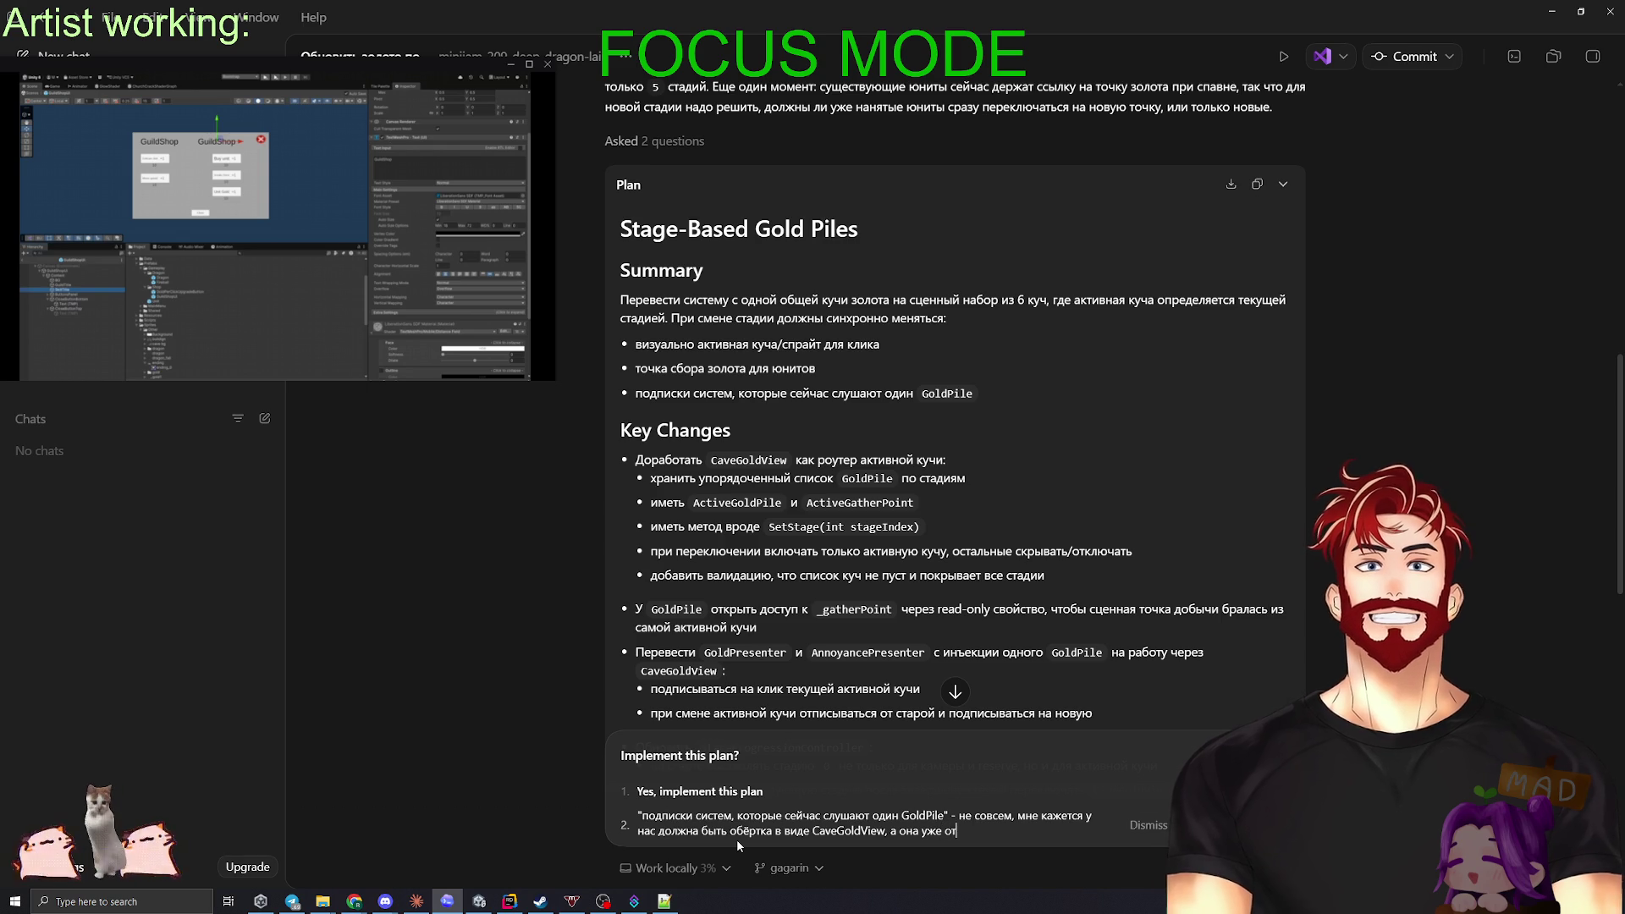
type("даёт текущую ")
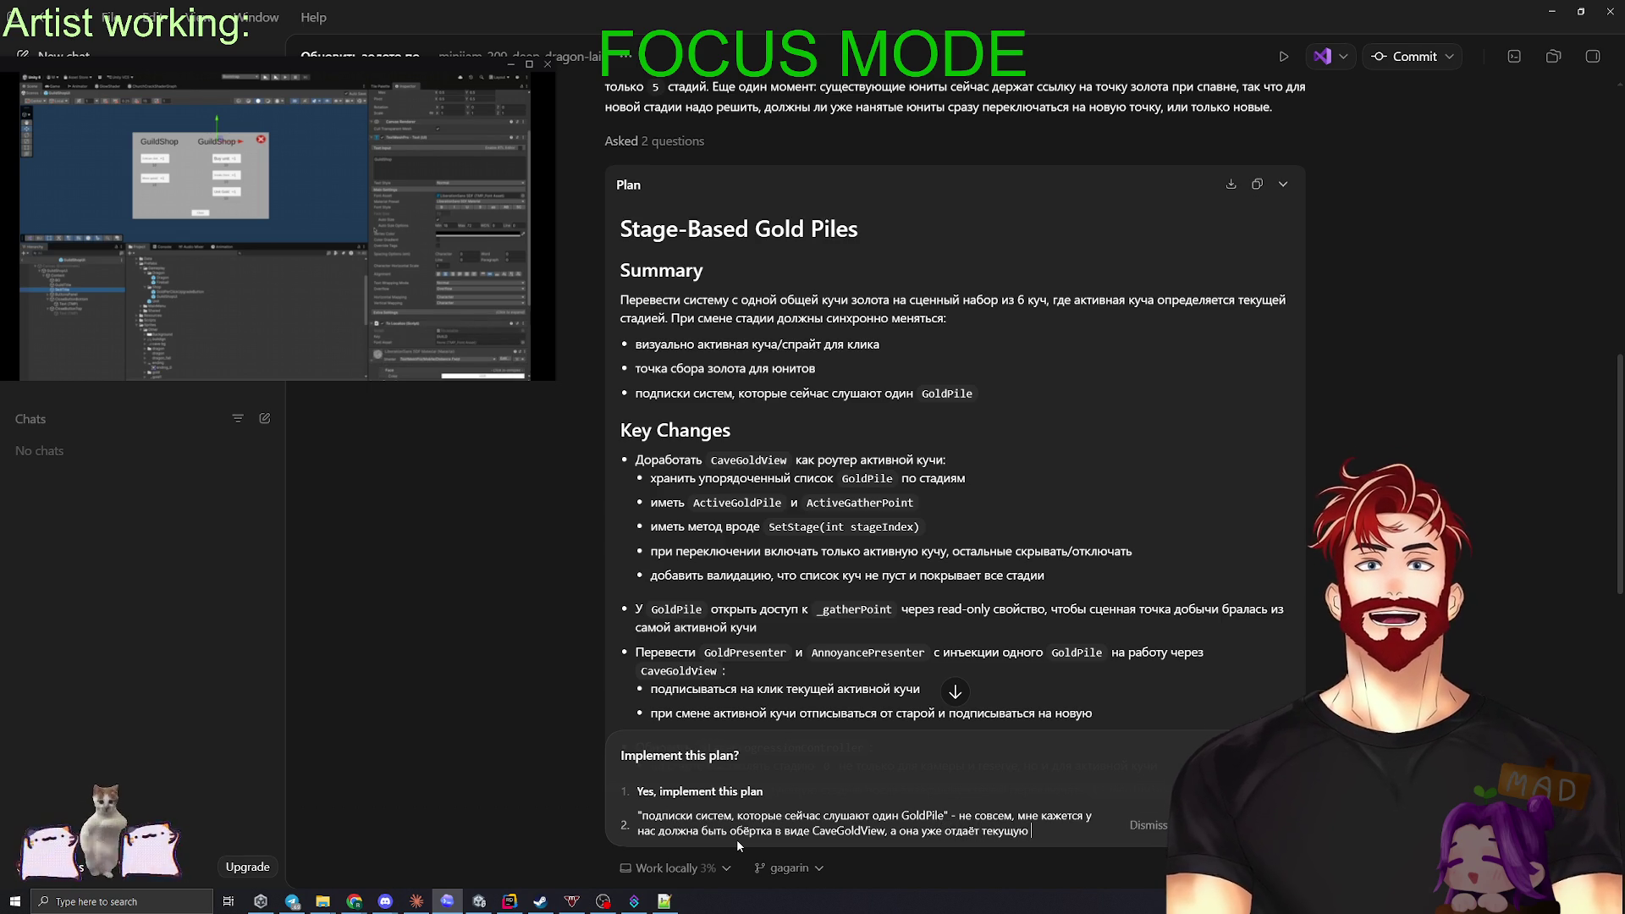
type("активную точку.")
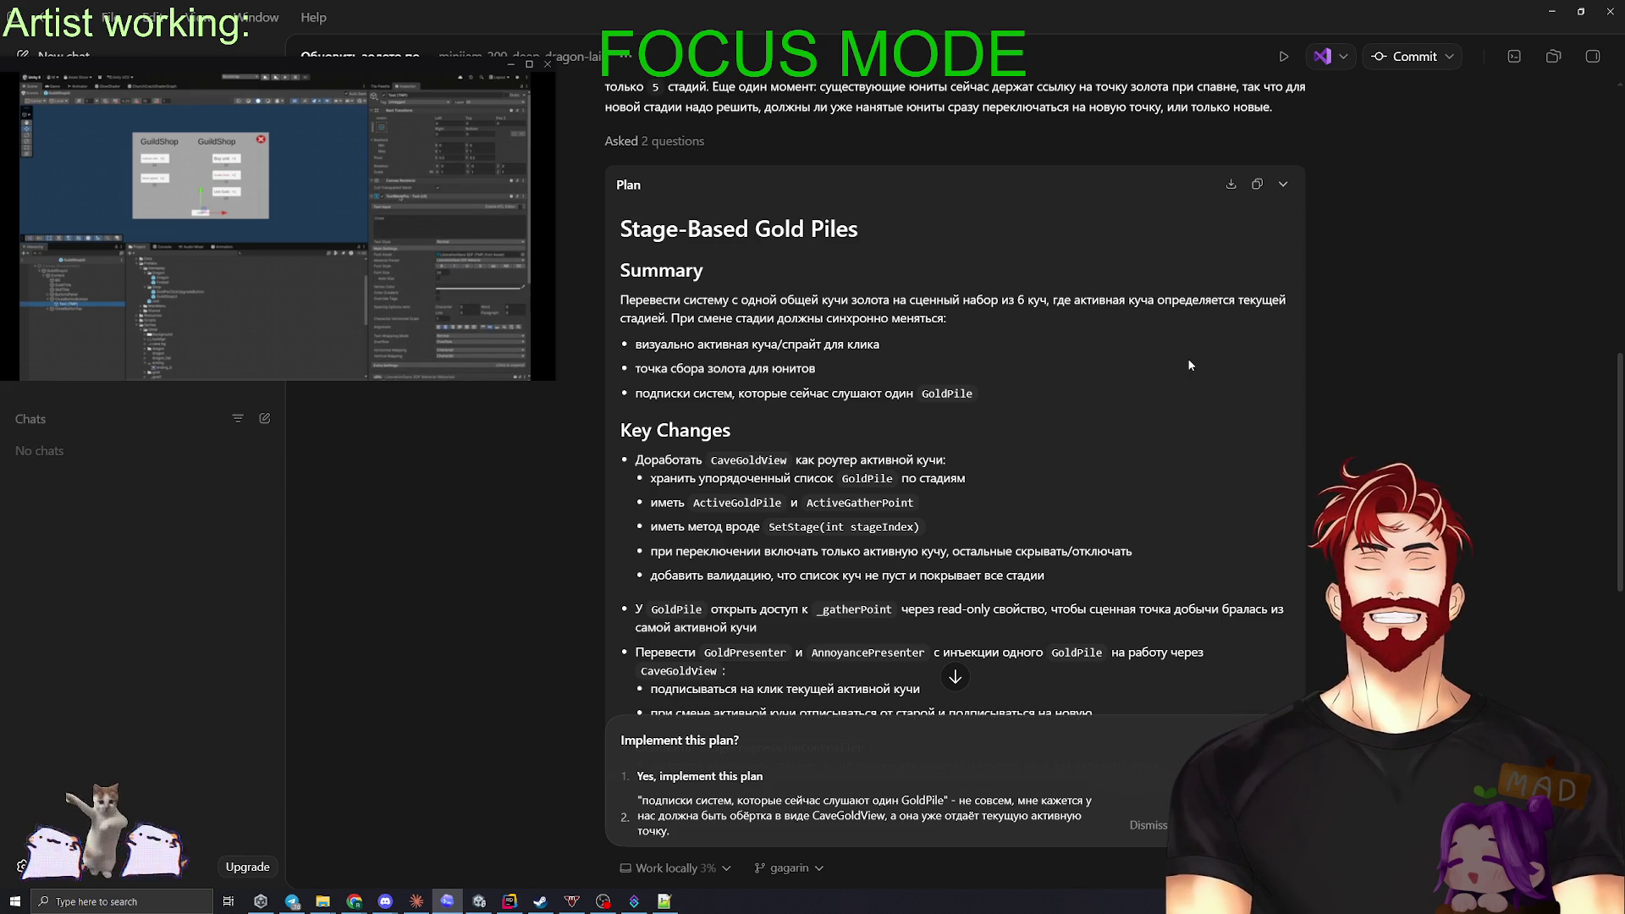
scroll(1179, 389, "up", 2)
scroll(1179, 391, "down", 2)
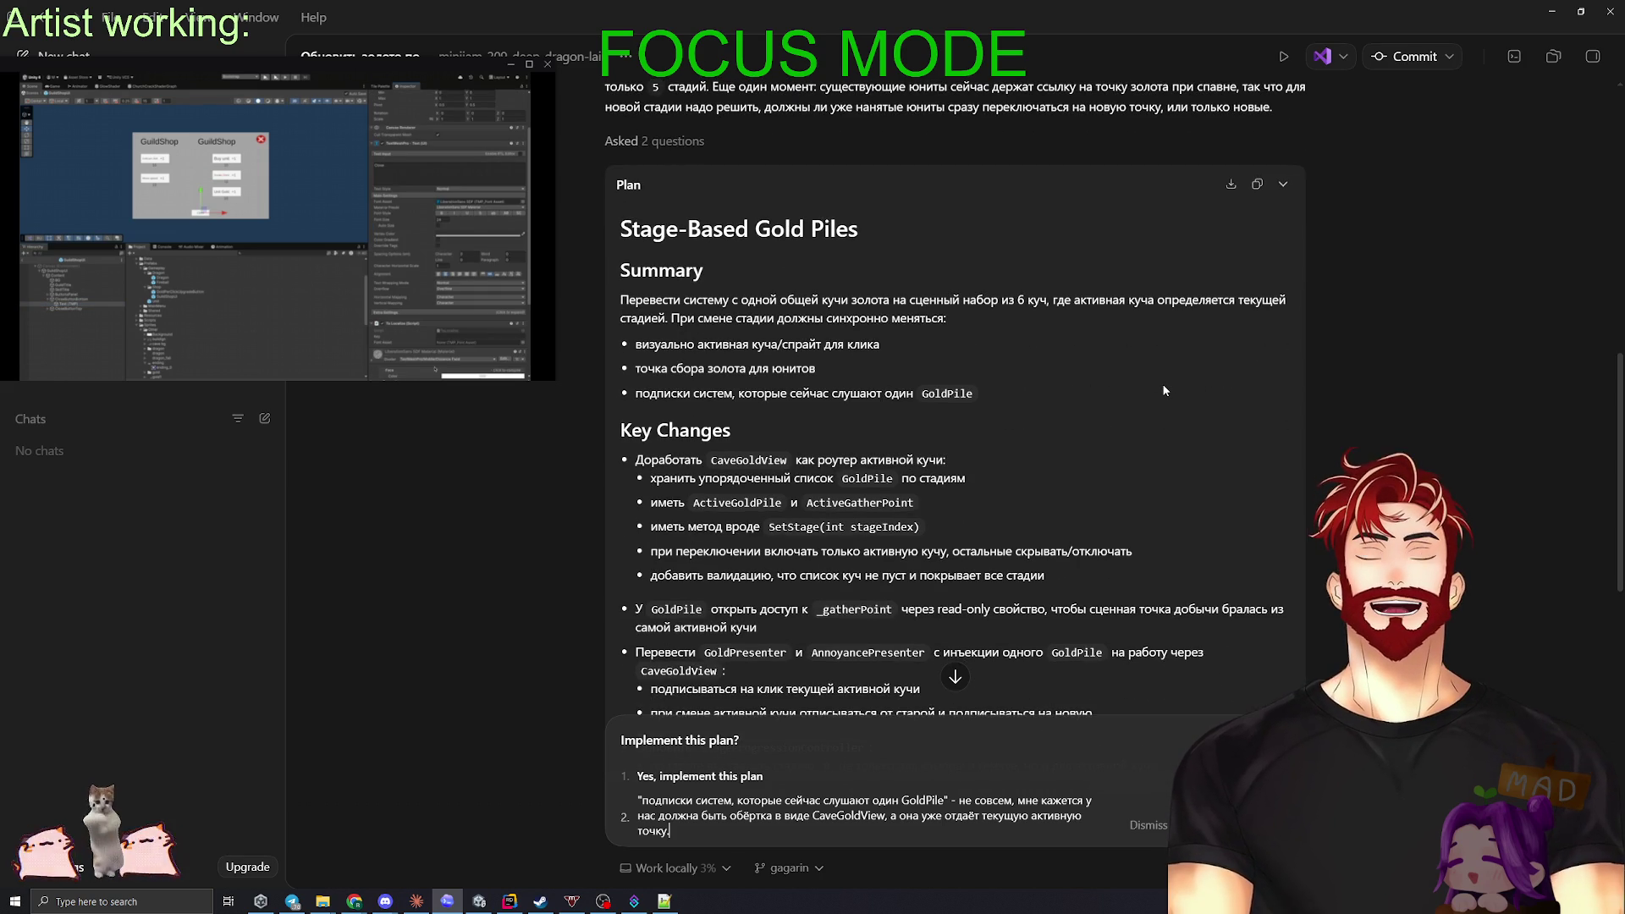
scroll(1164, 391, "down", 2)
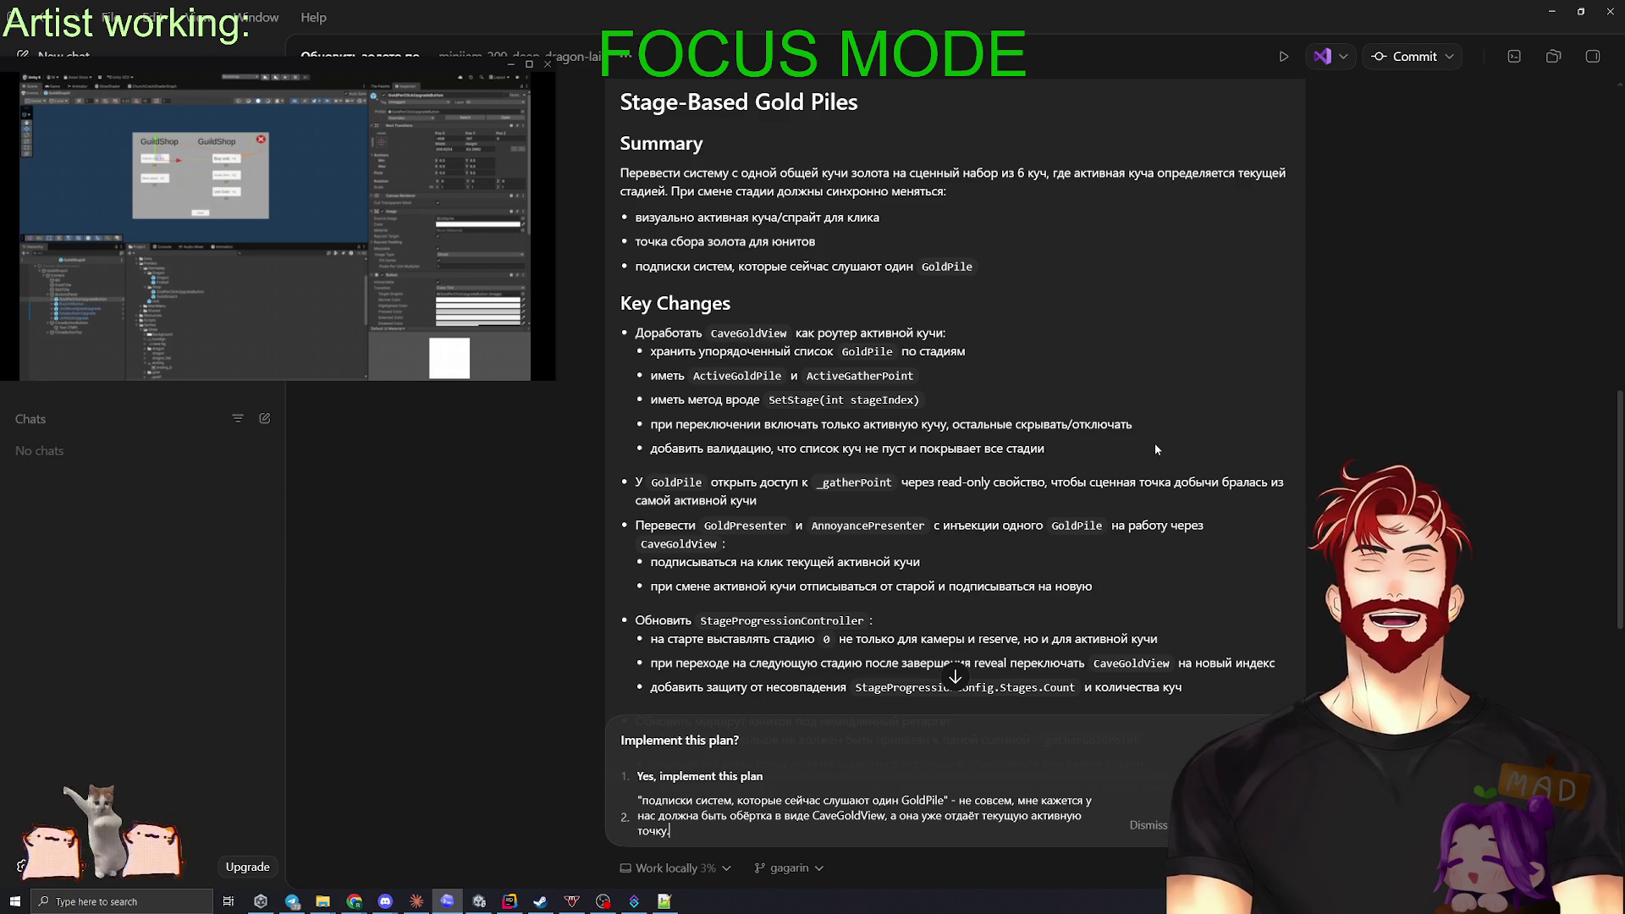
scroll(1109, 441, "down", 1)
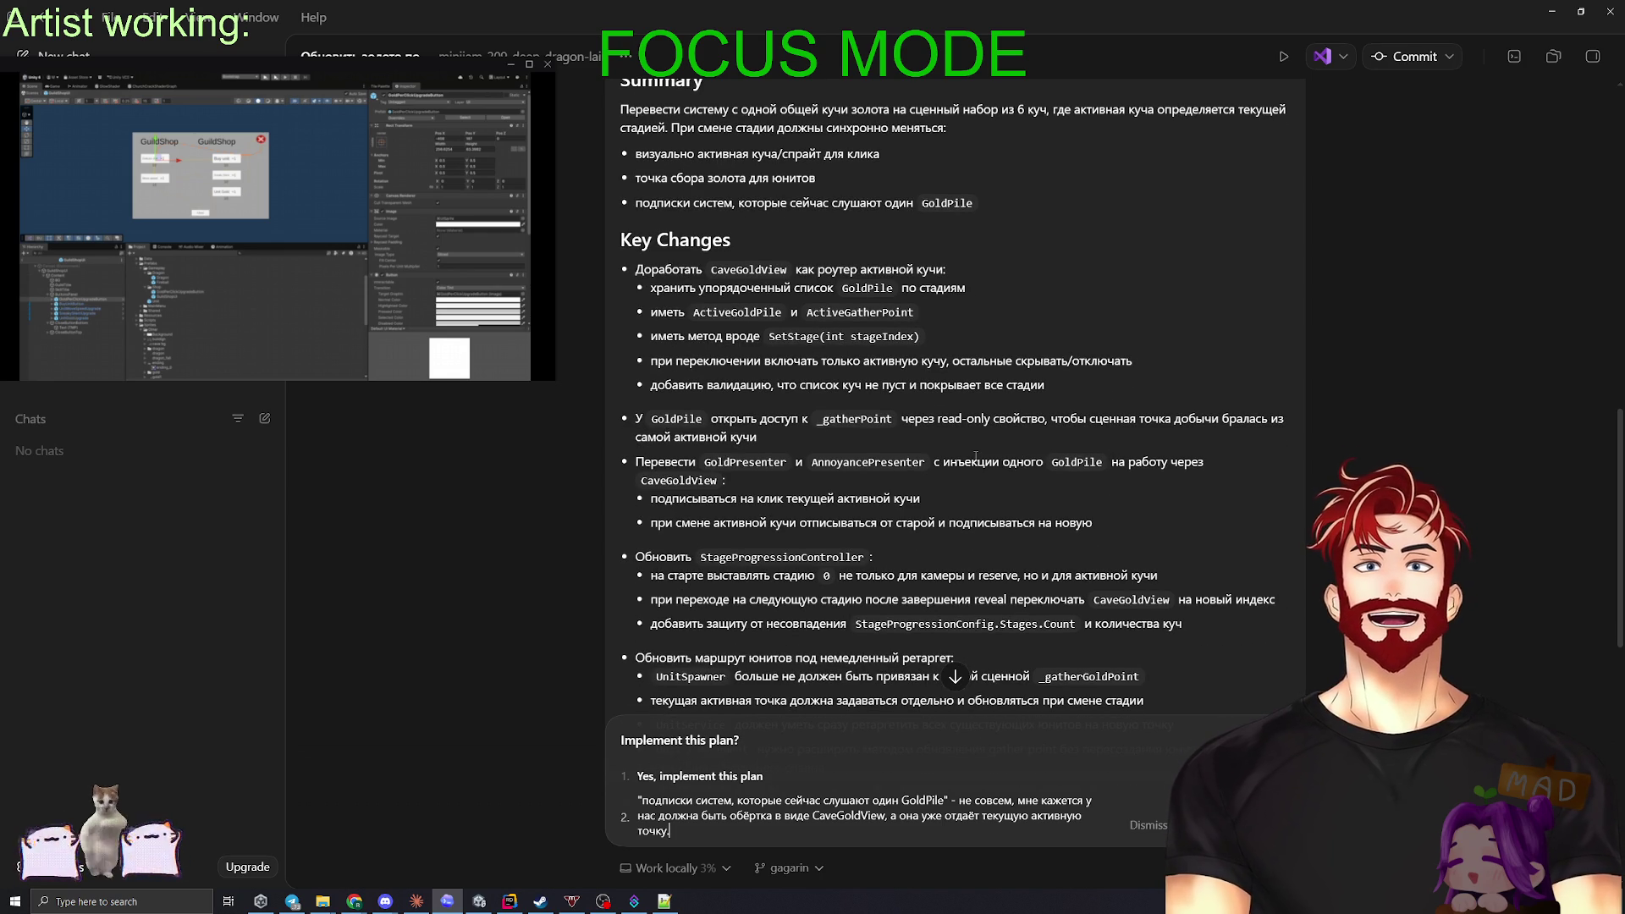
scroll(973, 455, "down", 2)
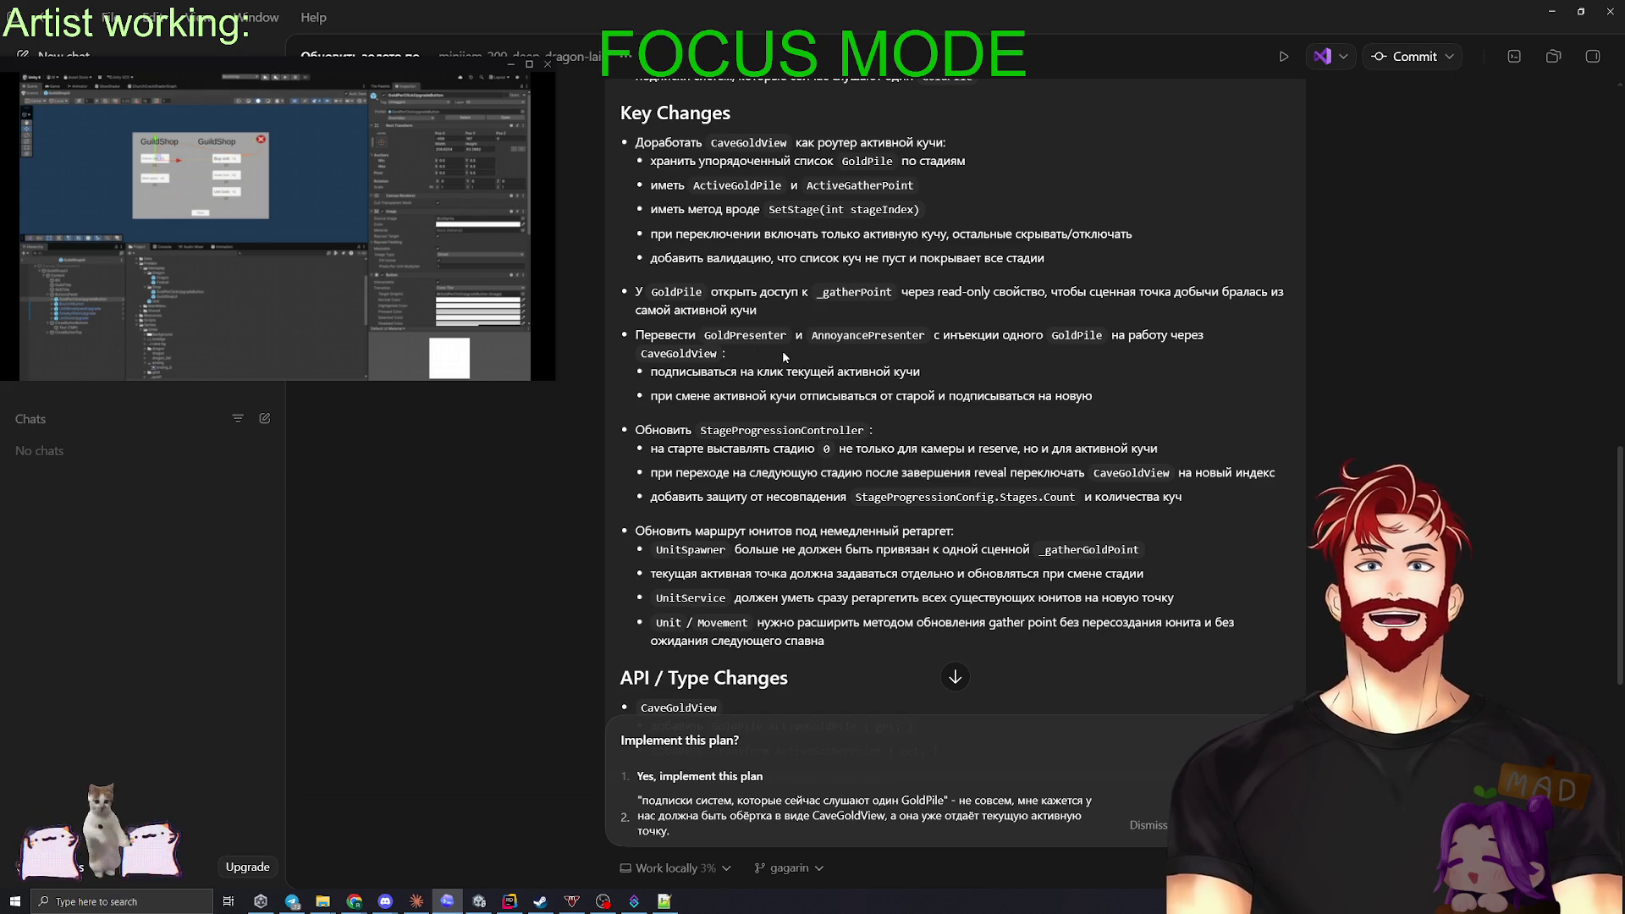
left_click_drag(684, 833, 617, 790)
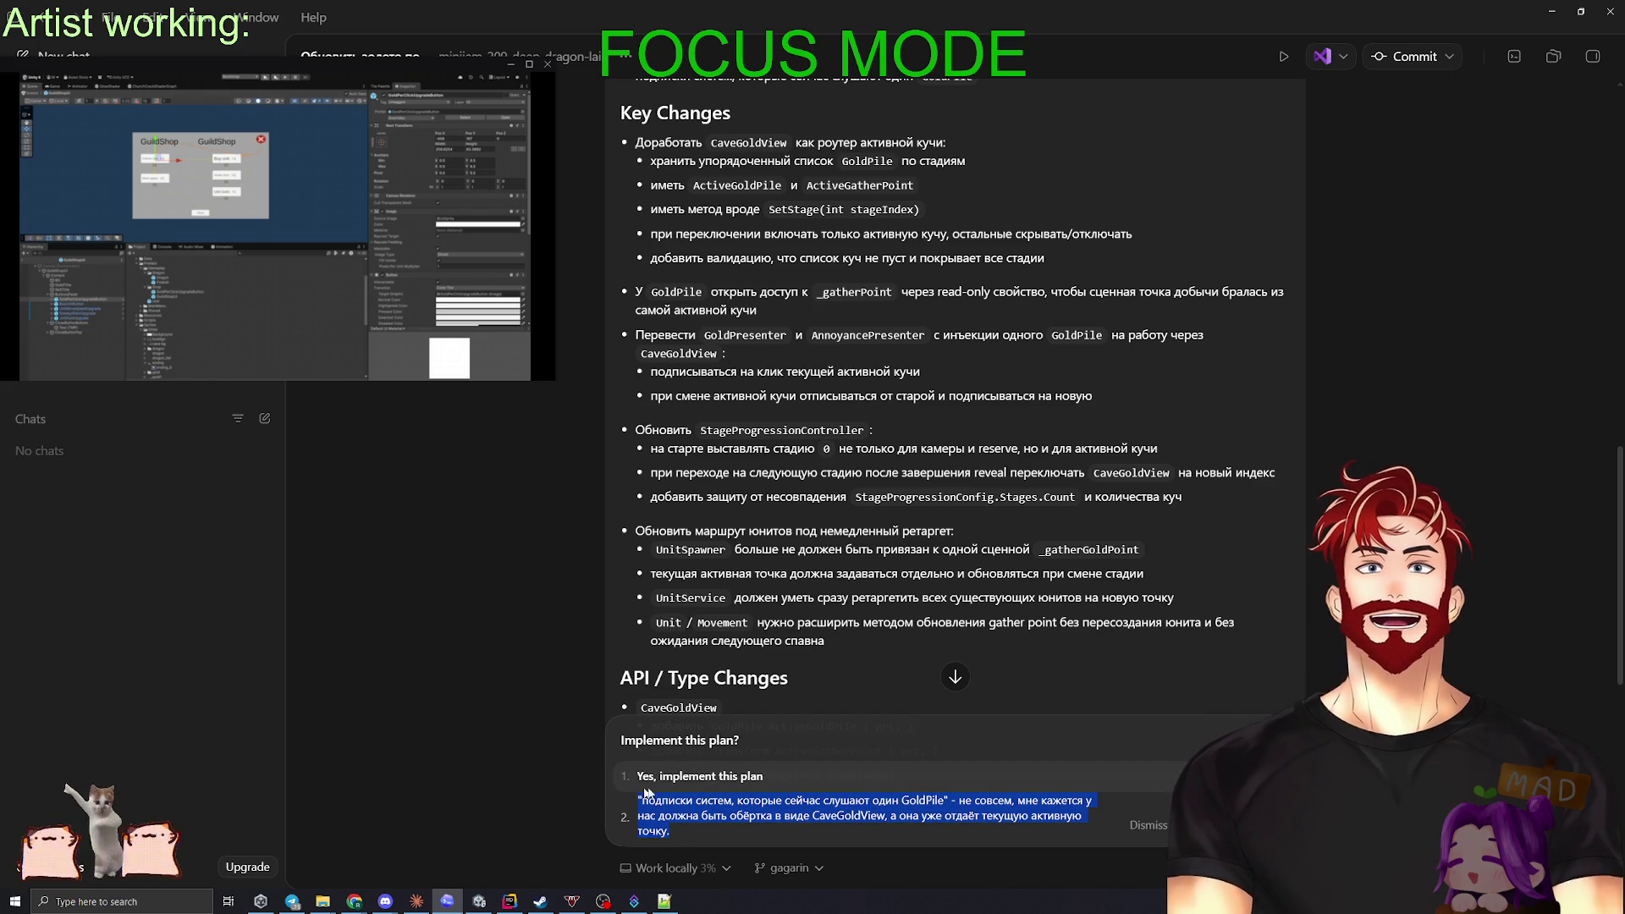
- Delete the drafted feedback and reread the plan line about resubscribing when the pile changes
key("BackSpace")
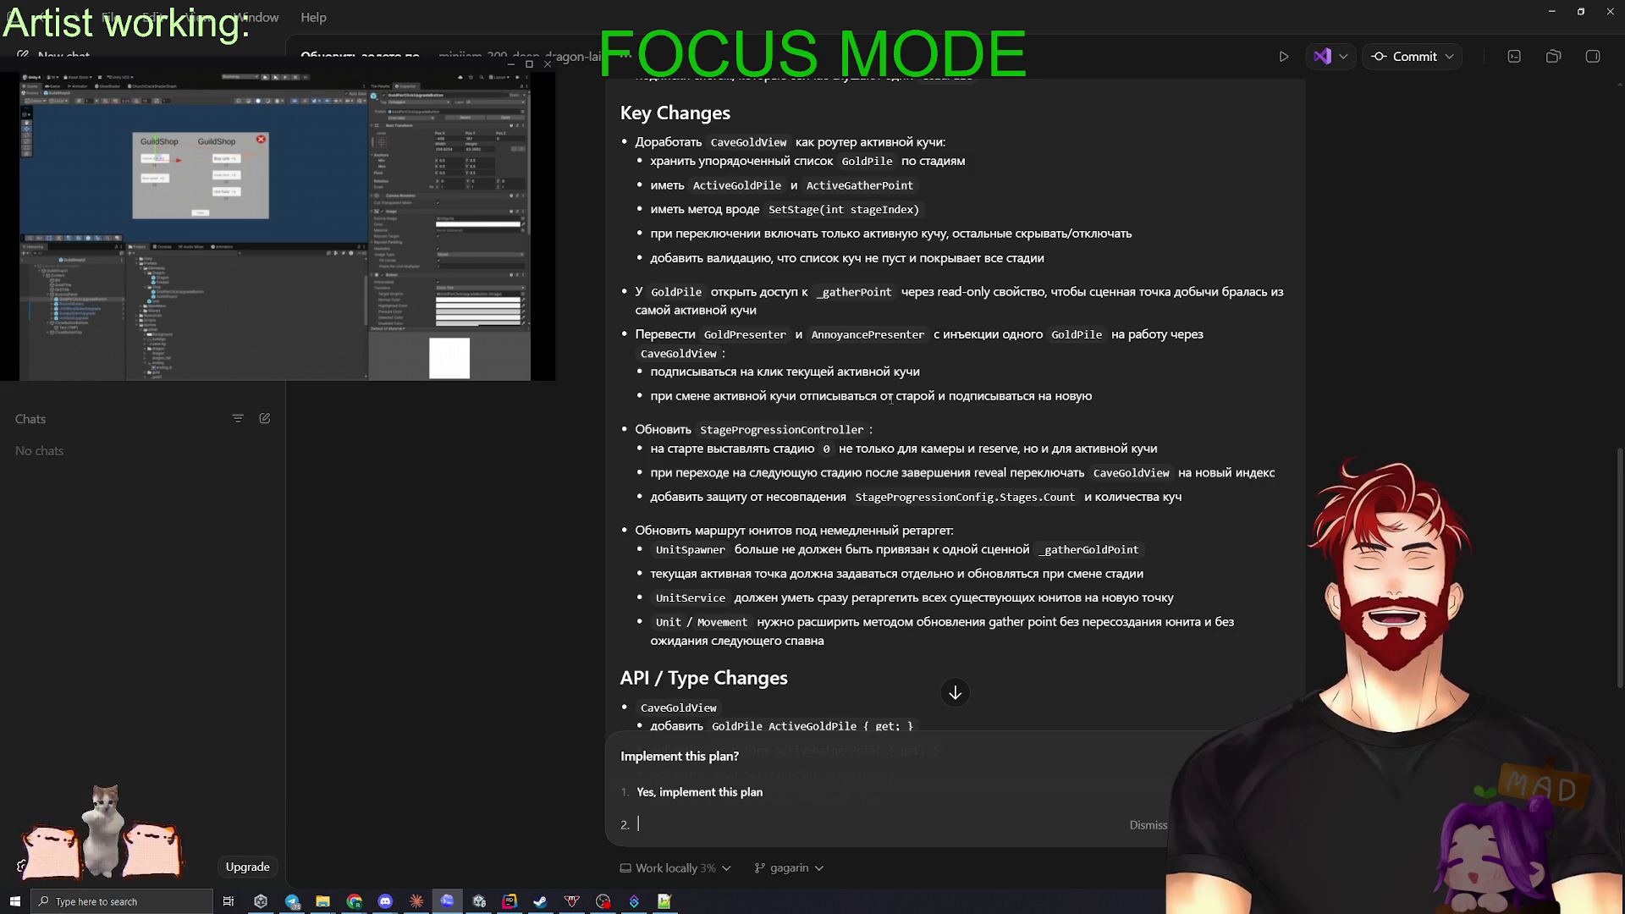
left_click_drag(1096, 395, 650, 398)
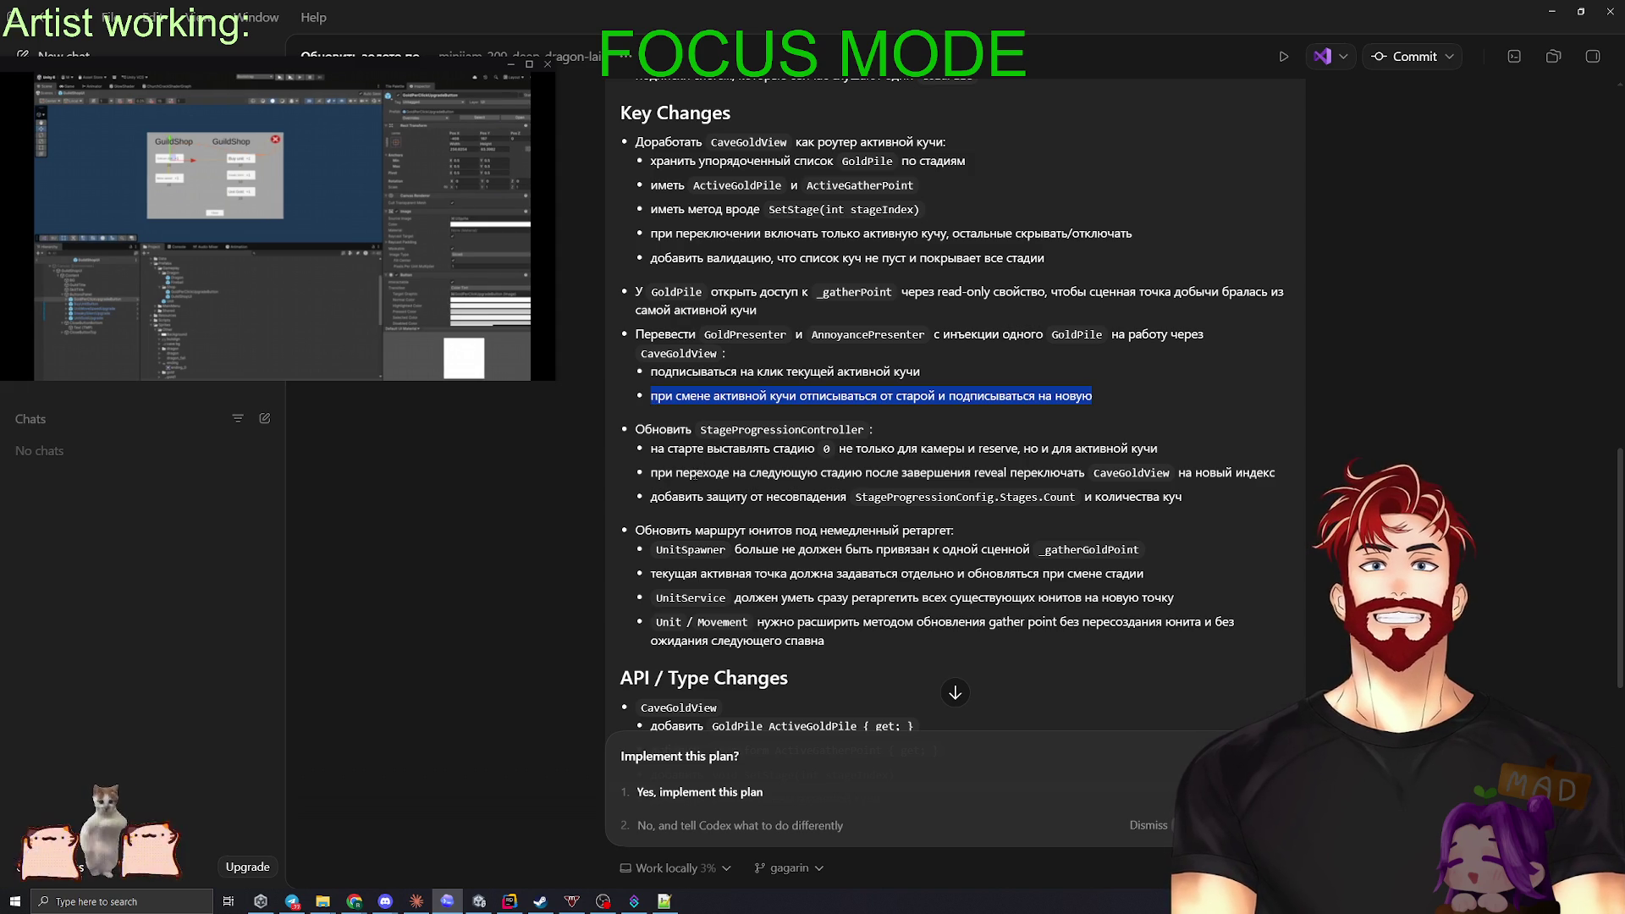
left_click(716, 471)
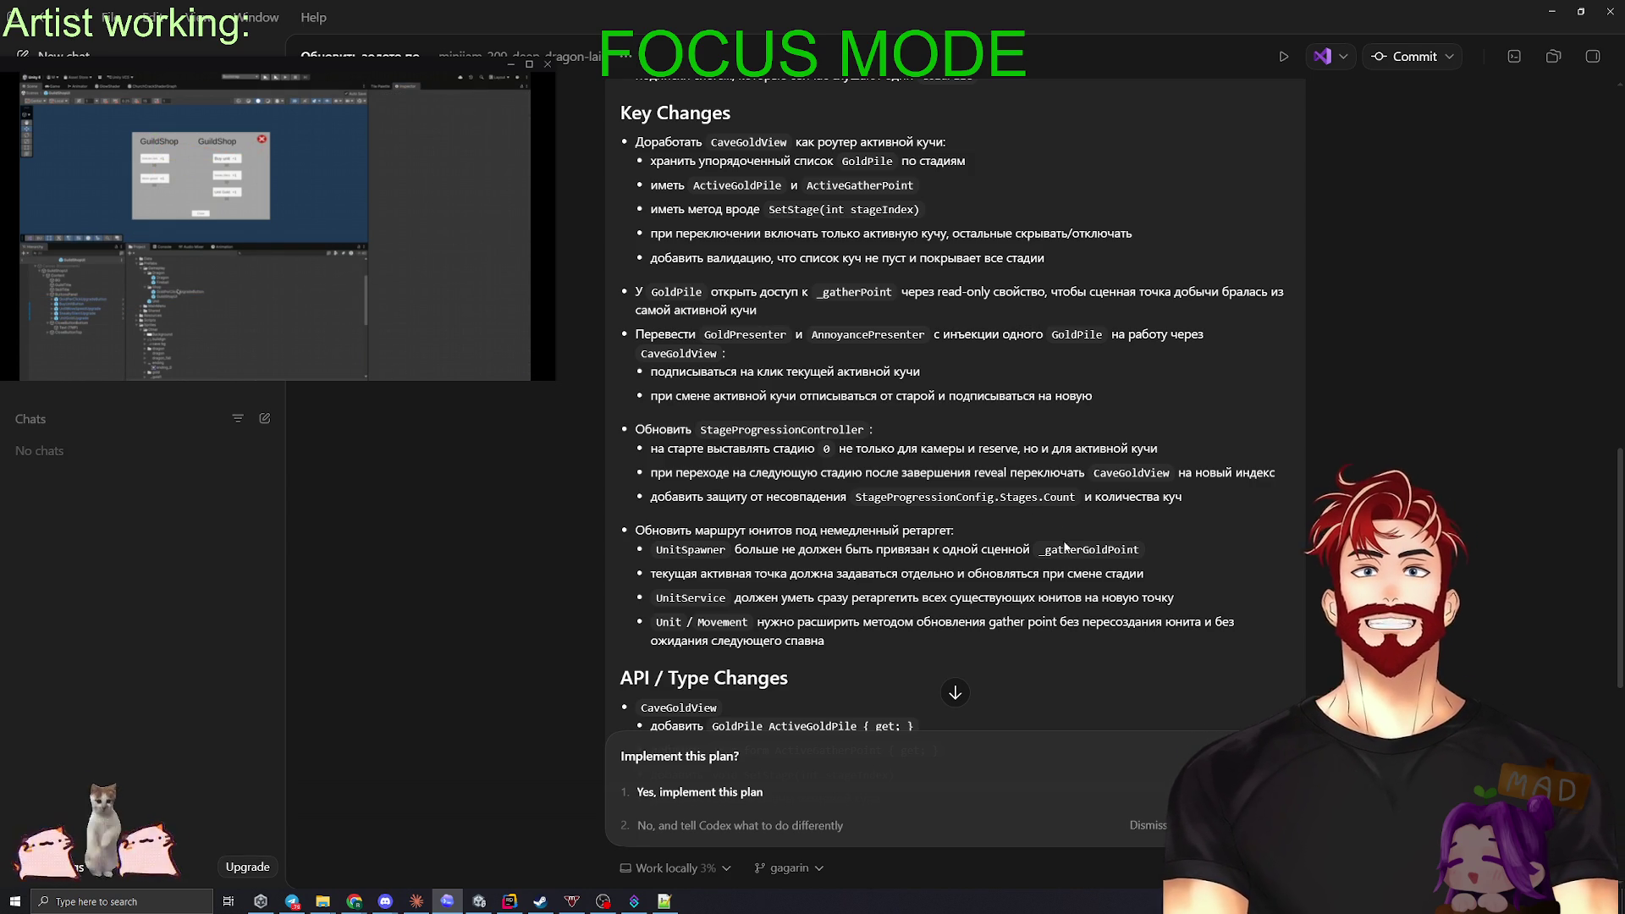
- Scroll through the plan's API / Type Changes, Test Plan and Assumptions sections
scroll(1028, 530, "down", 1)
scroll(1028, 530, "down", 1)
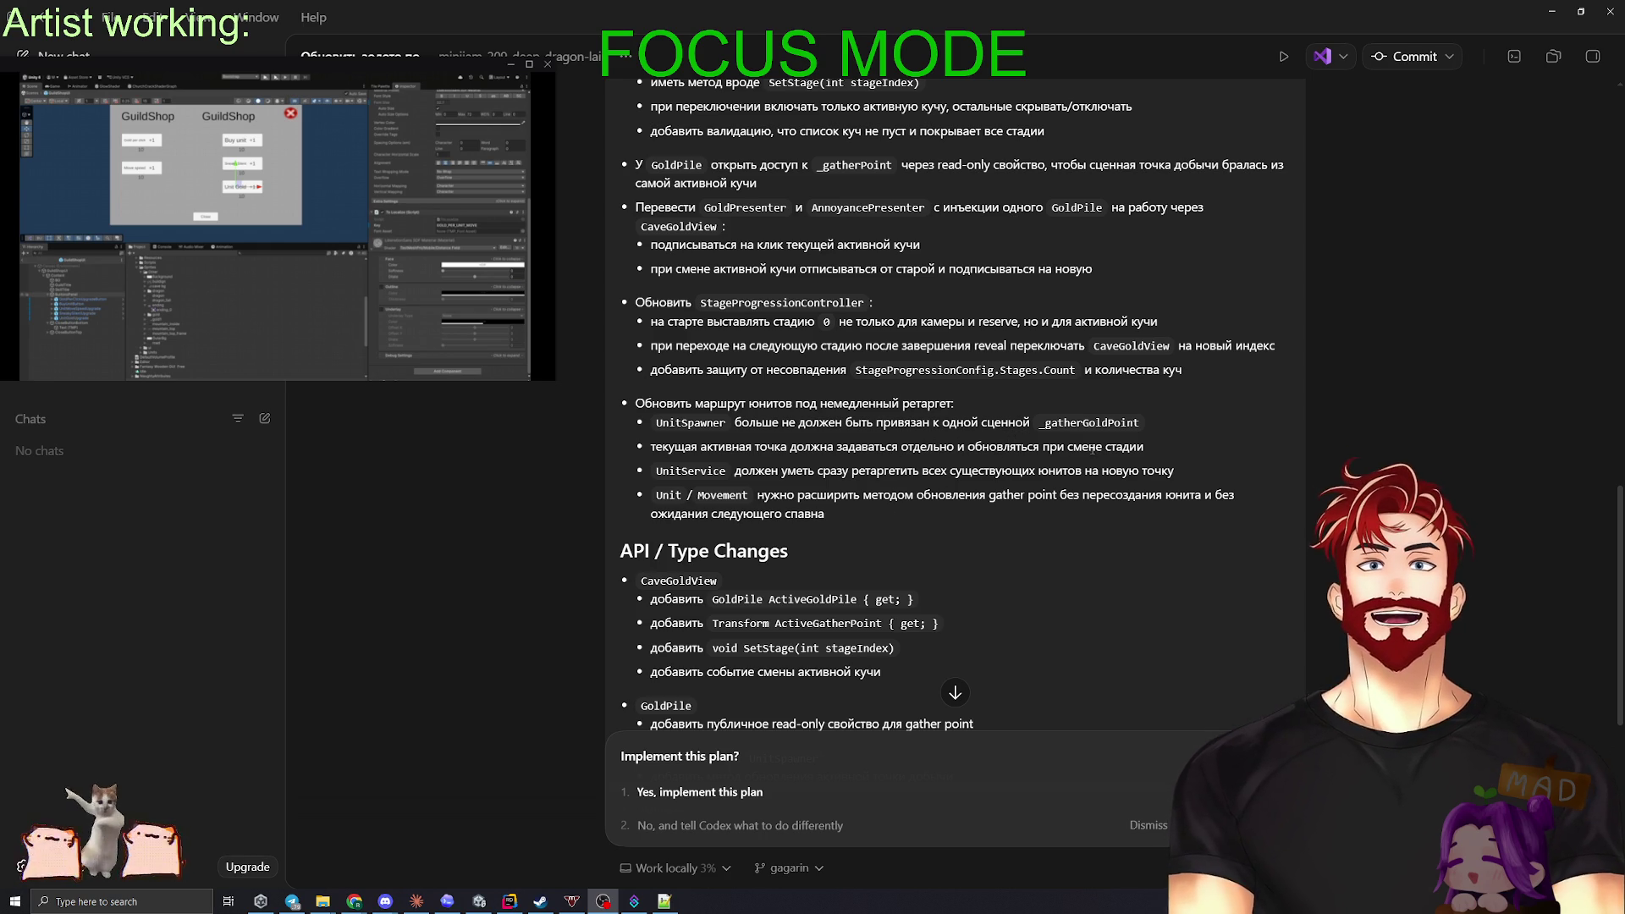
scroll(903, 443, "down", 3)
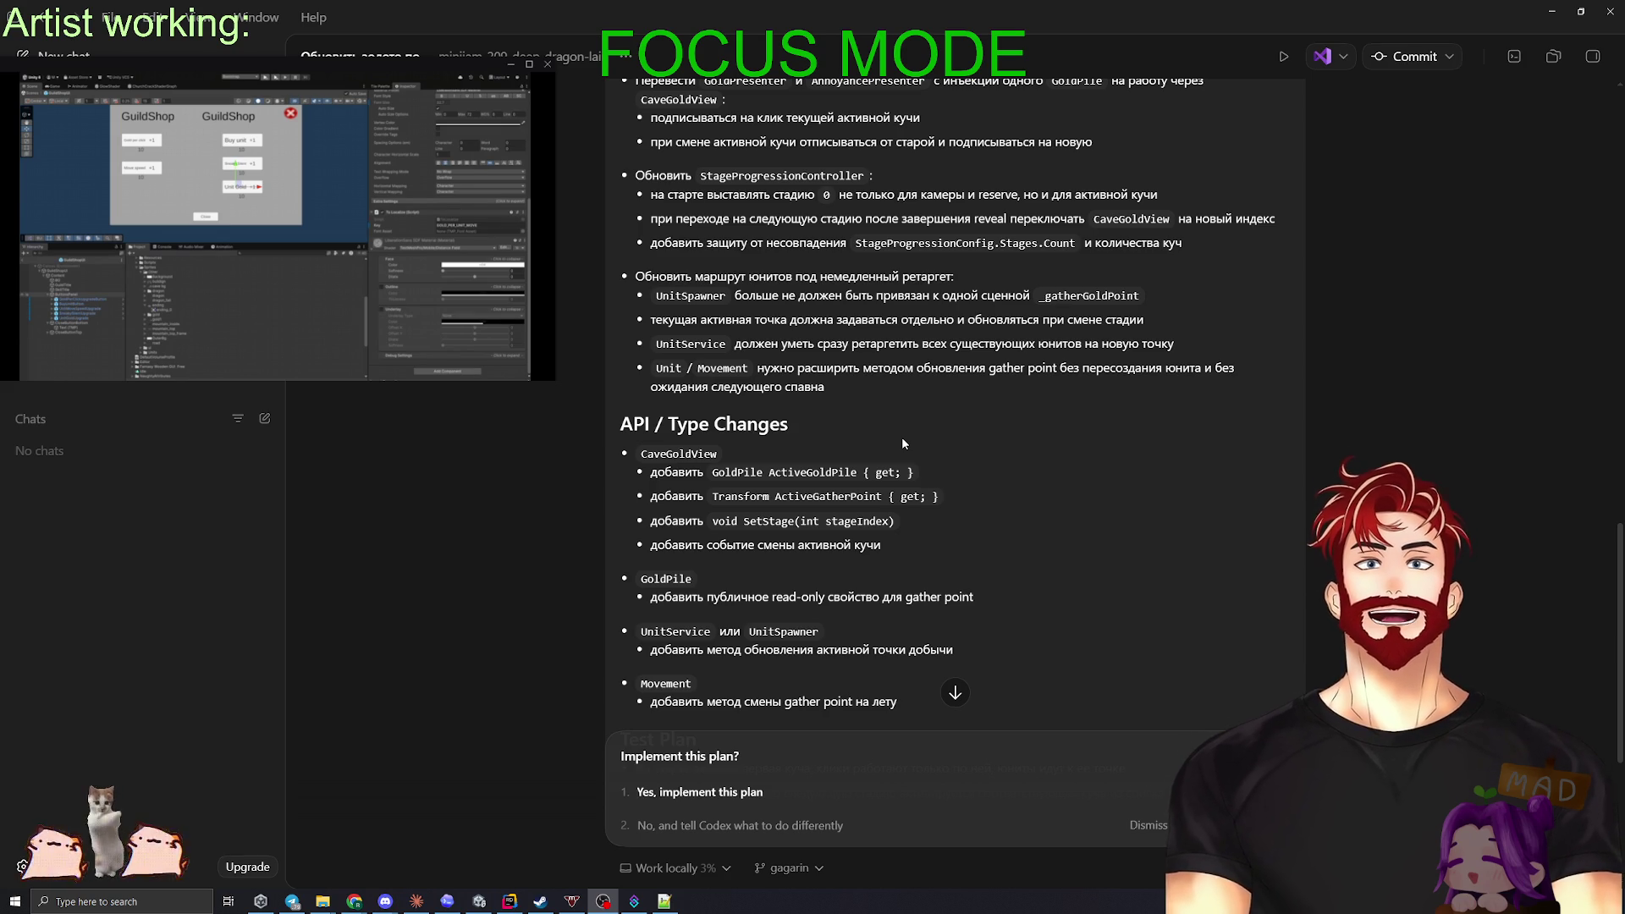
scroll(954, 485, "down", 1)
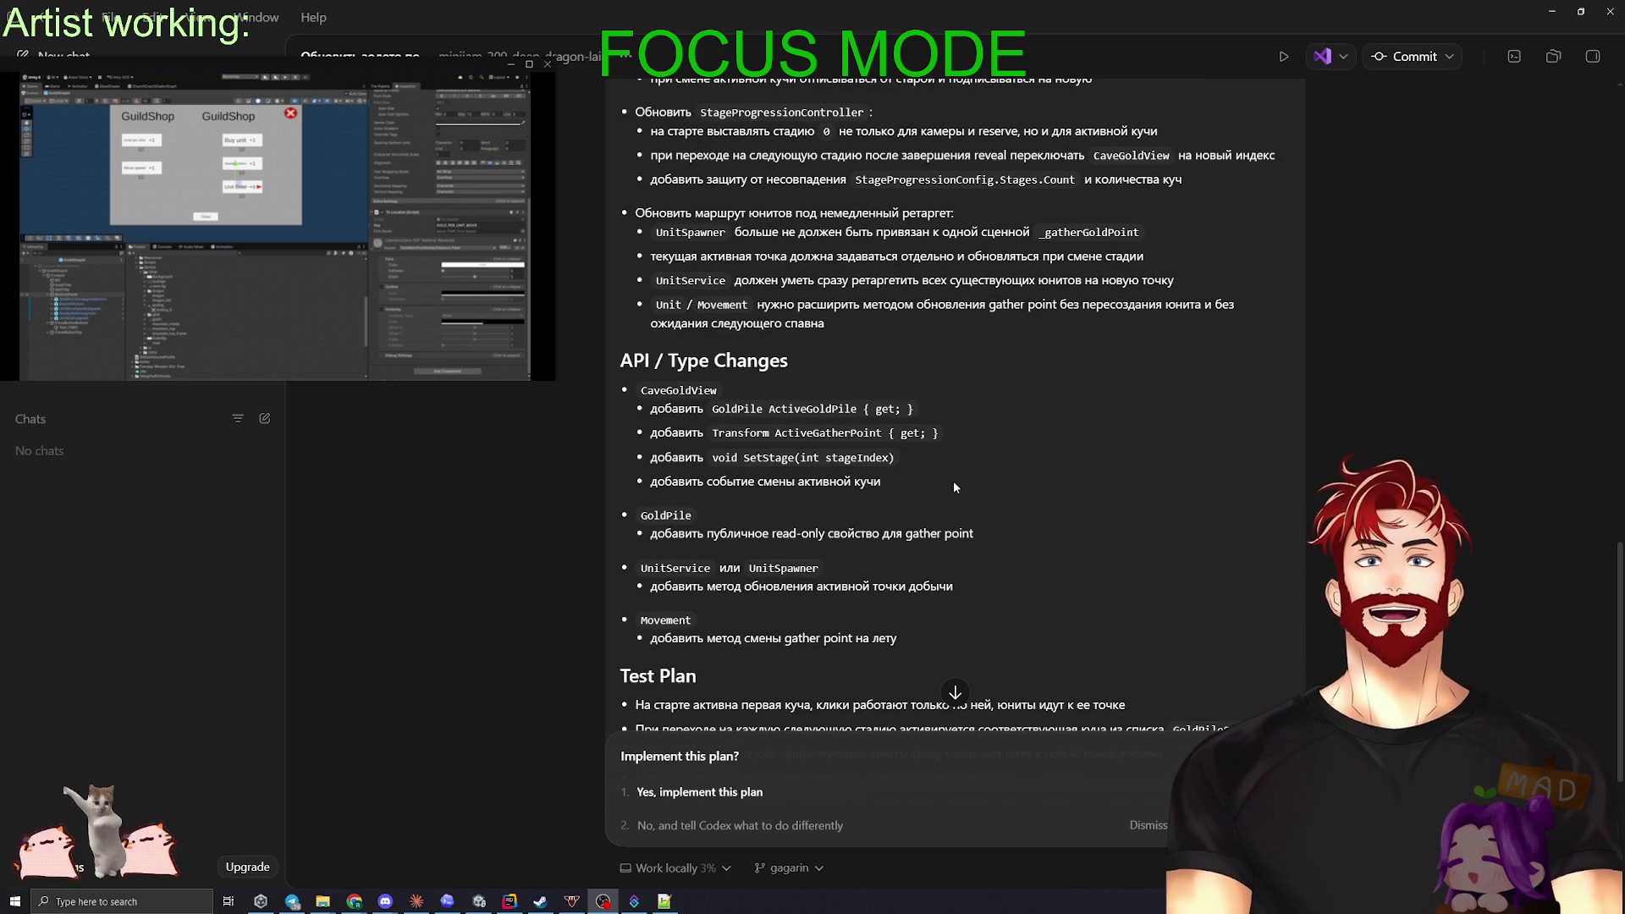
scroll(953, 481, "down", 3)
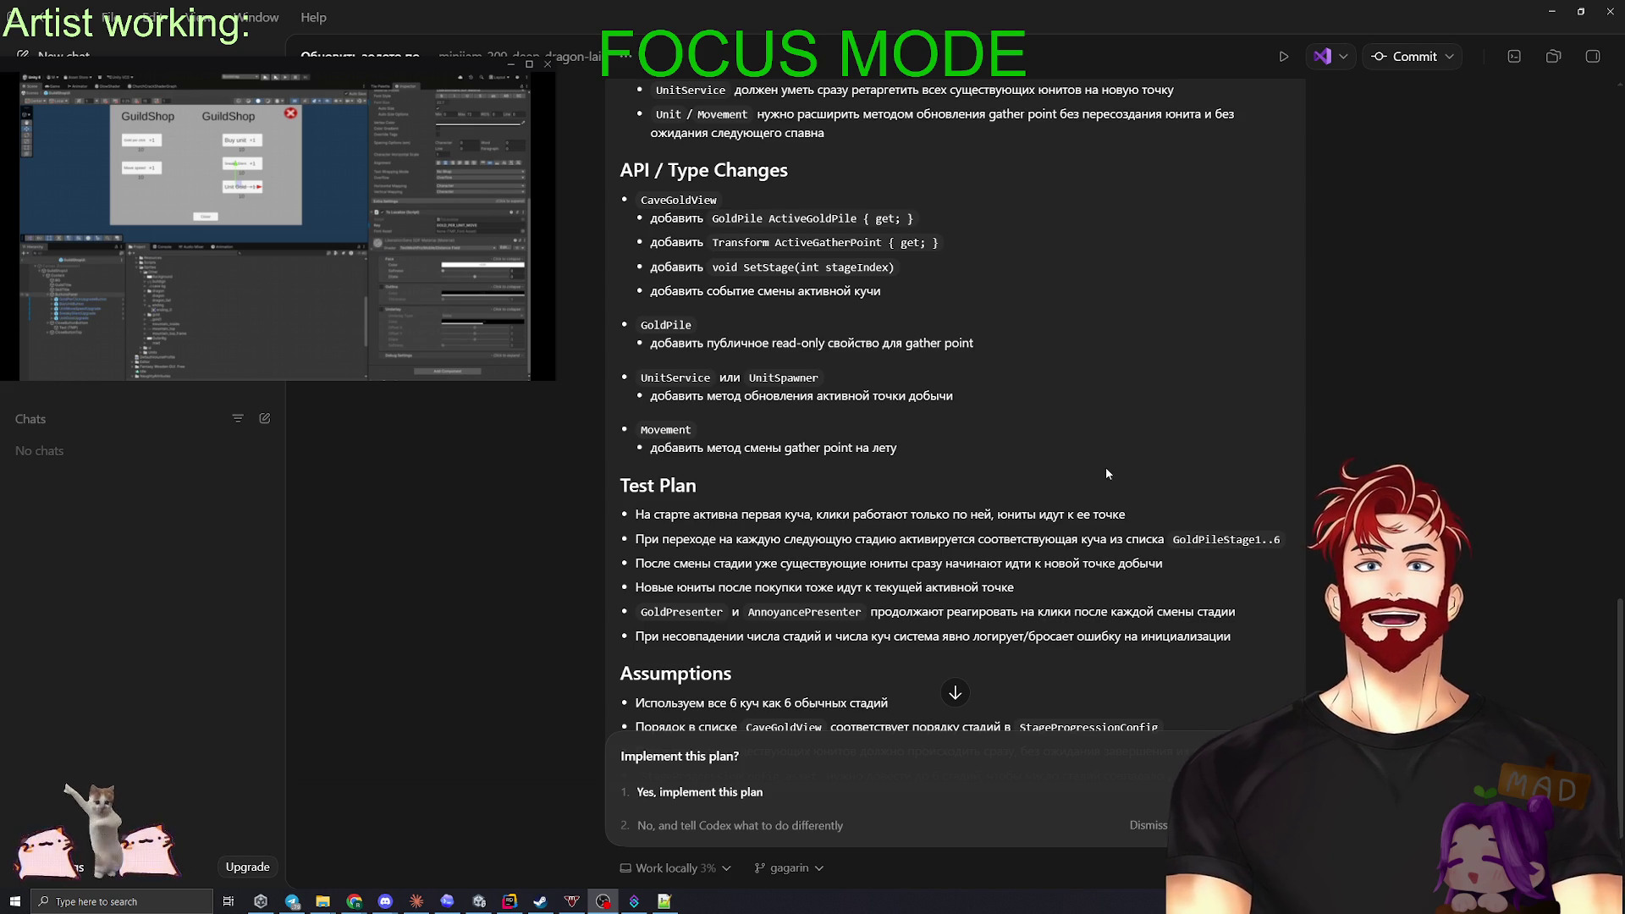
scroll(1104, 469, "down", 3)
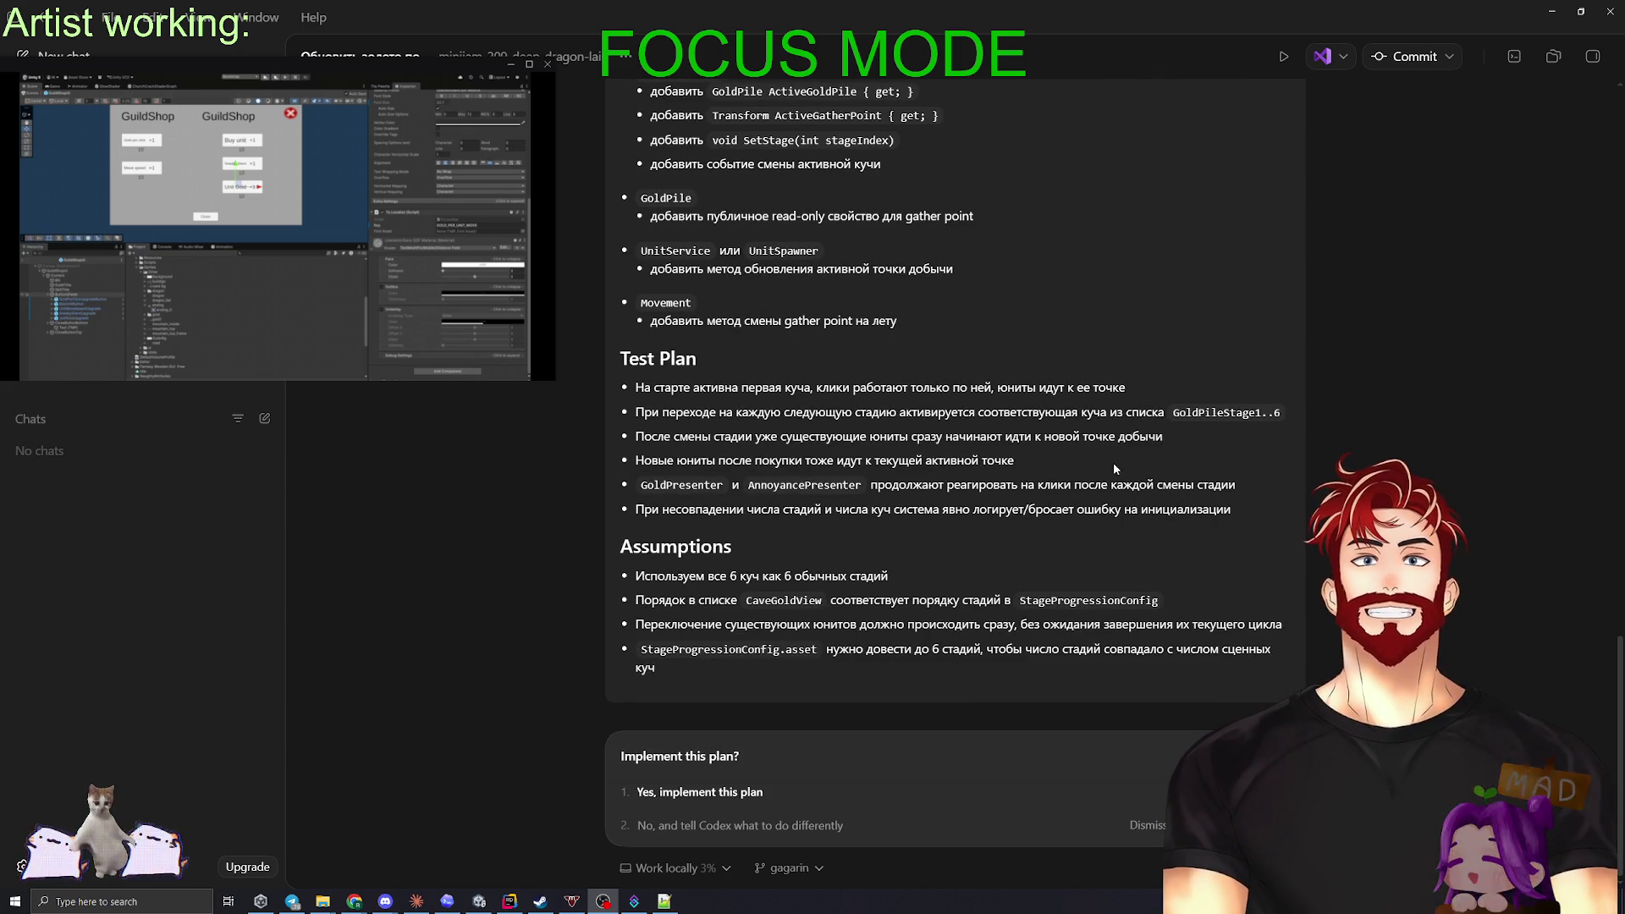
scroll(1114, 469, "down", 1)
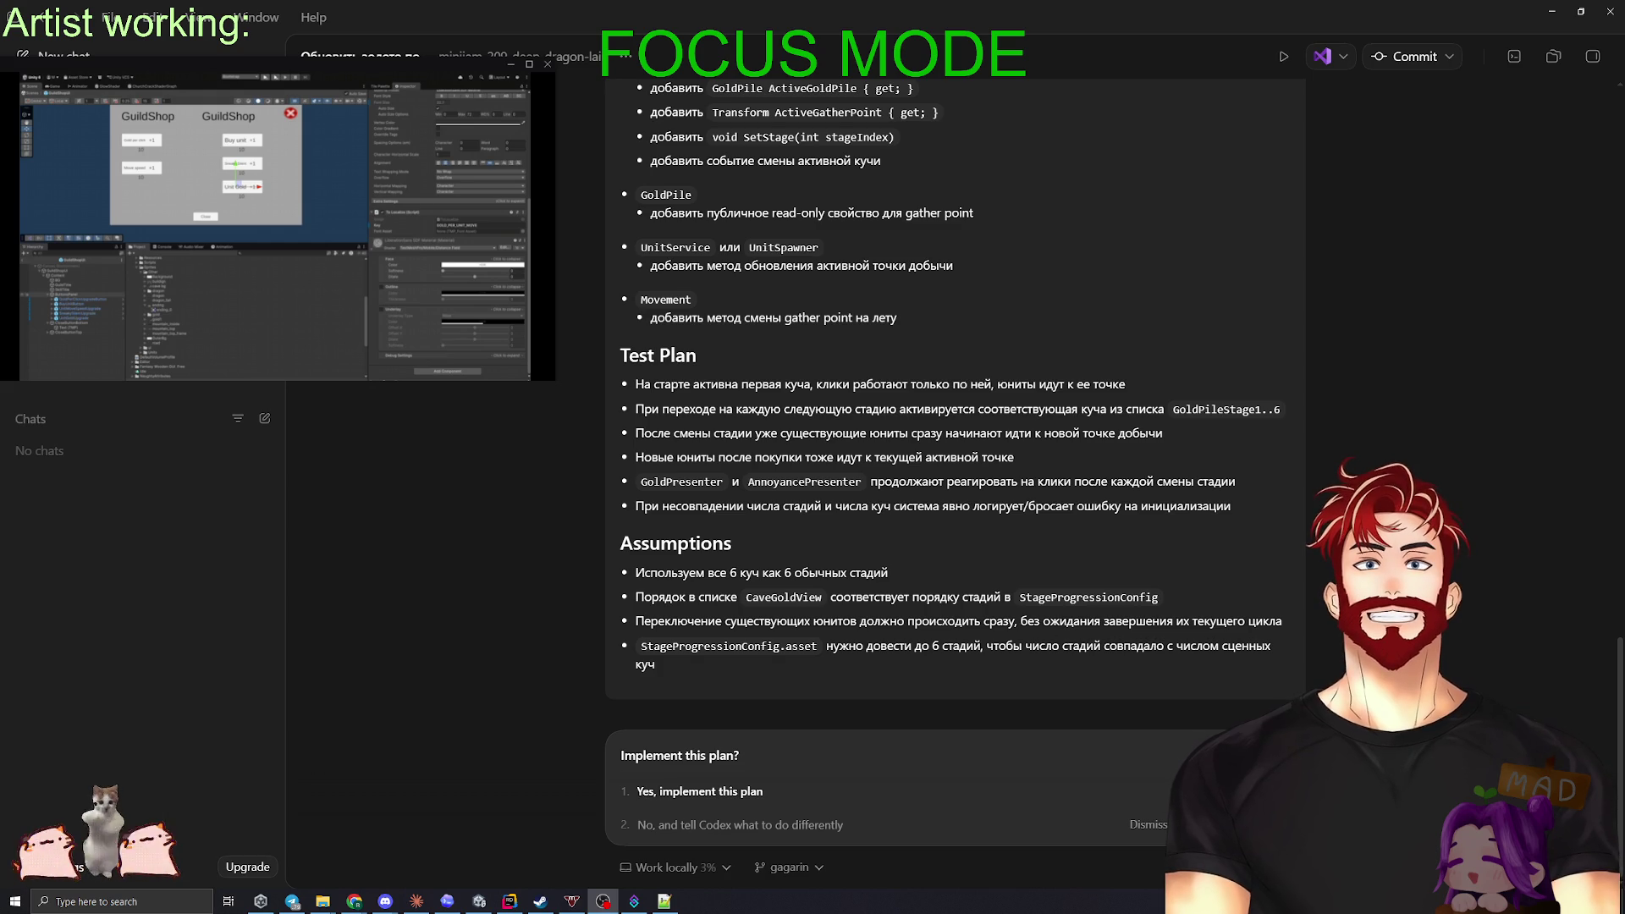
- Approve implementing the plan, then maximize the Discord stream showing the Figma guild menu mockup
left_click(700, 792)
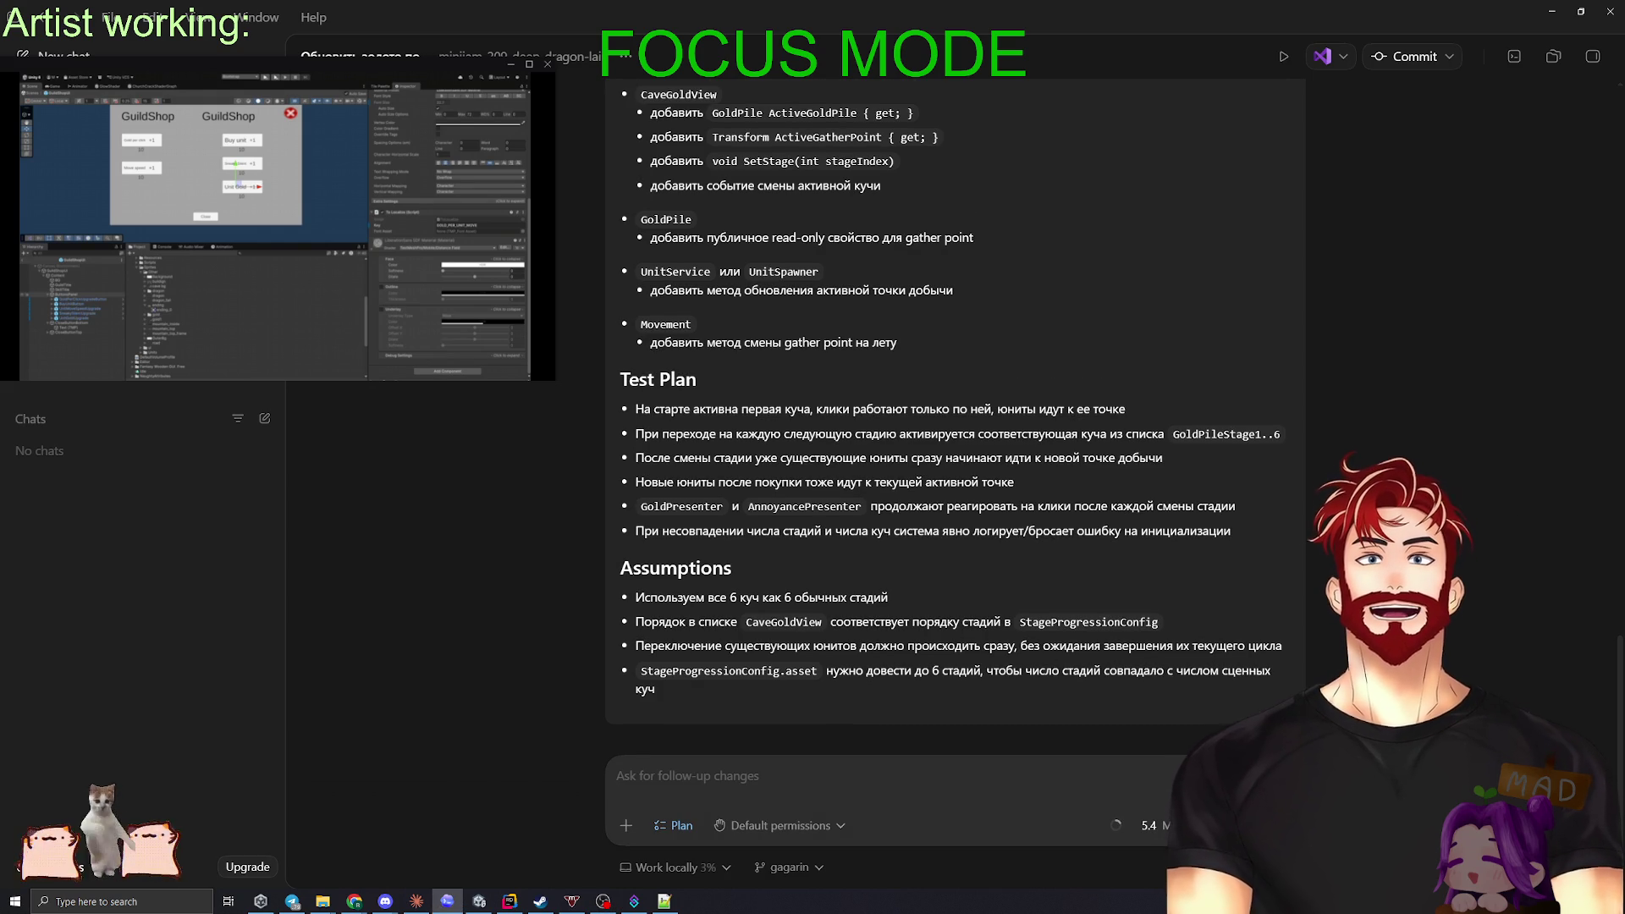
left_click(385, 64)
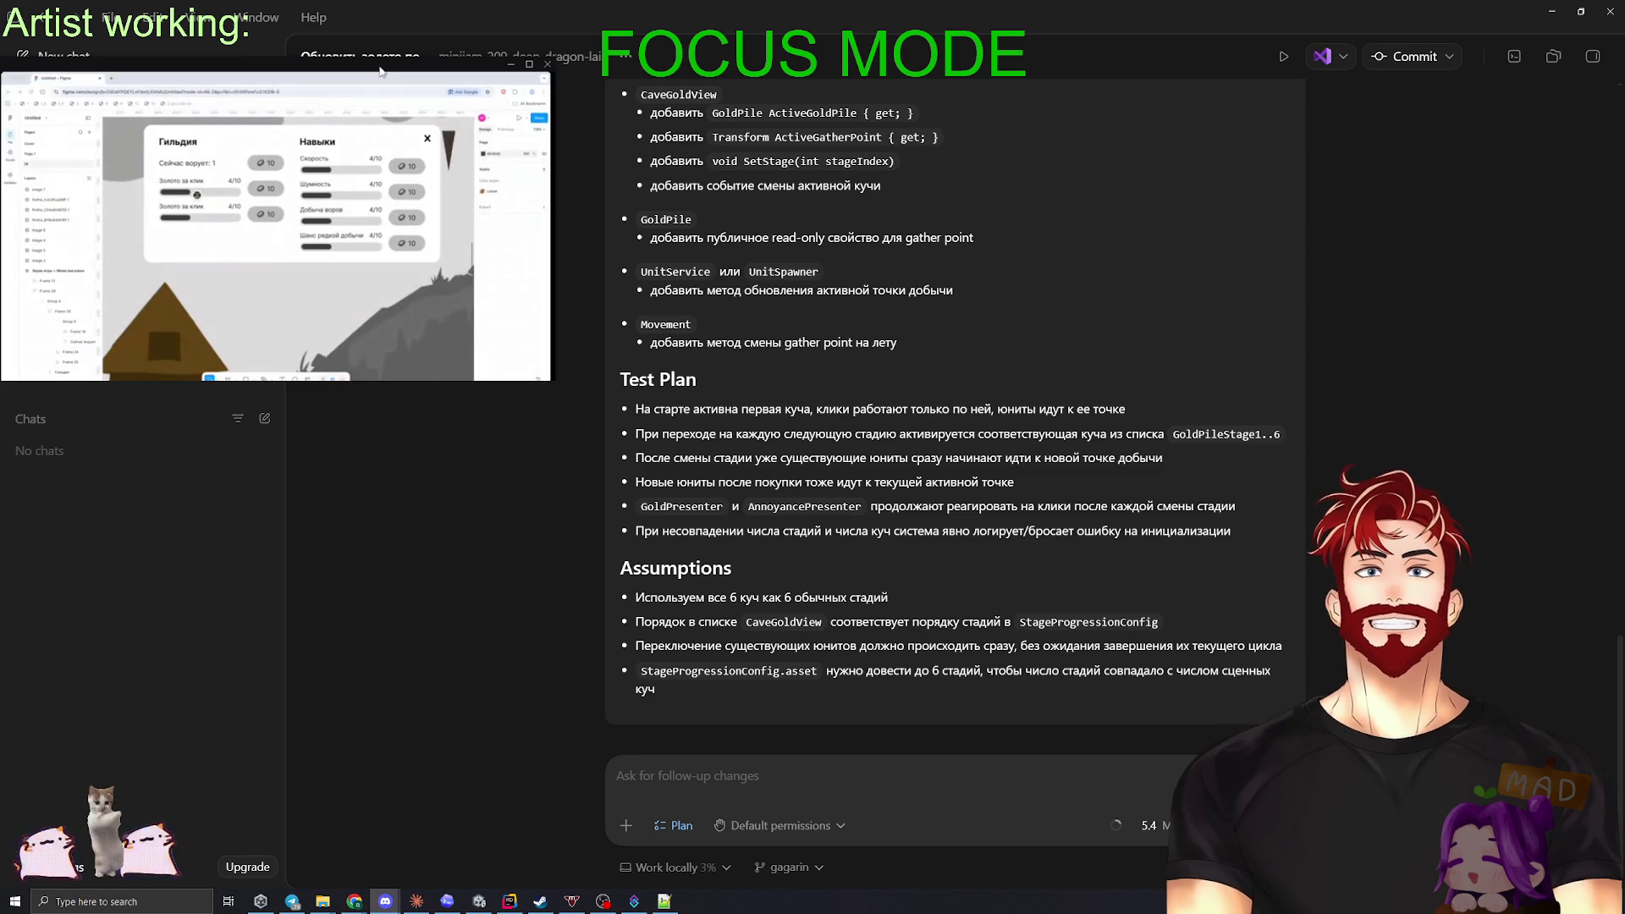
left_click_drag(385, 63, 919, 52)
double_click(917, 53)
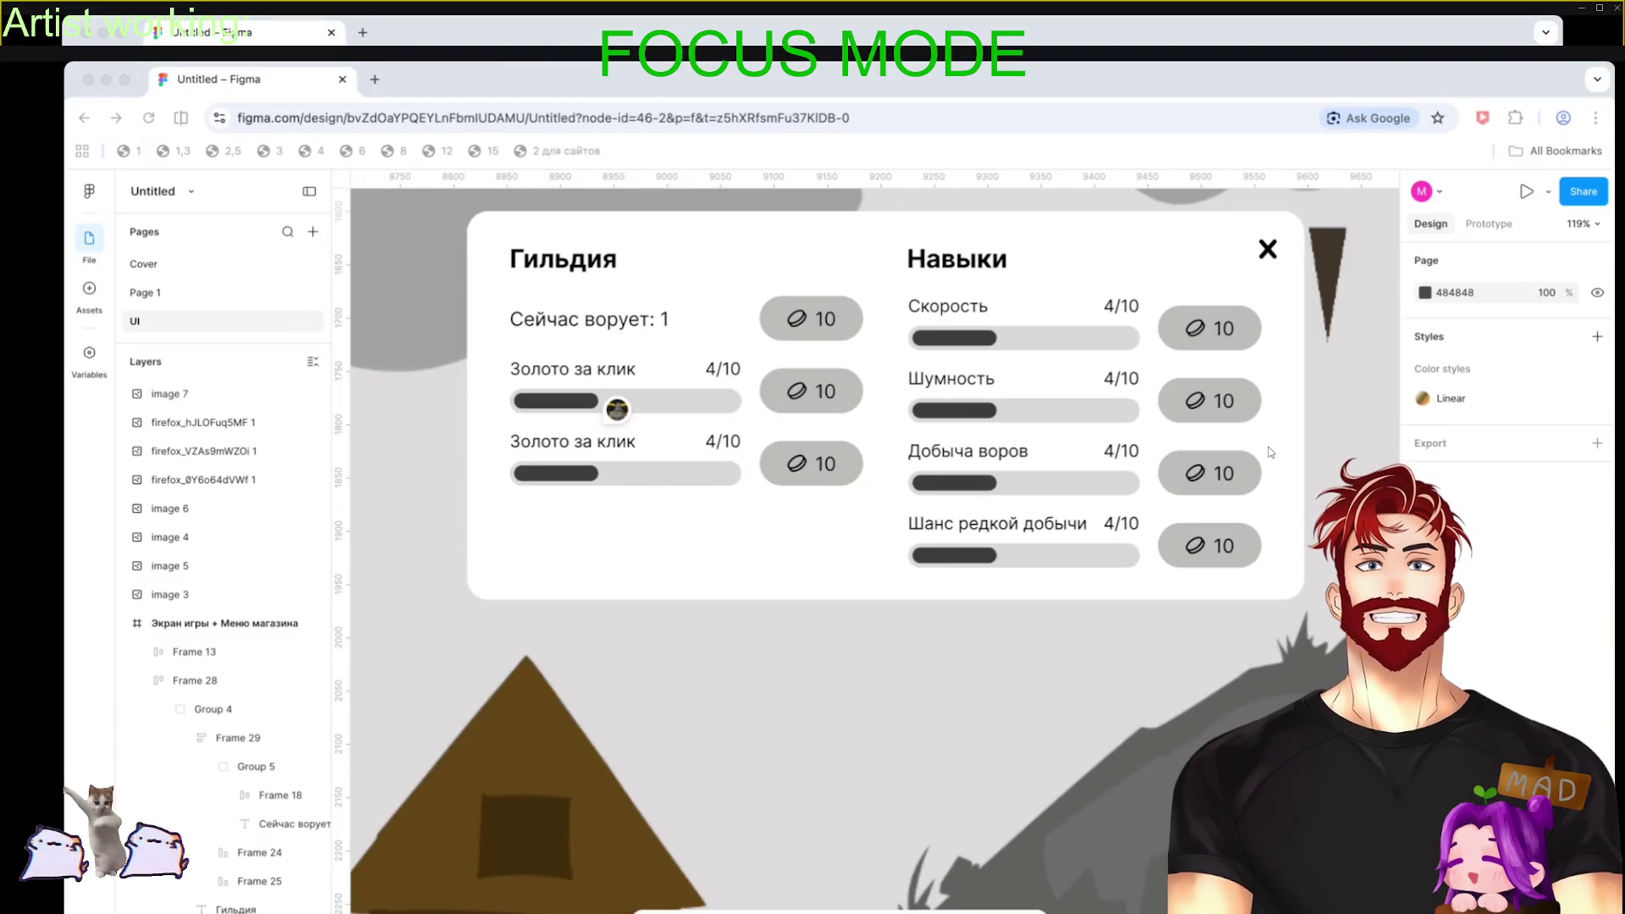